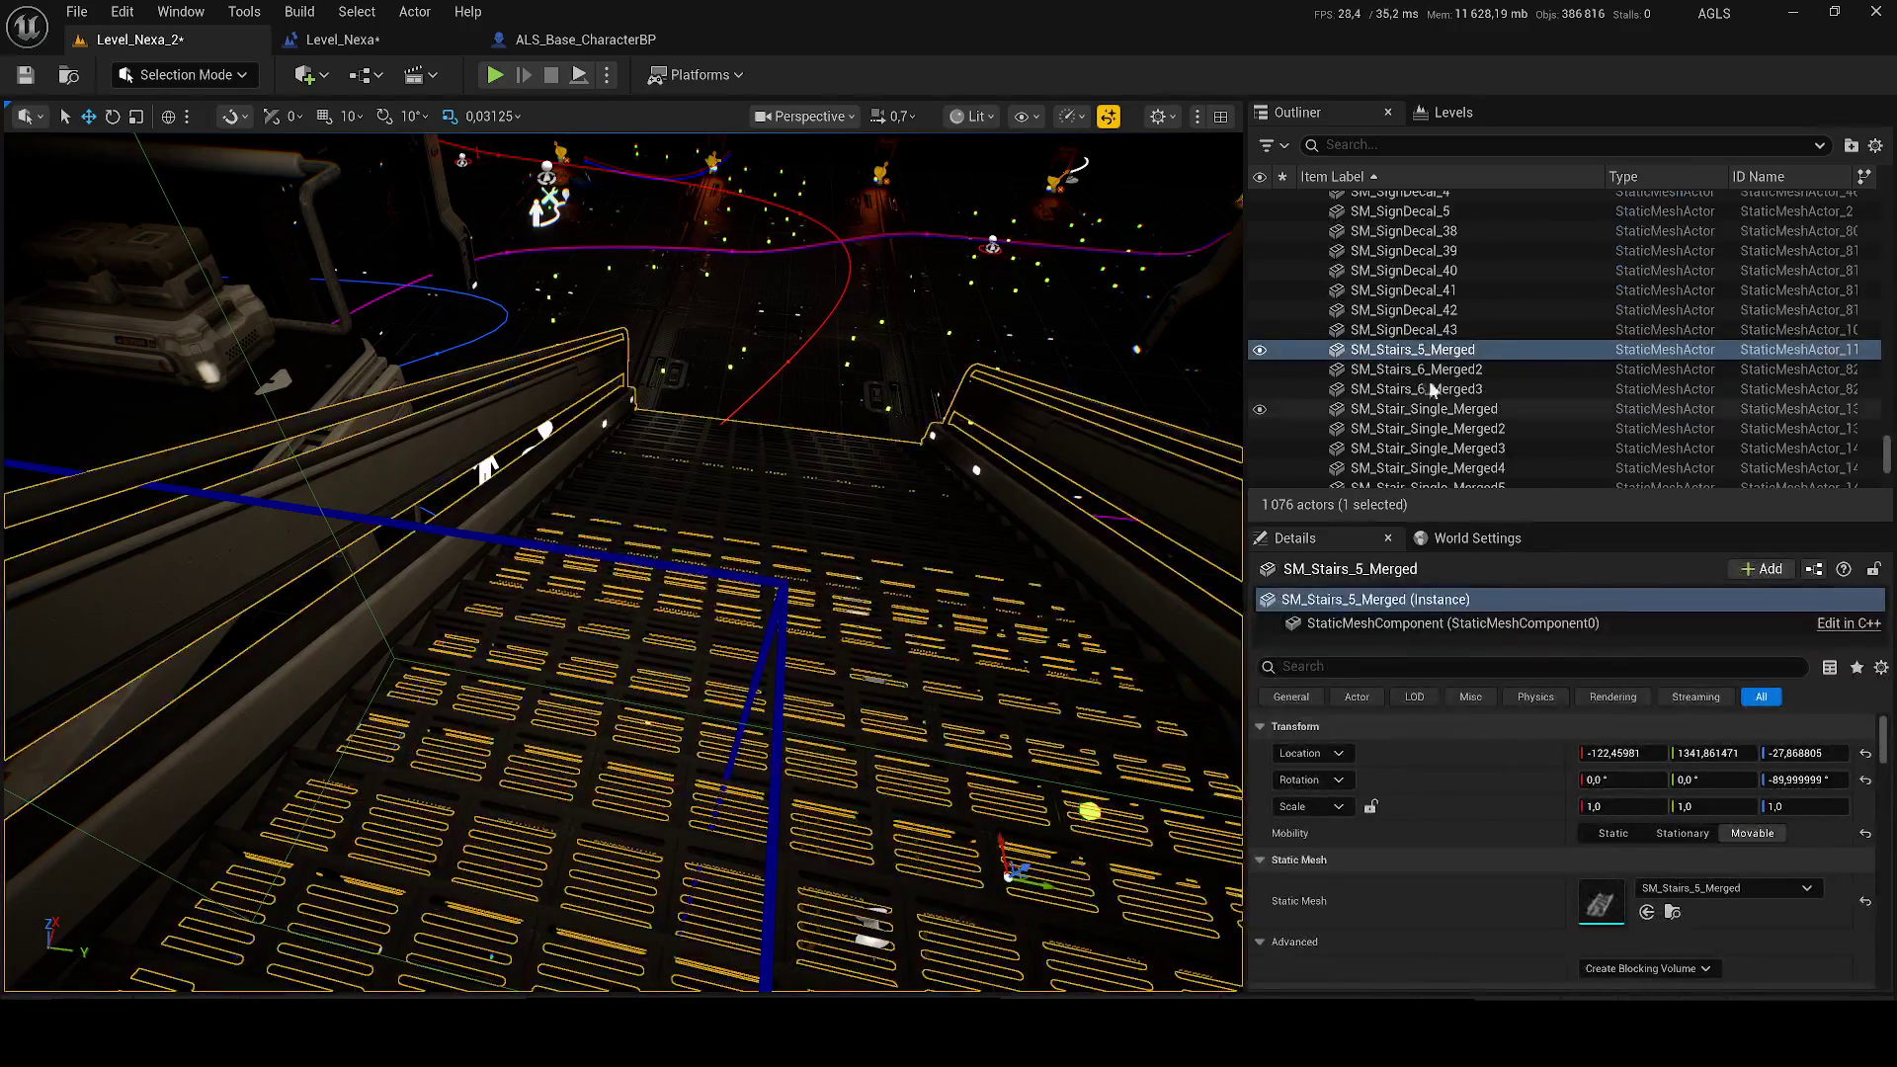
Step: Open the SM_Stairs_5_Merged staircase mesh for editing and close the SM_Stairs_4_Merged editor
right_click(1651, 360)
left_click(1185, 384)
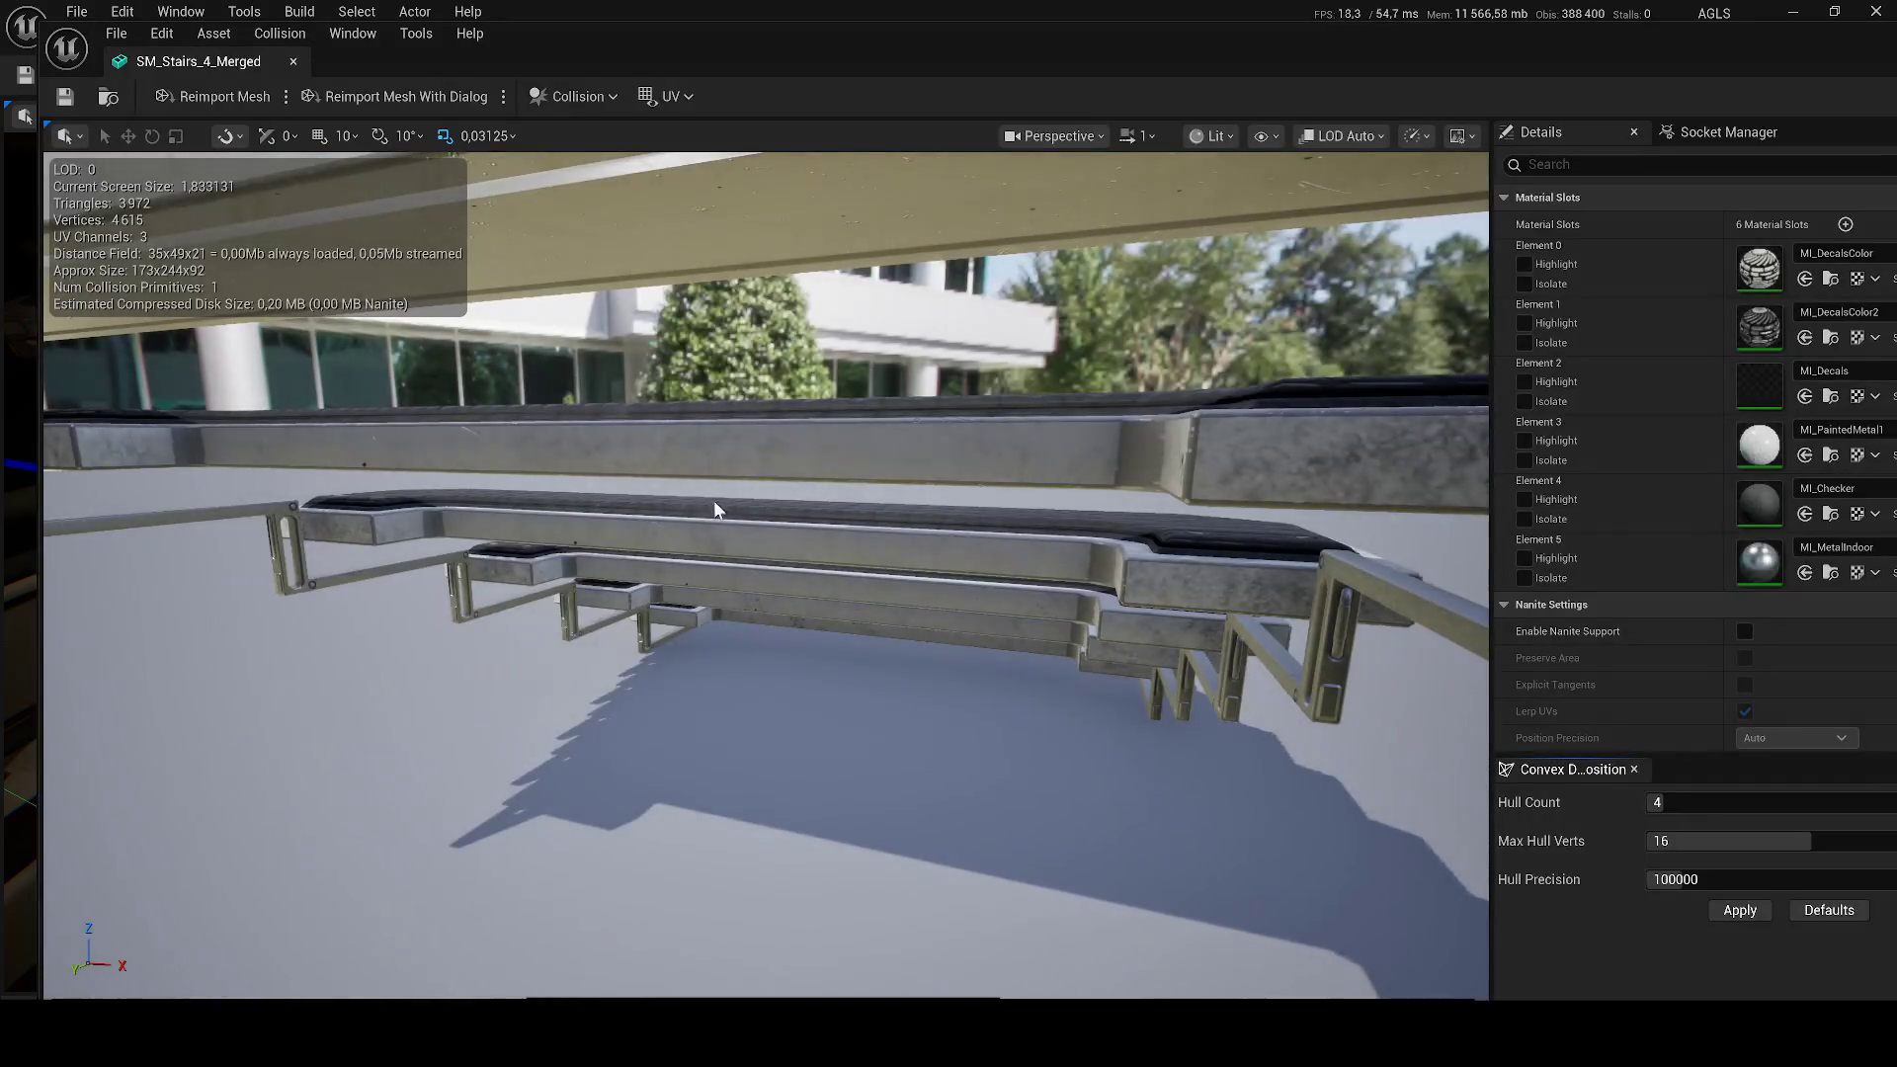
mouse_move(256, 46)
left_mouse_down()
mouse_move(708, 65)
mouse_move(842, 39)
left_mouse_up()
left_click(181, 41)
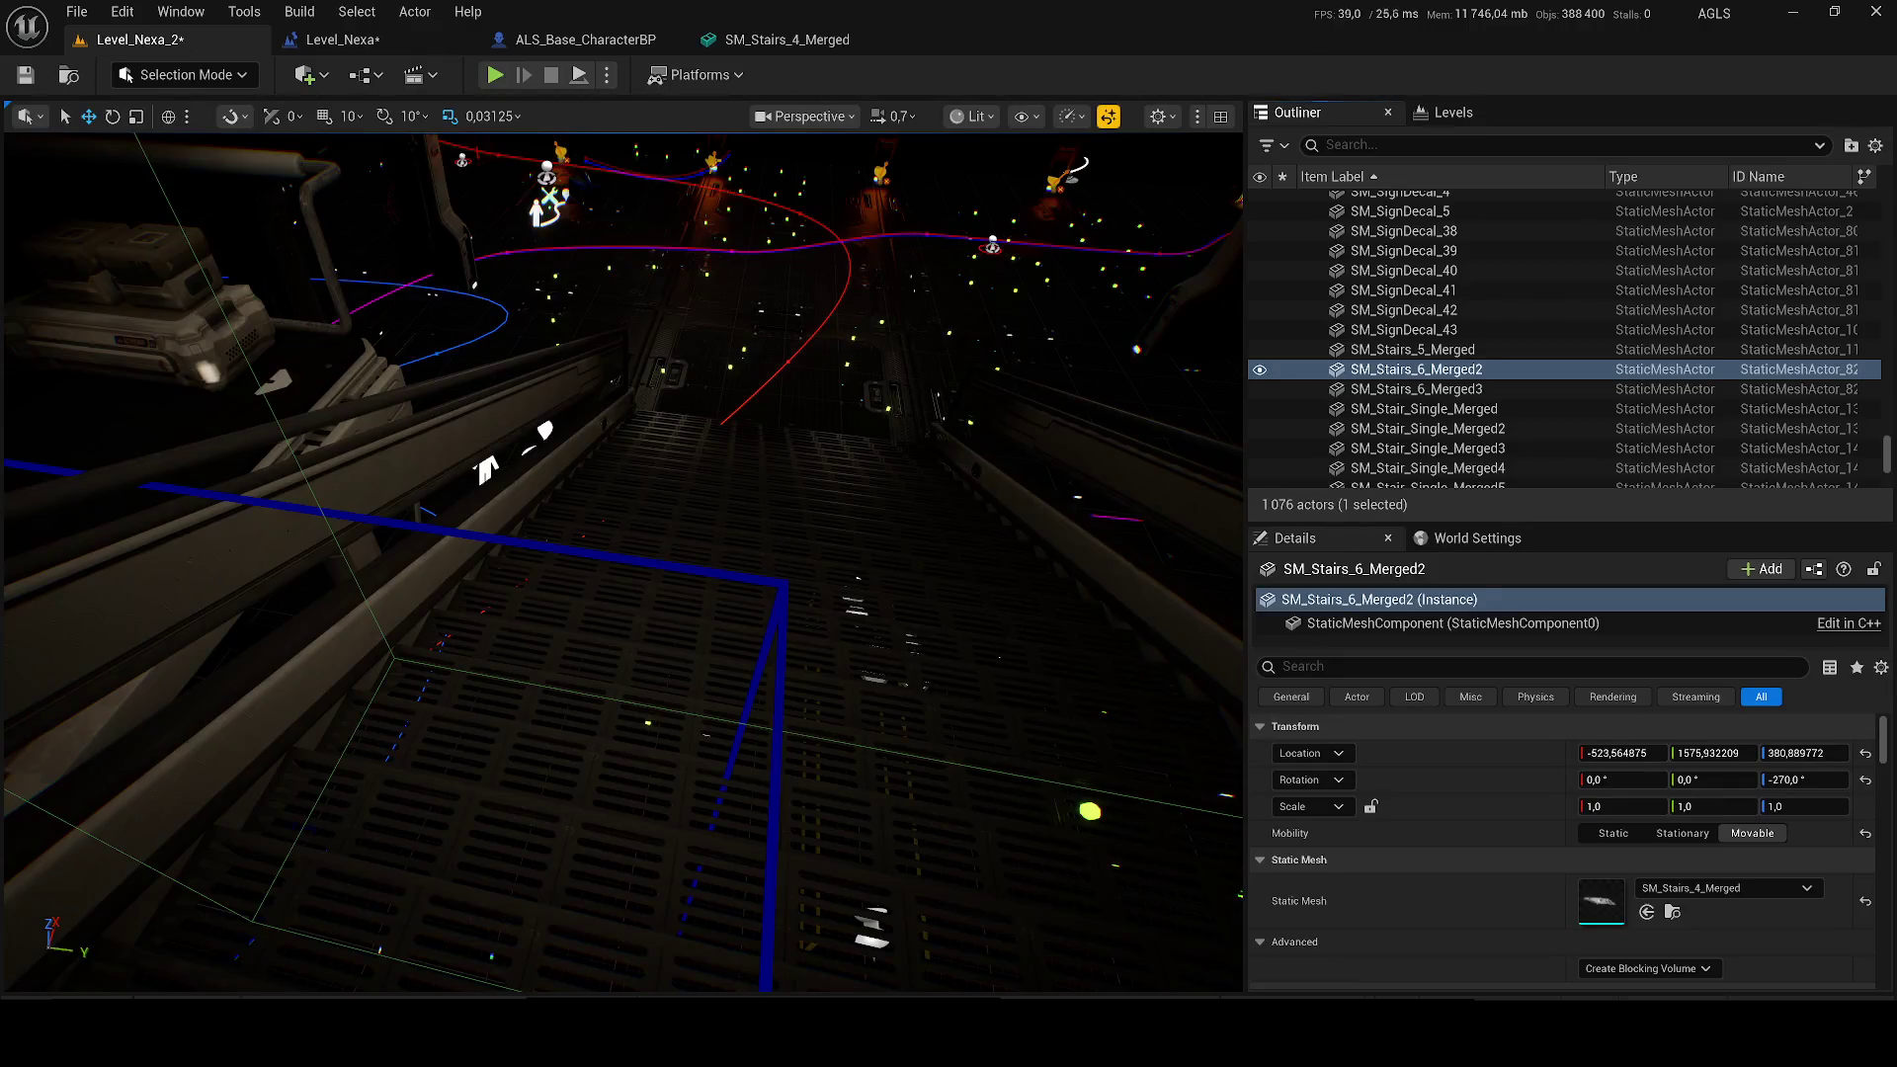
left_click(1403, 349)
right_click(1379, 350)
left_click(1482, 327)
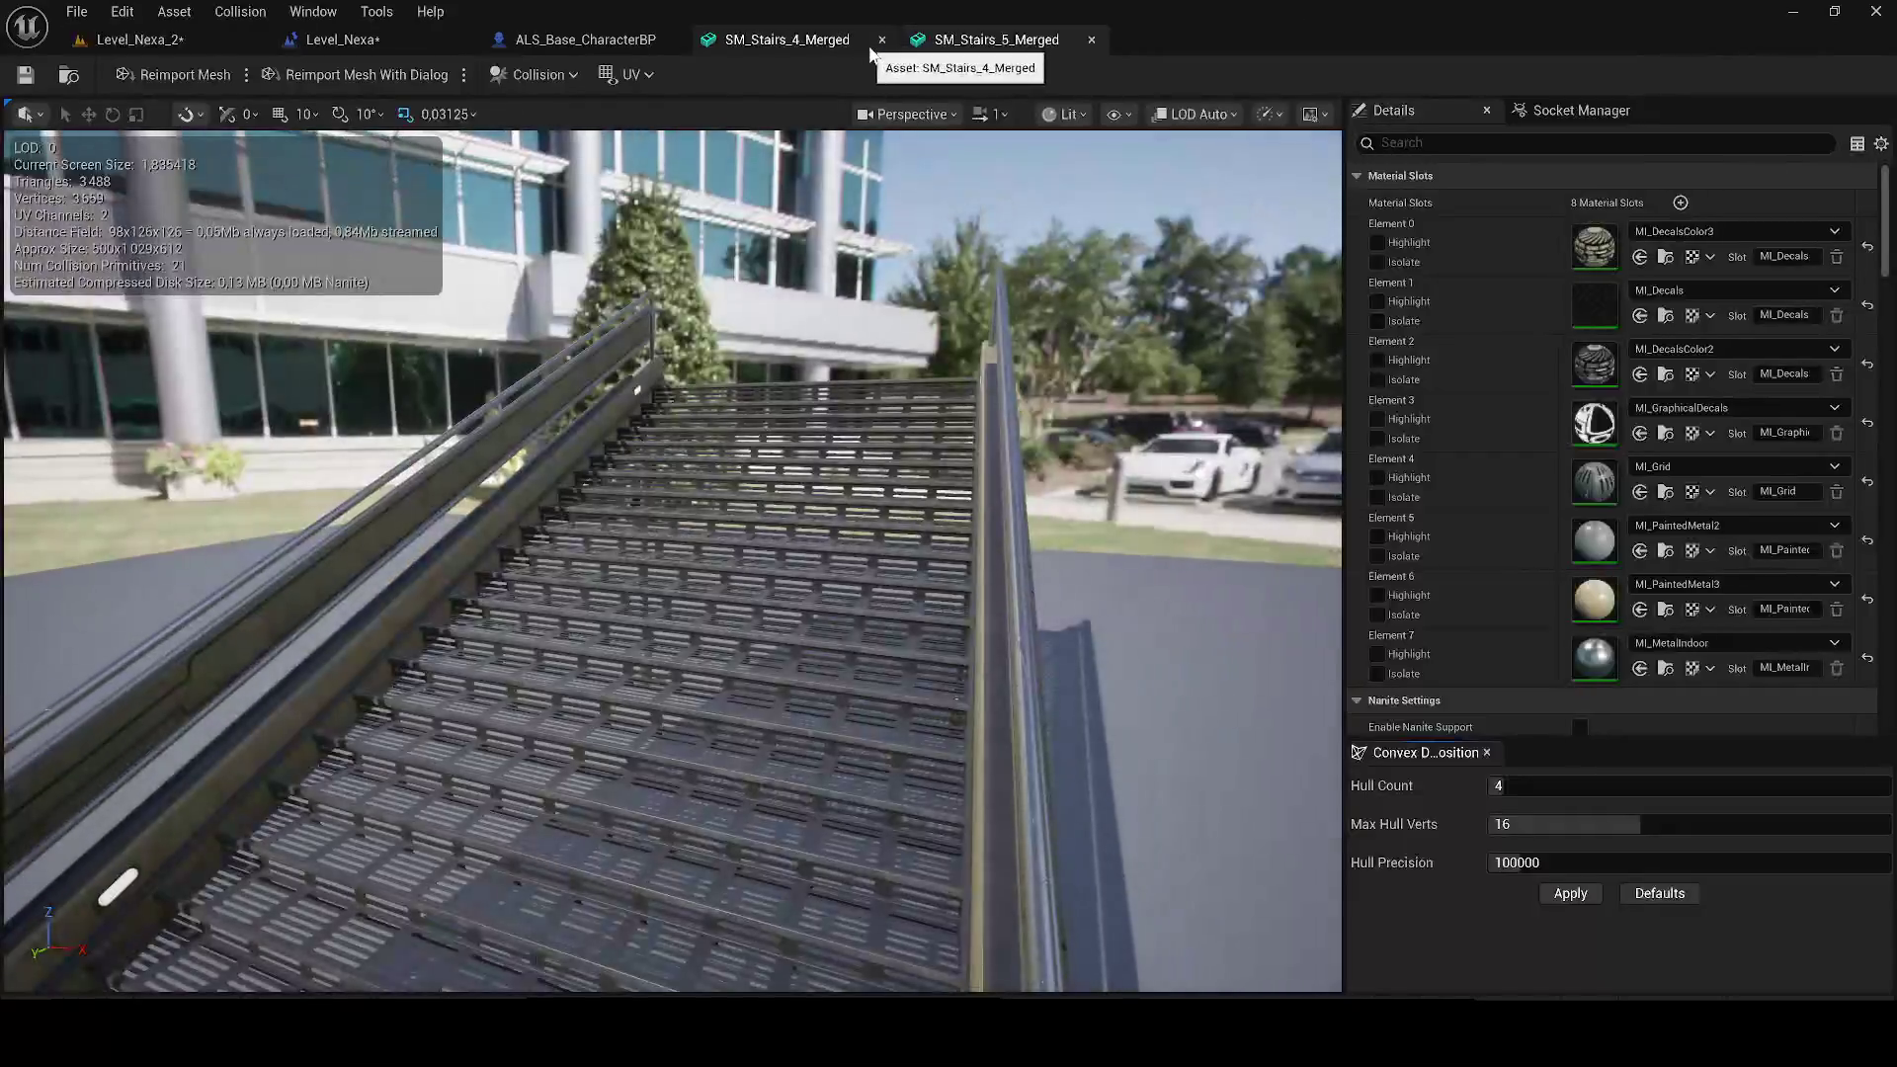
left_click(882, 40)
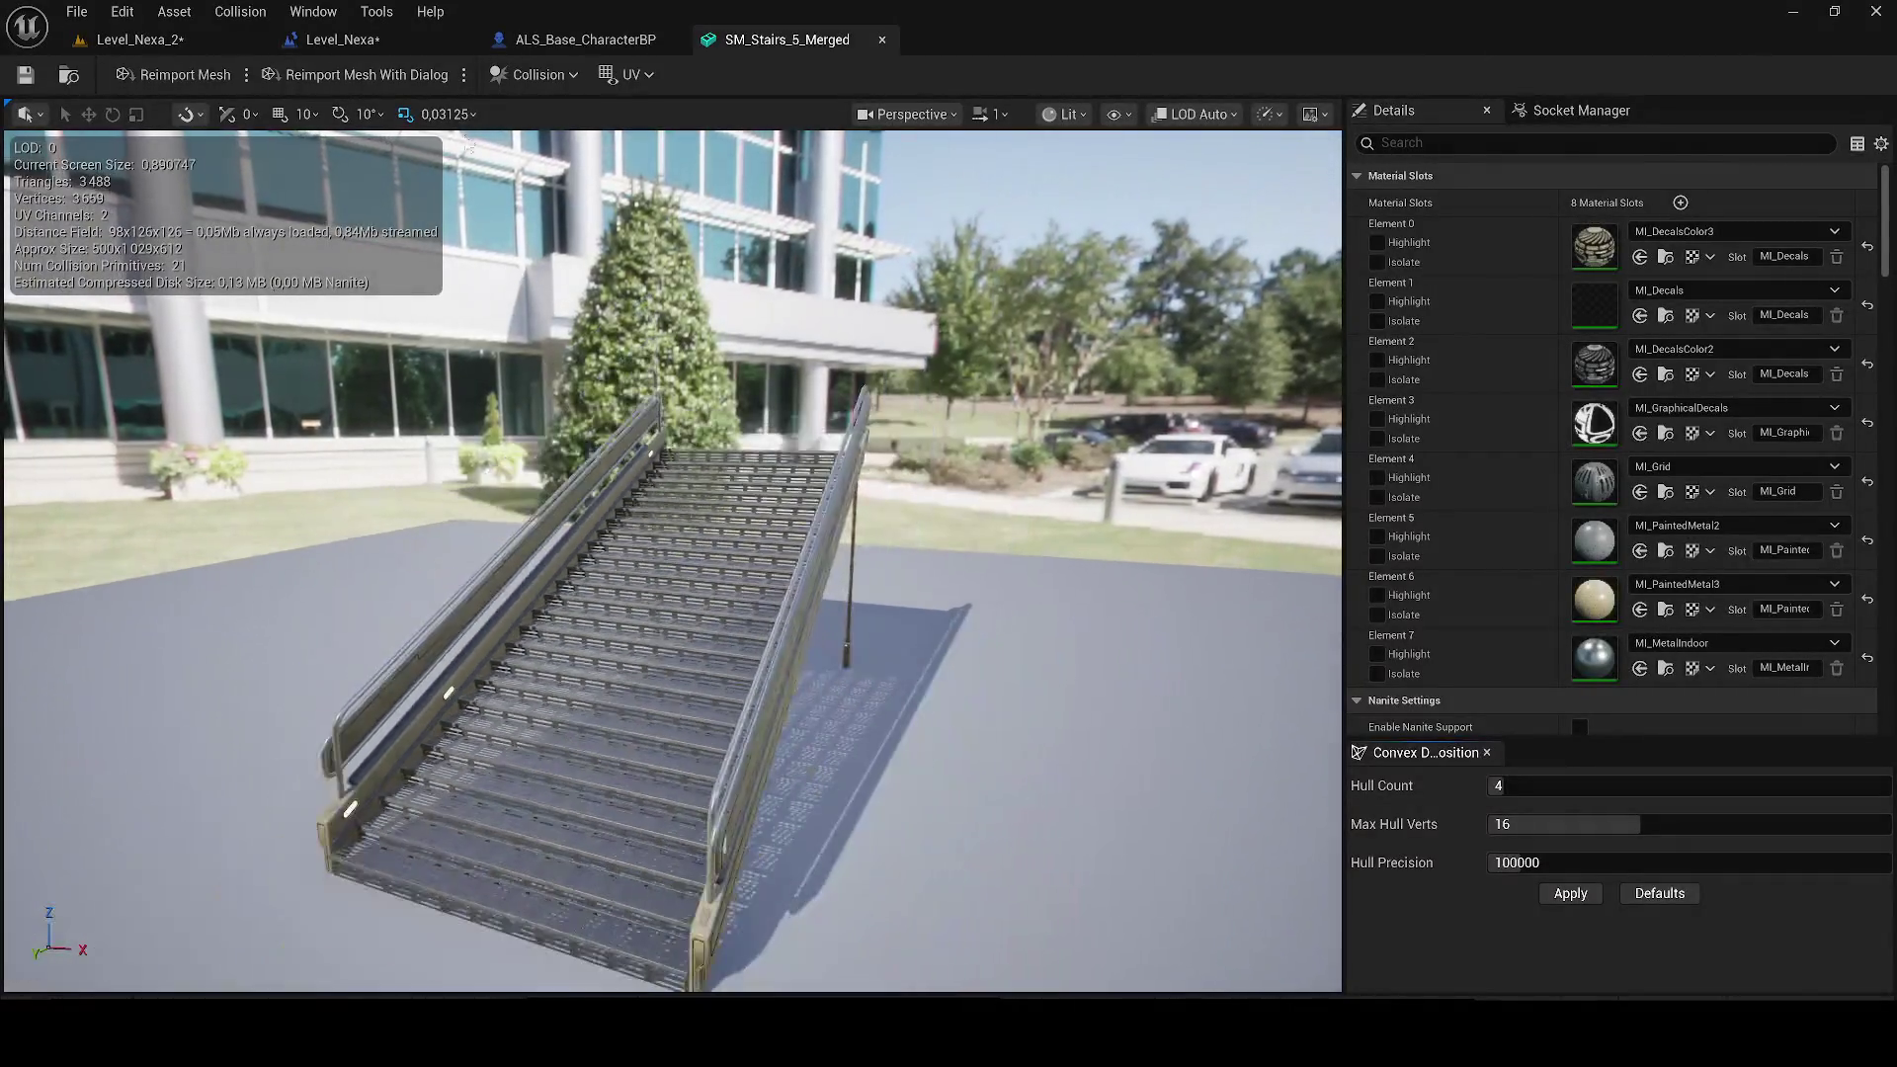
Step: Remove the old collision, apply convex hulls (Hull Count 25, Precision 250000), and save the mesh
left_click(532, 79)
left_click(559, 350)
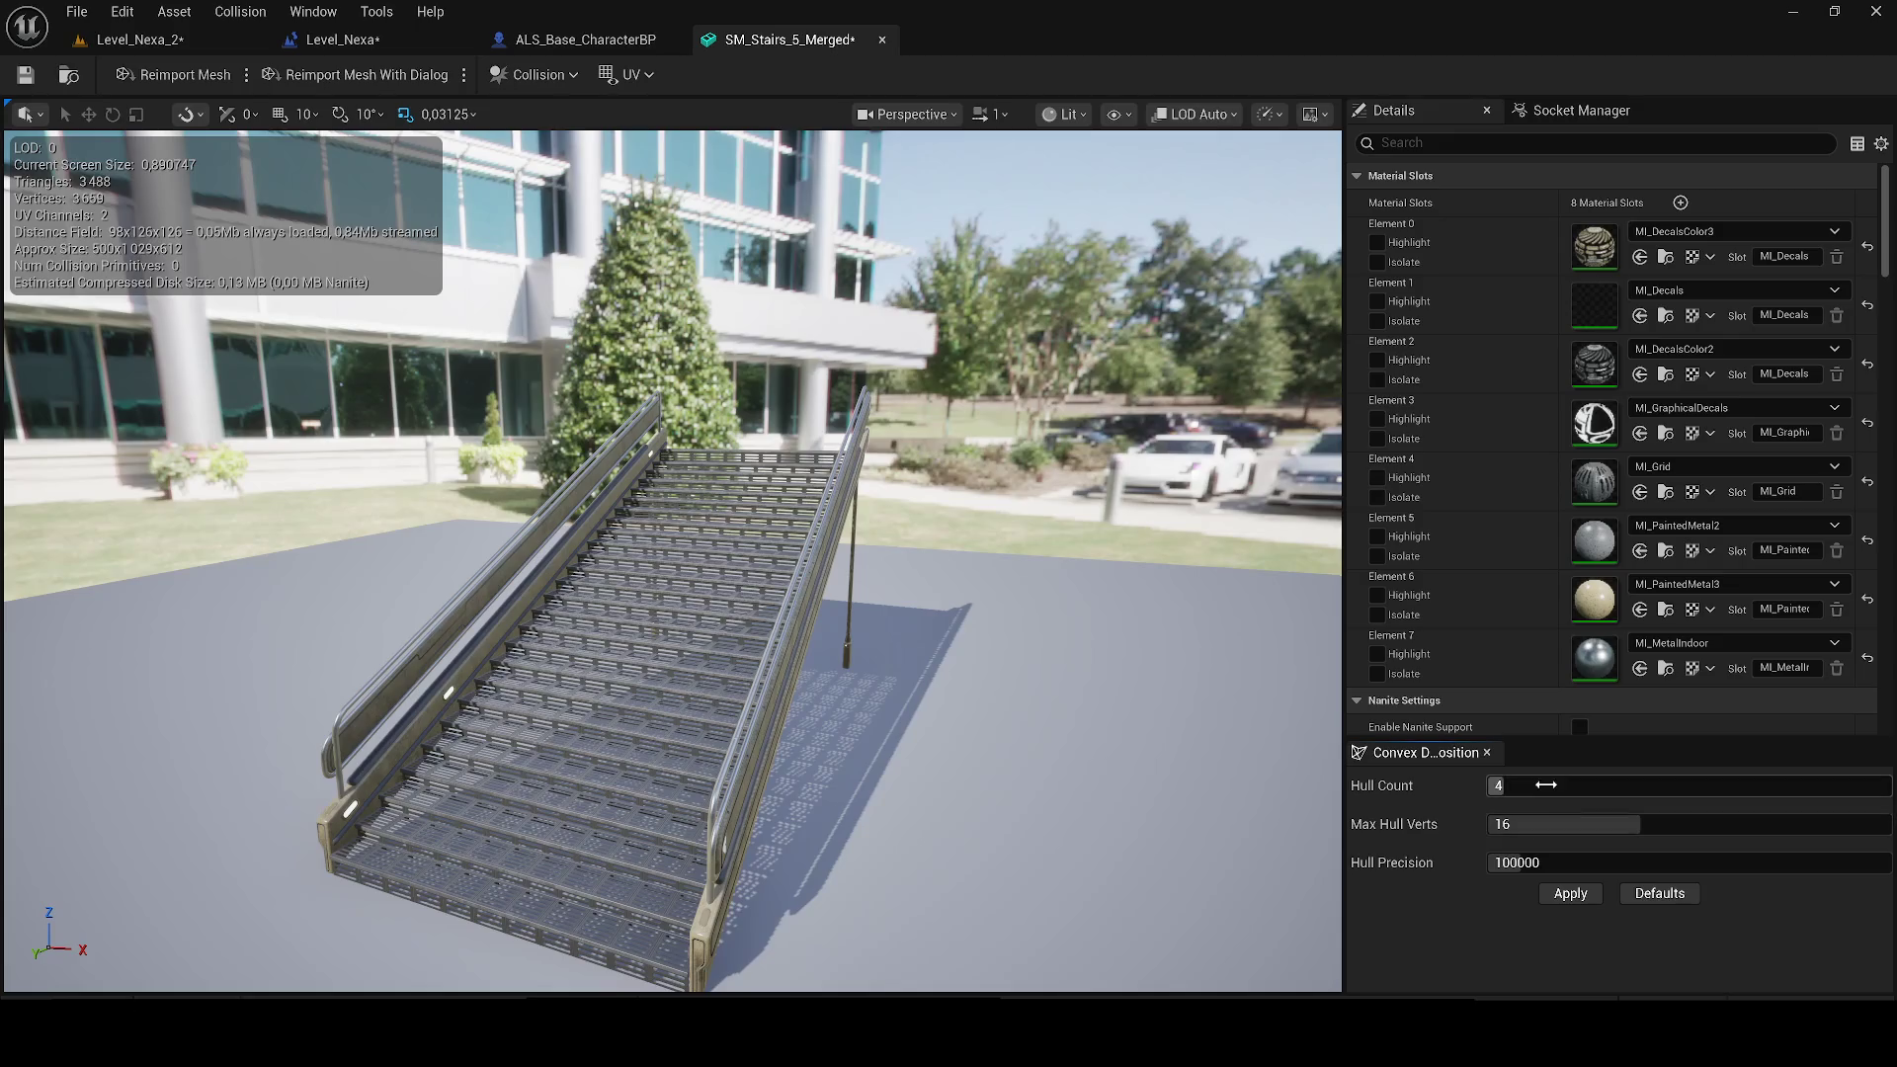
left_click(1568, 894)
scroll(783, 581, "up", 2)
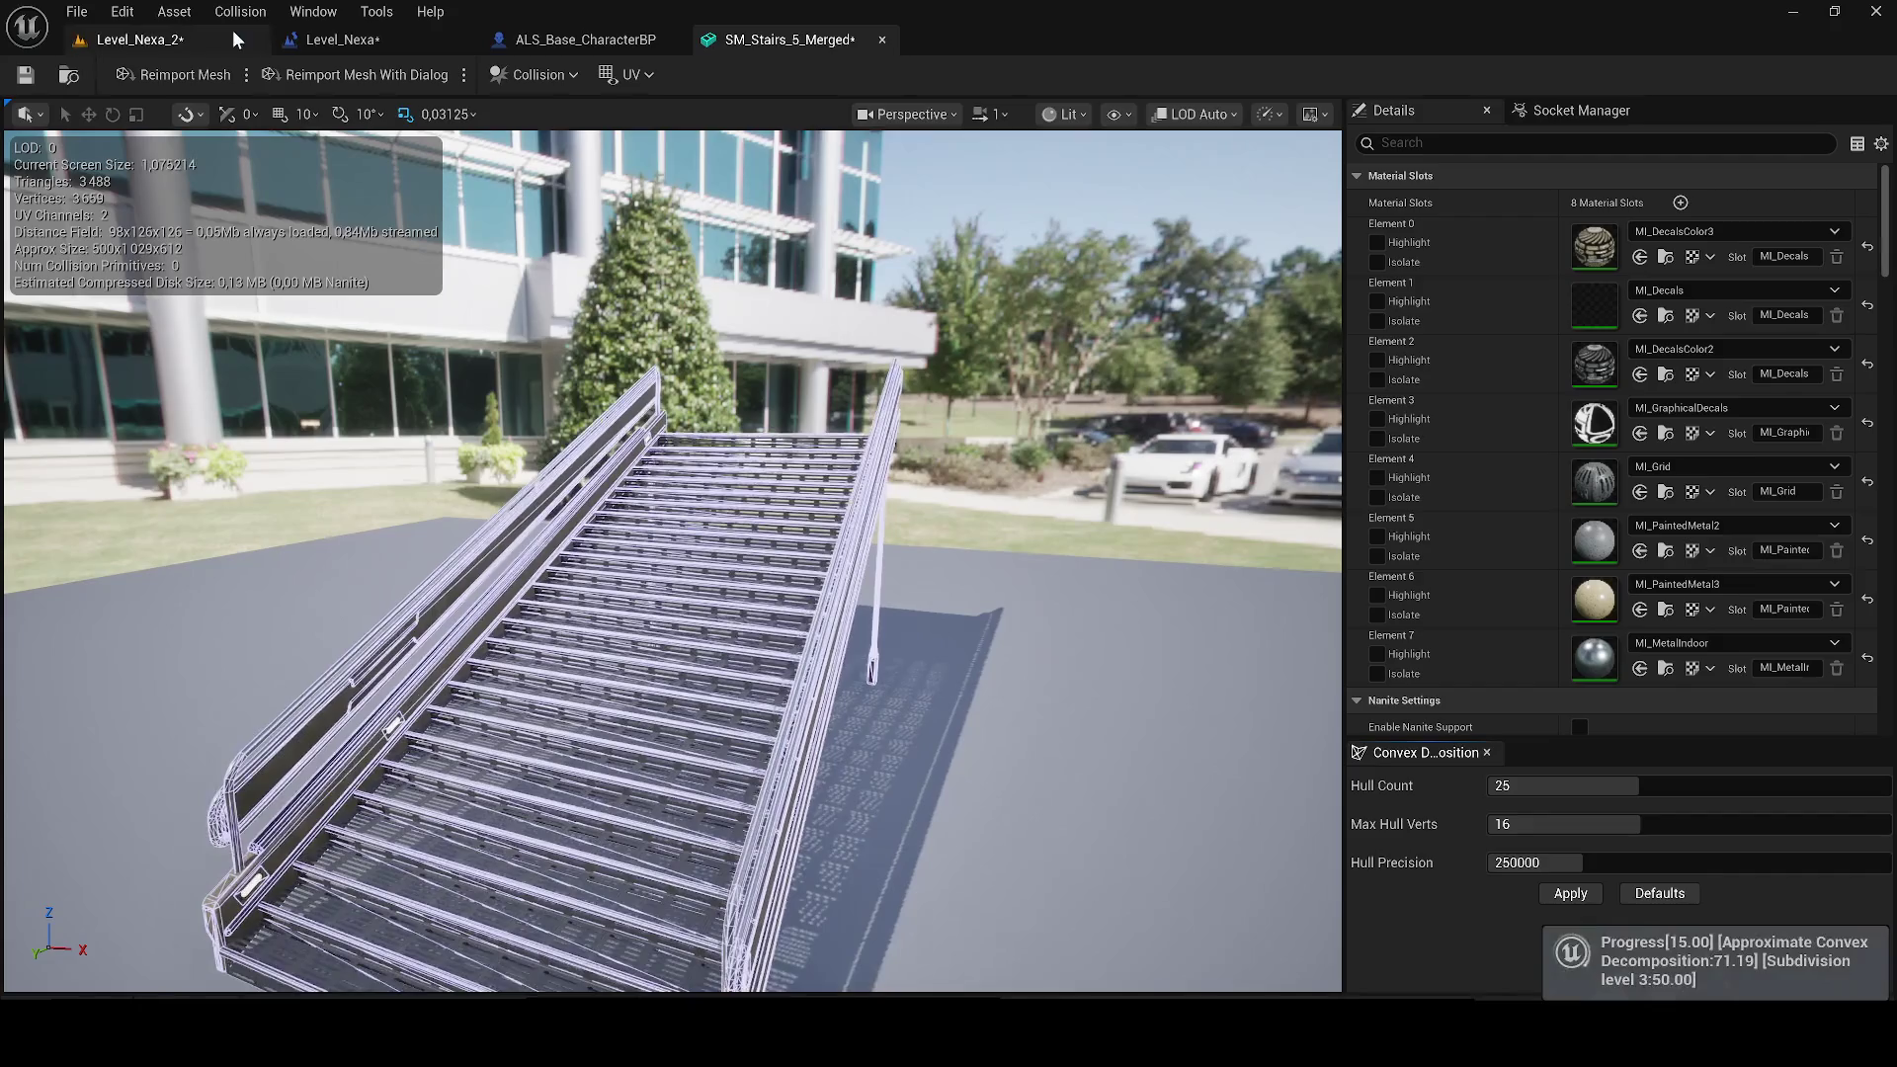
scroll(413, 285, "up", 10)
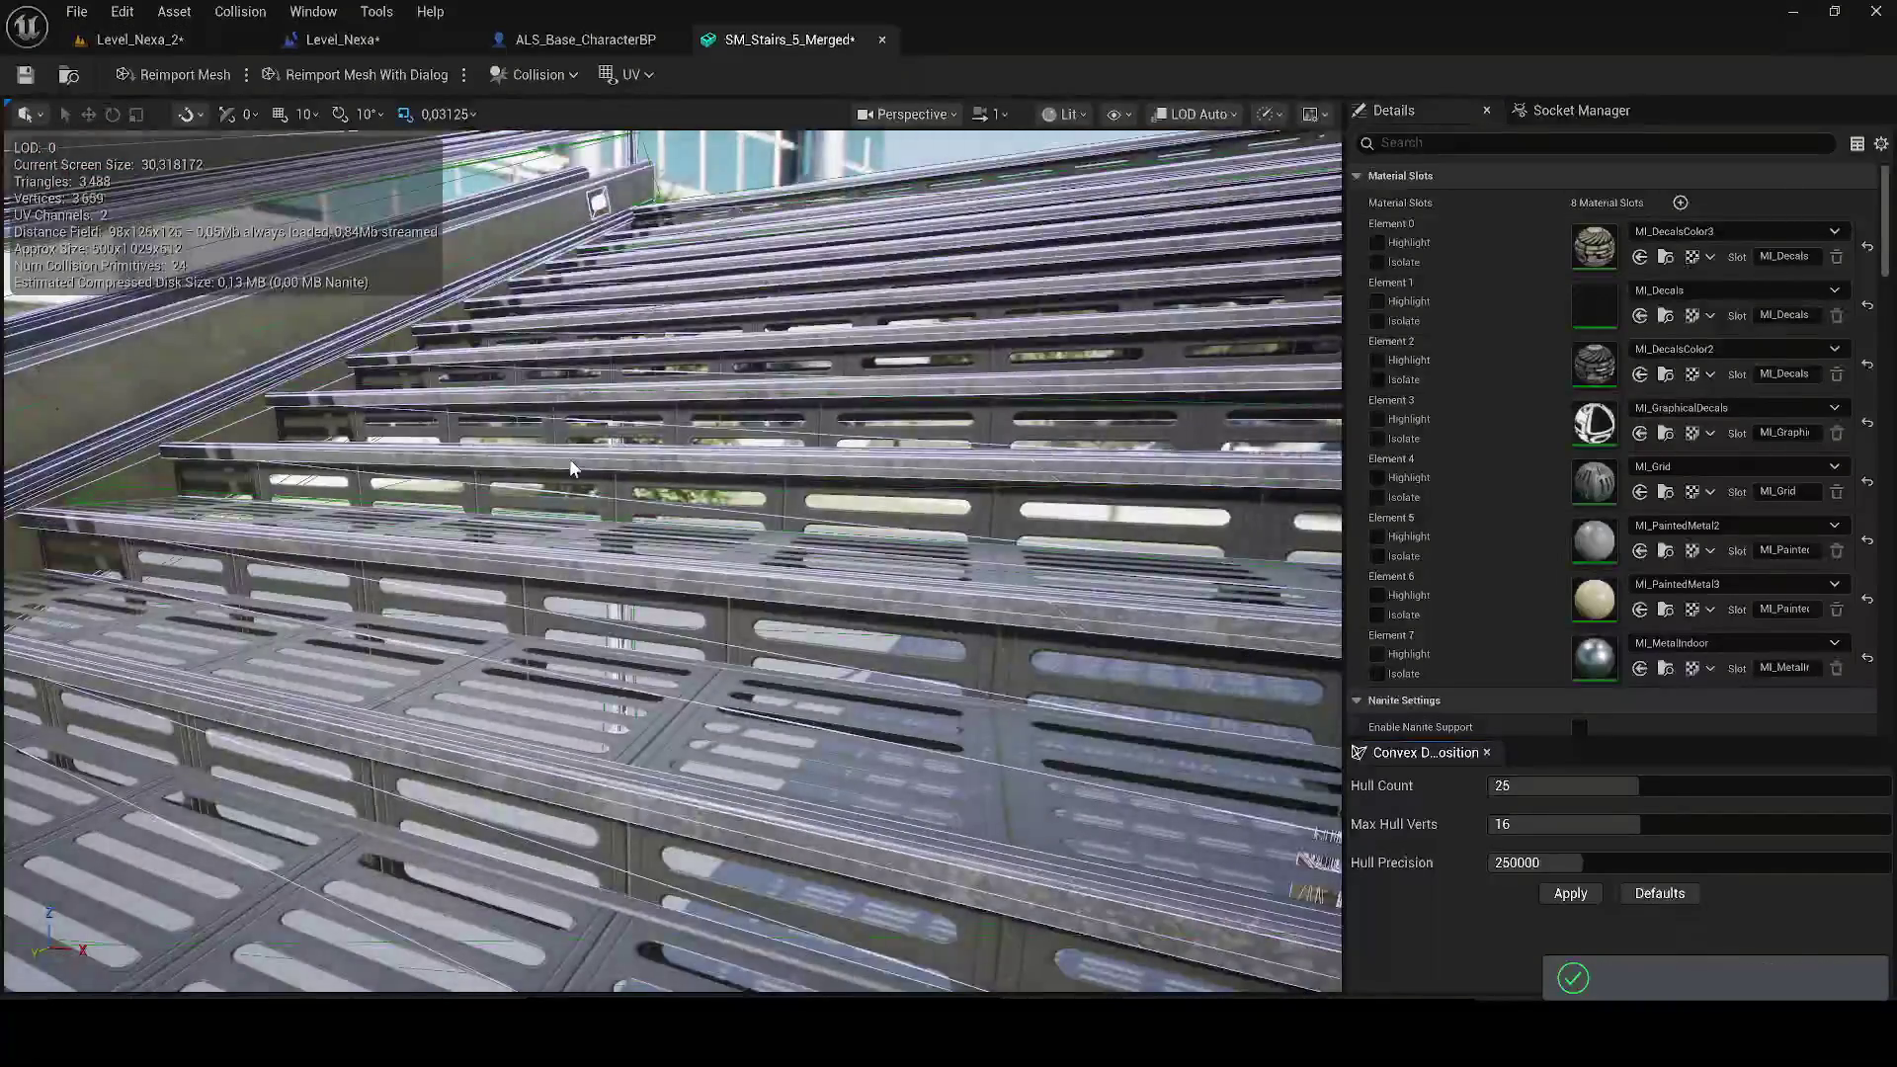
scroll(583, 451, "down", 8)
key("ctrl+space")
key("ctrl+space")
left_click(138, 40)
left_click(25, 75)
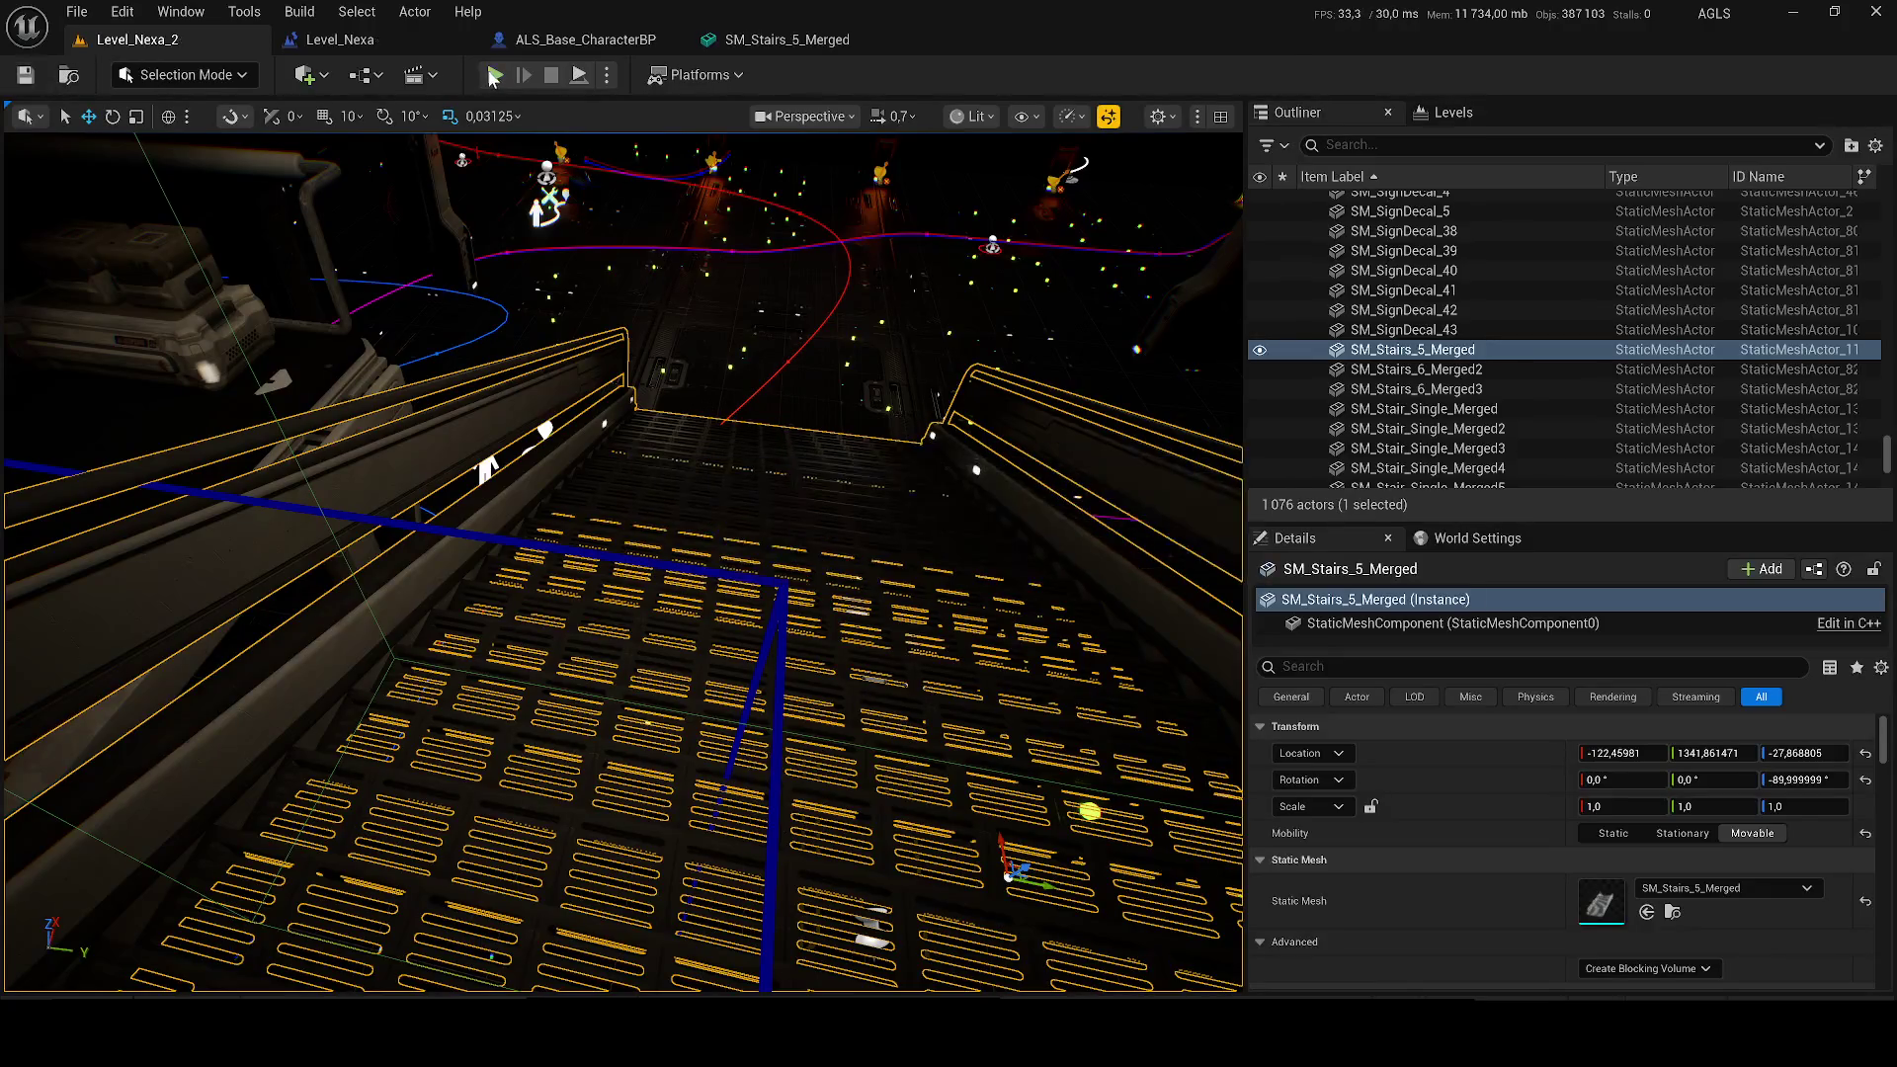
key("alt+p")
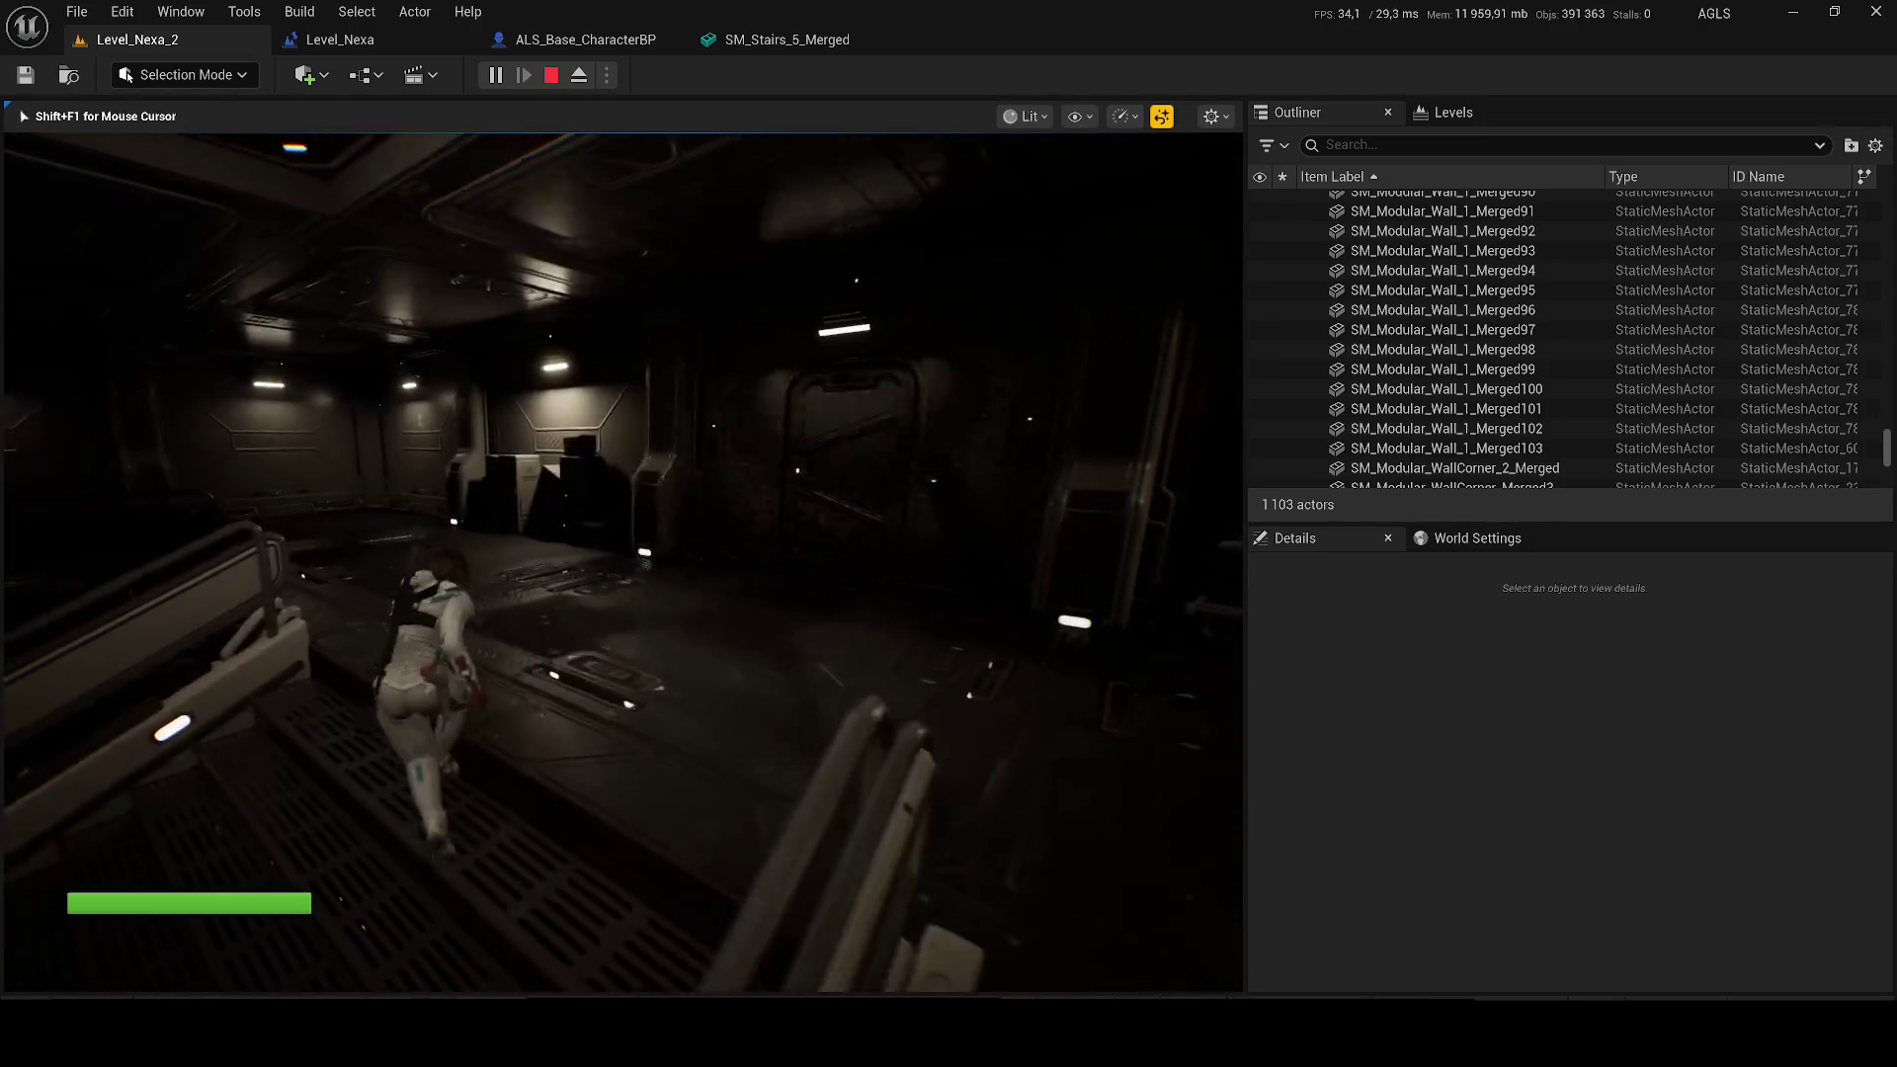
key("Escape")
left_click(415, 870)
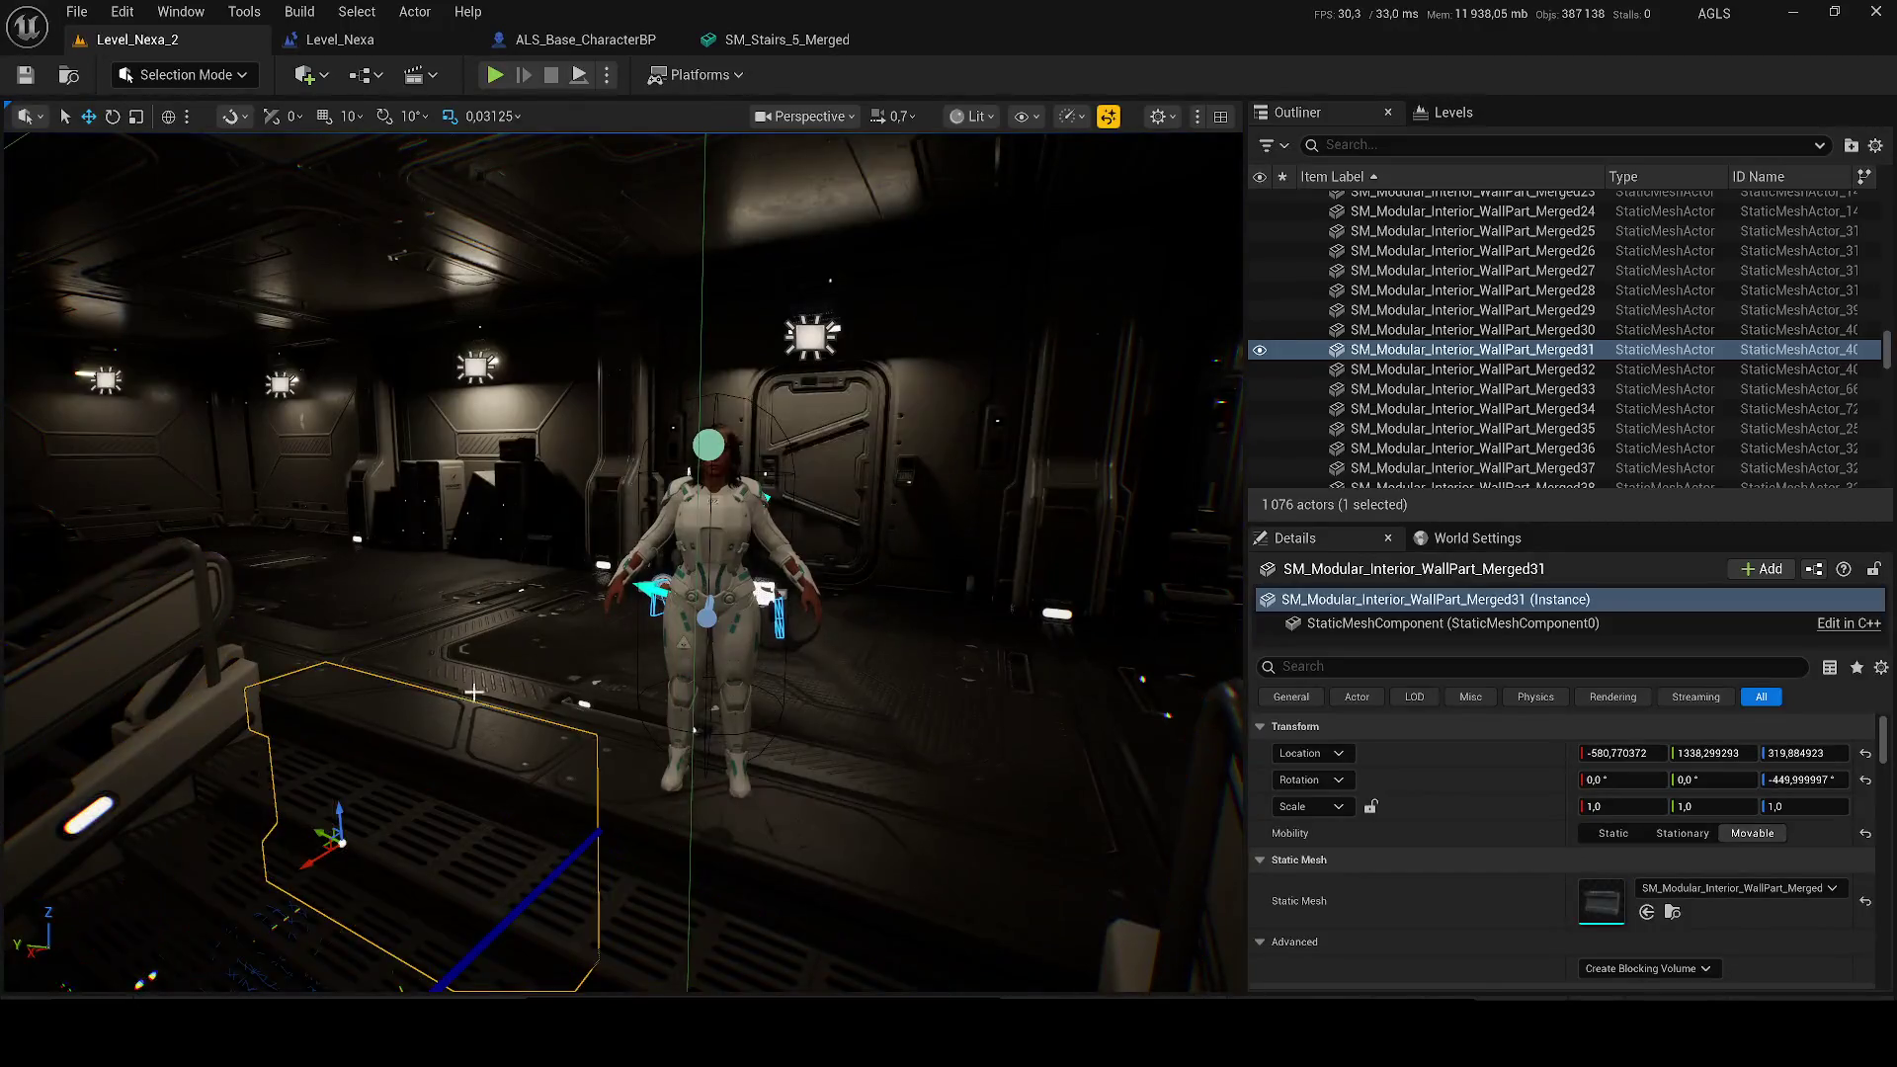
Step: Lower the WallPart Merged30 and Merged31 stair pieces, save the level, and walk them in a play-test
mouse_move(587, 820)
left_mouse_down()
mouse_move(587, 751)
mouse_move(556, 779)
left_mouse_up()
left_click(587, 743, "ctrl")
key("ctrl+s")
key("ctrl+s")
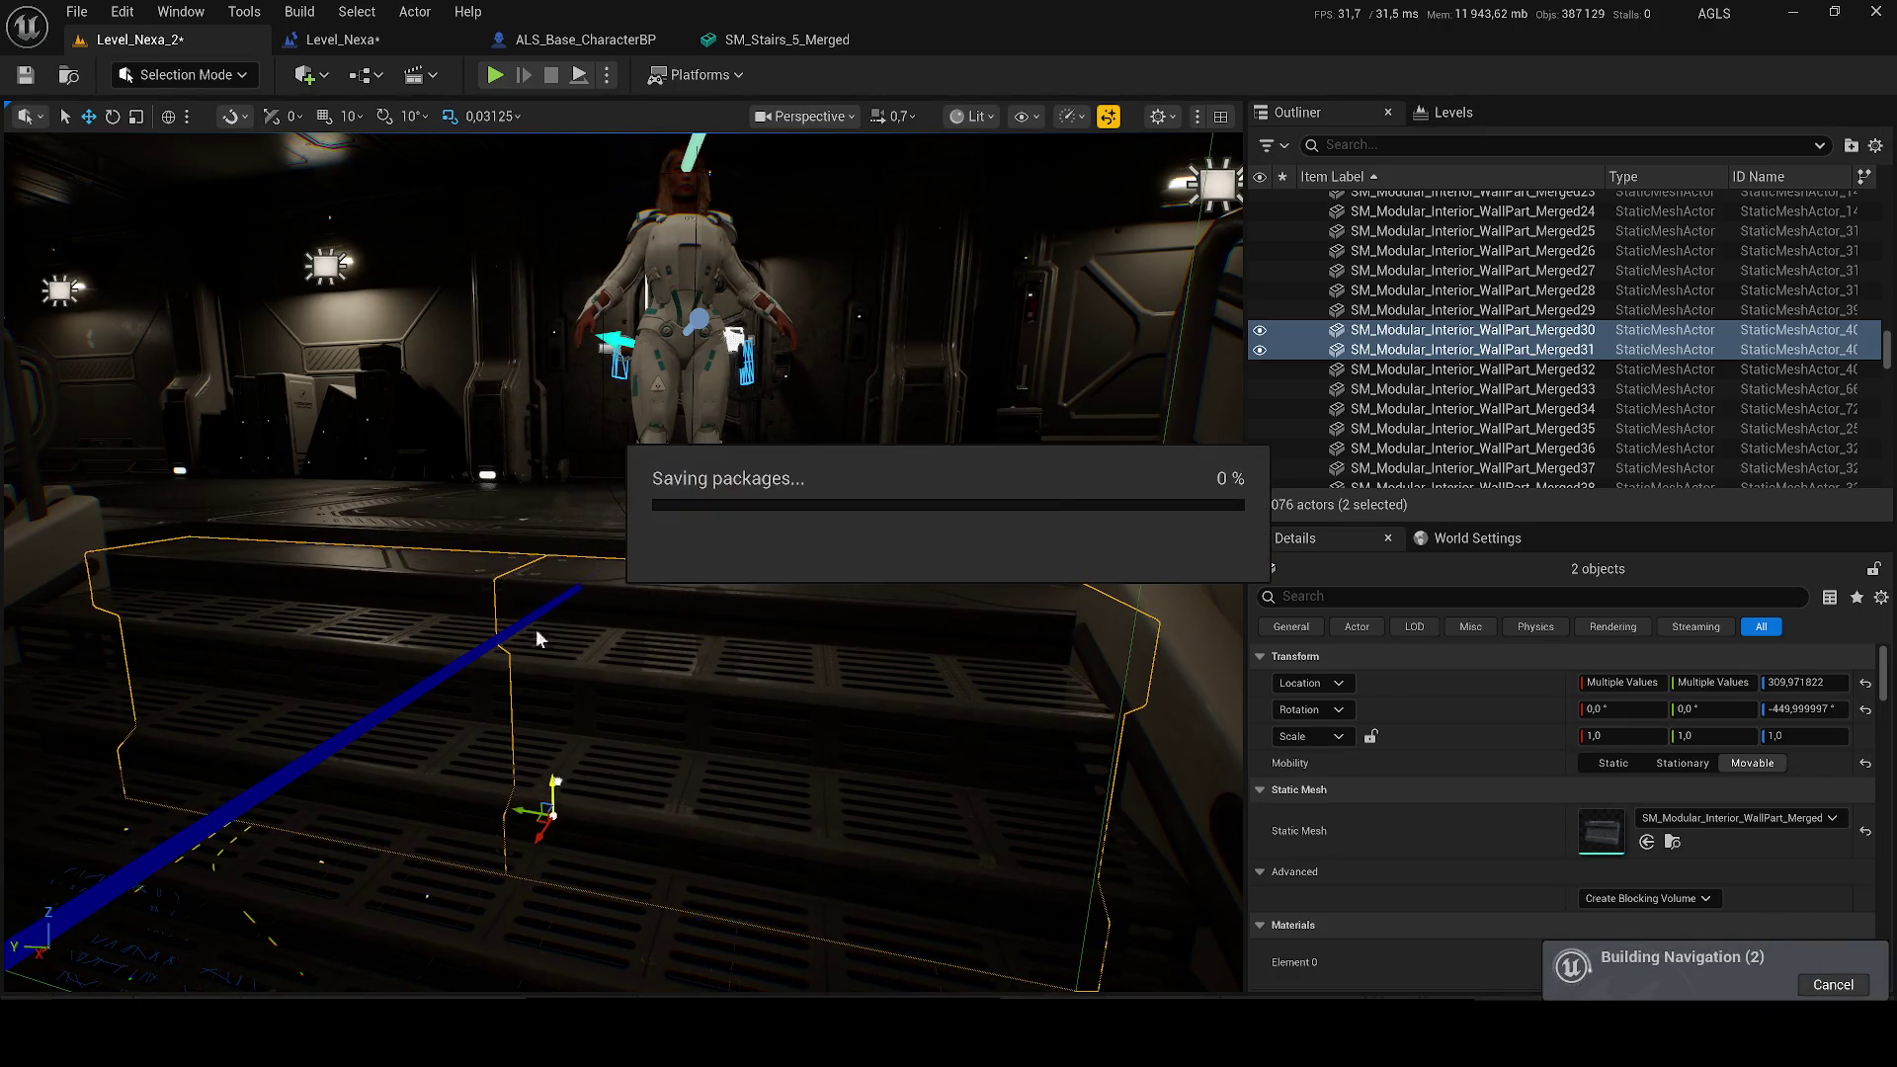
left_click(495, 74)
key("w")
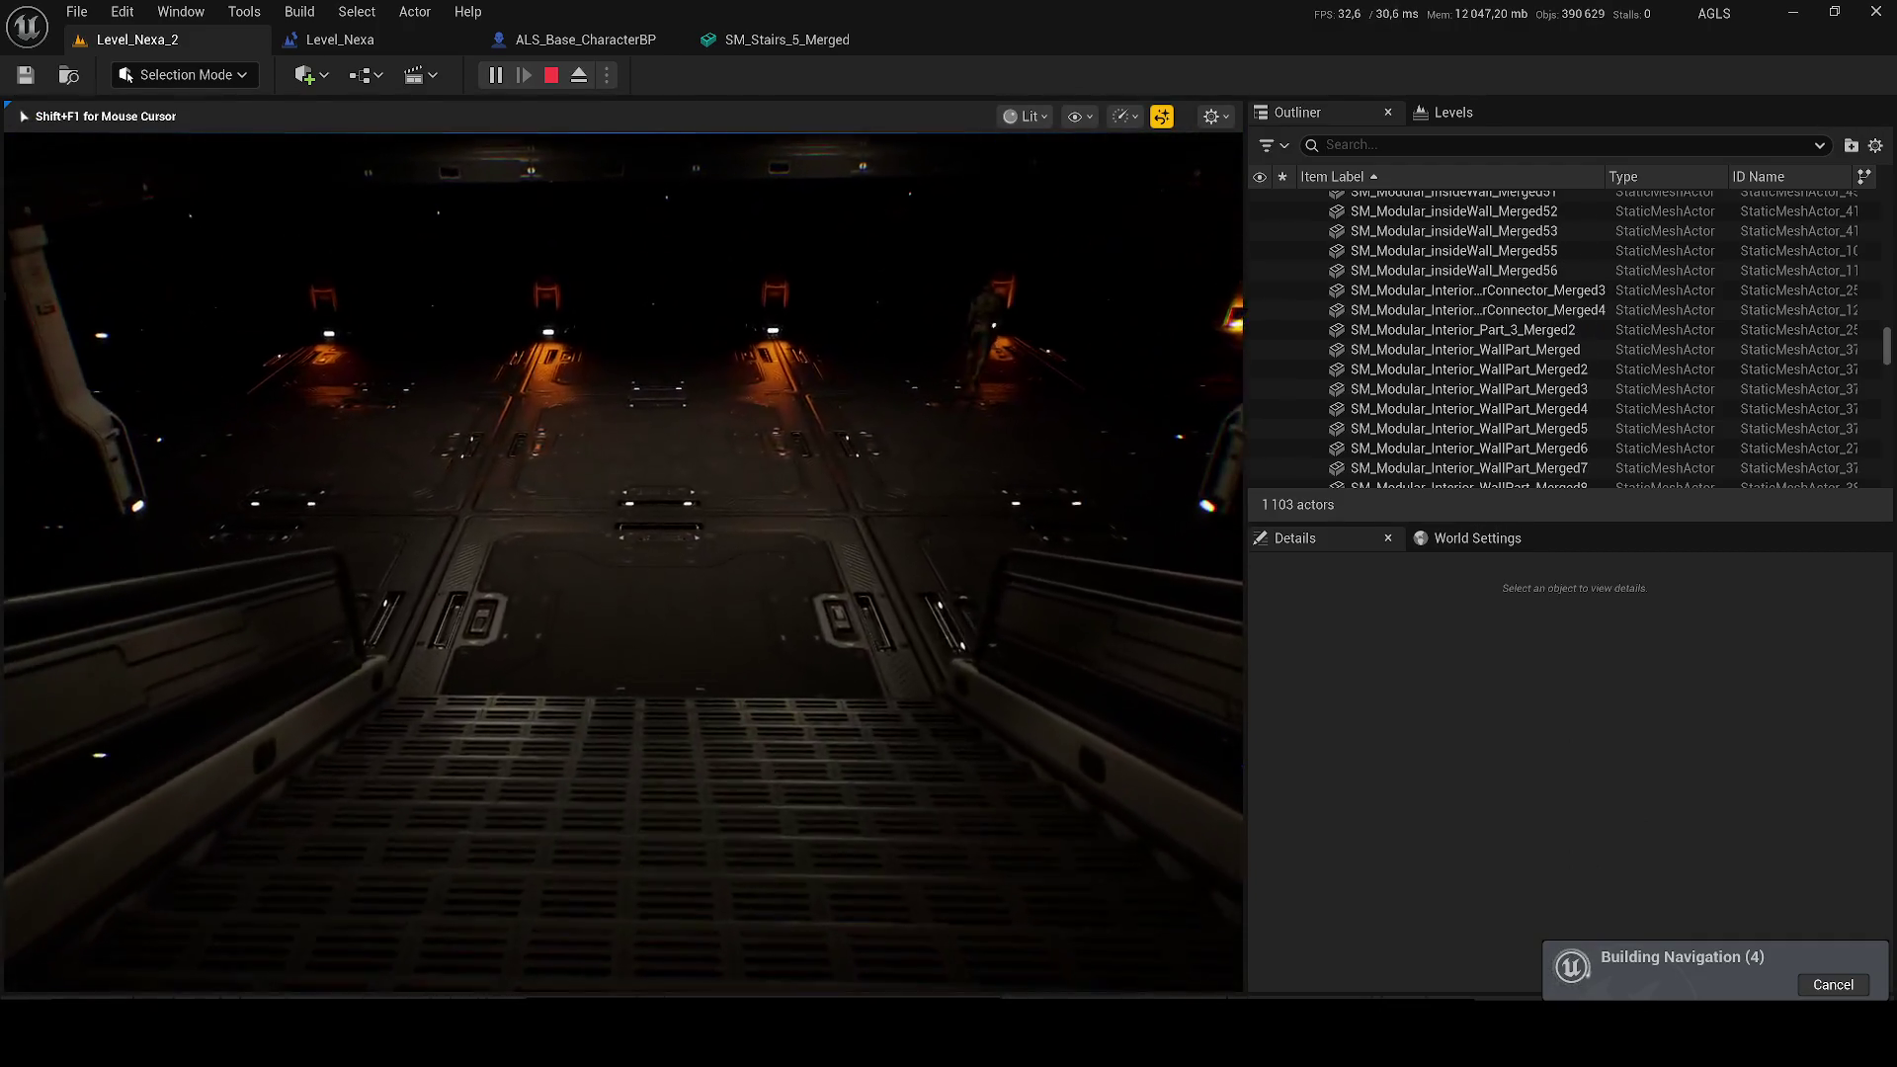
key("Escape")
Step: Look over the Level_Nexa level blueprint's event graph, then play-test Level_Nexa_2 again
left_click(388, 33)
mouse_move(553, 474)
left_mouse_down()
mouse_move(774, 472)
mouse_move(1299, 533)
left_mouse_up()
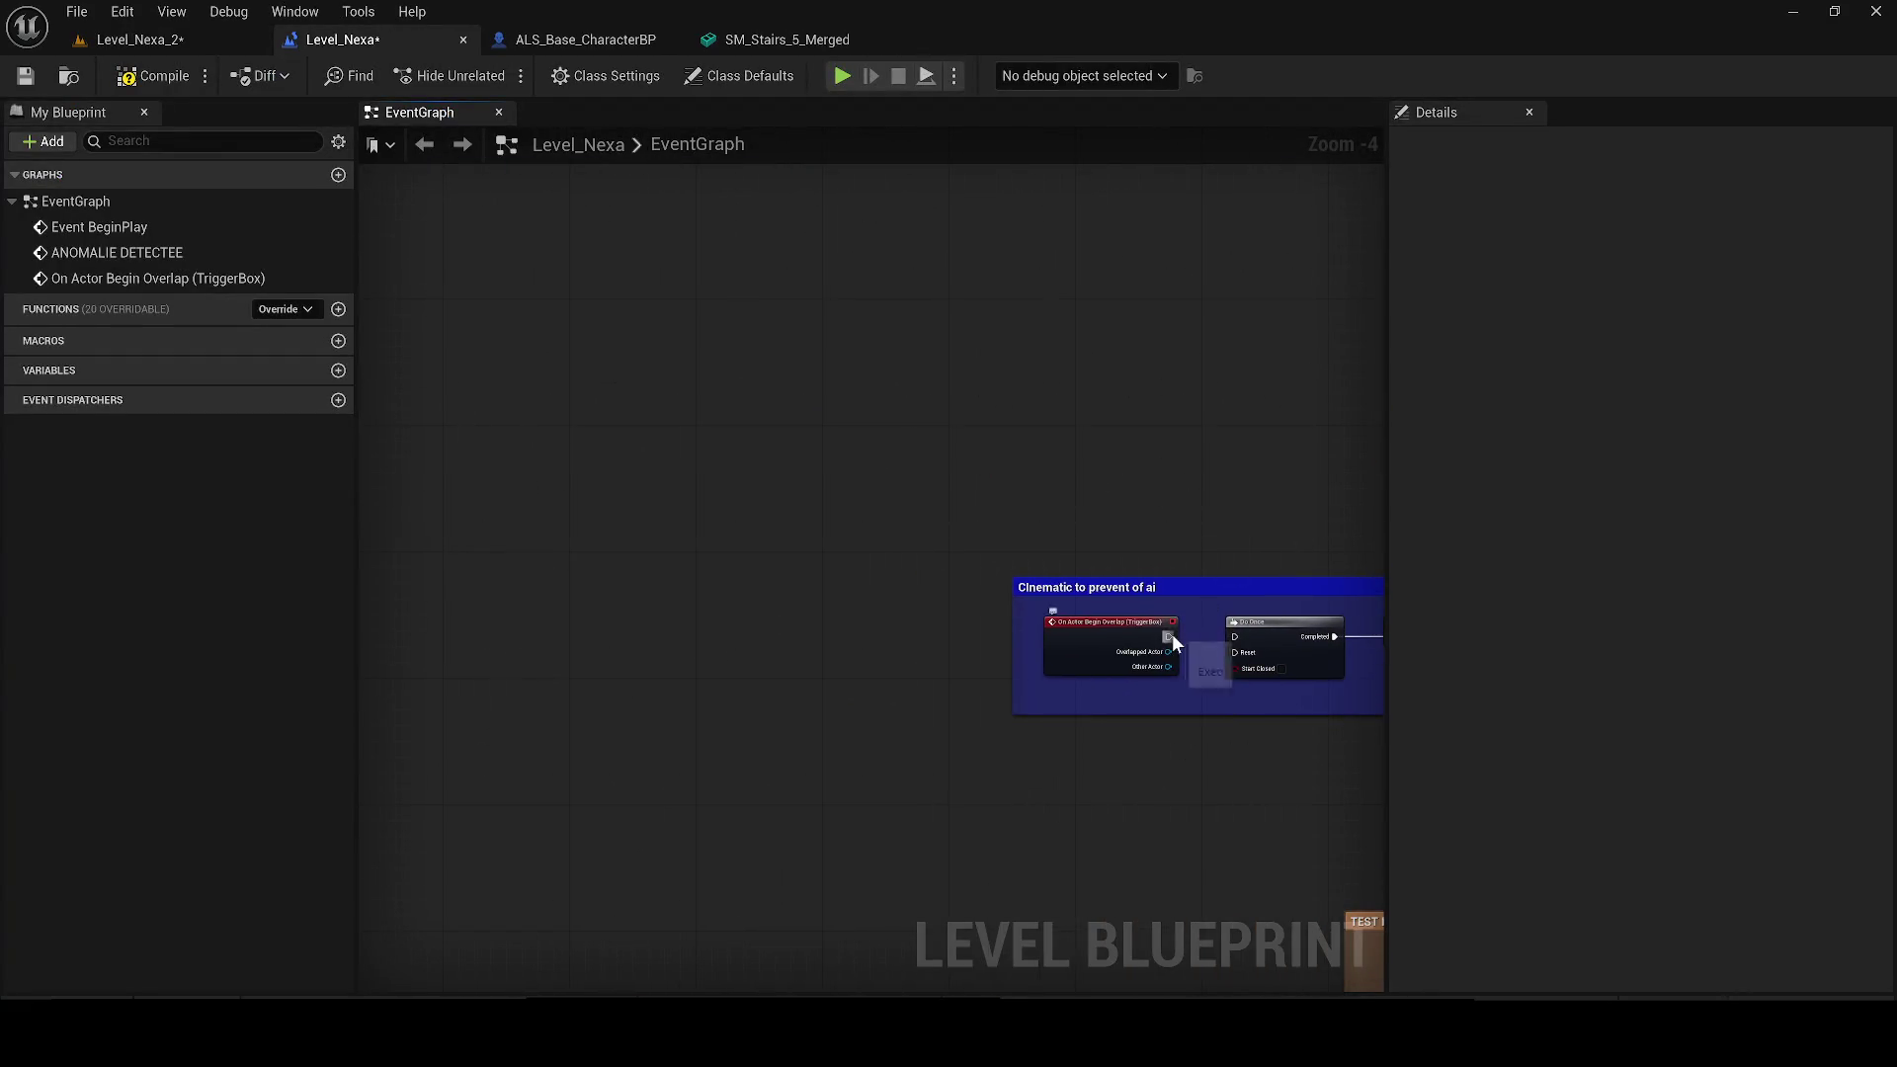
left_click(145, 47)
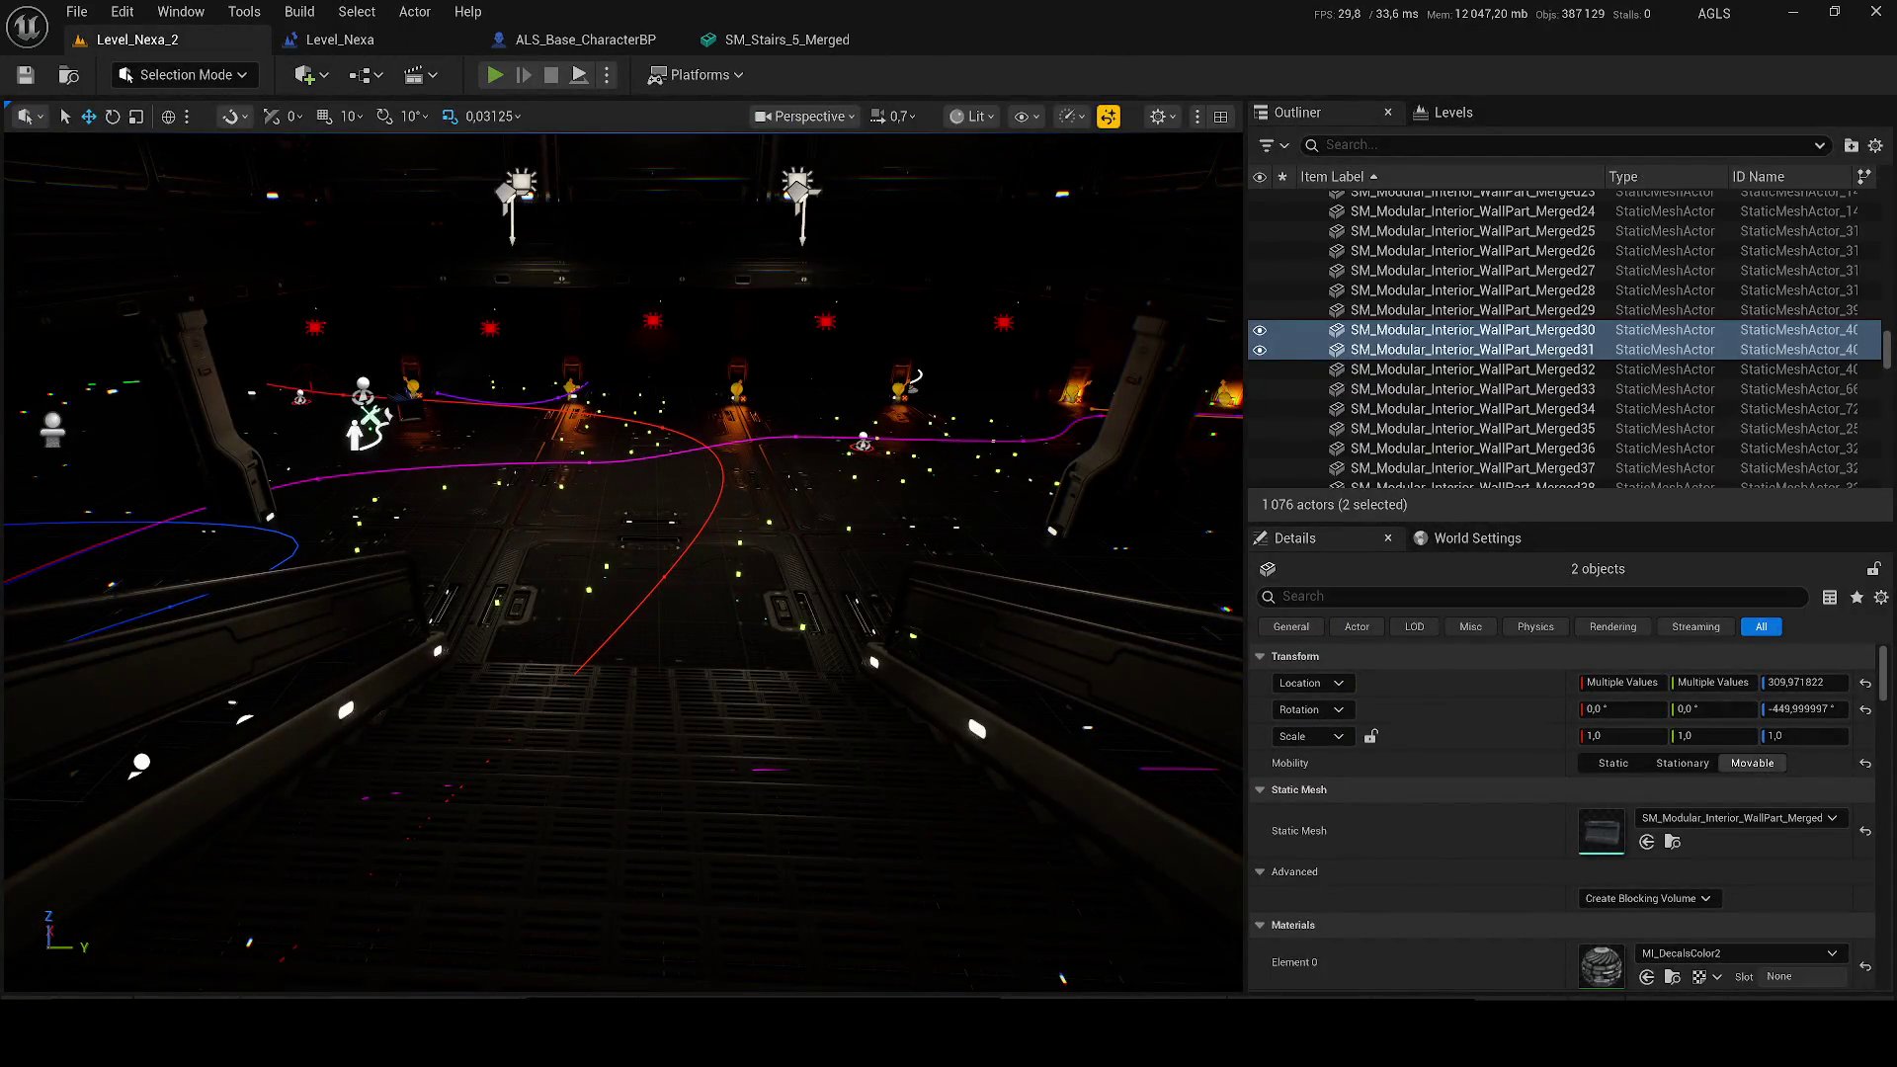
key("alt+p")
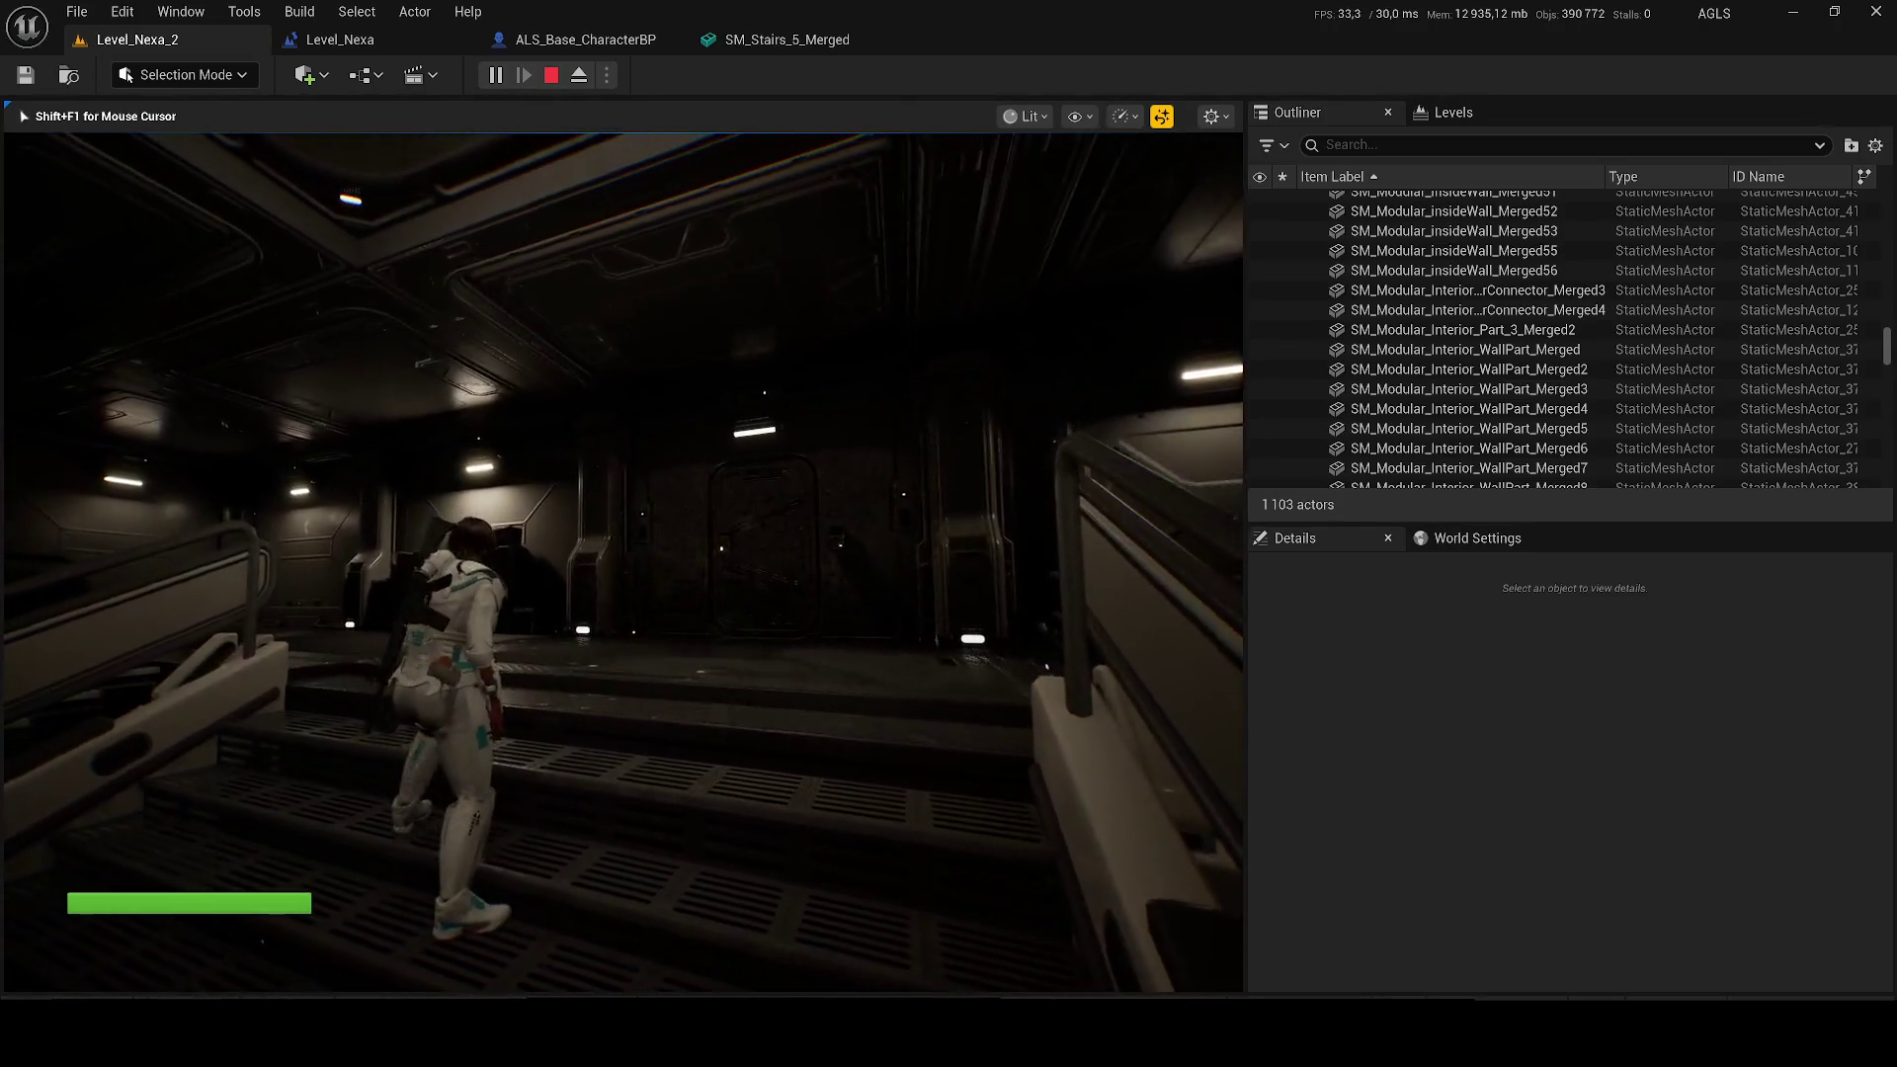
key("Escape")
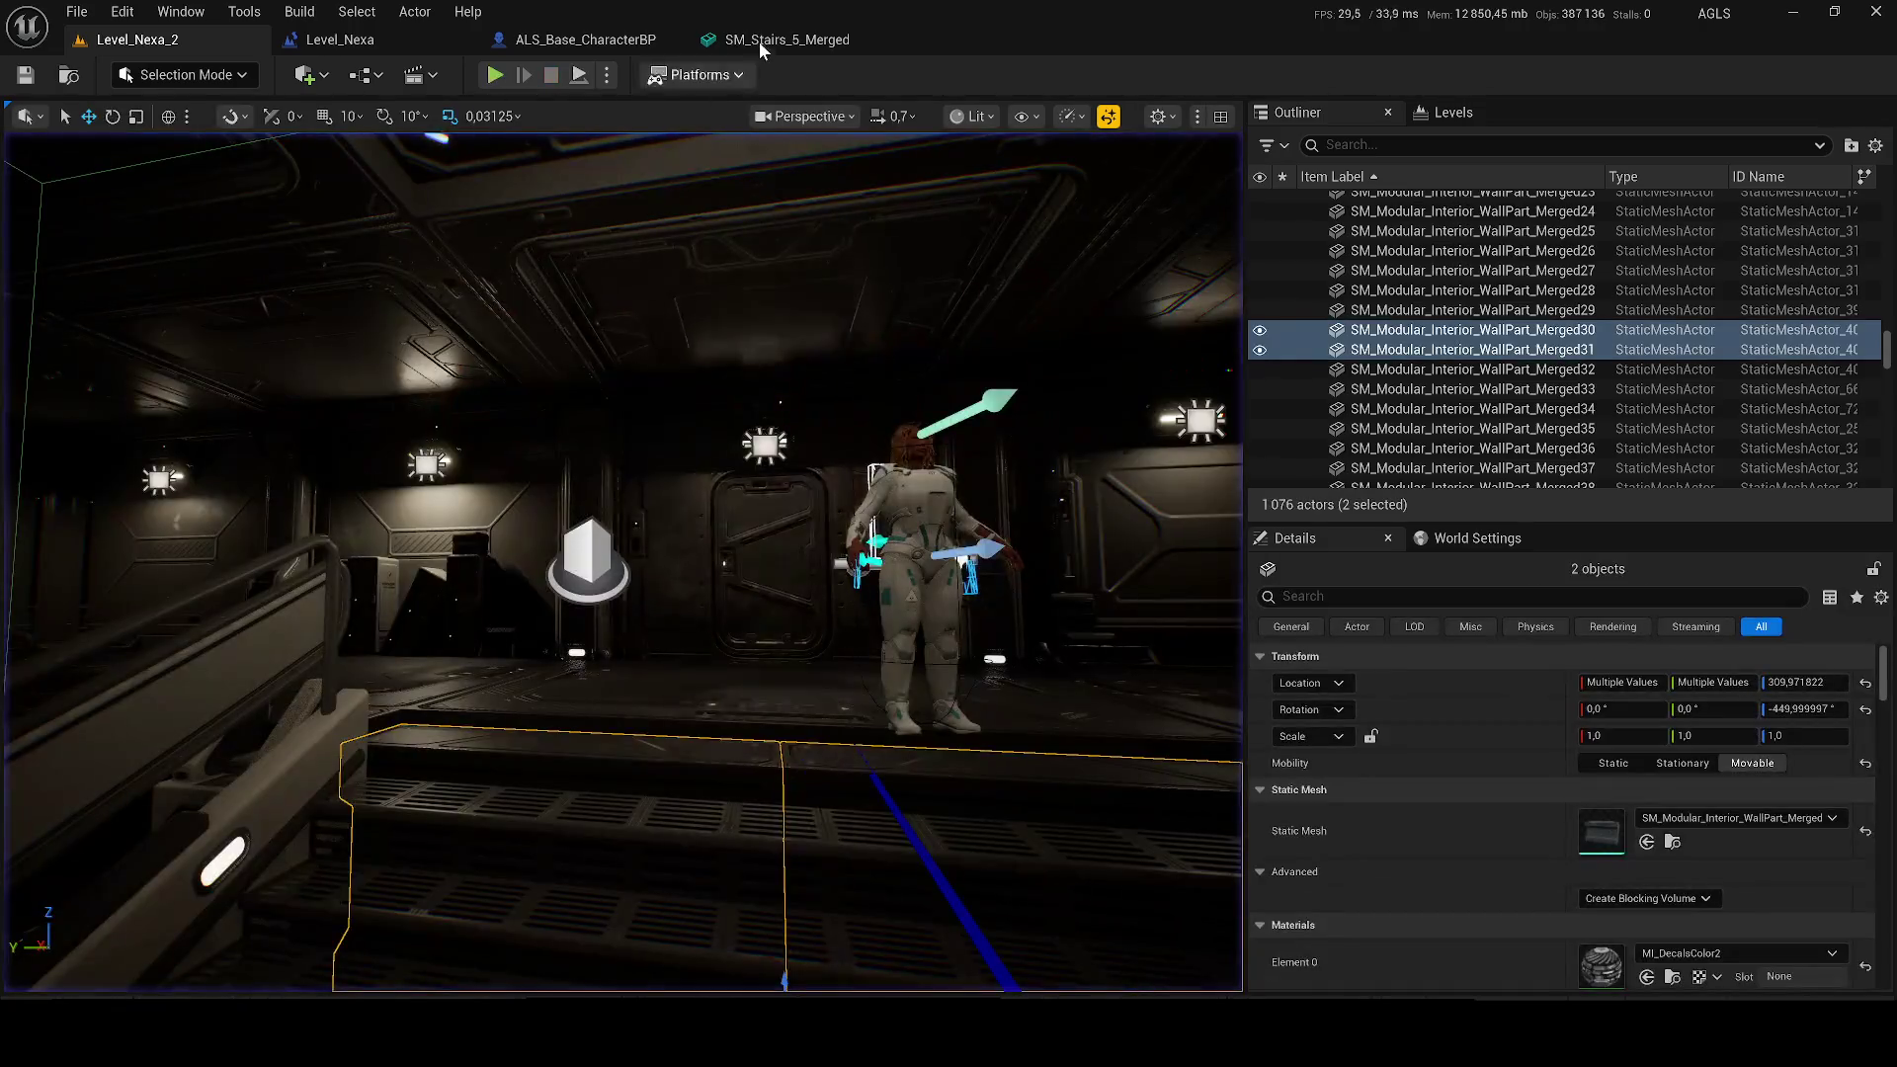
Step: Recollide SM_Stairs_5_Merged with 34 hulls (Max Hull Verts 19, Precision 430000), save, and close its editor
left_click(759, 44)
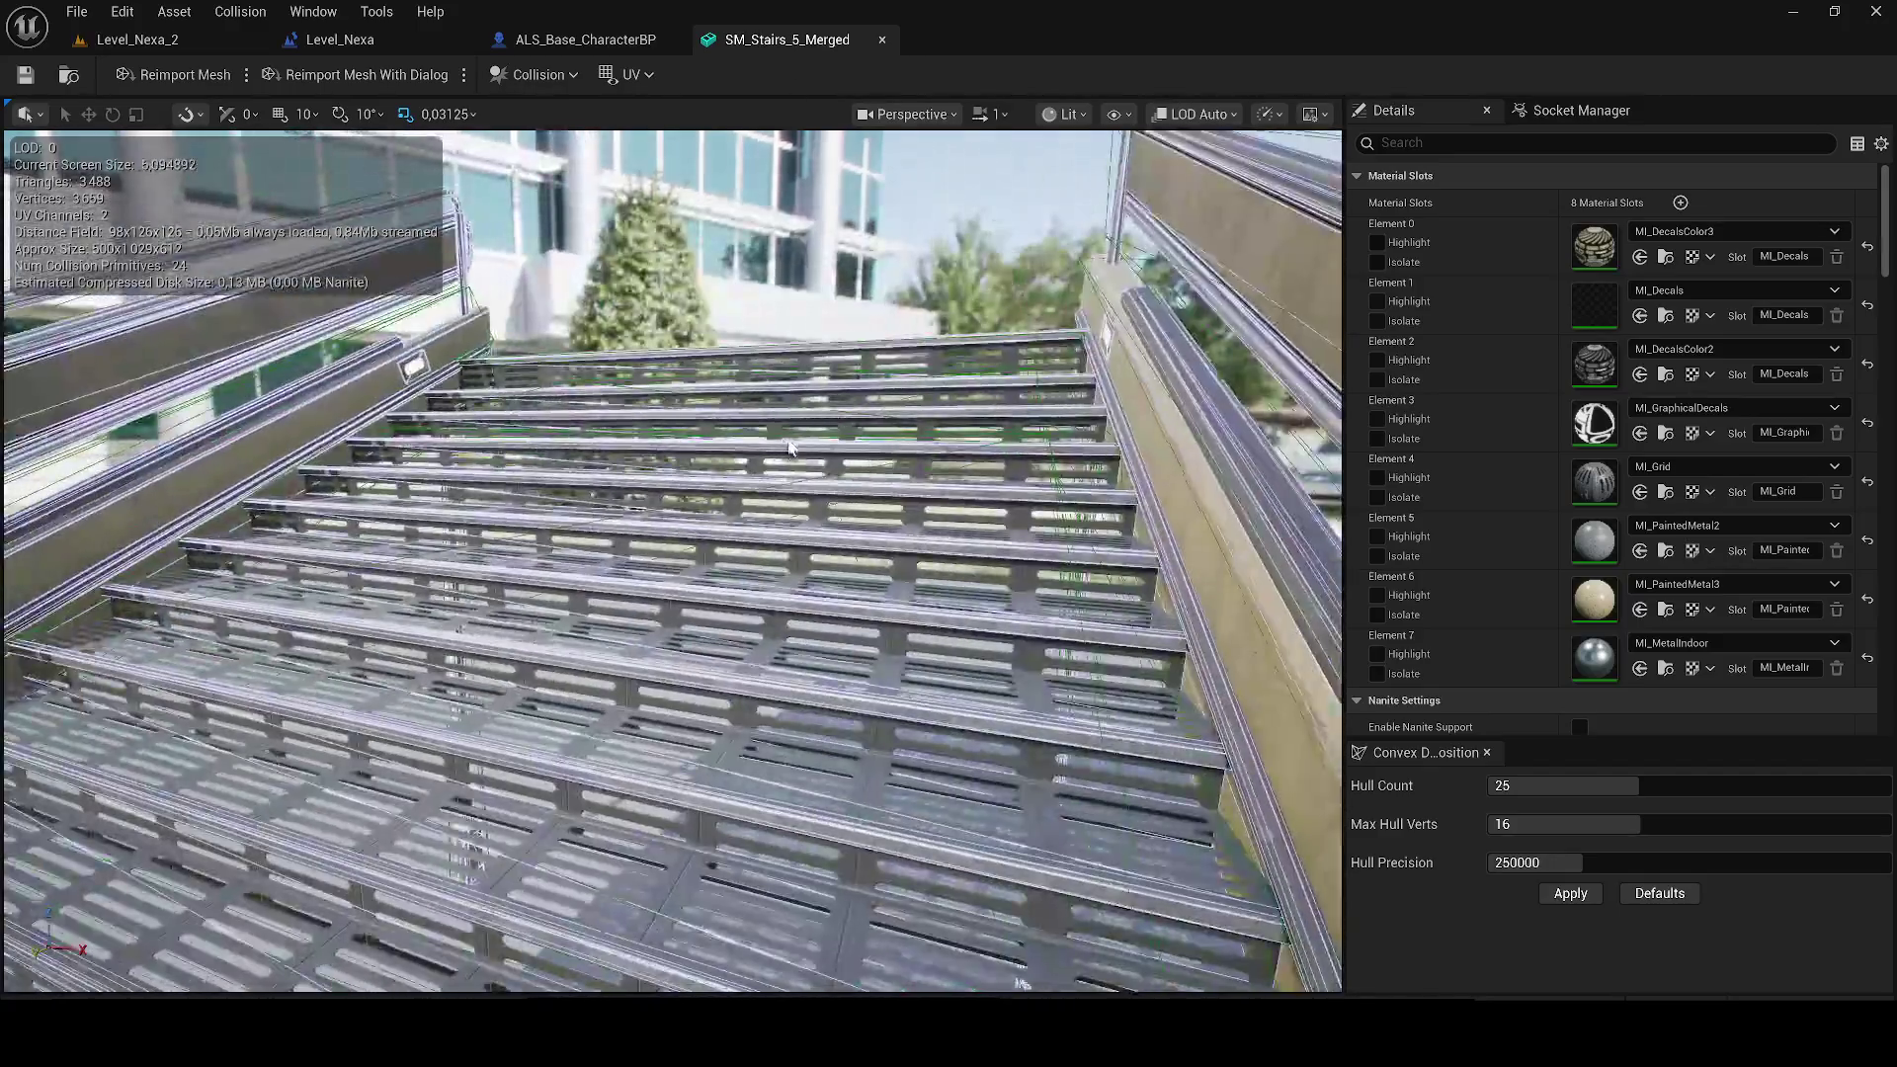
left_click_drag(789, 447, 929, 425)
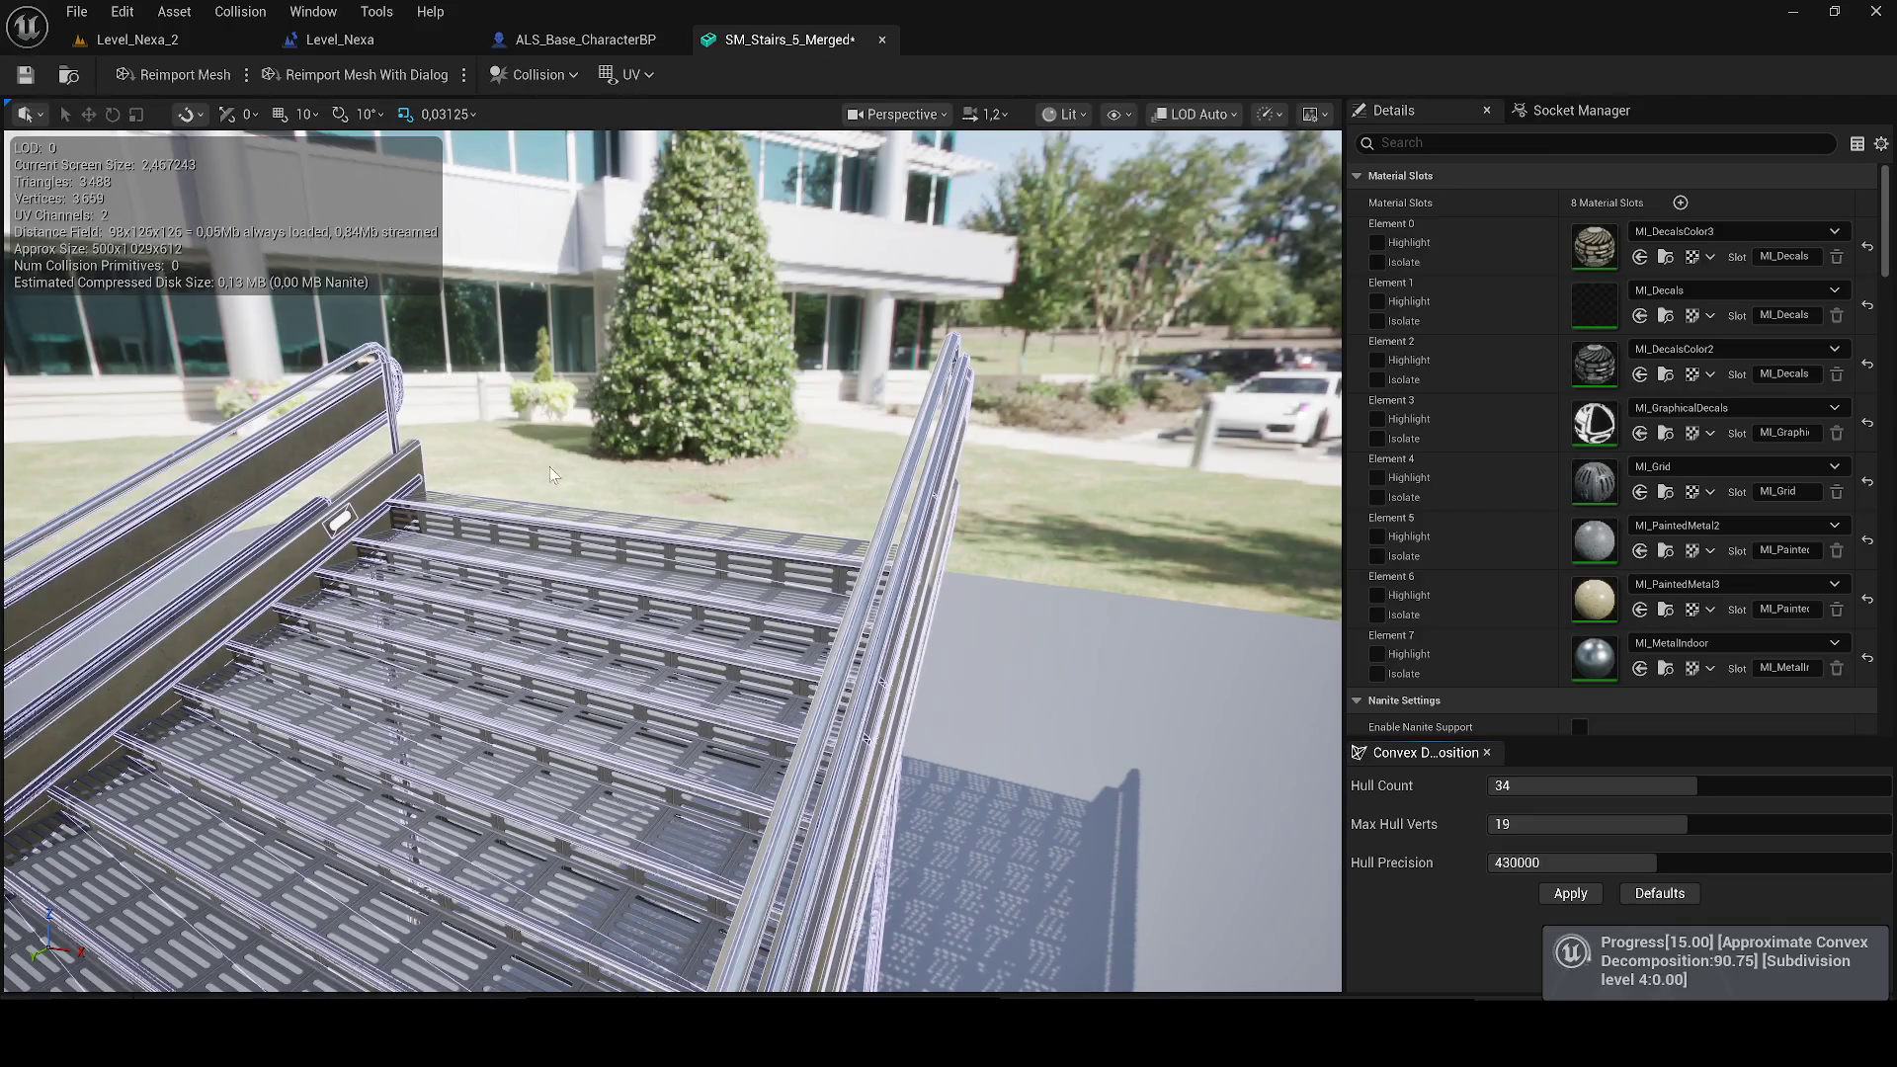
scroll(550, 473, "up", 1)
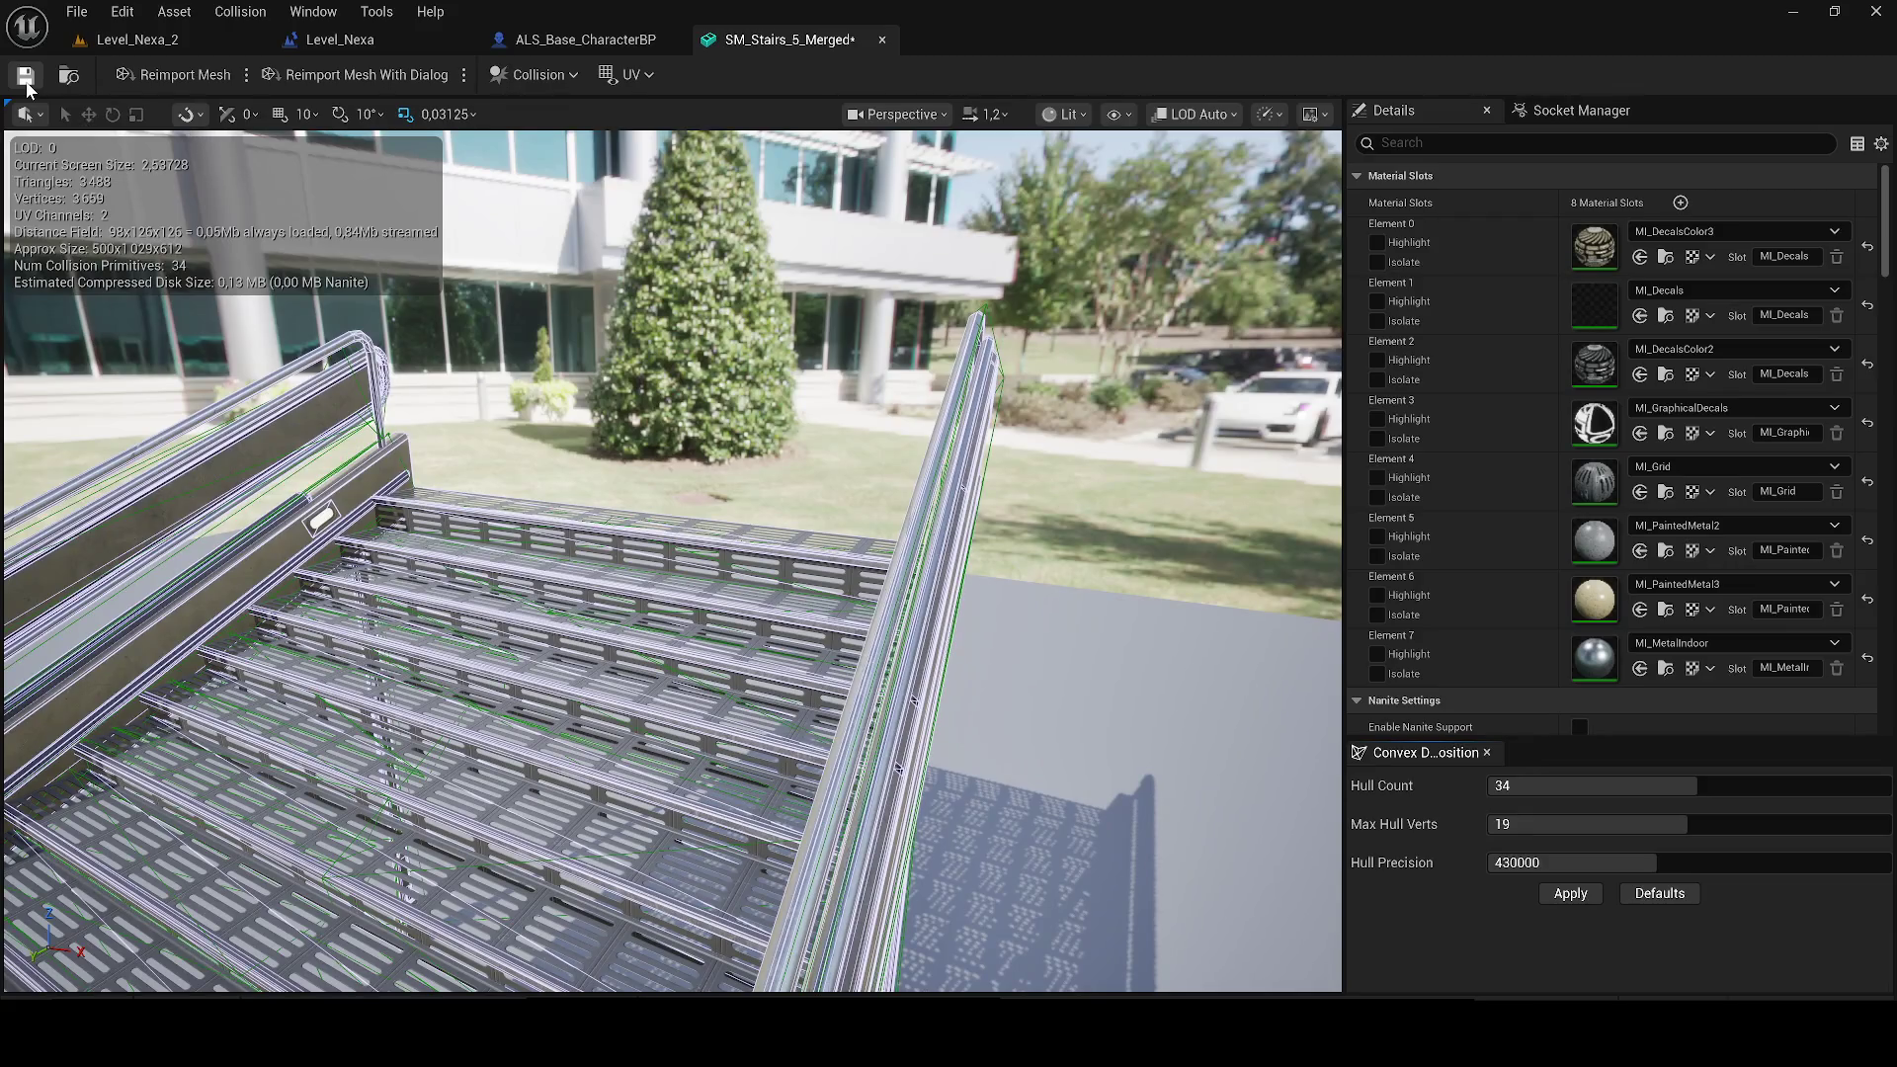
left_click(137, 39)
left_click(883, 40)
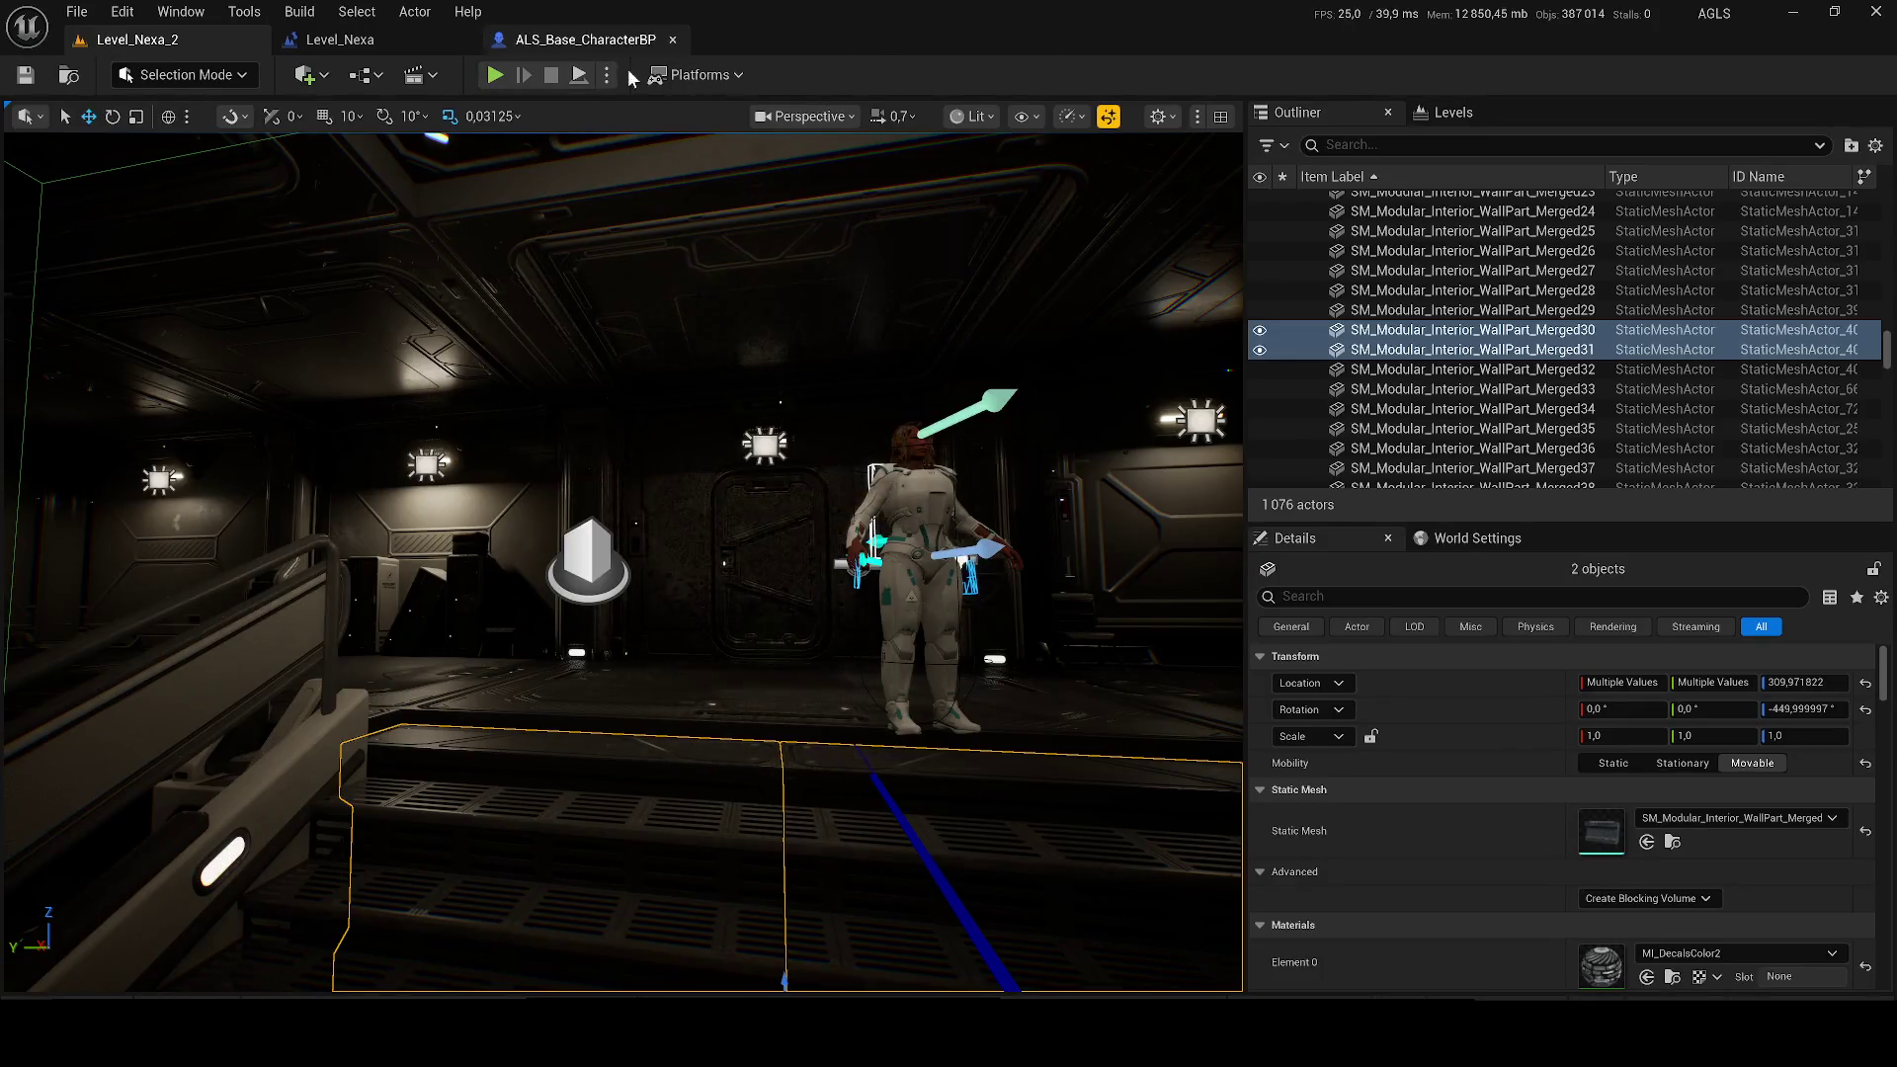
Step: Play-test the level: run along the stairs and corridor, shoot the standing enemy, and reload
key("alt+p")
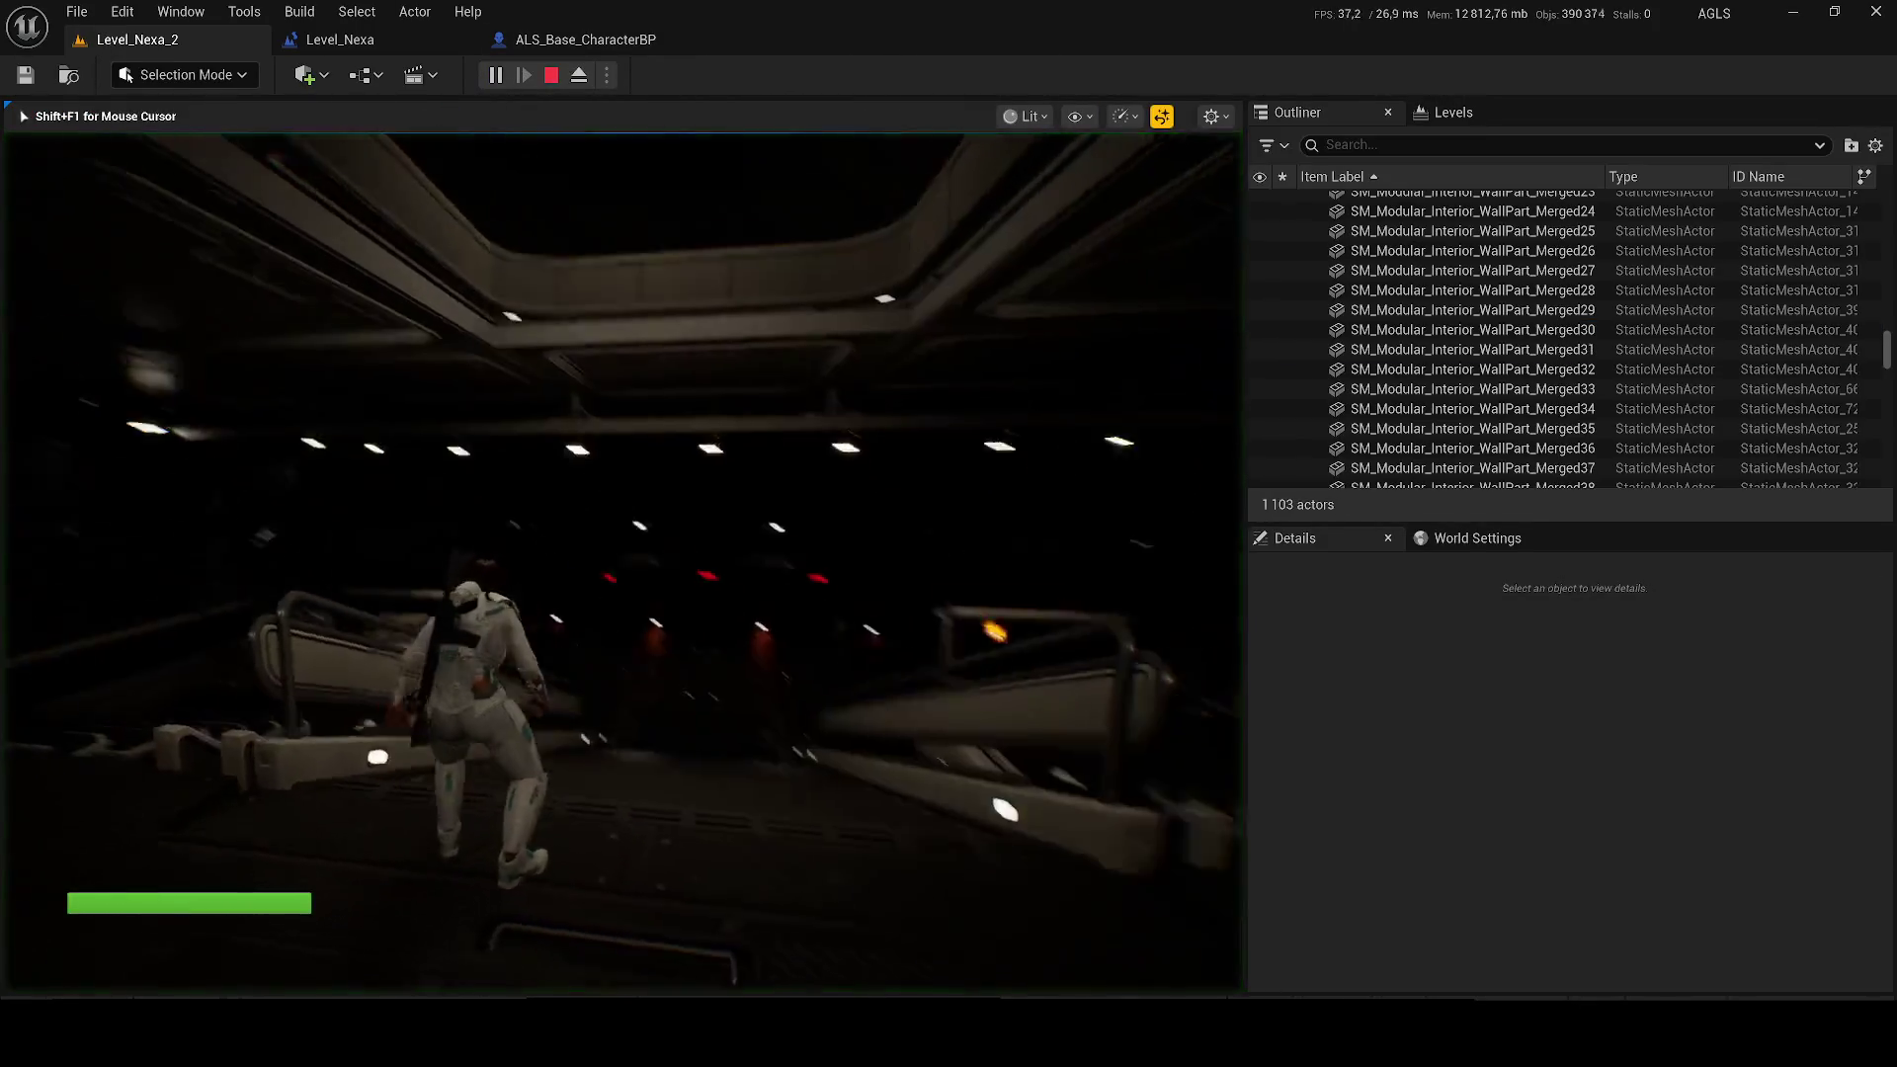
key("w")
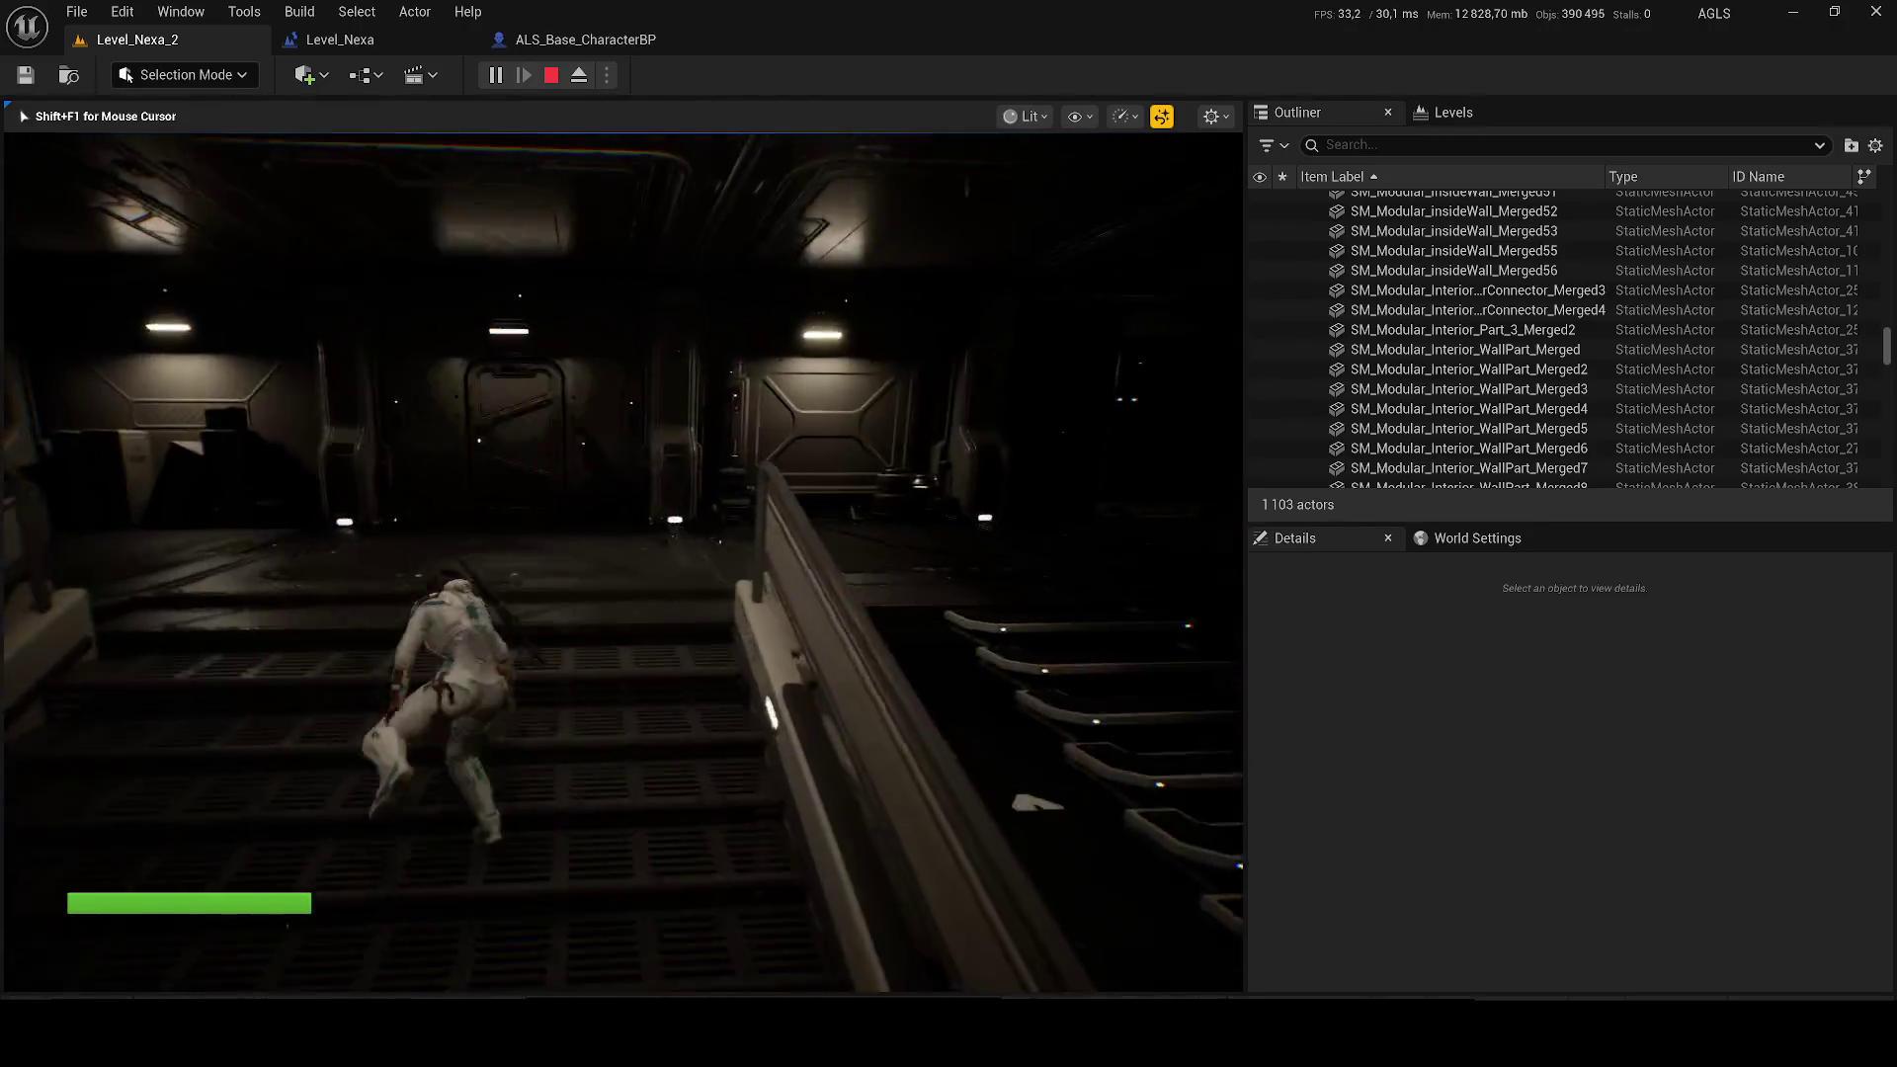
key("w")
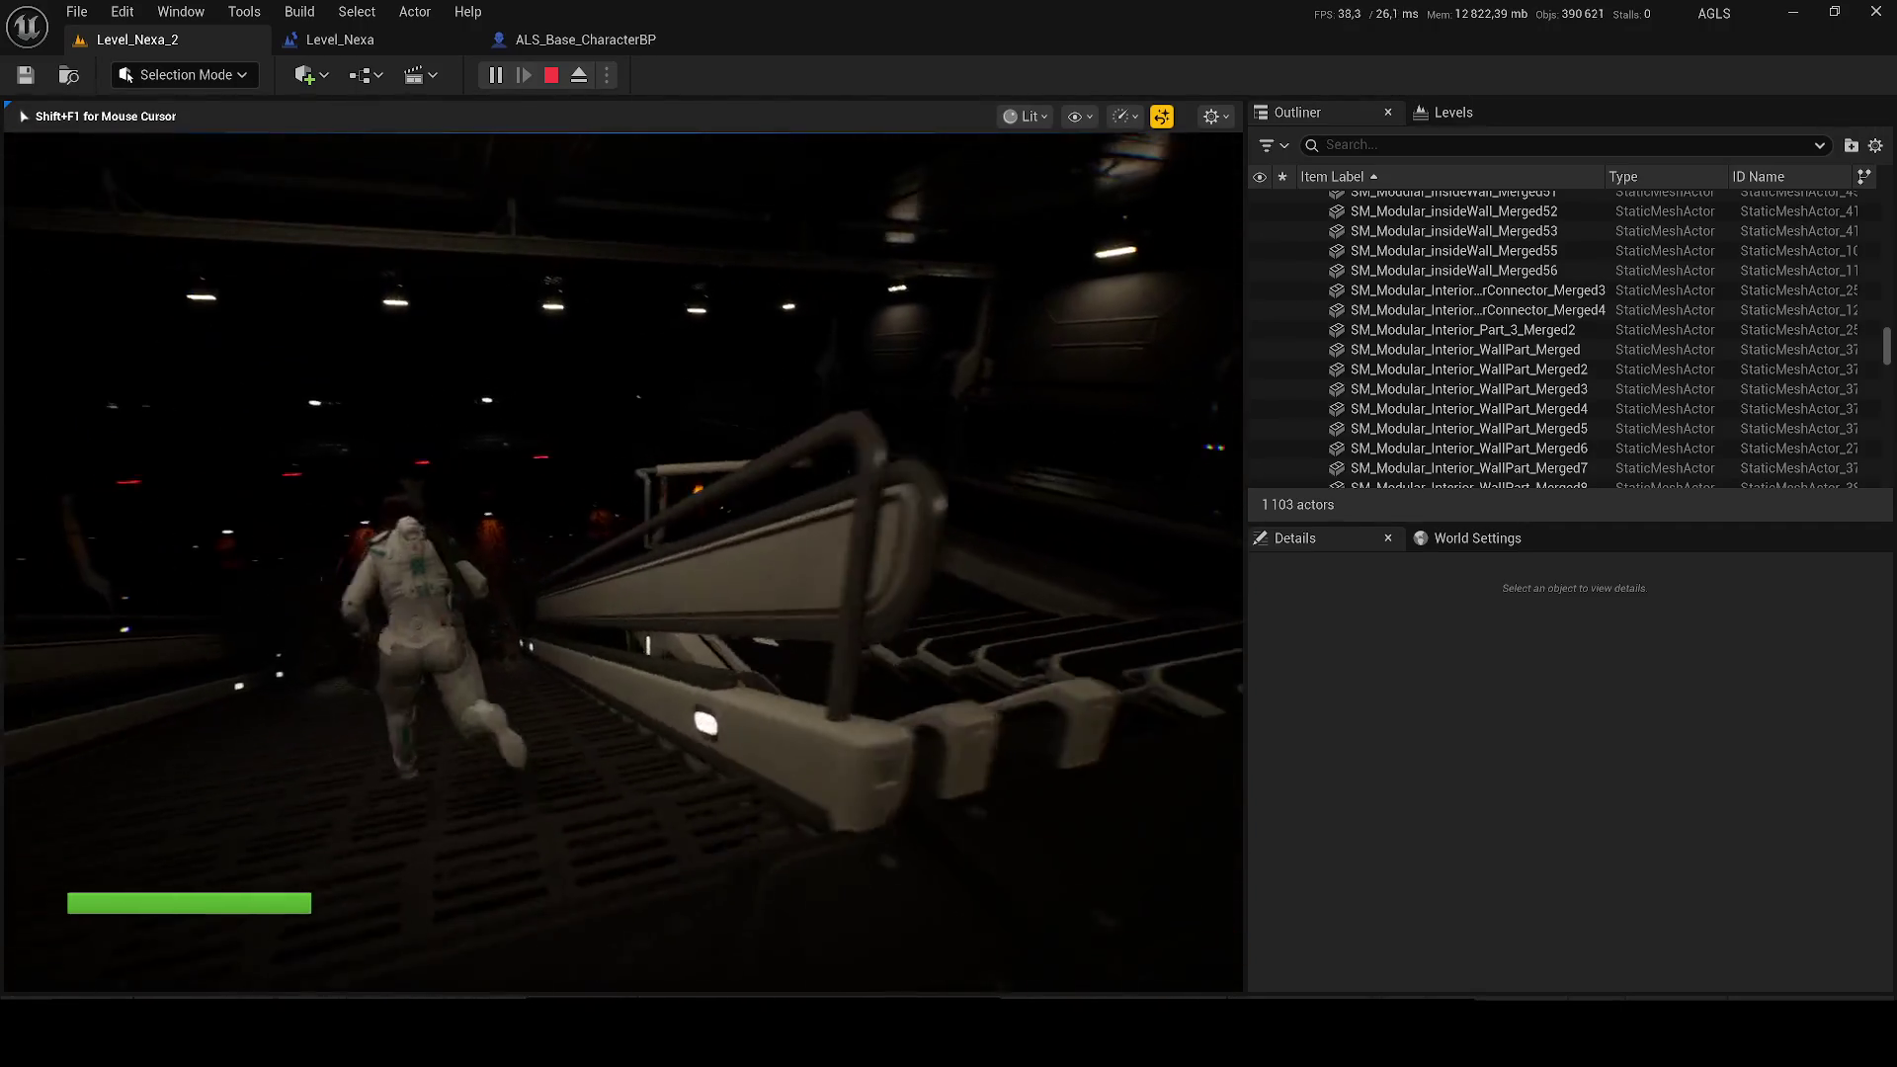
key("w")
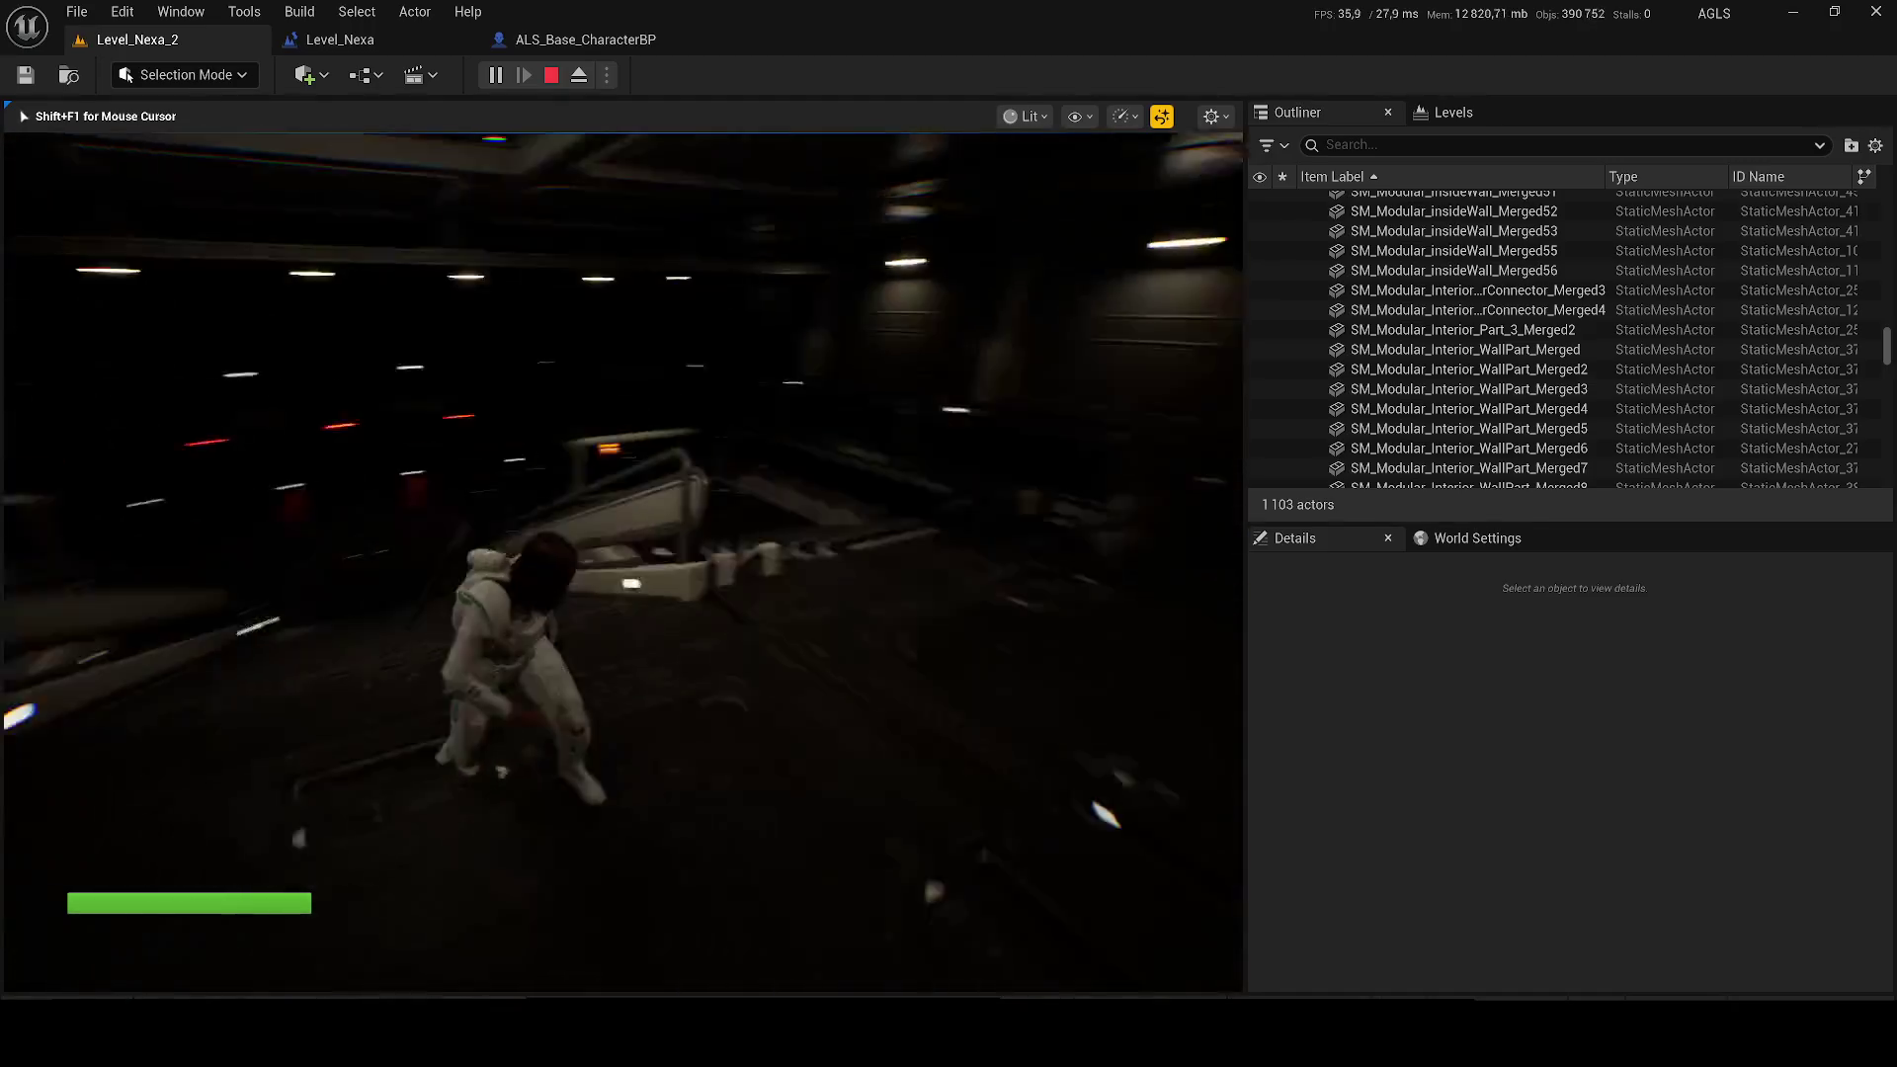
key("w")
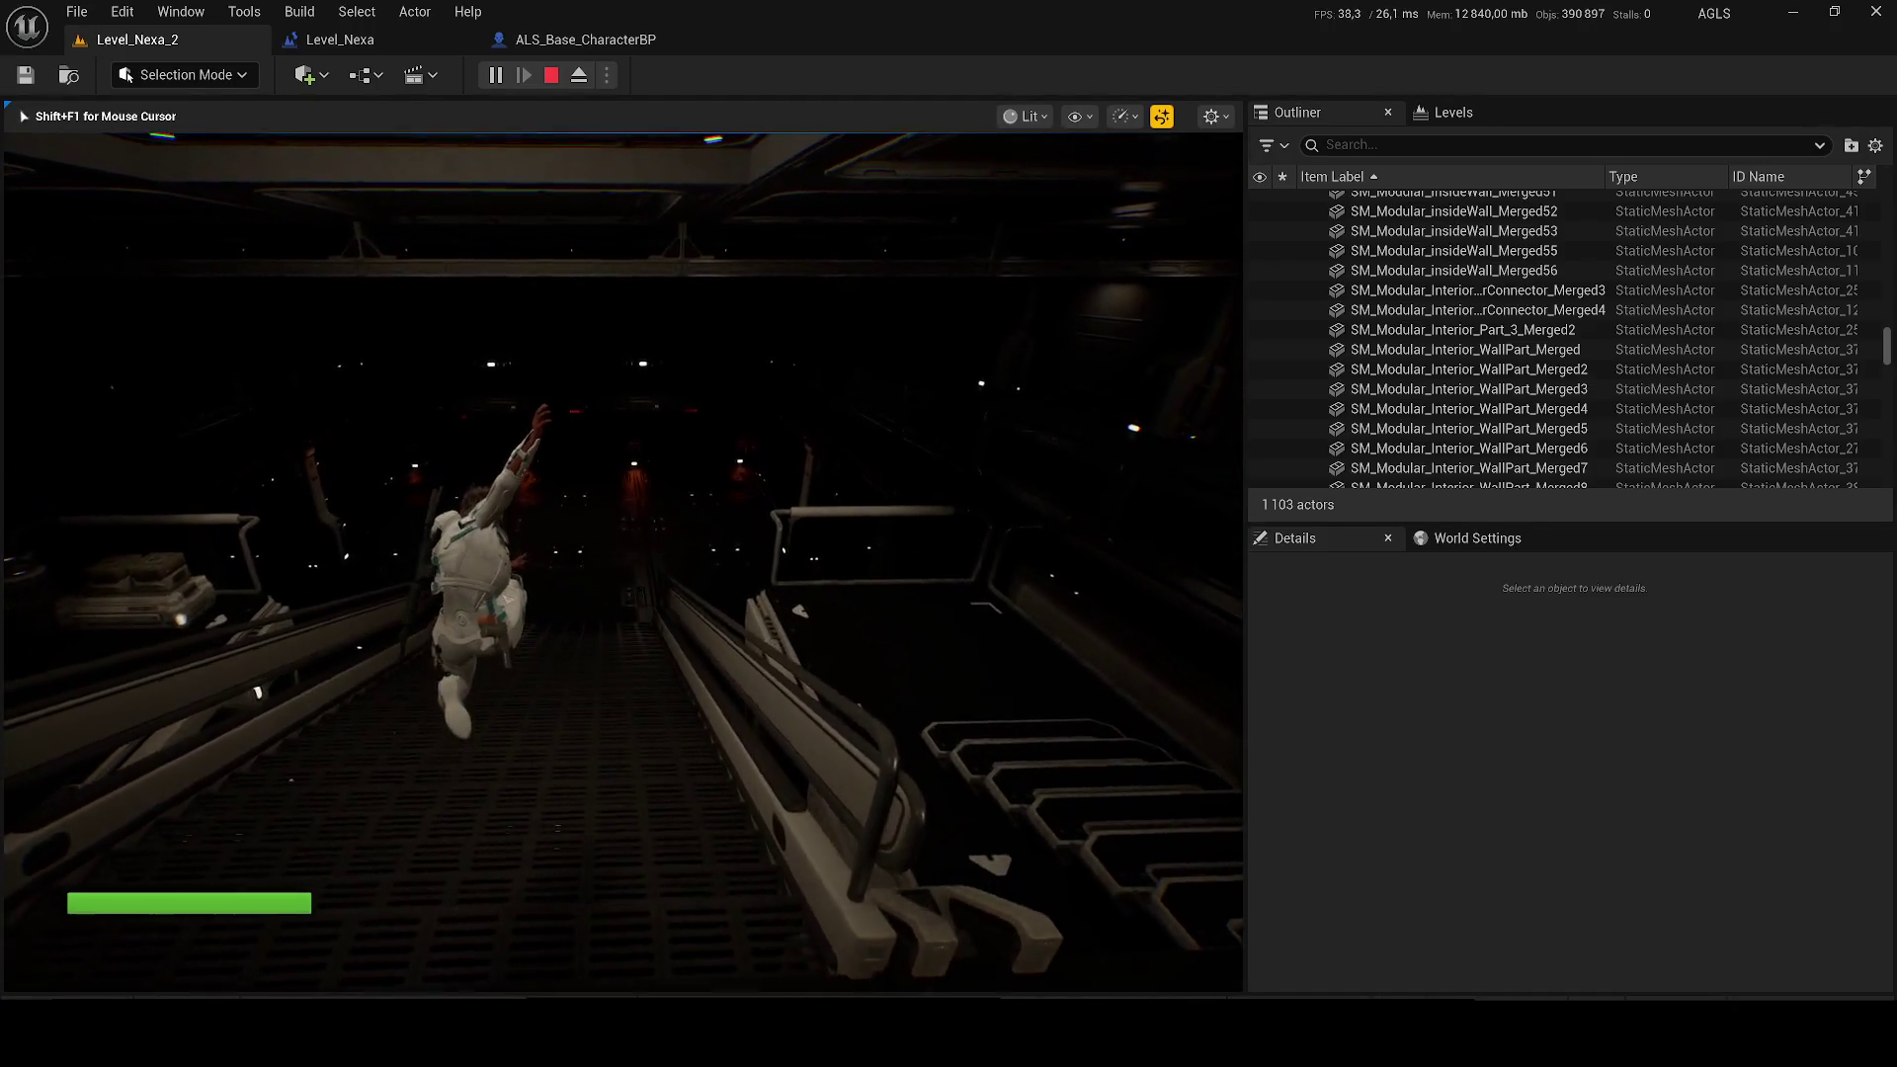
key("w")
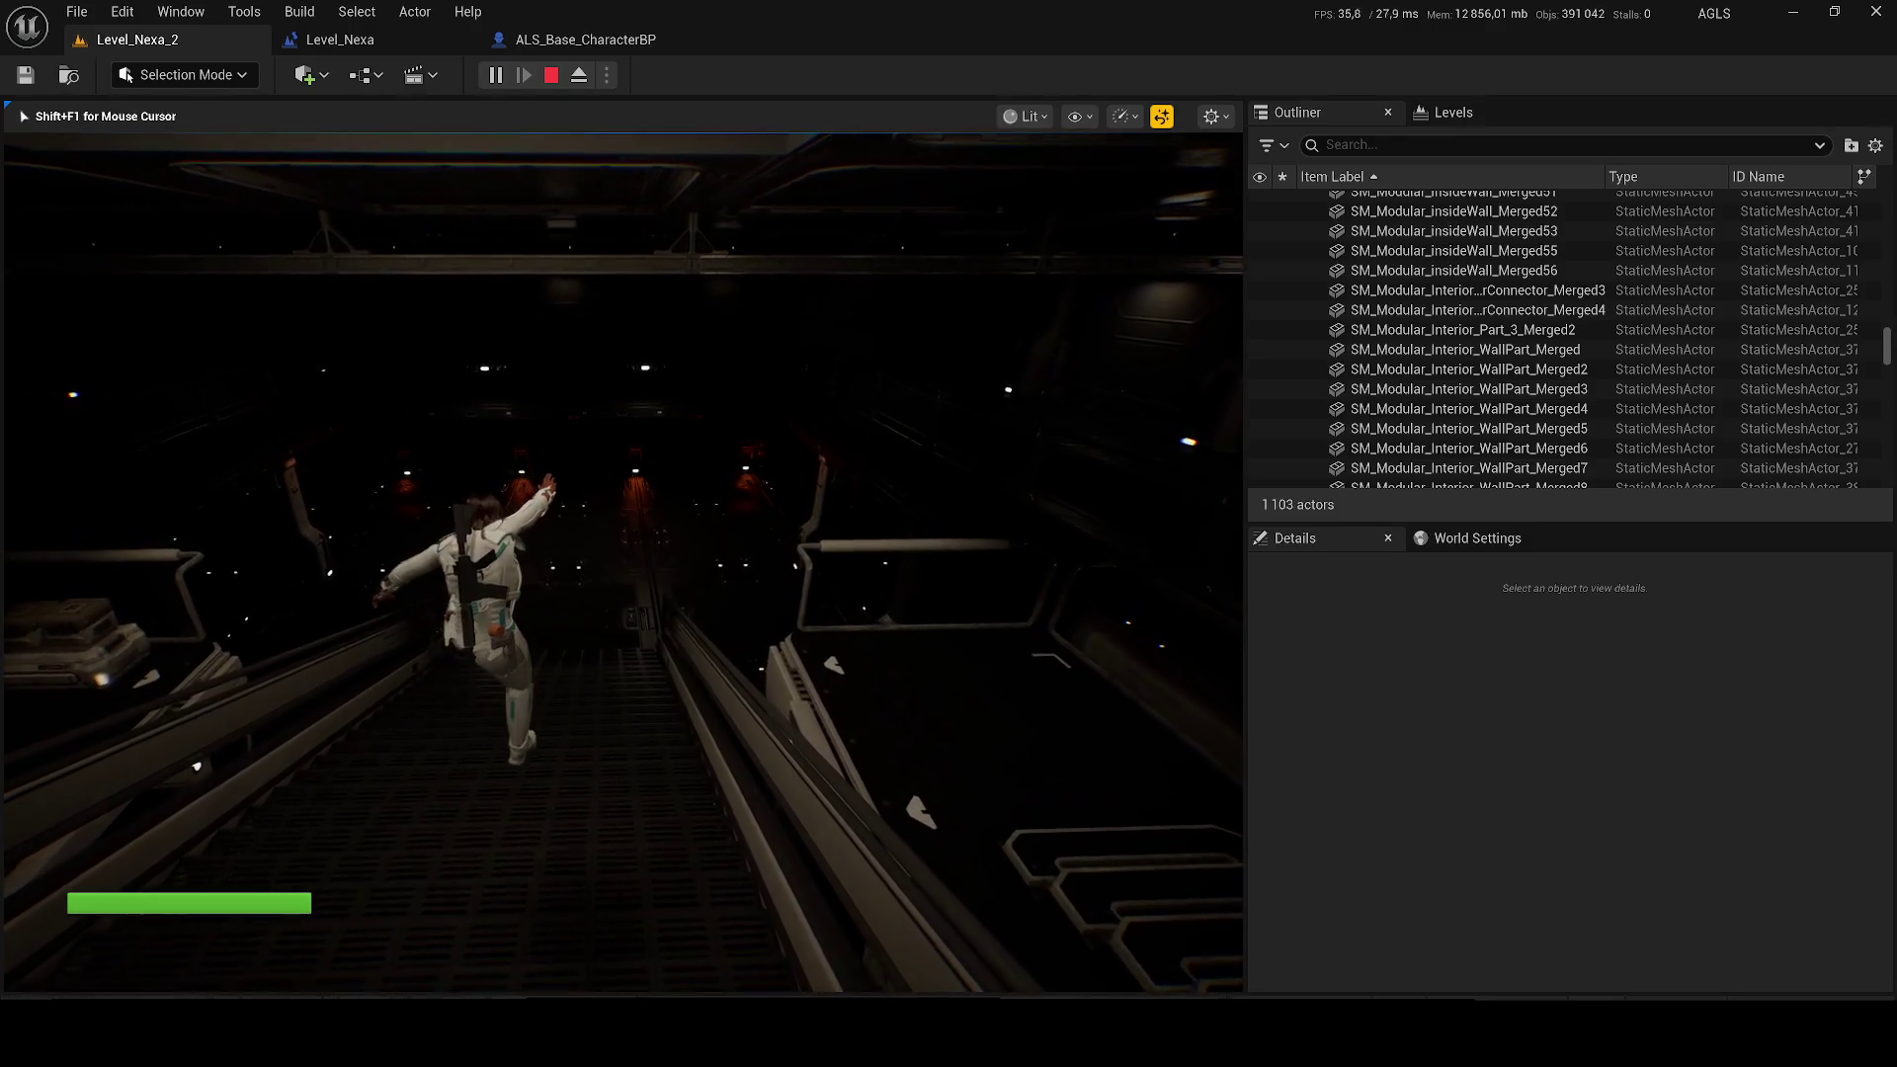
key("w")
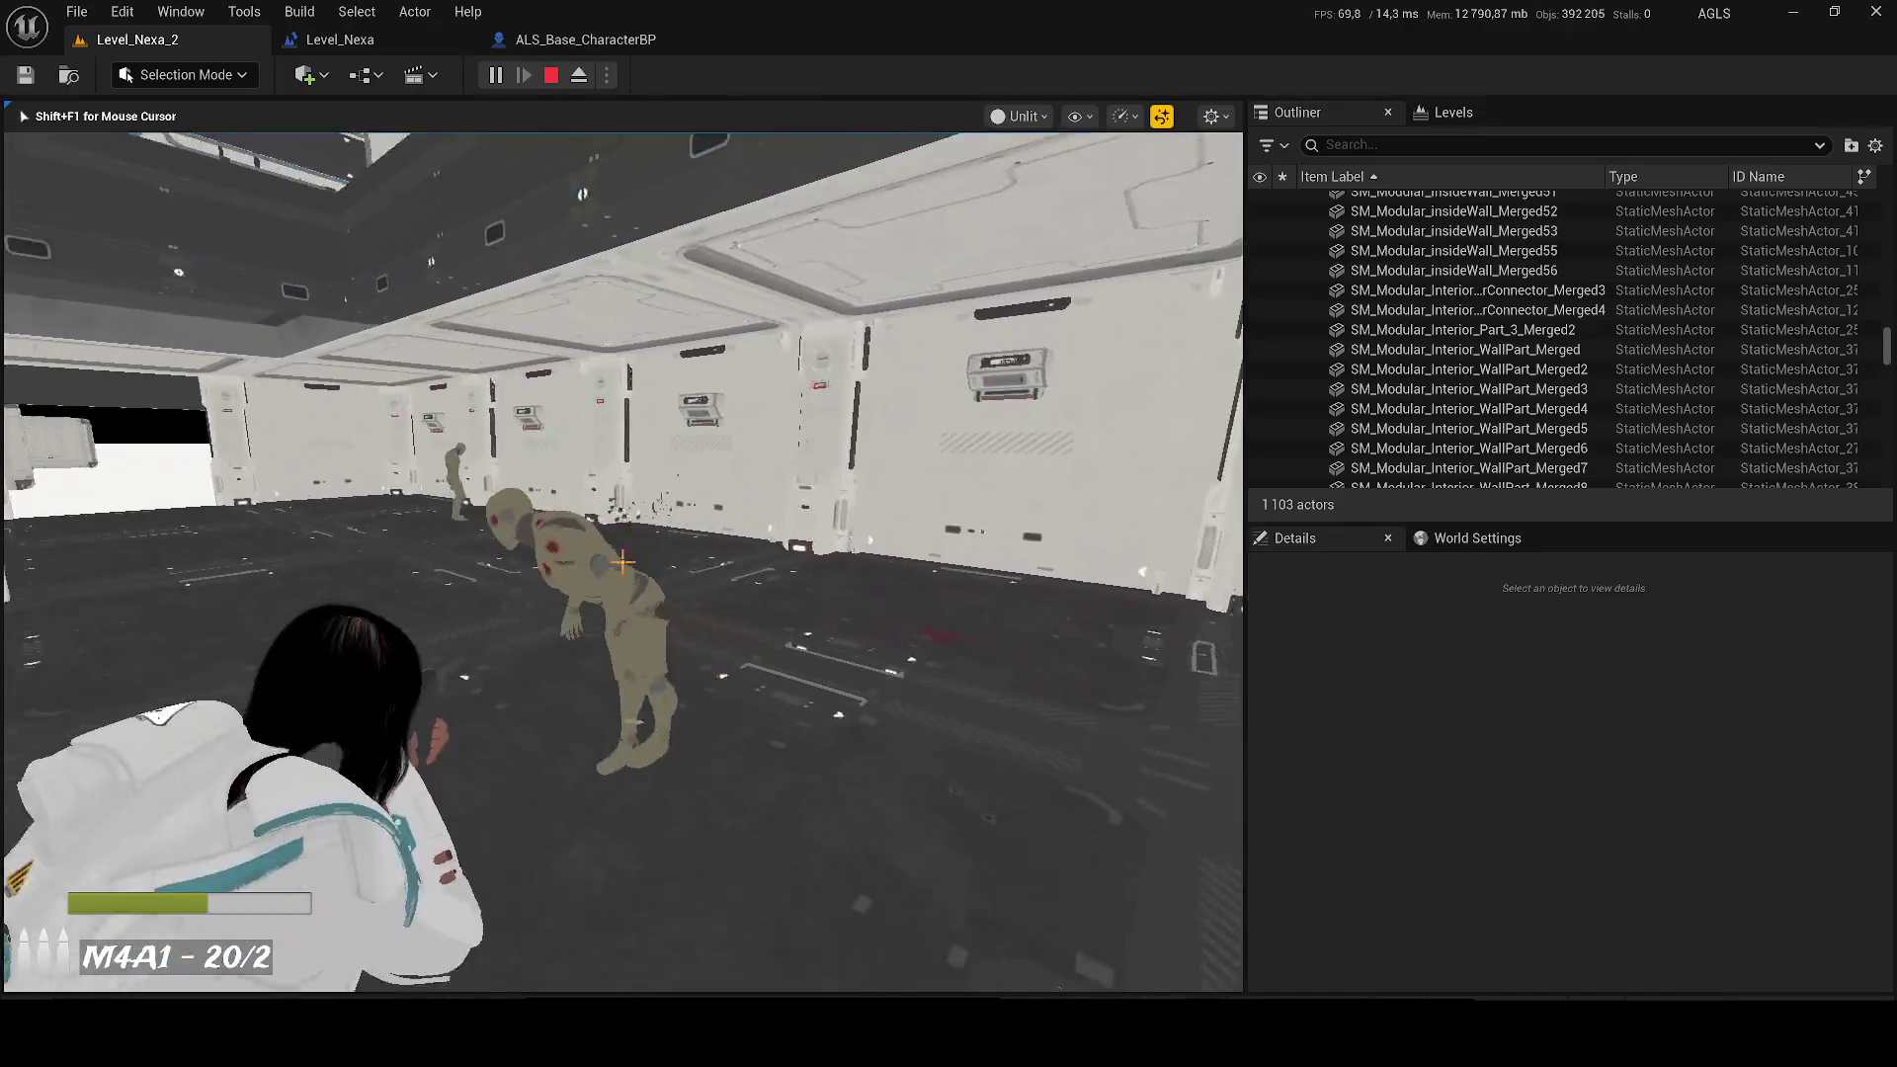
left_click(623, 563)
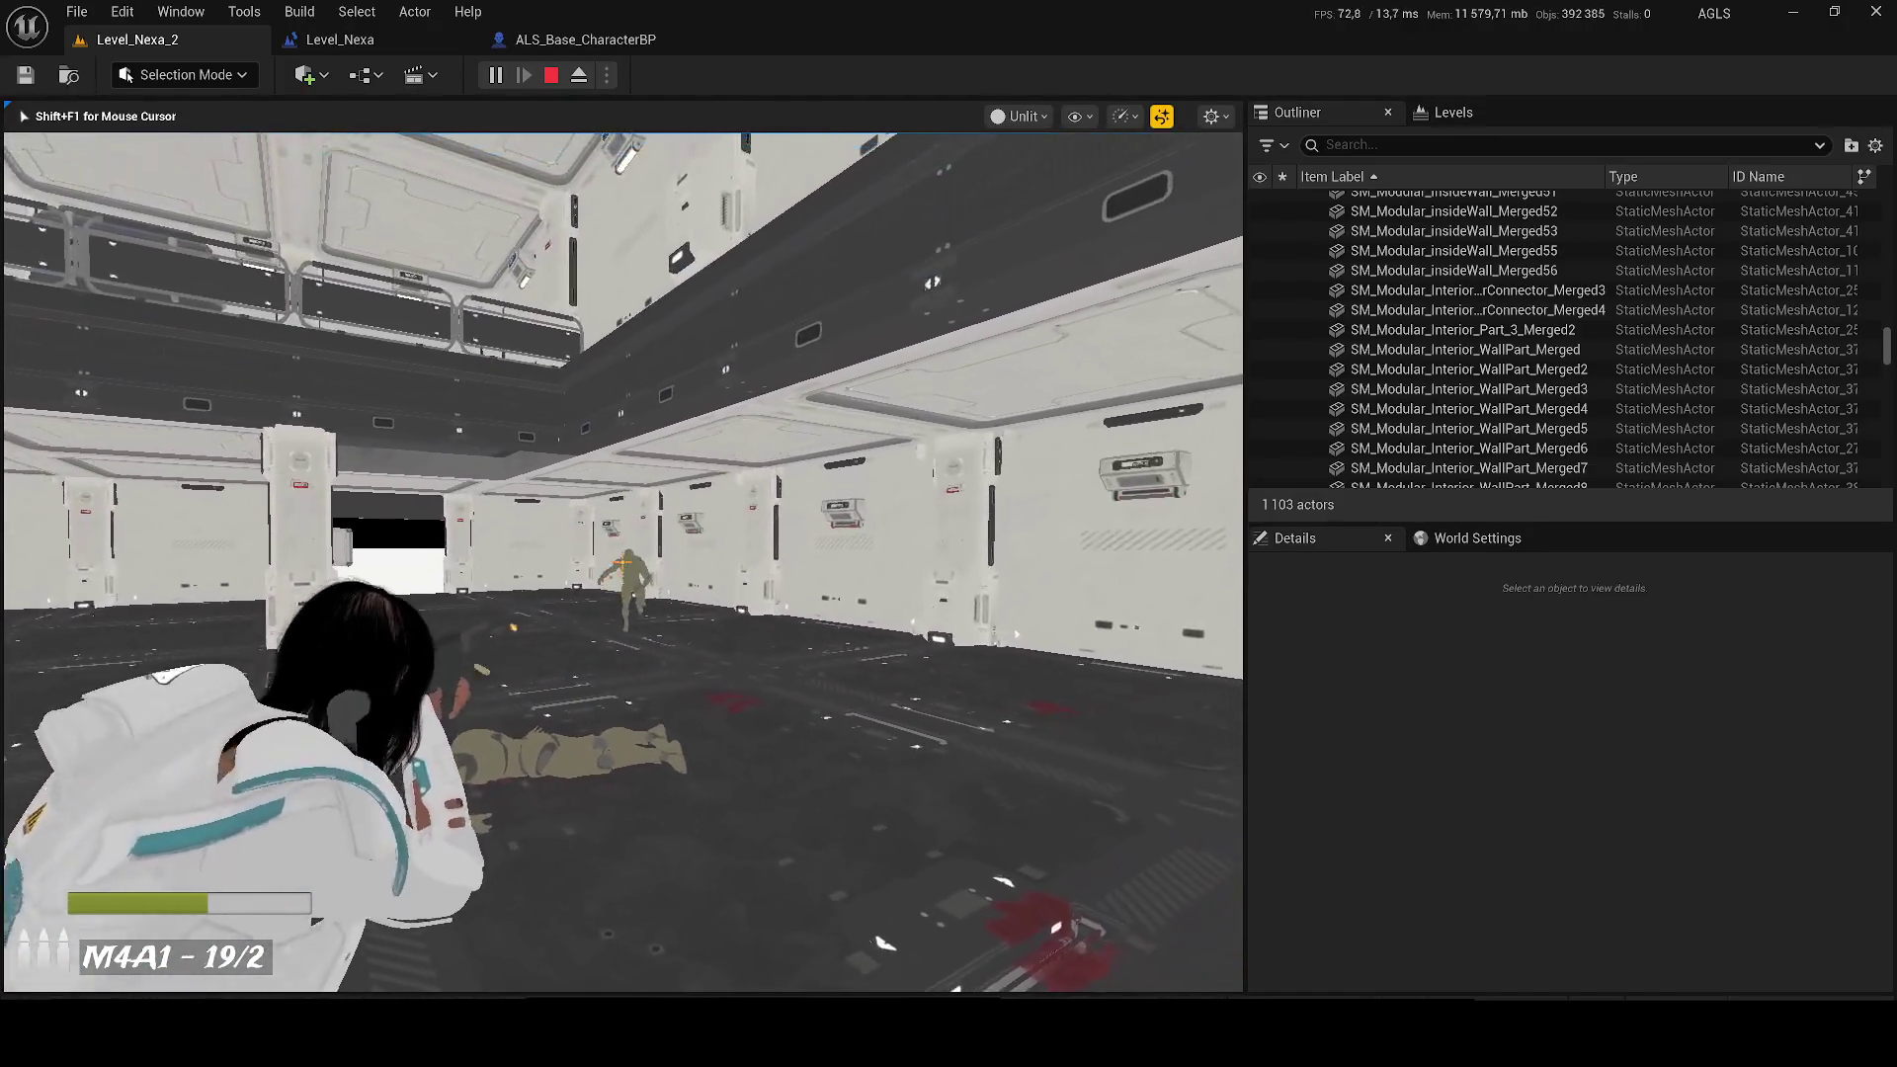
left_click(623, 562)
left_click(624, 563)
left_click(623, 562)
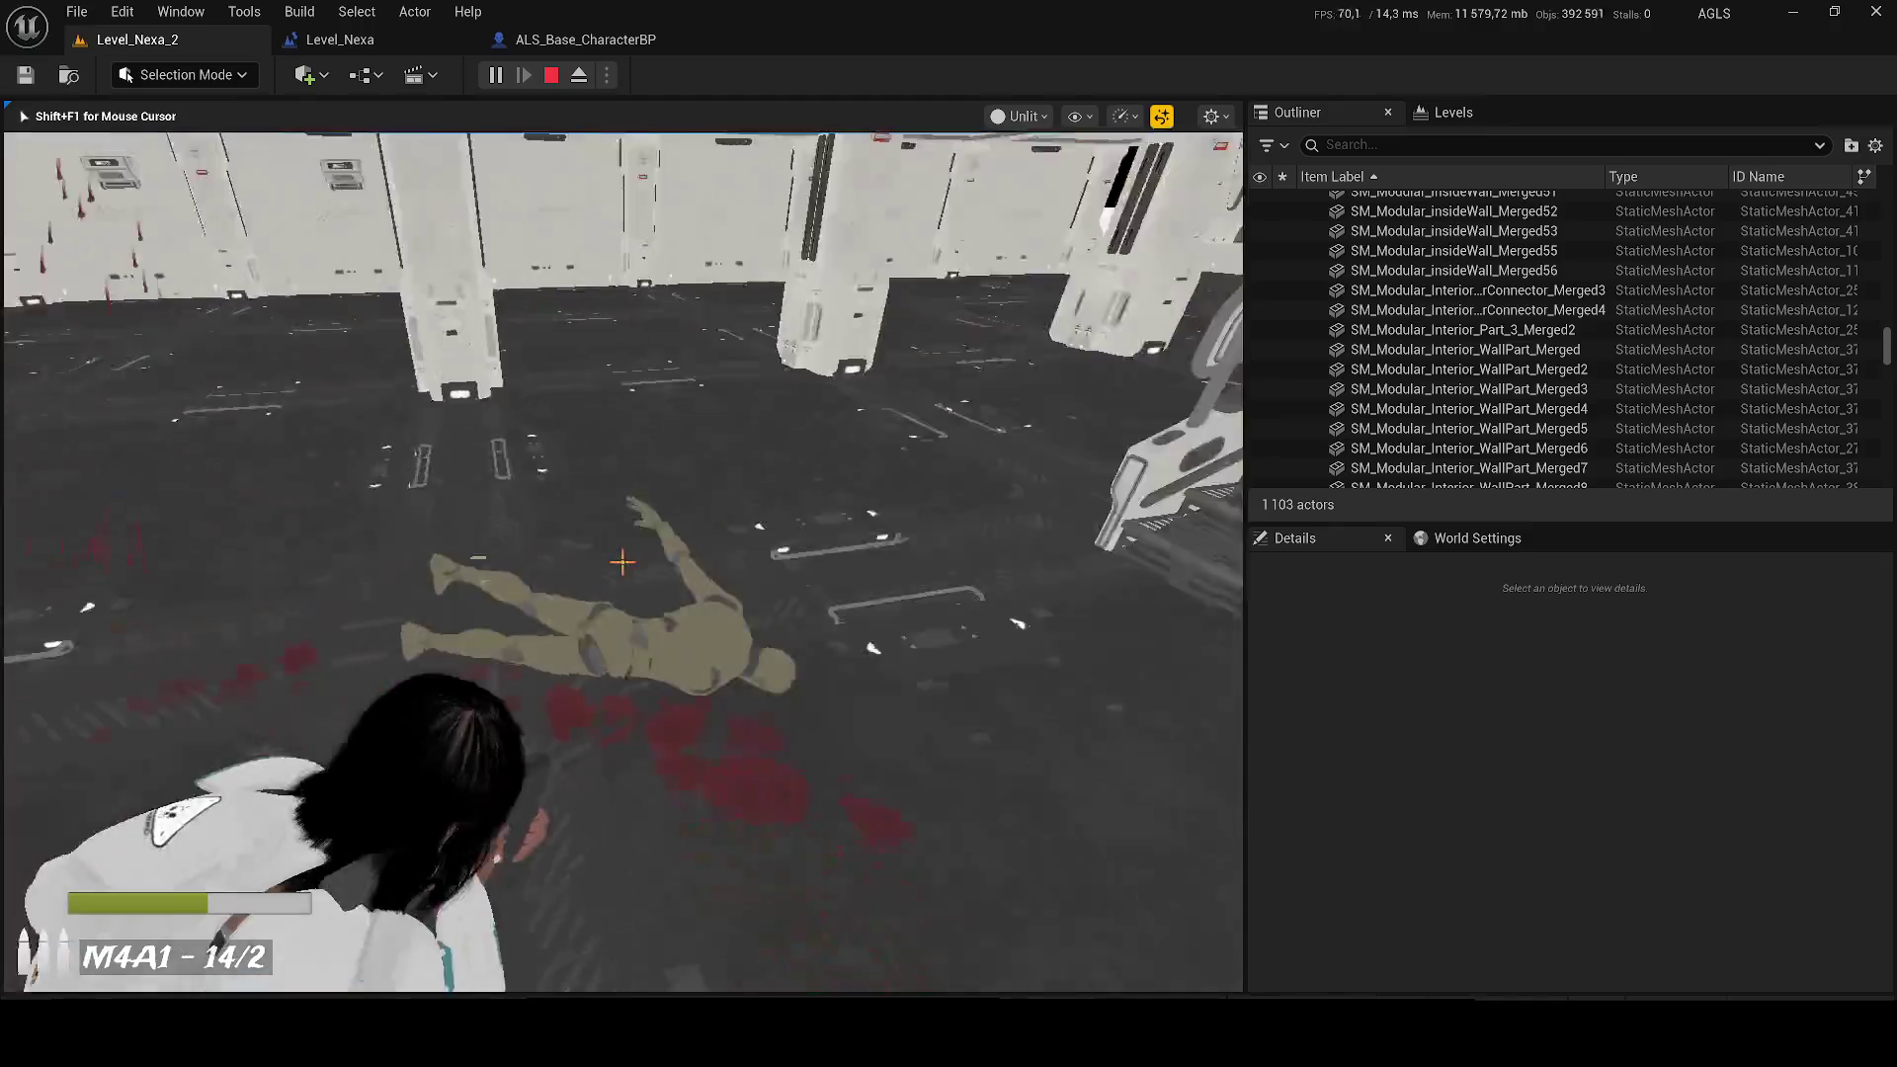
key("F3")
key("r")
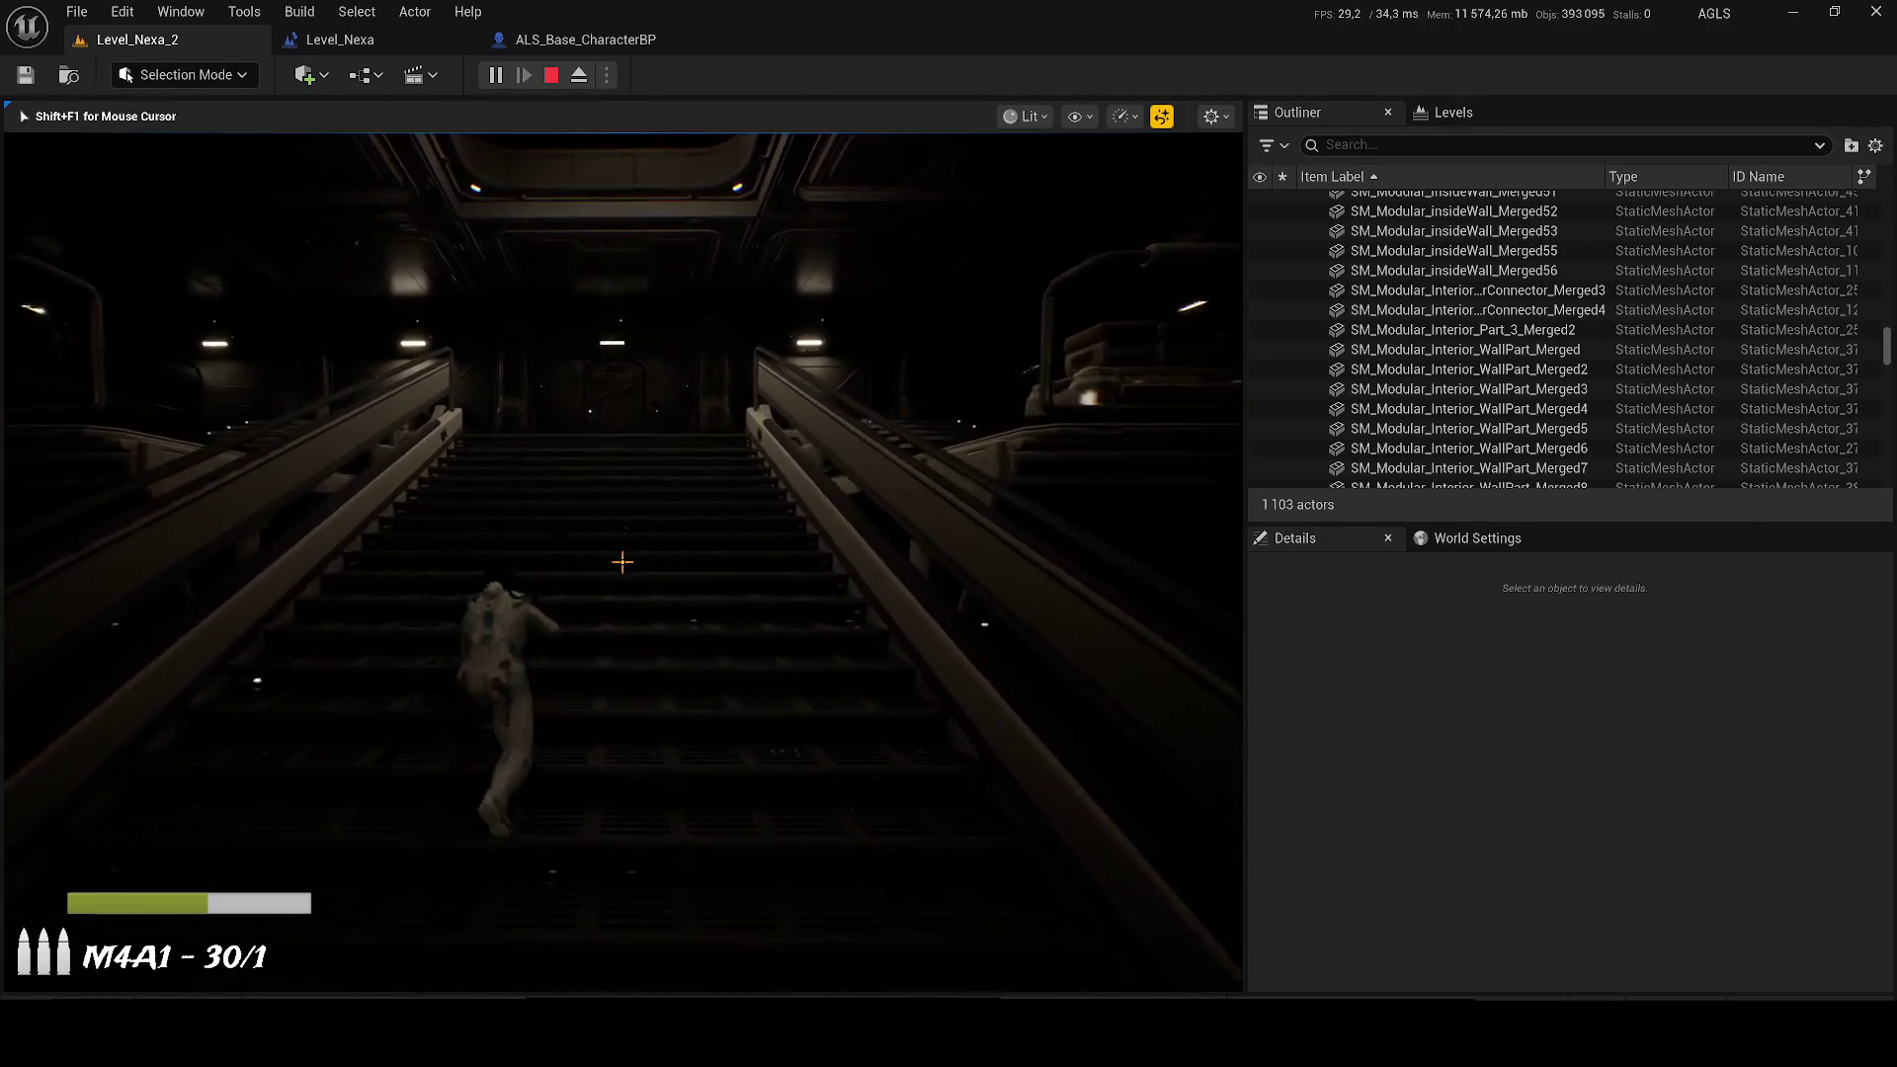
Step: Run up toward the door, fire and reload the M4A1 down the walkway, then stop playing
key("w")
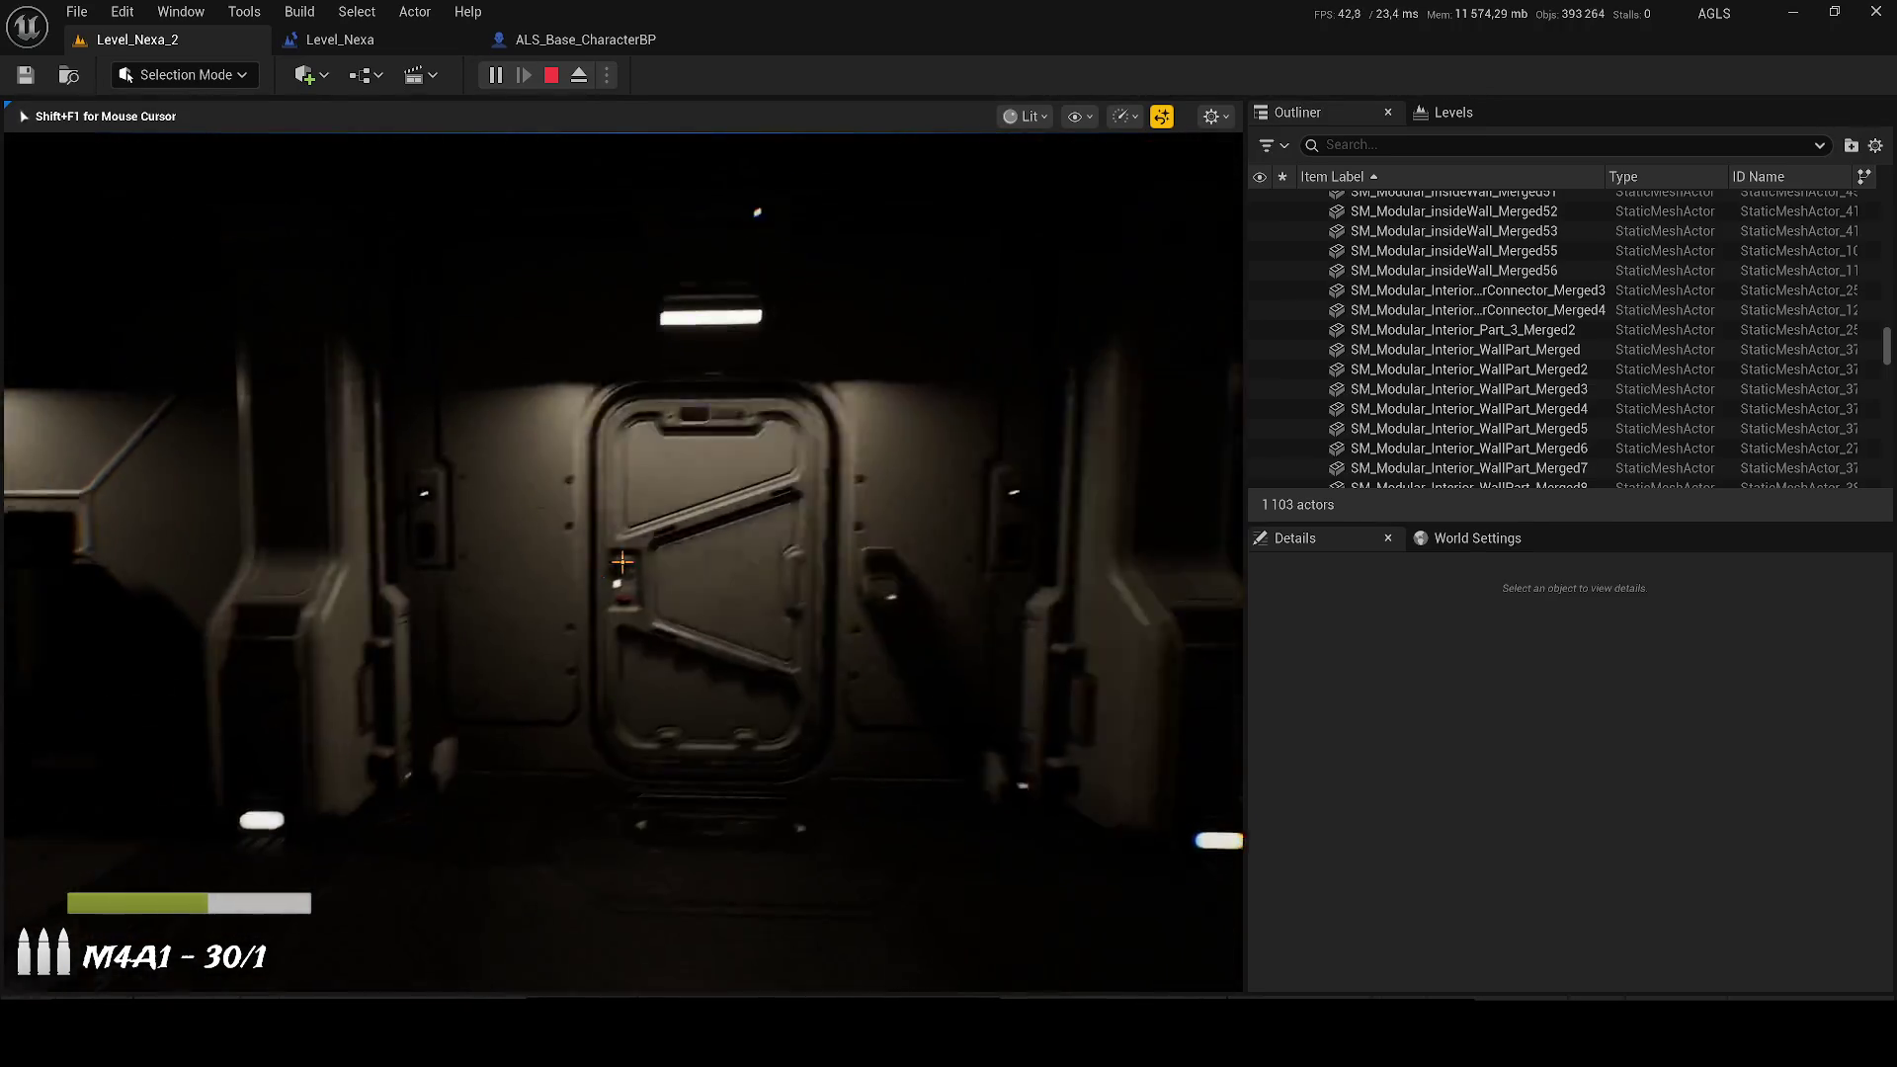
left_click(623, 562)
left_click_drag(623, 562, 623, 562)
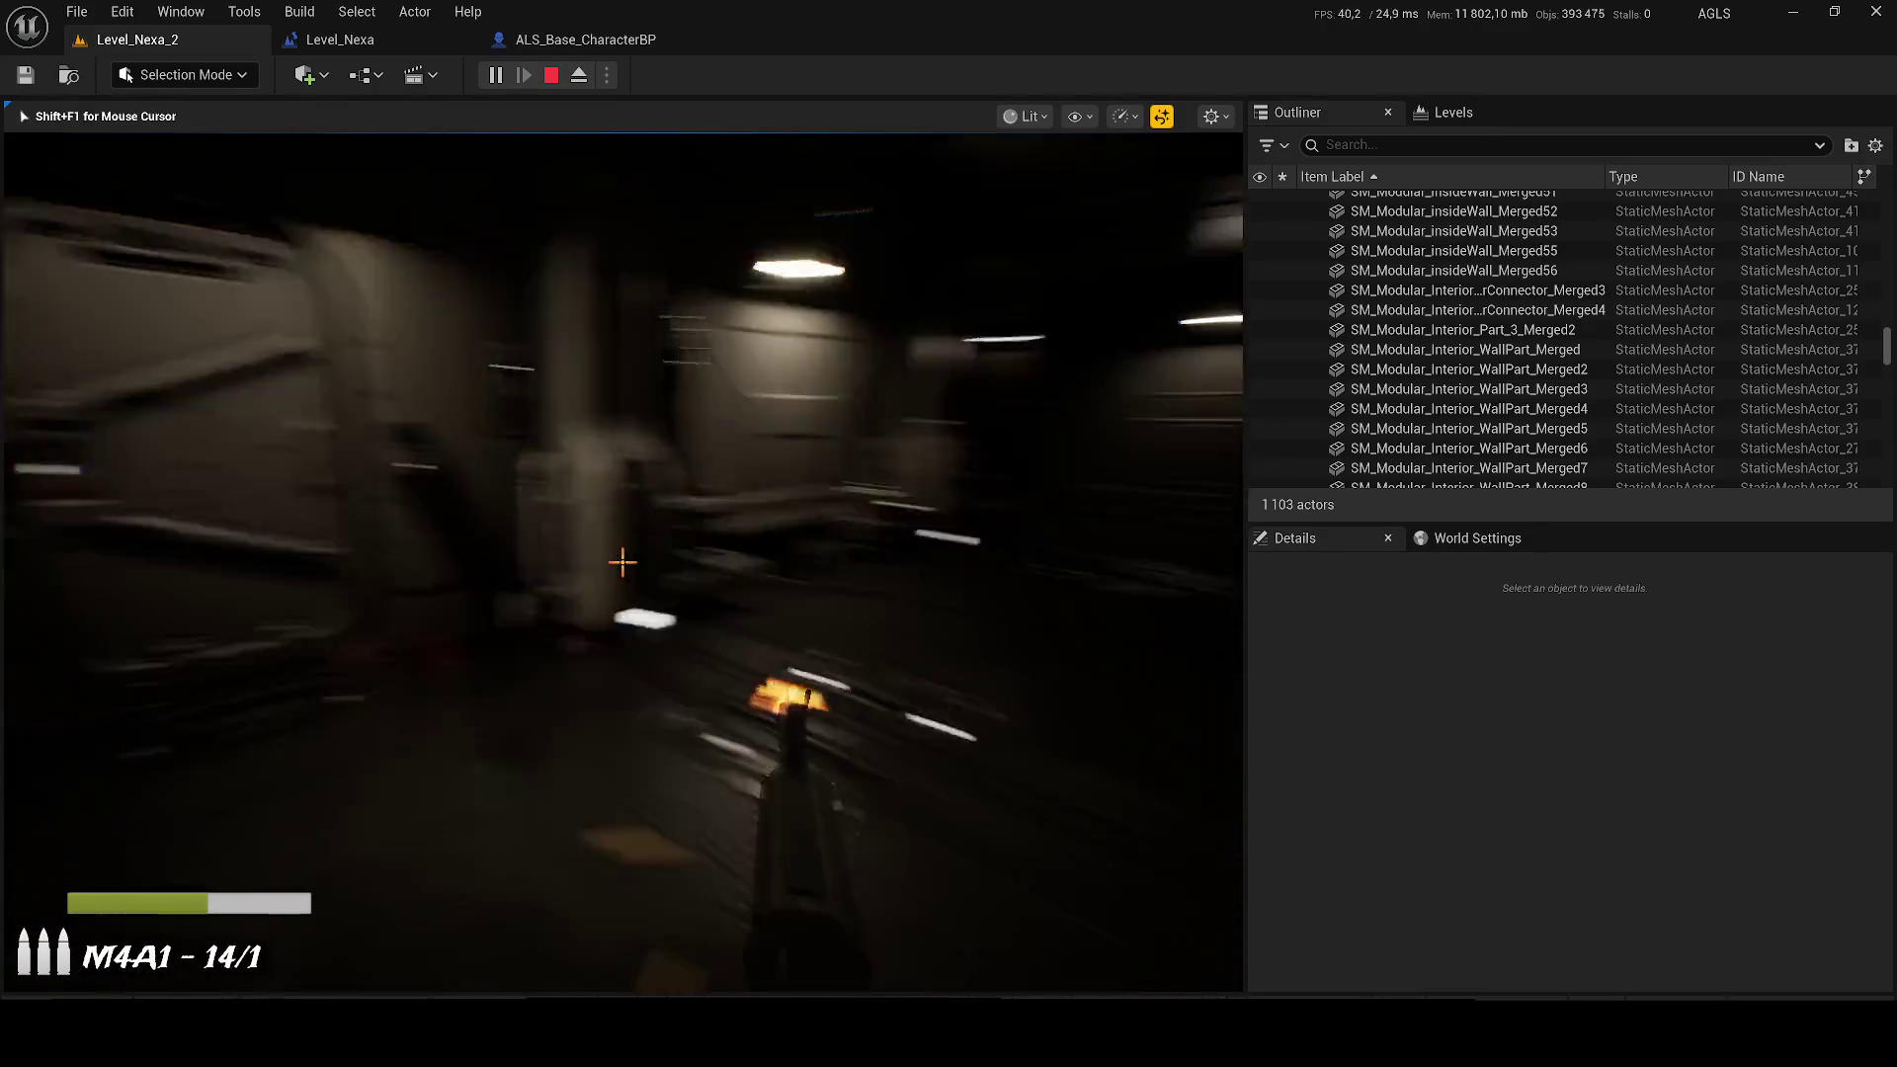
key("r")
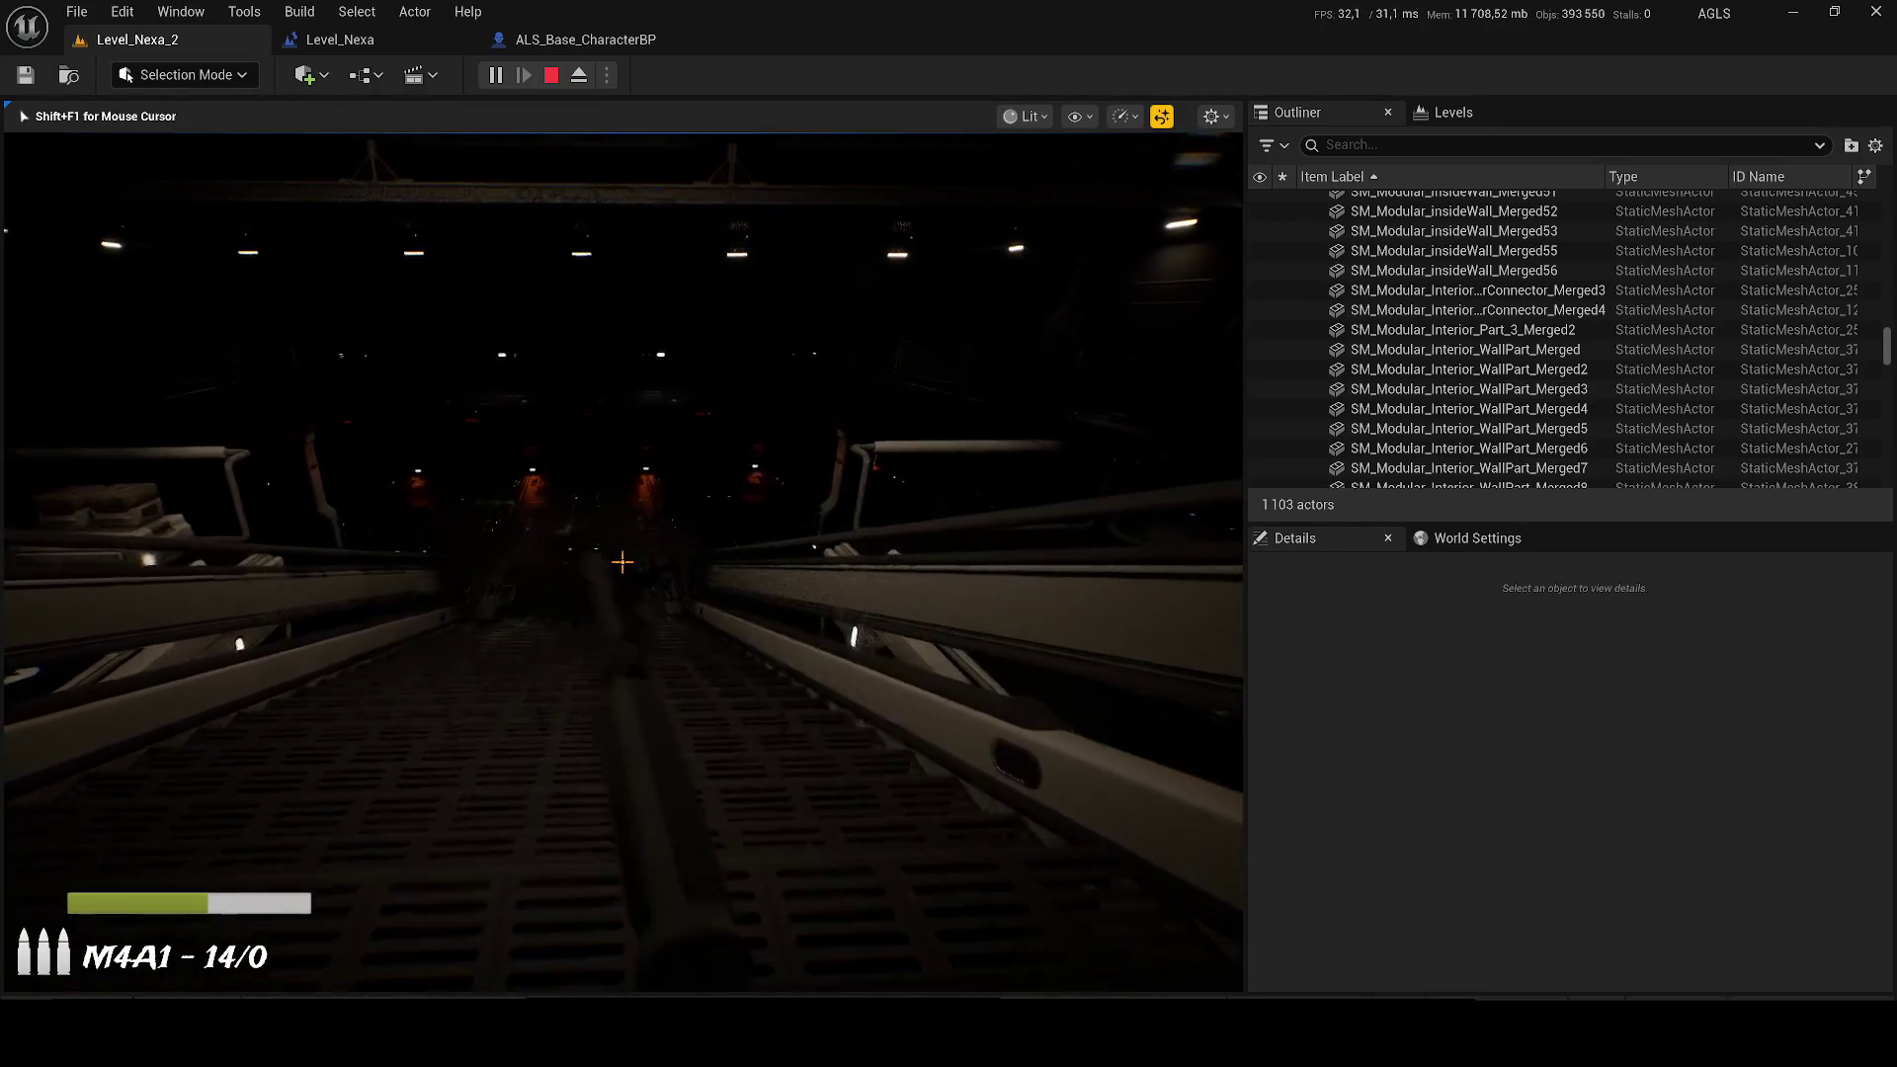
left_click_drag(622, 563, 623, 562)
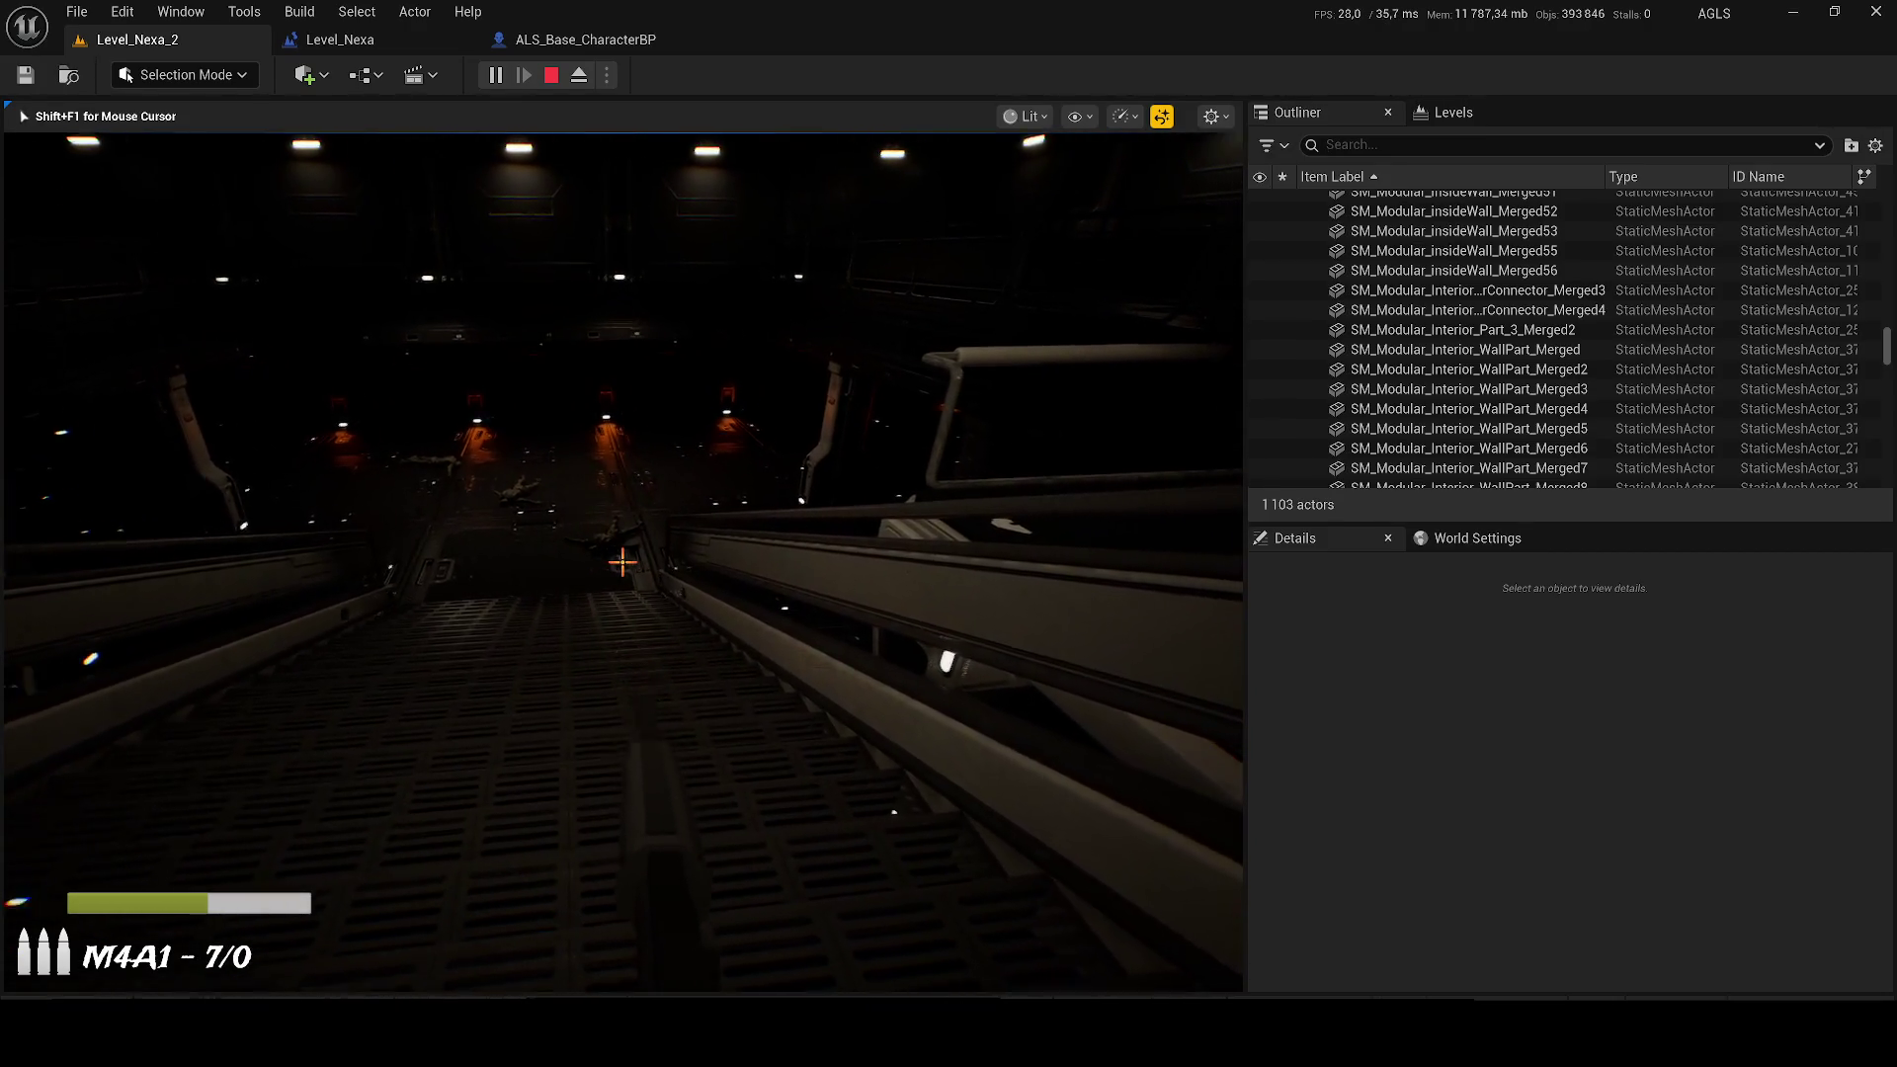
key("Escape")
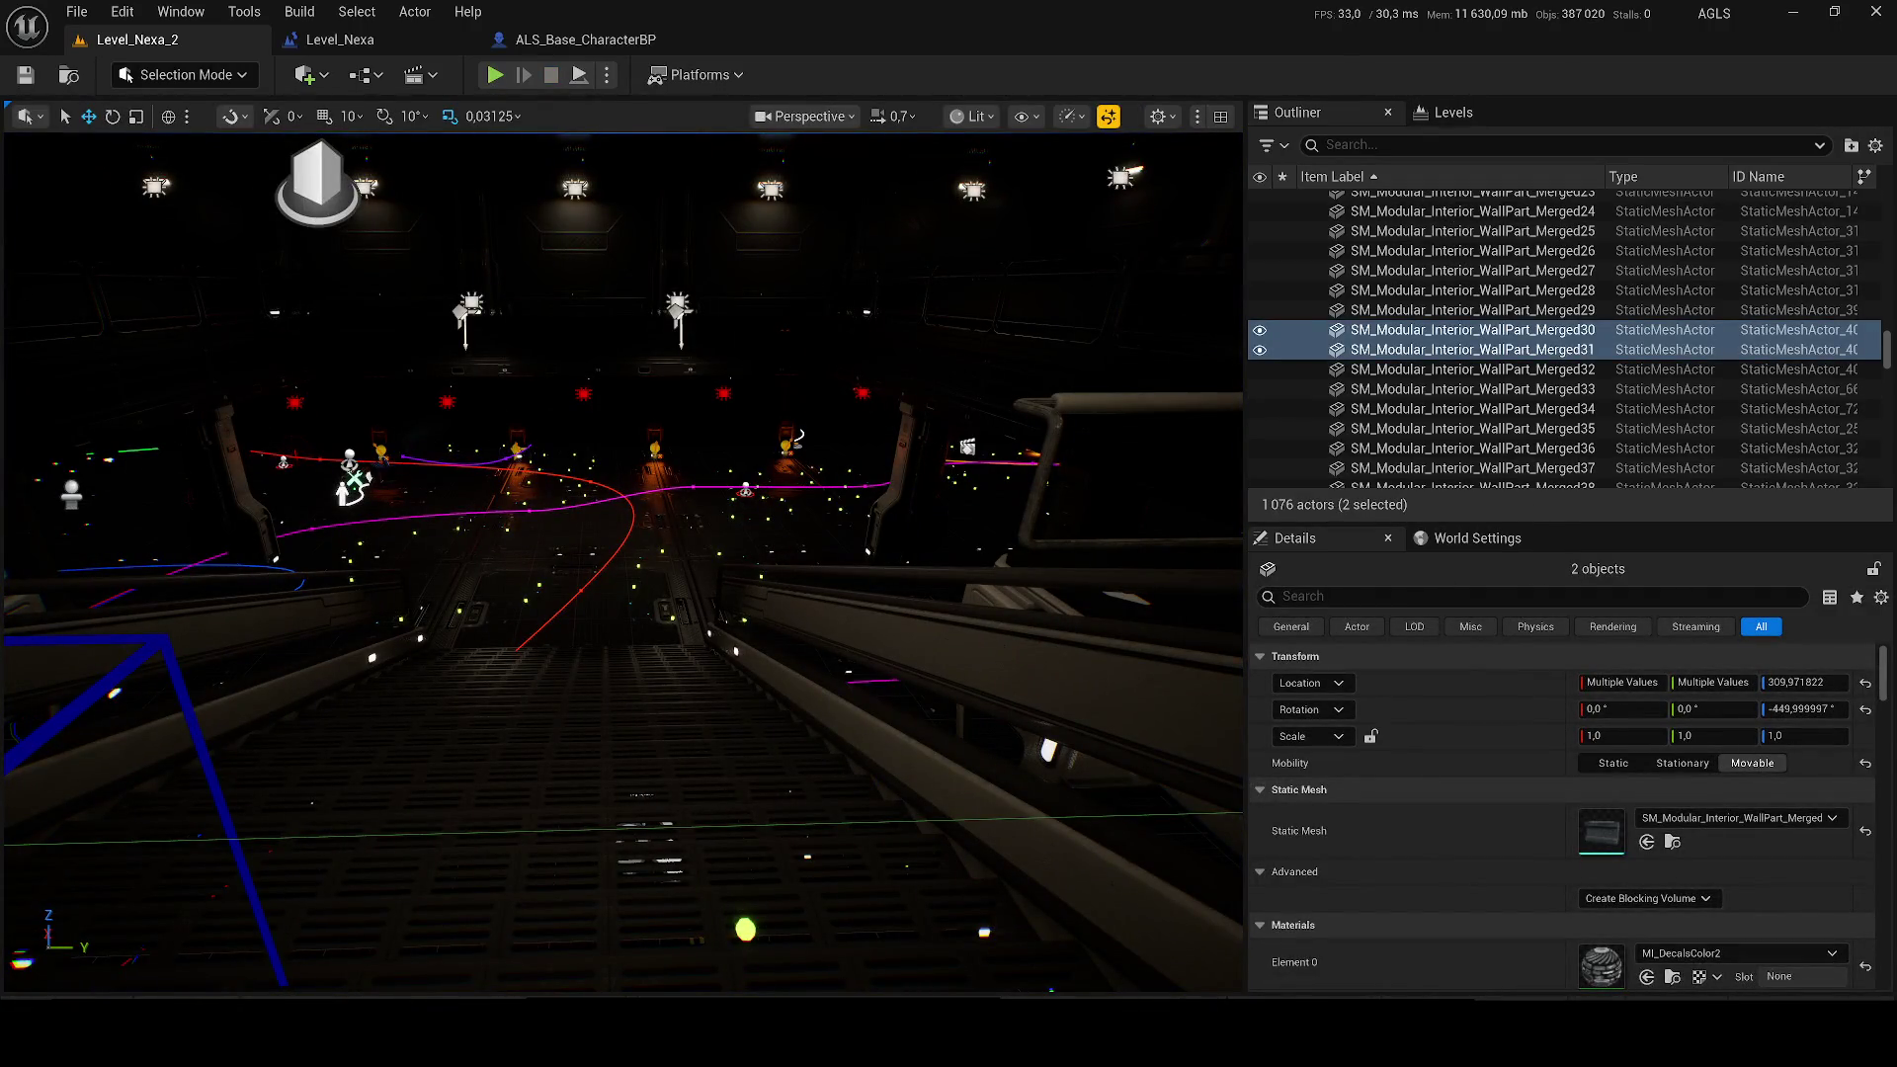
Step: Open the Content Drawer, clear the 'ammo' search, and browse into AdvancedLocomotionV4/Blueprints
key("ctrl+space")
left_click(847, 598)
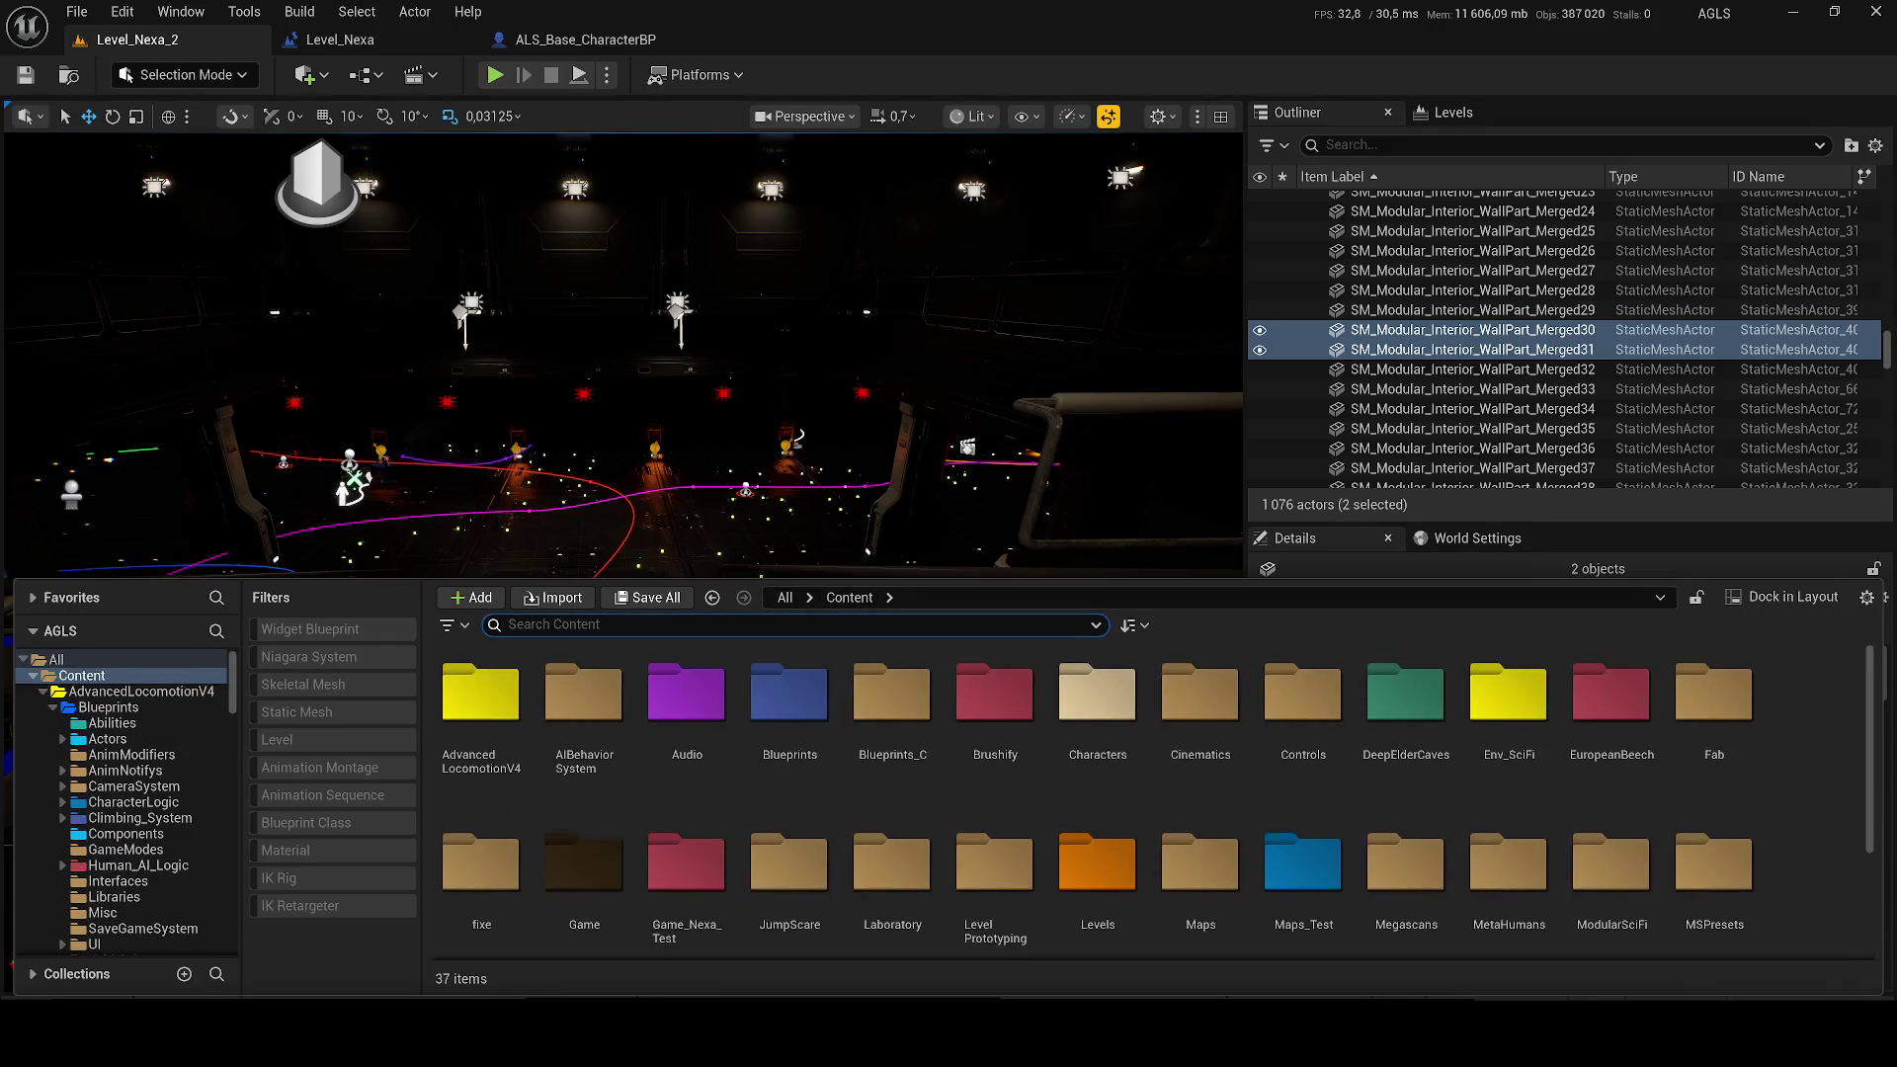
type("o")
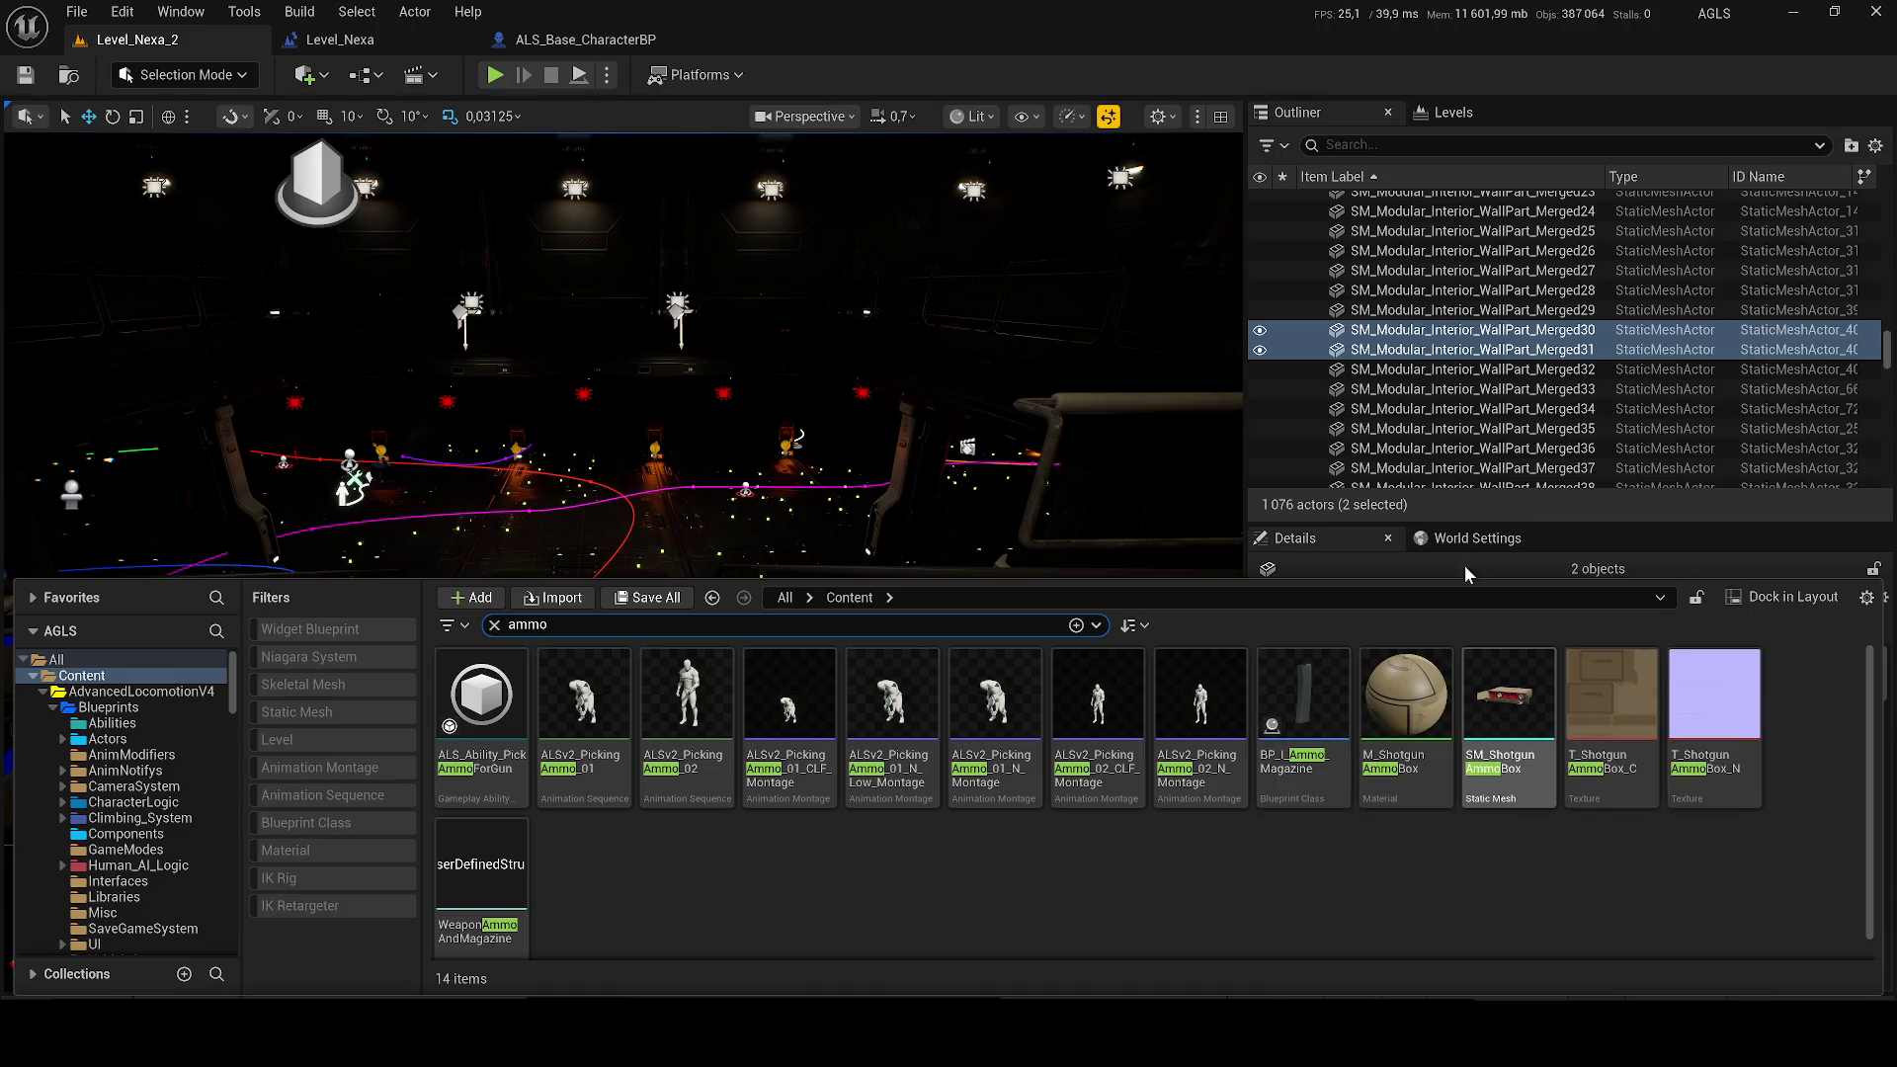
left_click(495, 625)
double_click(472, 737)
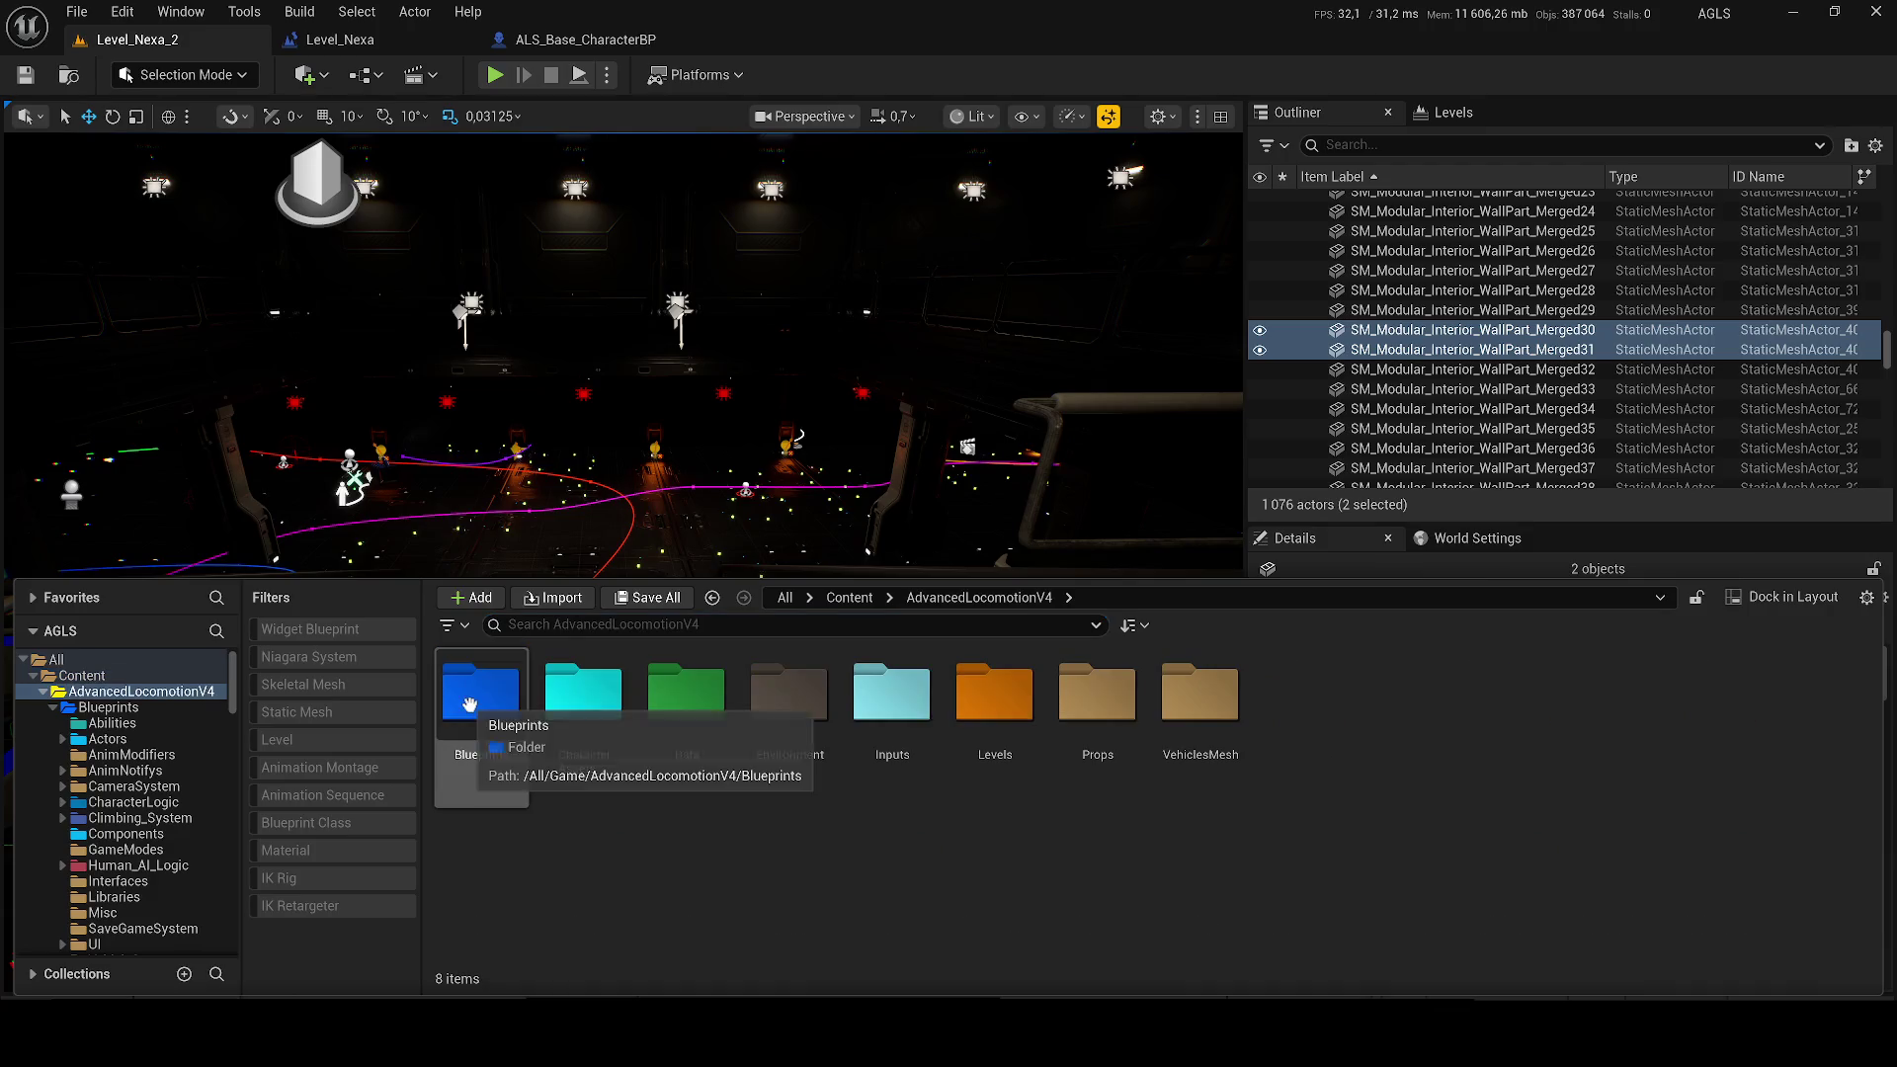
double_click(472, 740)
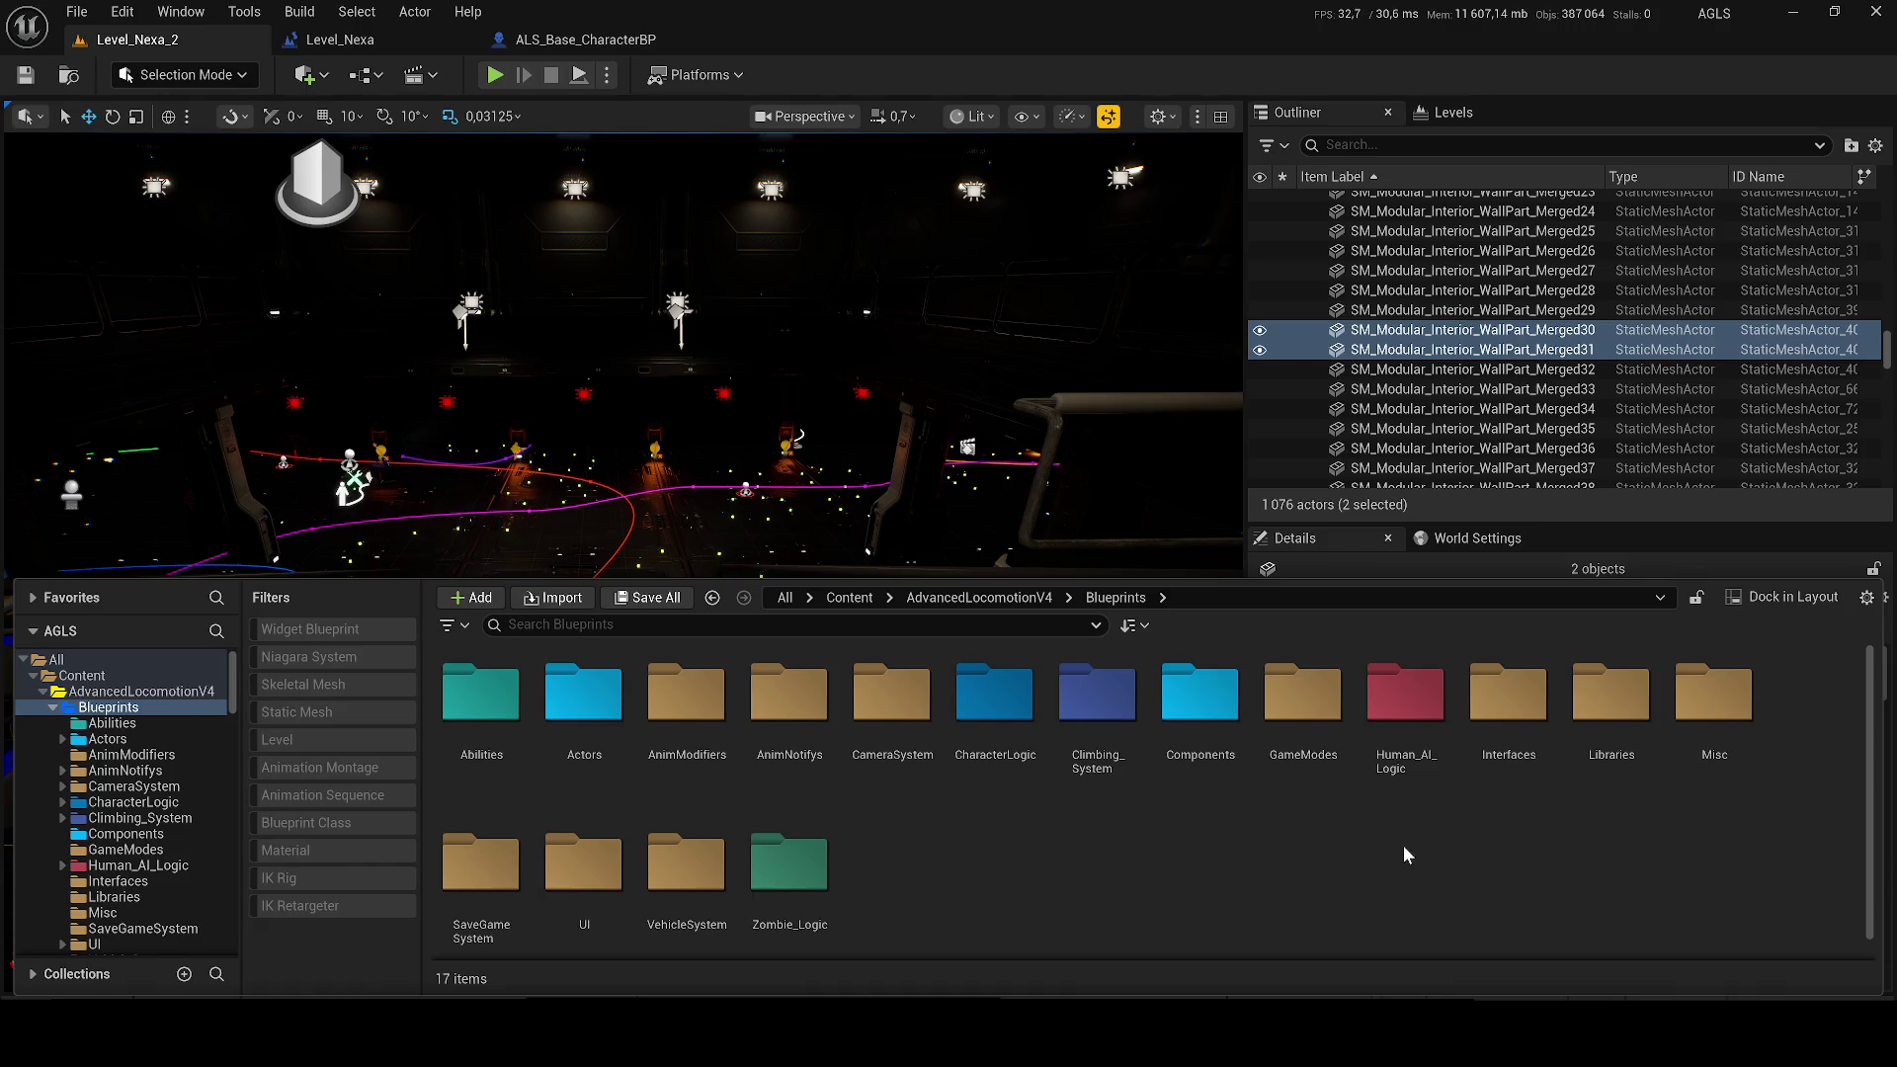
left_click(1530, 409)
Step: Fly to the tray and move the BP_LootPickableItem_Tool7 wrench left from X -1212 to -1237
key("w")
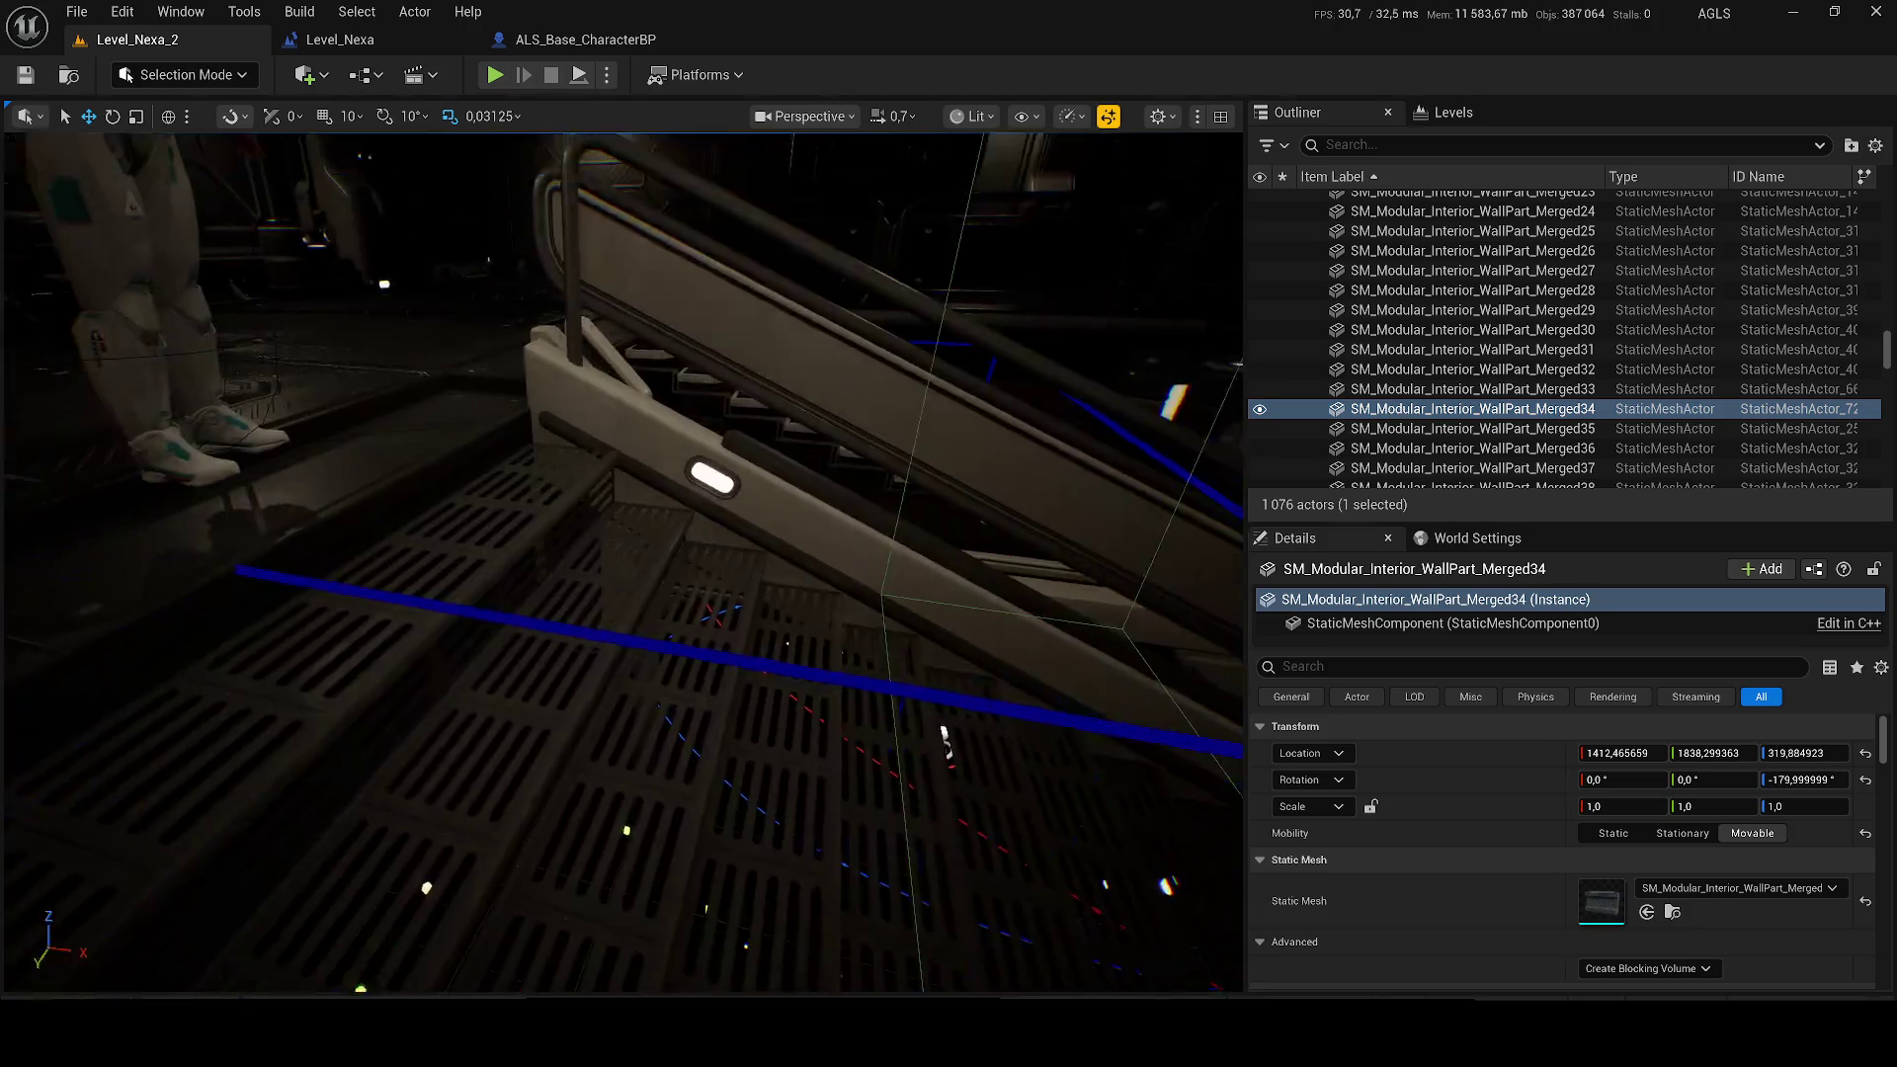
key("w")
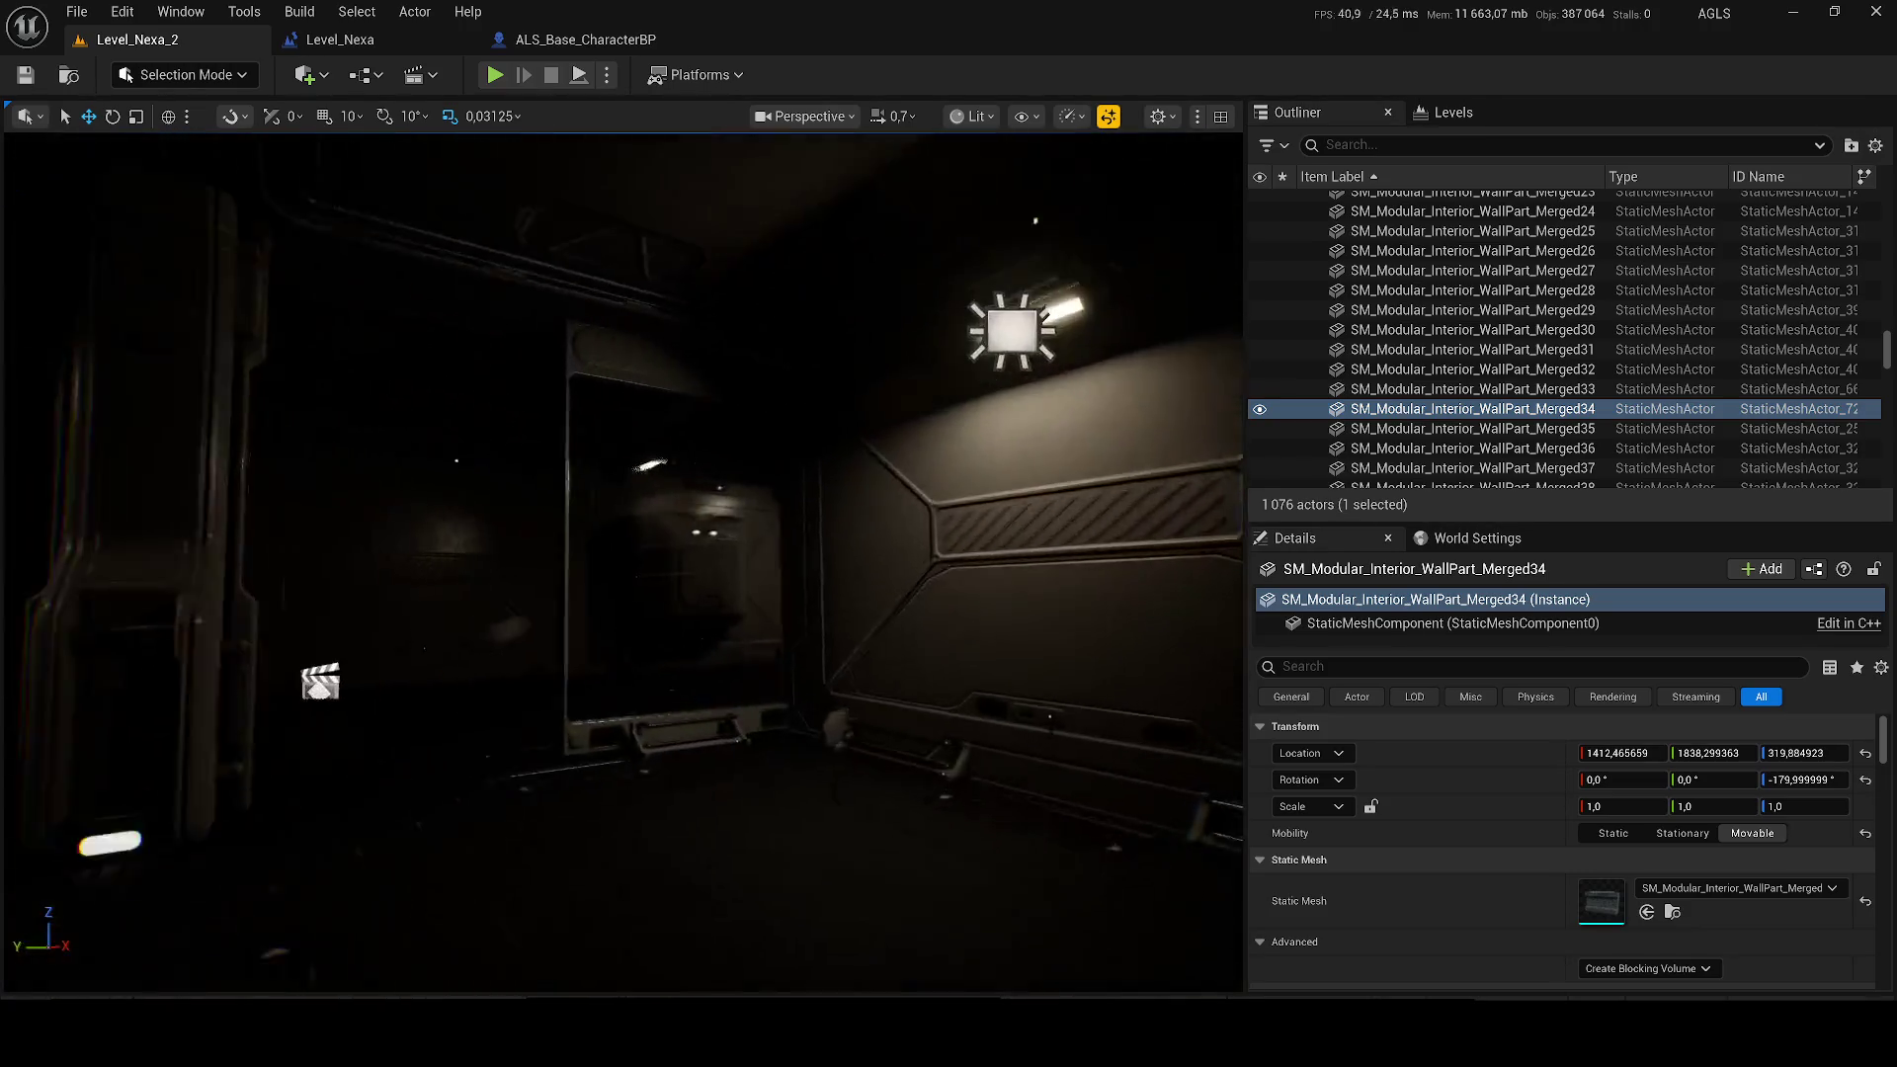
key("w")
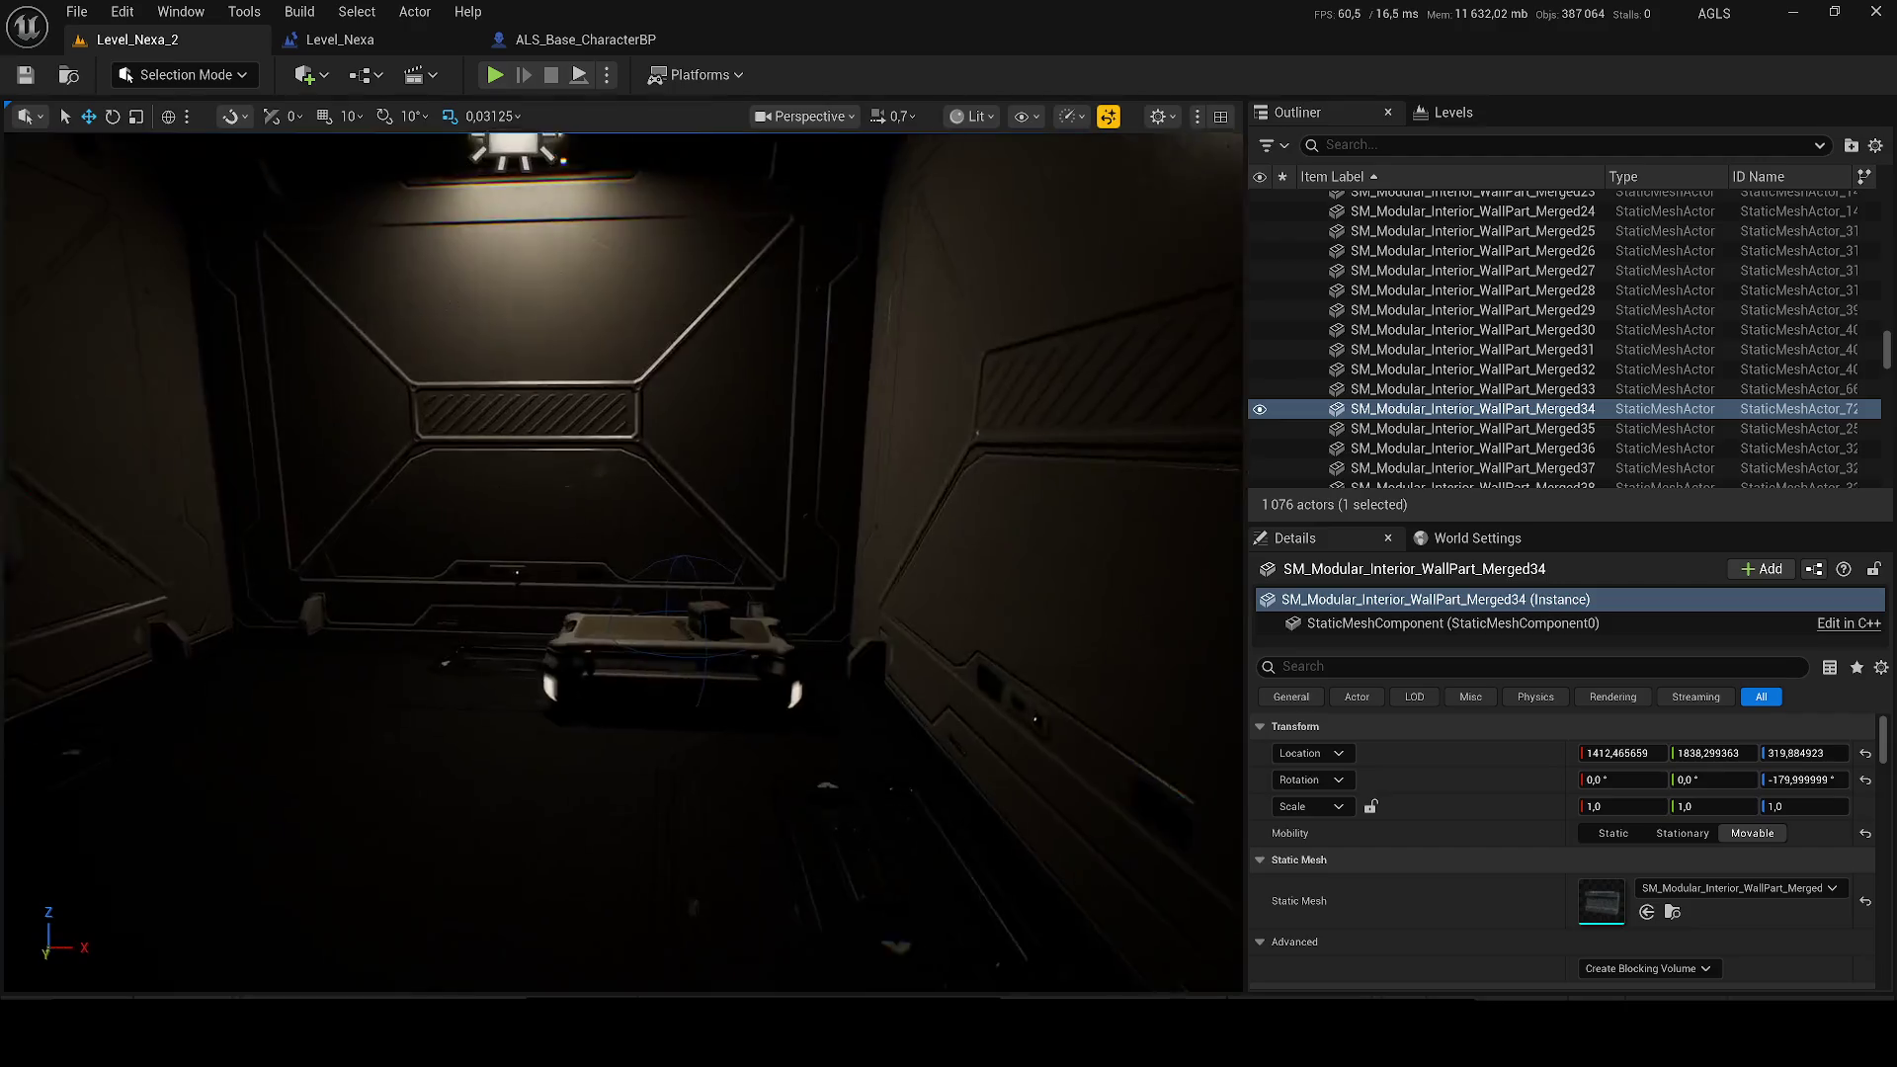
left_click(638, 748)
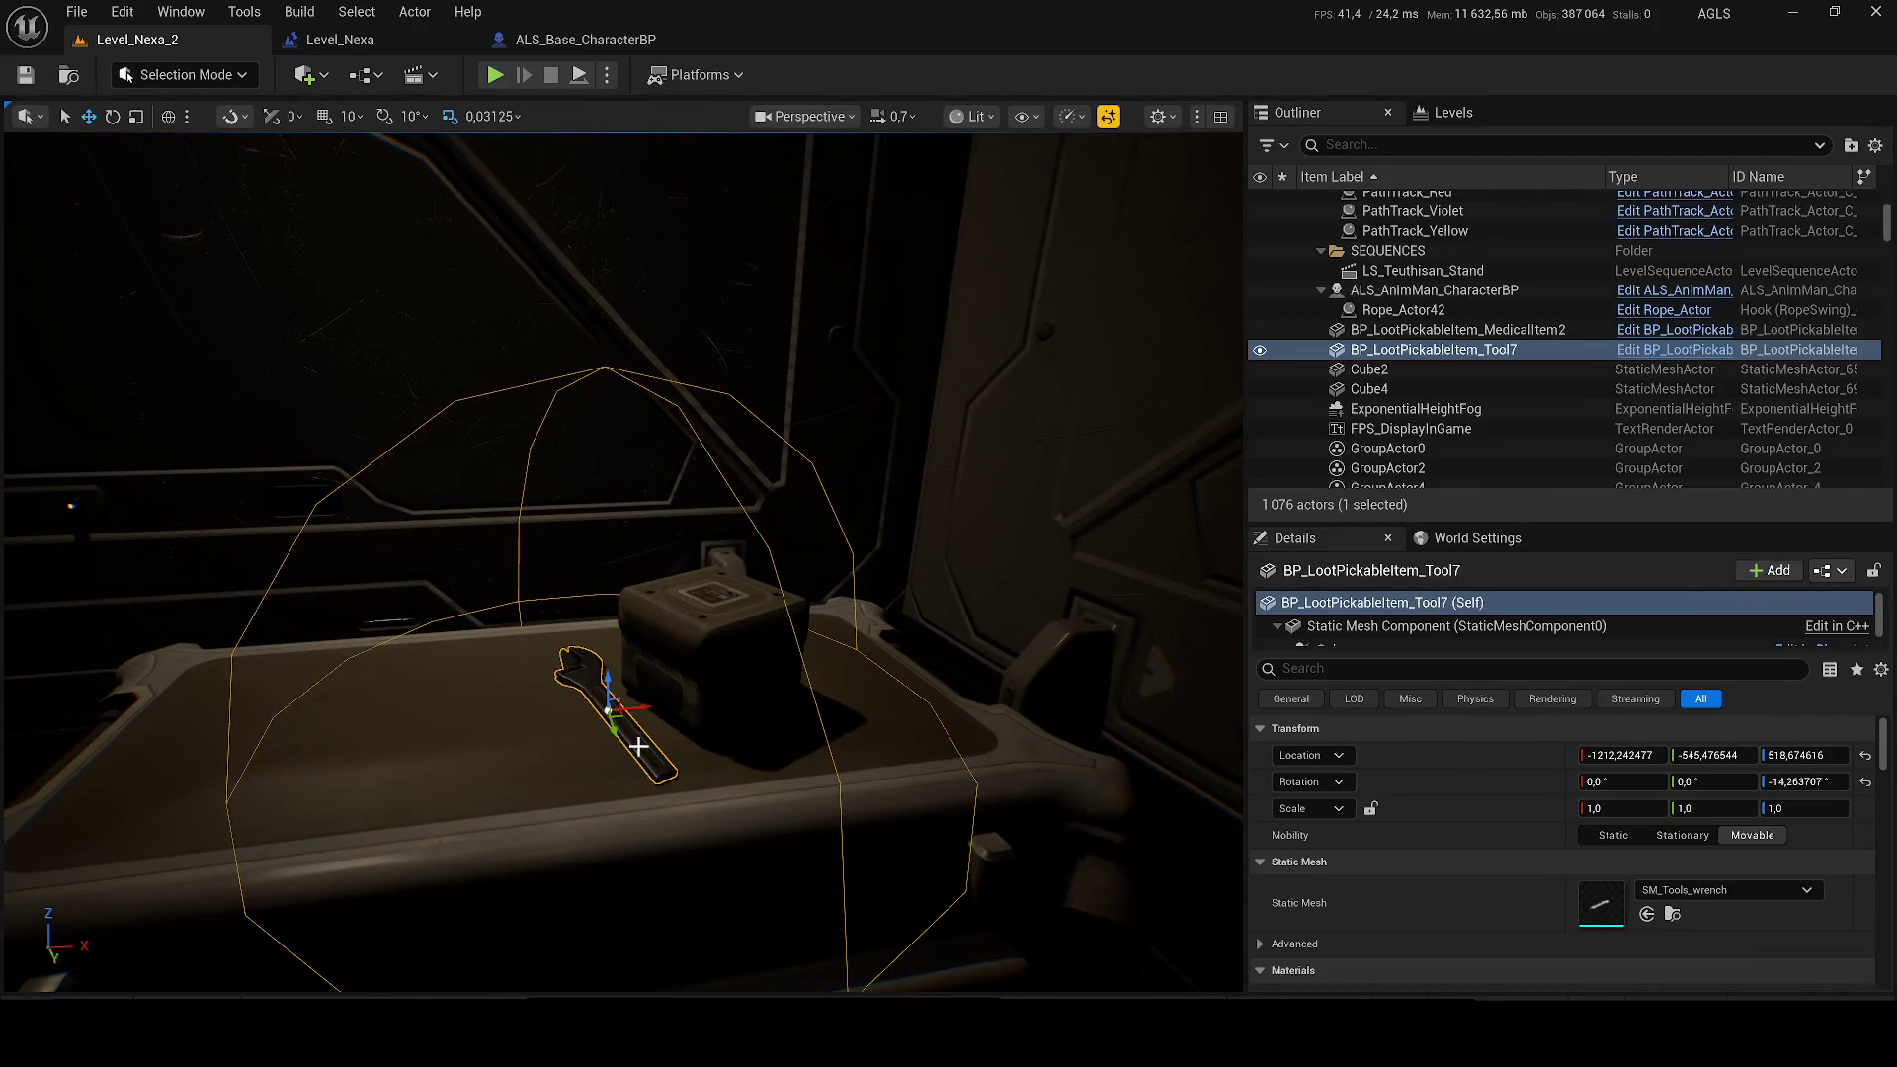
left_click_drag(643, 709, 454, 712)
Step: Save the level, browse to the wrench's asset, and list the Actors folder's Blueprint Classes
key("ctrl+s")
right_click(1397, 354)
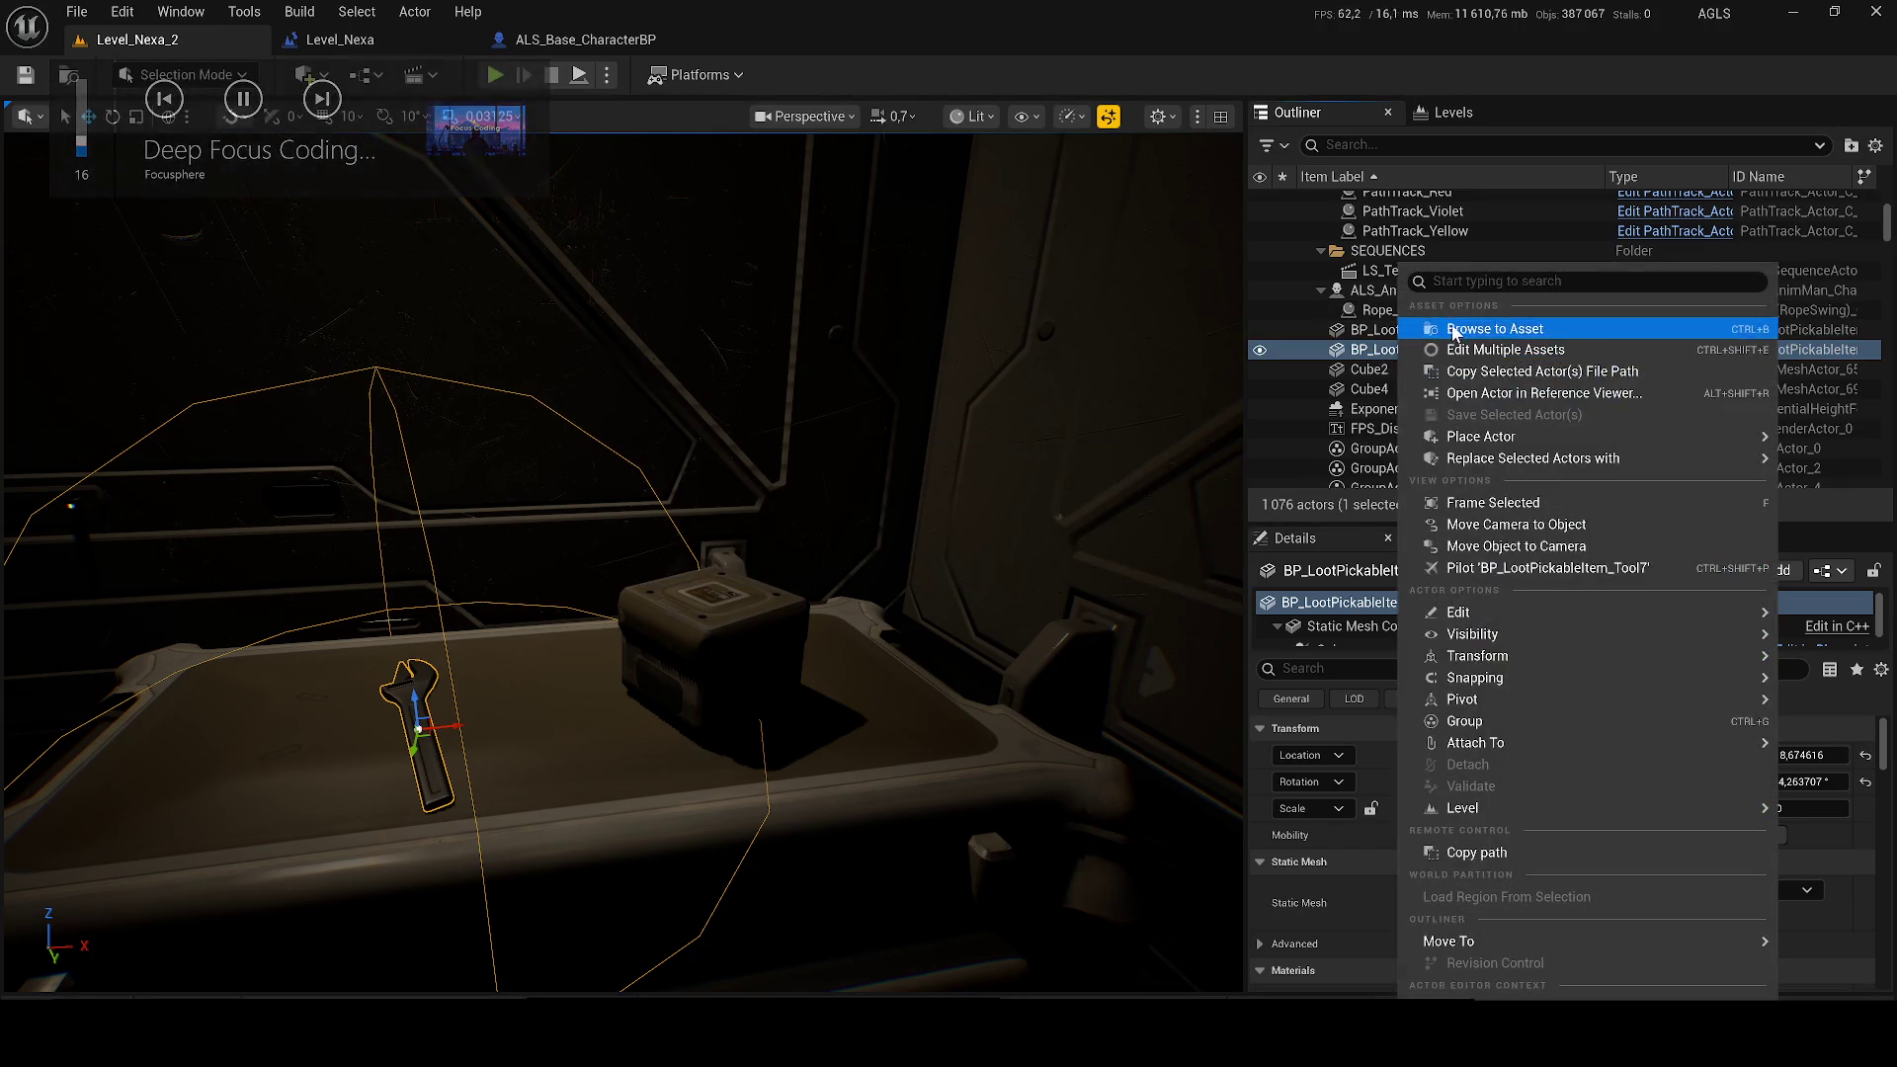
left_click(1454, 333)
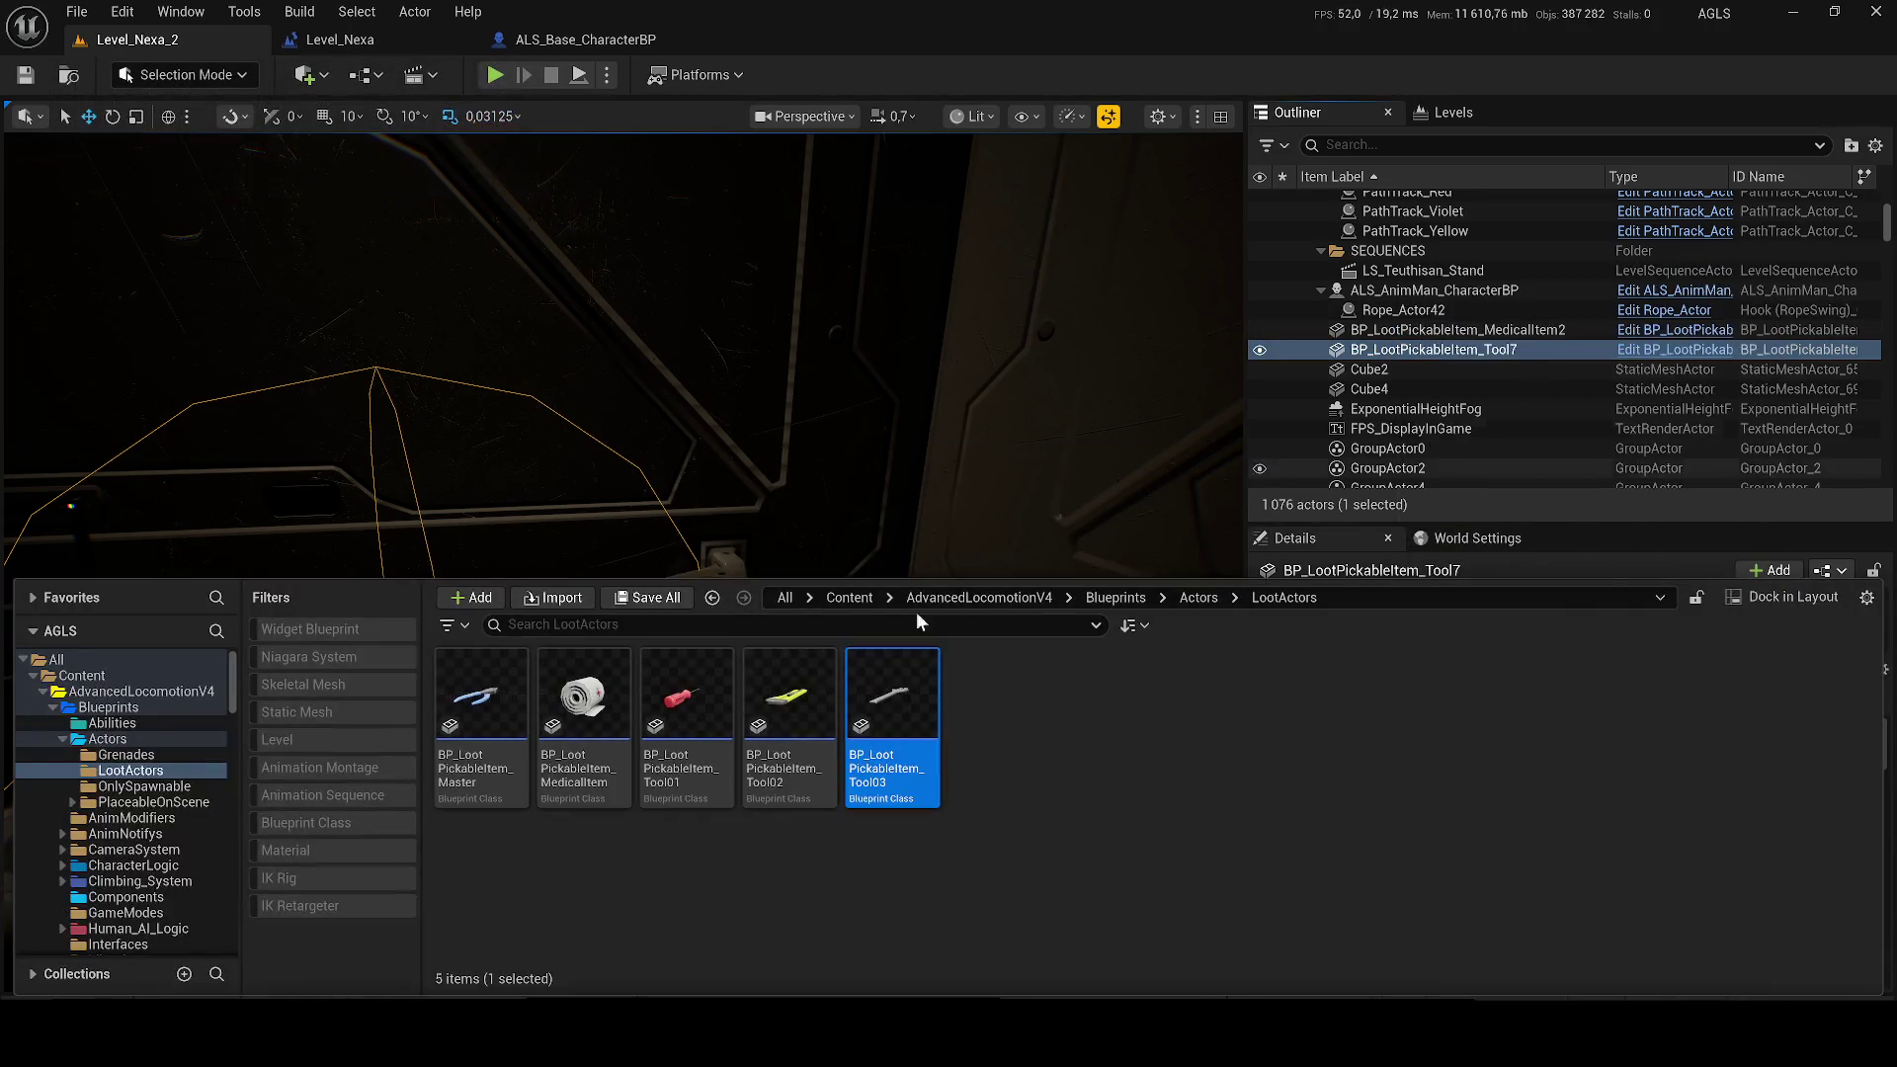
left_click(1198, 598)
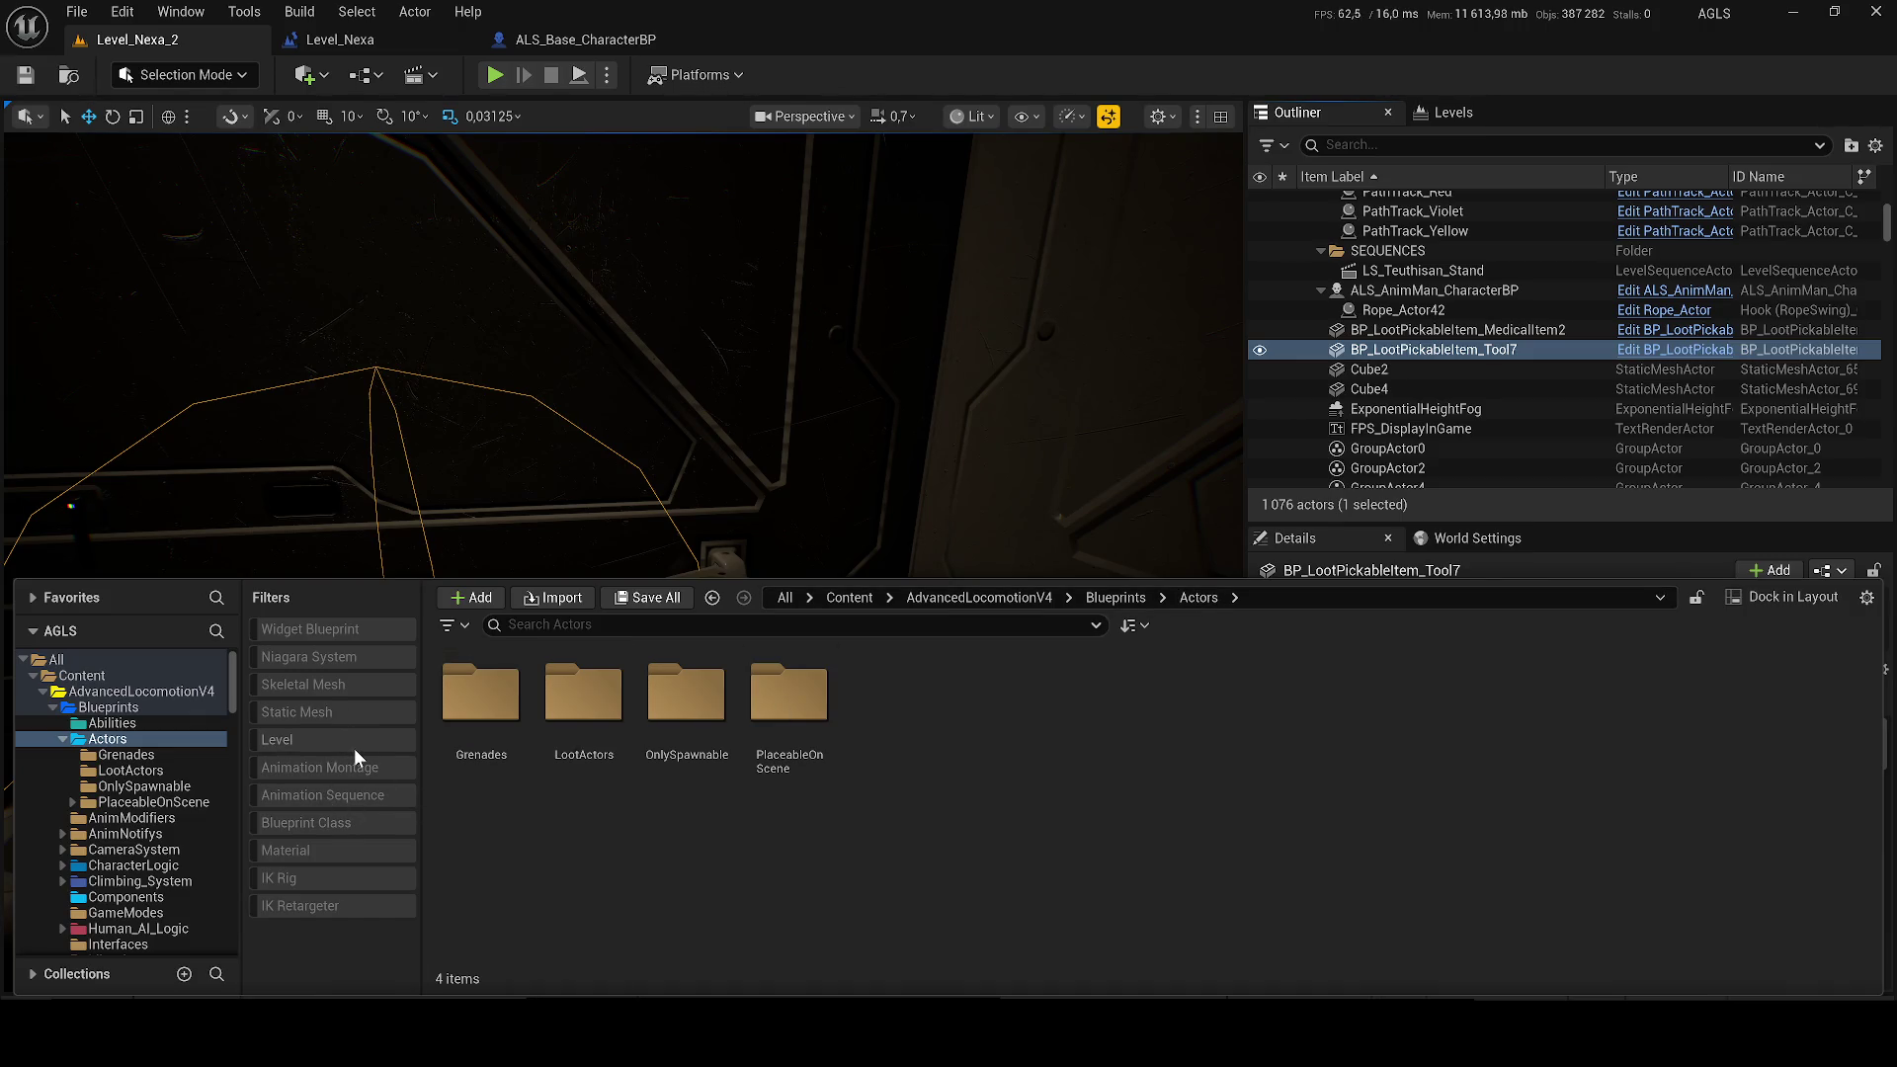
left_click(344, 818)
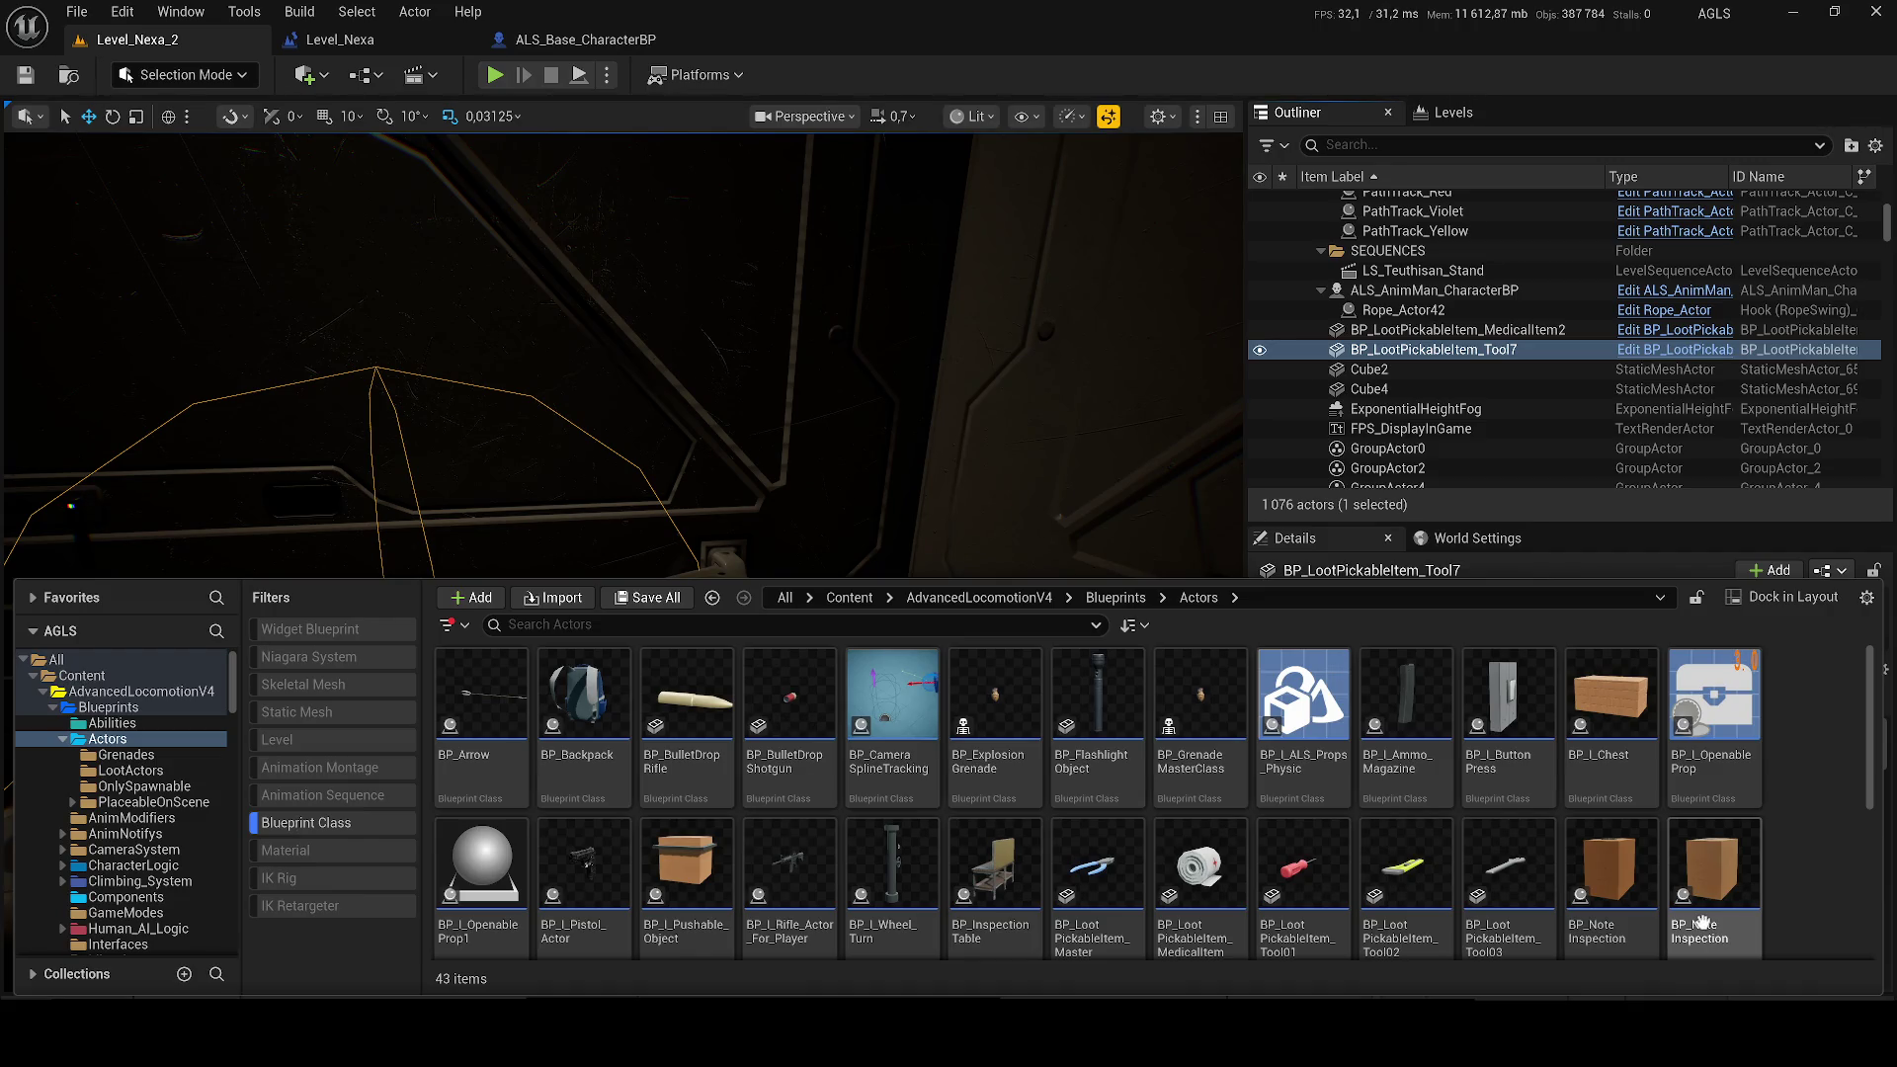
scroll(1769, 791, "down", 2)
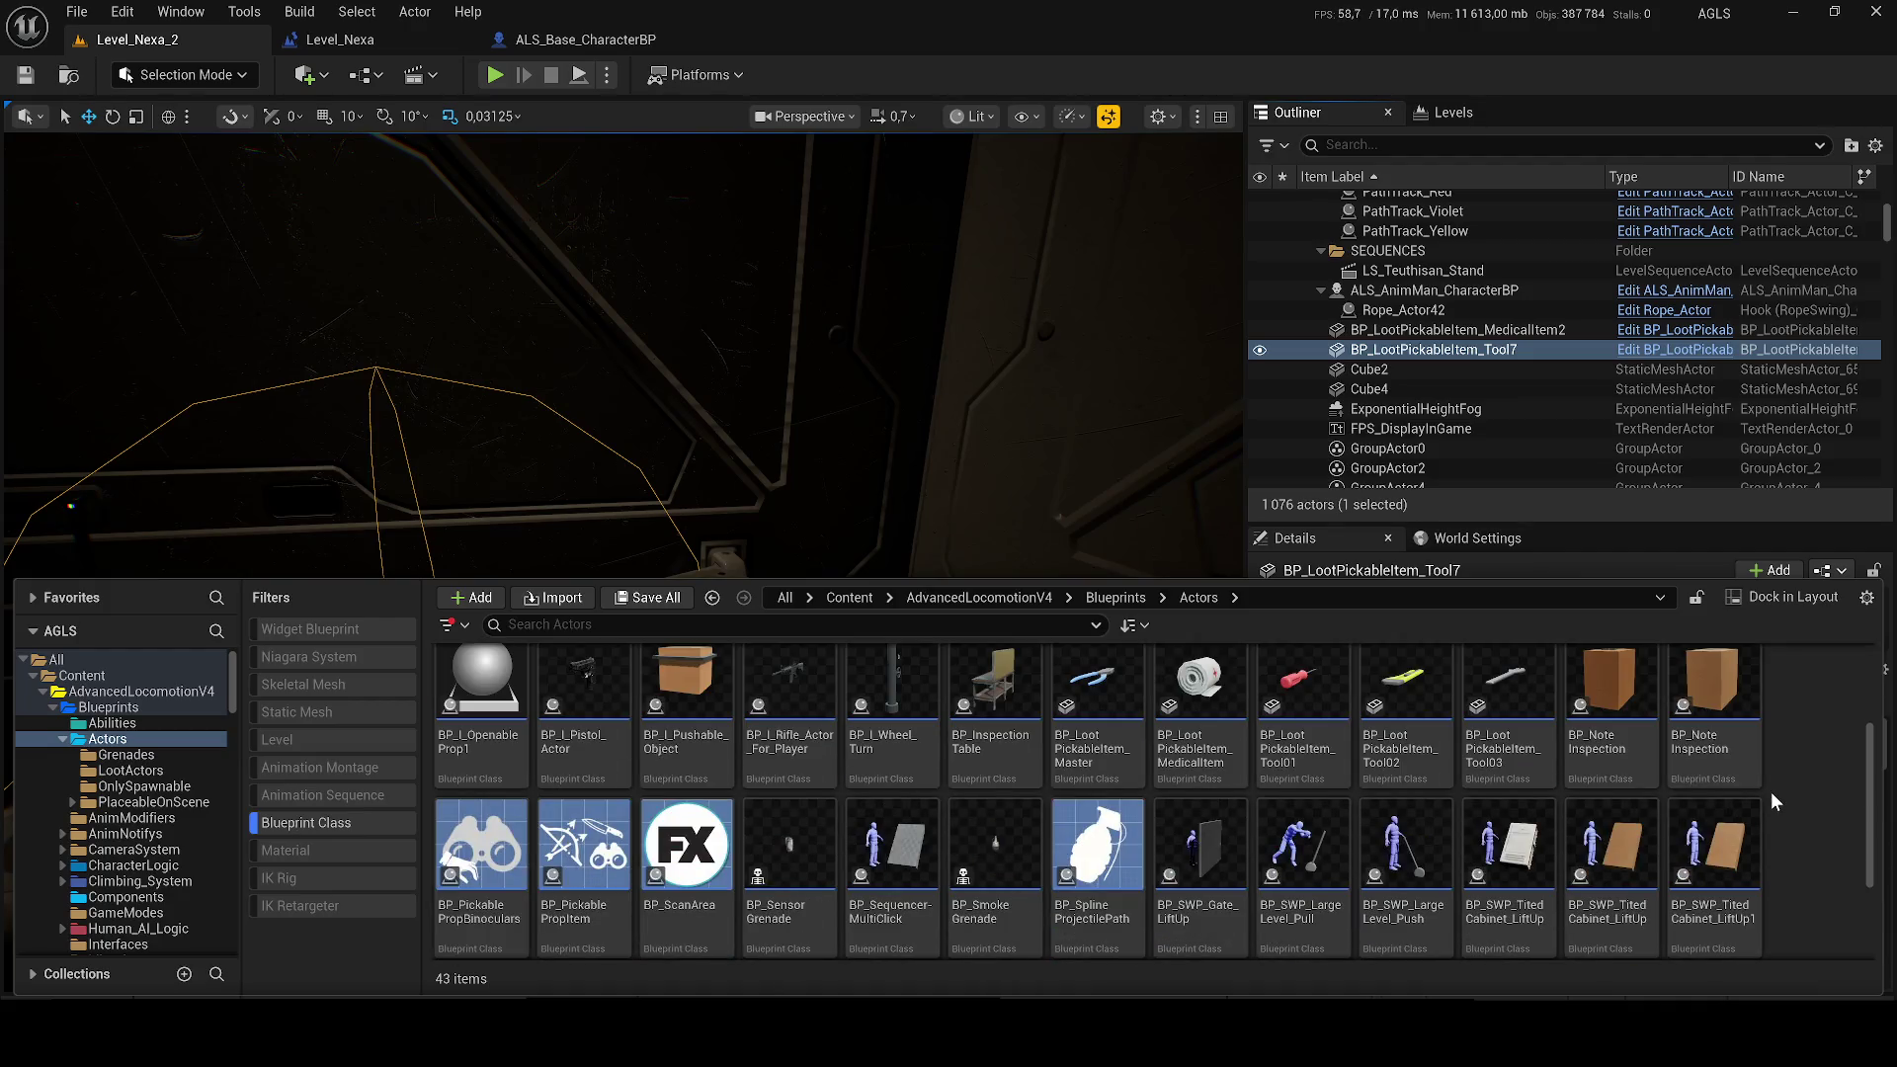
scroll(1771, 791, "down", 2)
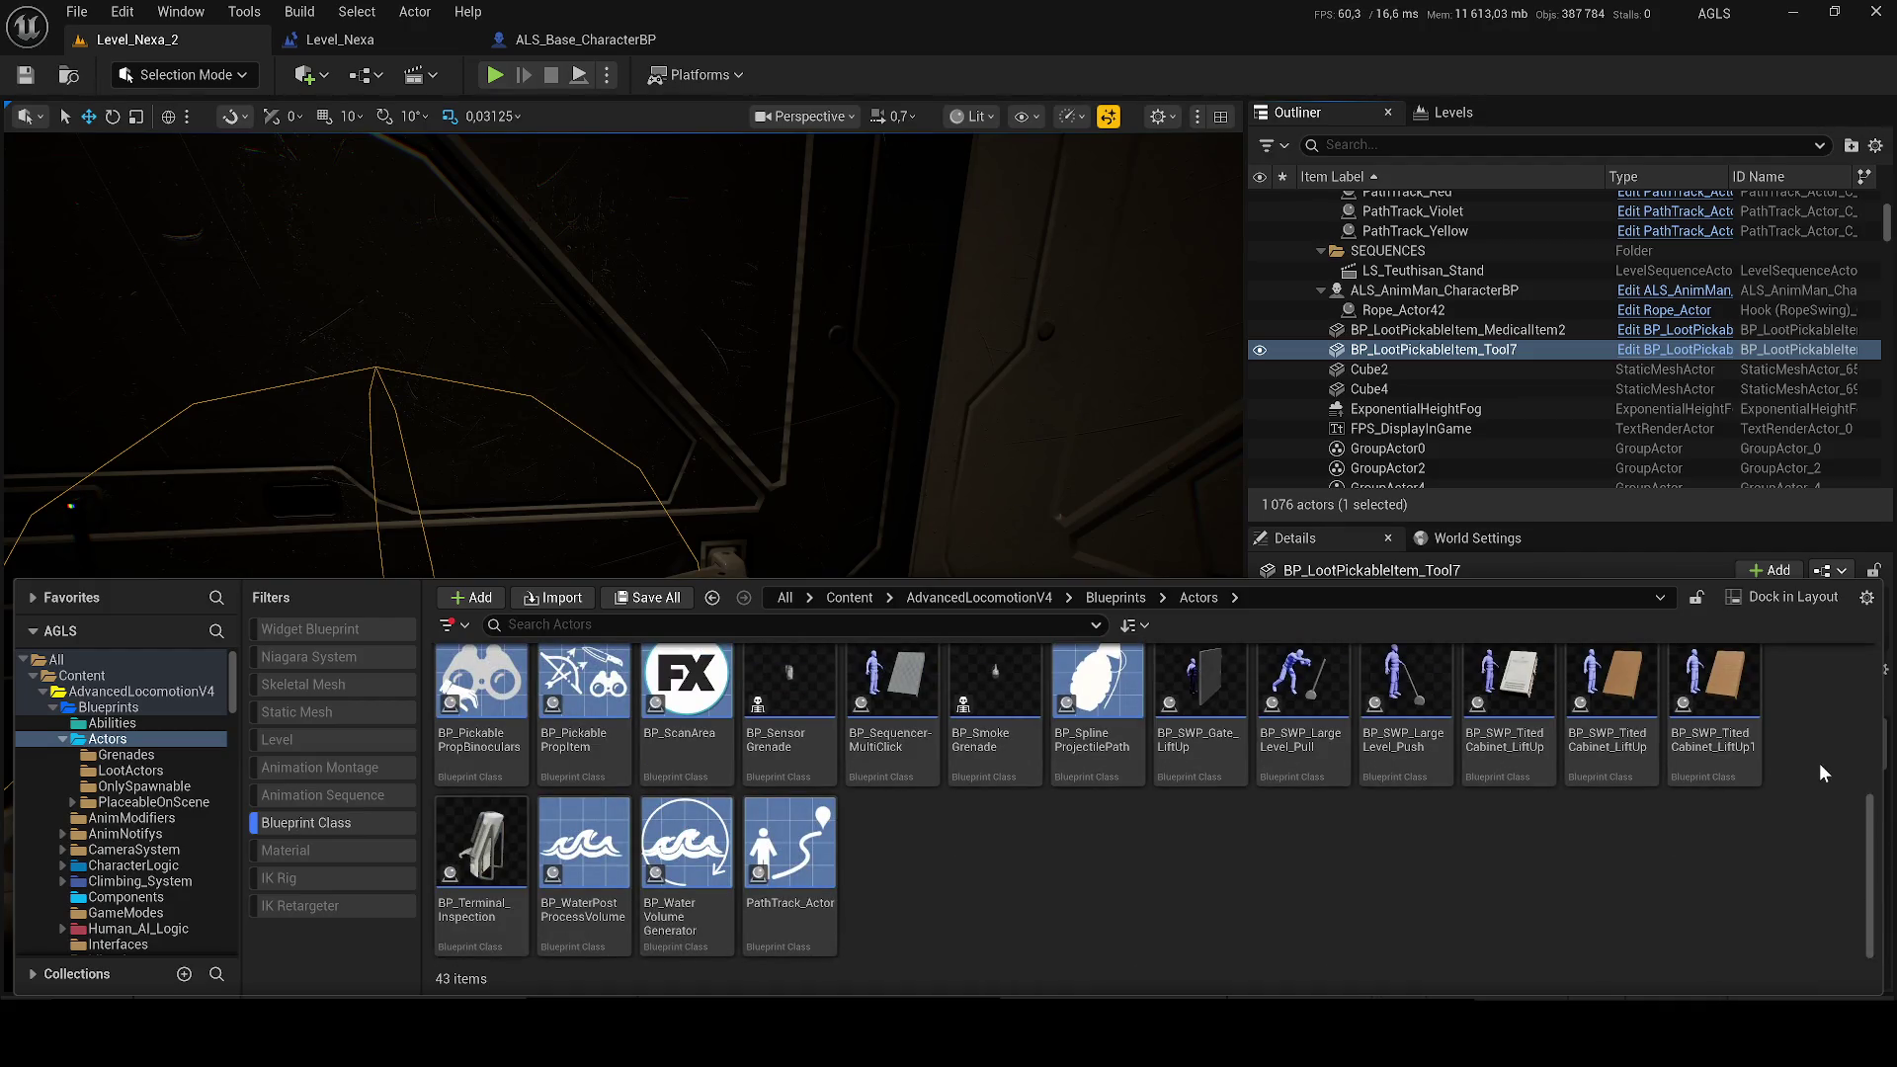
scroll(1822, 762, "up", 4)
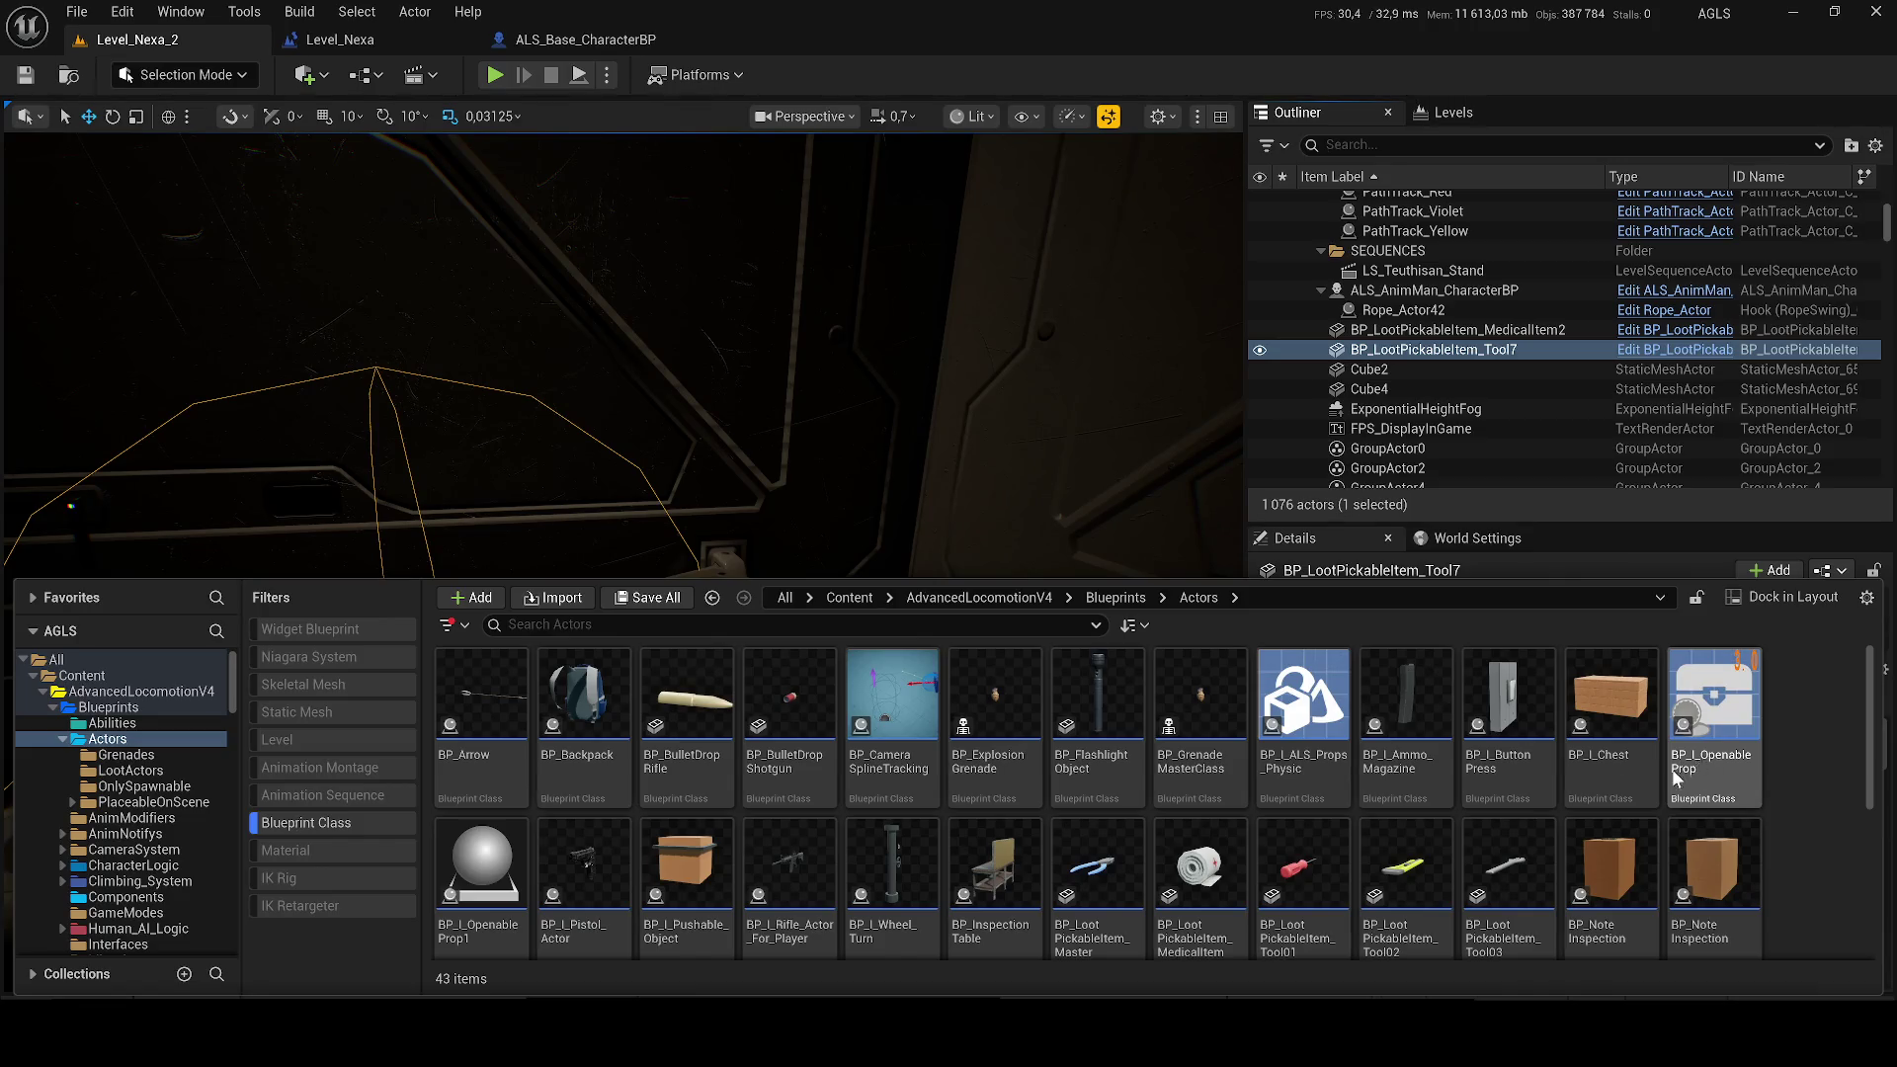
mouse_move(988, 445)
left_mouse_down()
mouse_move(791, 445)
mouse_move(751, 524)
left_mouse_up()
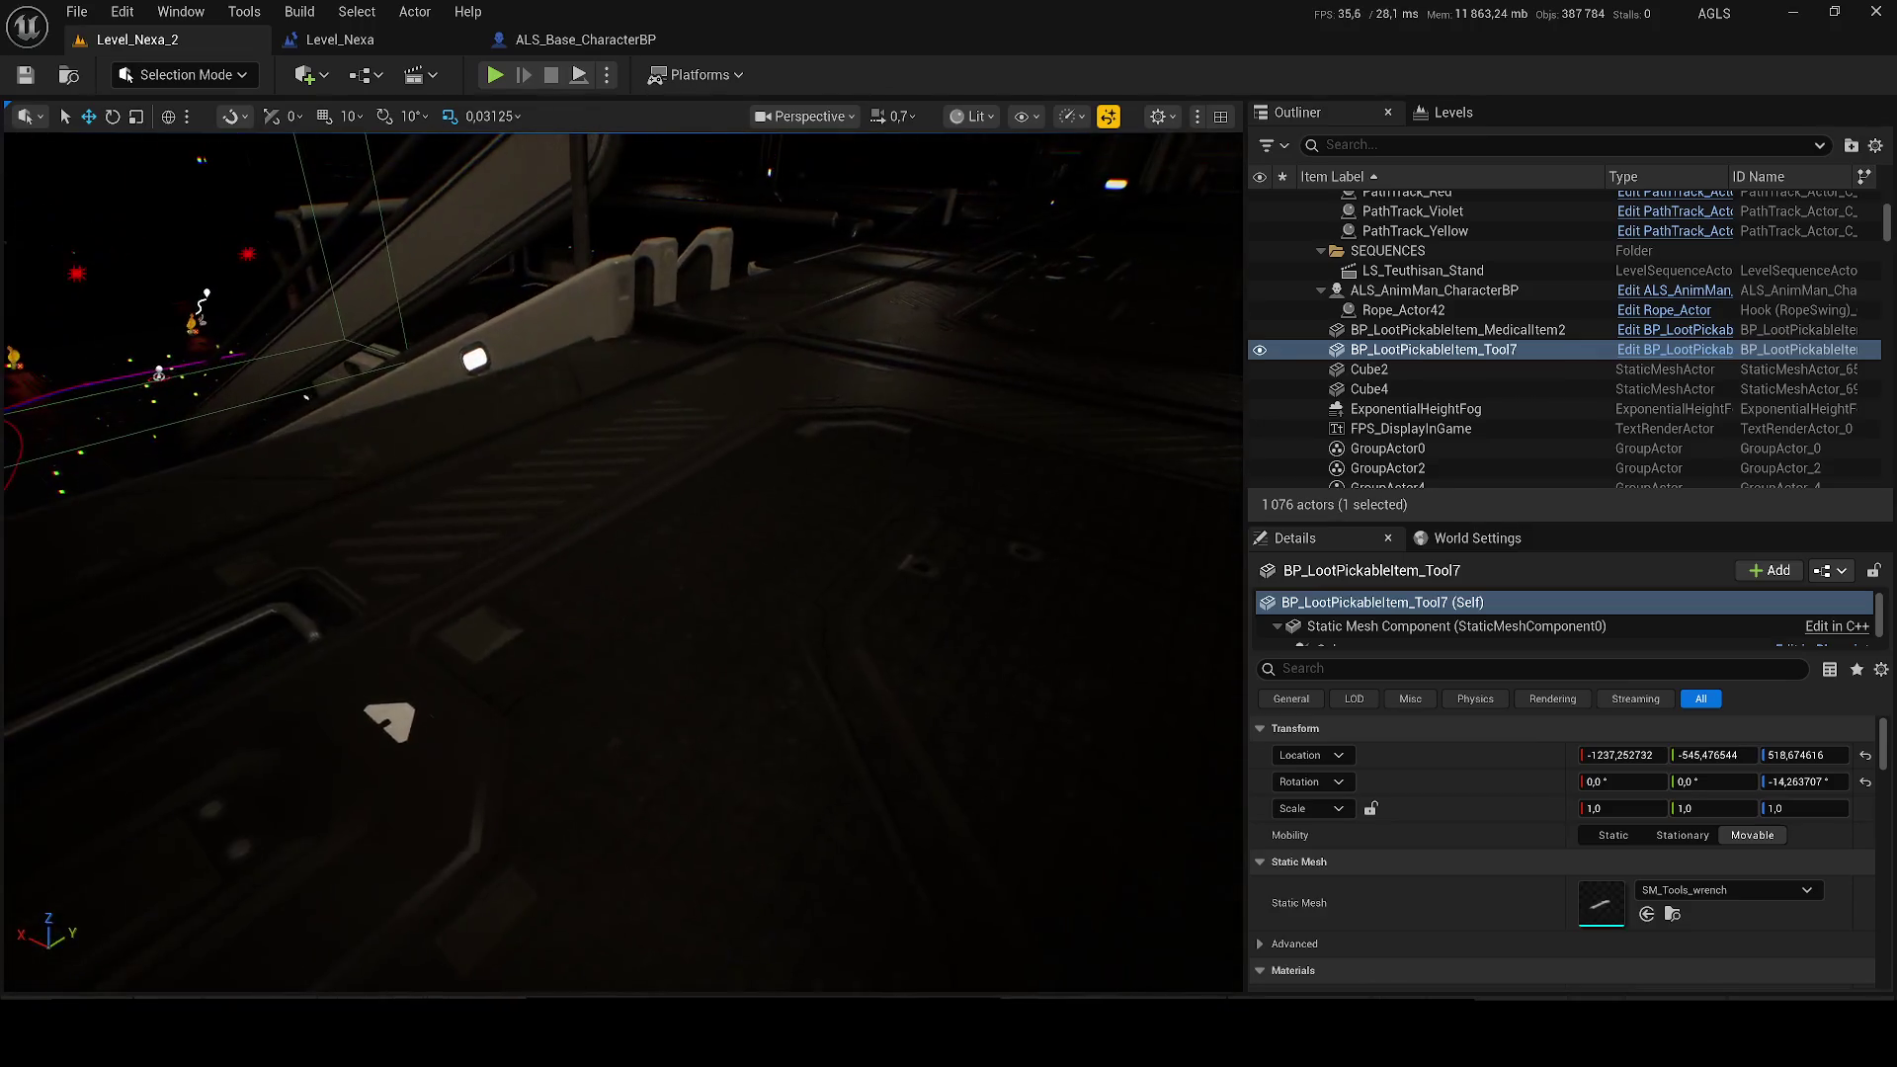
Step: Drop a BP_I_Ammo_Magazine pickup into the level, slide it along X, and save the map
key("ctrl+space")
left_click_drag(1405, 697, 825, 418)
left_click_drag(806, 507, 769, 501)
mouse_move(627, 481)
left_mouse_down()
mouse_move(543, 473)
mouse_move(489, 308)
mouse_move(540, 305)
mouse_move(557, 324)
left_mouse_up()
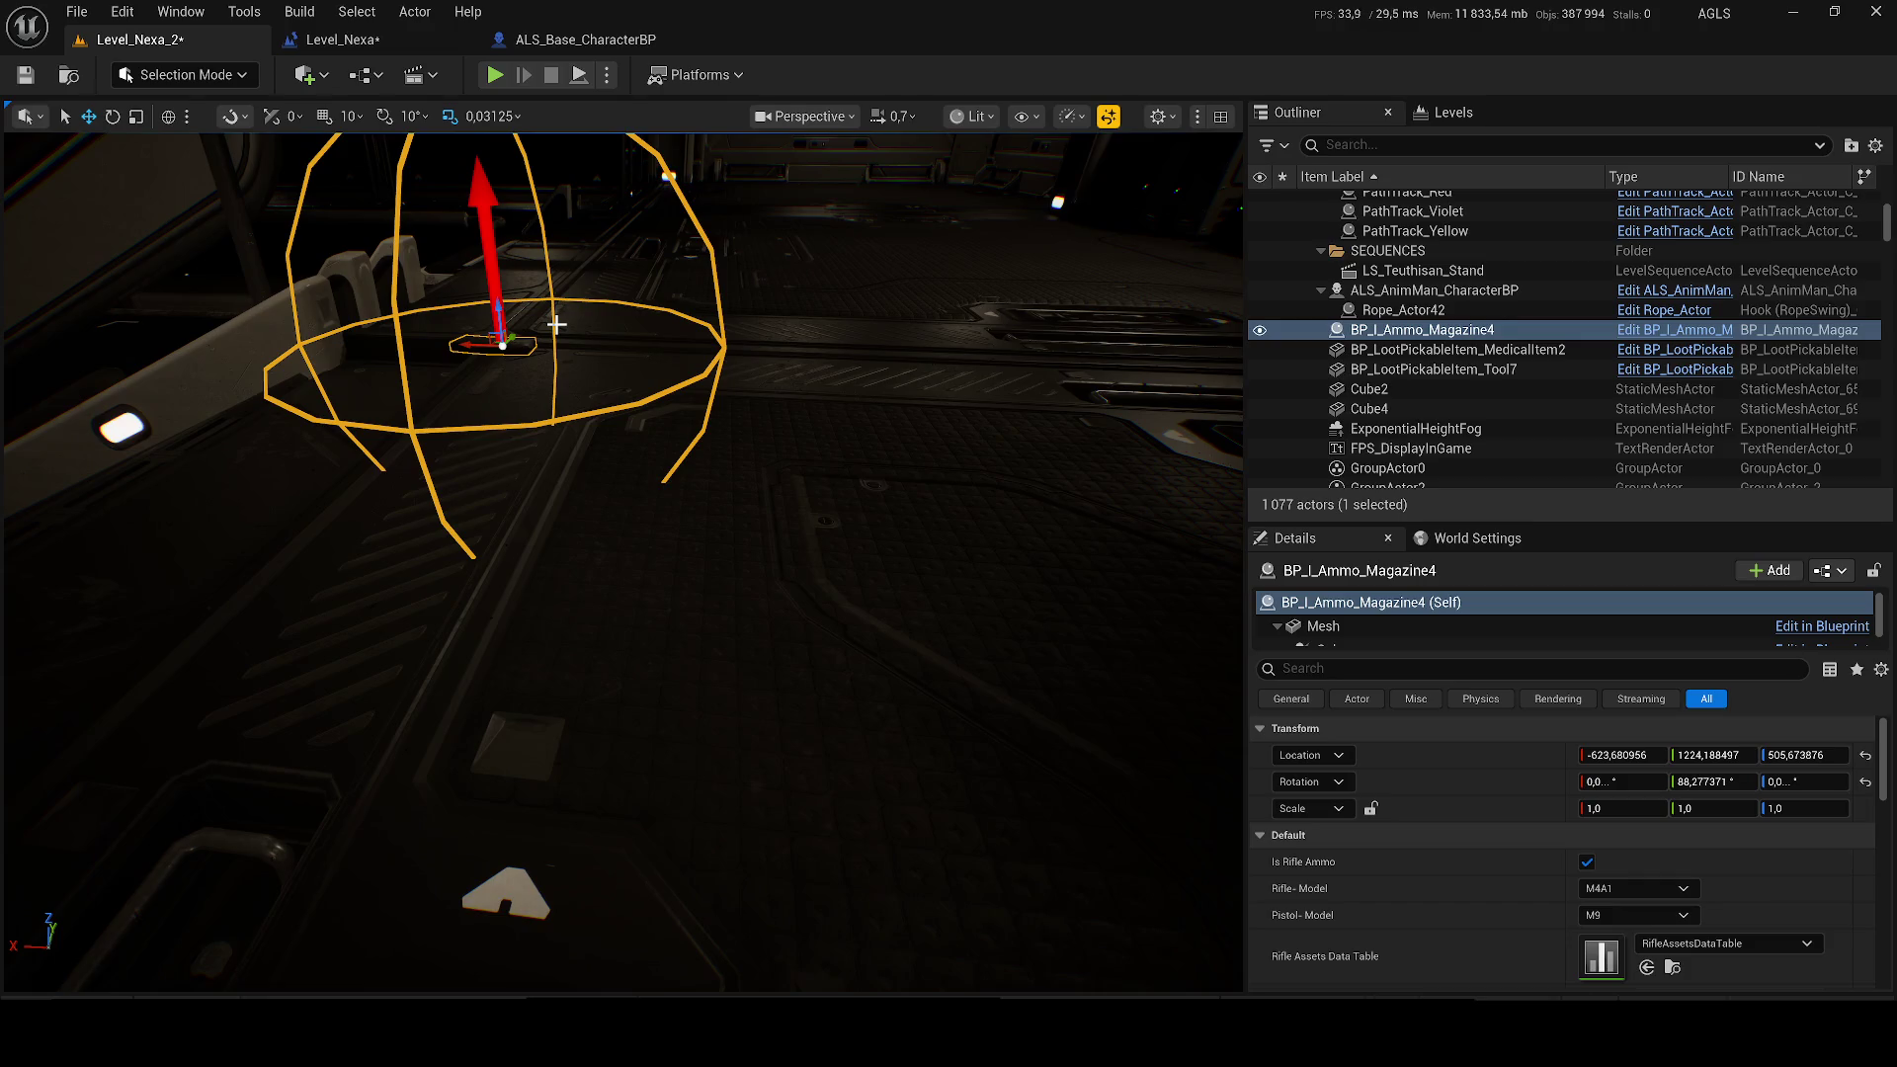
key("ctrl+s")
scroll(1577, 858, "down", 3)
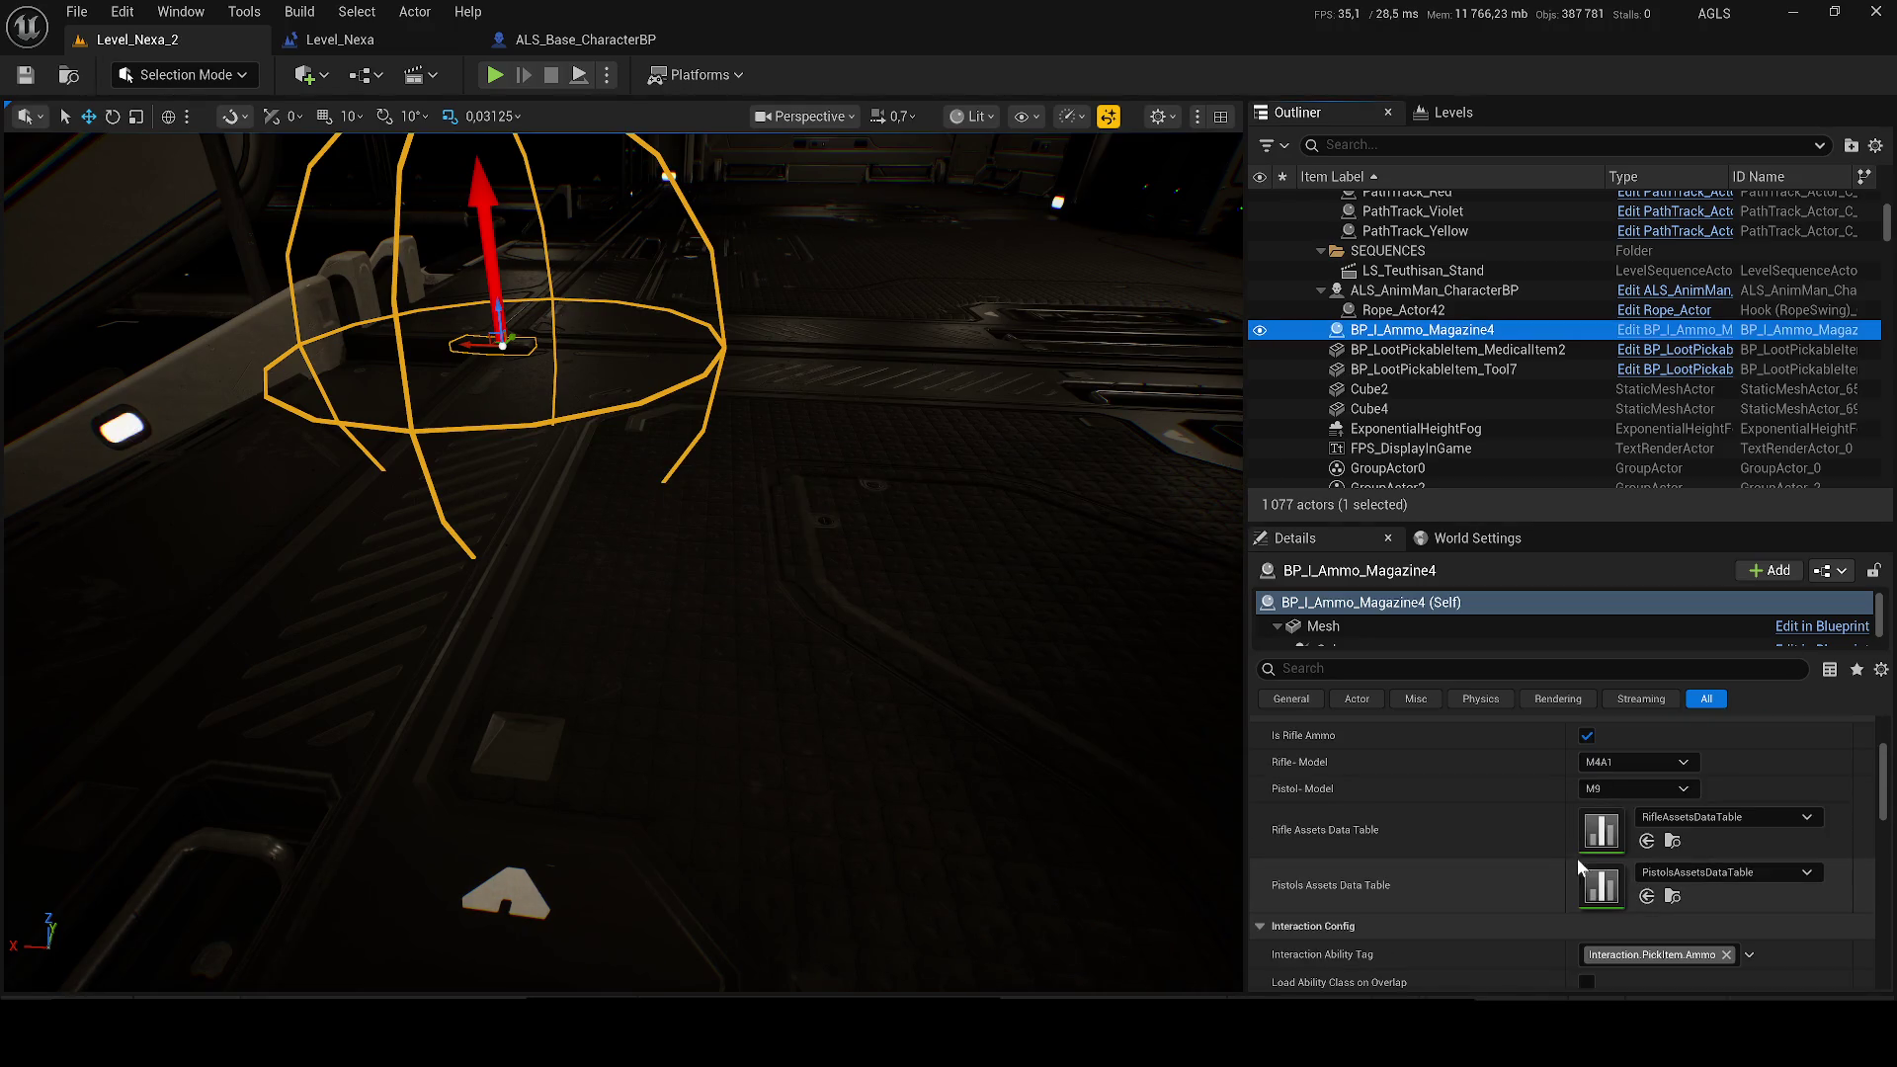
scroll(1592, 792, "down", 3)
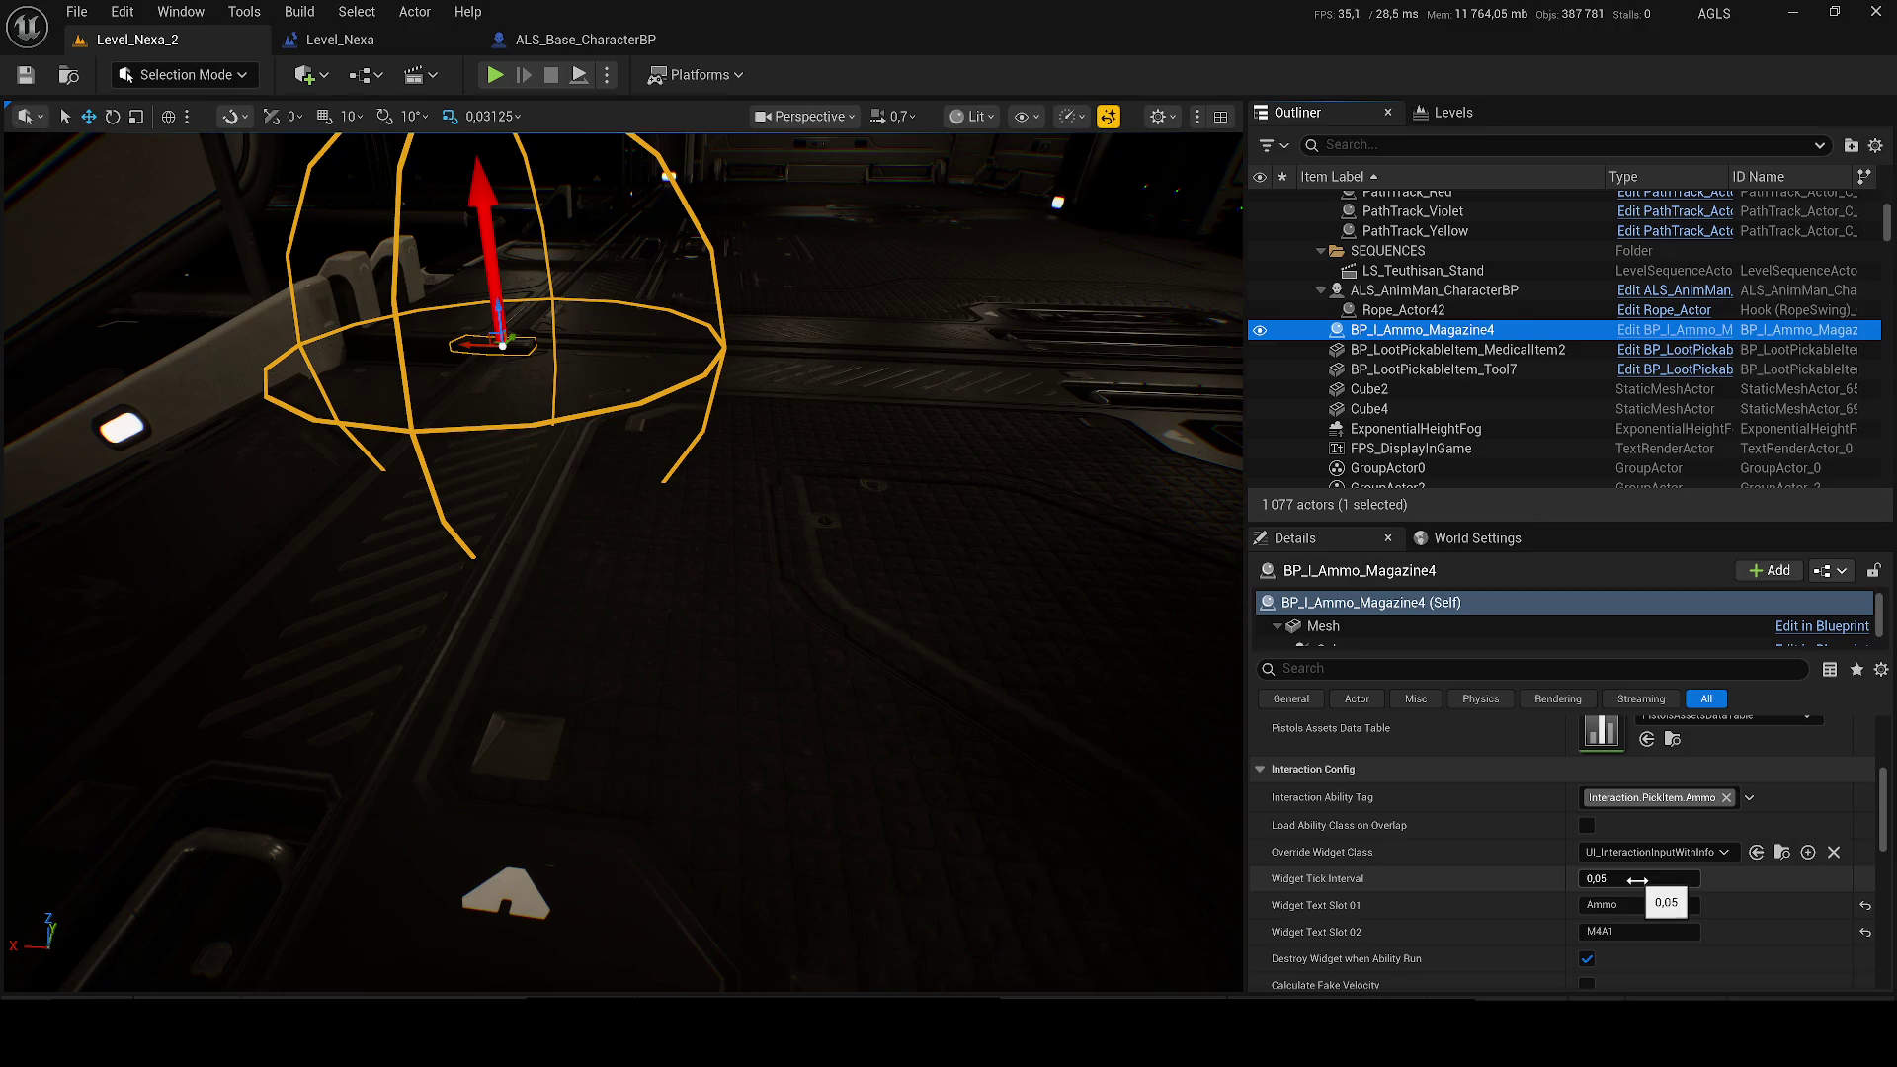
scroll(1581, 846, "down", 5)
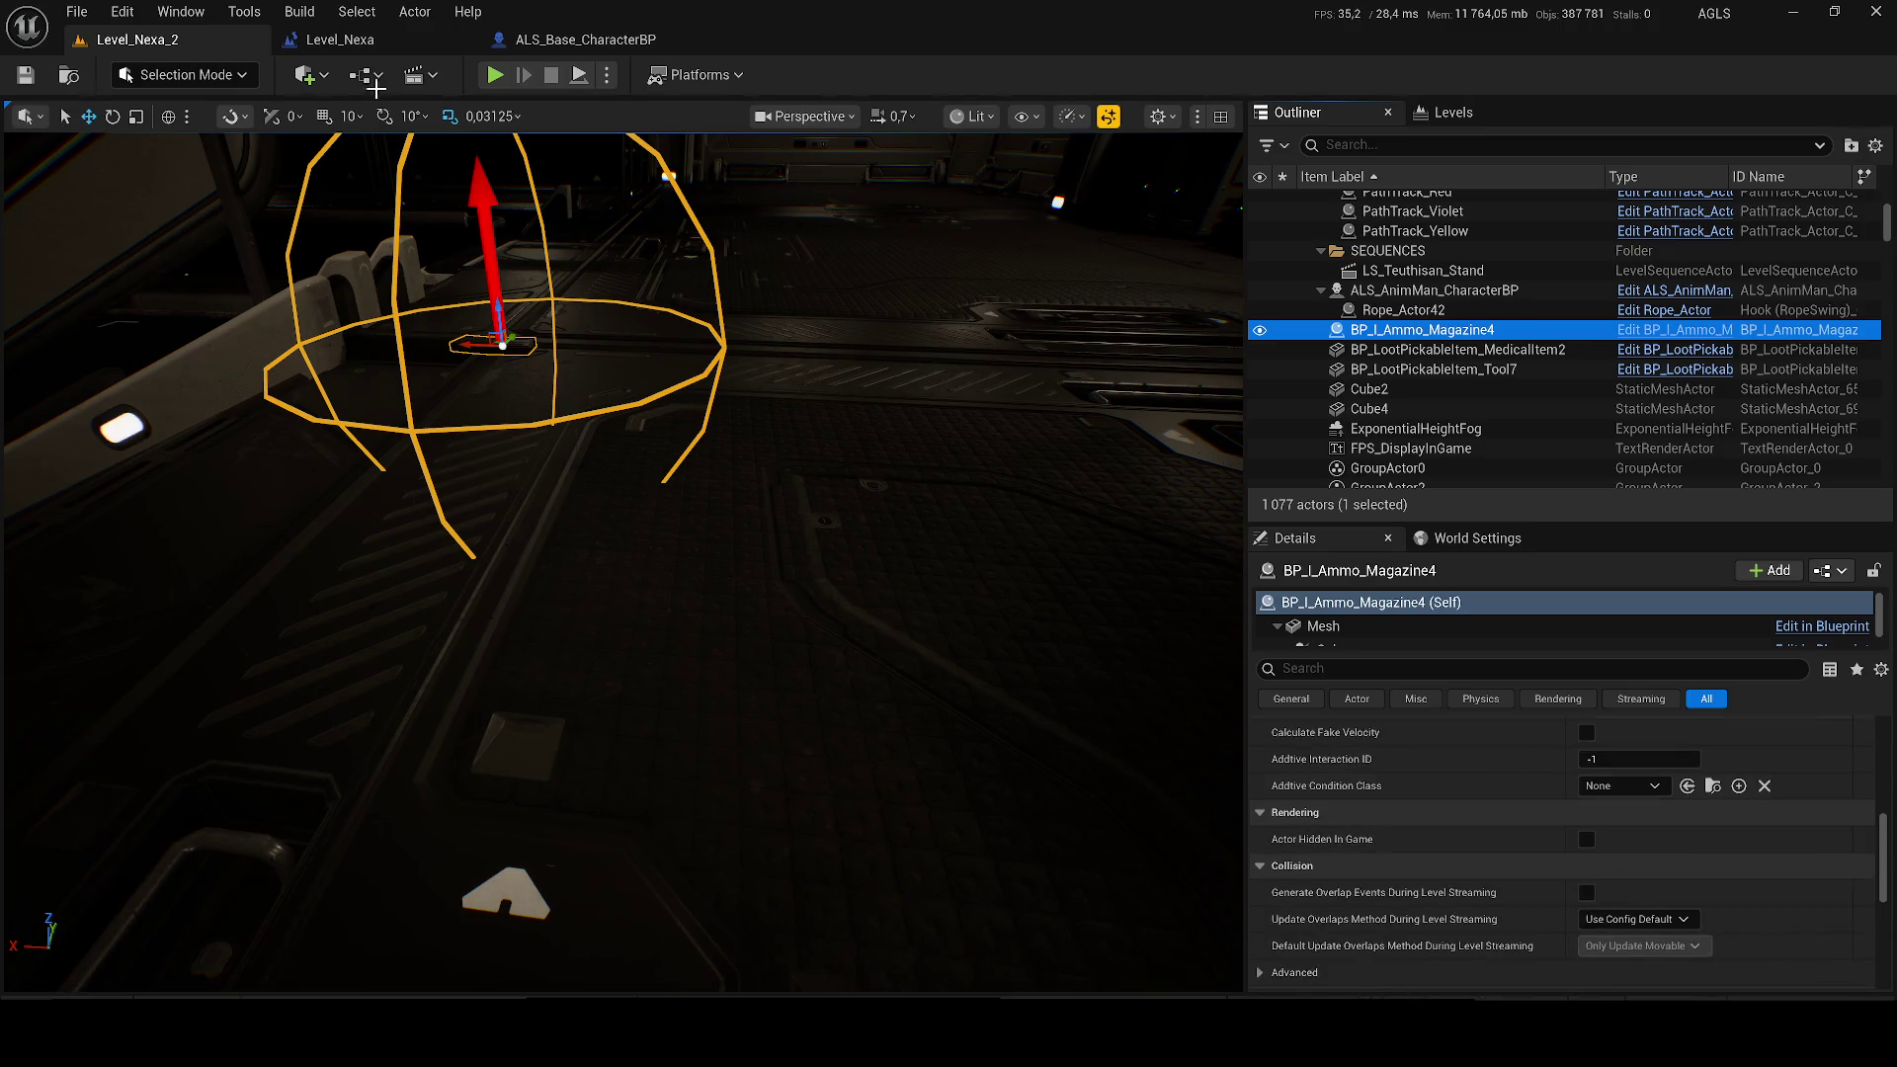
key("alt+p")
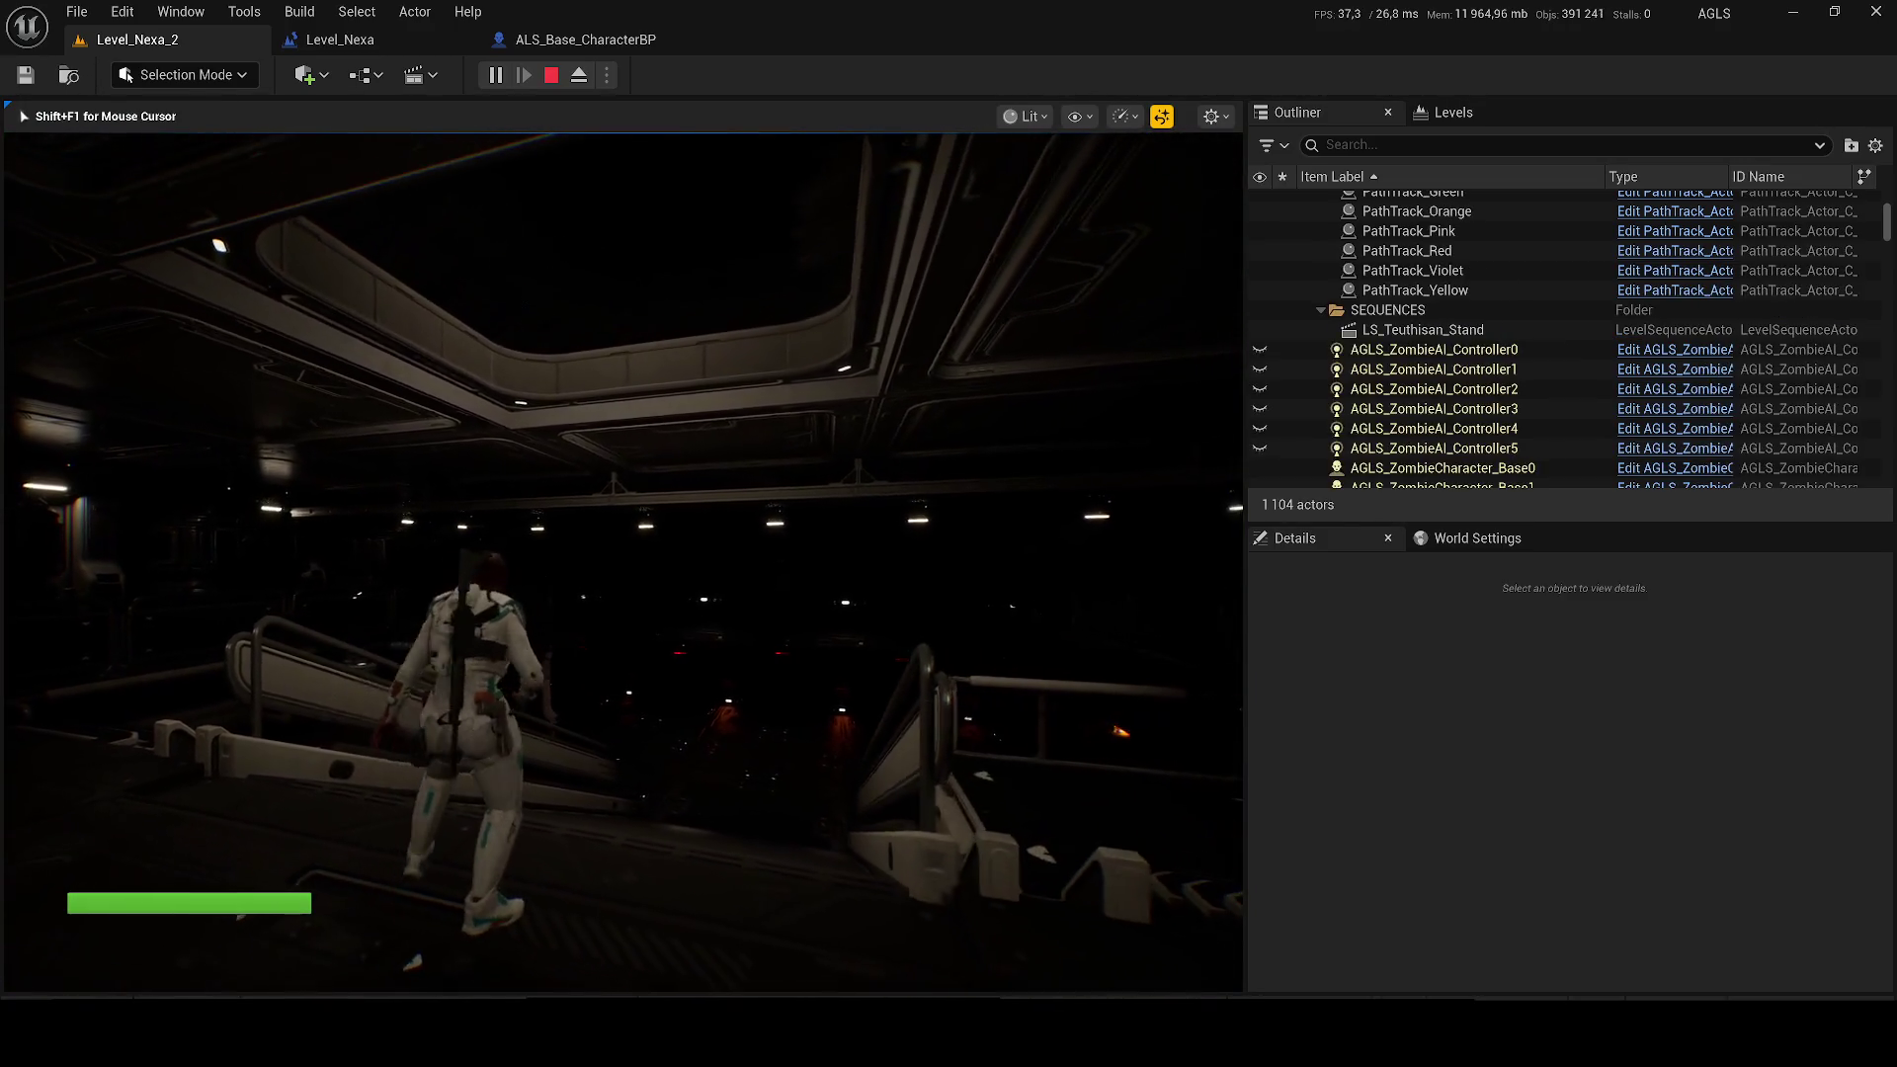
Step: Equip the rifle, walk over and pick up the ammo magazine, then run toward the corridor
key("1")
key("w")
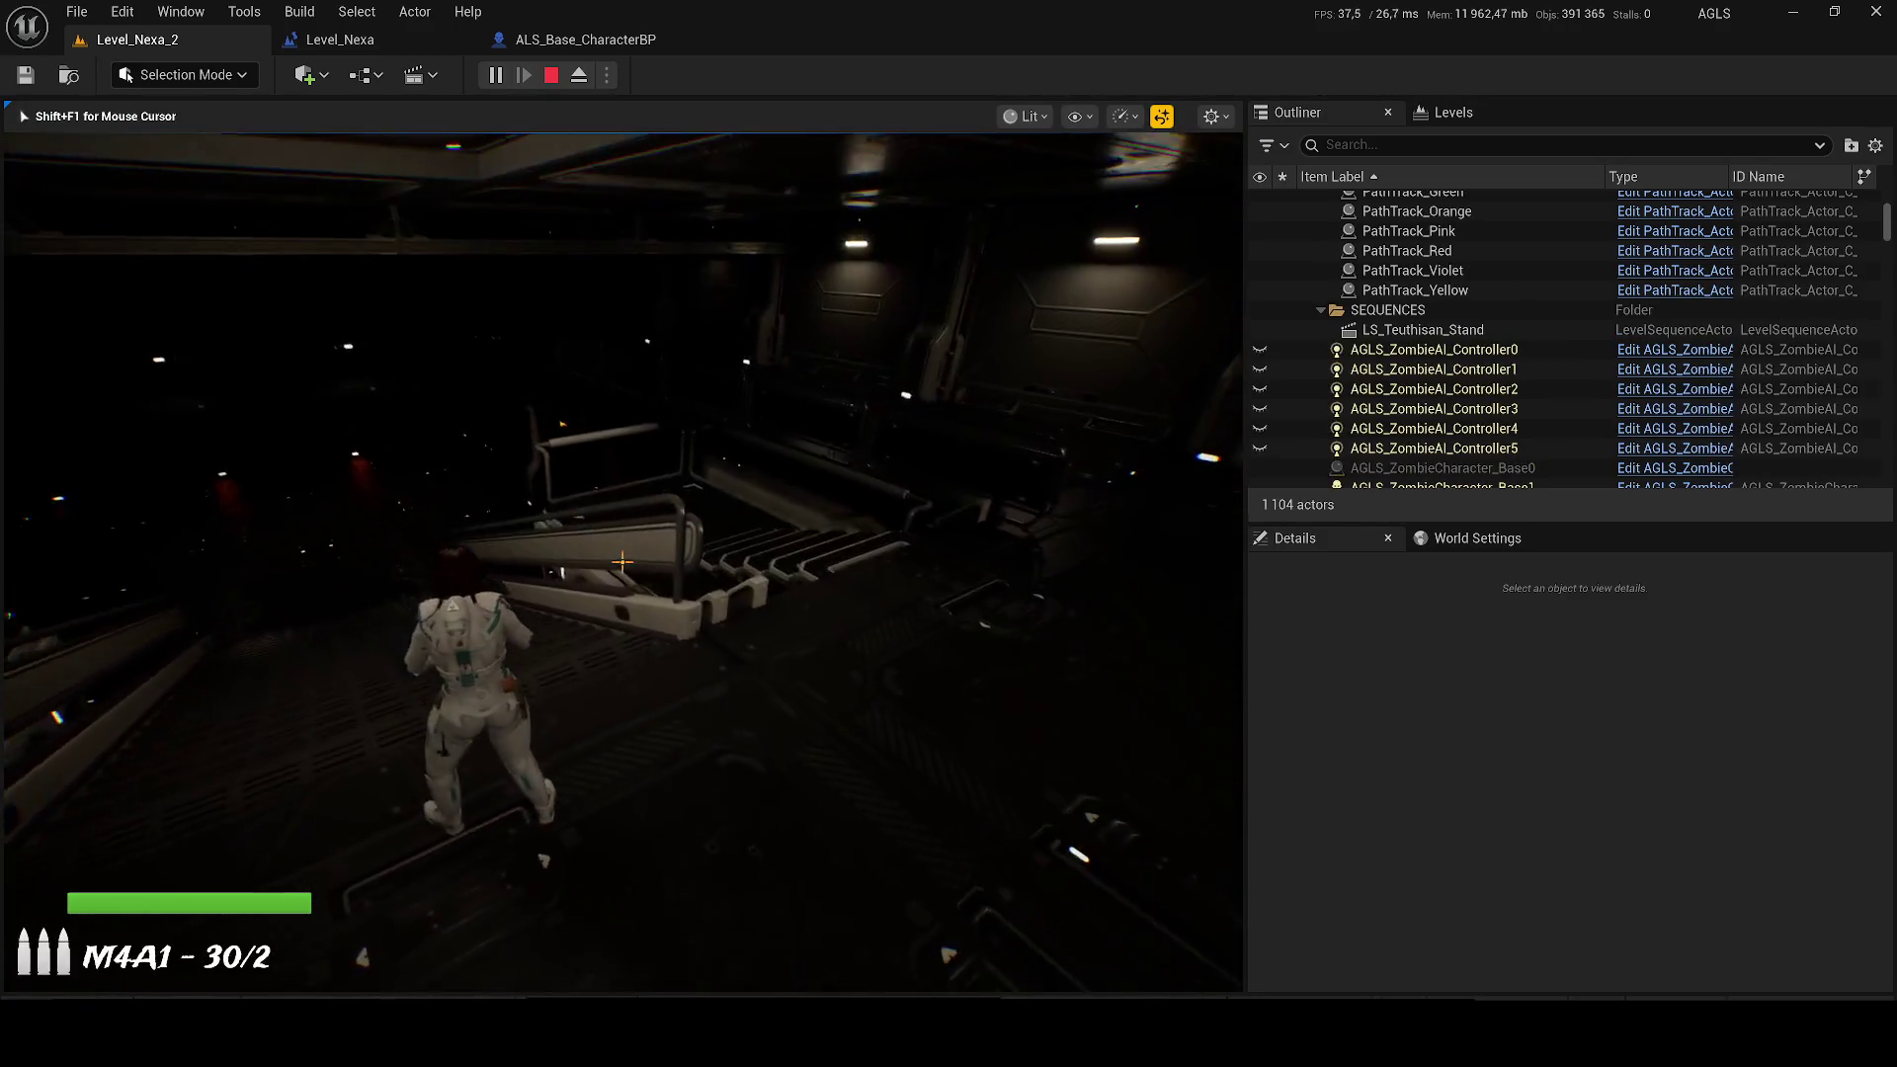
key("w")
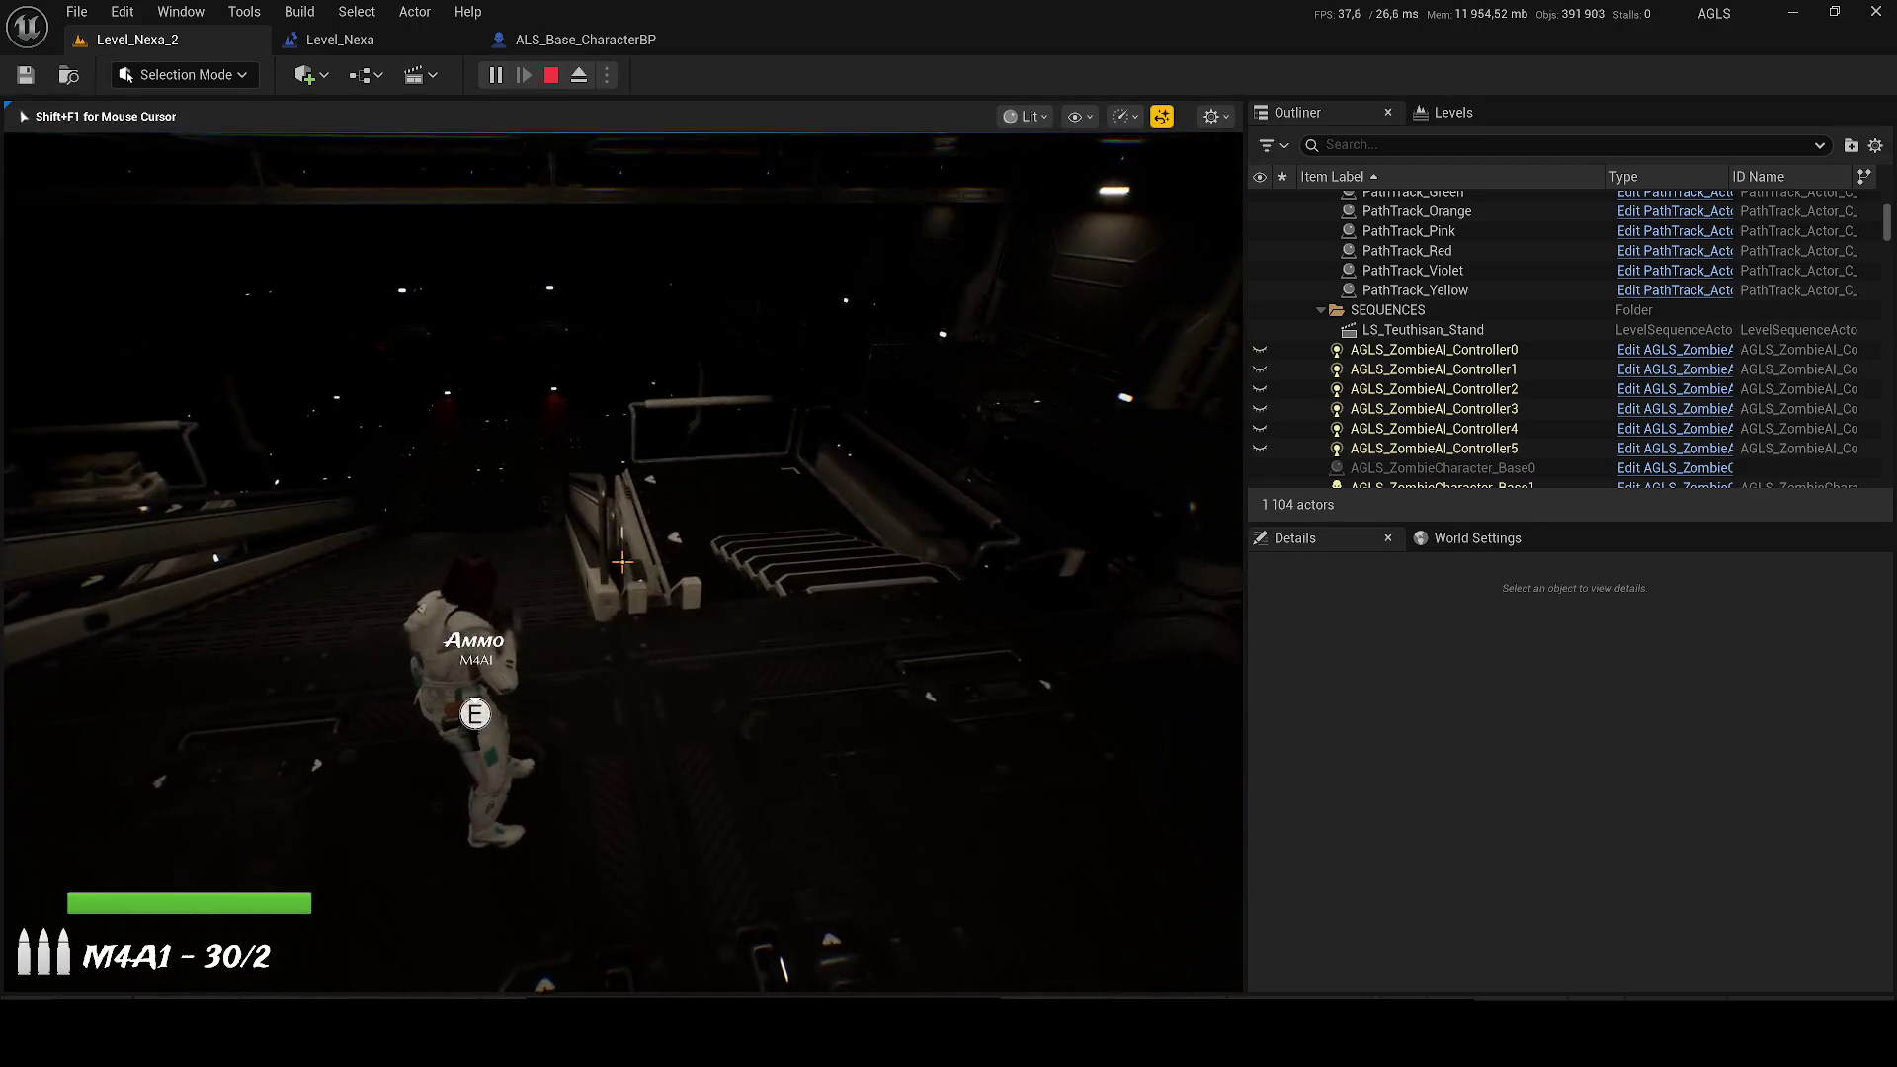
key("e")
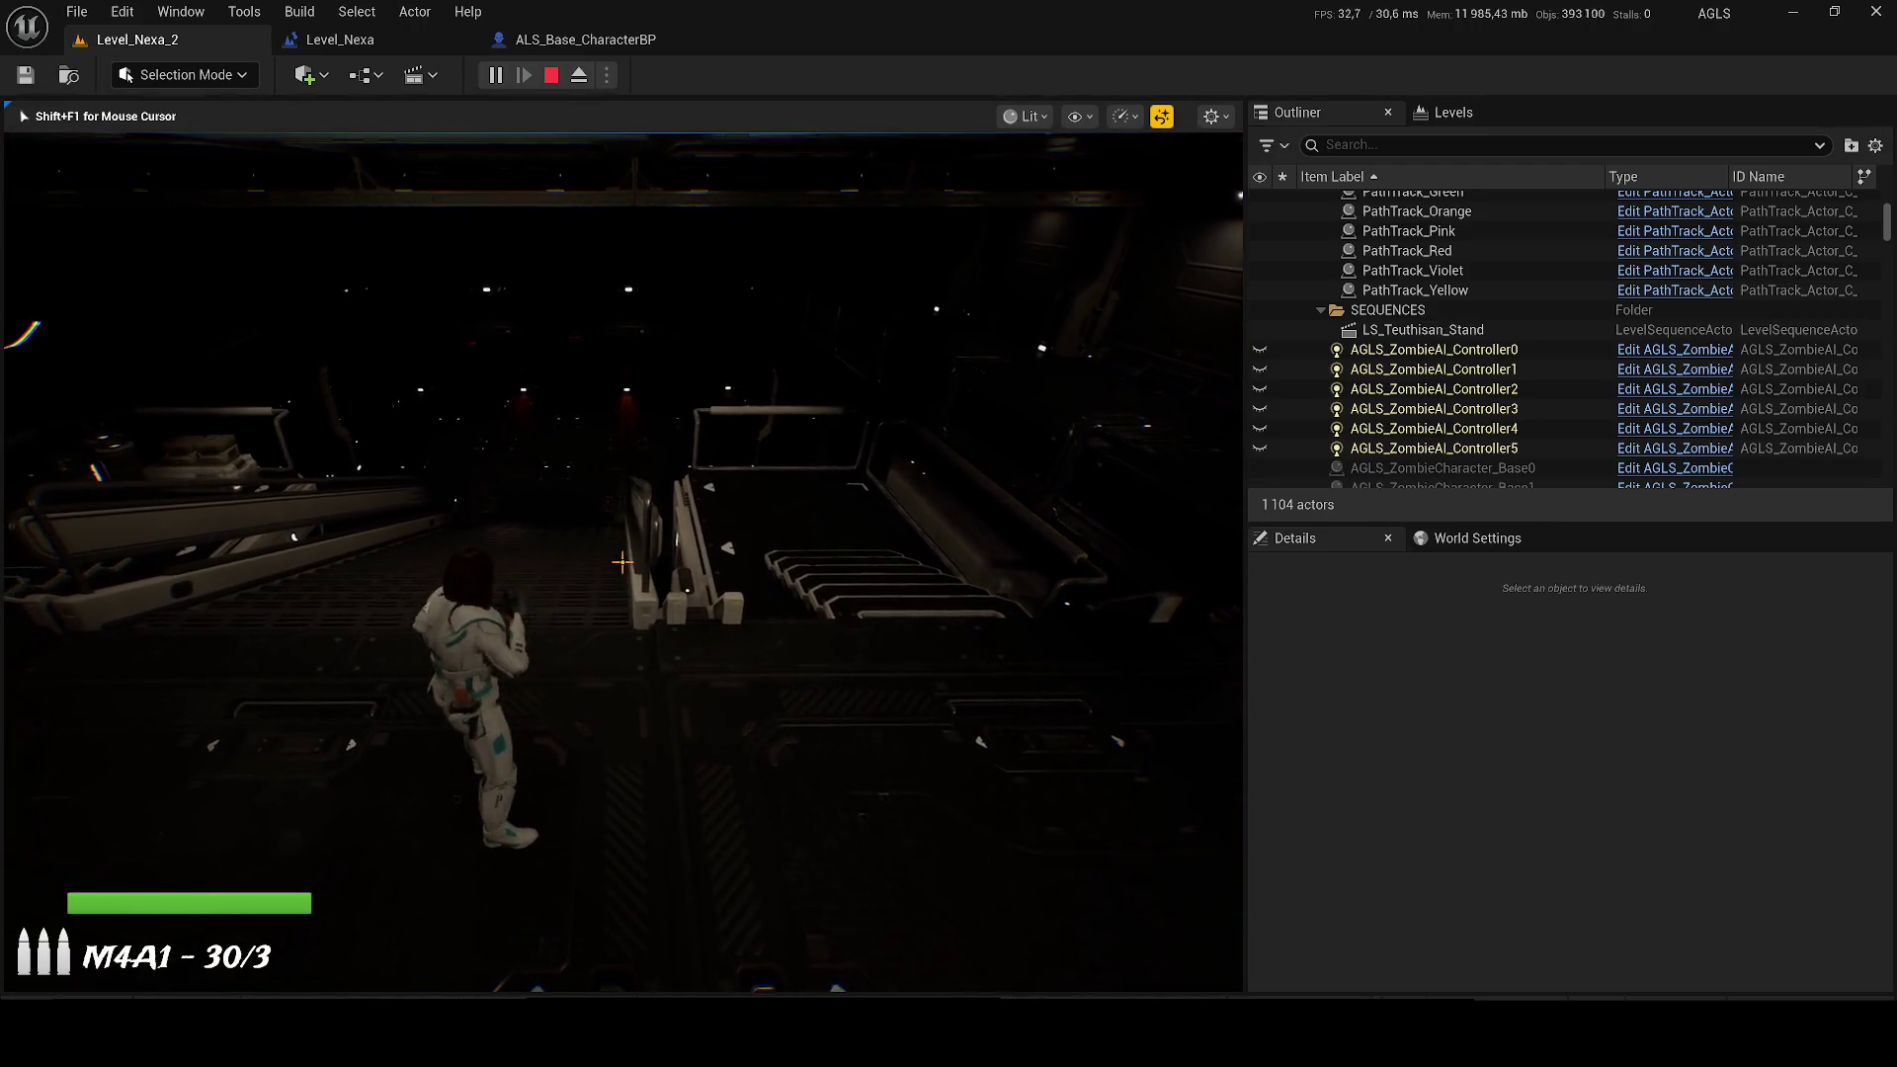
key("w")
key("w")
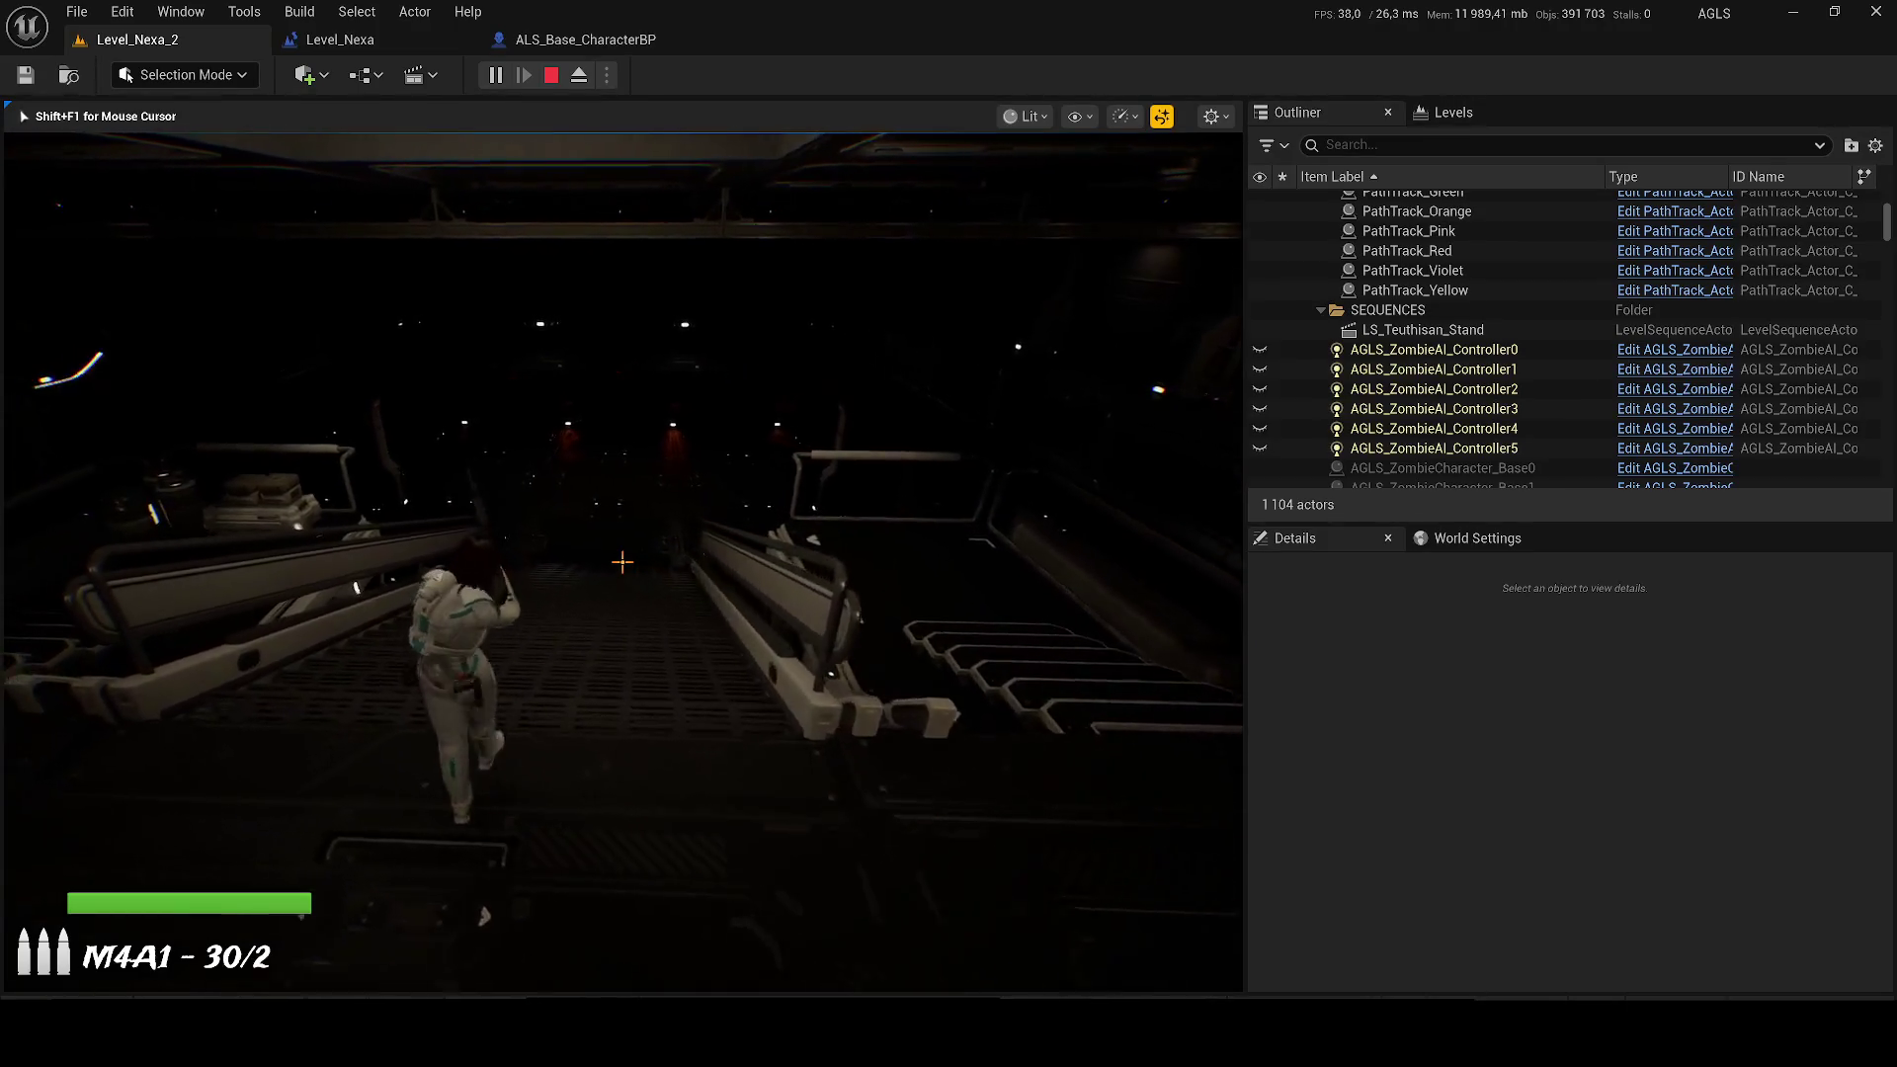
key("w")
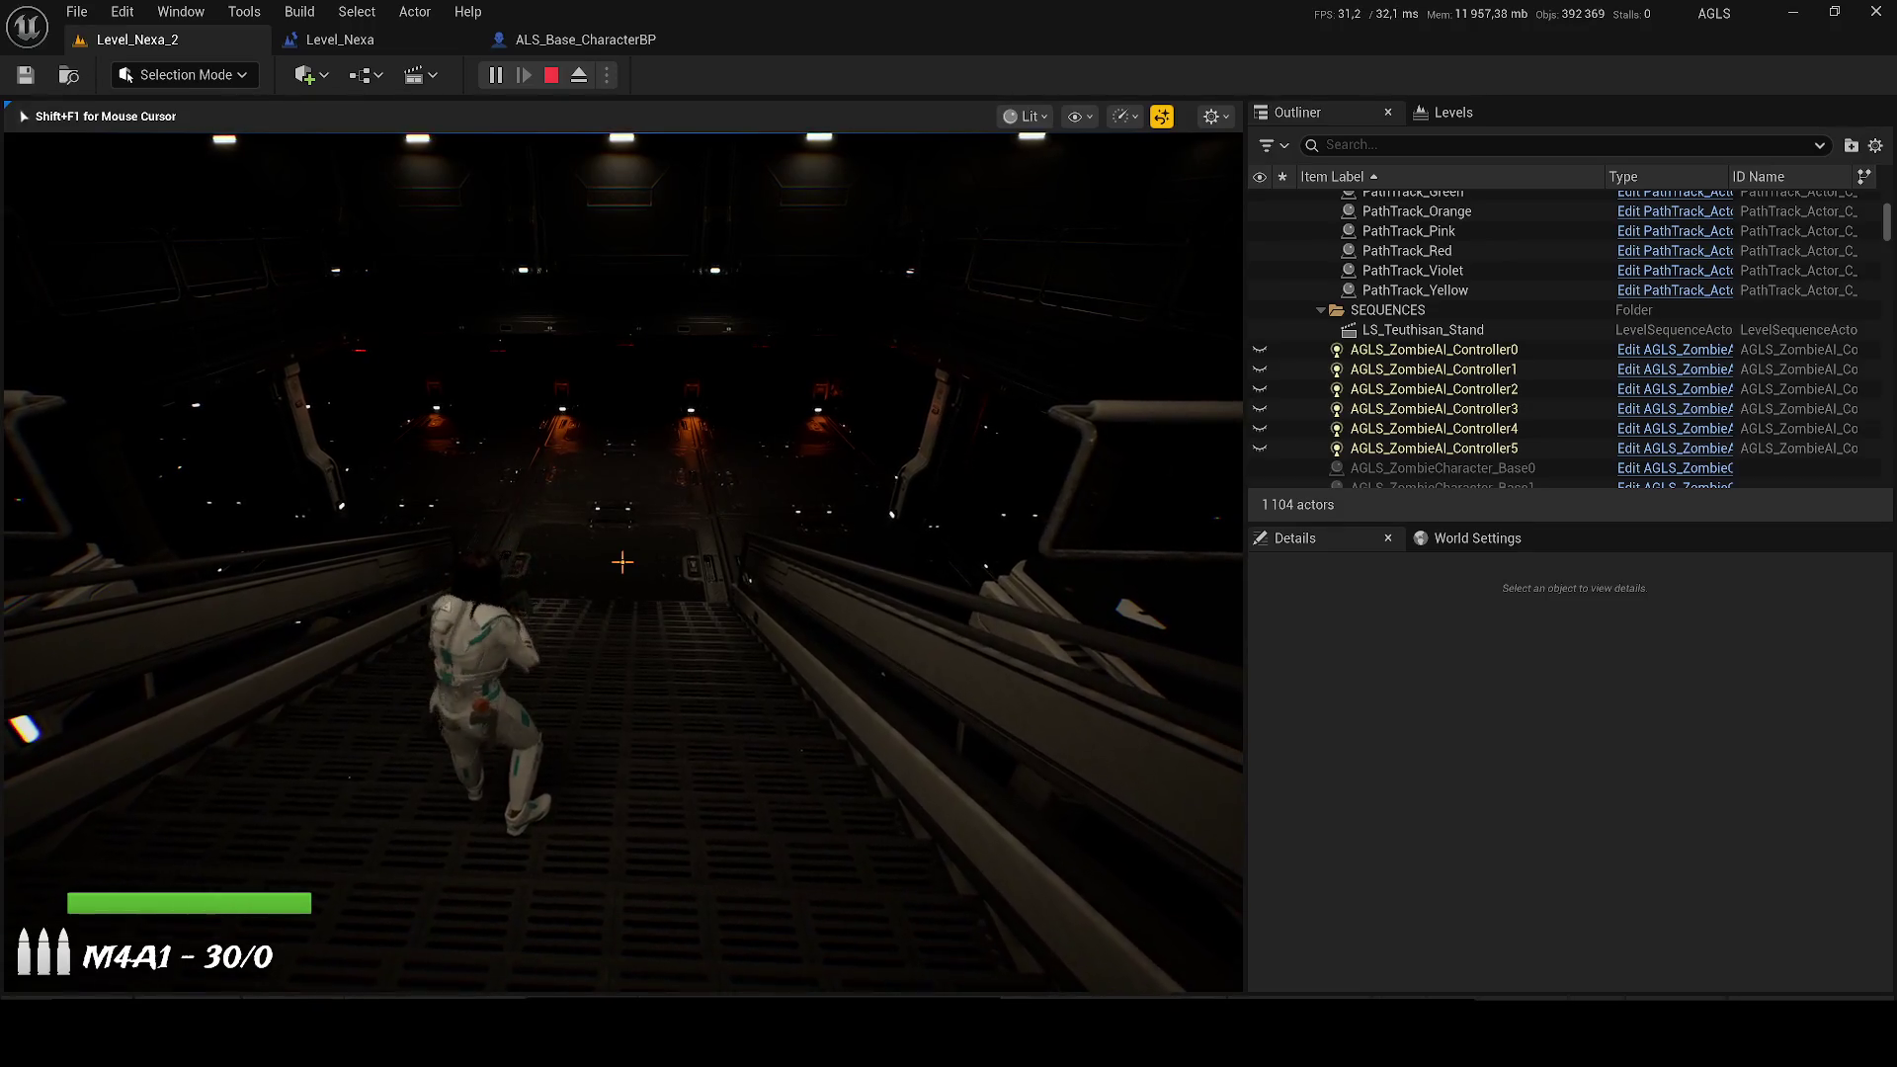
Step: Aim and fire the M4A1 down the walkway until empty, then stop the play session
right_click(623, 562)
left_click(623, 562)
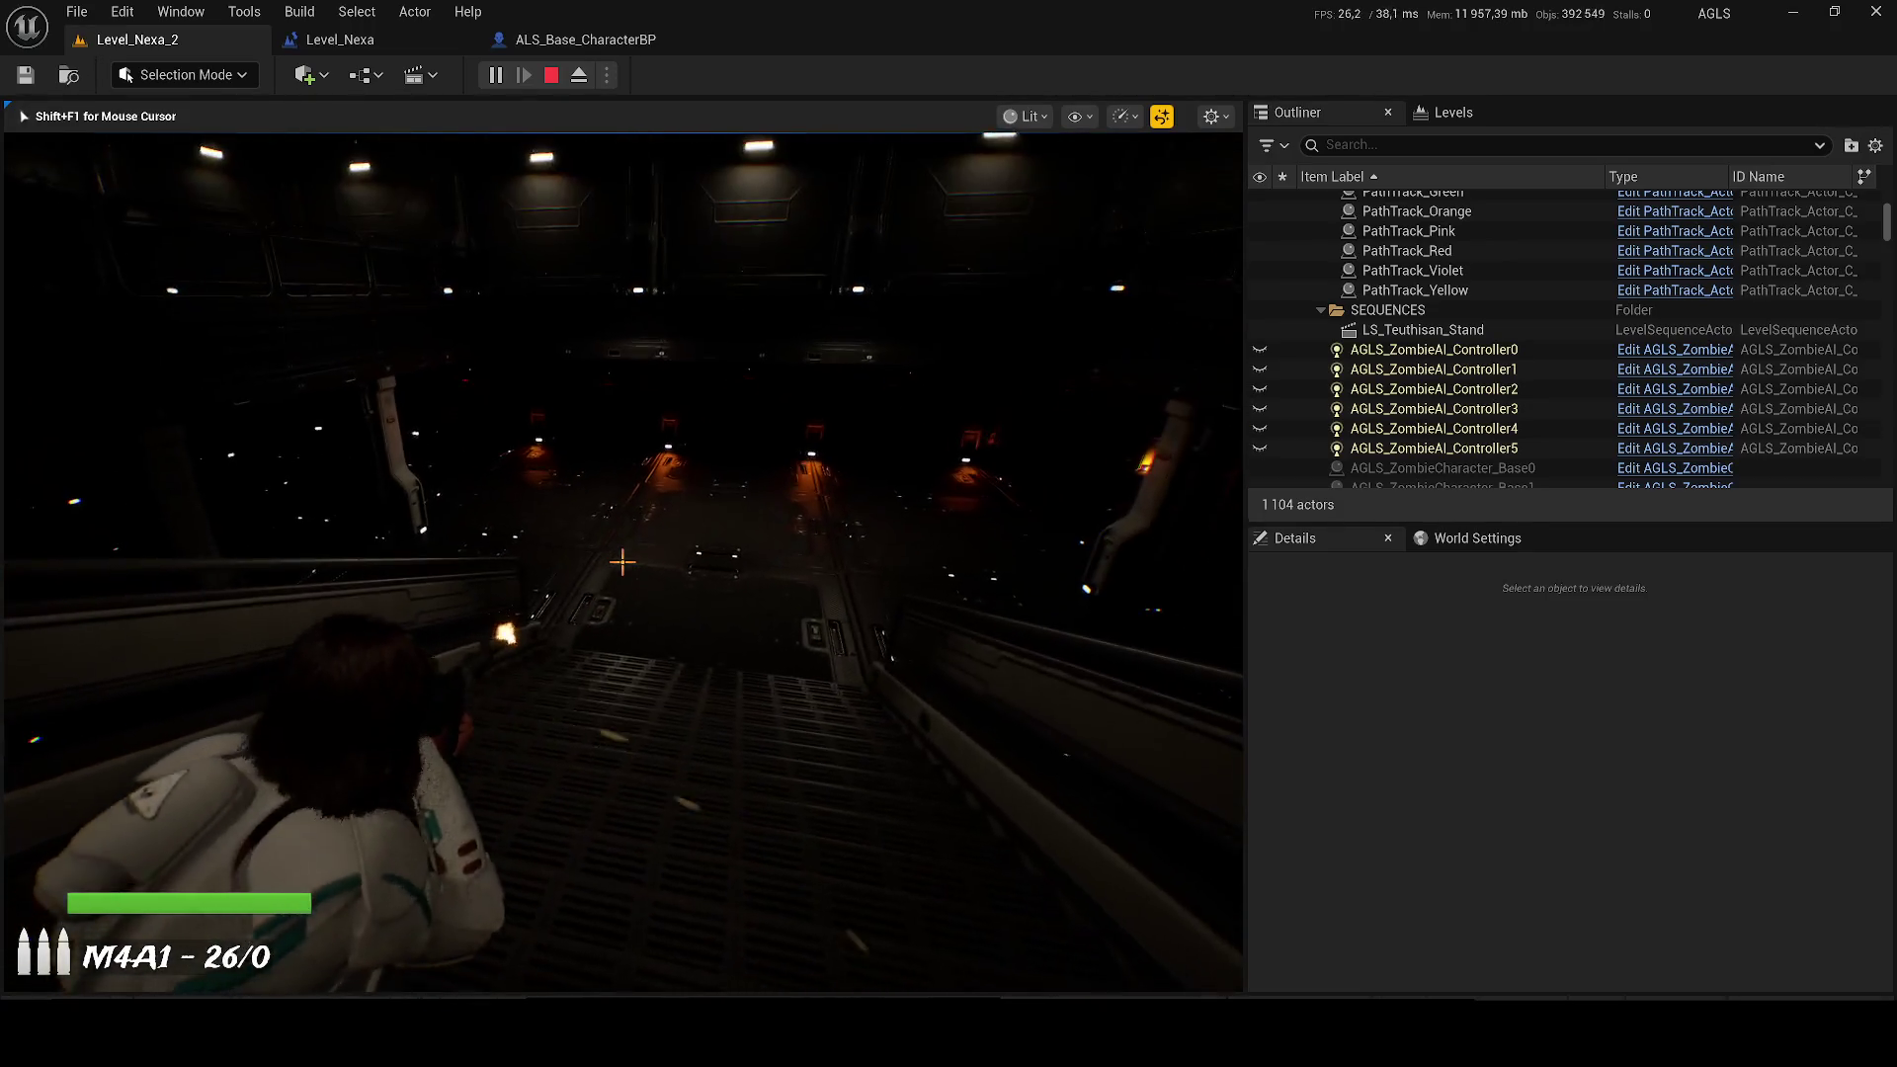
left_click(623, 562)
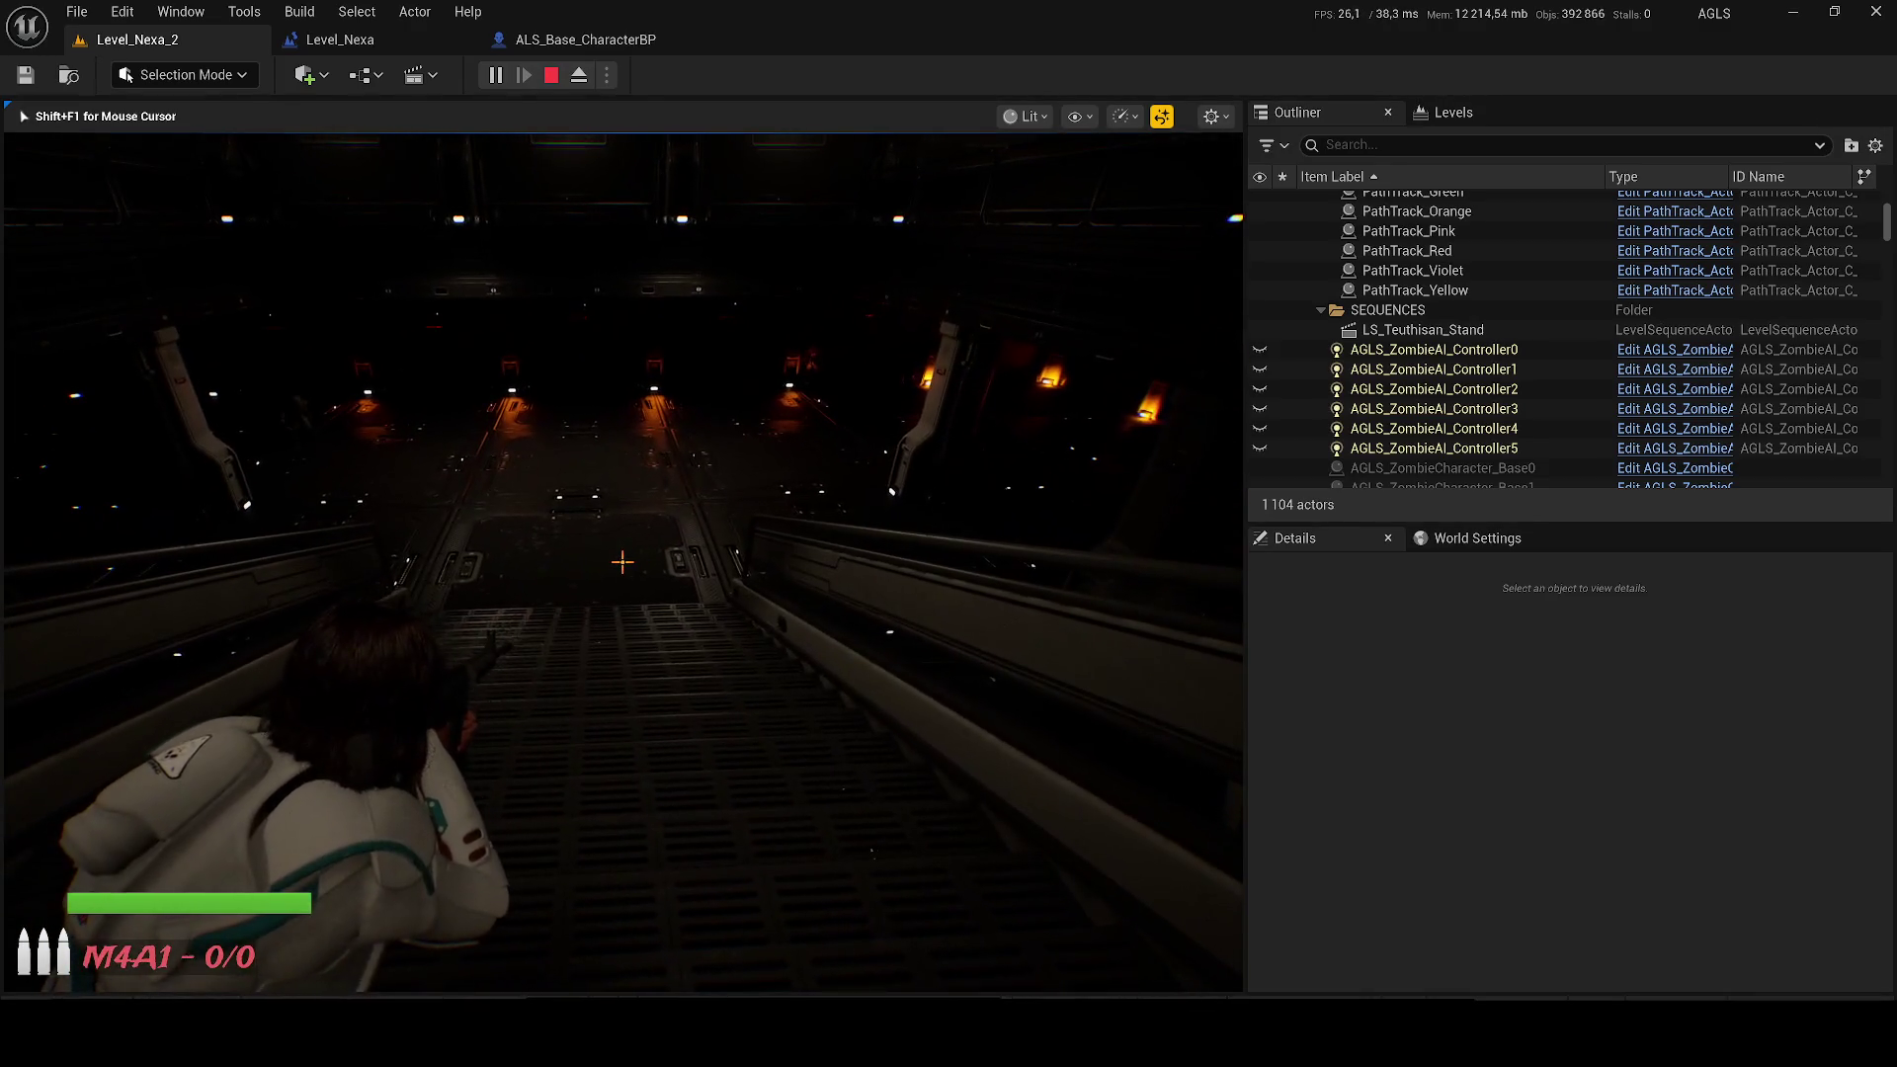
key("Escape")
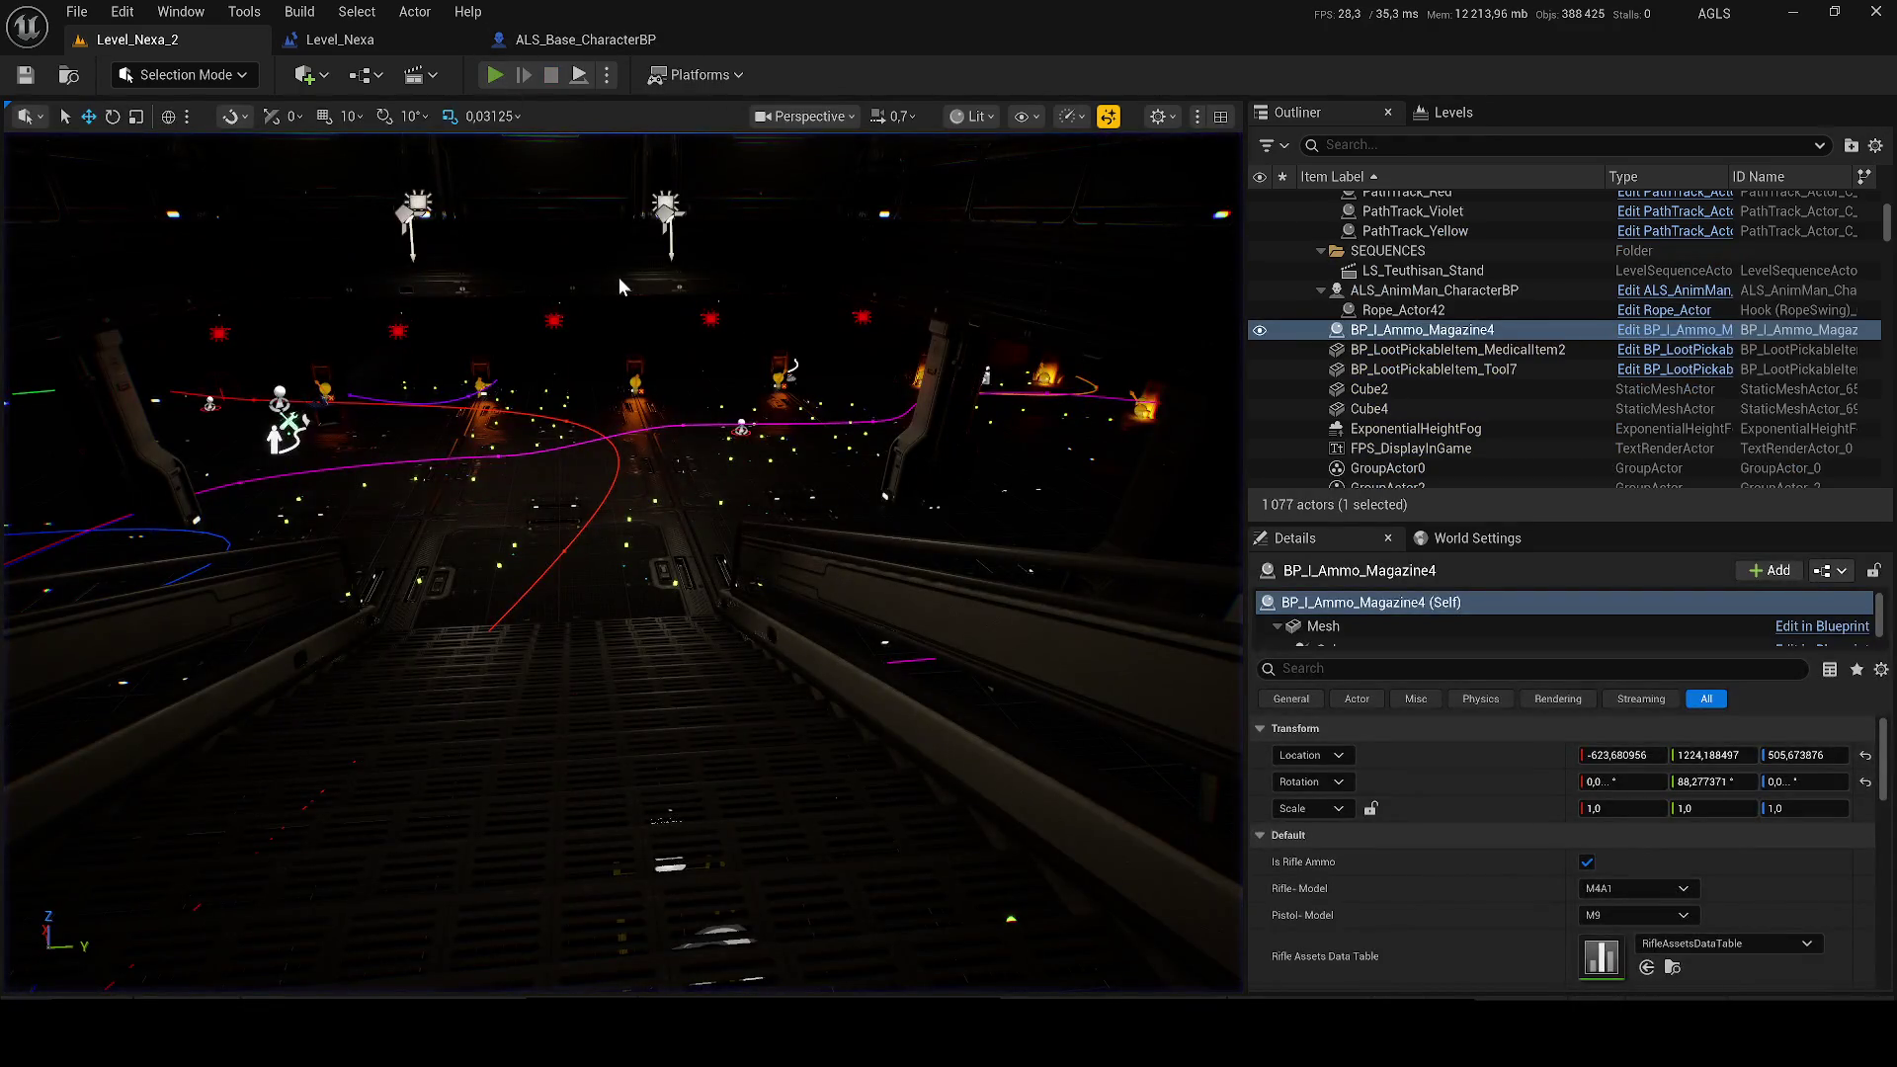
Step: Start a new play session, crouch and roll down the walkway, then free the mouse for the NVIDIA overlay
key("alt+p")
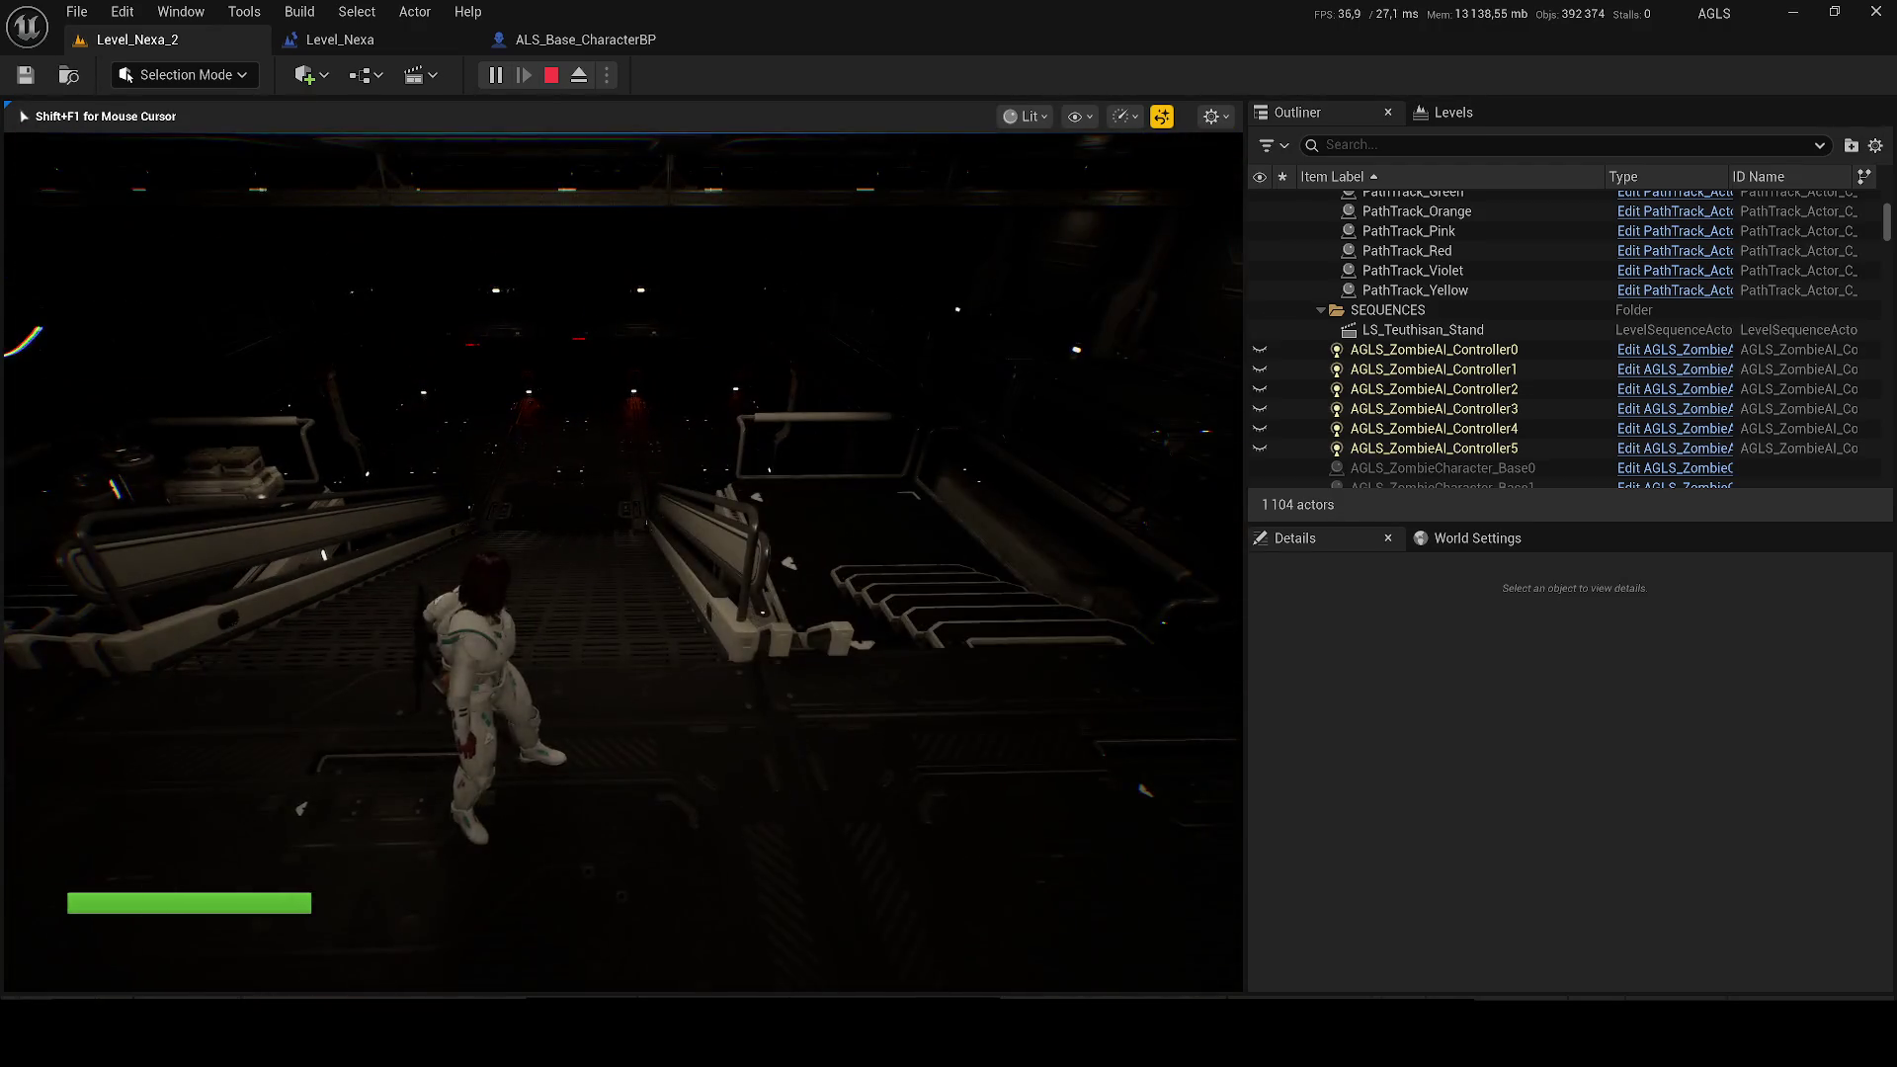
key("c")
key("w")
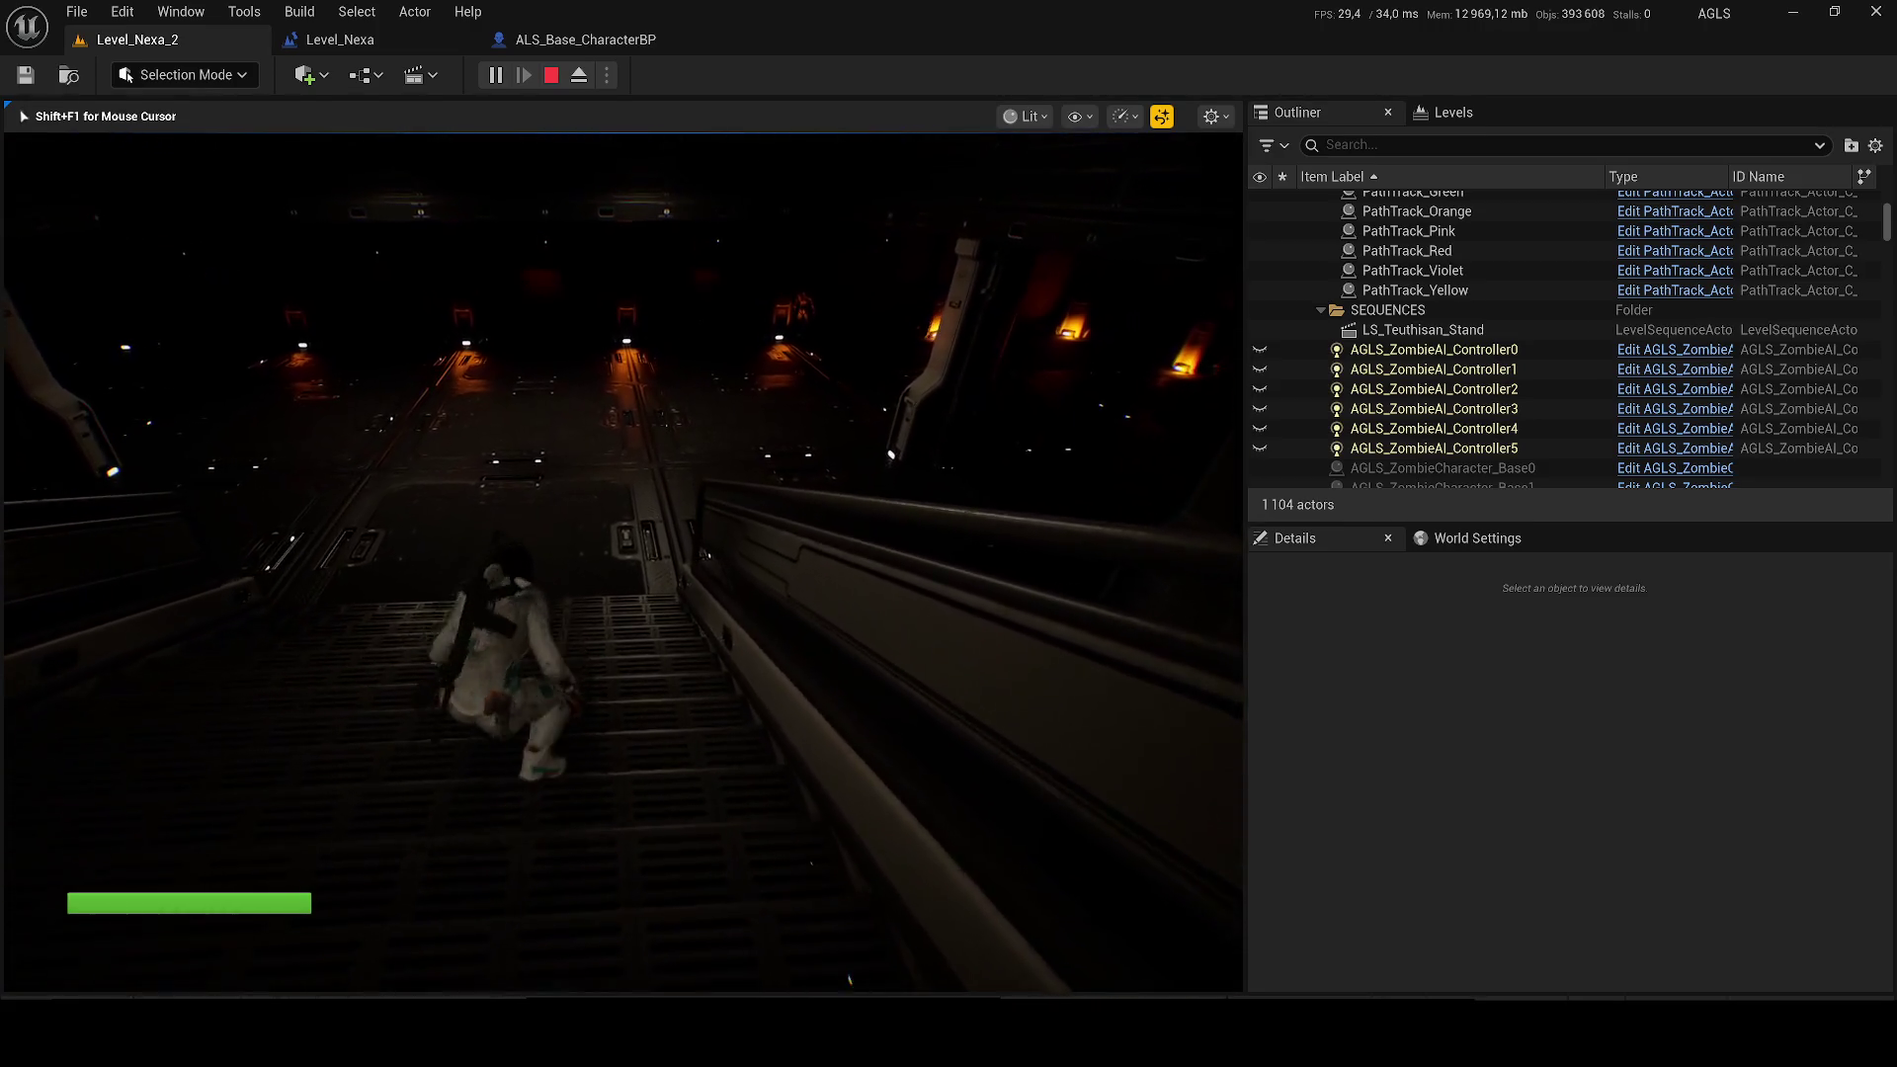
key("shift+F1")
key("alt+z")
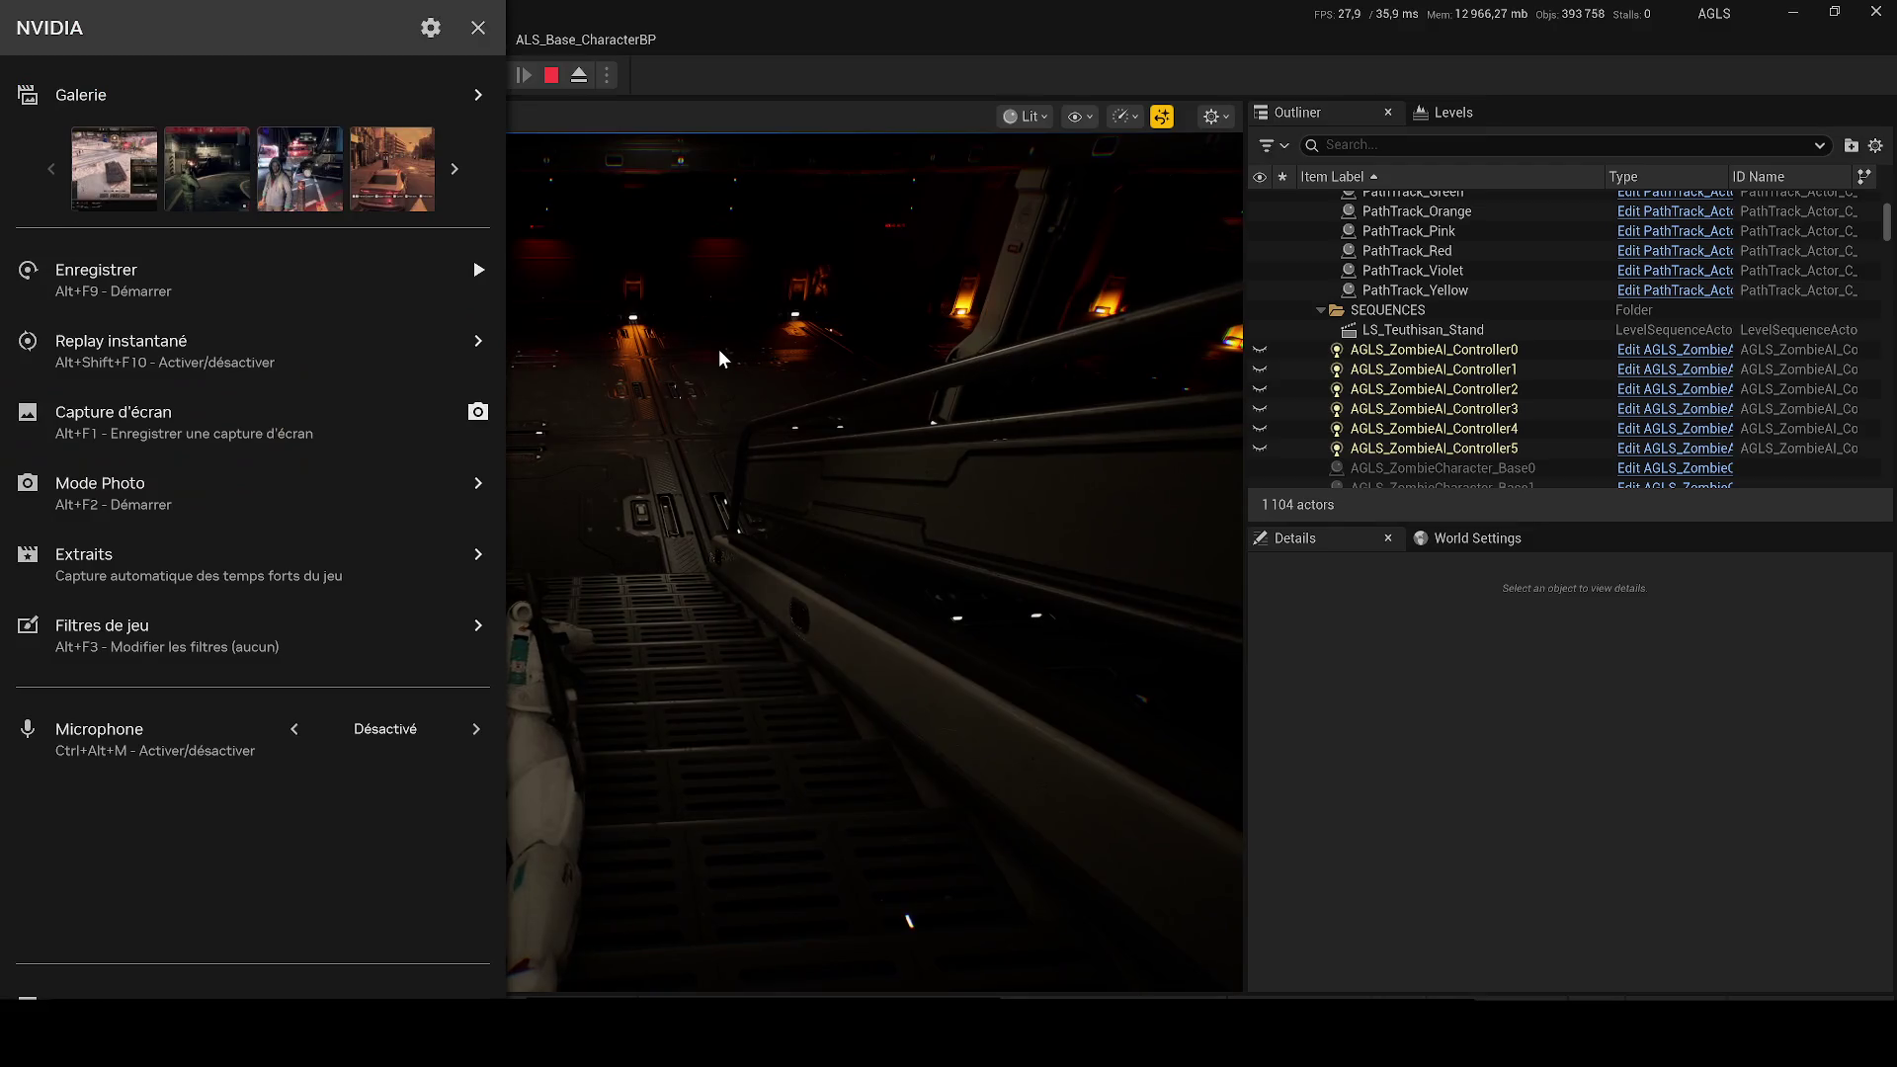
Step: Dismiss the NVIDIA overlay and give mouse control back to the running game
key("alt+z")
left_click(543, 263)
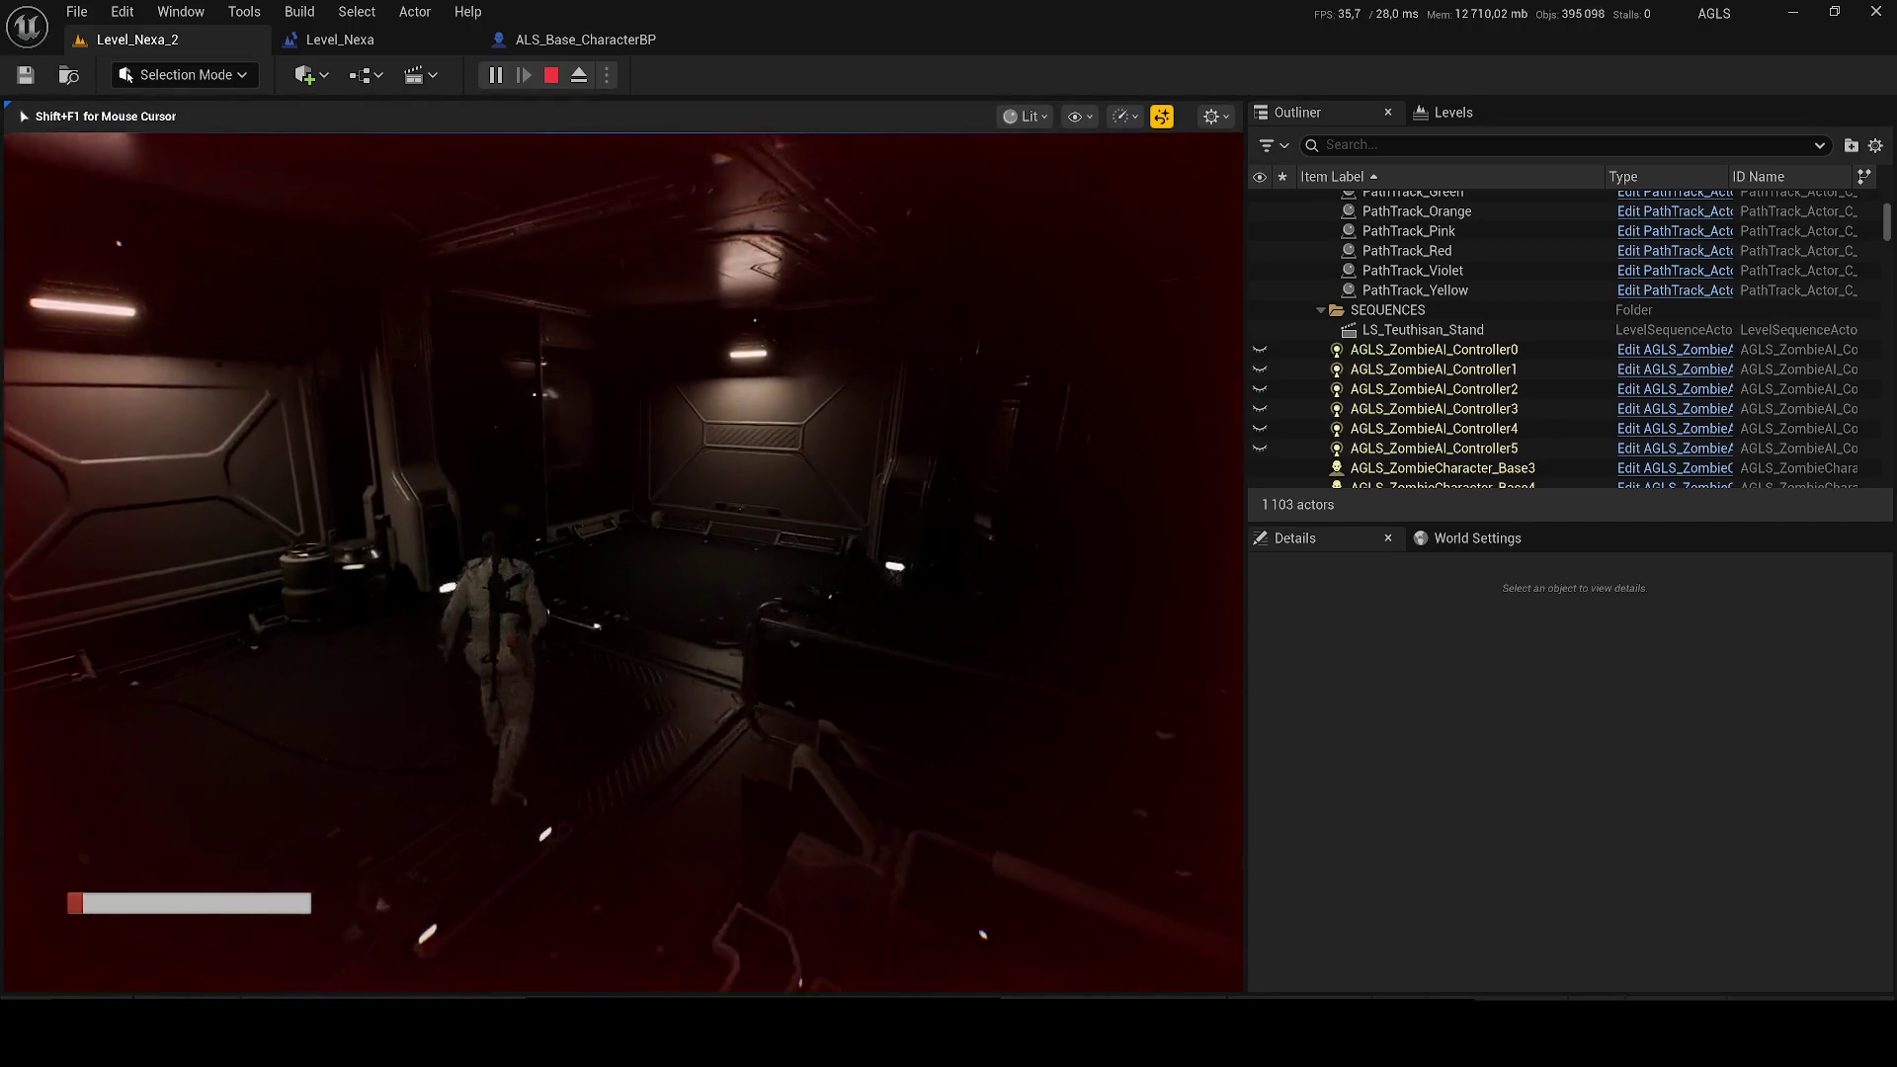
Step: Open and close the weapon wheel twice in the running game
key("Tab")
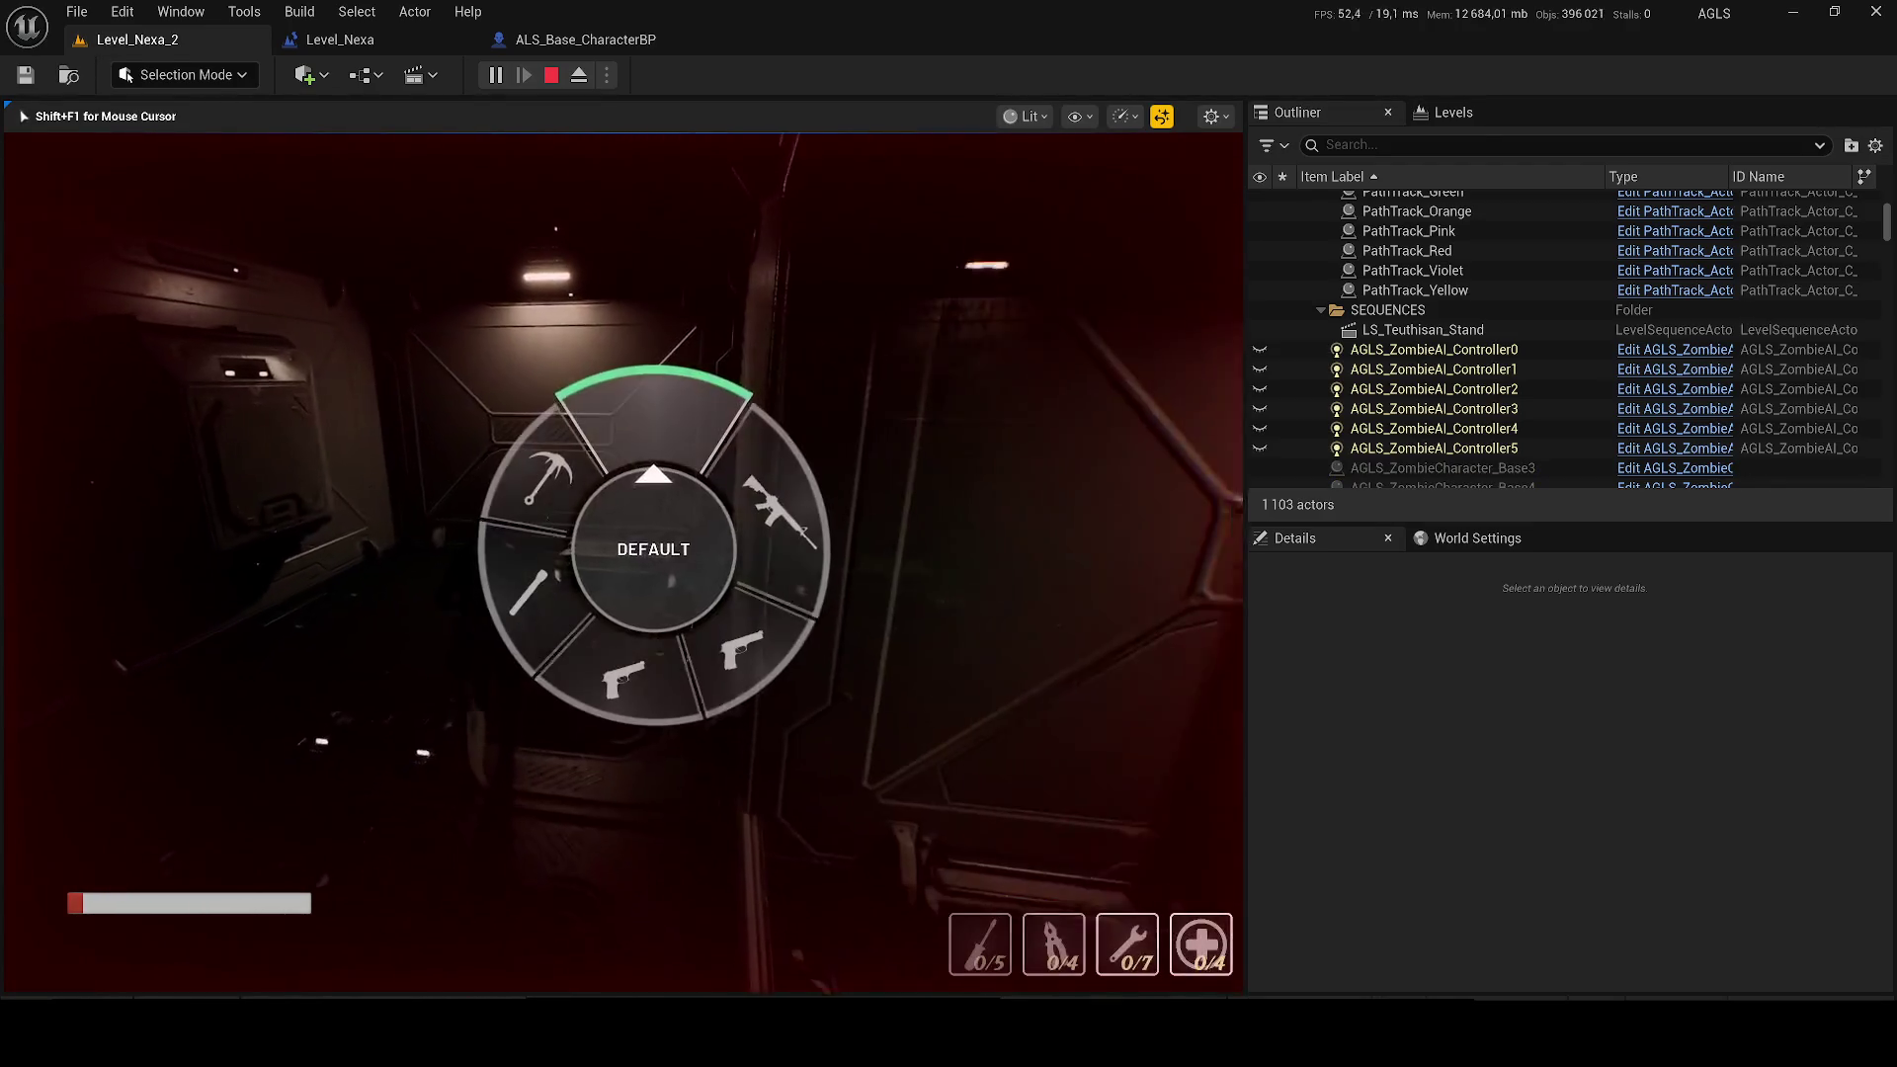
key("Tab")
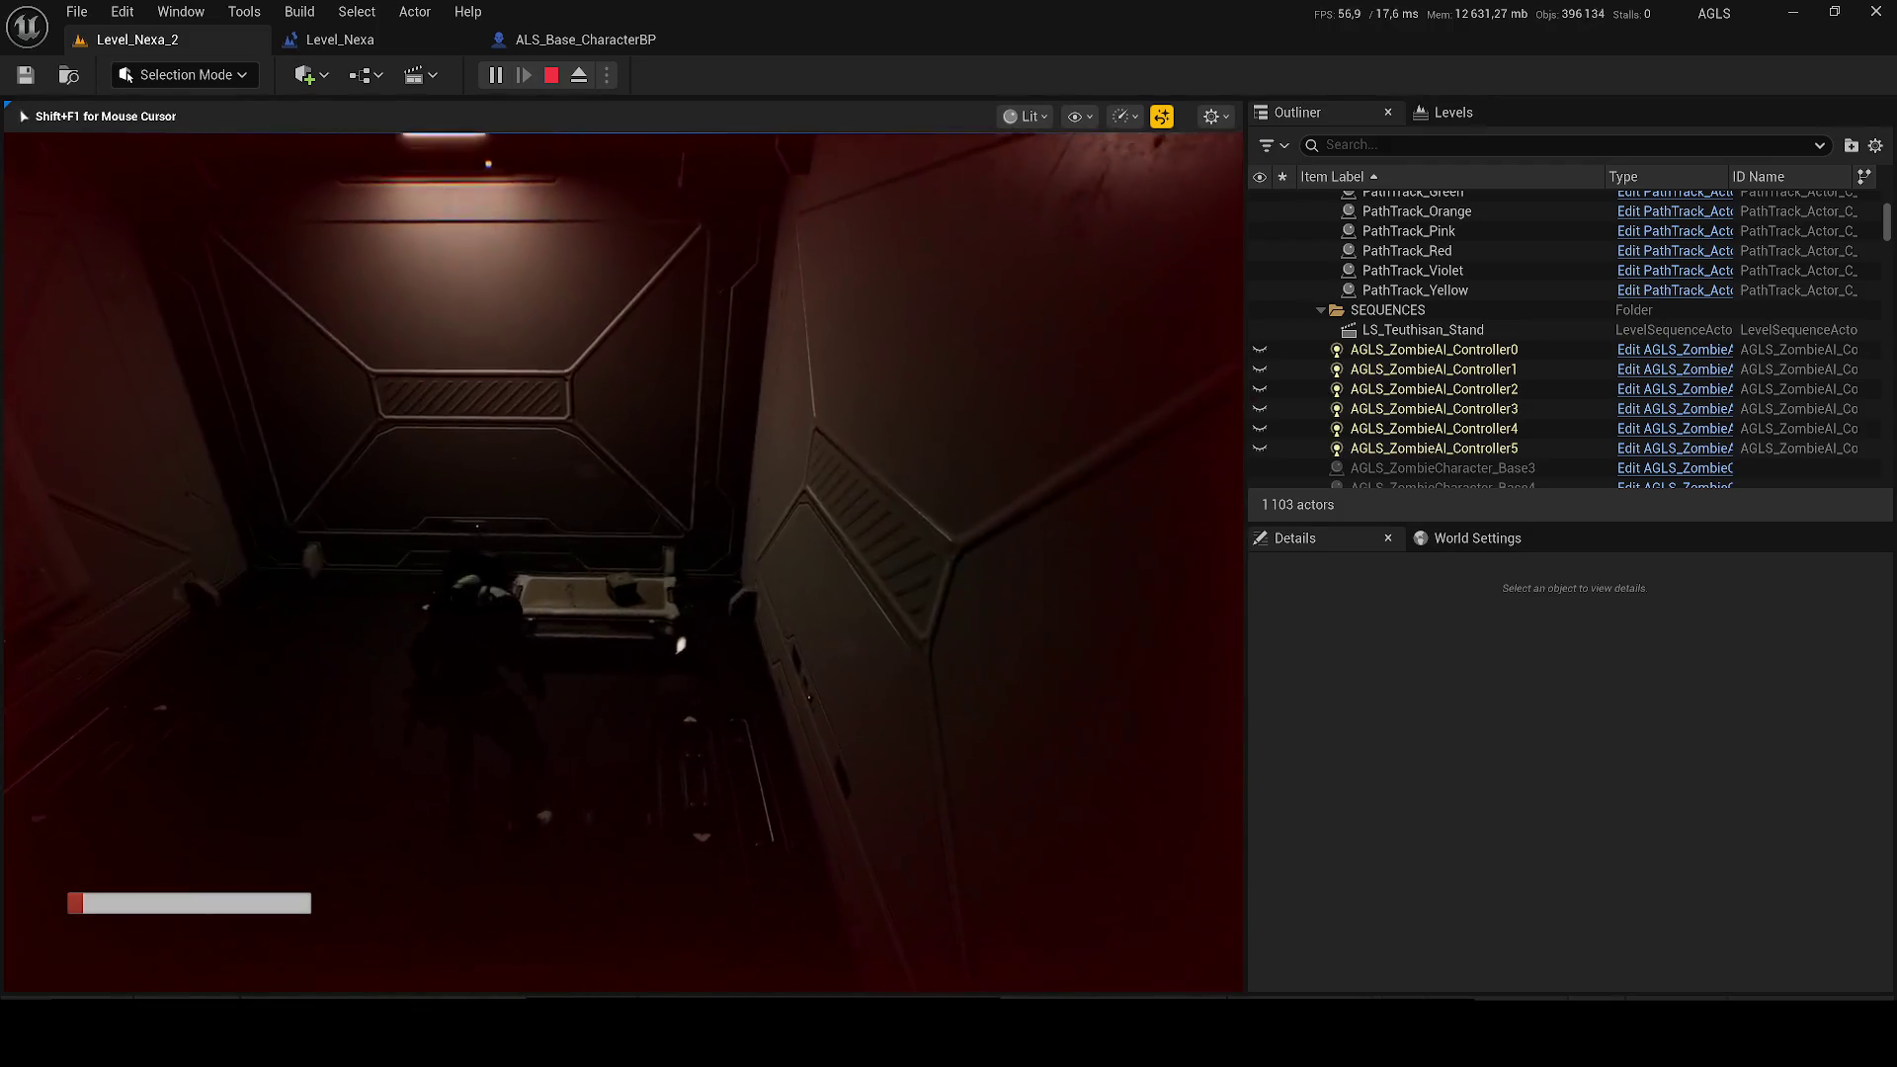
key("Tab")
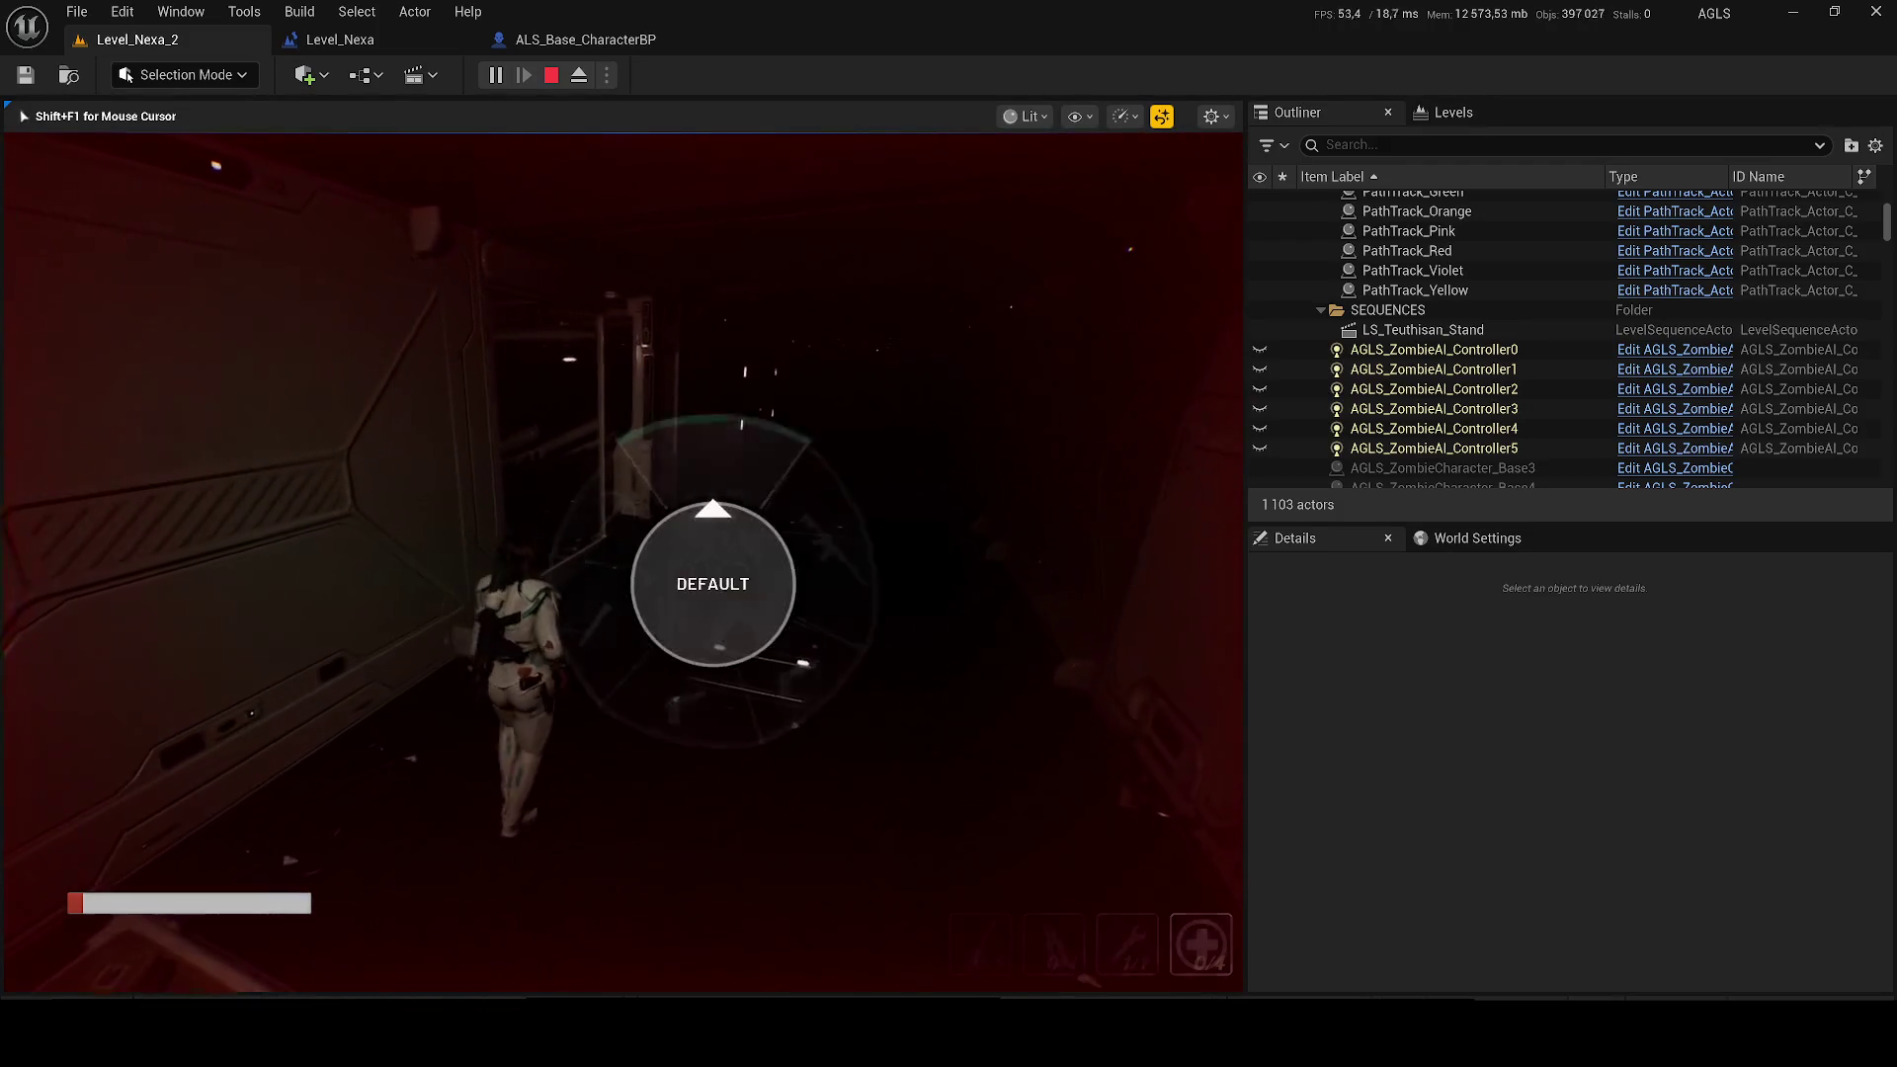
key("Tab")
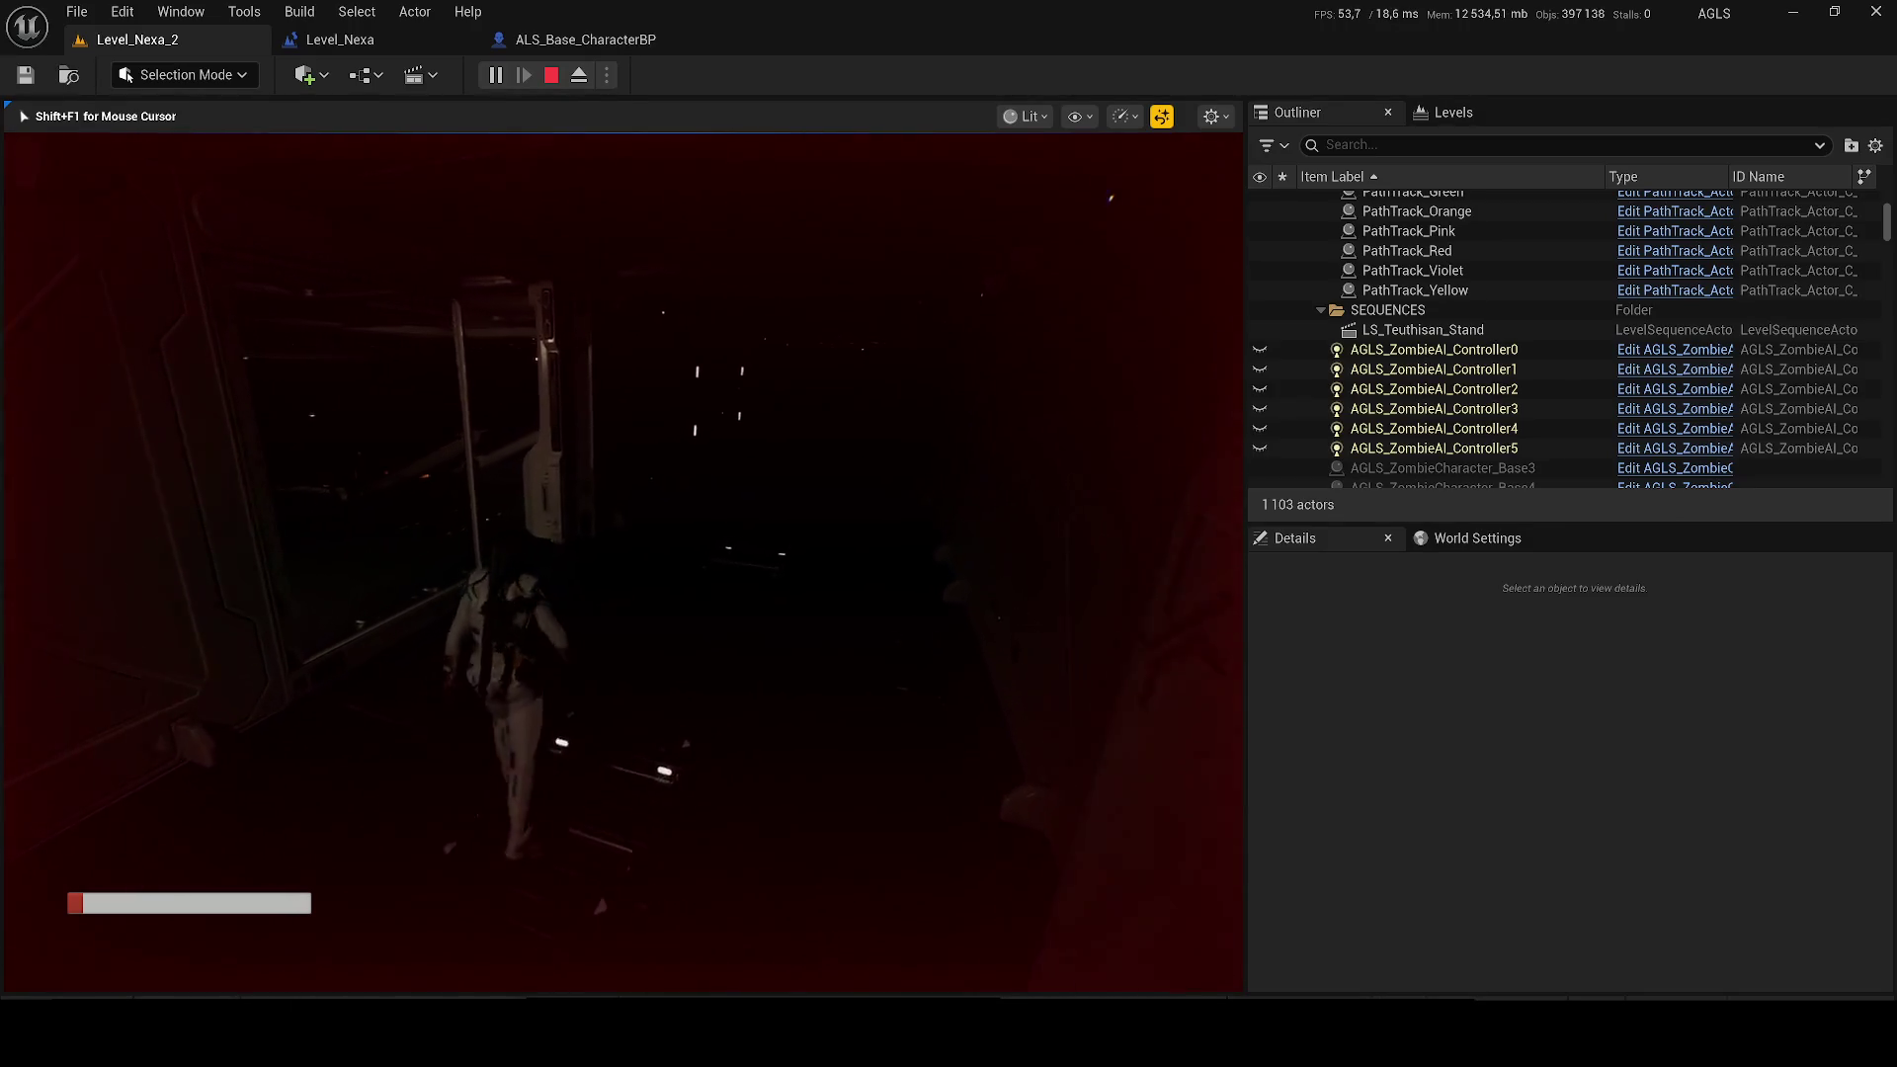
Step: Run through the corridor and hangar out to the walkway, then end the play session
key("w")
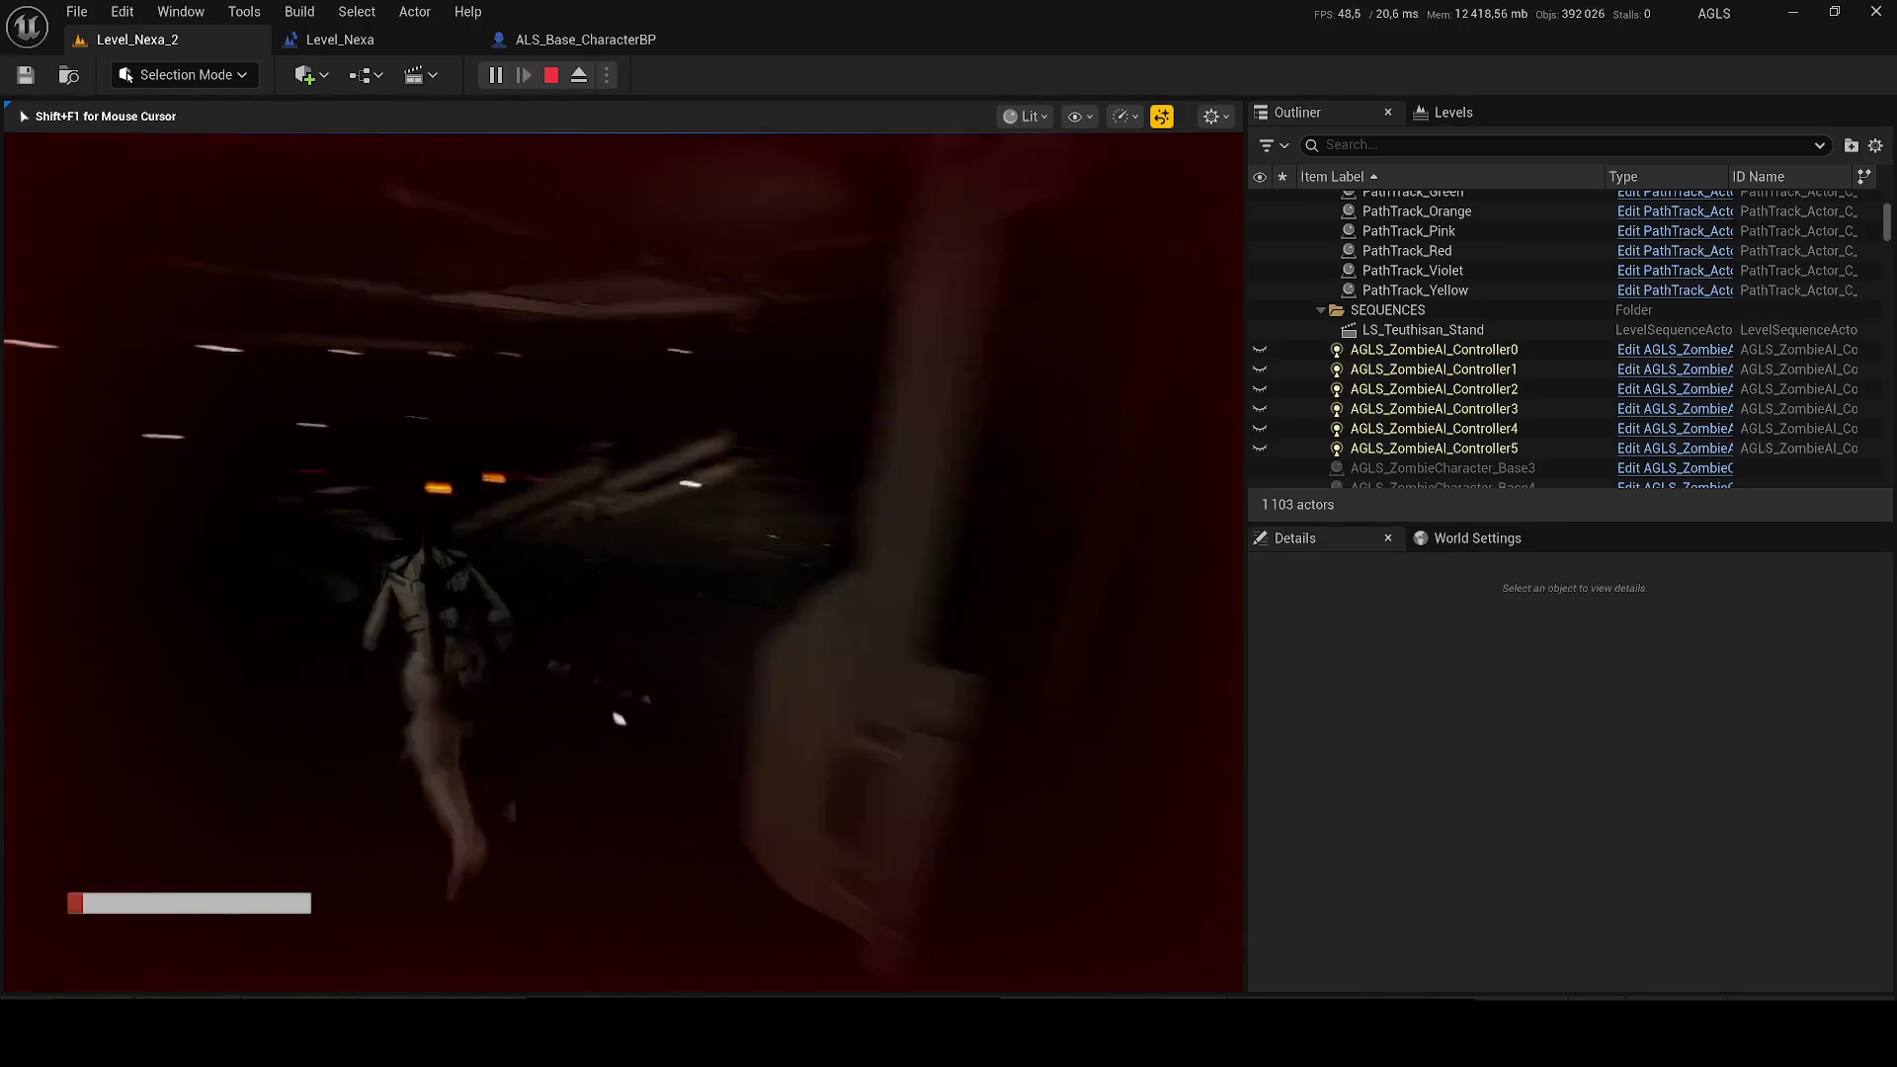
key("w")
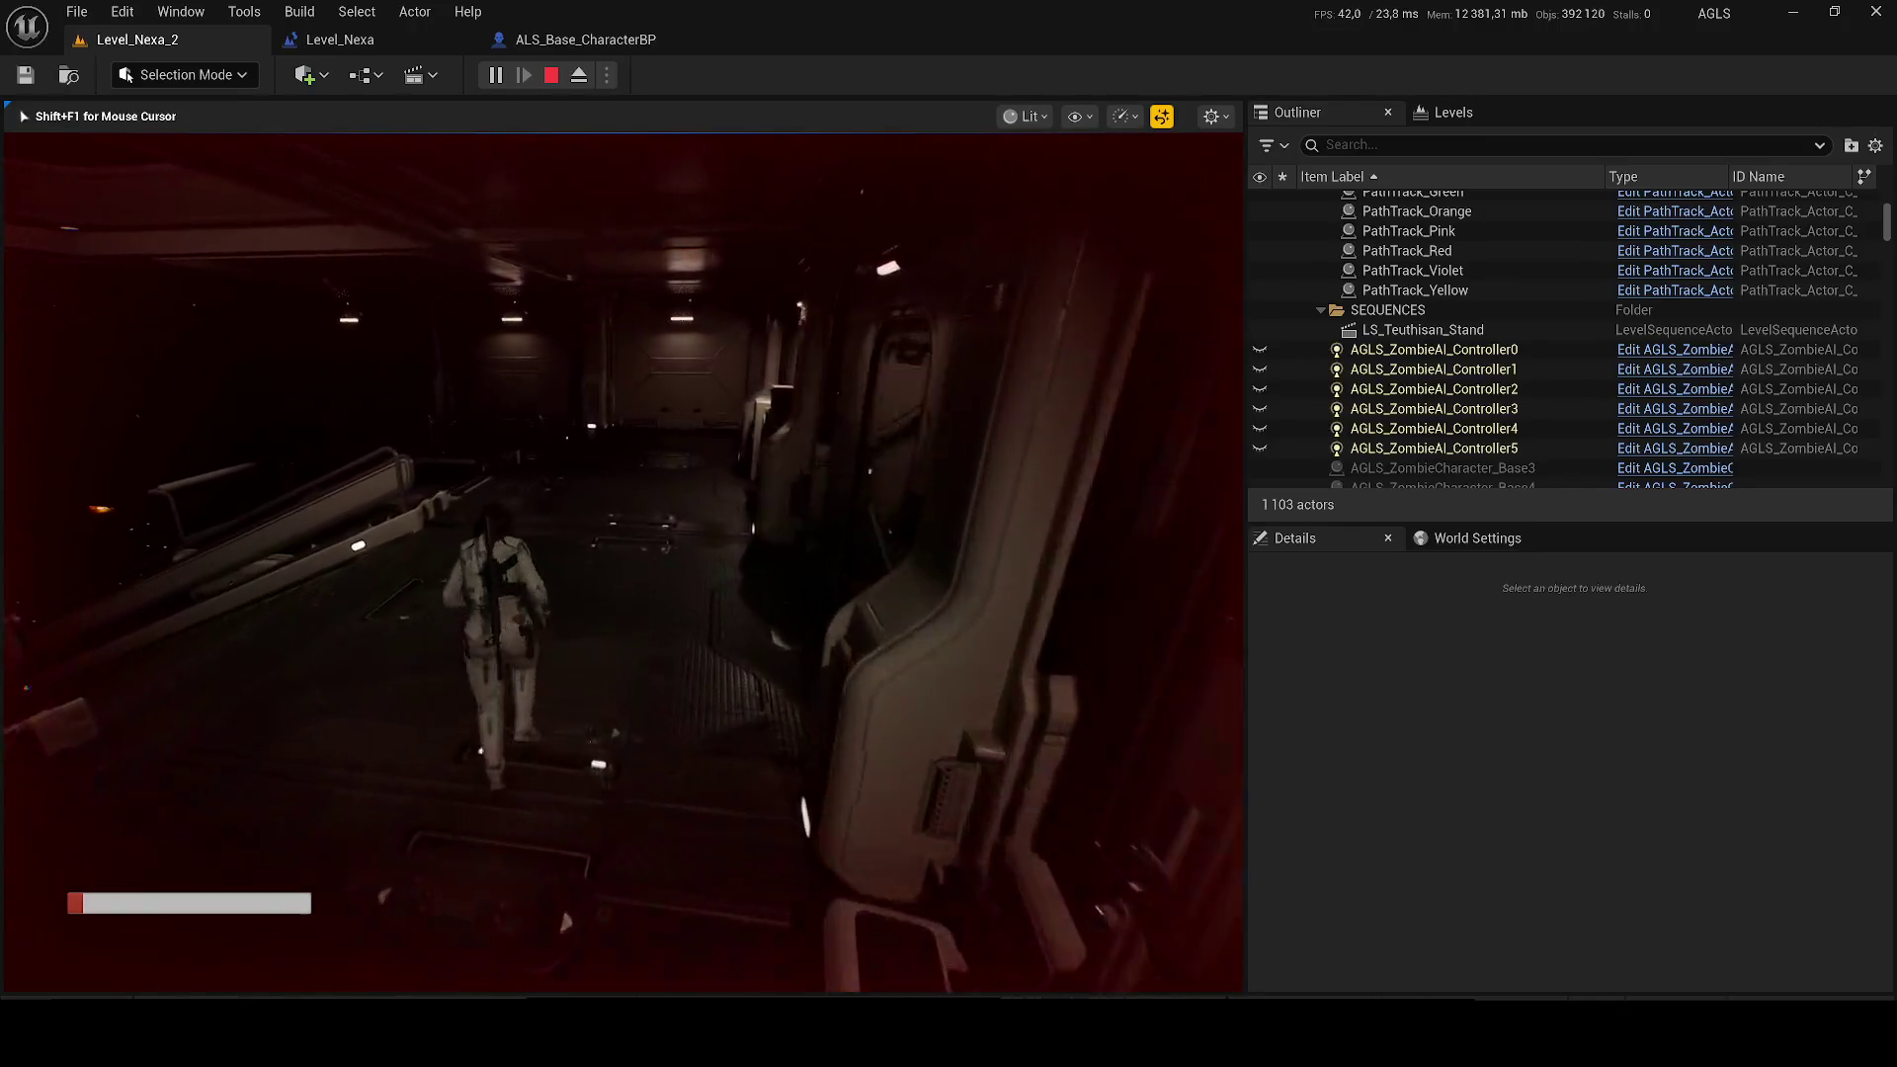
key("w")
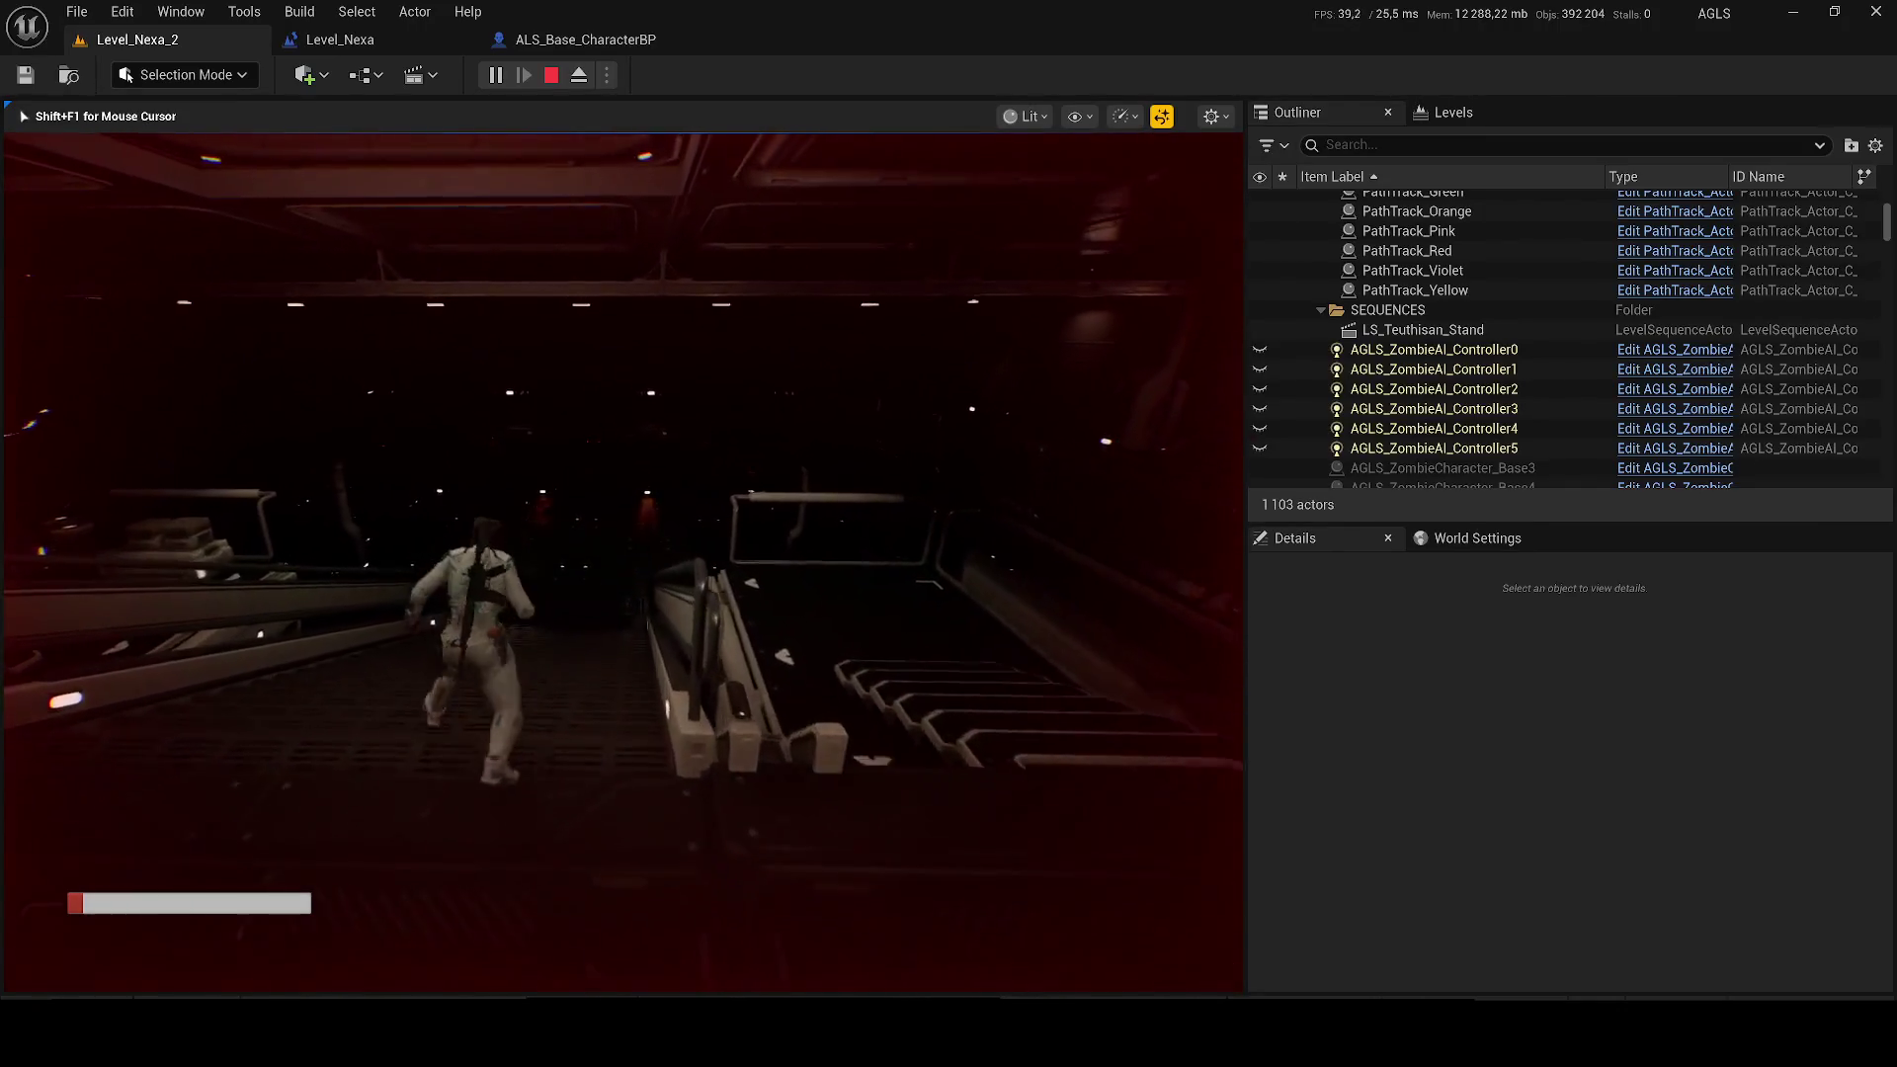
key("Escape")
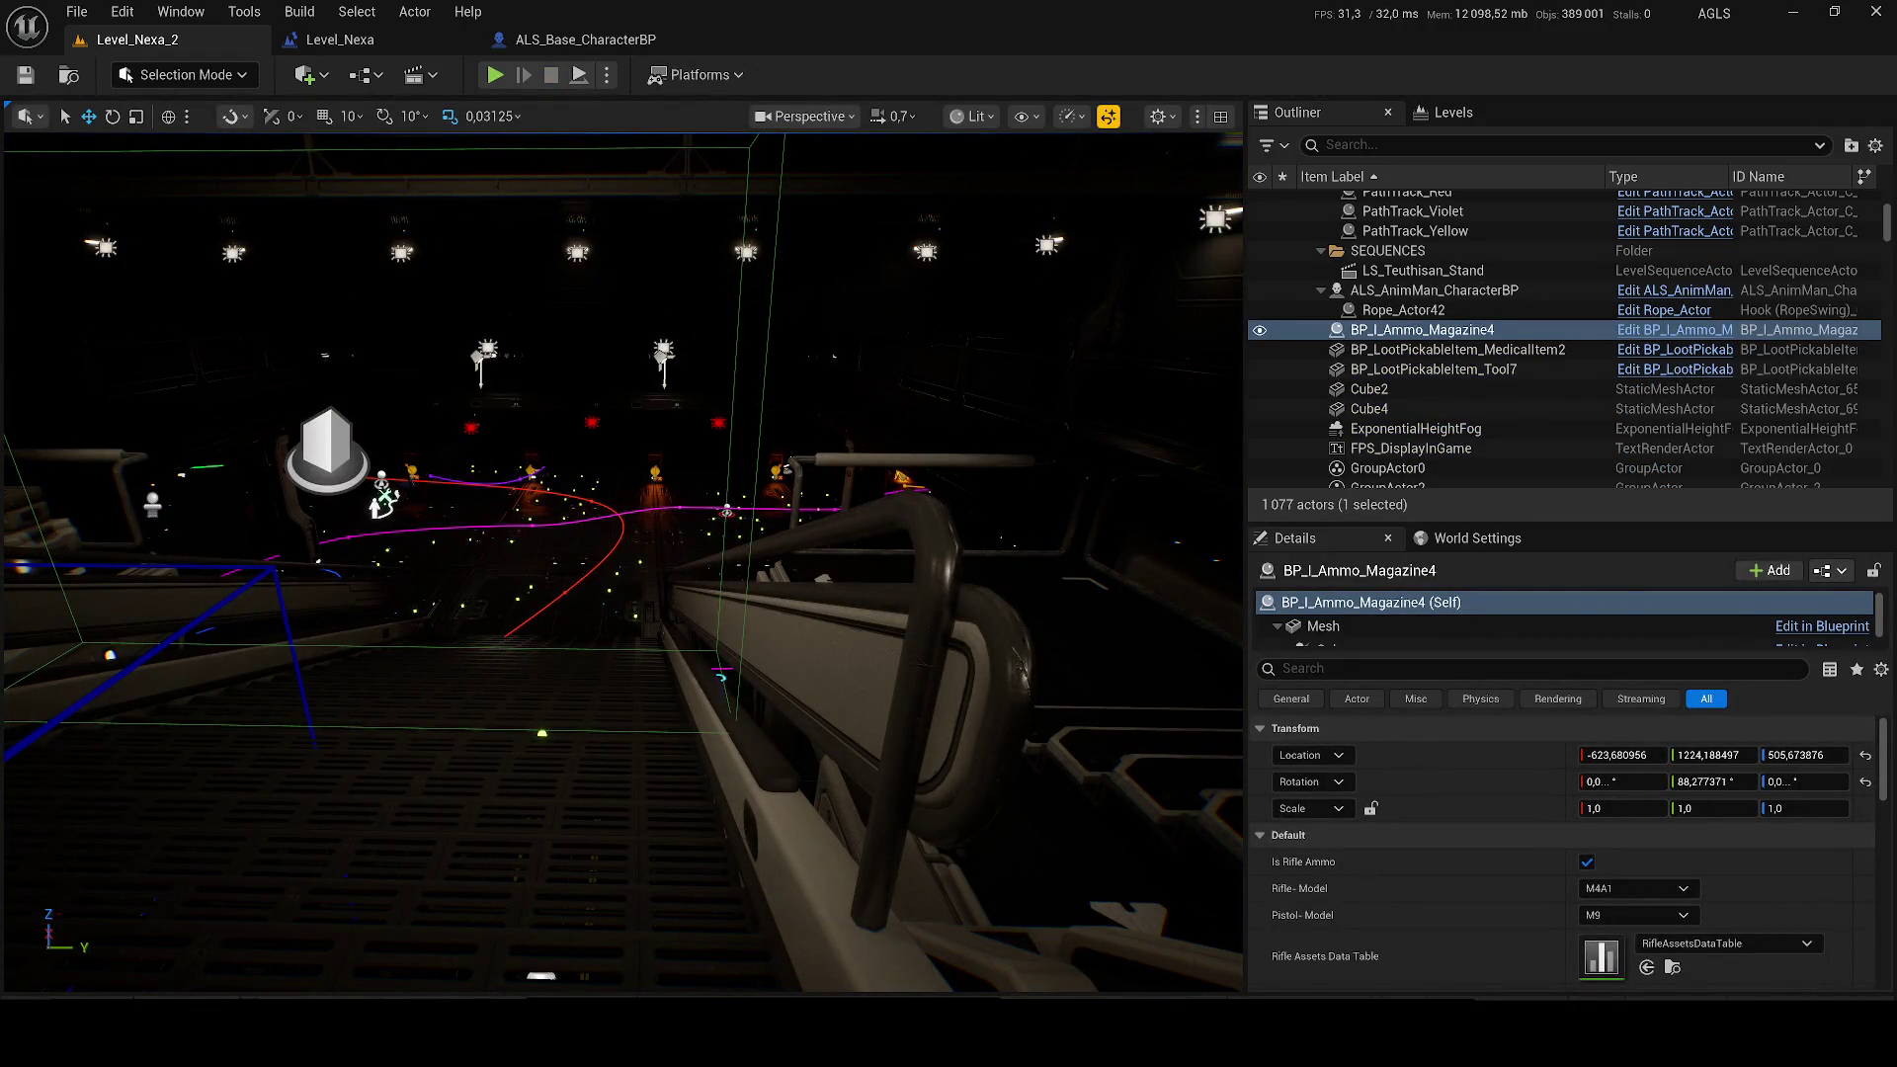
Step: Frame the ammo magazine pickup closely in the viewport, clearing the Windows notification panel
key("f")
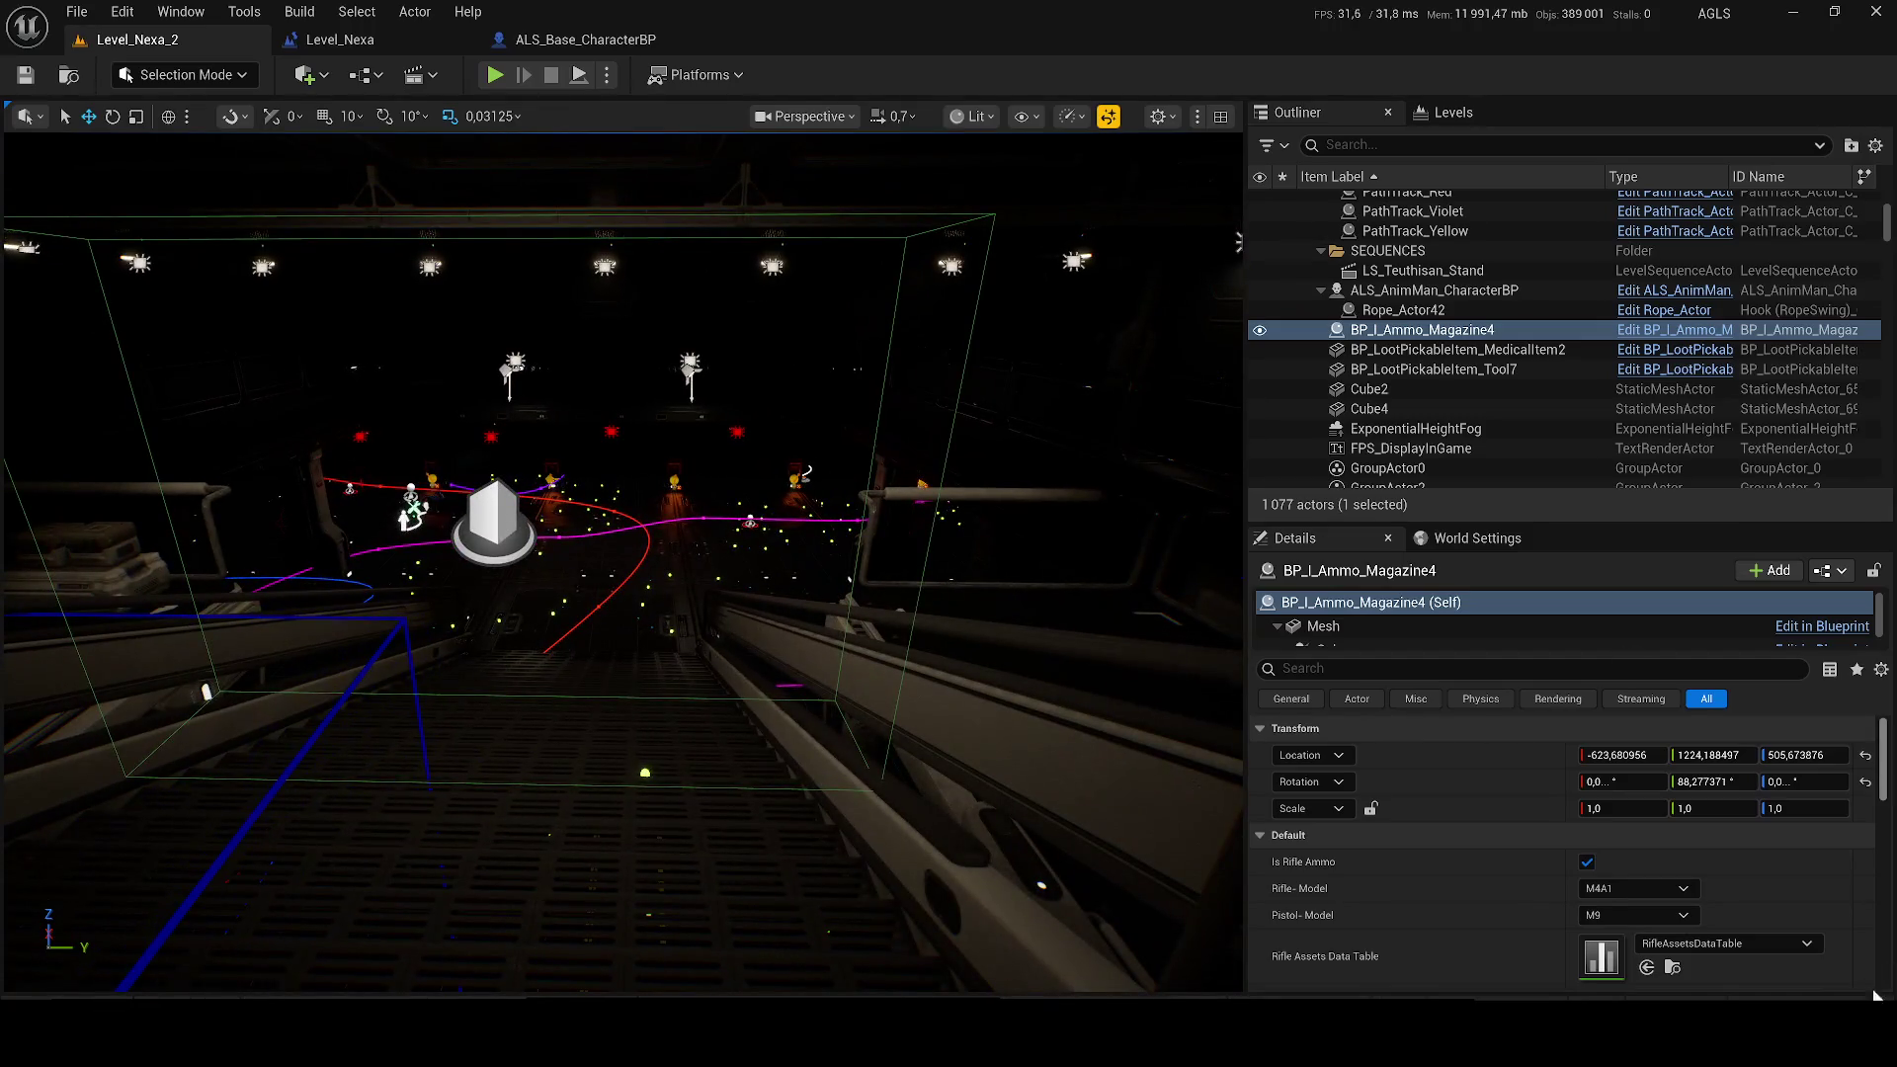
key("super+a")
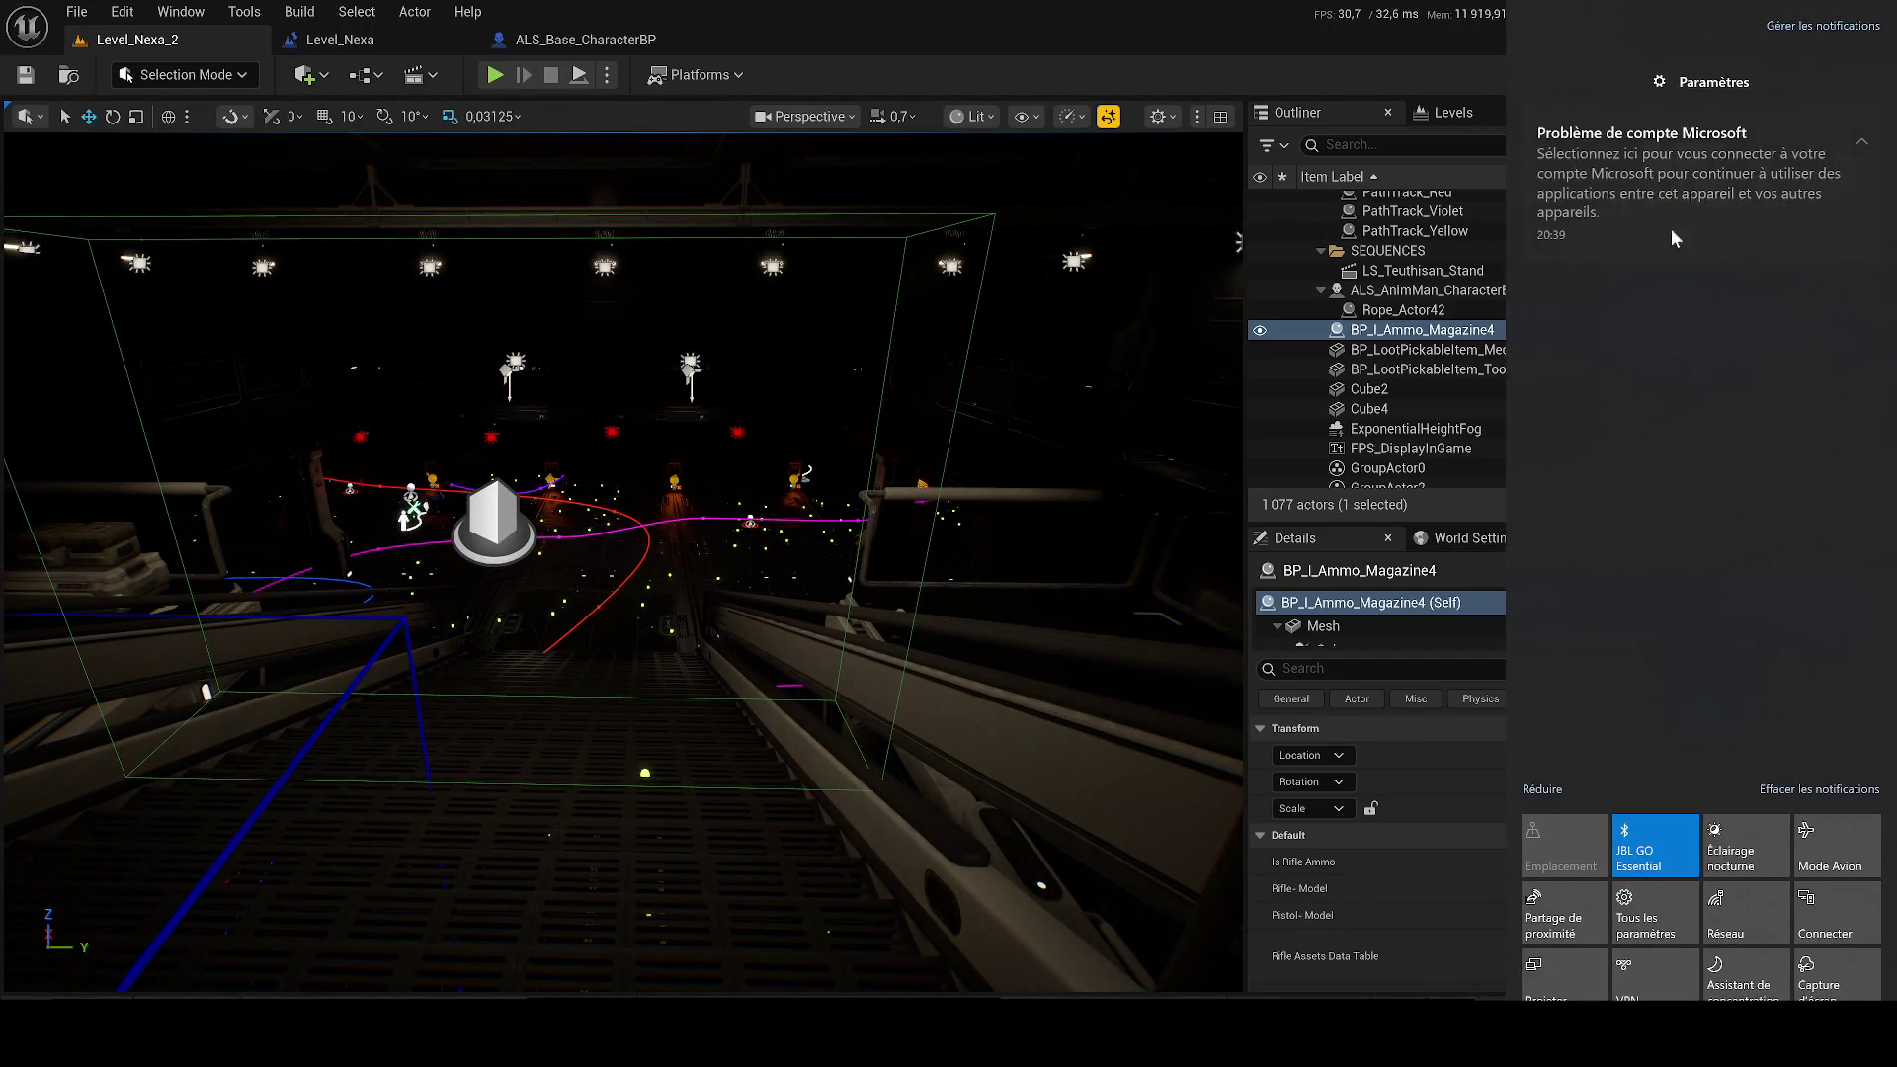
left_click(481, 132)
key("f")
Step: Survey the Level_Nexa level blueprint's node groups and select the green comment box
left_click(384, 46)
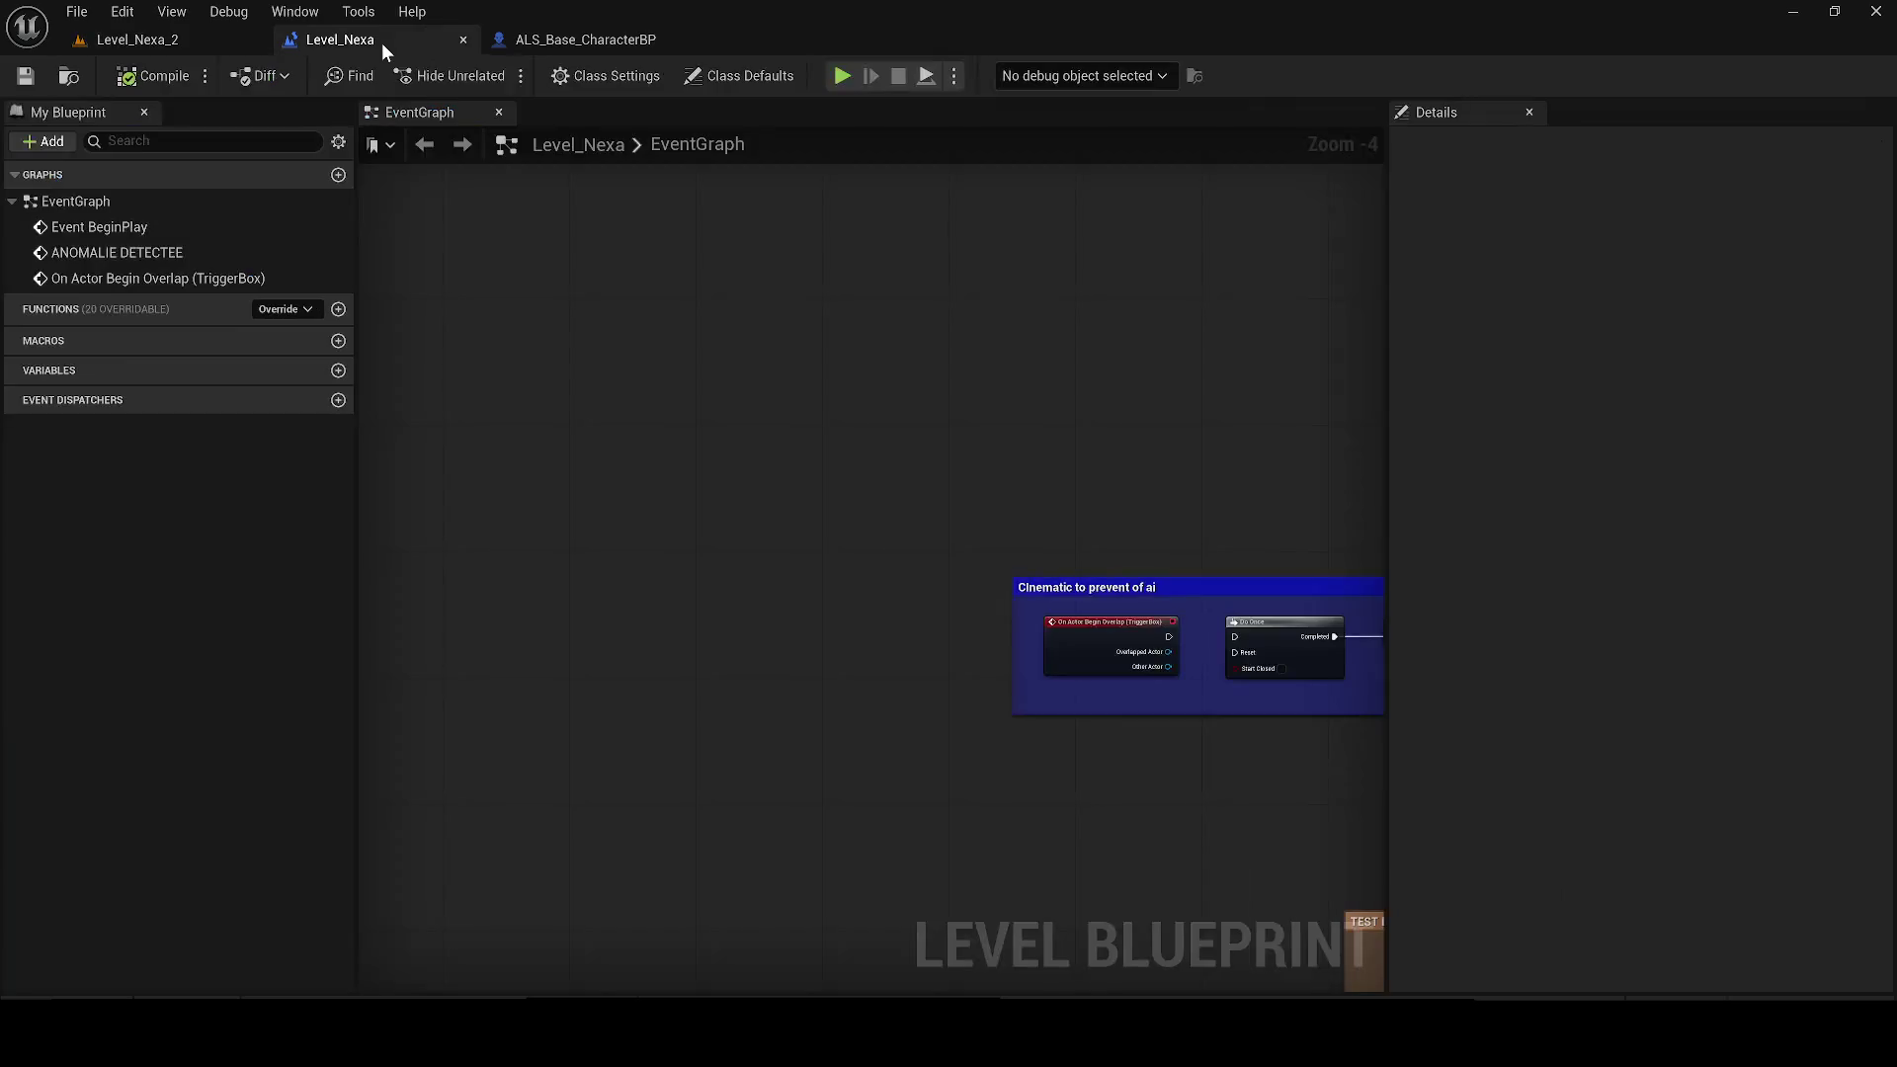
scroll(478, 310, "down", 4)
mouse_move(445, 382)
left_mouse_down()
mouse_move(1088, 602)
mouse_move(738, 603)
left_mouse_up()
left_click_drag(869, 674, 596, 558)
scroll(597, 559, "up", 3)
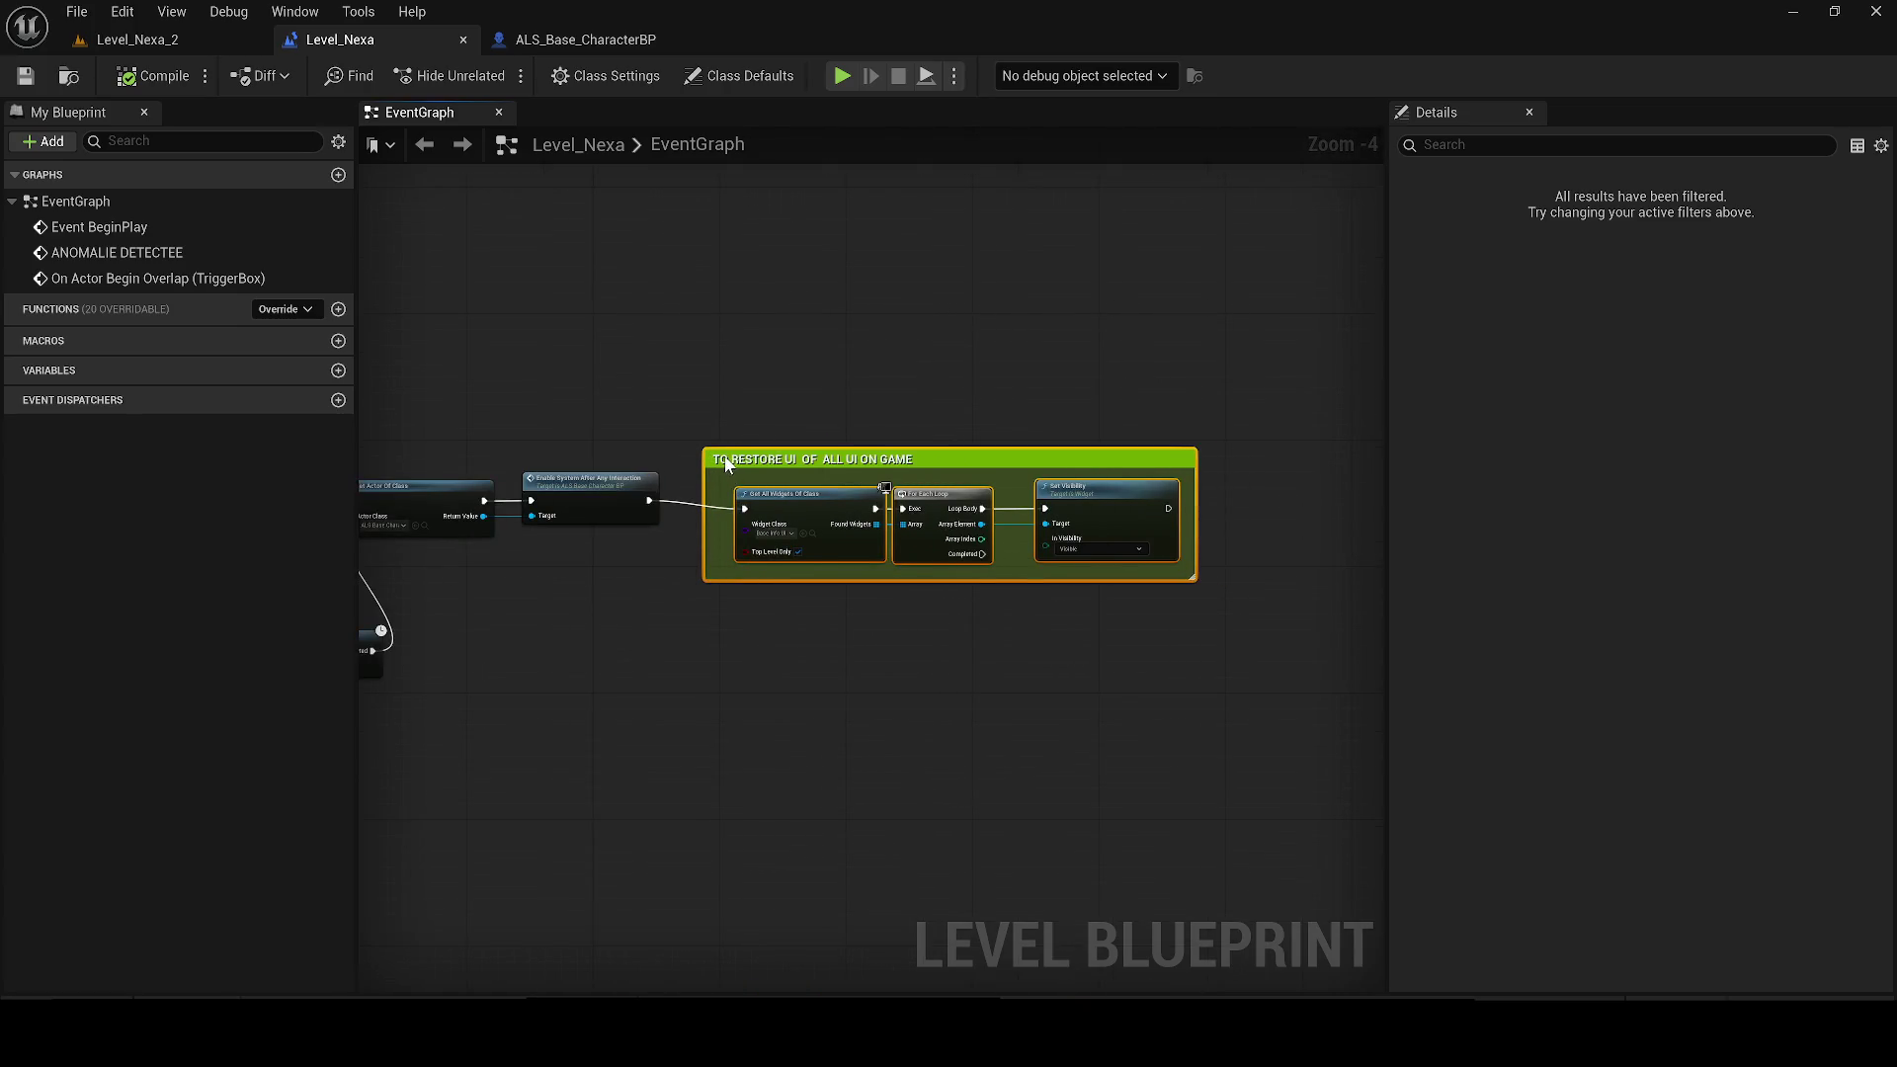
scroll(739, 458, "up", 1)
Step: Save all modified levels and bring up the ALS_Base_CharacterBP event graph
left_click(29, 78)
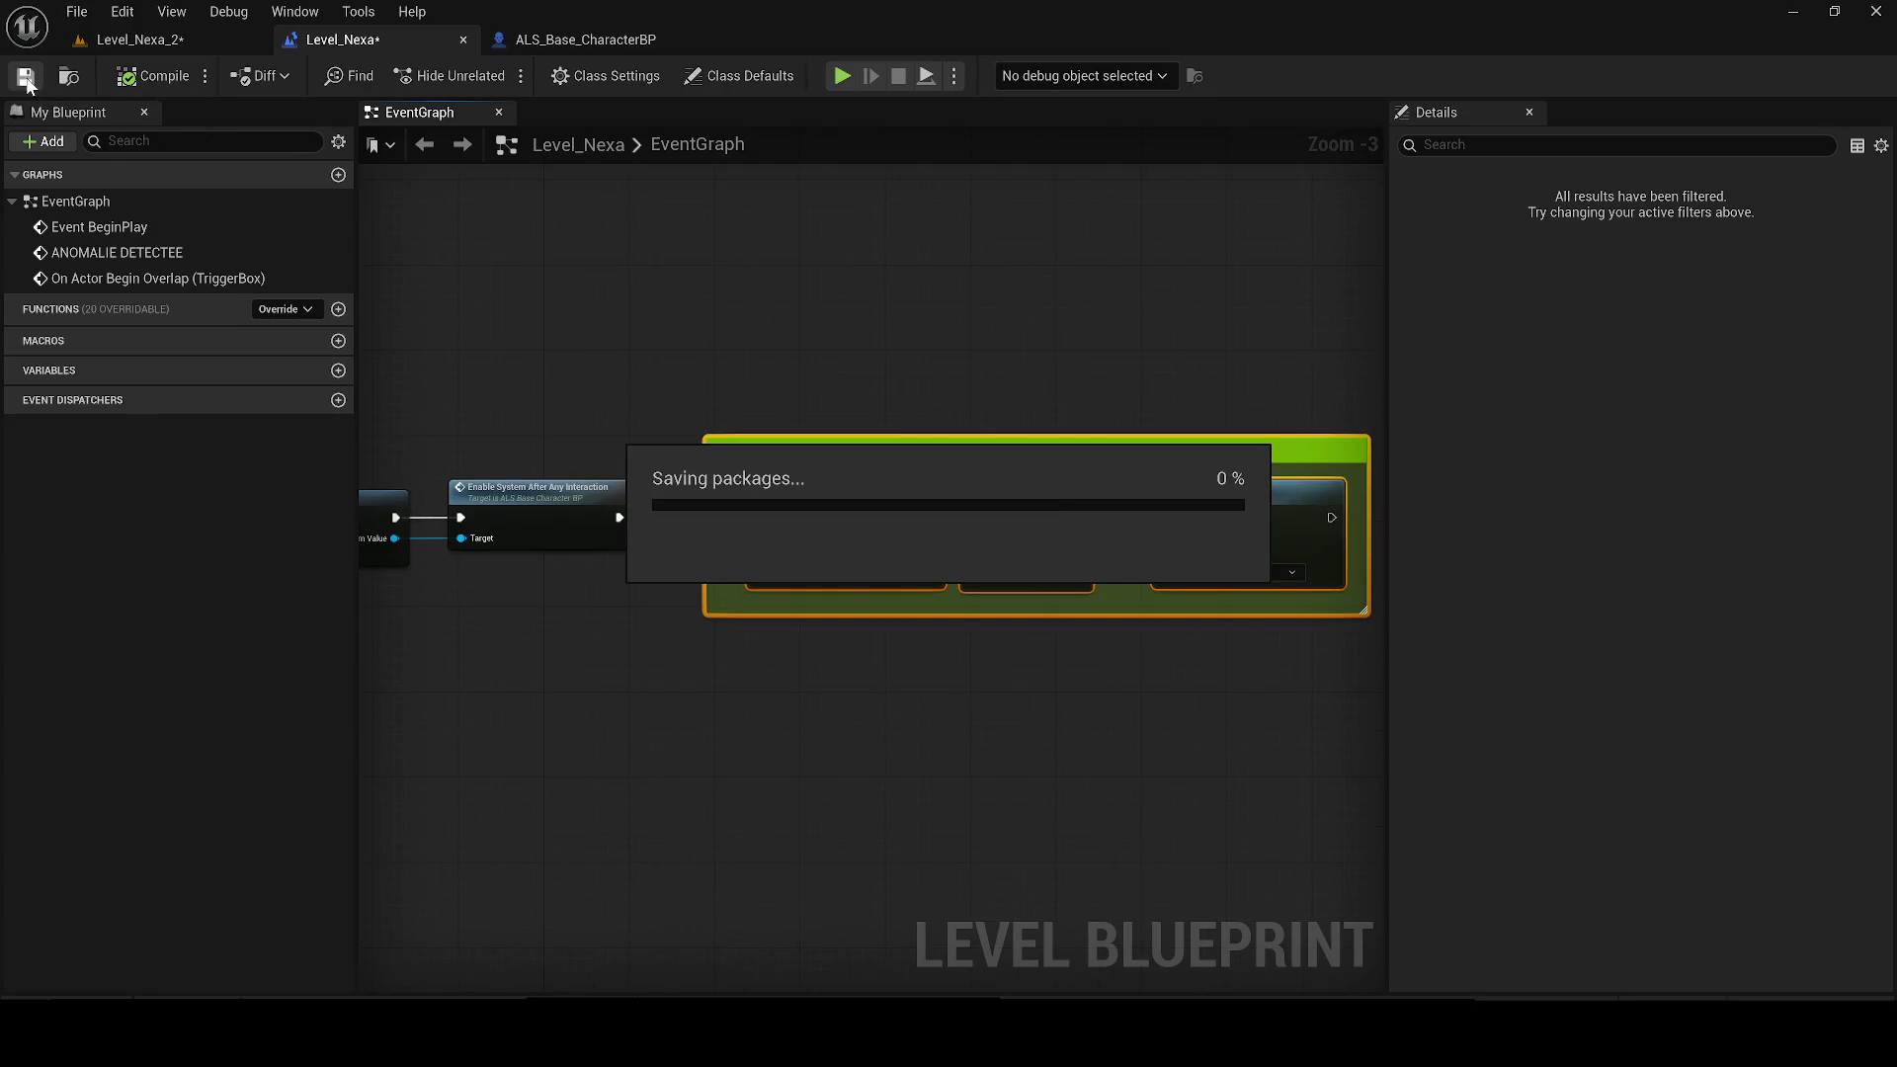
left_click(554, 287)
left_click(541, 36)
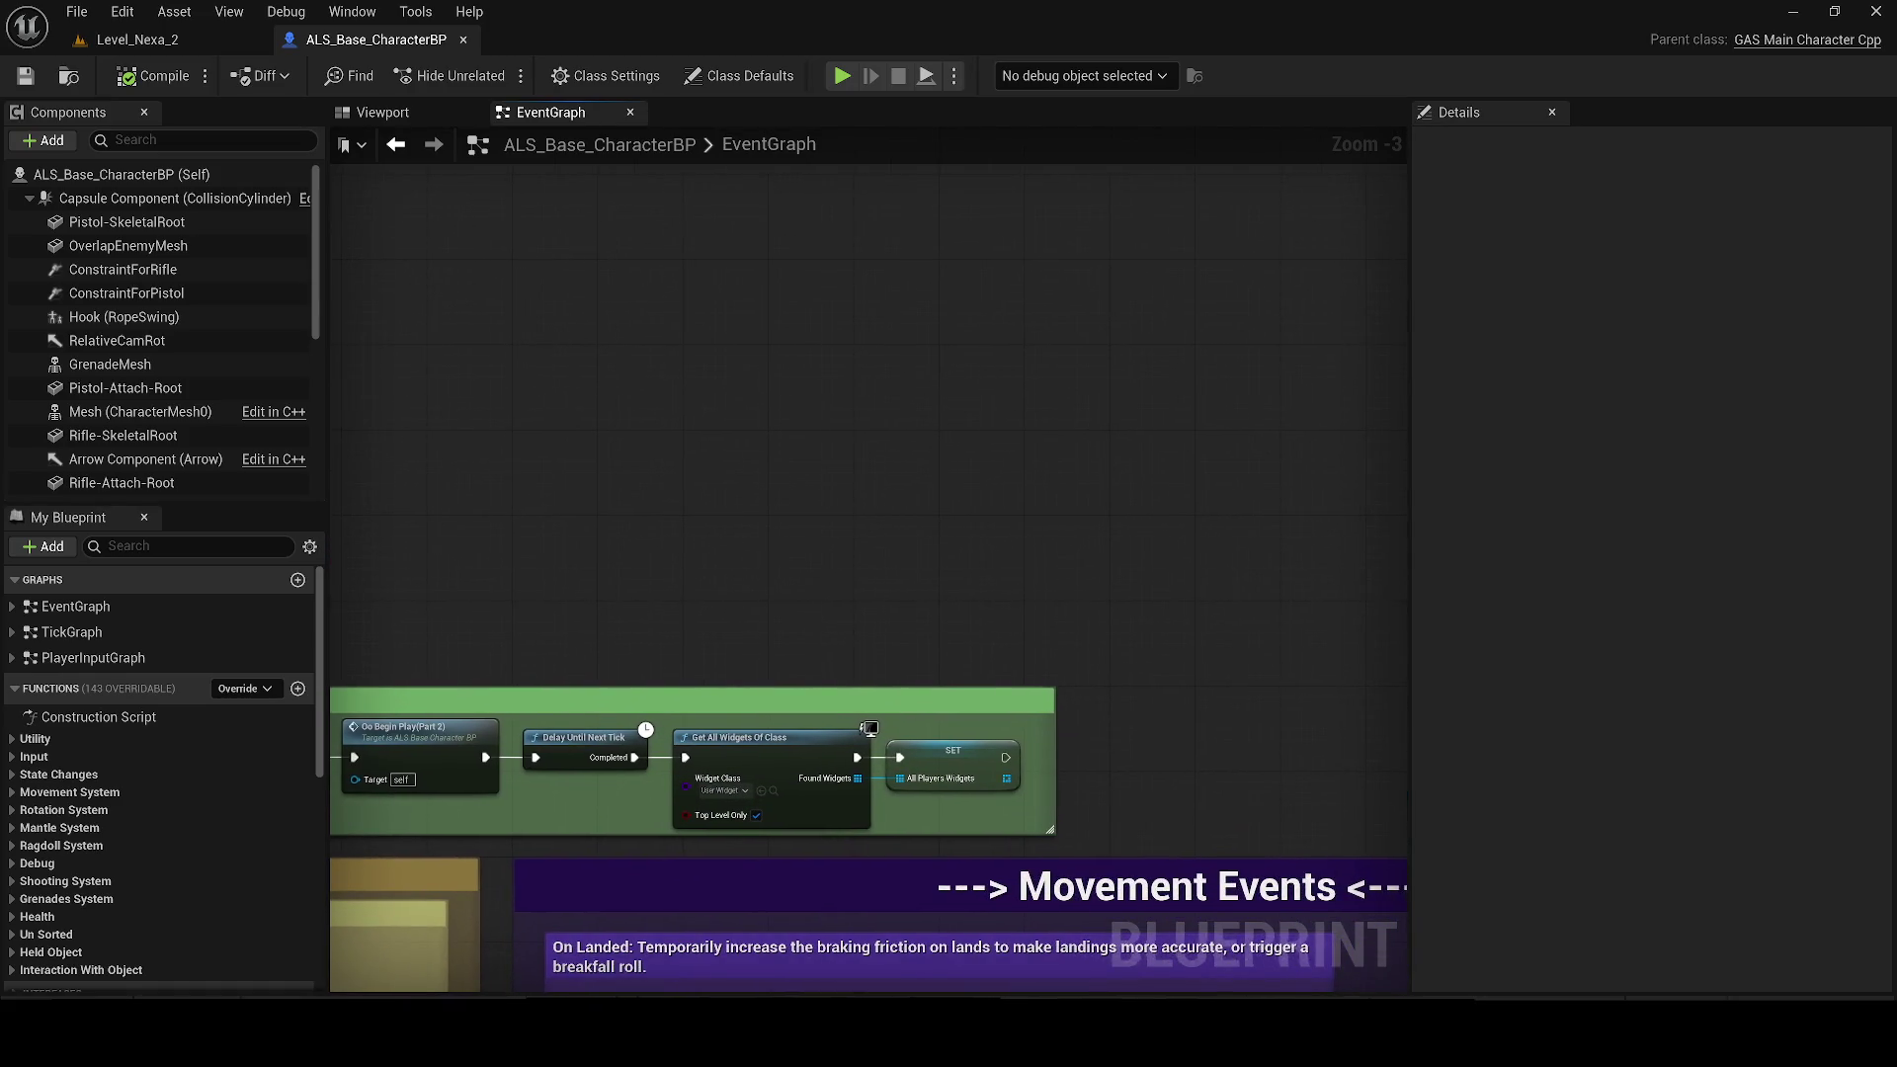
Step: Pan the ALS_Base_CharacterBP graph to the Event BeginPlay chain, then return to Level_Nexa_2
mouse_move(1058, 543)
left_mouse_down()
mouse_move(1033, 449)
mouse_move(645, 382)
mouse_move(1271, 486)
left_mouse_up()
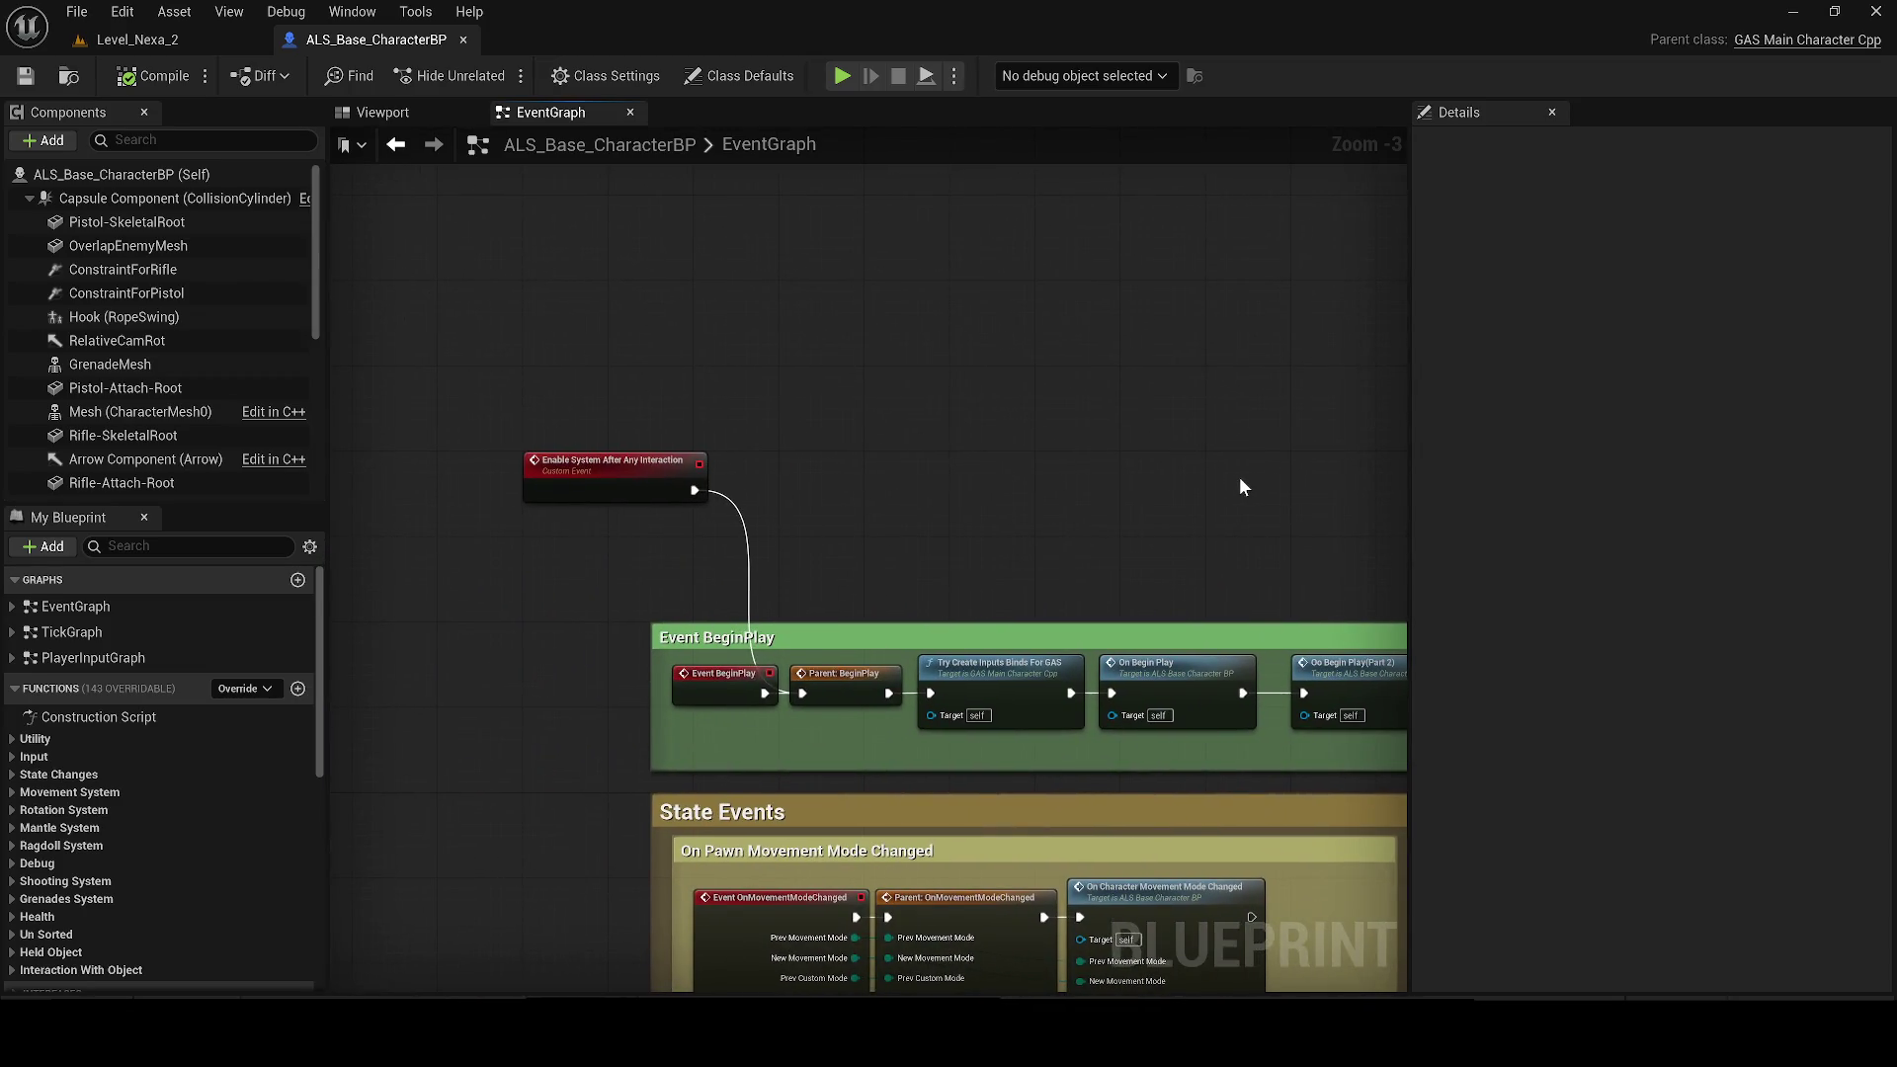
left_click(125, 42)
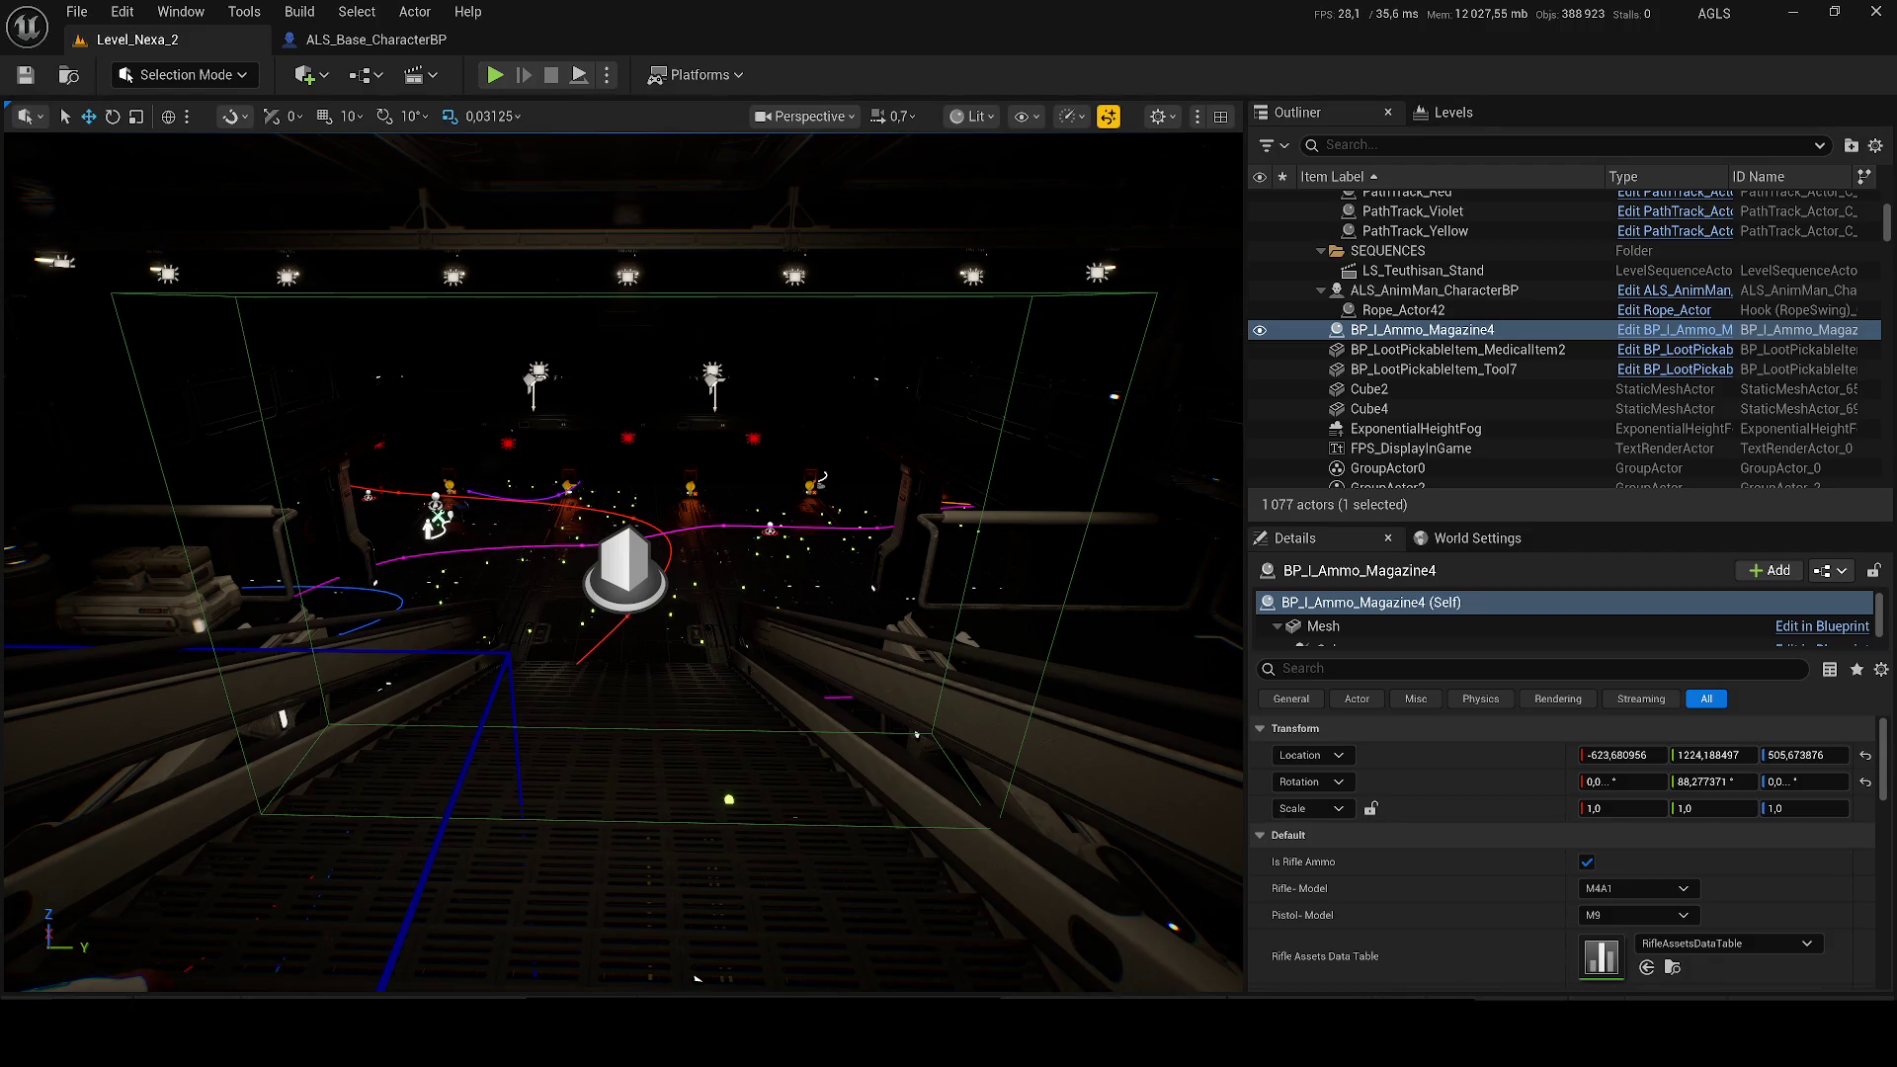
Step: Run a brief Simulate of Level_Nexa_2, zooming the view, then stop it
left_click(607, 75)
left_click(662, 276)
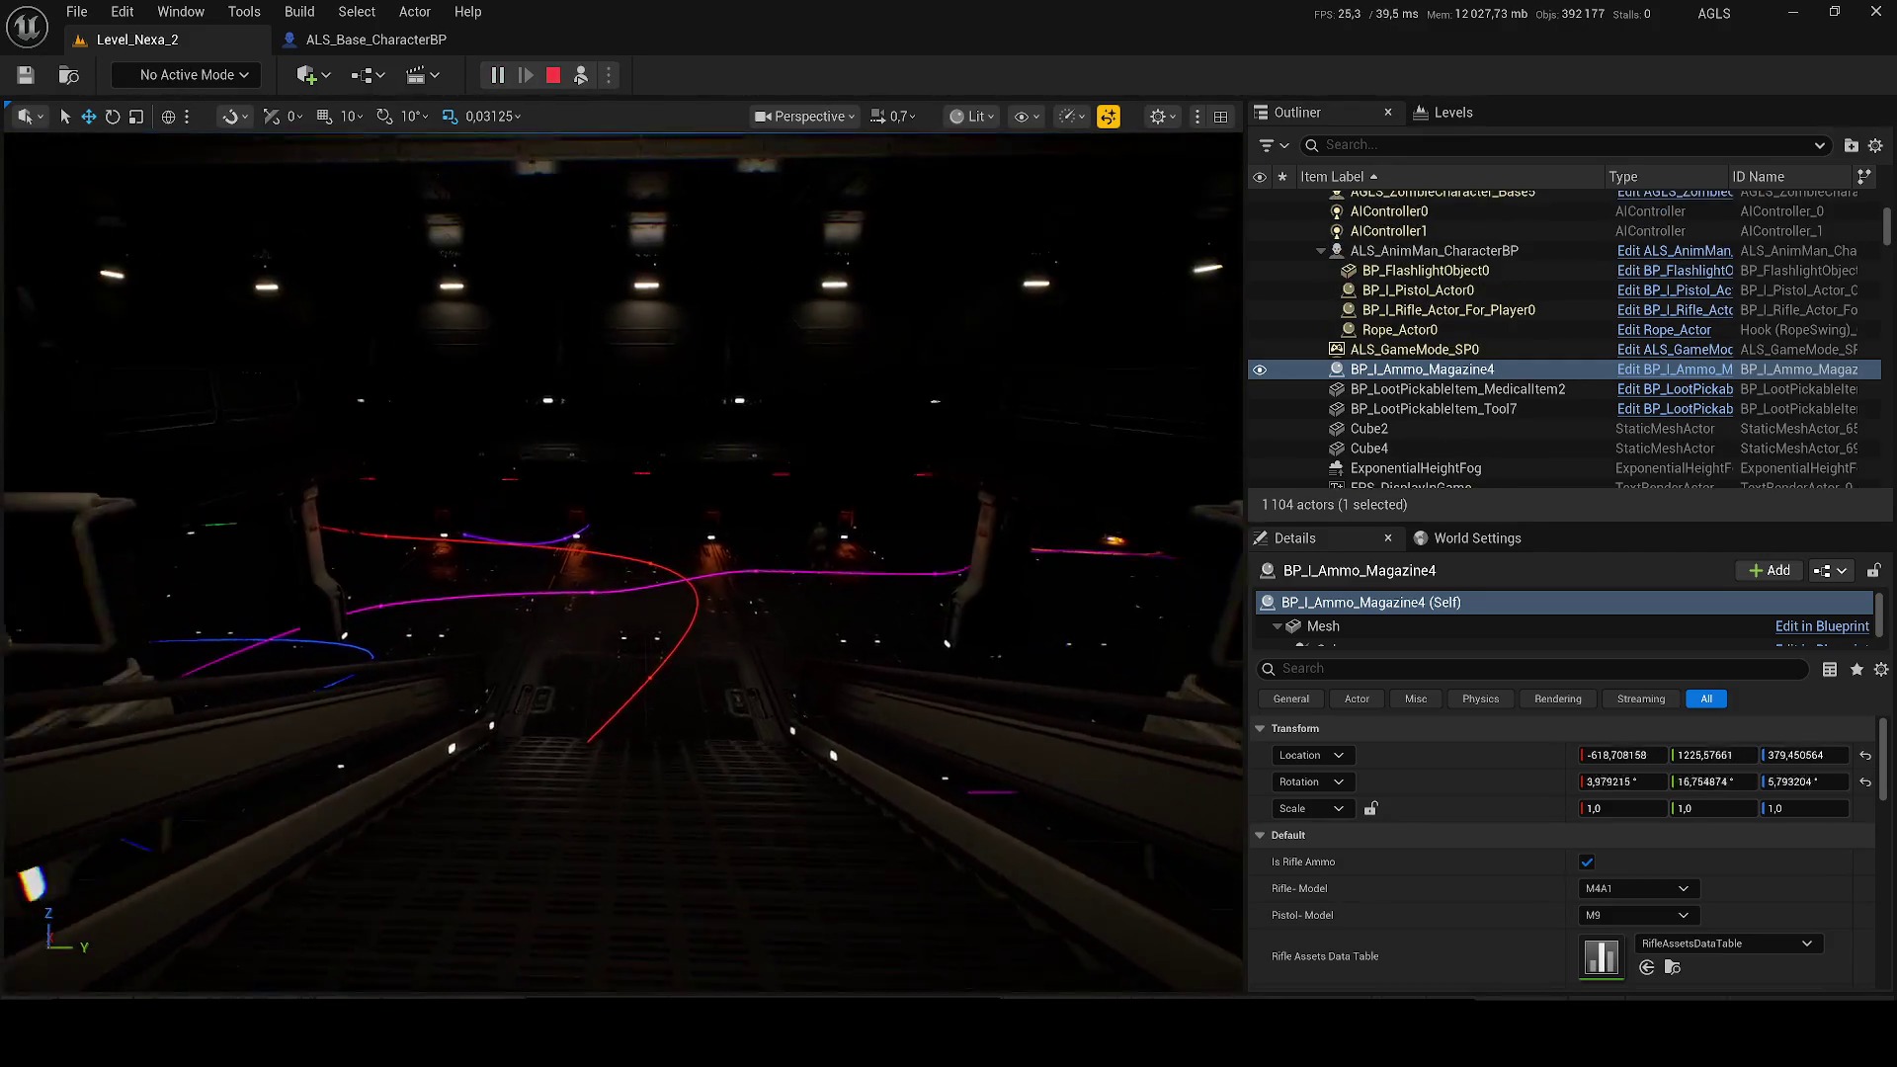
scroll(622, 563, "down", 1)
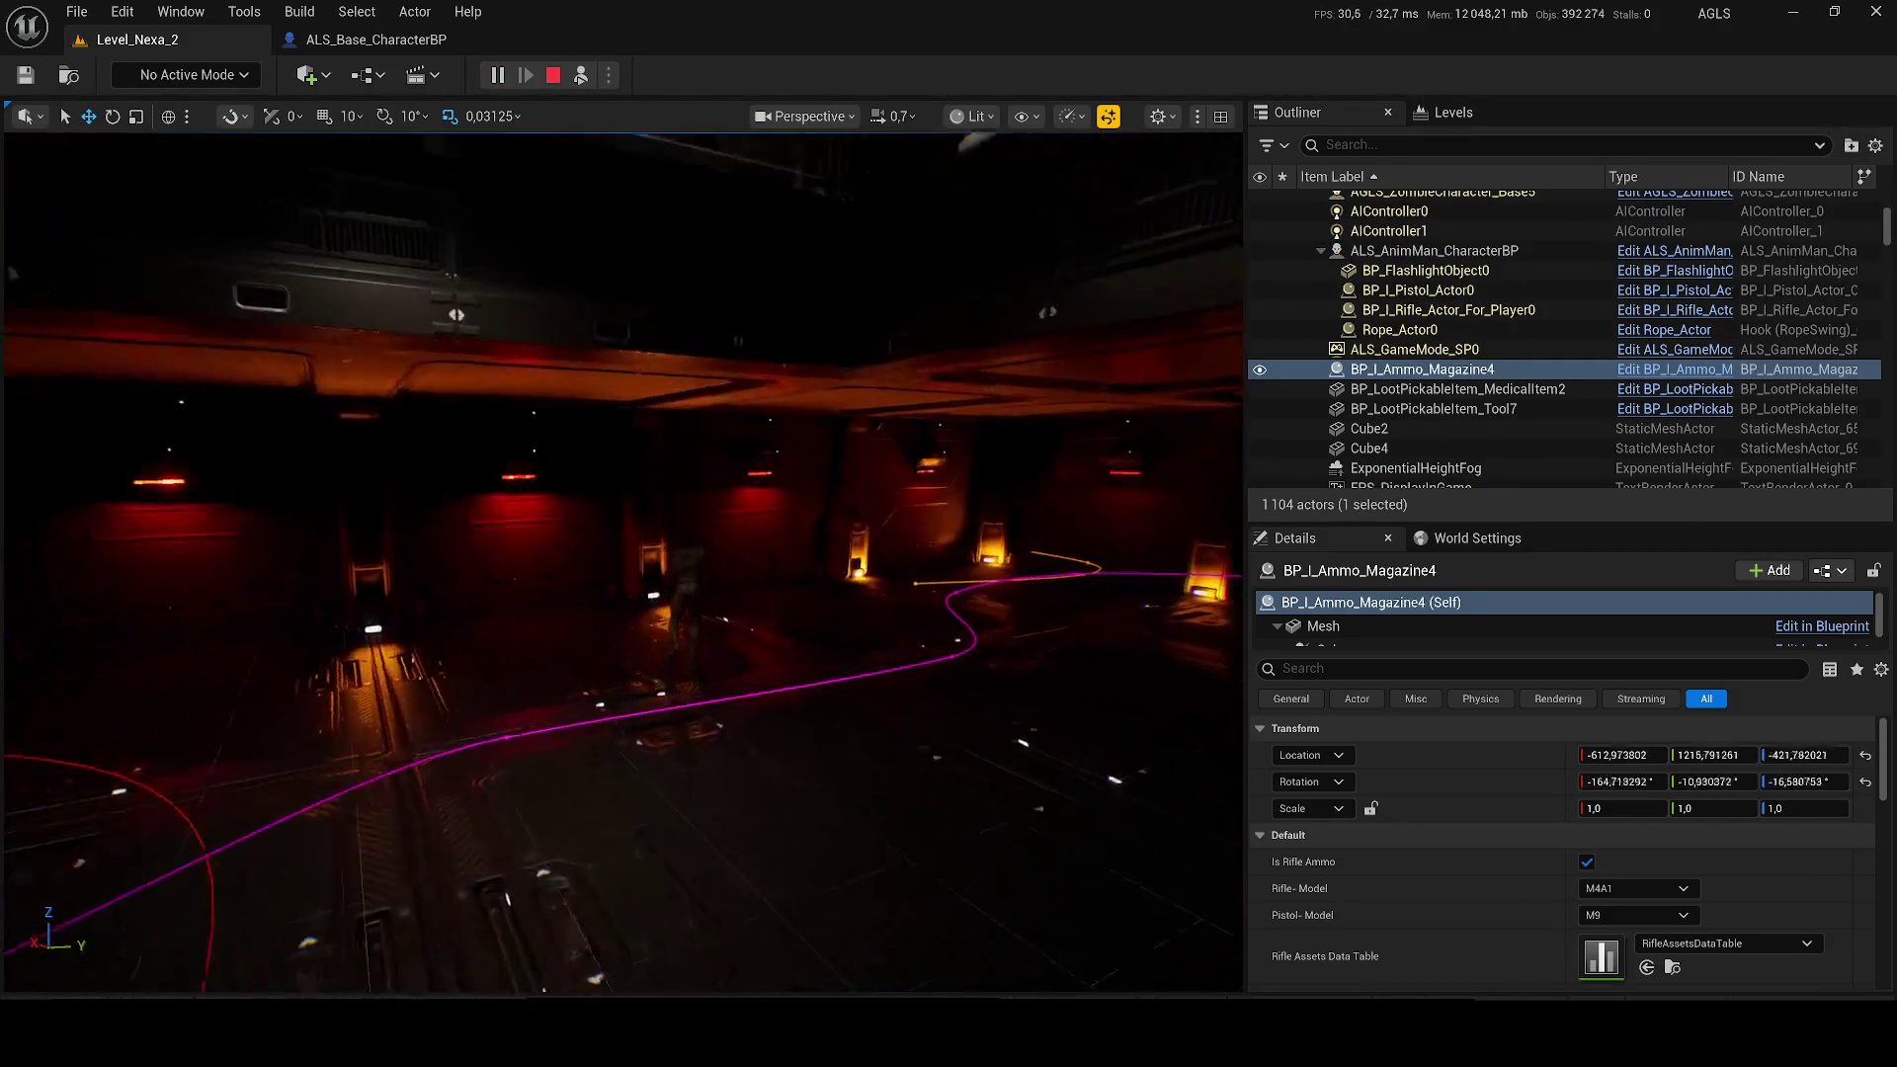
scroll(622, 563, "down", 1)
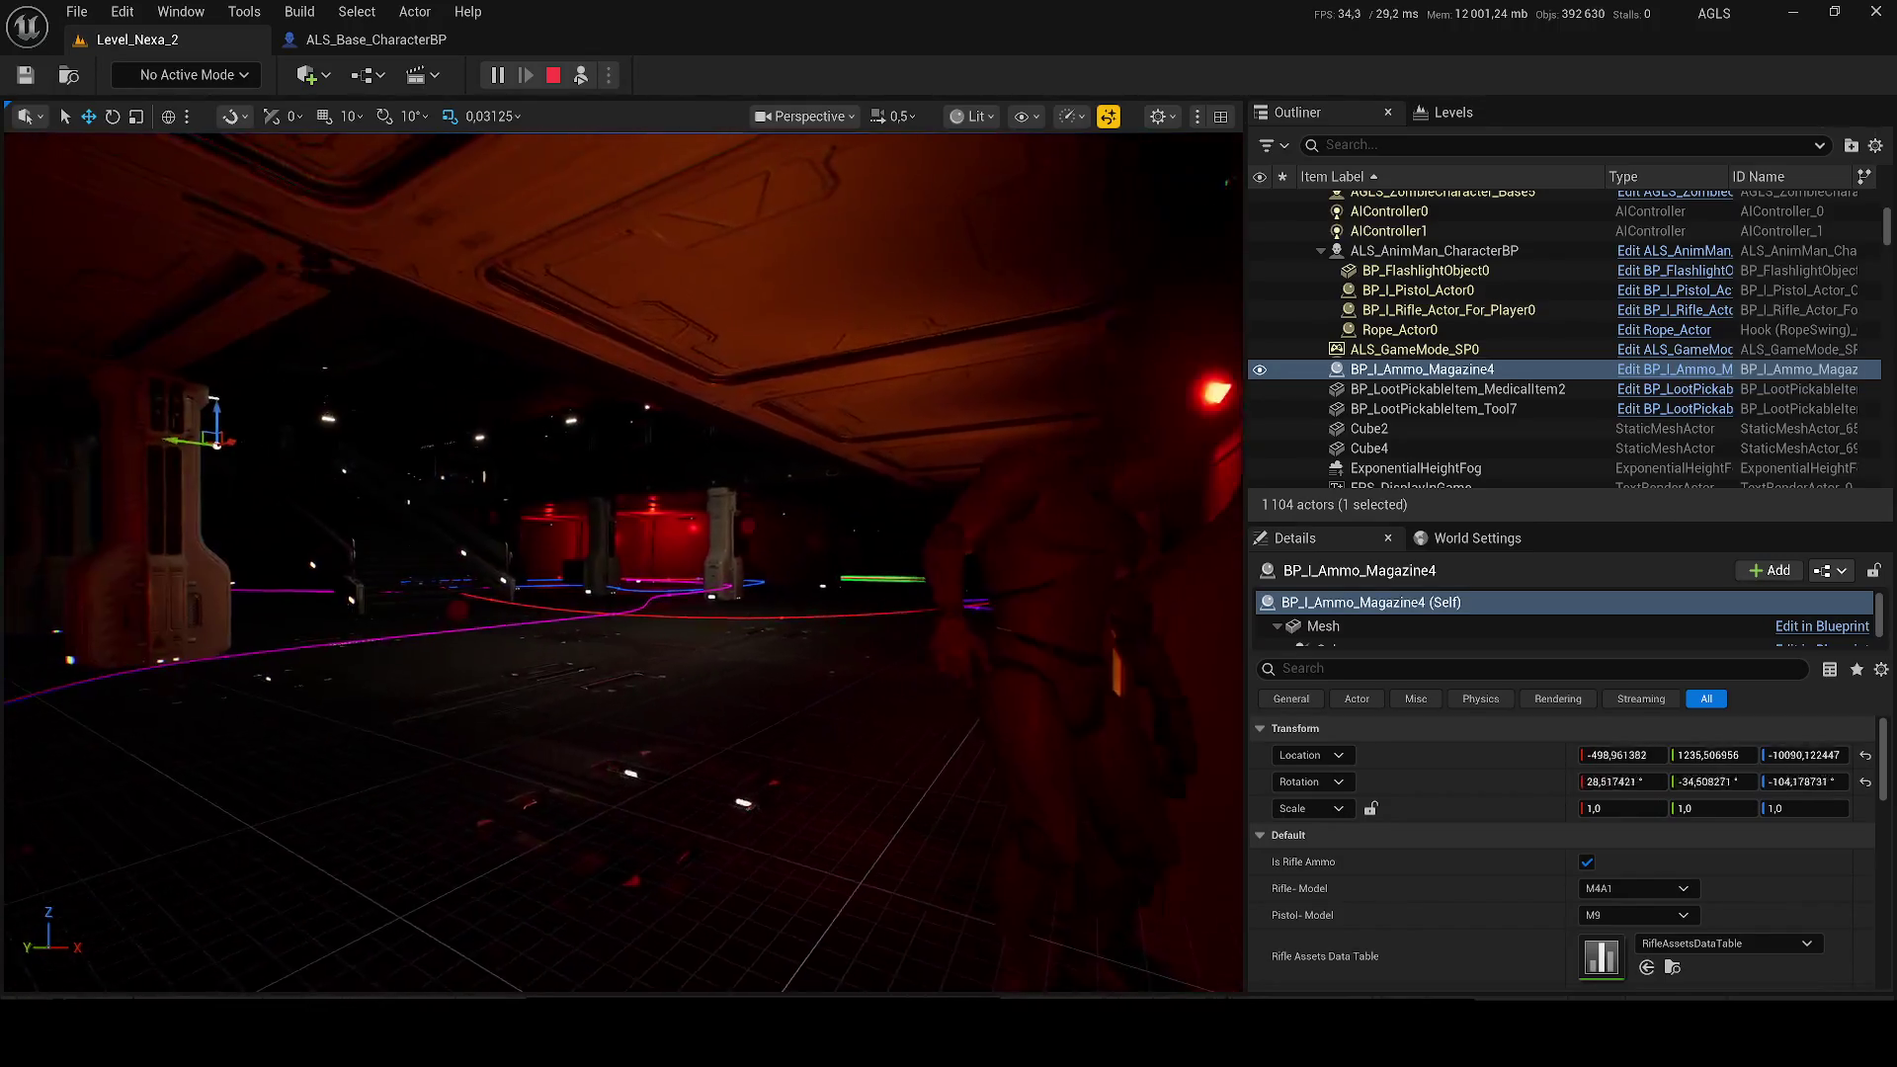
scroll(622, 564, "up", 3)
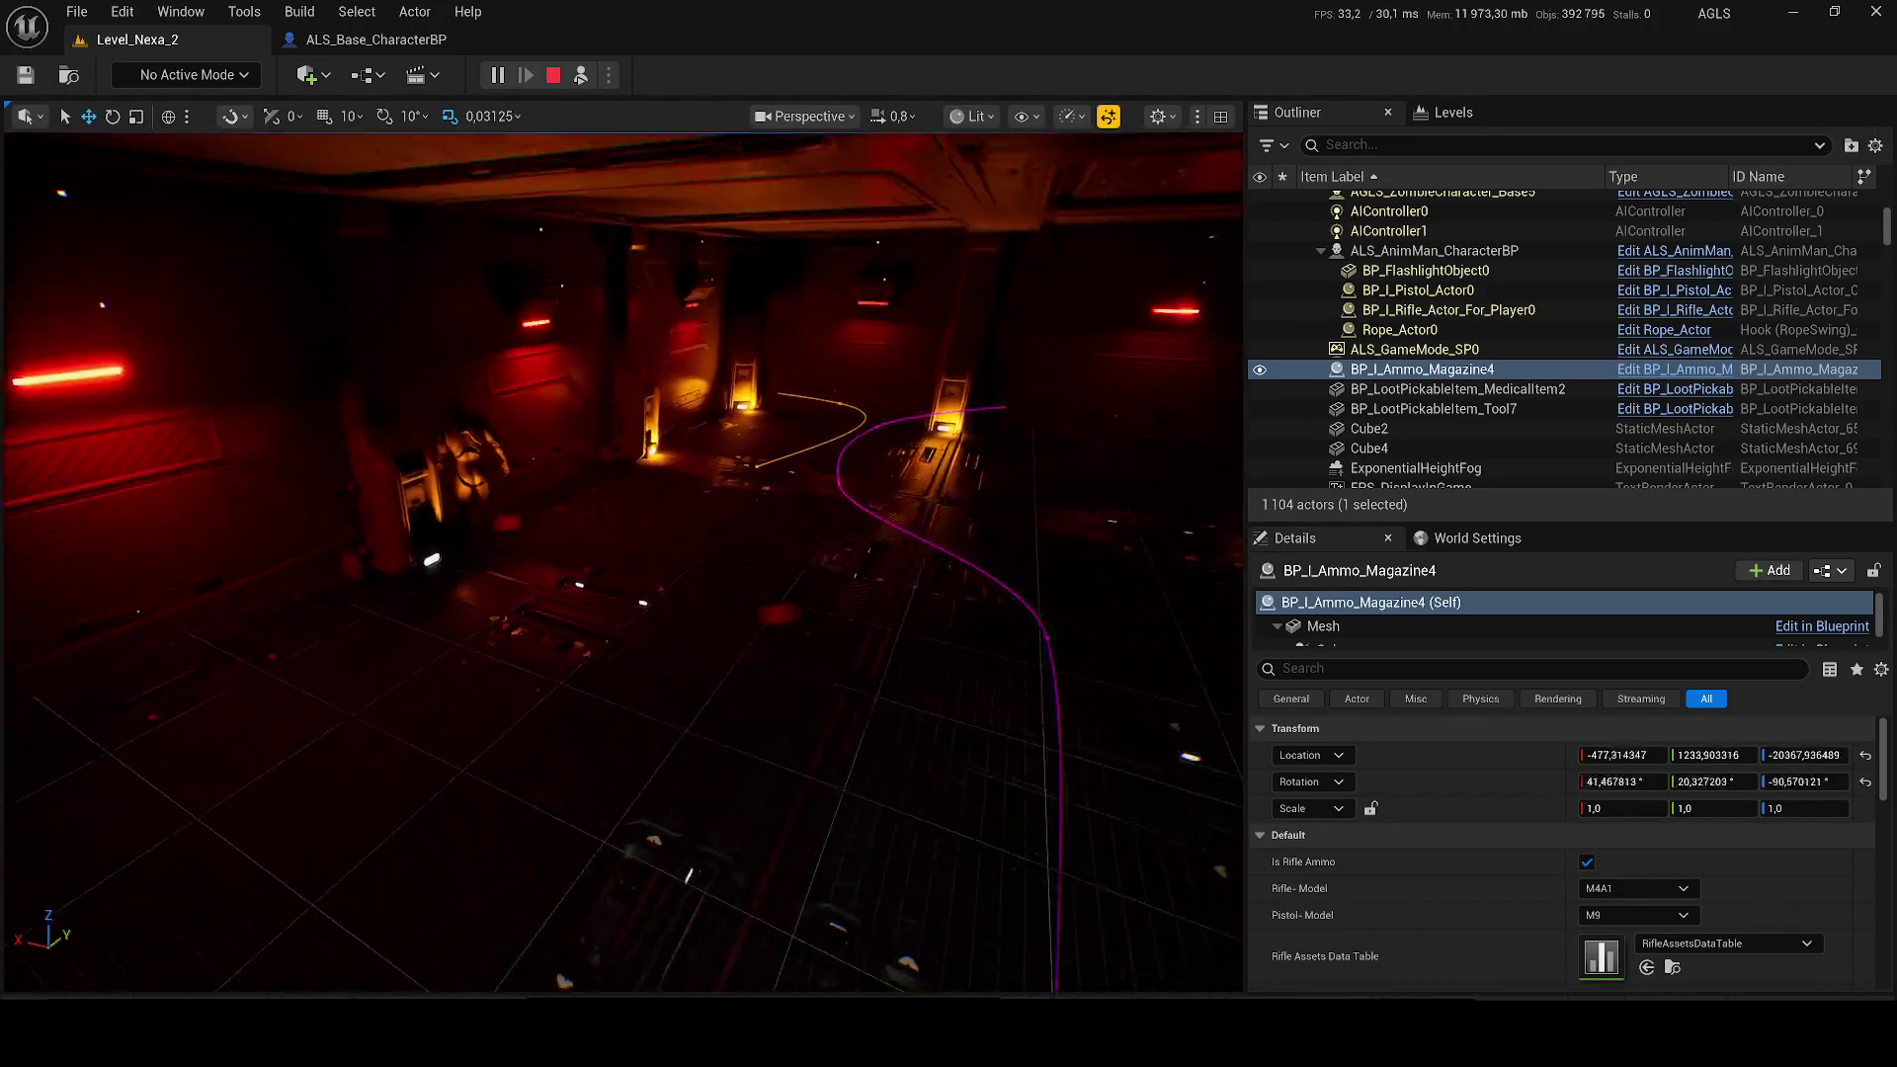
key("Escape")
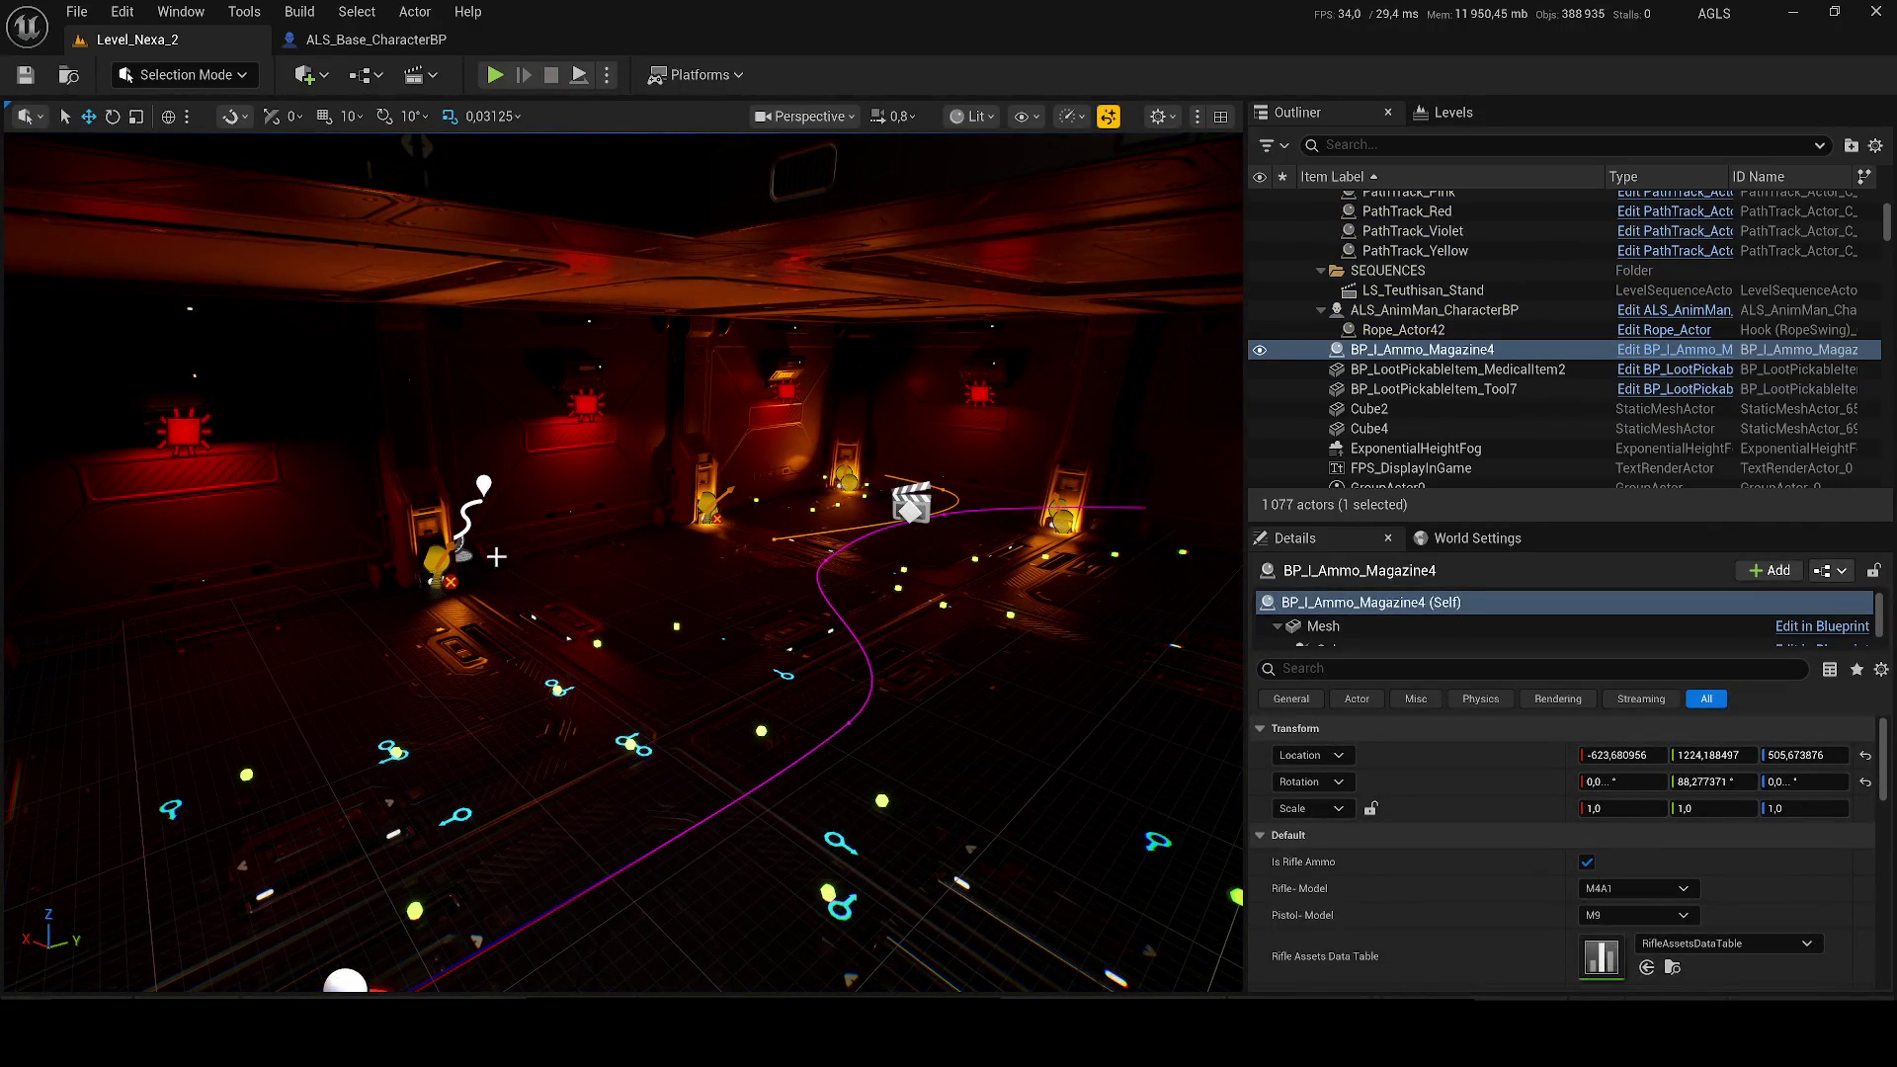
Step: Rotate PathTrack_Orange around its vertical axis and shift it along X
key("f")
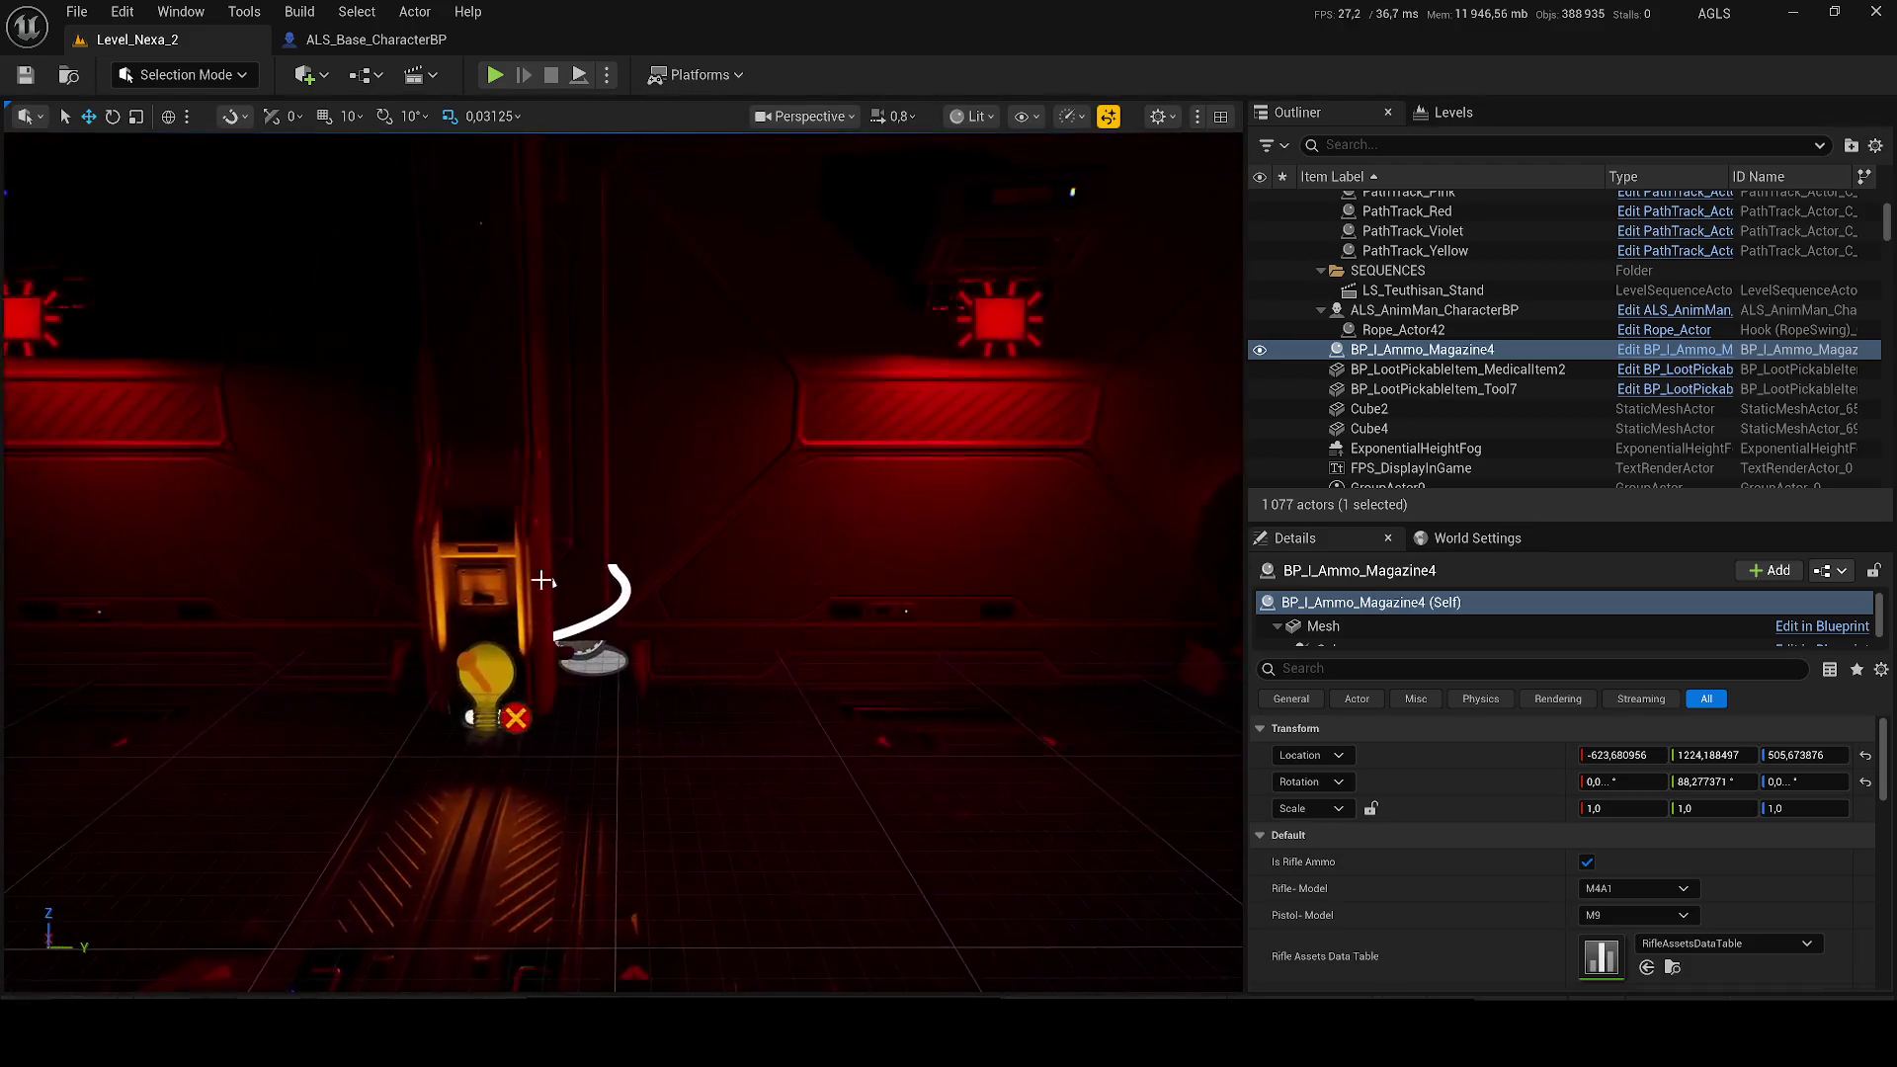
left_click(585, 650)
mouse_move(464, 643)
left_mouse_down()
mouse_move(464, 751)
mouse_move(514, 751)
mouse_move(474, 750)
mouse_move(465, 644)
mouse_move(408, 655)
left_mouse_up()
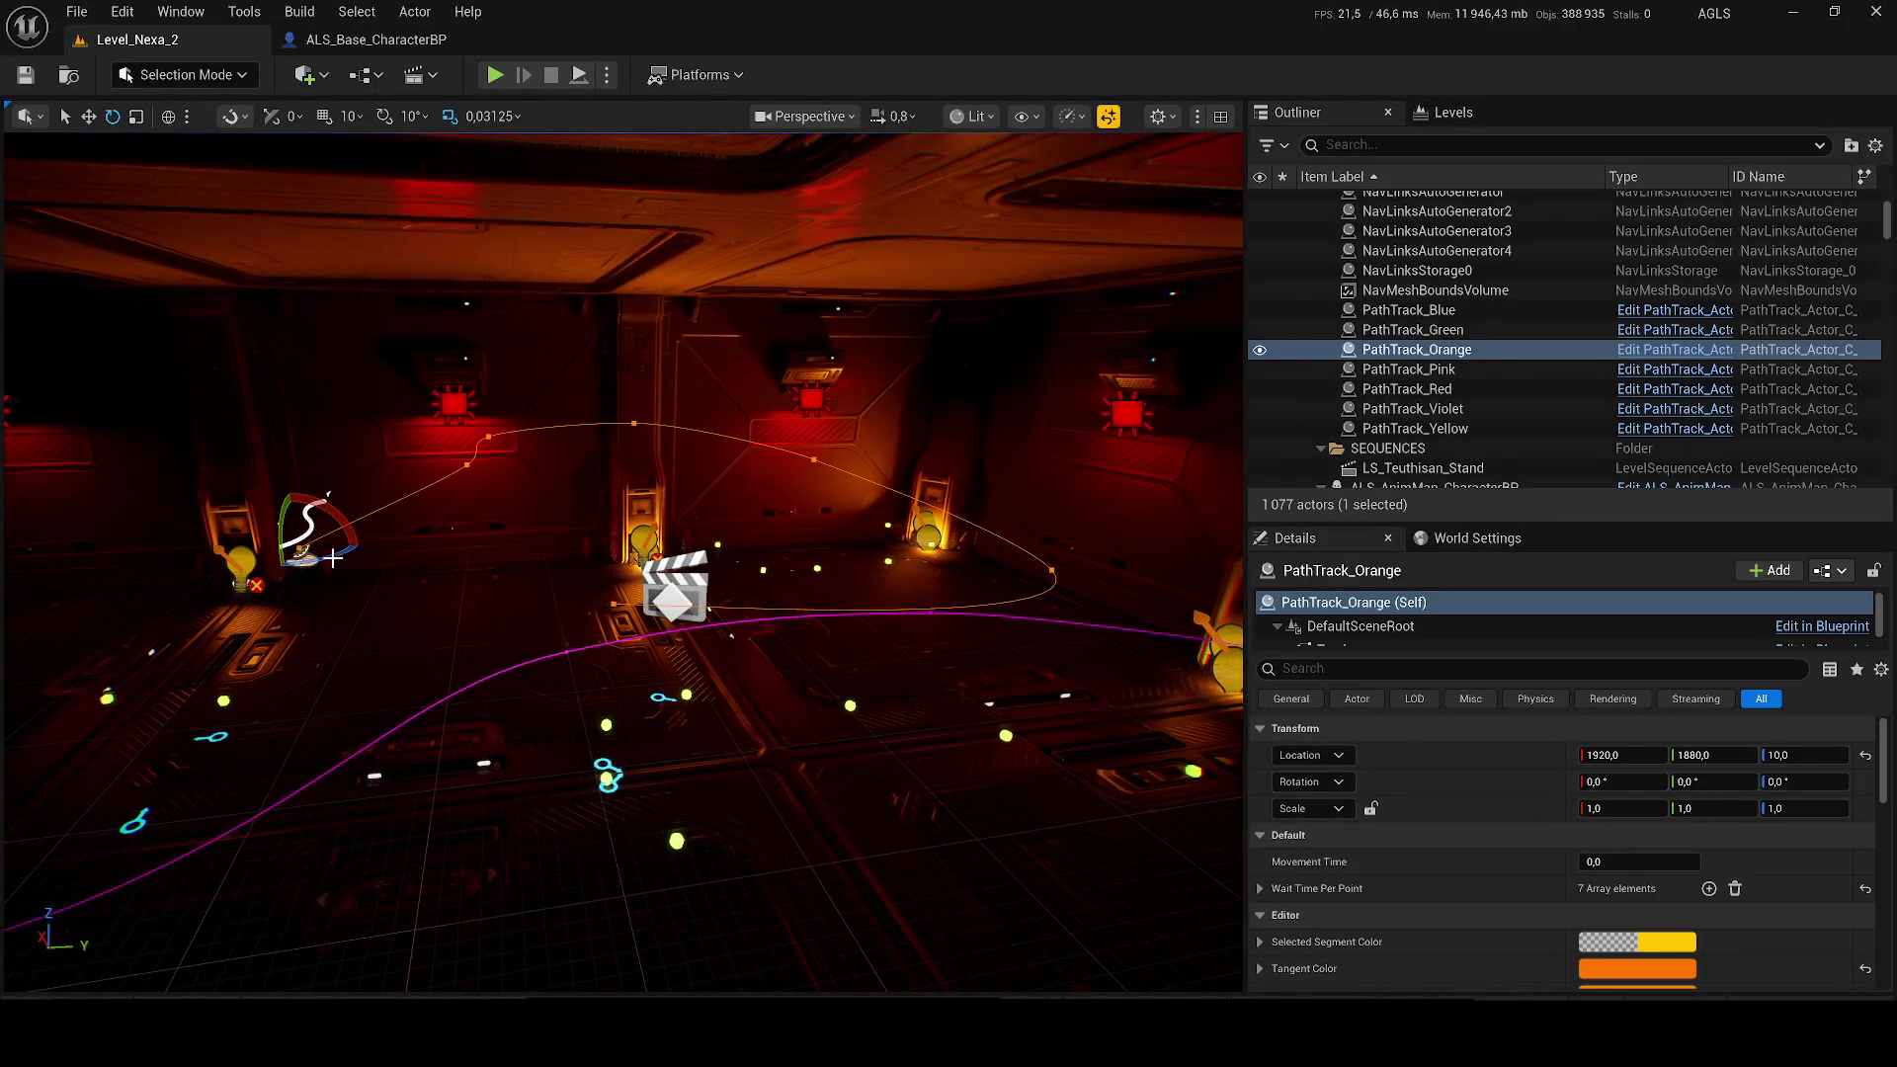
left_click_drag(336, 554, 321, 551)
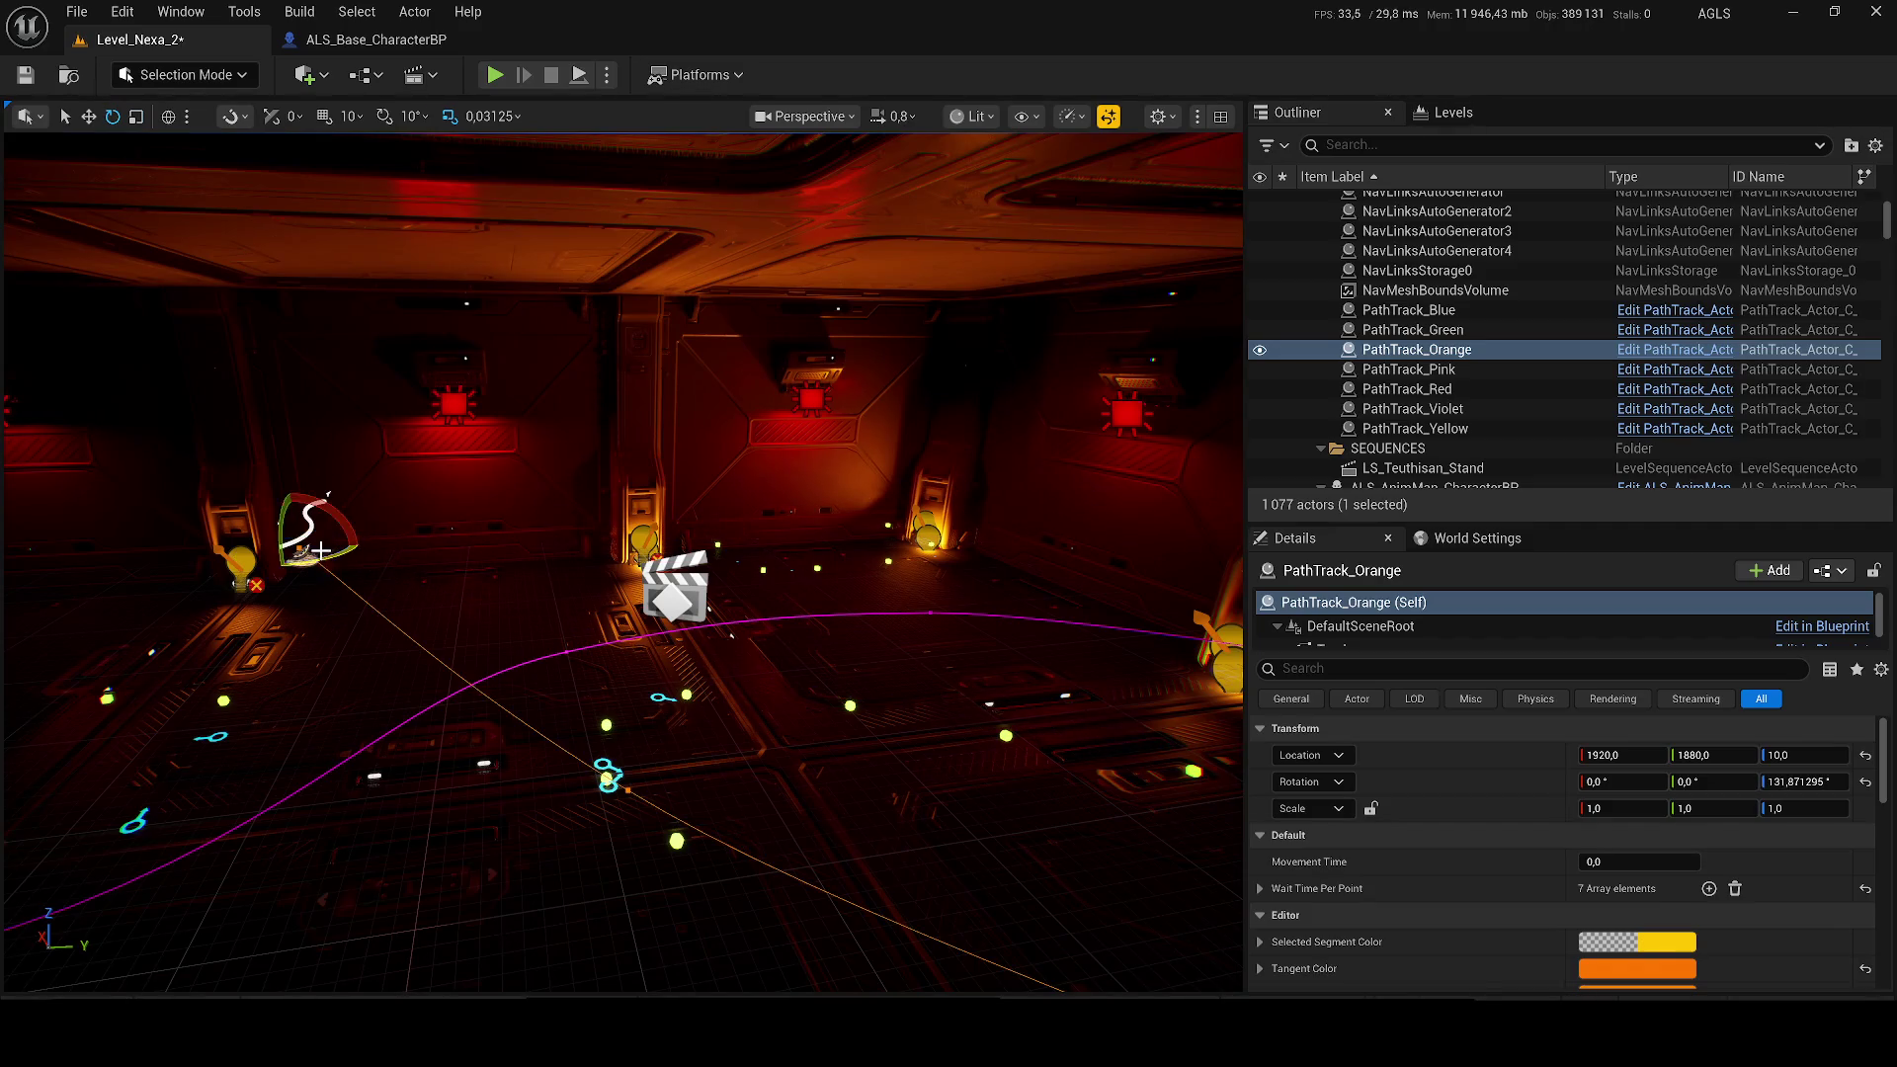
mouse_move(622, 563)
left_mouse_down()
mouse_move(583, 534)
mouse_move(200, 705)
left_mouse_up()
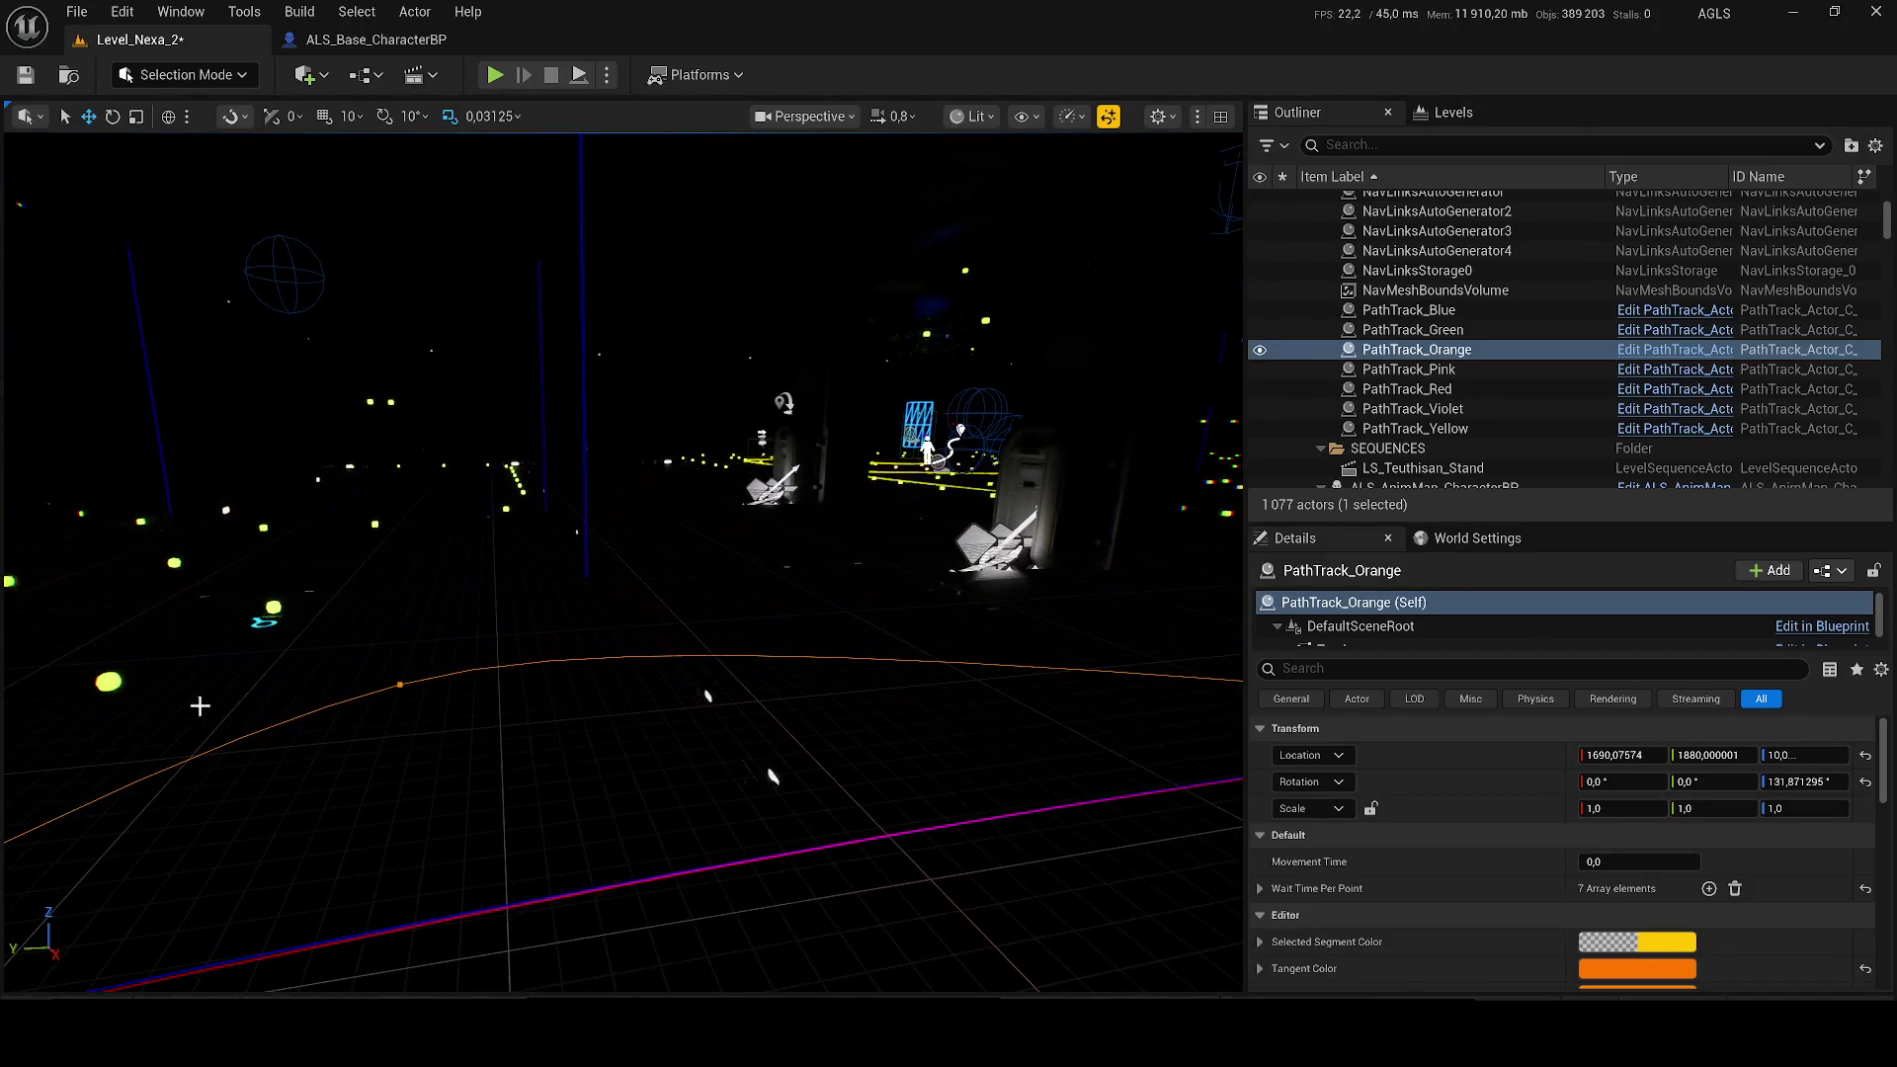
Step: Move a spline point of the orange path to a new spot
left_click(397, 682)
mouse_move(379, 691)
left_mouse_down()
mouse_move(435, 790)
mouse_move(761, 657)
mouse_move(633, 554)
mouse_move(739, 529)
left_mouse_up()
left_click(680, 436)
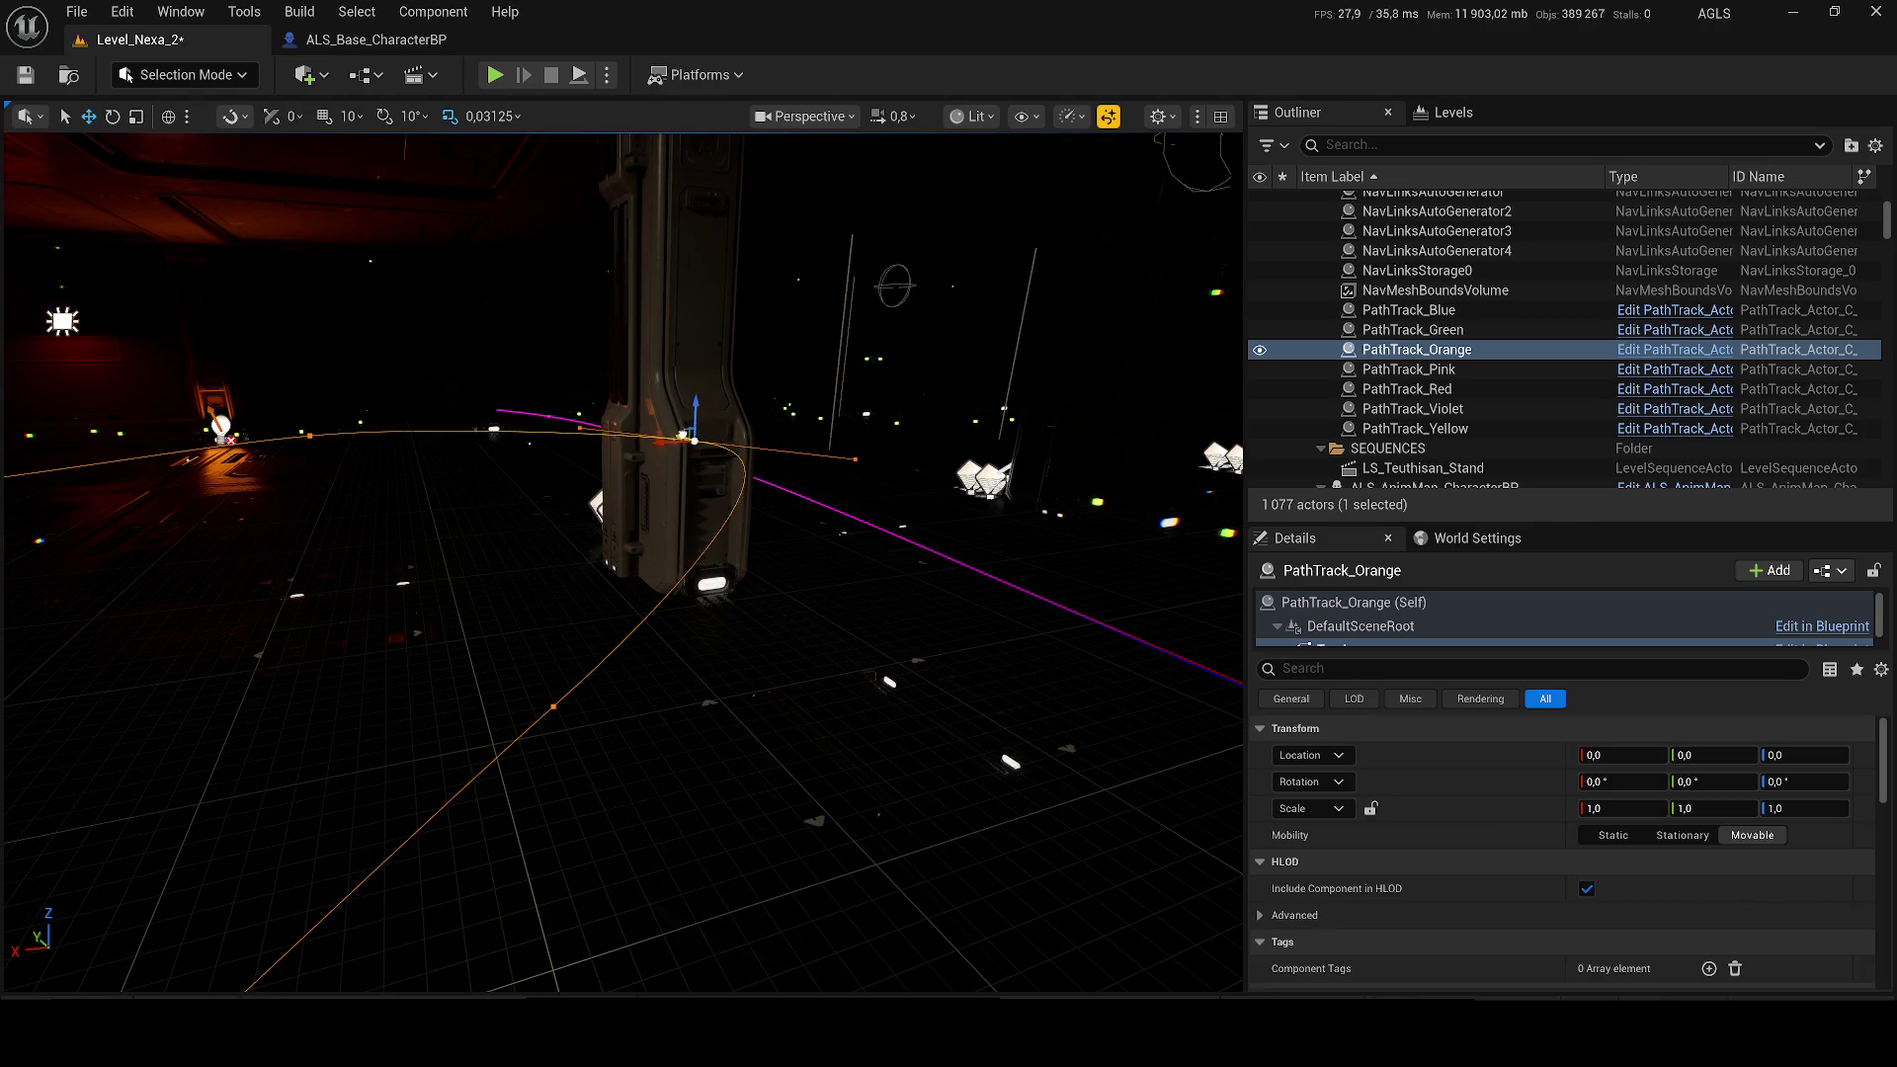
left_click(790, 453)
mouse_move(790, 453)
left_mouse_down()
mouse_move(731, 375)
mouse_move(895, 572)
left_mouse_up()
Step: Rotate PathTrack_Violet 64.59° on Z and save Level_Nexa_2
left_click(622, 537)
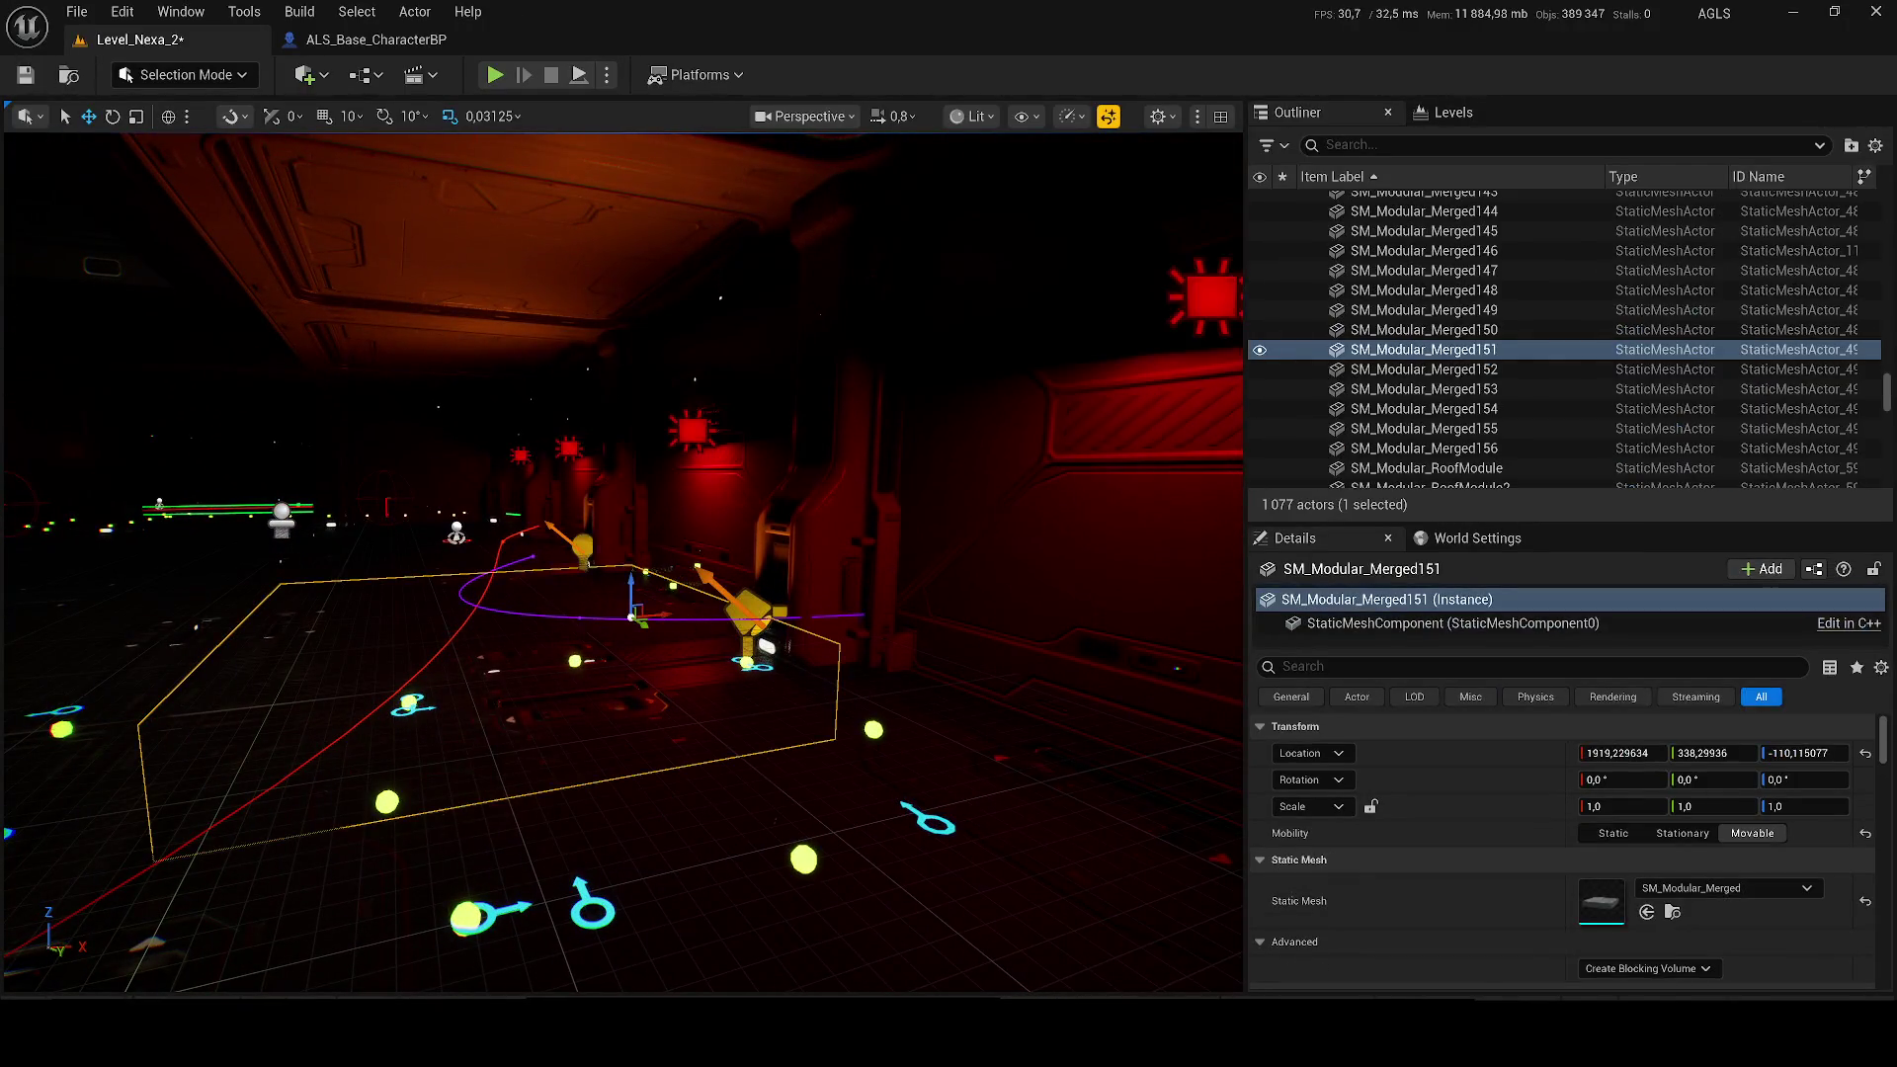
left_click(622, 533)
mouse_move(622, 533)
left_mouse_down()
mouse_move(602, 494)
mouse_move(376, 482)
mouse_move(178, 514)
mouse_move(484, 425)
mouse_move(401, 532)
left_mouse_up()
mouse_move(593, 470)
left_mouse_down()
mouse_move(637, 475)
mouse_move(475, 506)
left_mouse_up()
key("ctrl+s")
left_click_drag(544, 721, 642, 693)
left_click(754, 600)
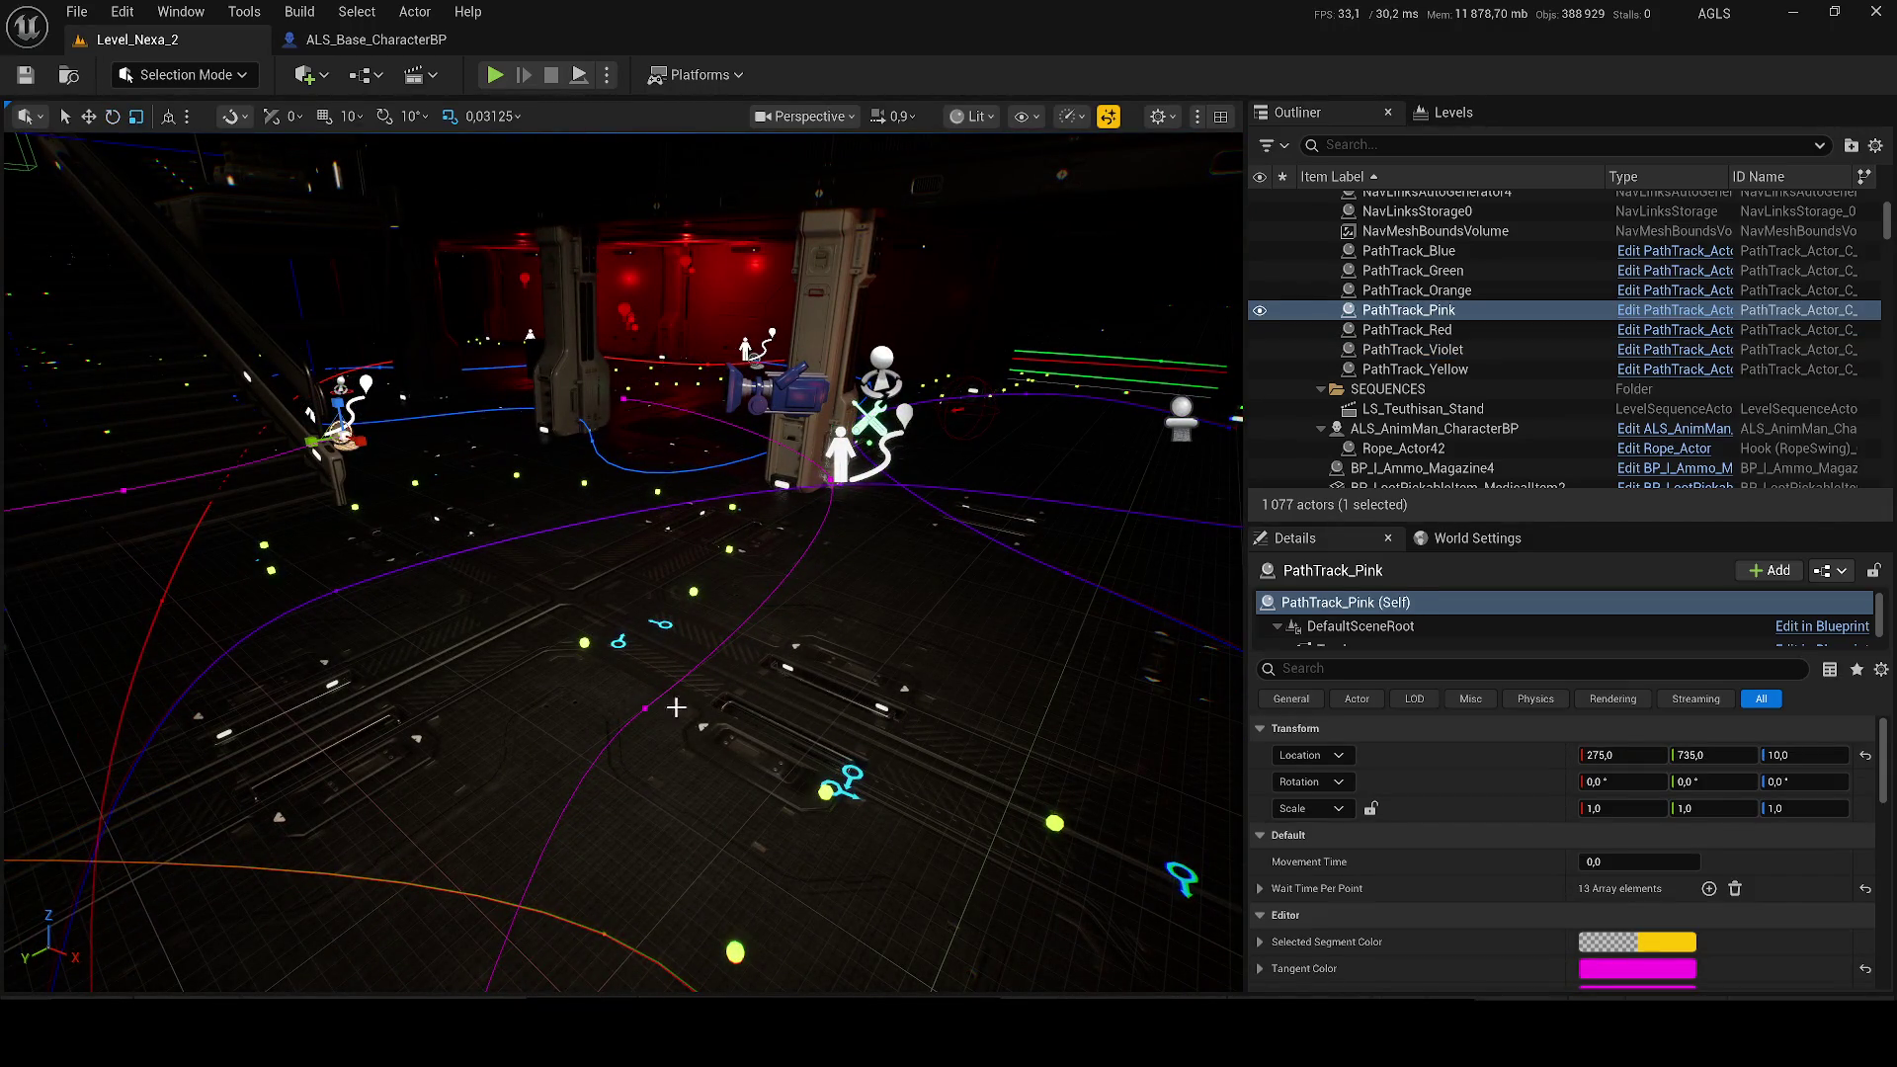
Step: Bend the pink path by turning one spline point and sliding another along Y and down; save
left_click(646, 708)
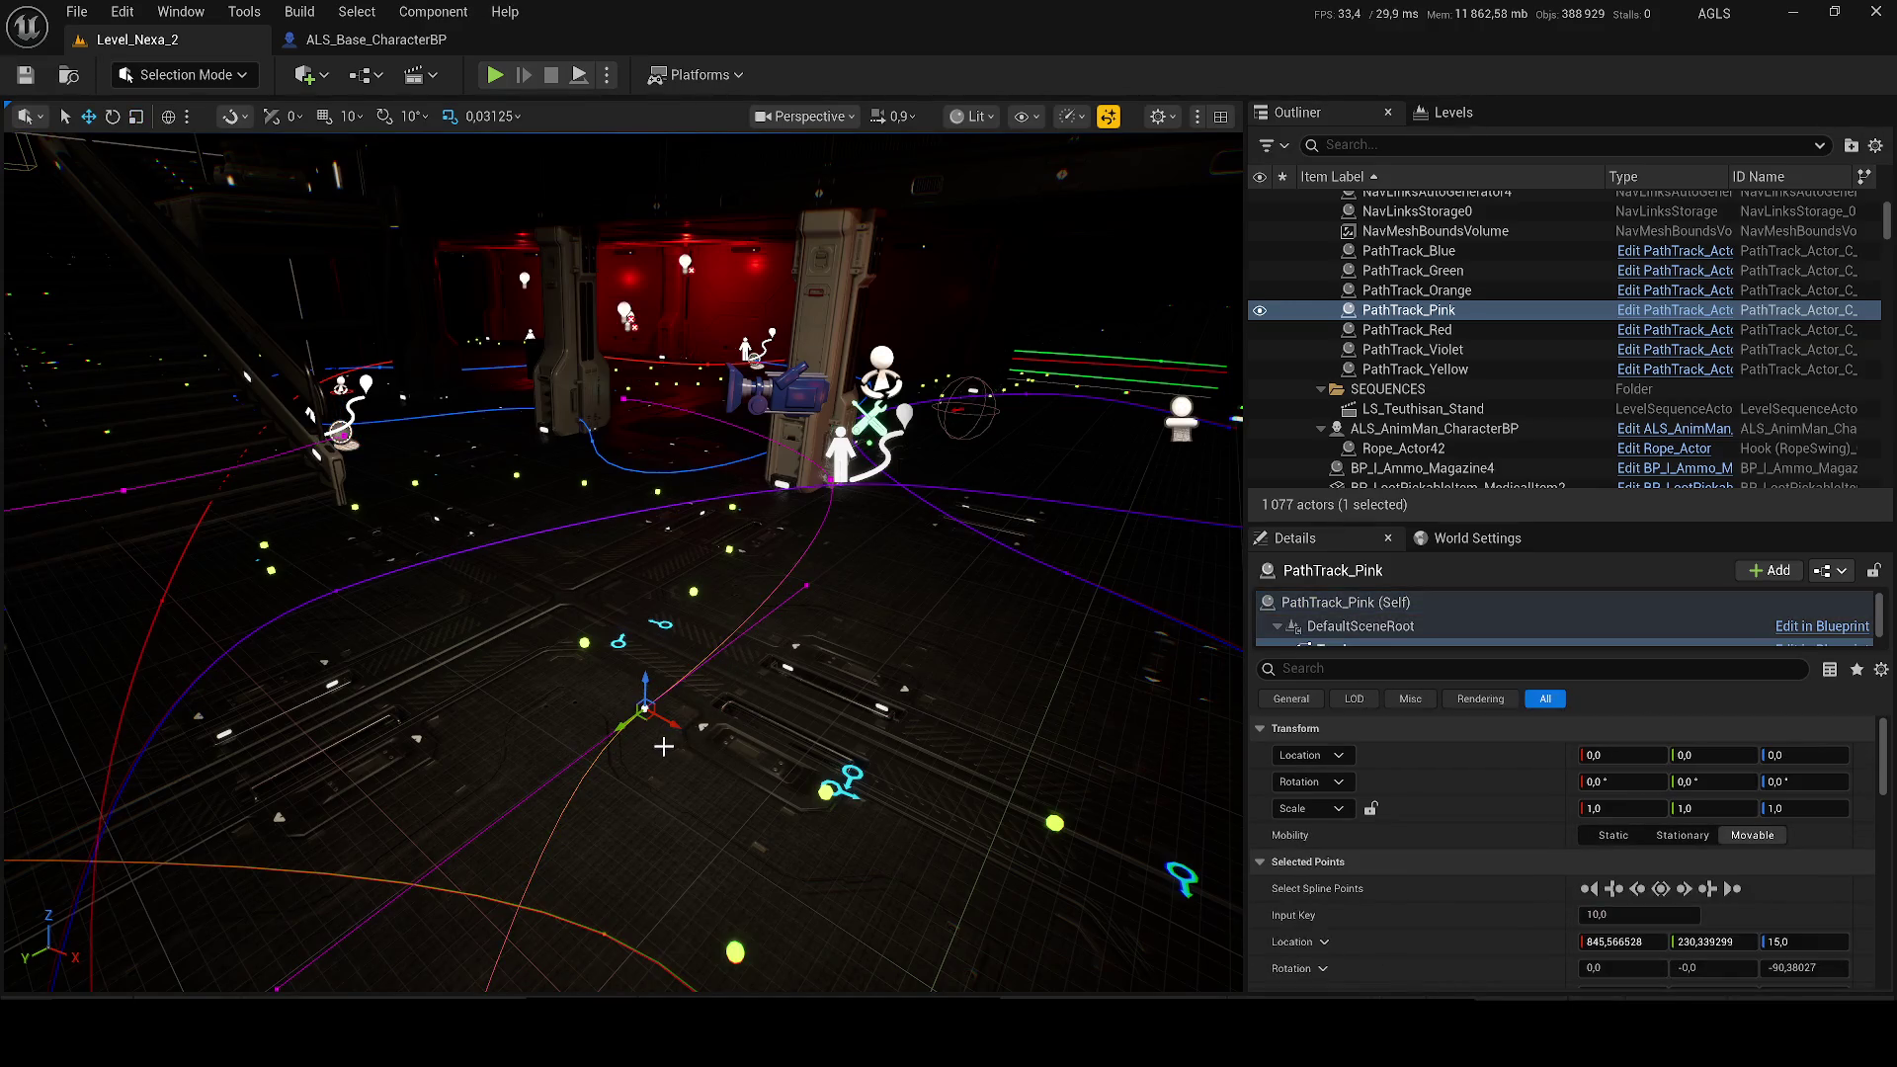
left_click_drag(663, 742, 798, 535)
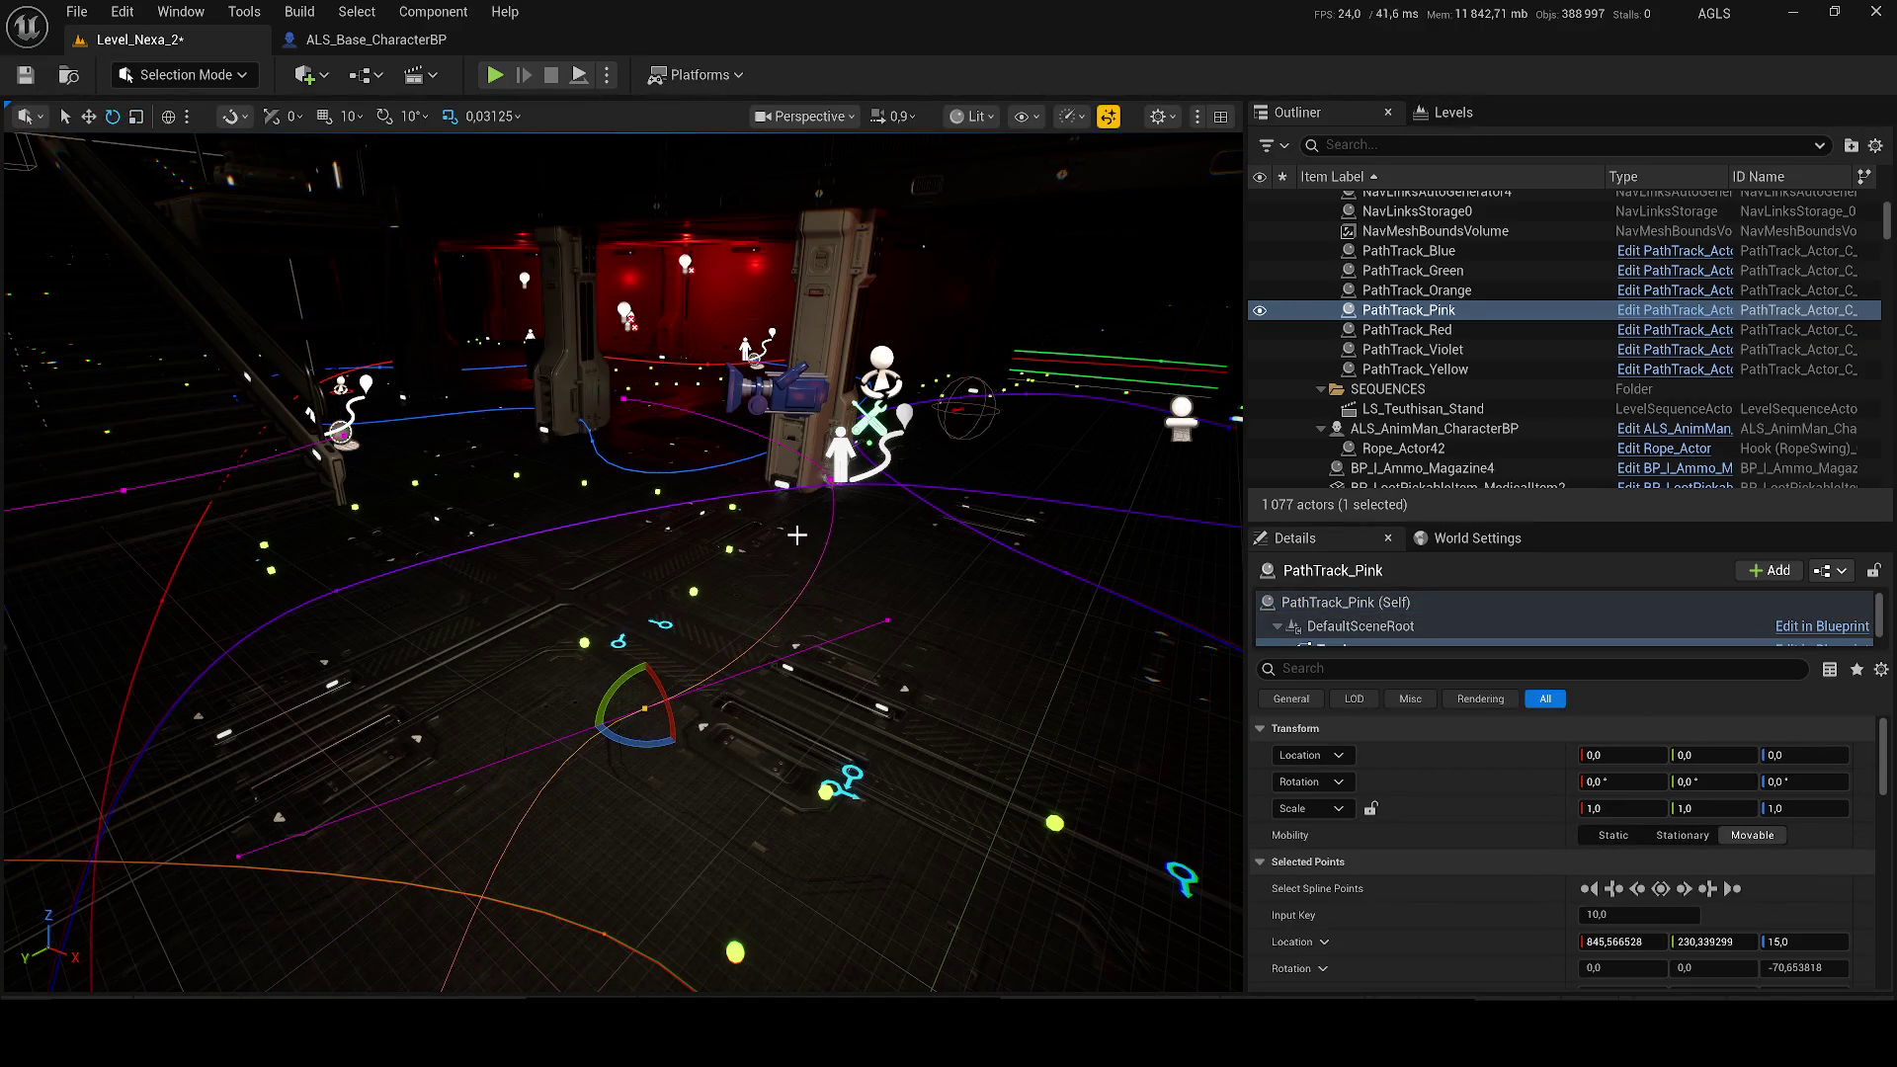
left_click(833, 483)
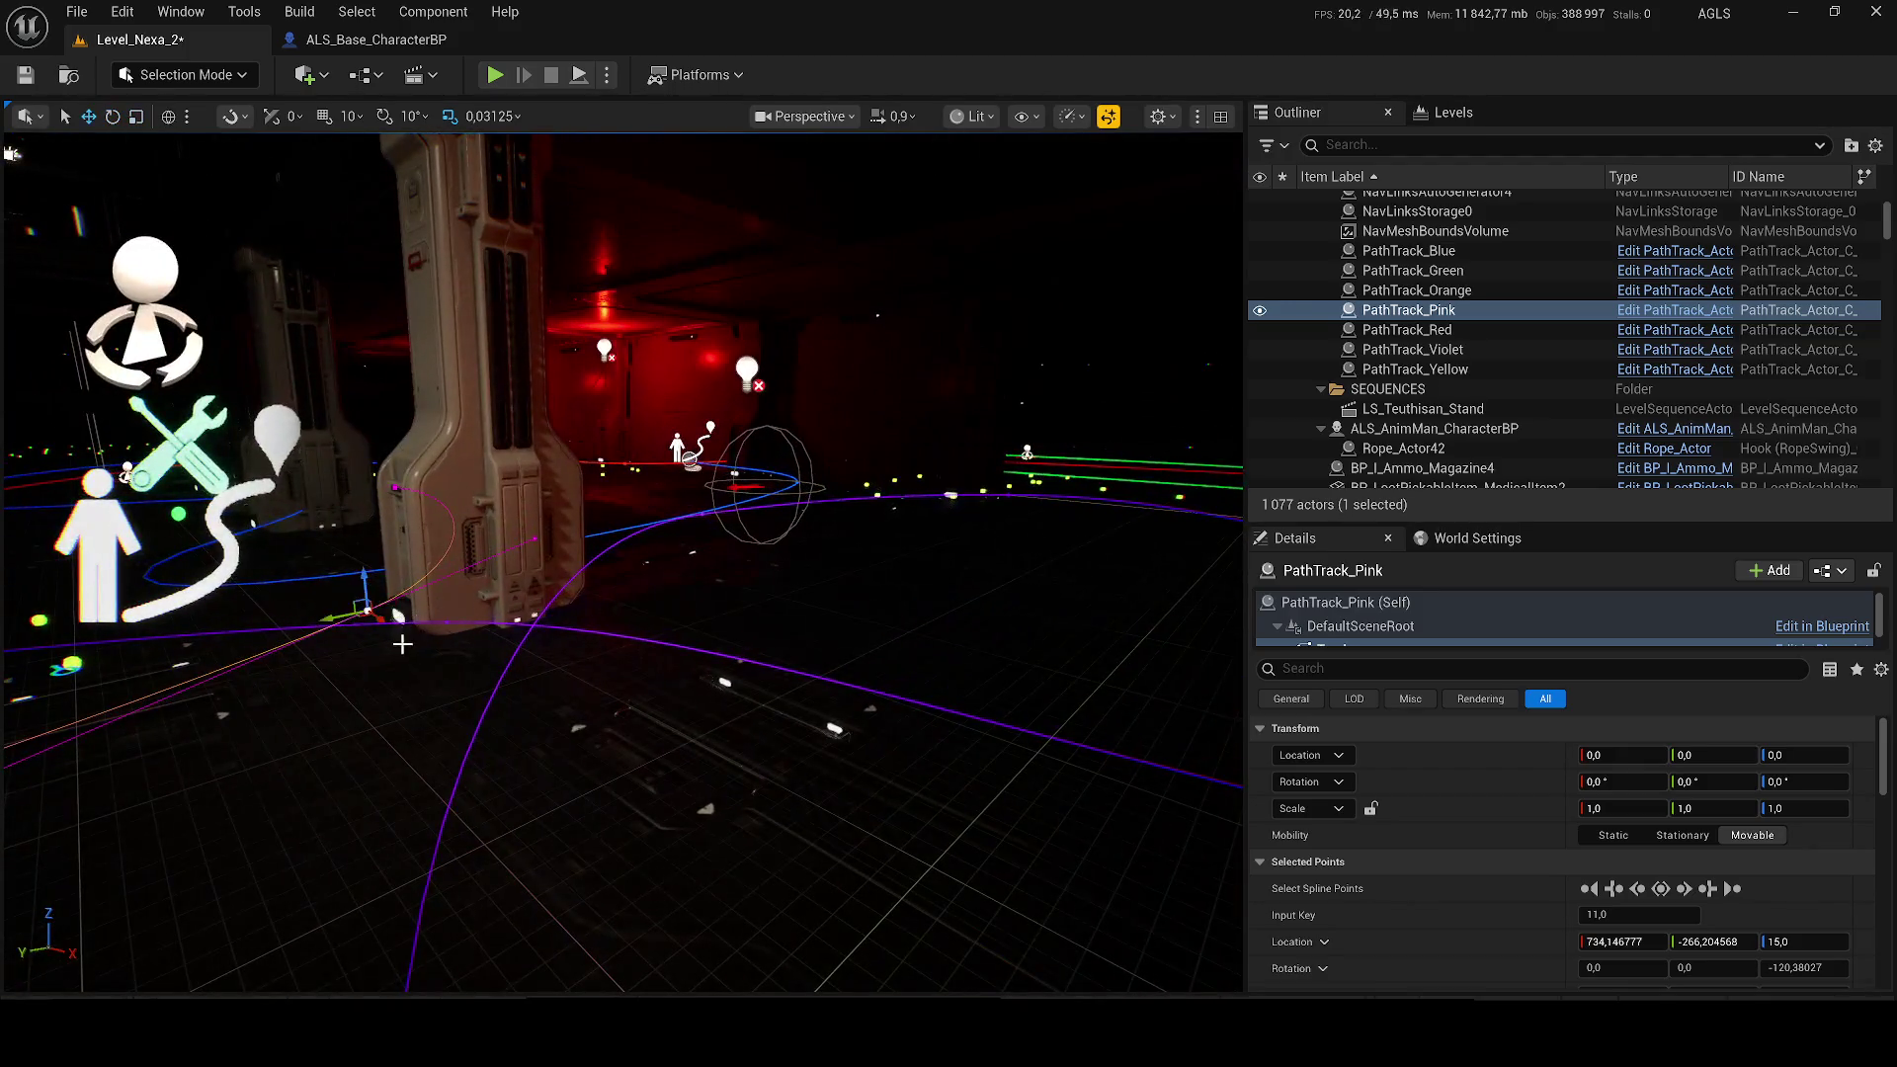
mouse_move(345, 618)
left_mouse_down()
mouse_move(725, 574)
mouse_move(697, 618)
left_mouse_up()
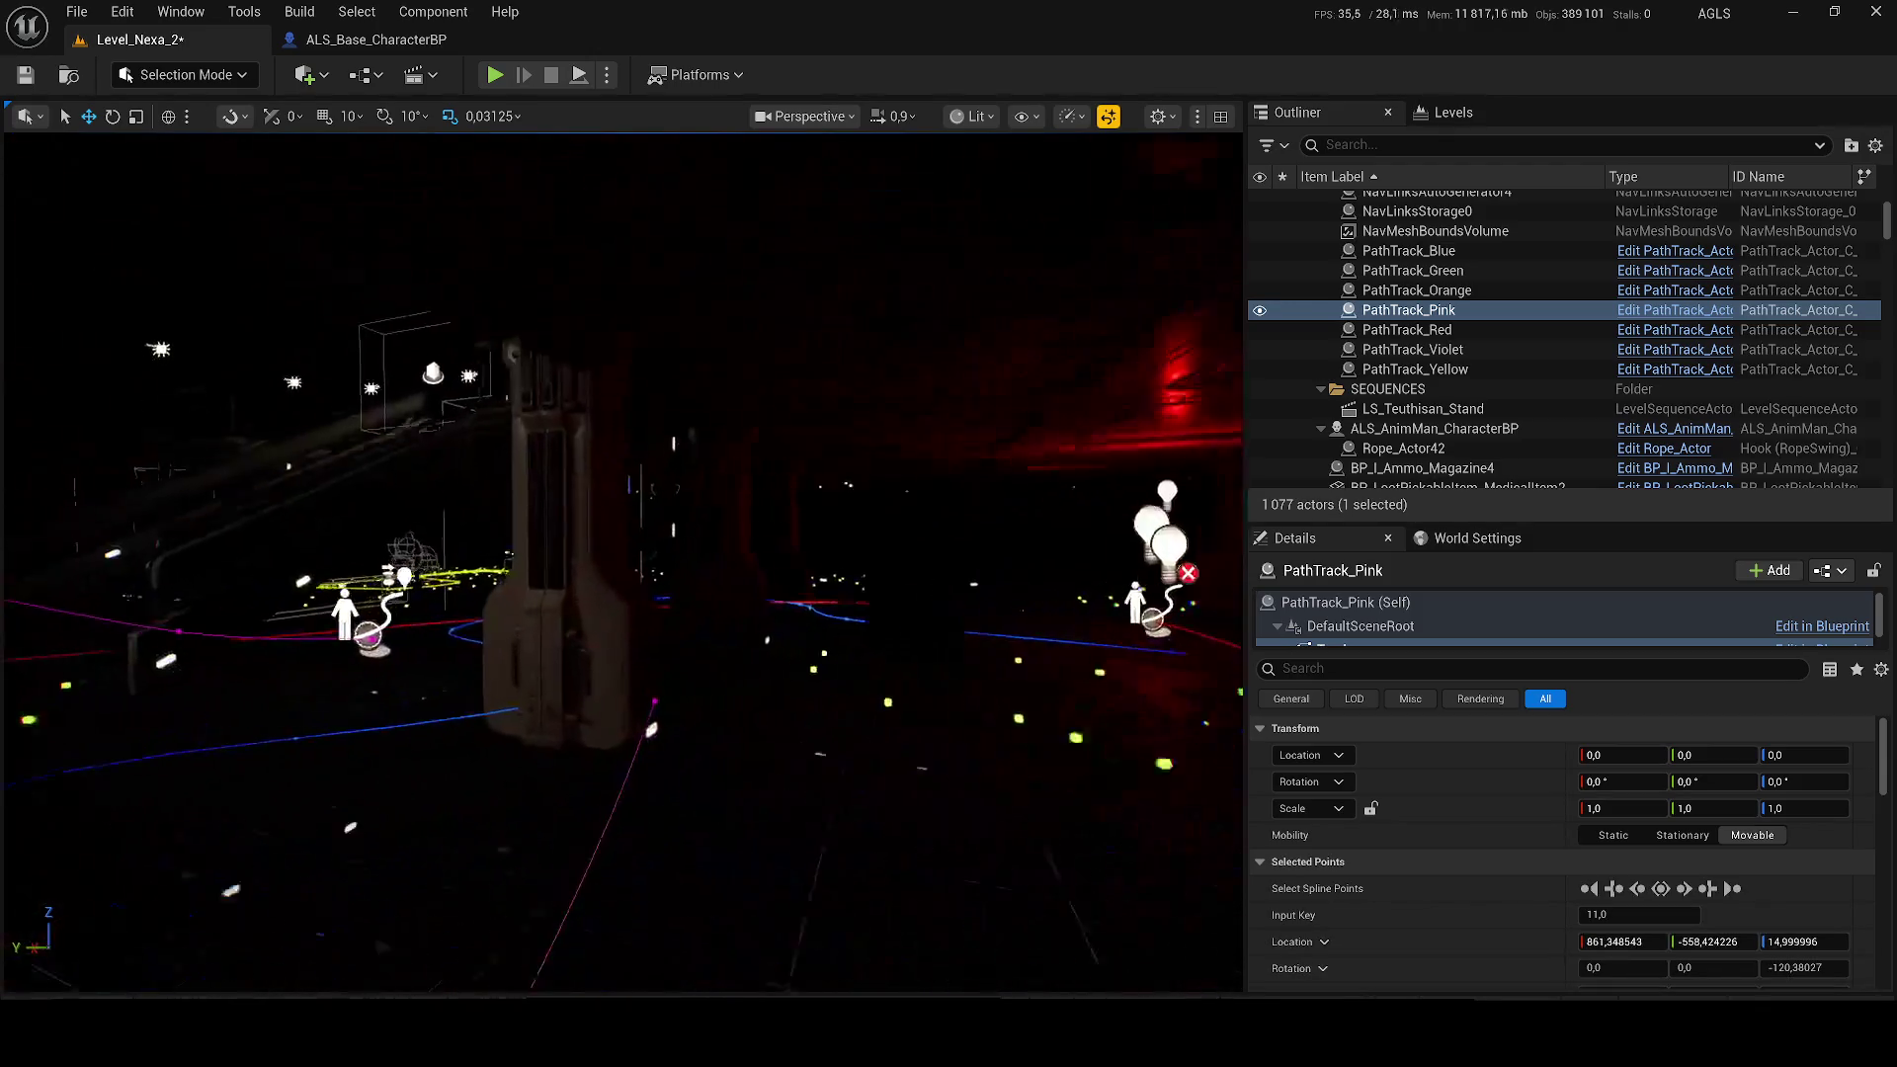
mouse_move(650, 559)
left_mouse_down()
mouse_move(679, 613)
mouse_move(642, 628)
mouse_move(767, 654)
left_mouse_up()
key("ctrl+s")
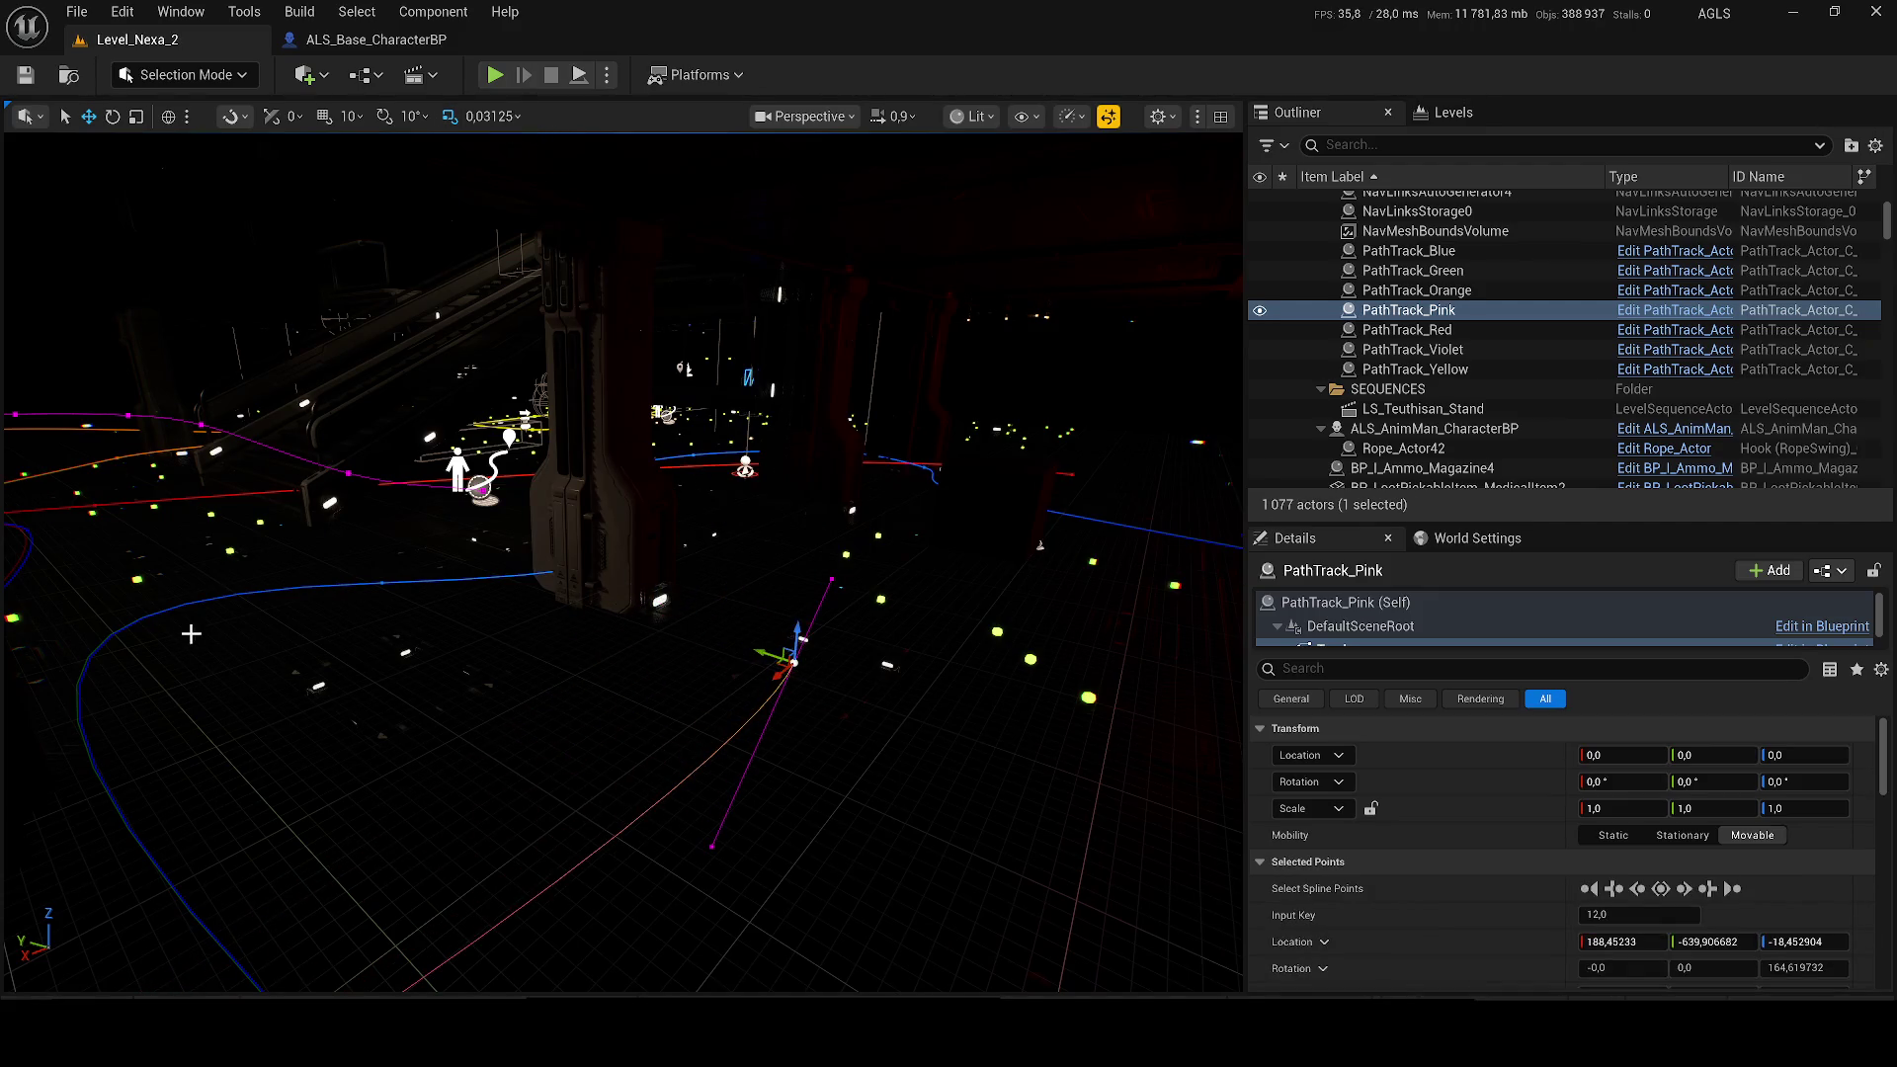
Step: Turn PathTrack_Blue's spline point 2 to about -108° on Z and save the level
left_click(91, 674)
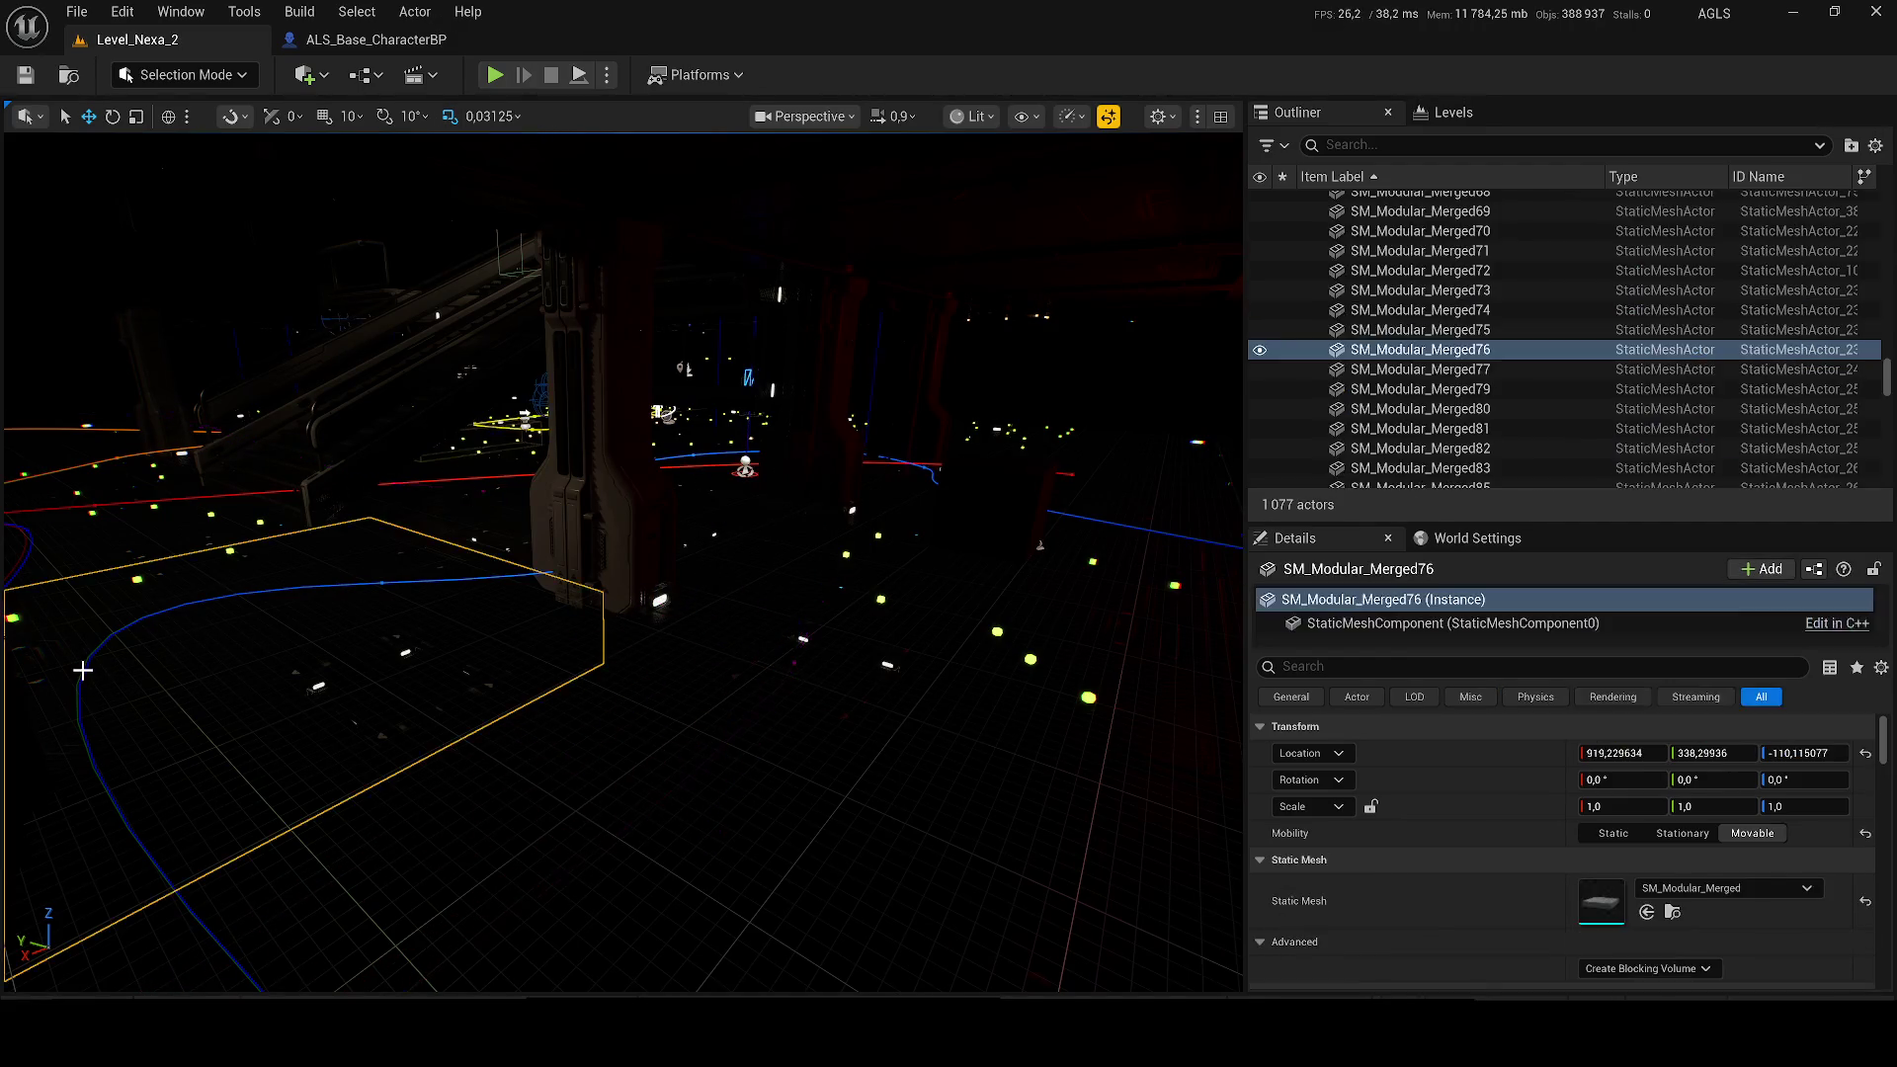
left_click(381, 587)
mouse_move(472, 680)
left_mouse_down()
mouse_move(464, 643)
mouse_move(472, 680)
mouse_move(529, 672)
mouse_move(476, 703)
mouse_move(484, 682)
mouse_move(375, 664)
left_mouse_up()
left_click(472, 680)
key("w")
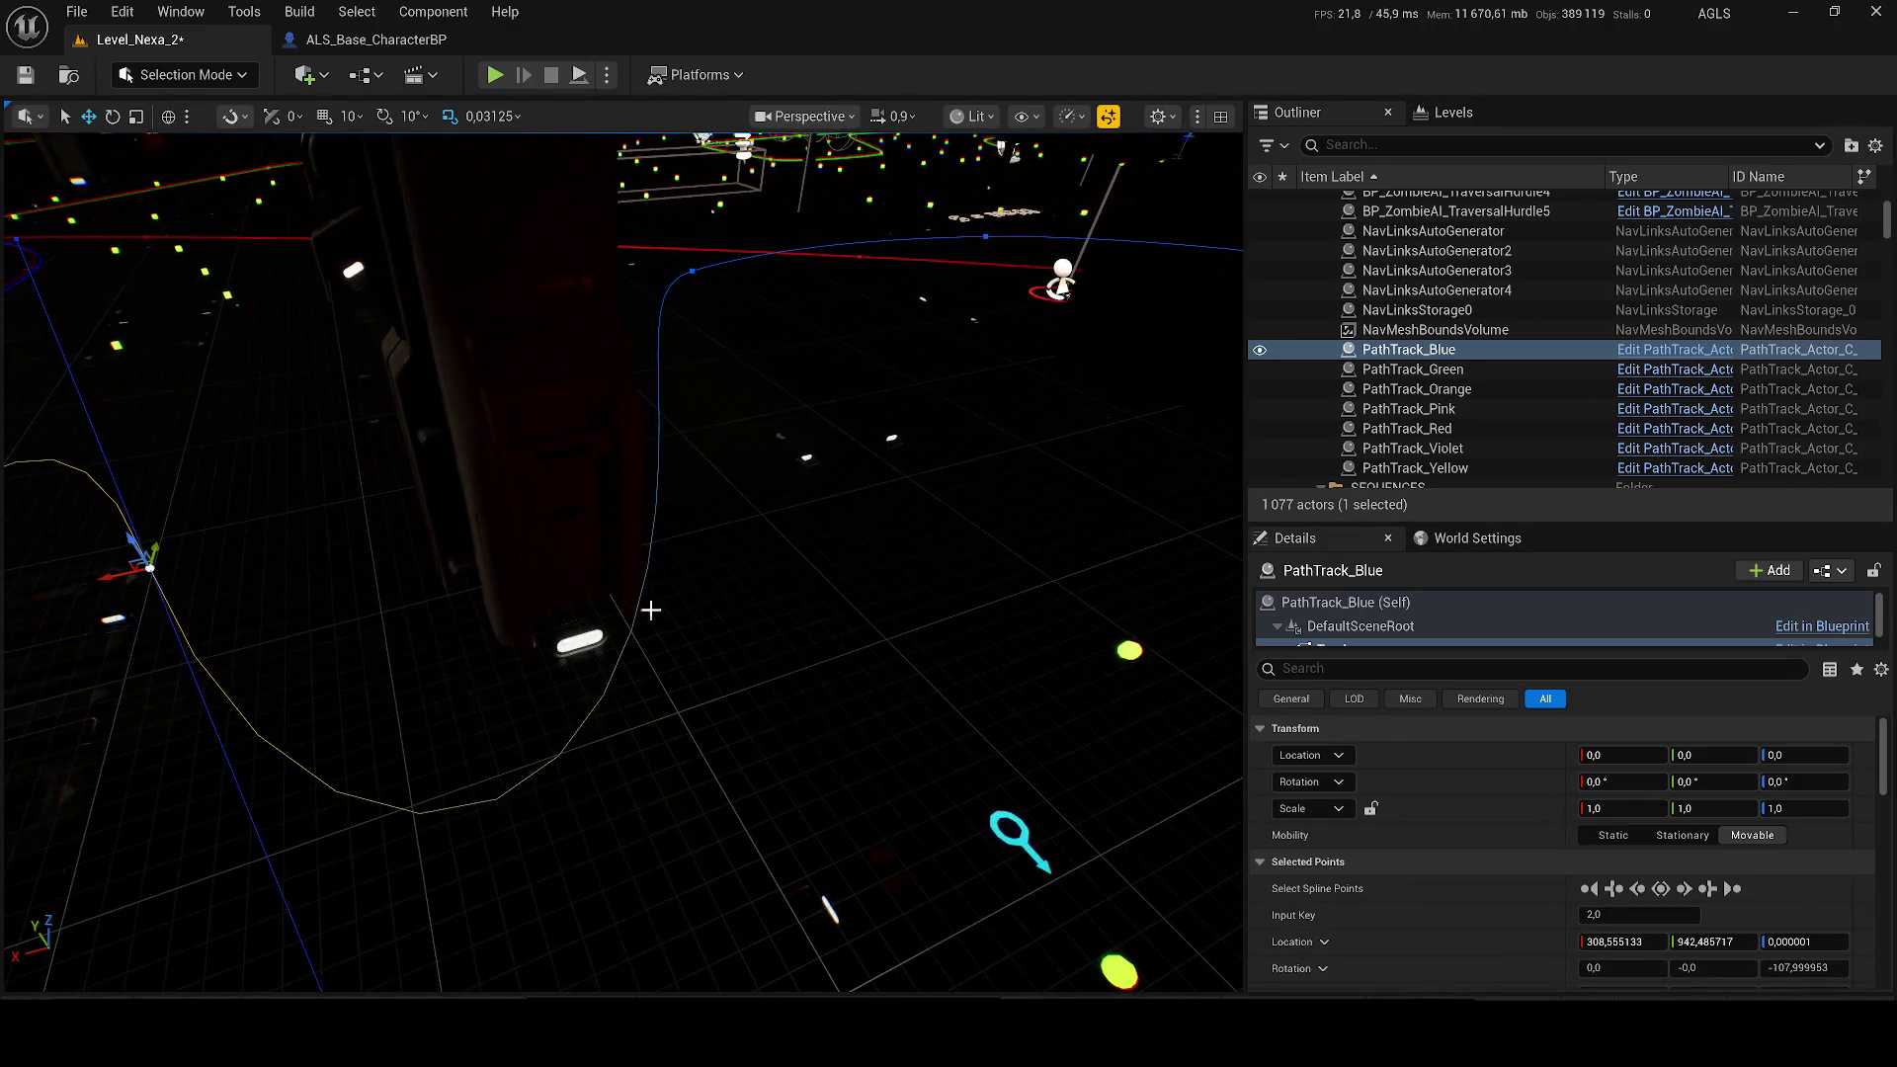
key("ctrl+s")
left_click(607, 75)
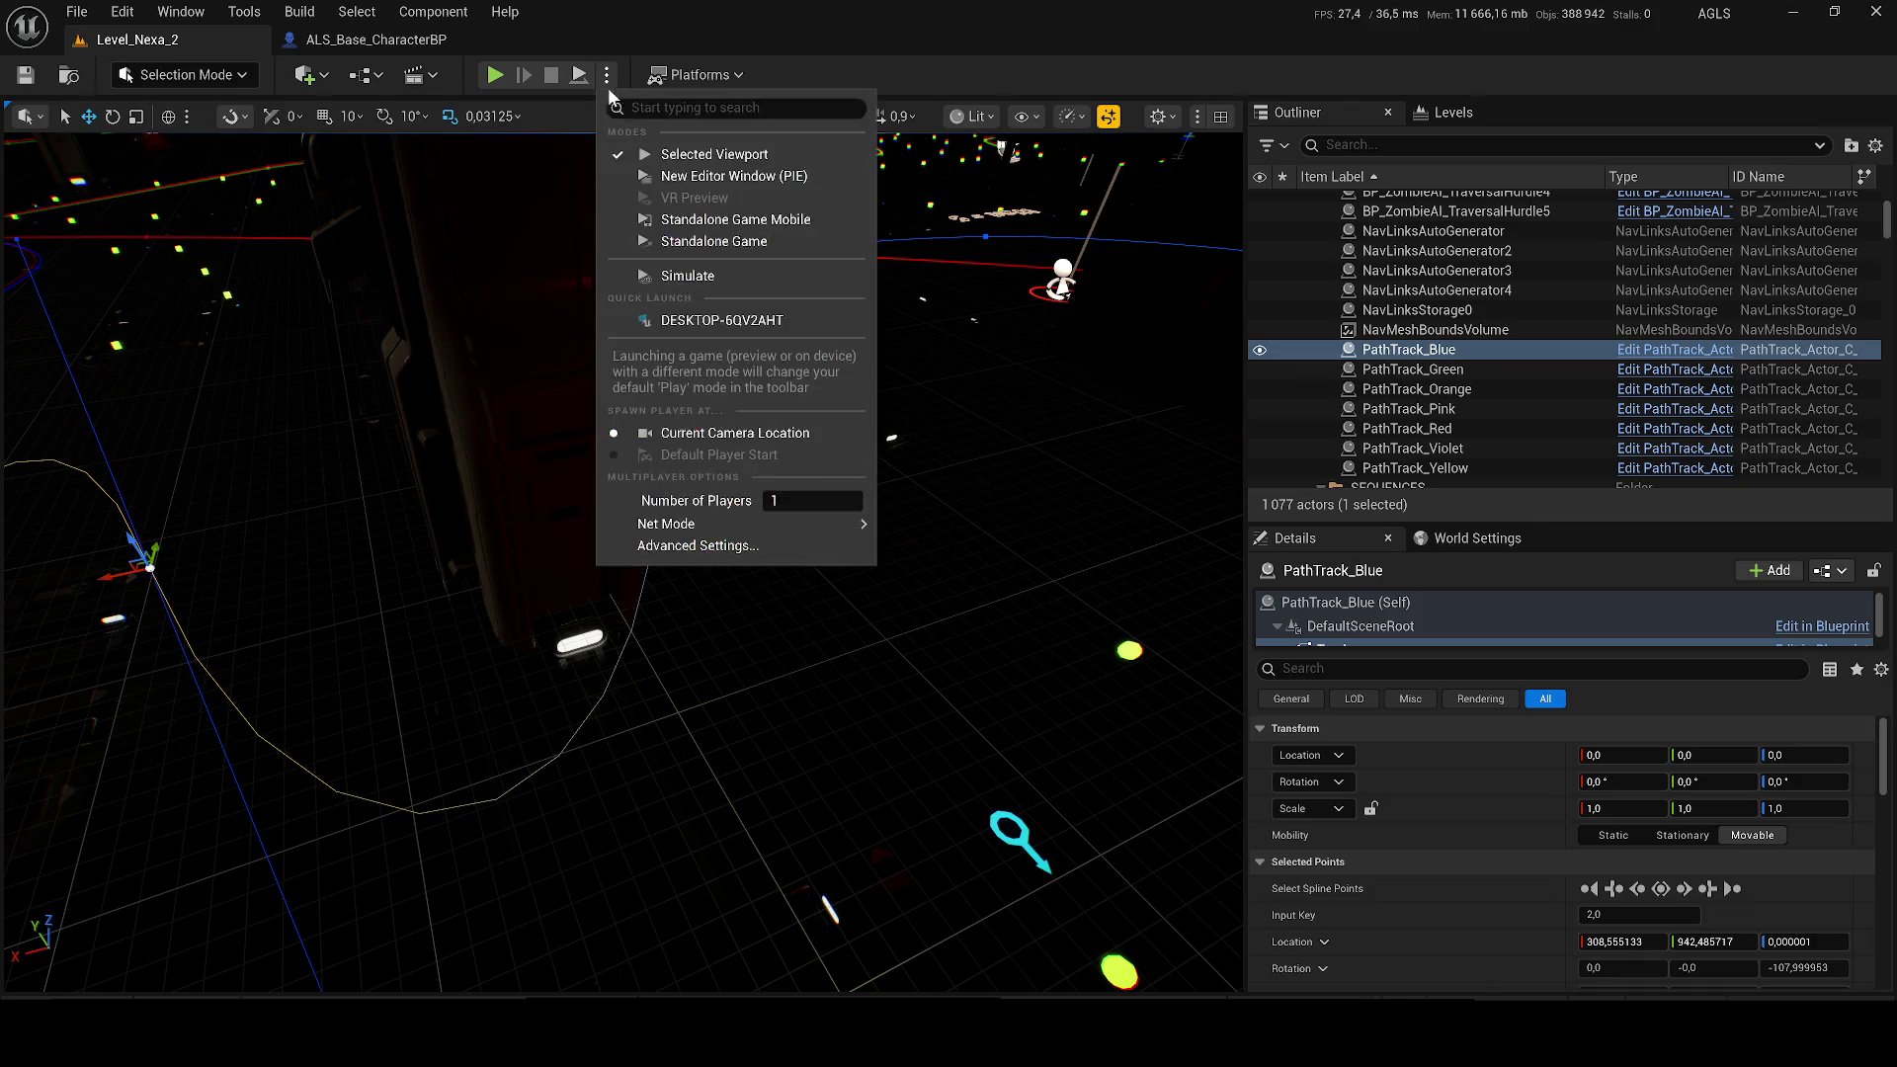
Step: Play-test the patrol paths in the viewport, then slide PathTrack_Orange along X to about 1508
left_click(661, 241)
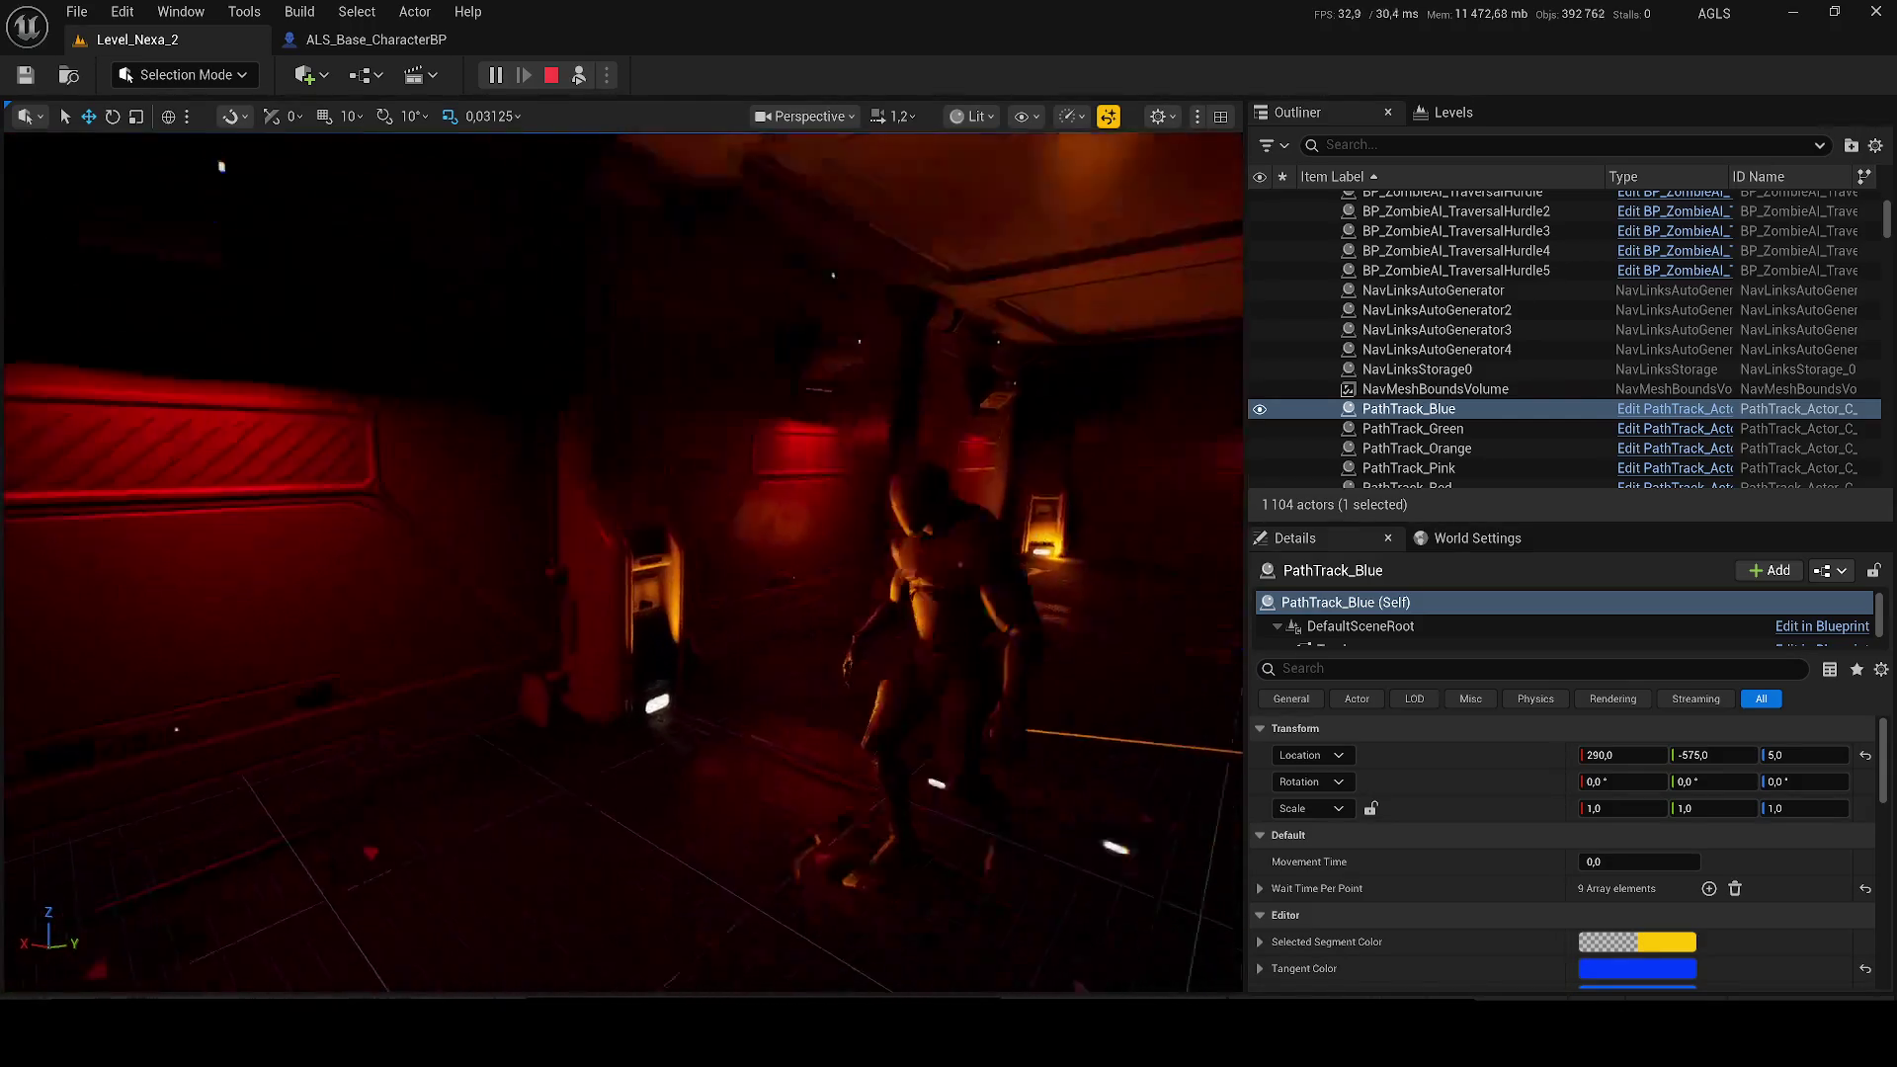
key("Escape")
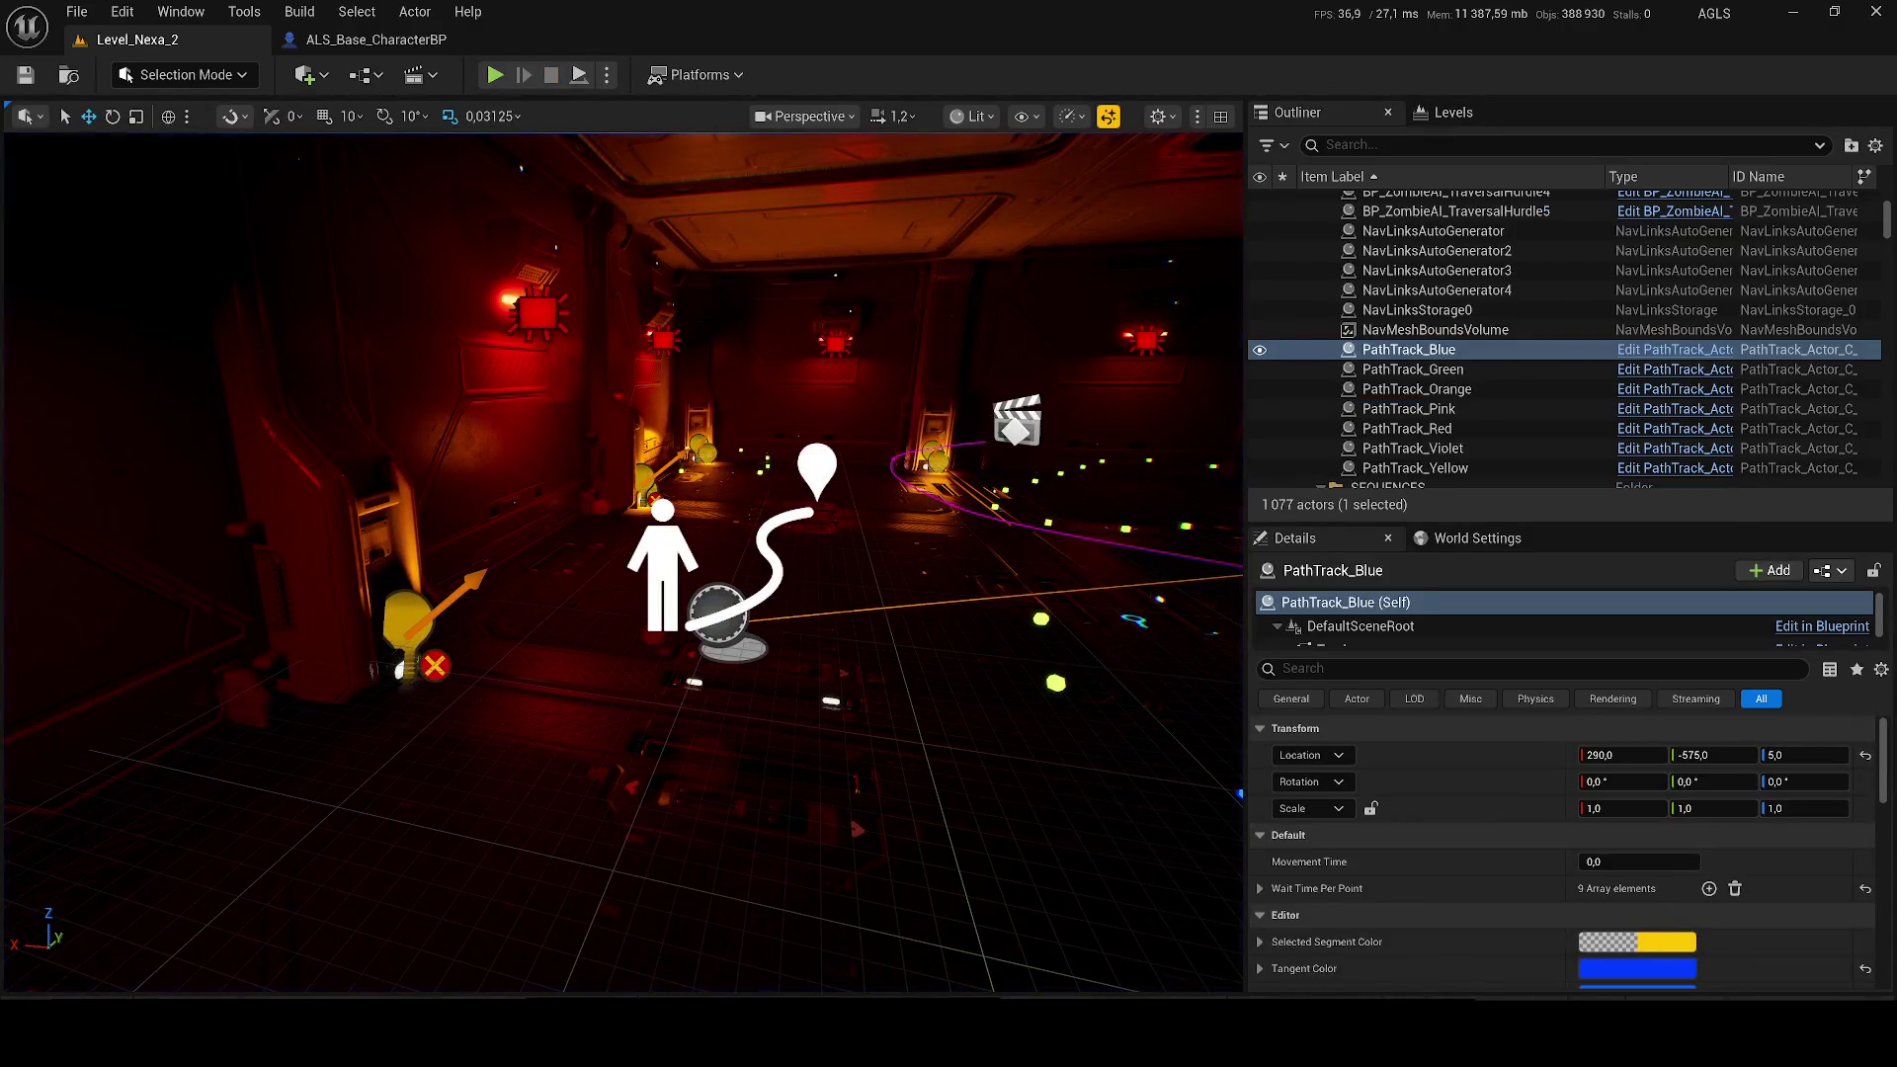
double_click(1417, 389)
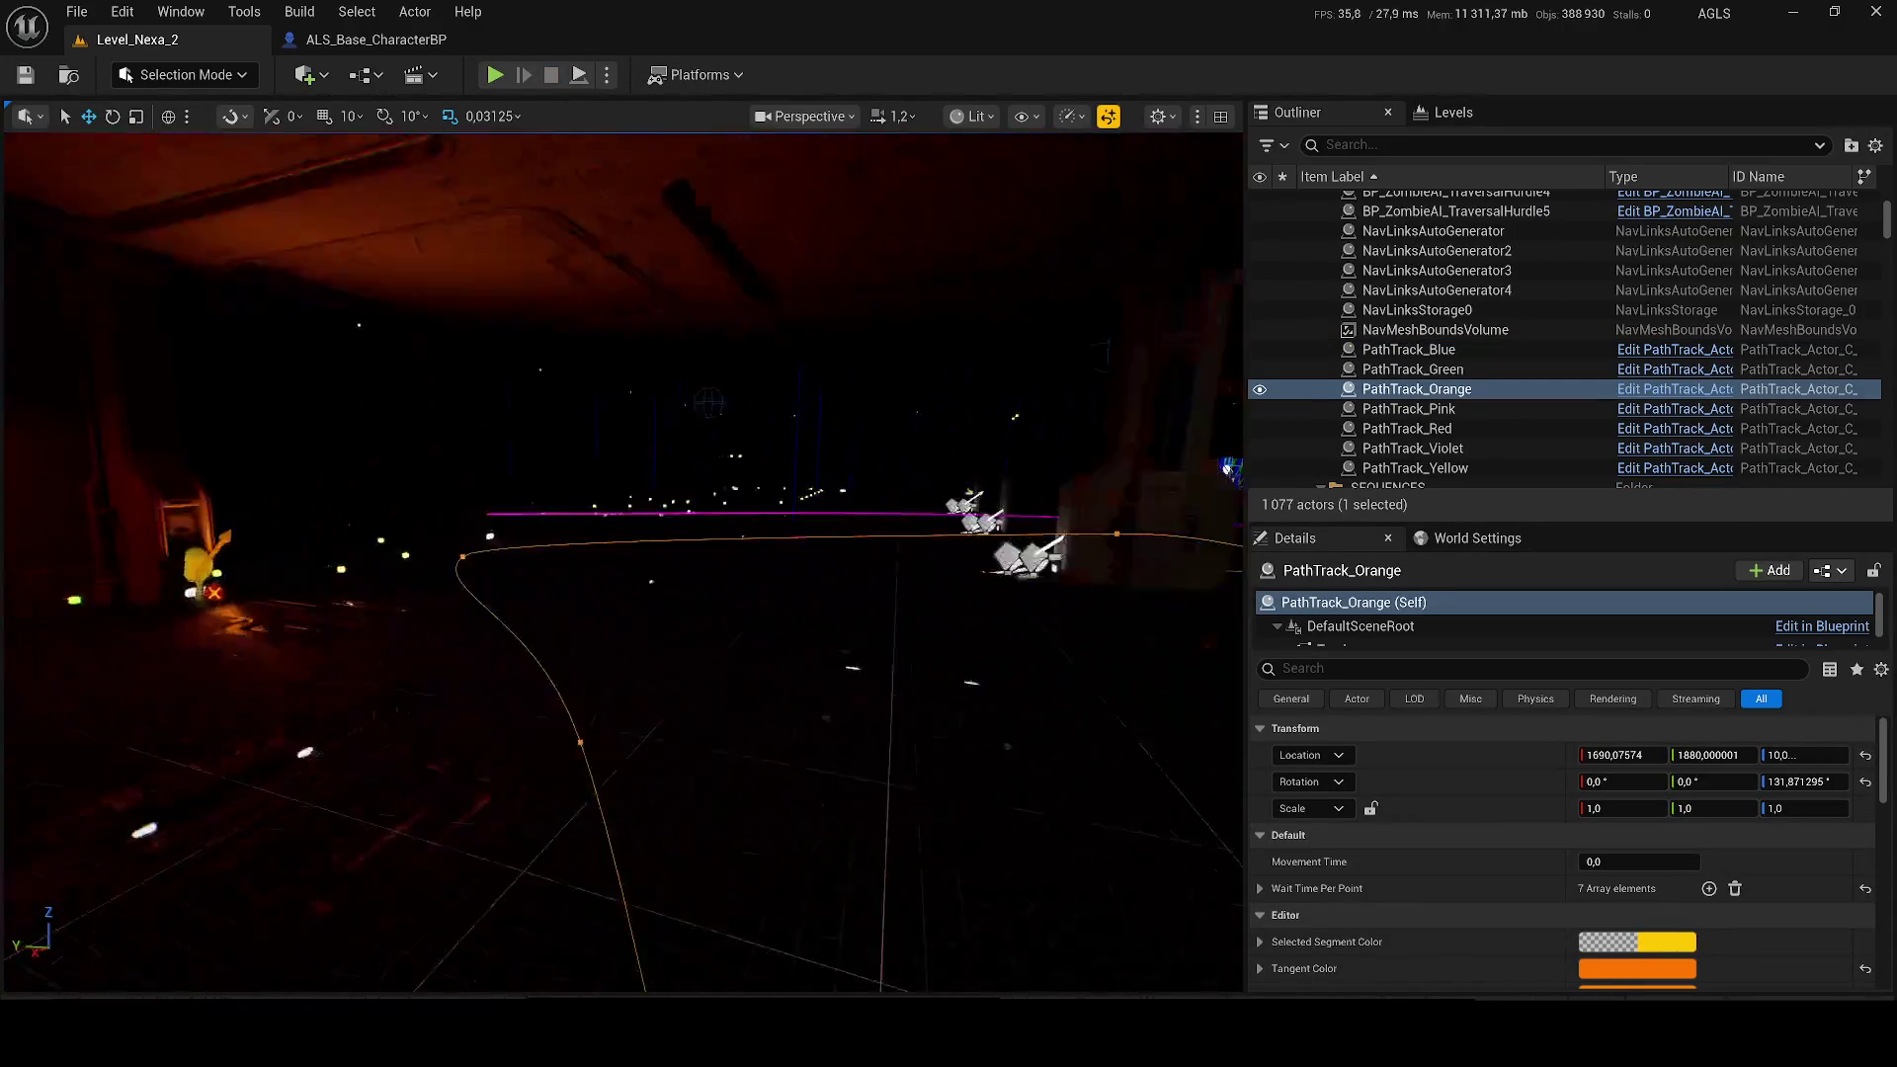
left_click_drag(789, 492, 534, 486)
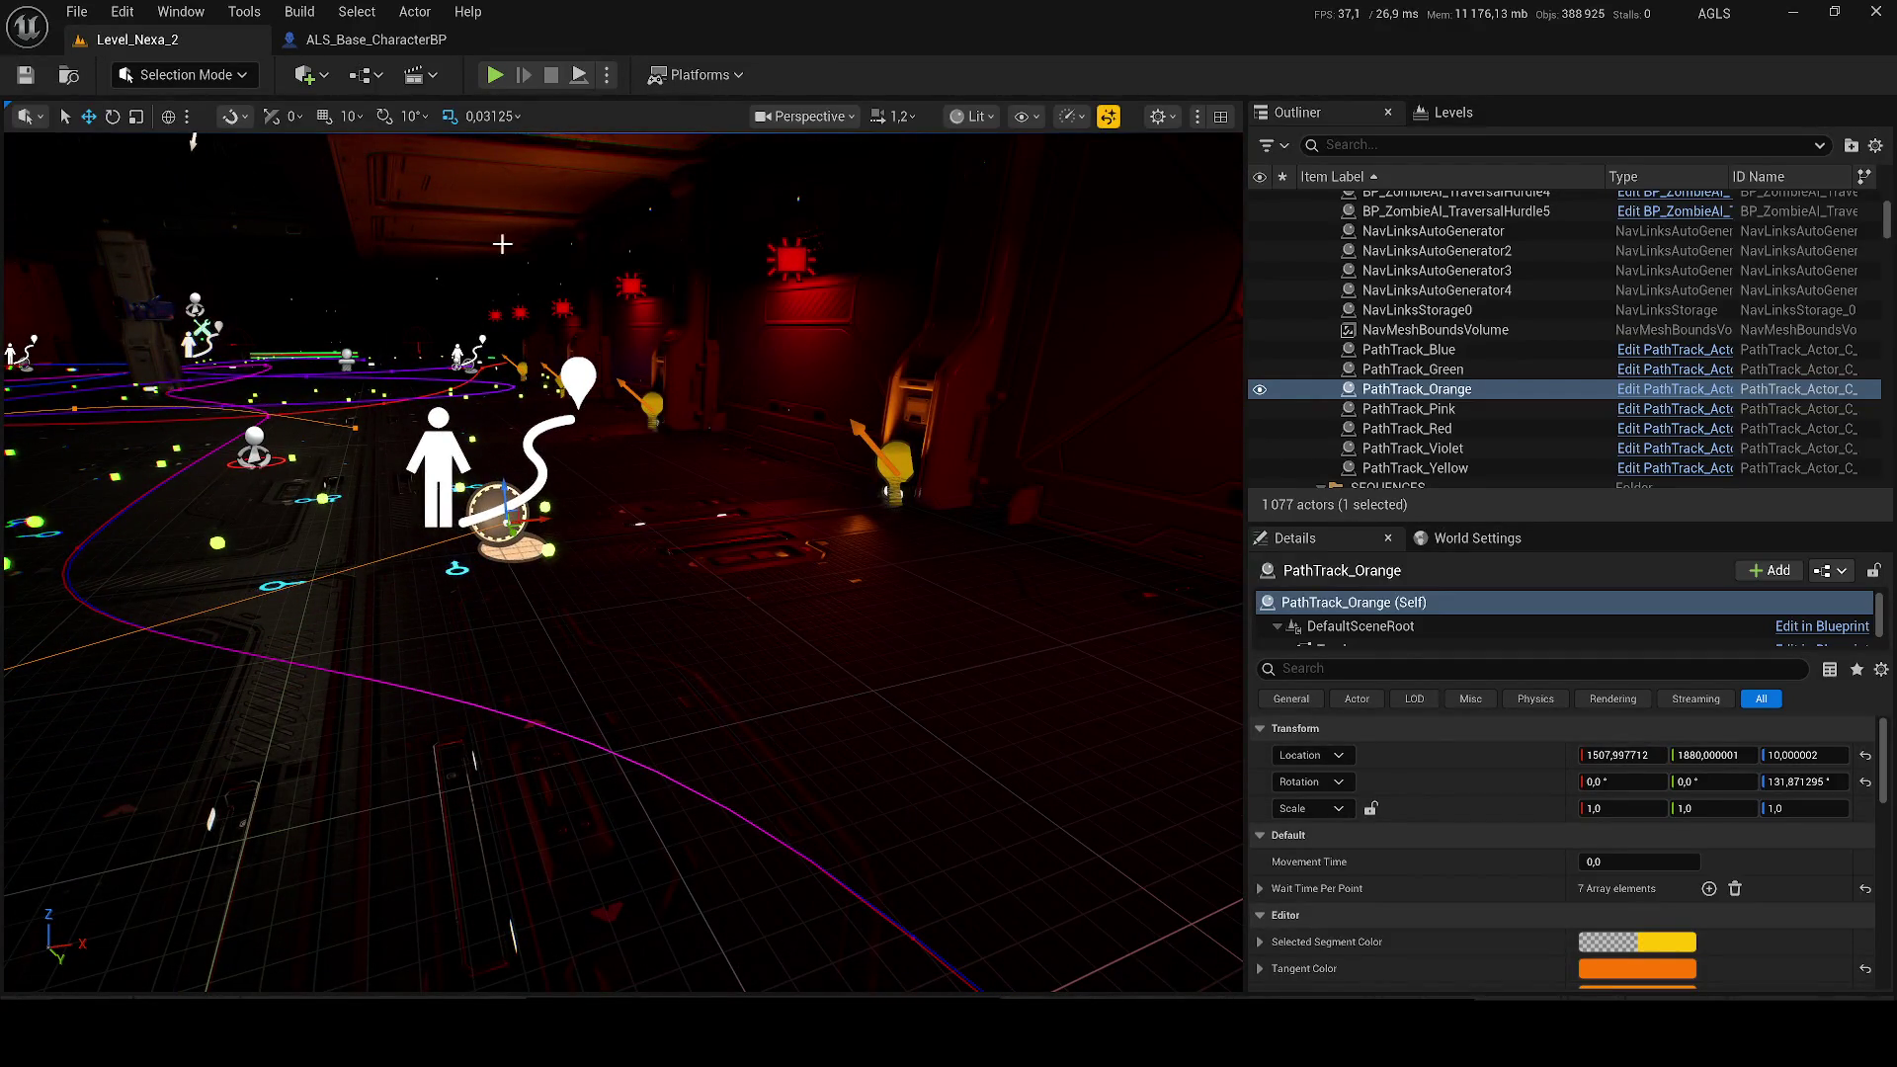
Step: Run a short simulation to check the moved orange path, then stop it
left_click(607, 75)
left_click(688, 276)
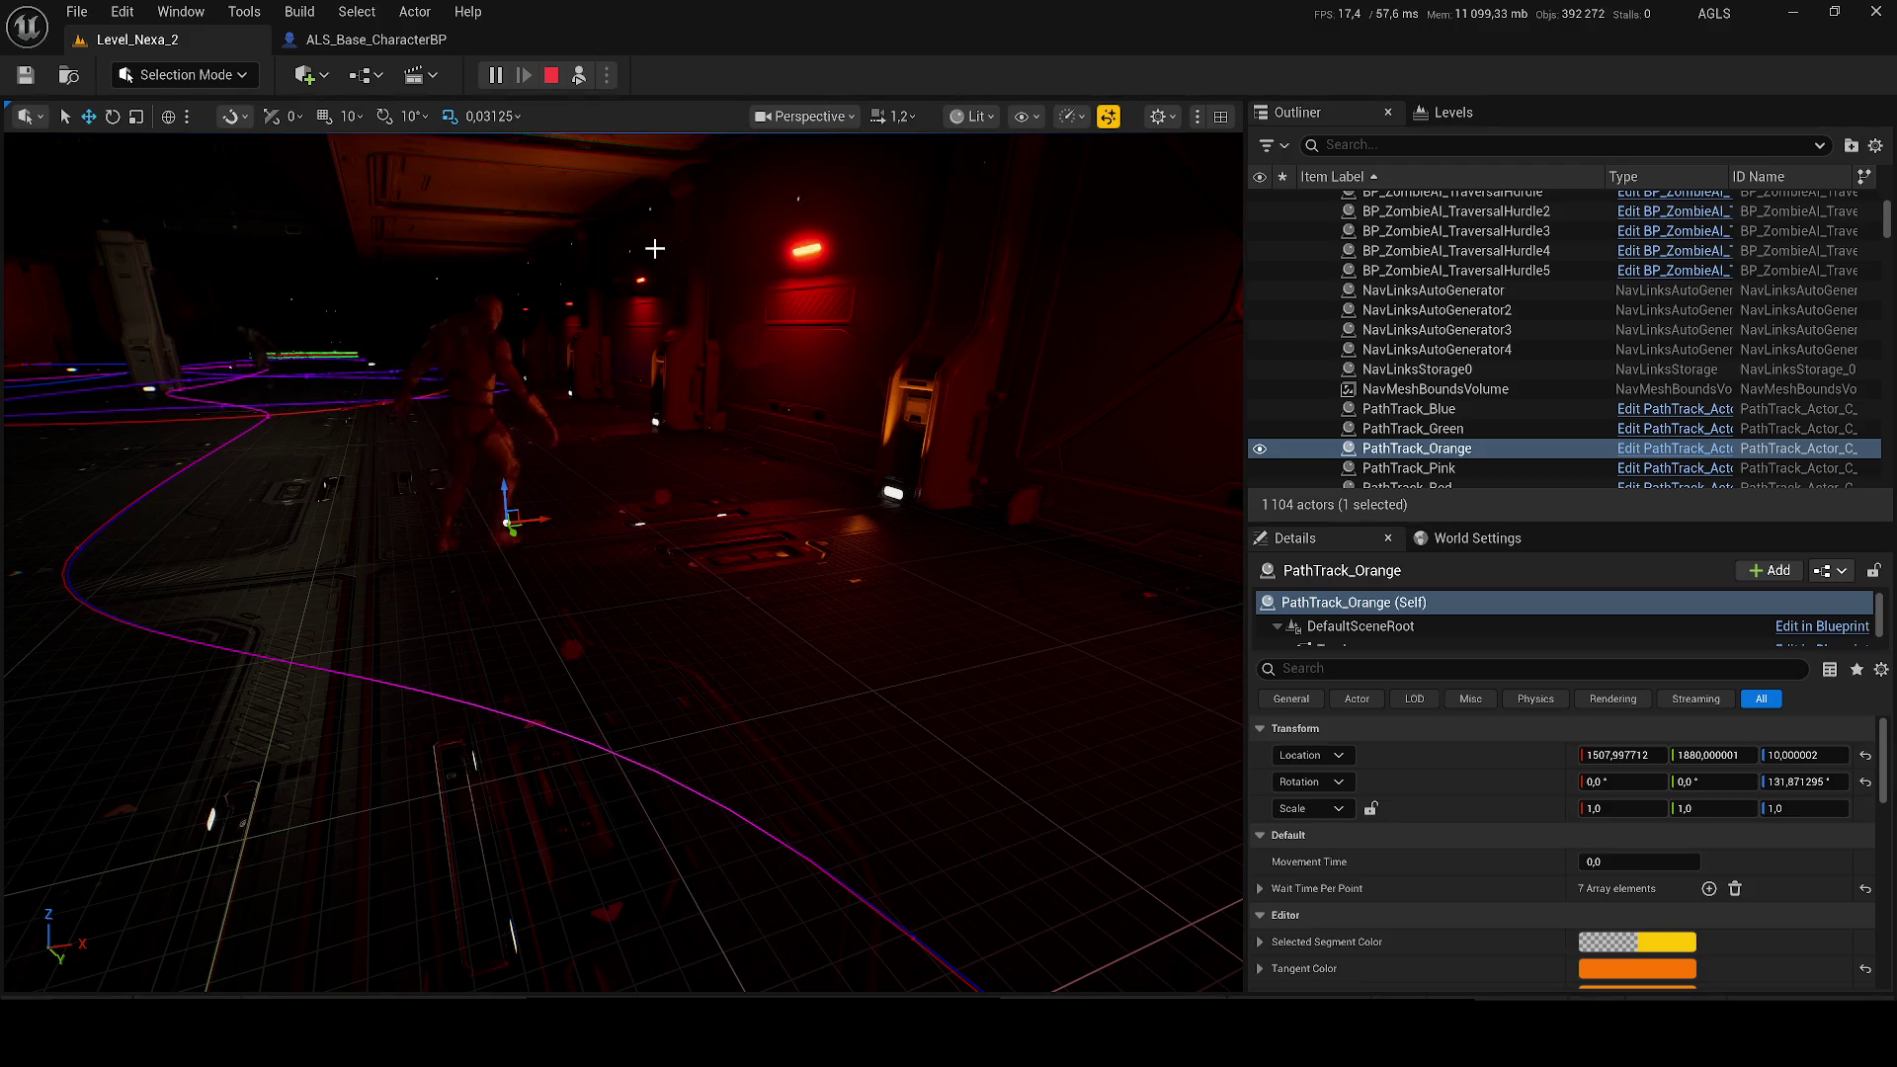
key("Escape")
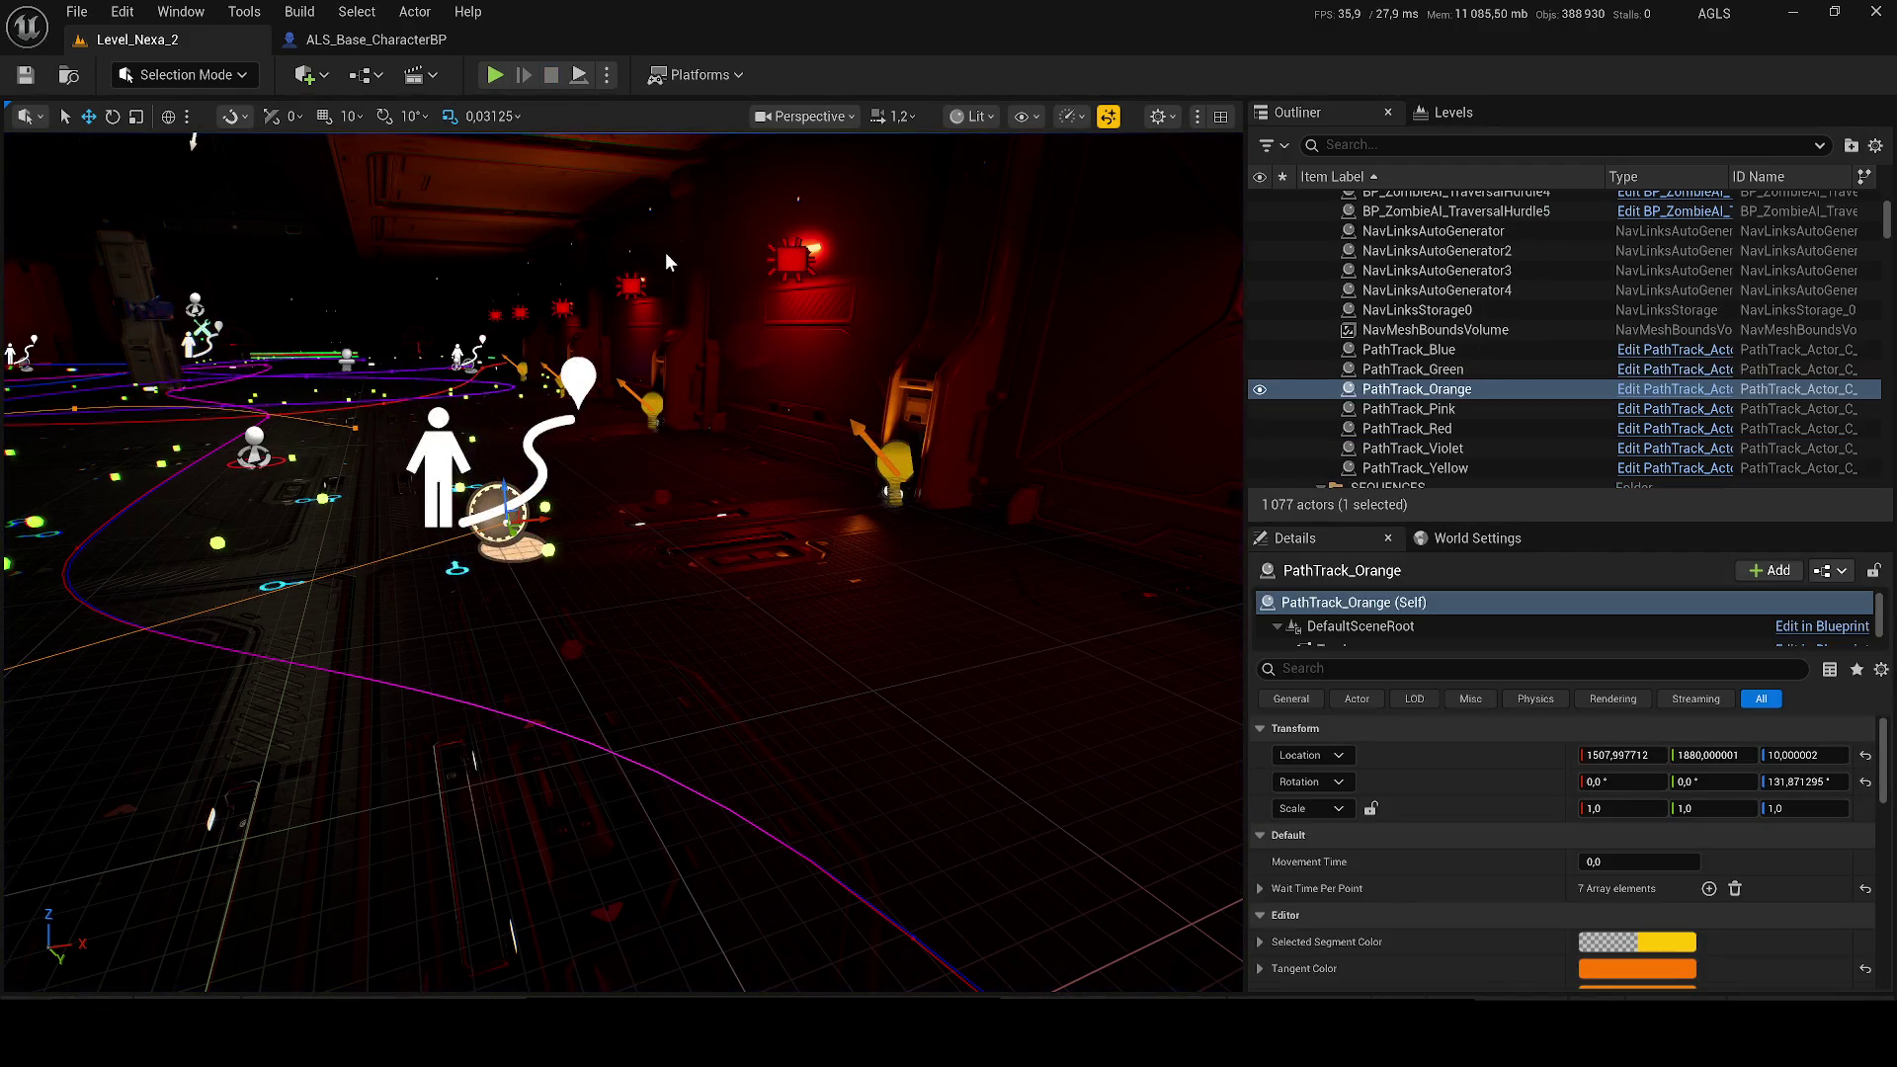
Step: Delete PathTrack_Orange despite its spawner reference and start simulating the level
key("Delete")
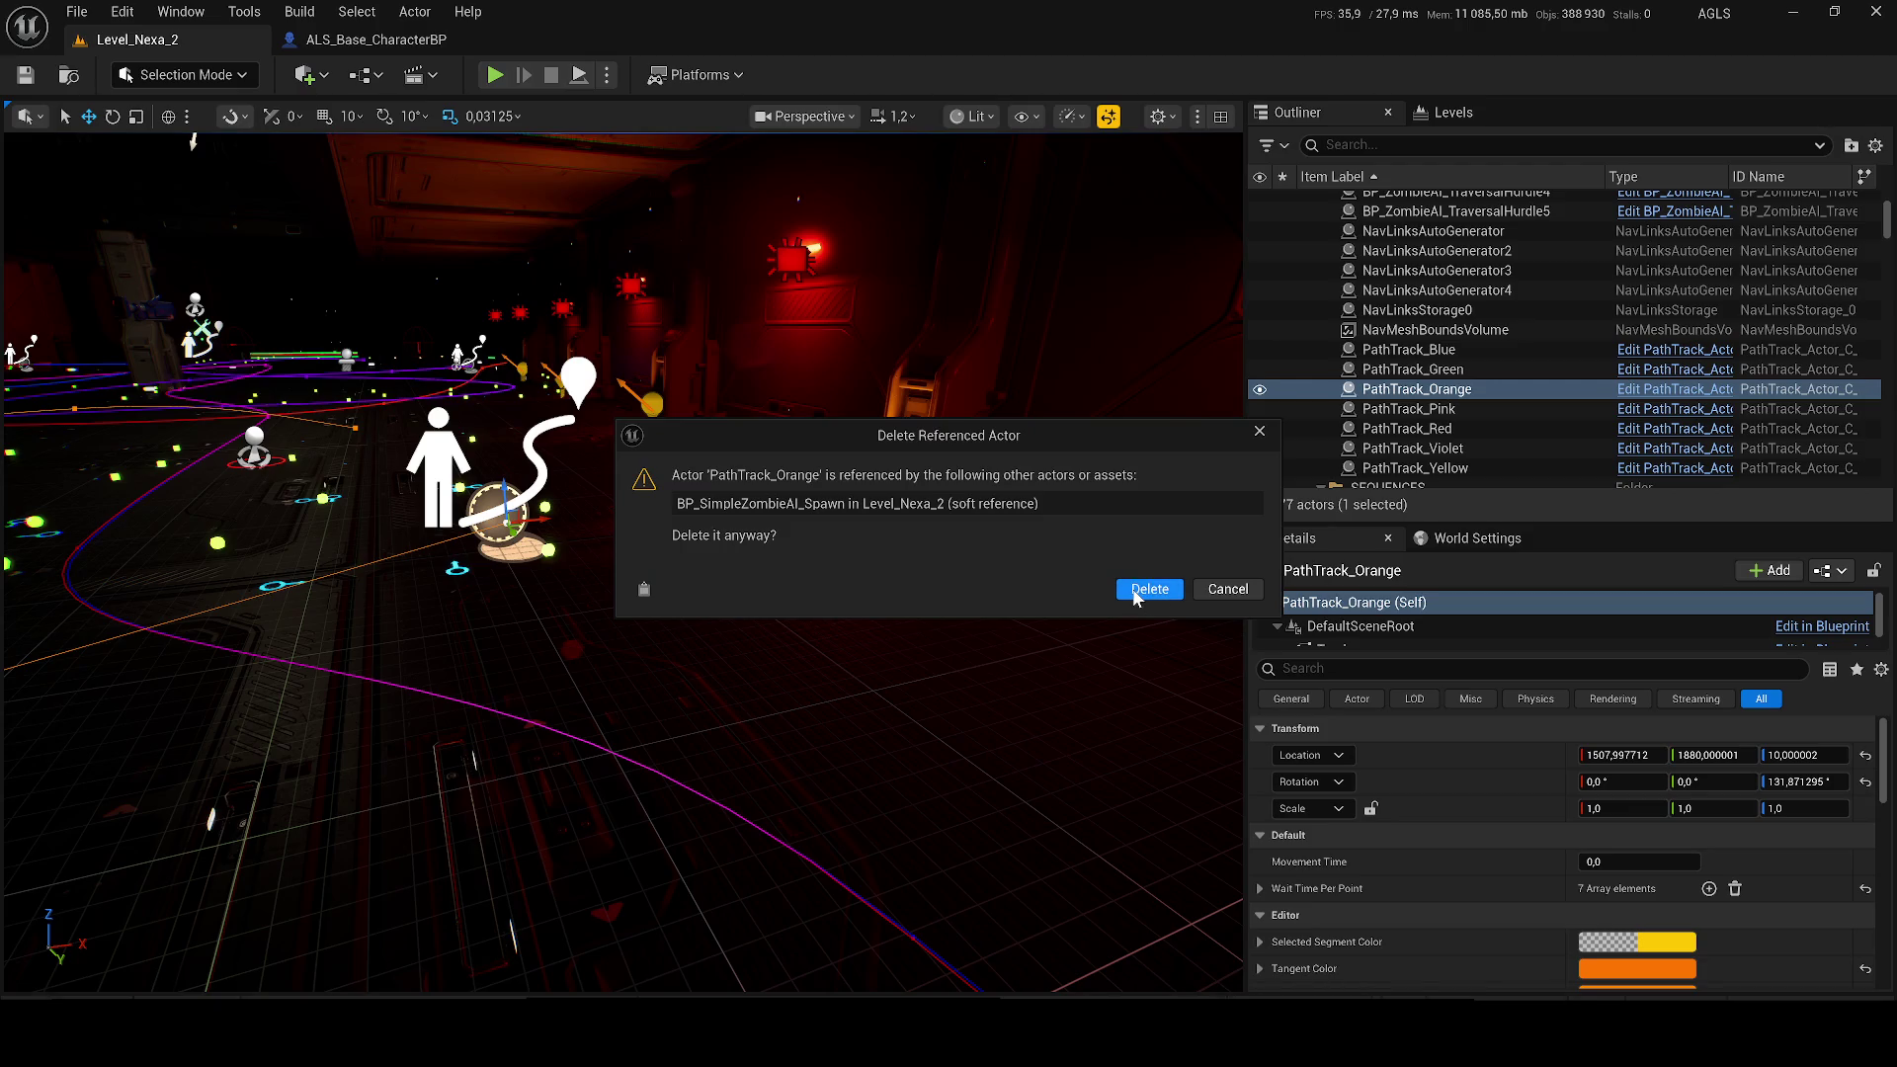
left_click(1149, 589)
left_click(608, 75)
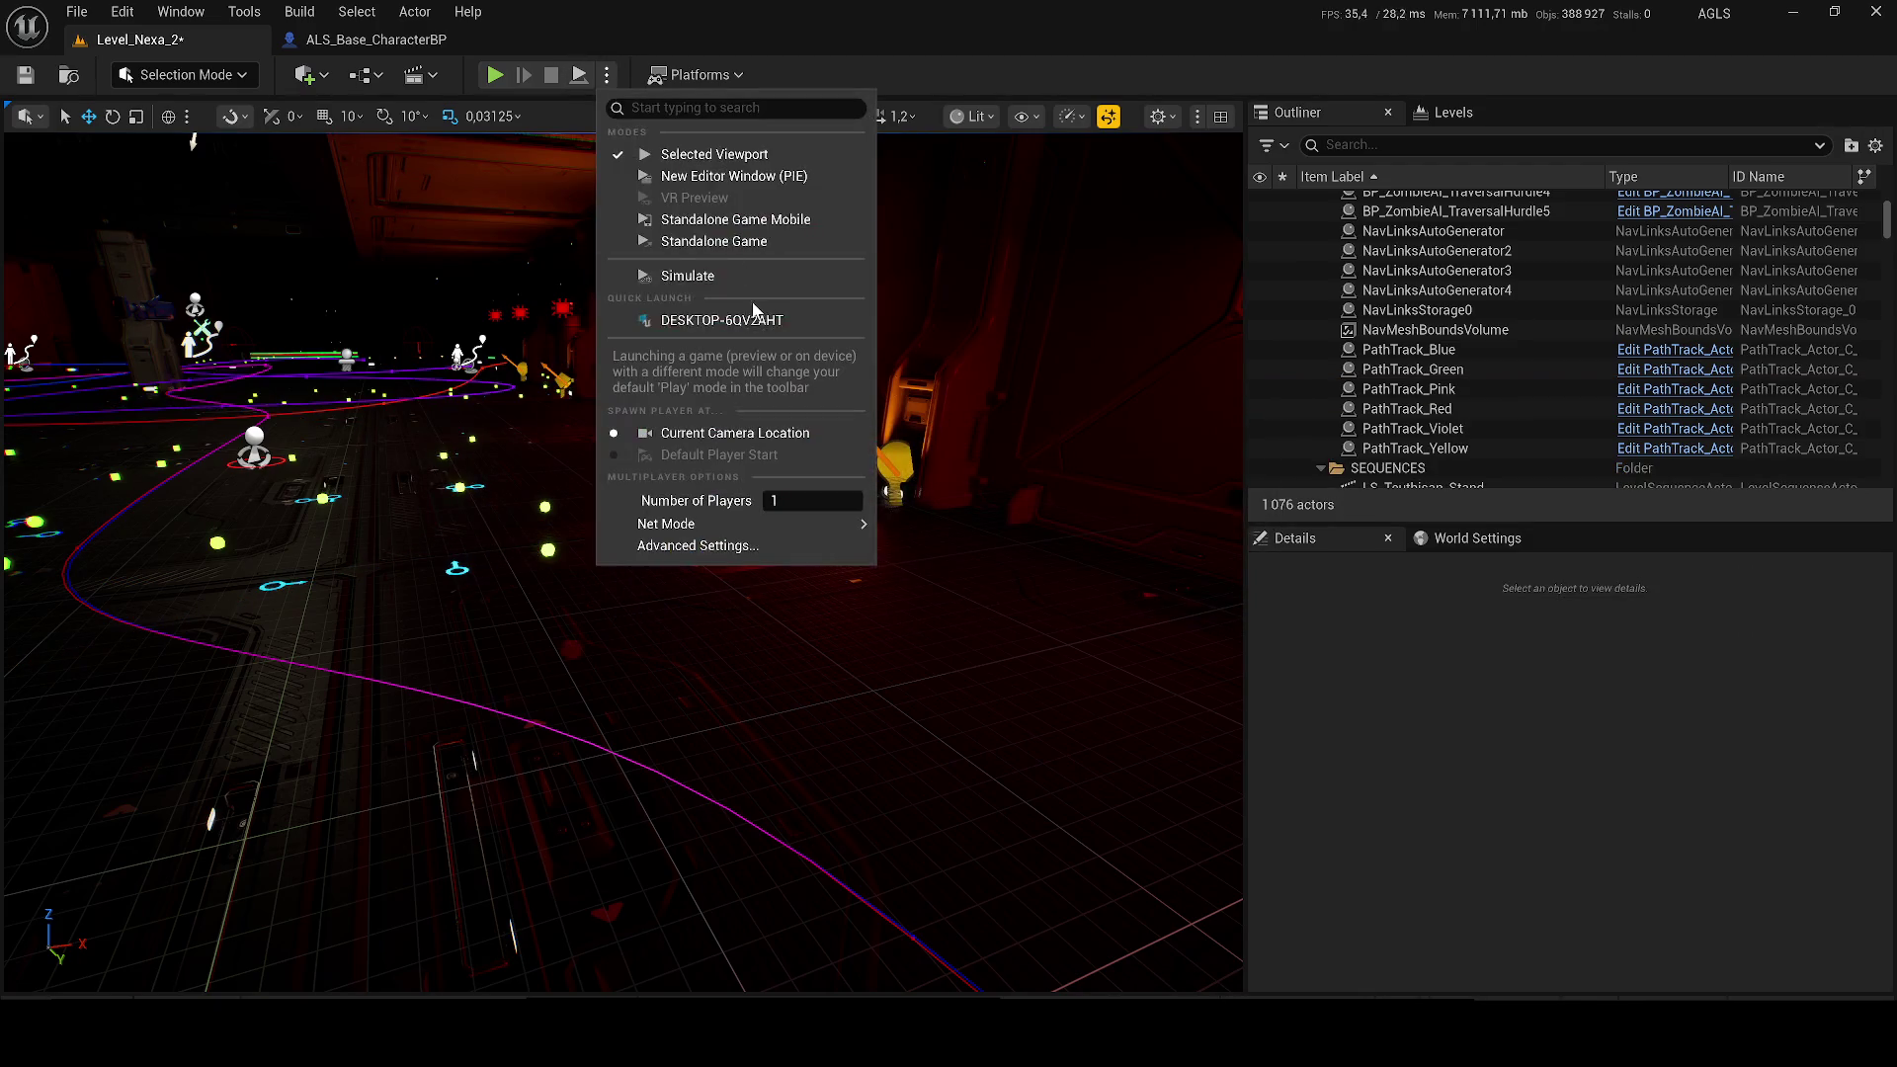
left_click(697, 279)
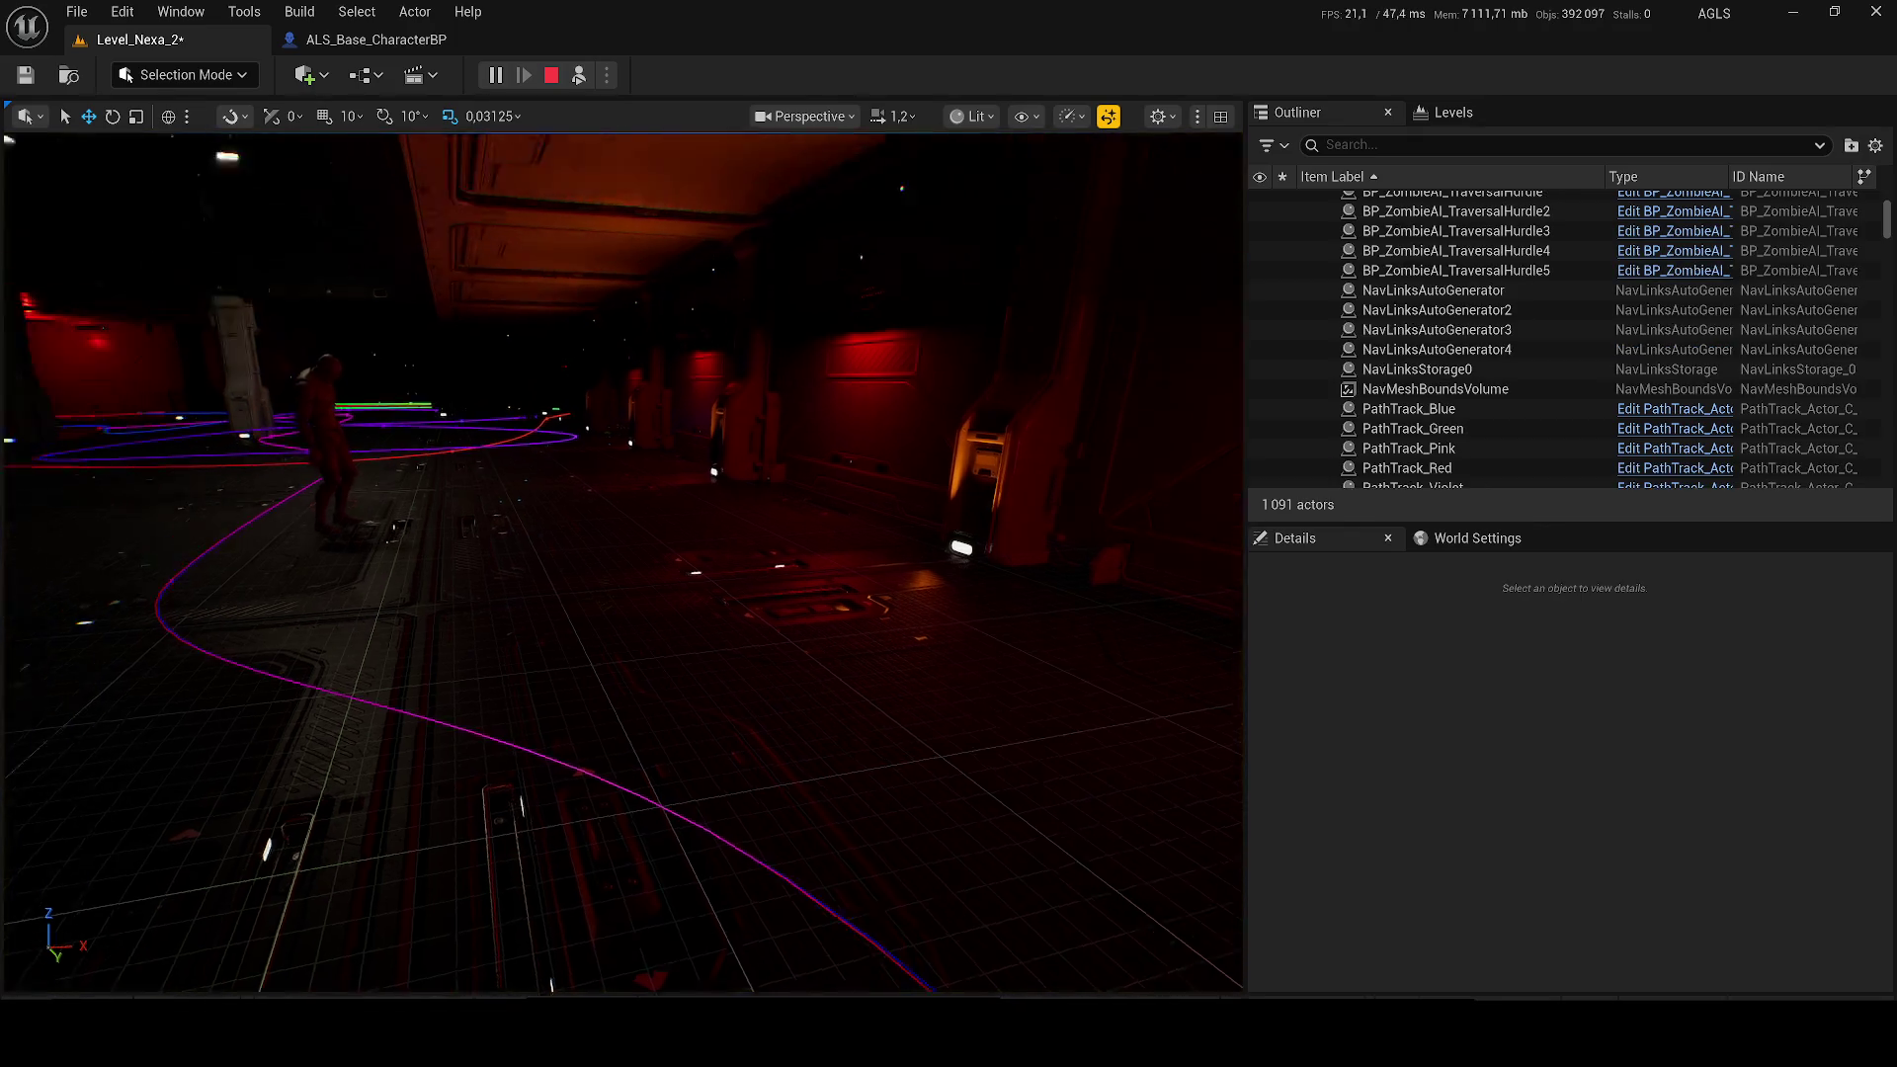
Step: Select the walking zombie during simulation, stop it, and select the zombie spawner
left_click(531, 476)
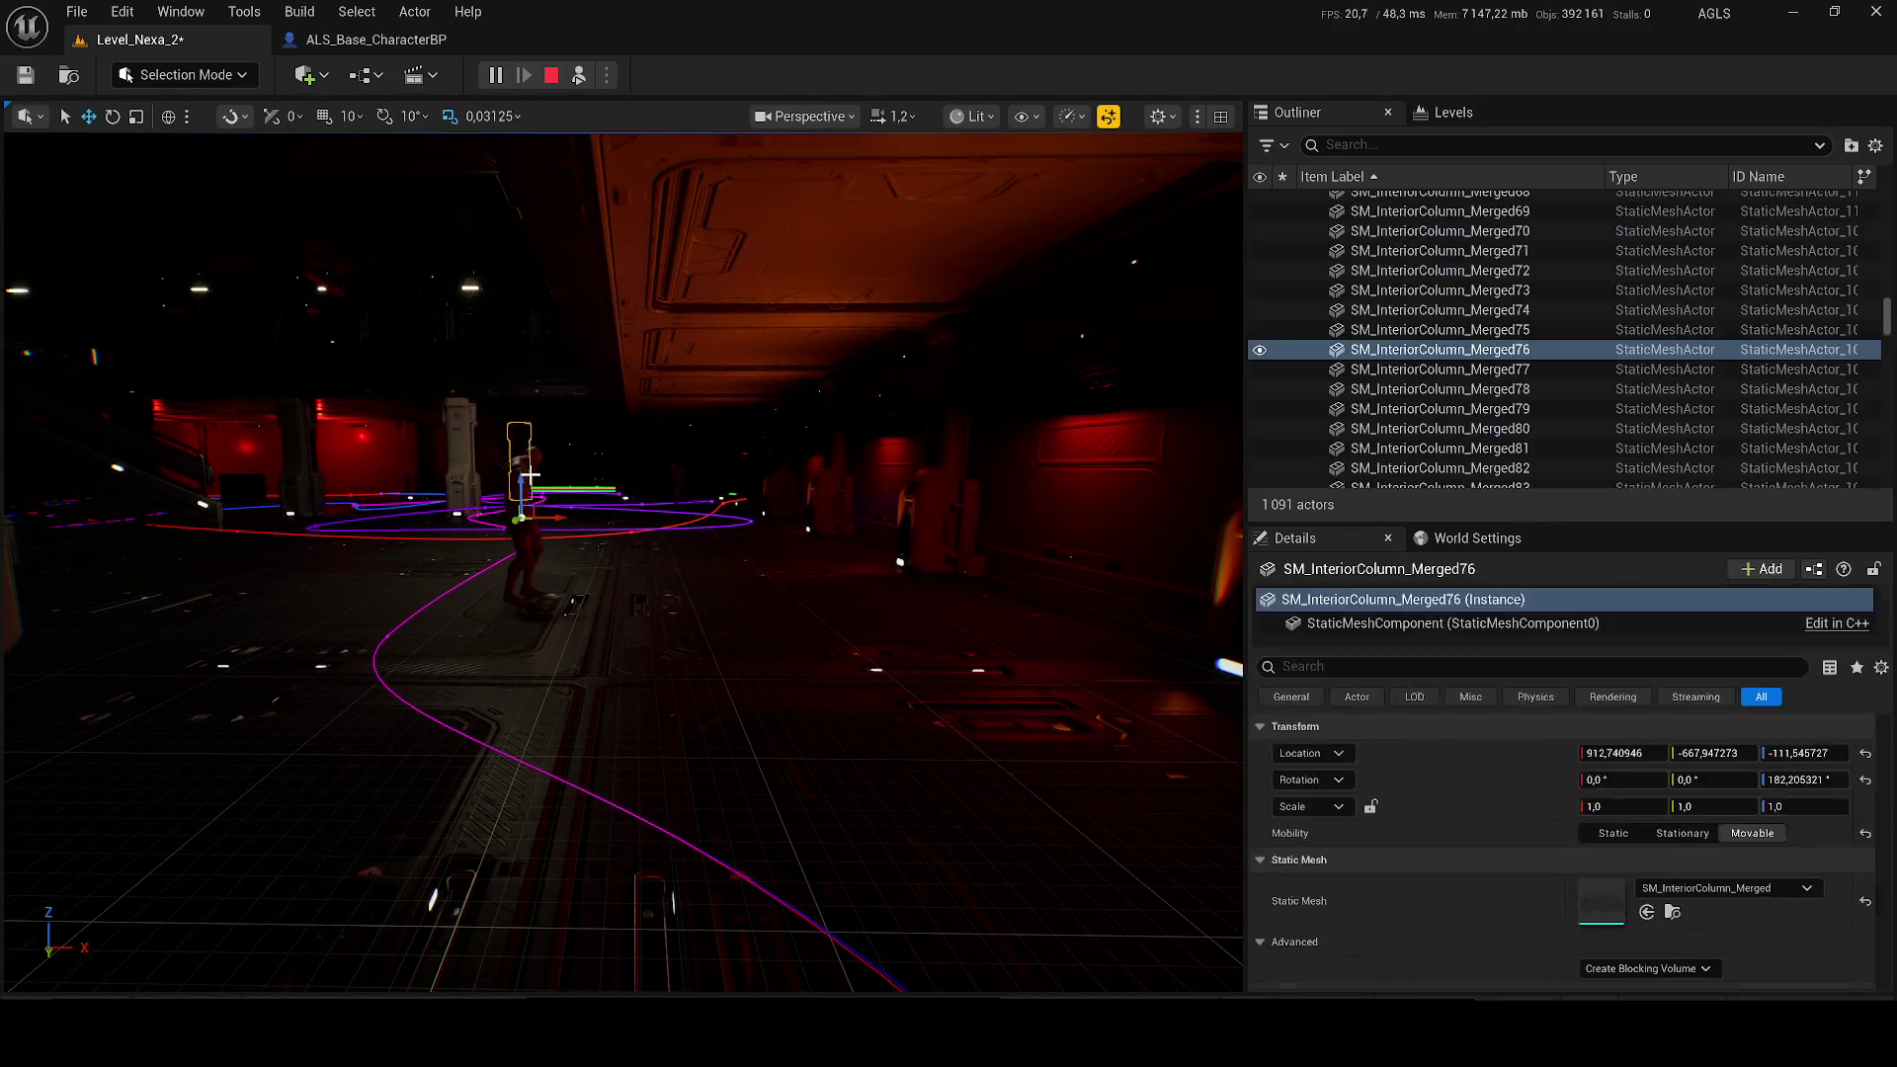
left_click(521, 480)
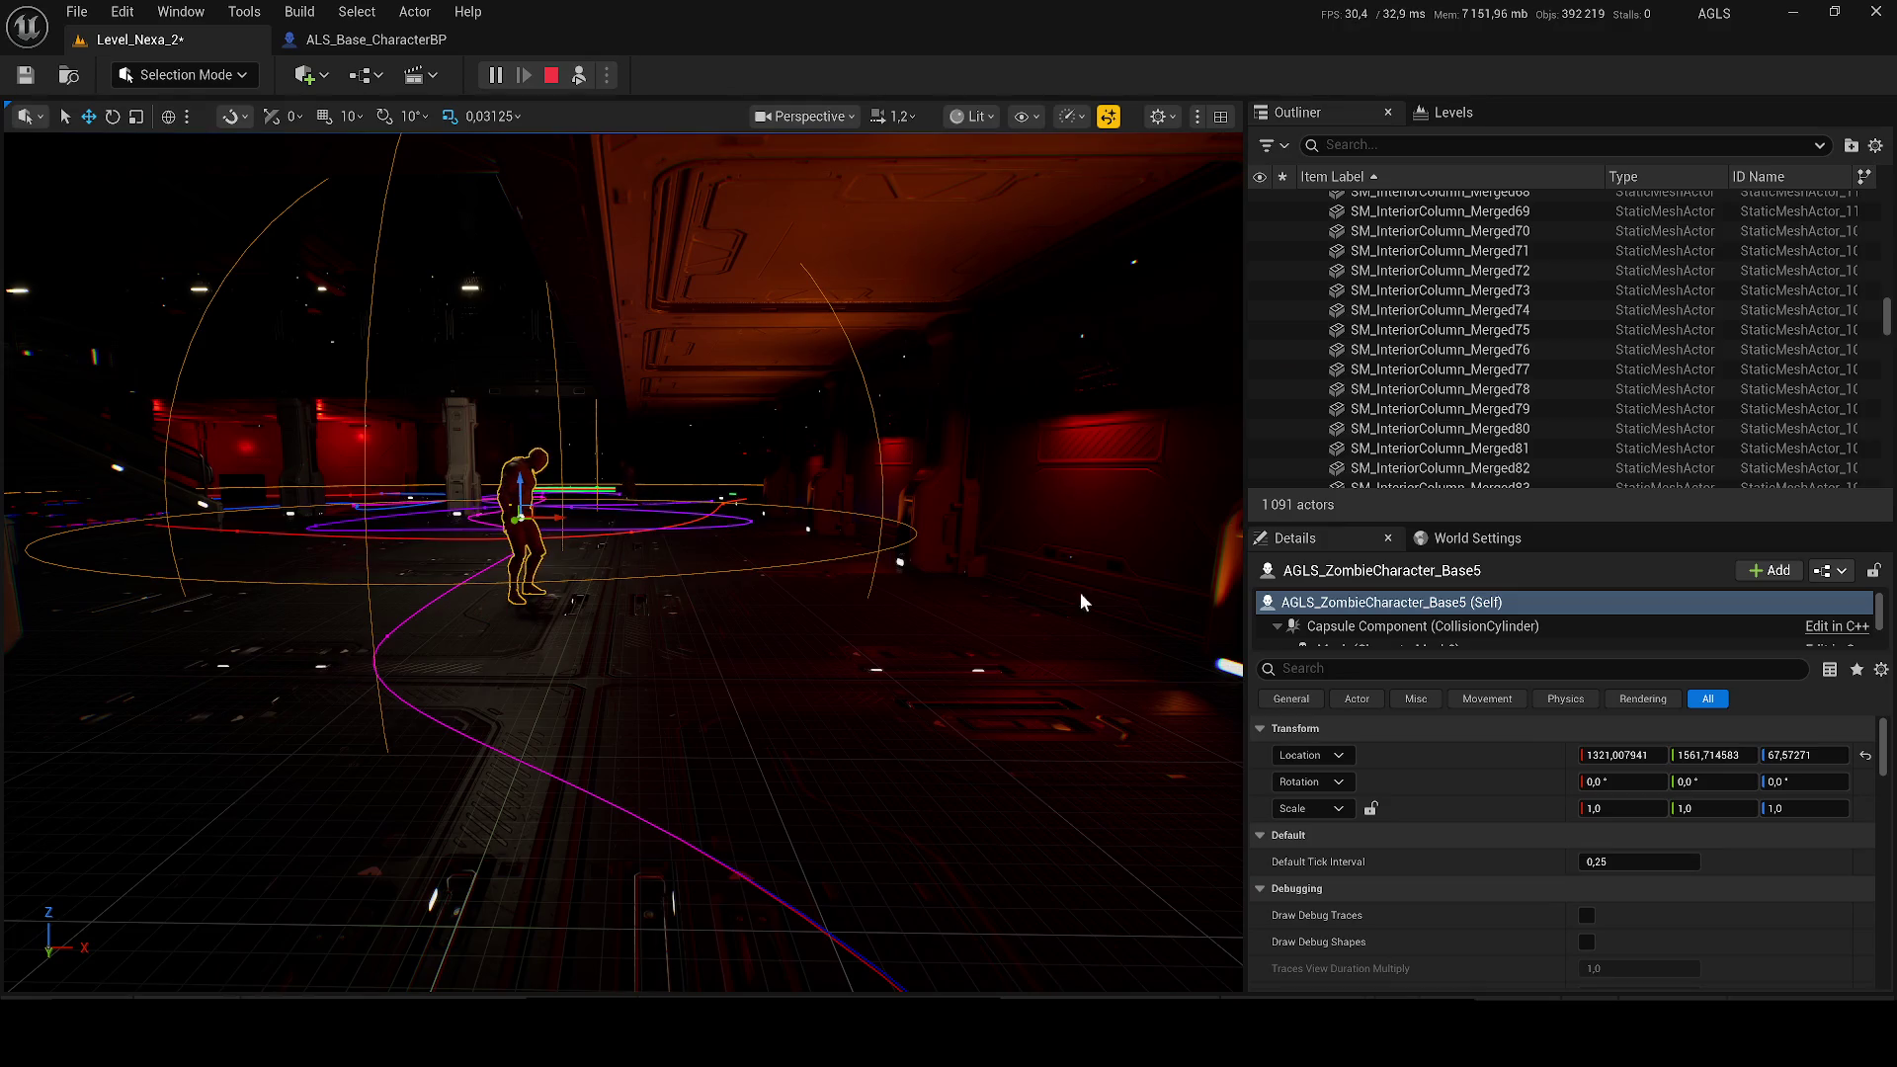
key("Escape")
left_click(523, 565)
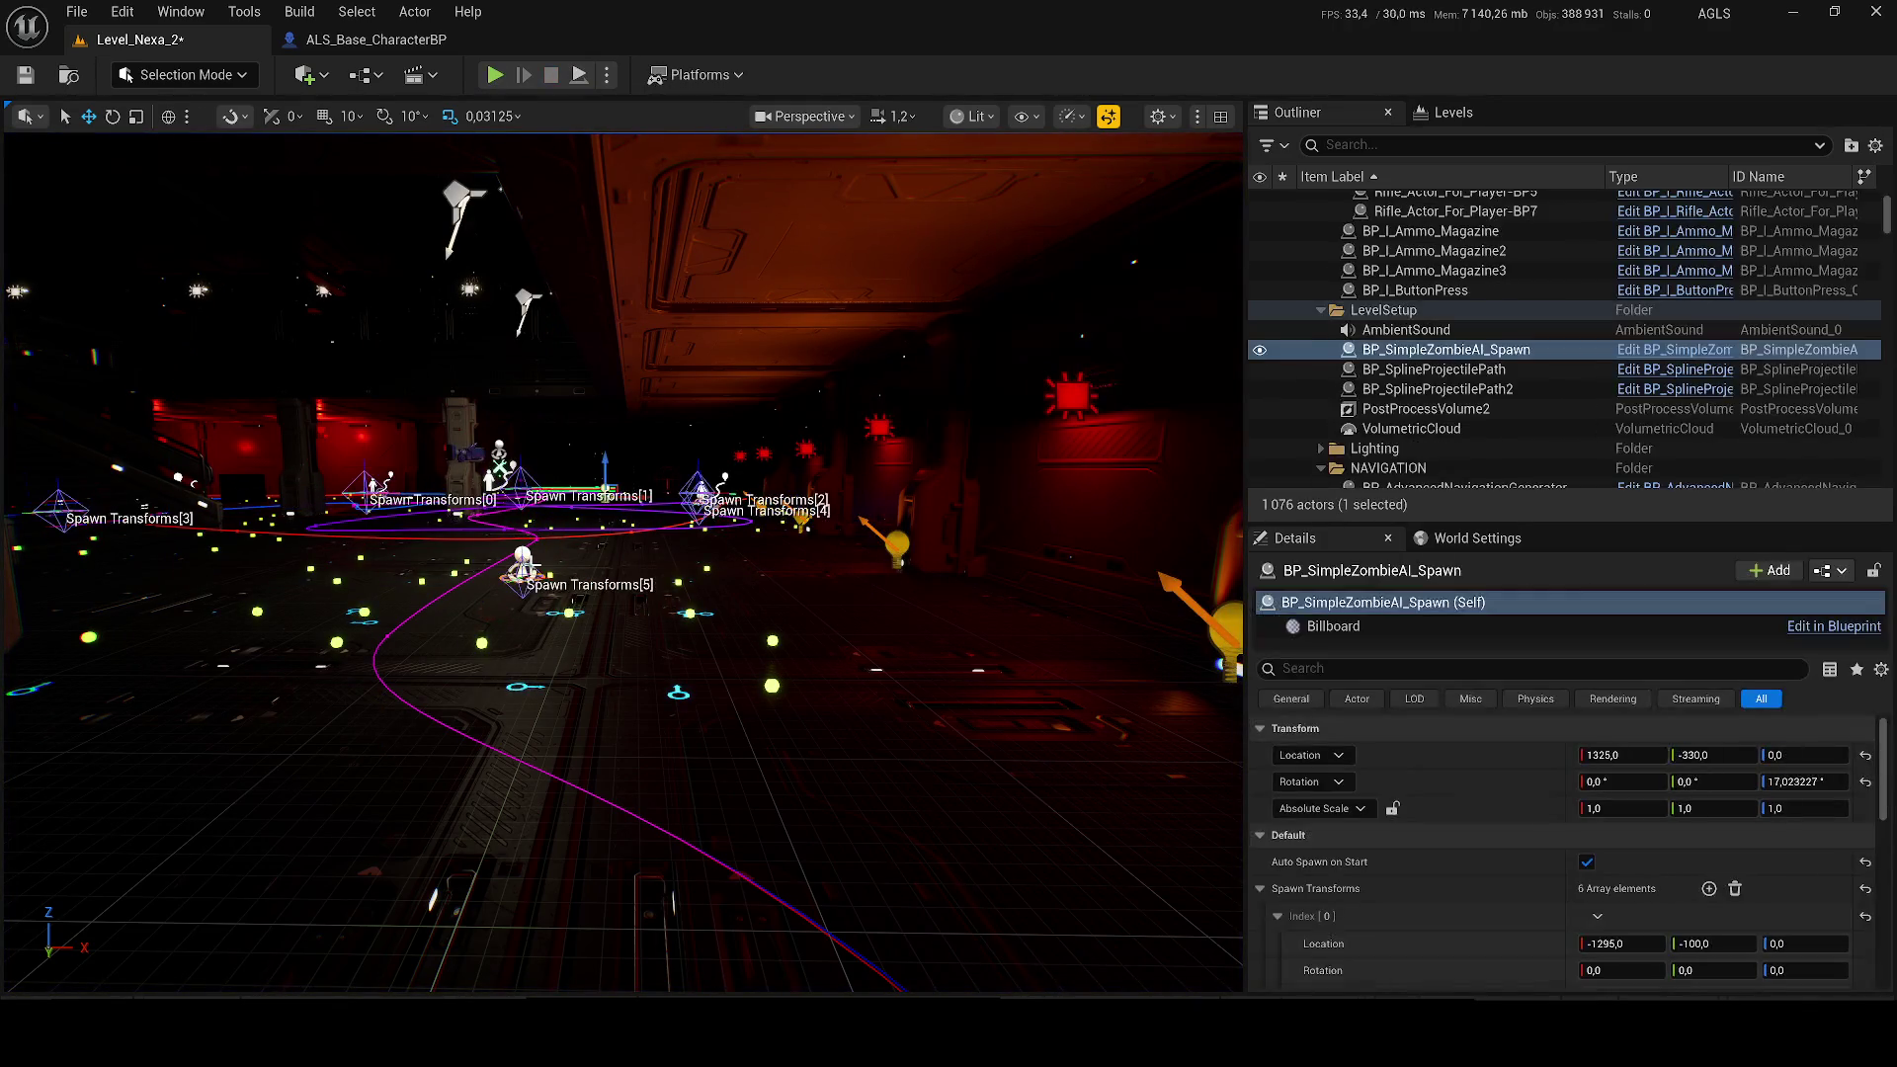
Step: Expand the spawner's Instance Spawn Config and check Index [0], leaving it on PathTrack_Yellow
scroll(1705, 879, "down", 5)
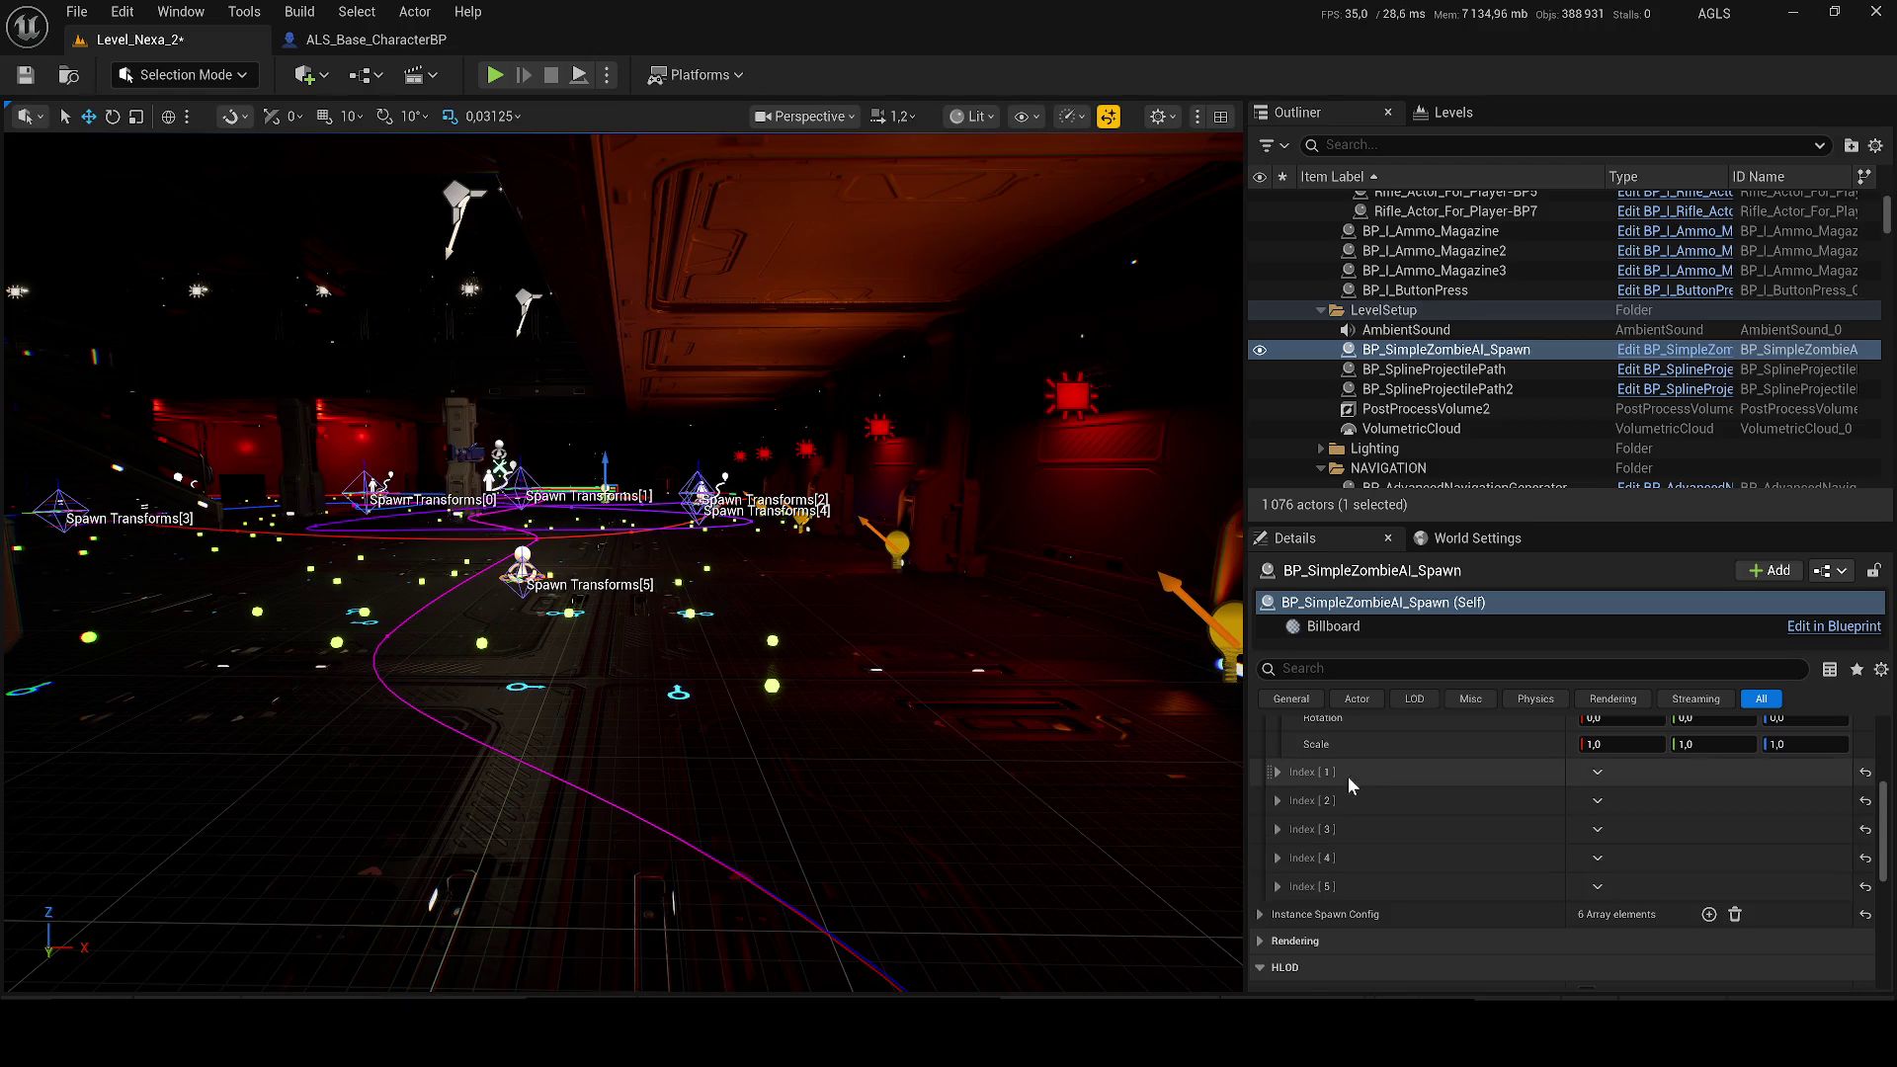
left_click(1264, 915)
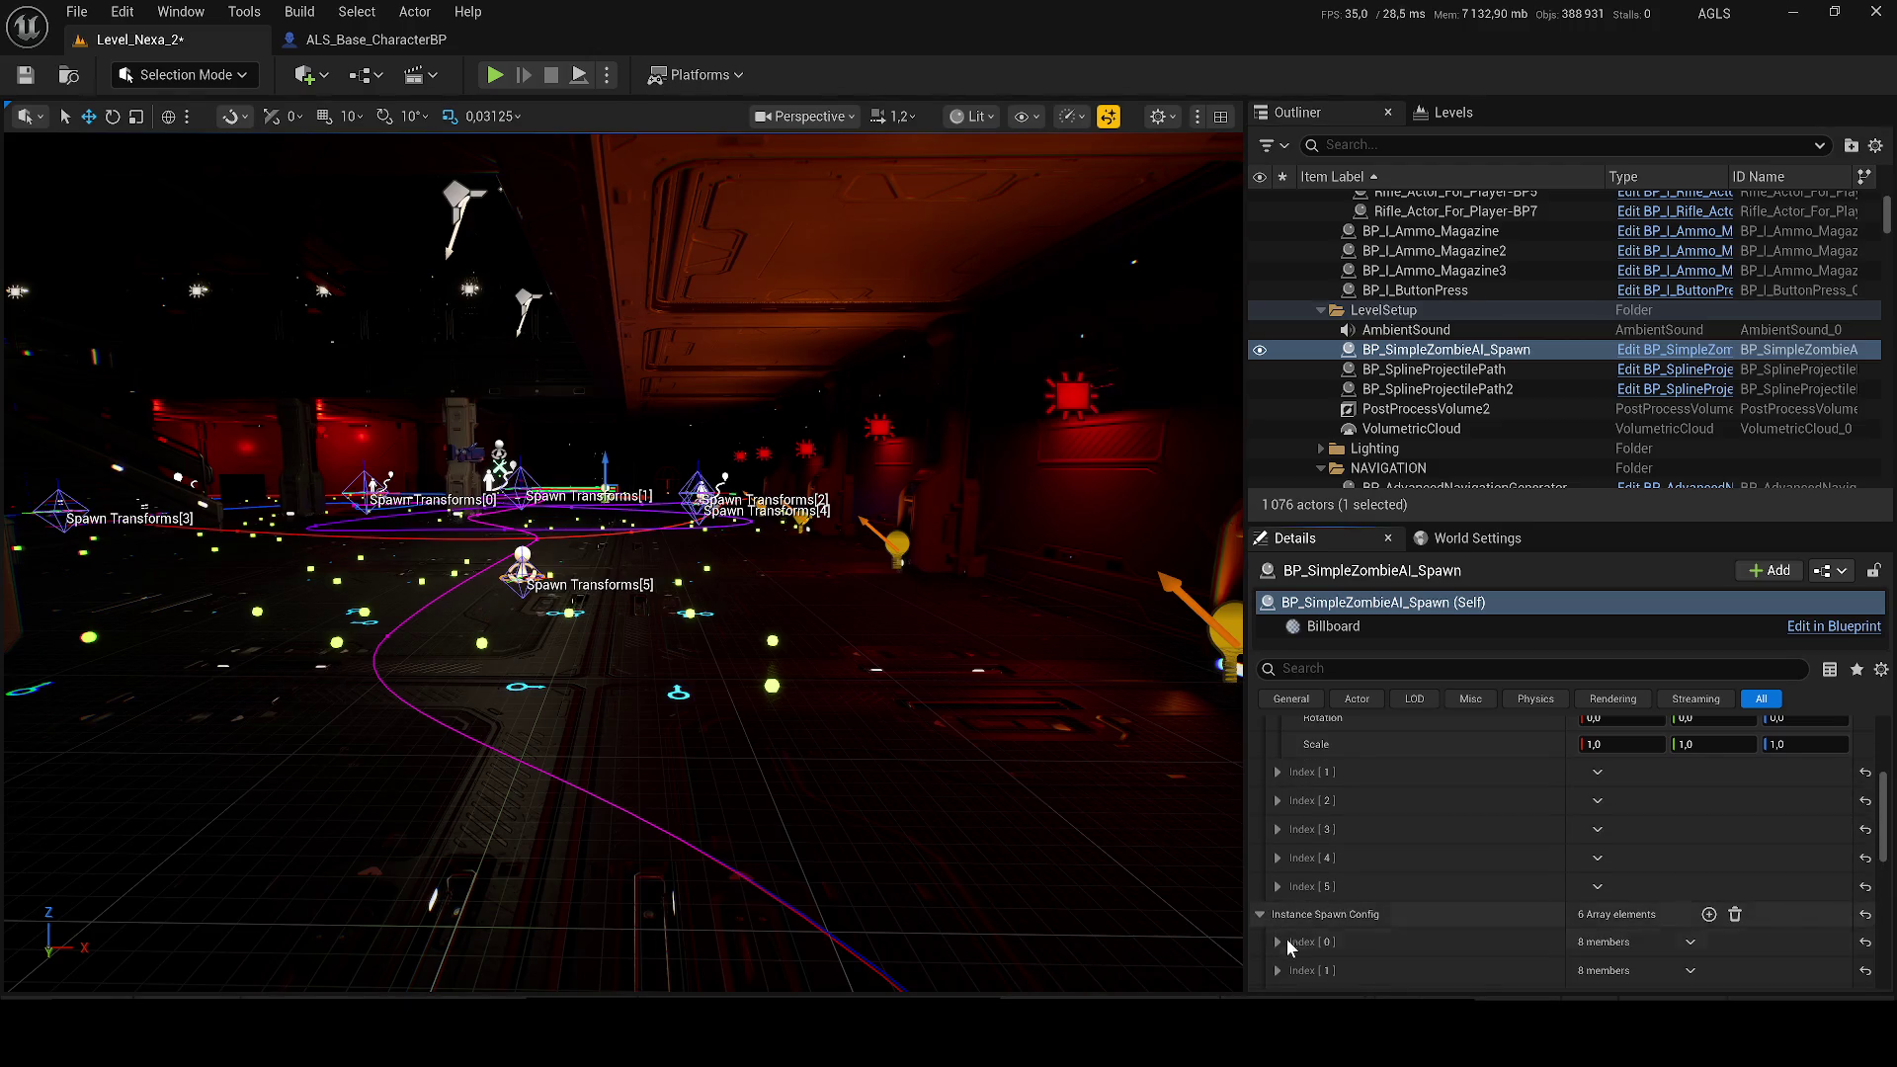
left_click(1283, 940)
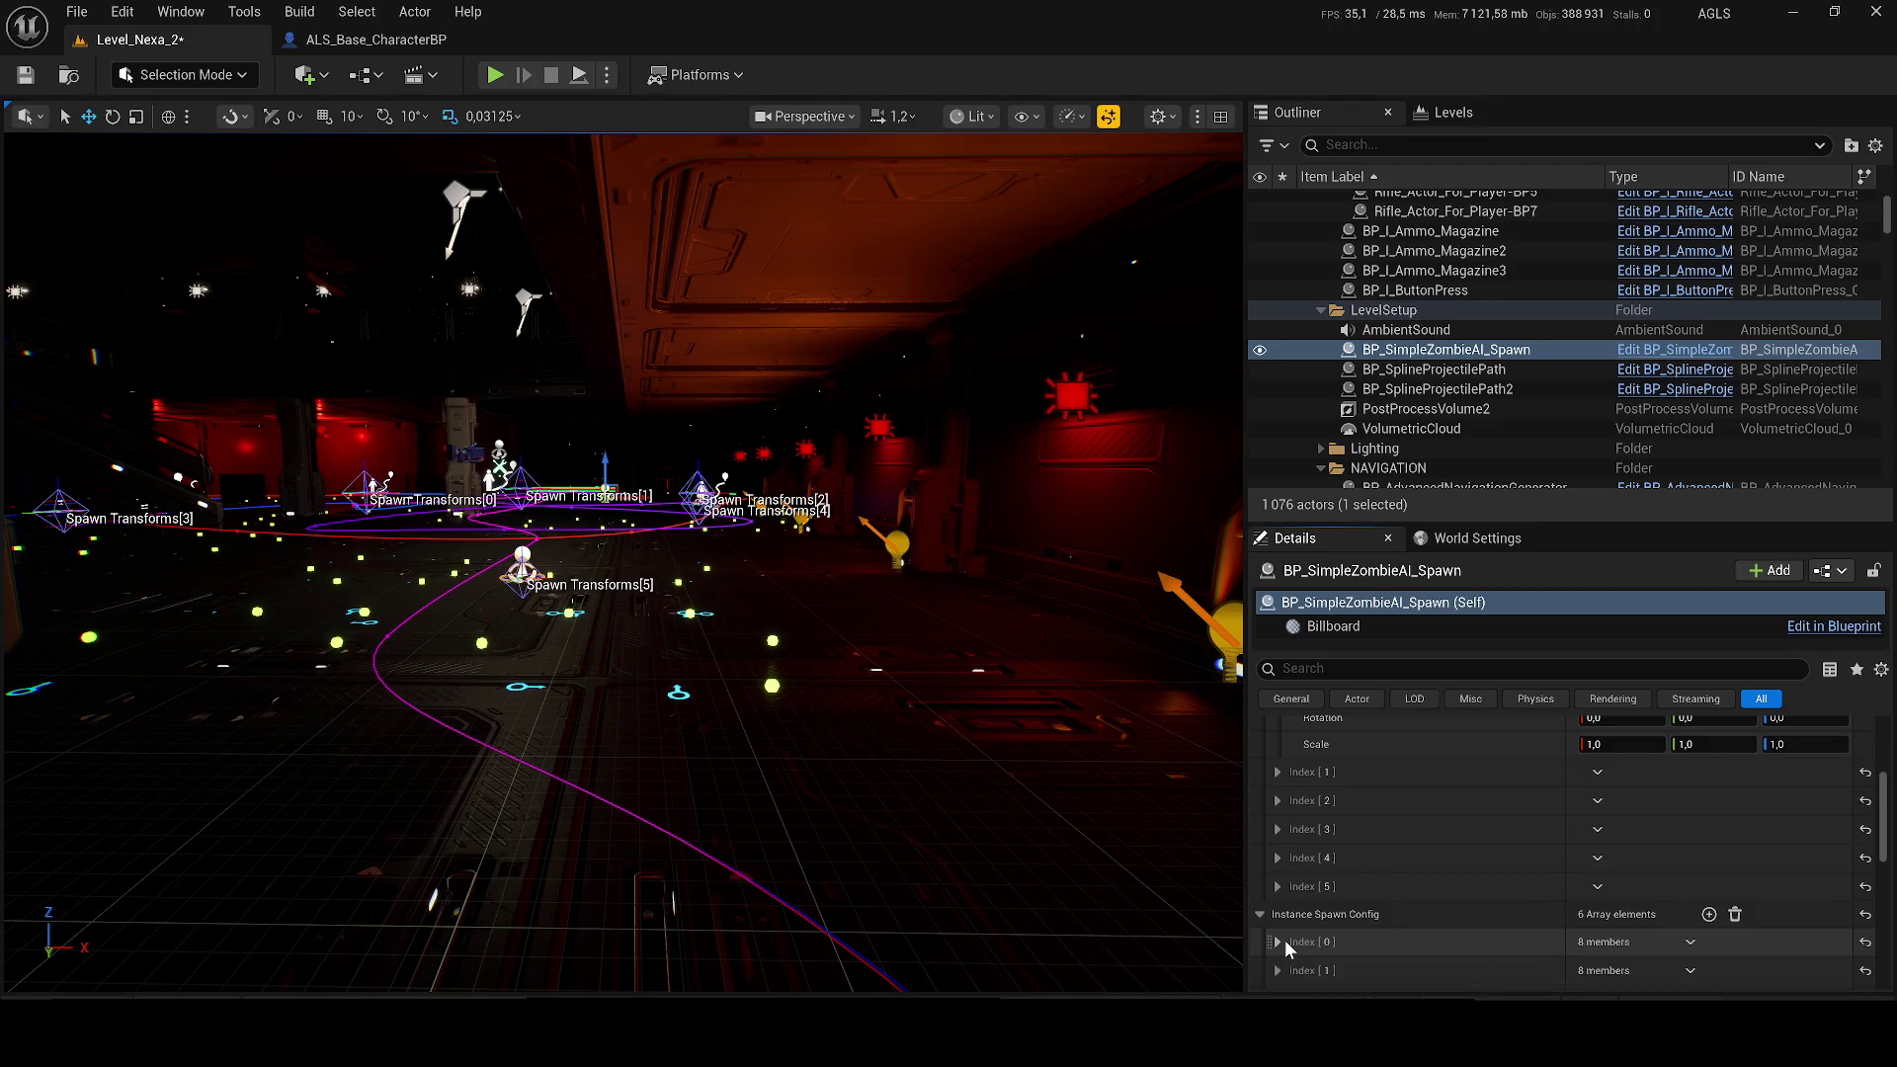
scroll(1498, 805, "down", 3)
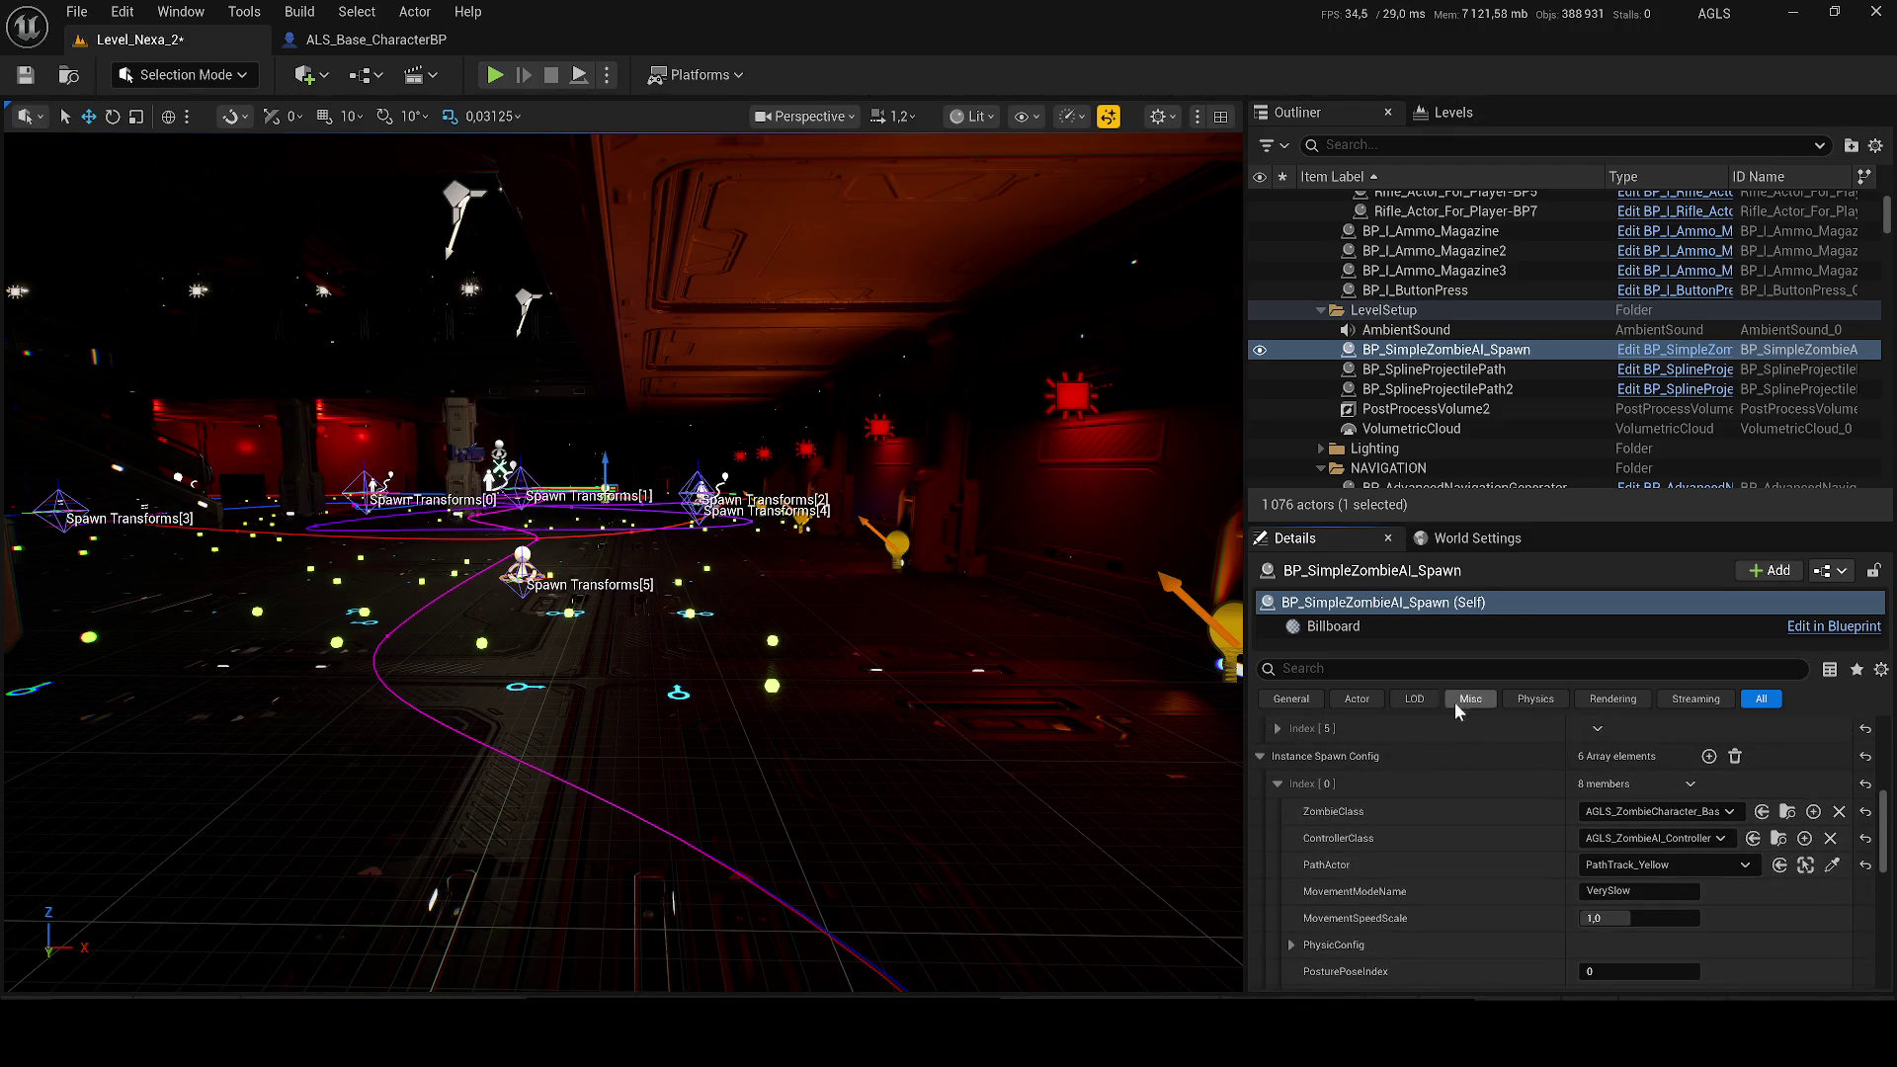
left_click(1657, 866)
left_click(1660, 866)
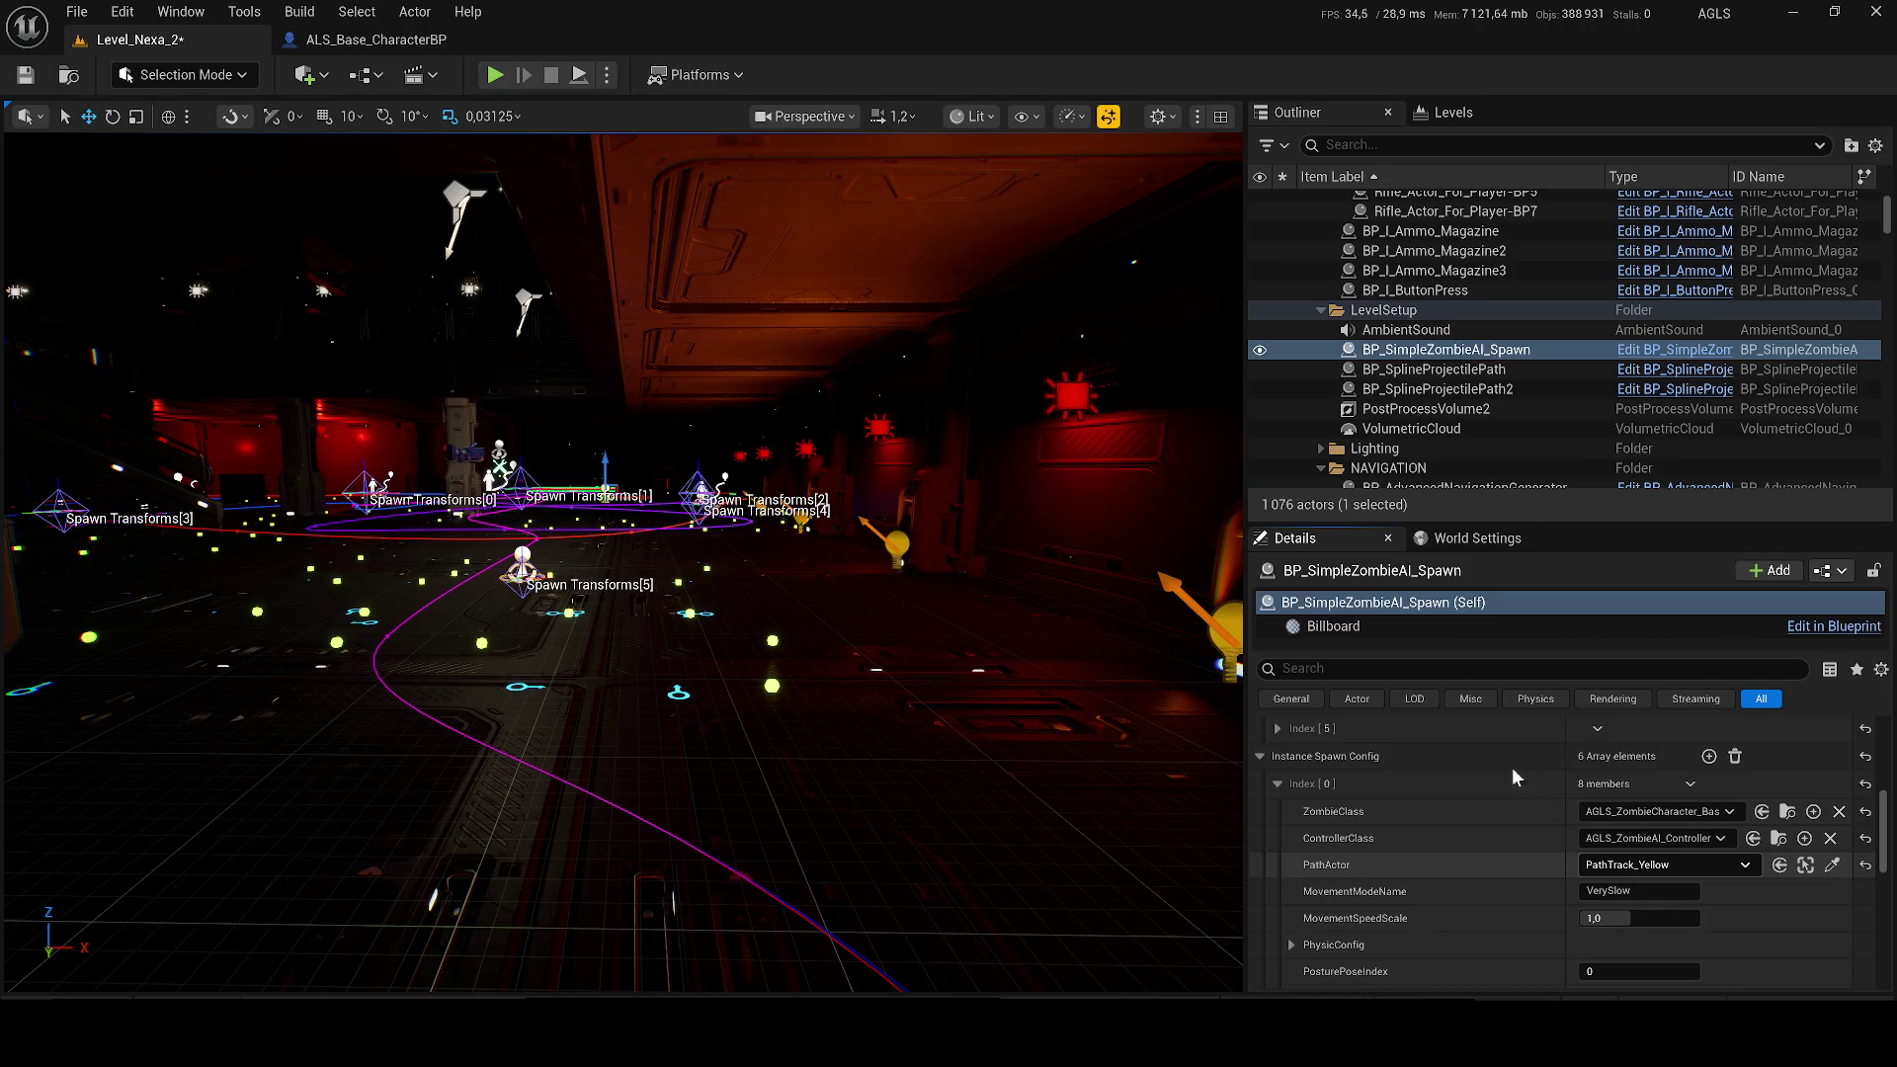
Step: Filter Details for PATH, set Index [5] PathActor to PathTrack_Pink, and start simulating
type("PATH")
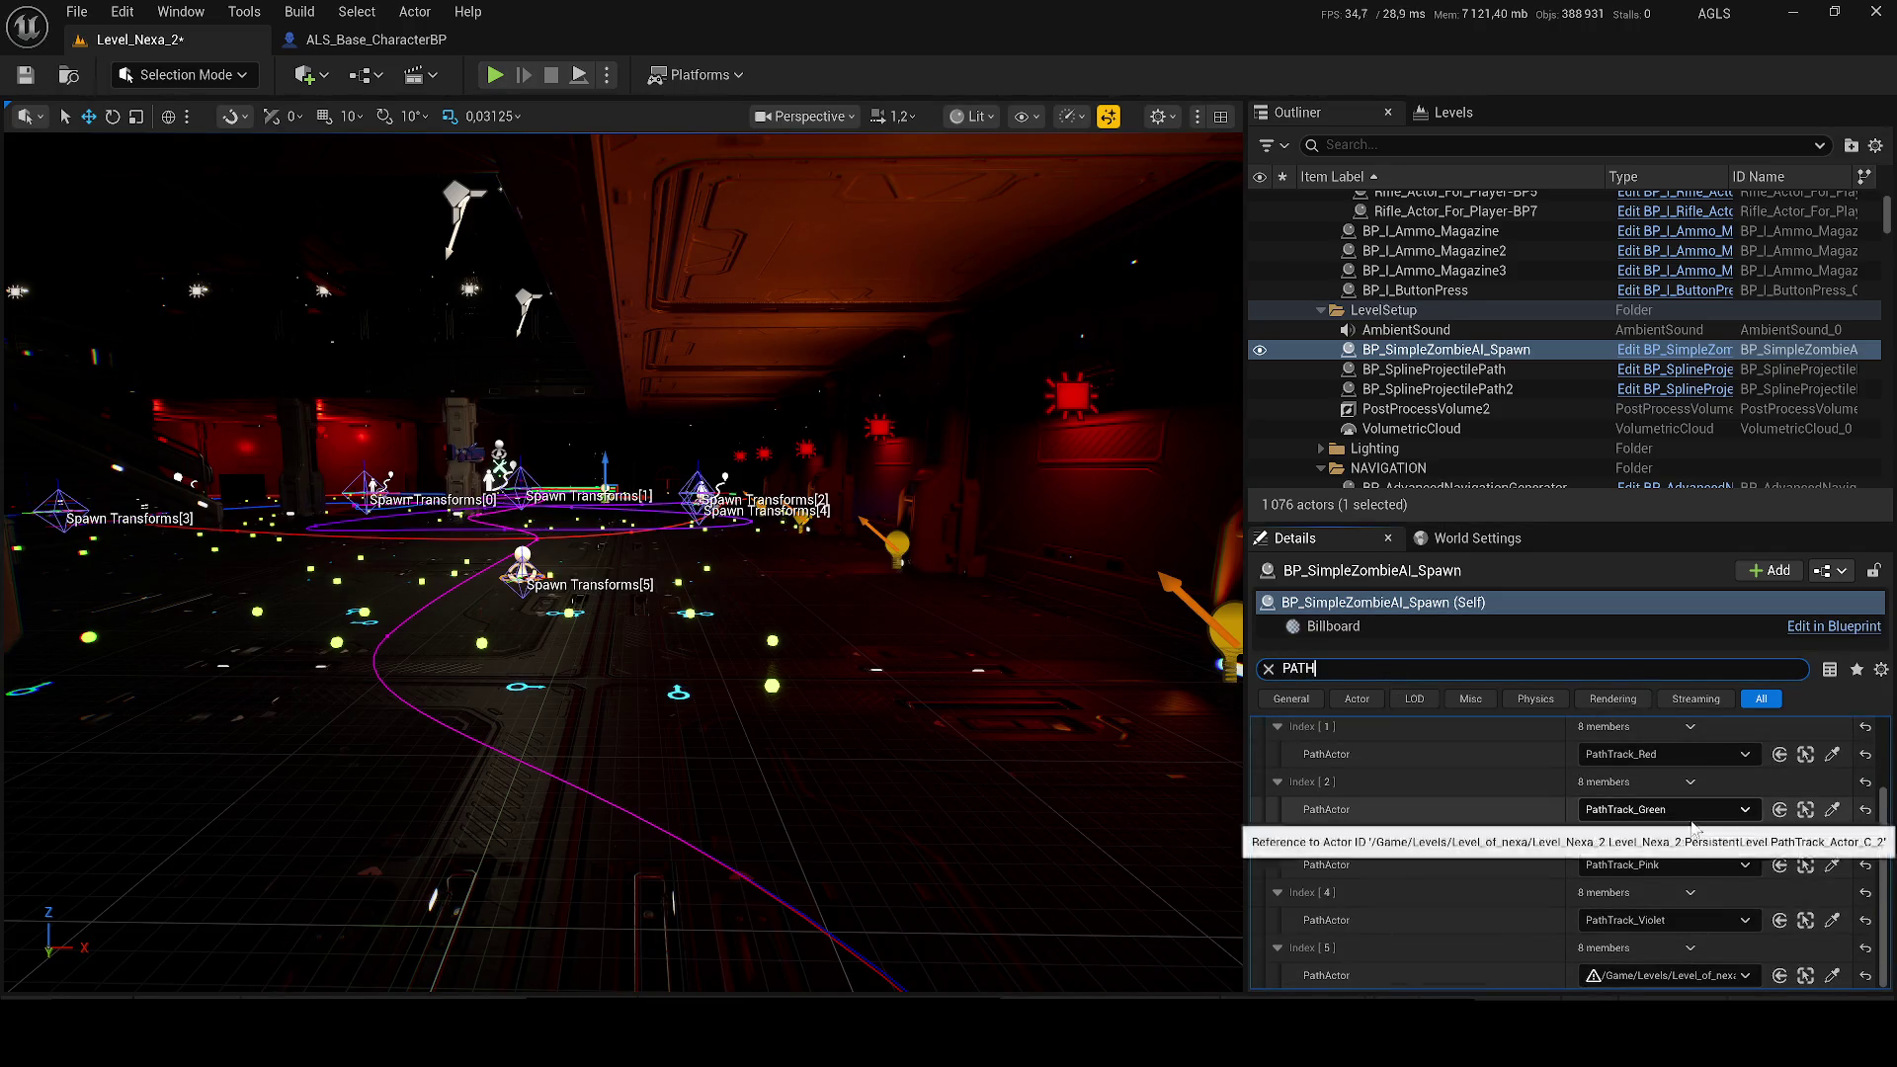
left_click(1741, 981)
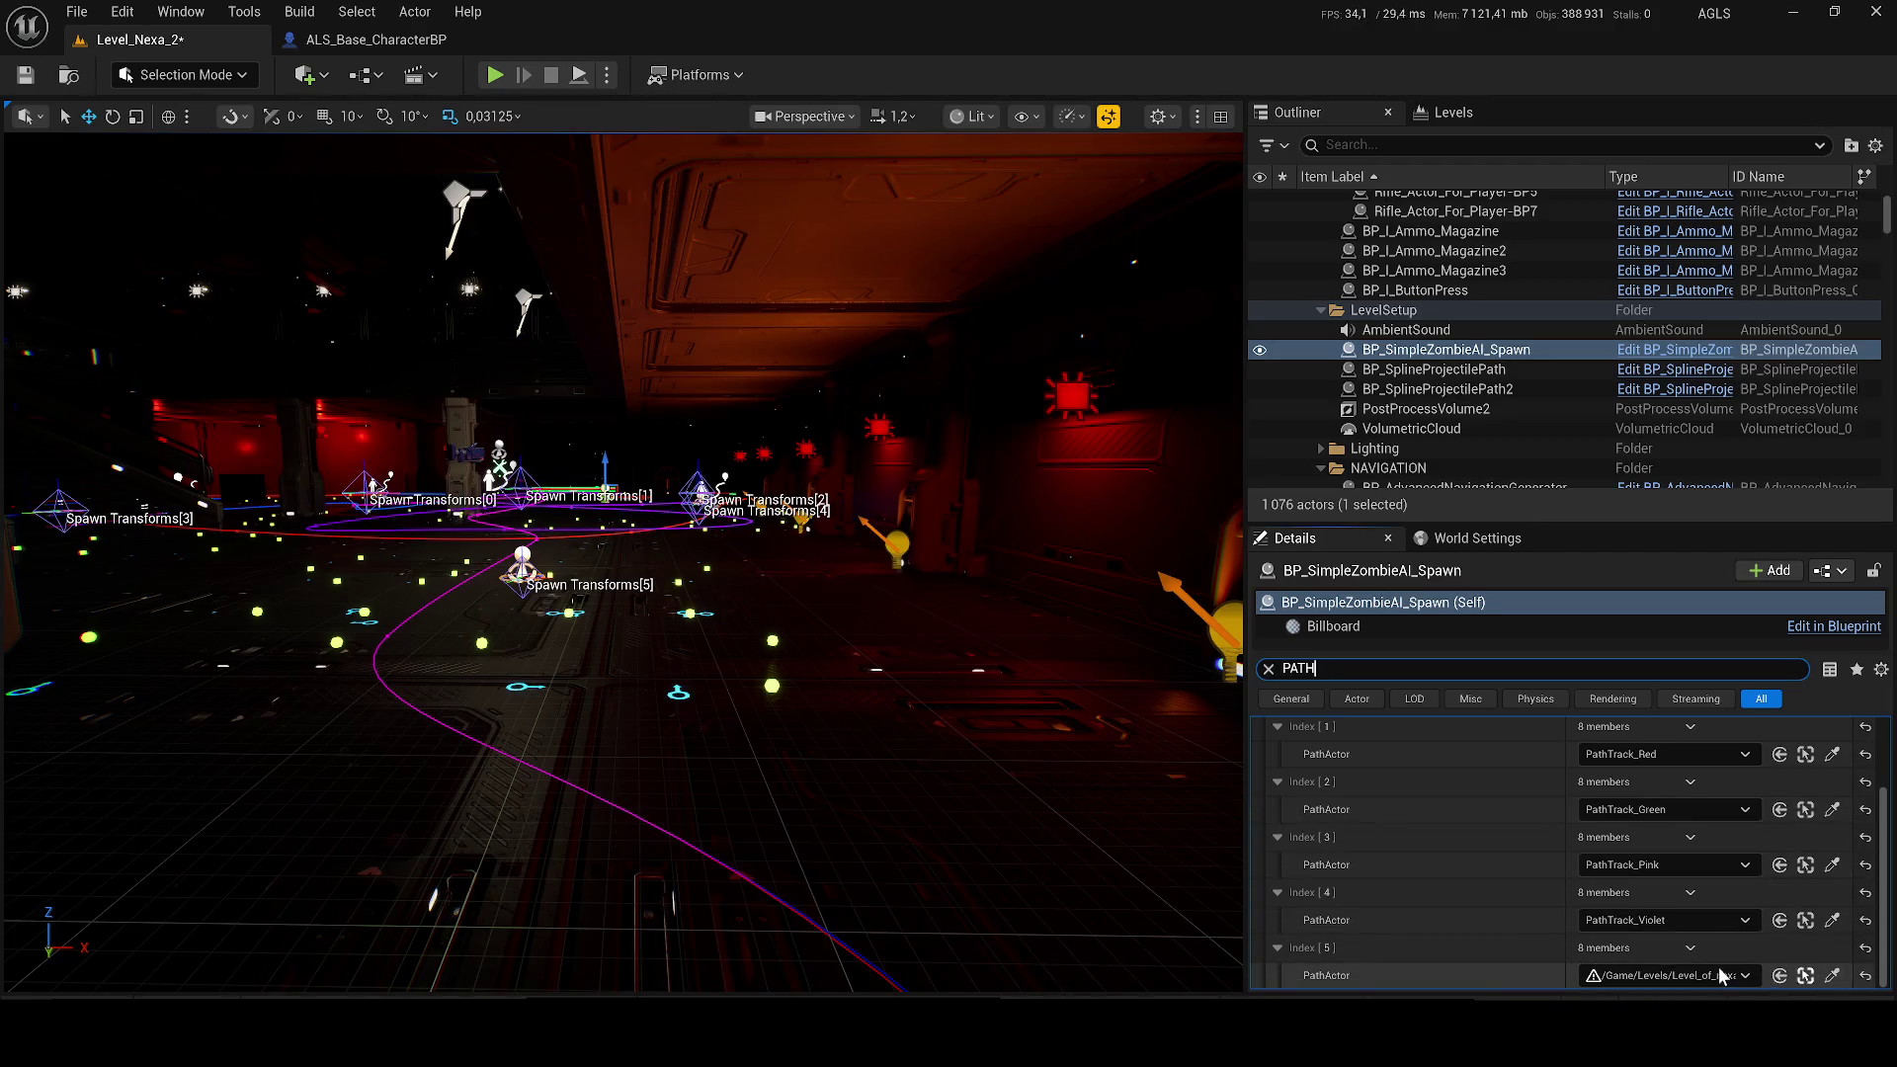
left_click(1672, 786)
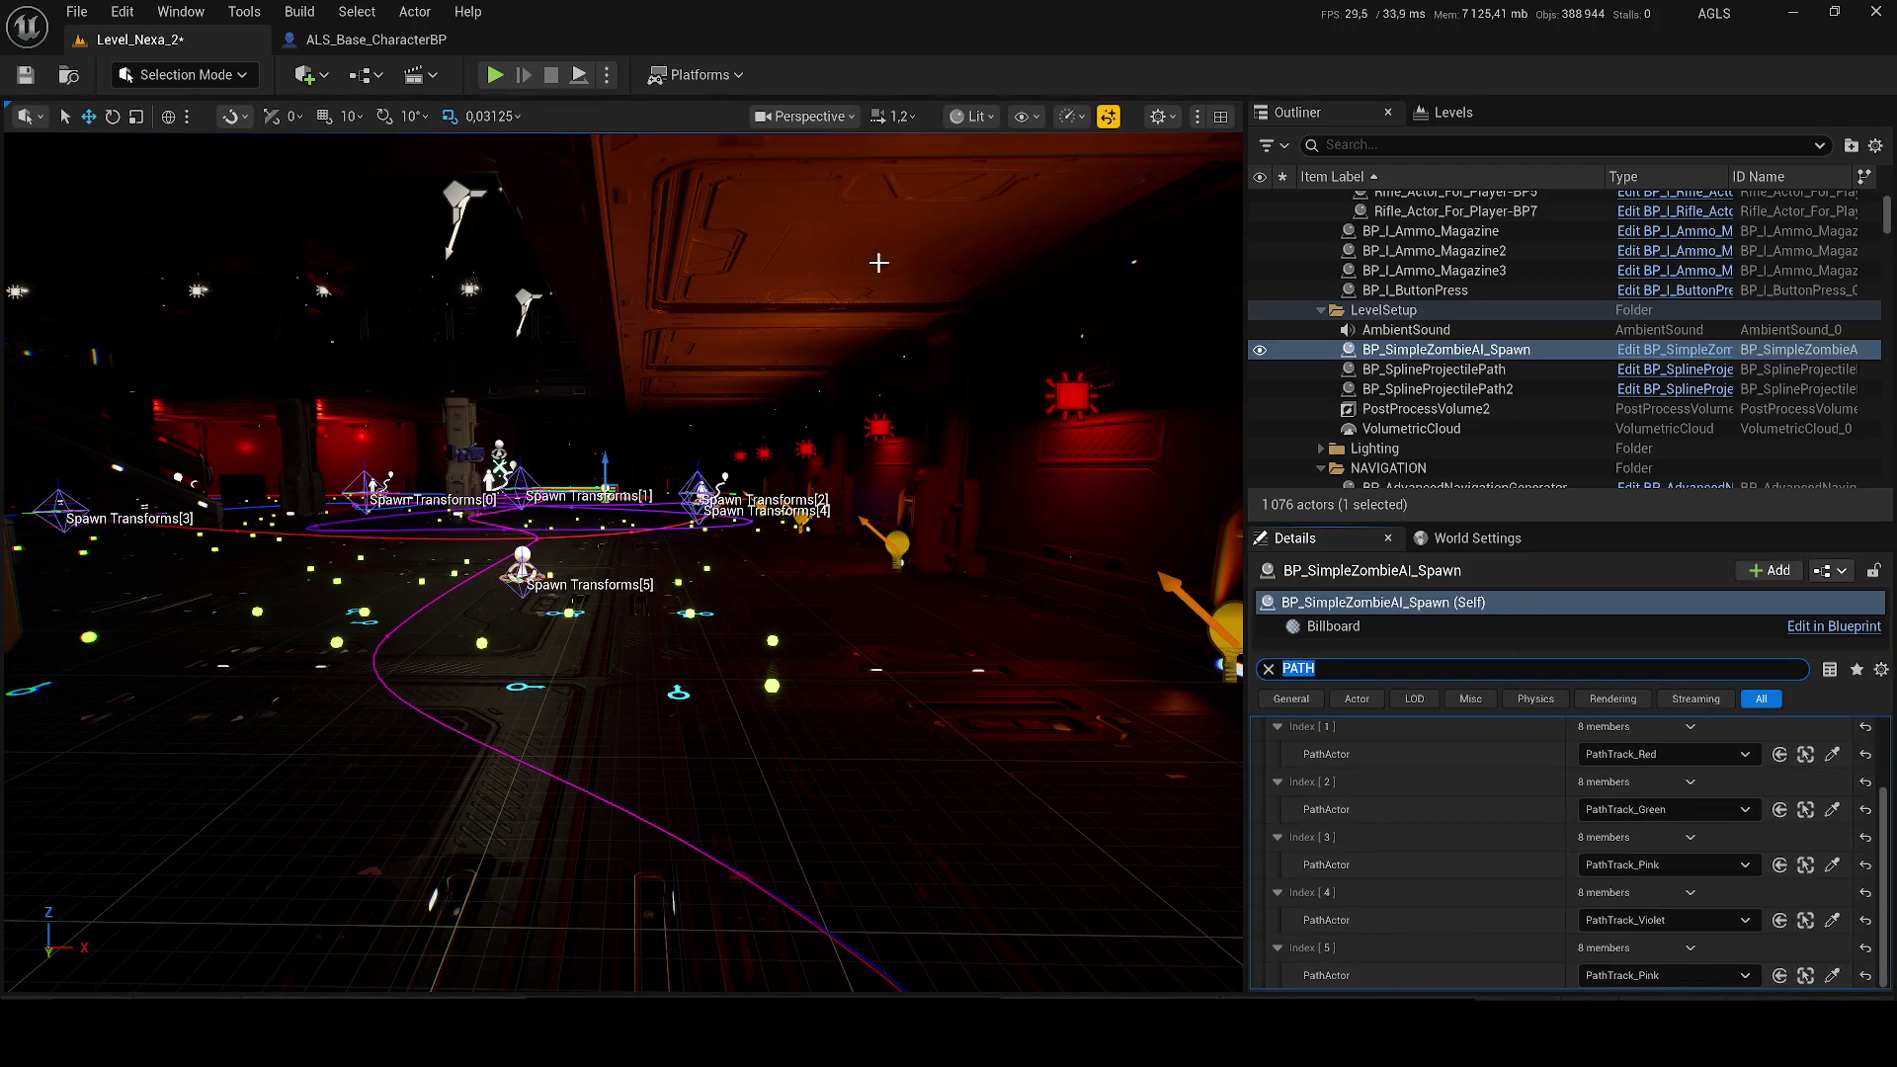
left_click(609, 76)
left_click(692, 273)
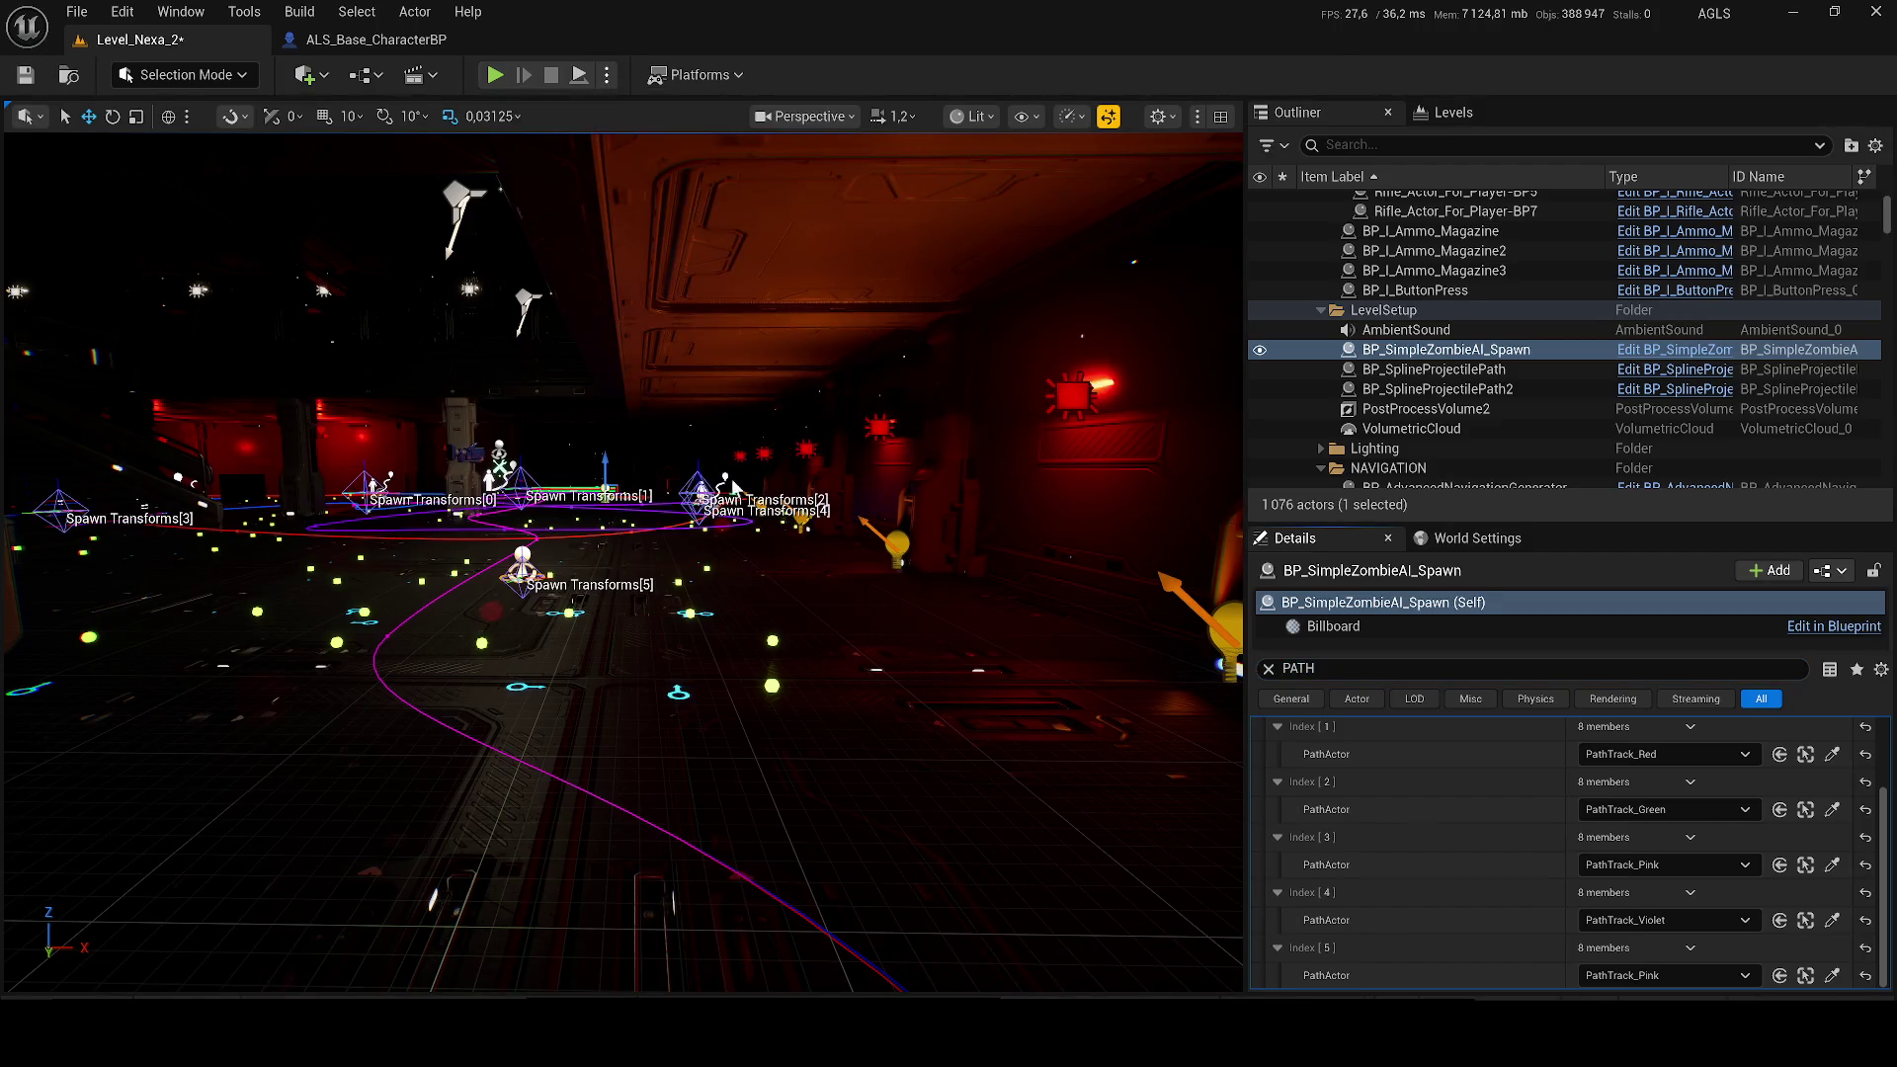
scroll(840, 552, "up", 5)
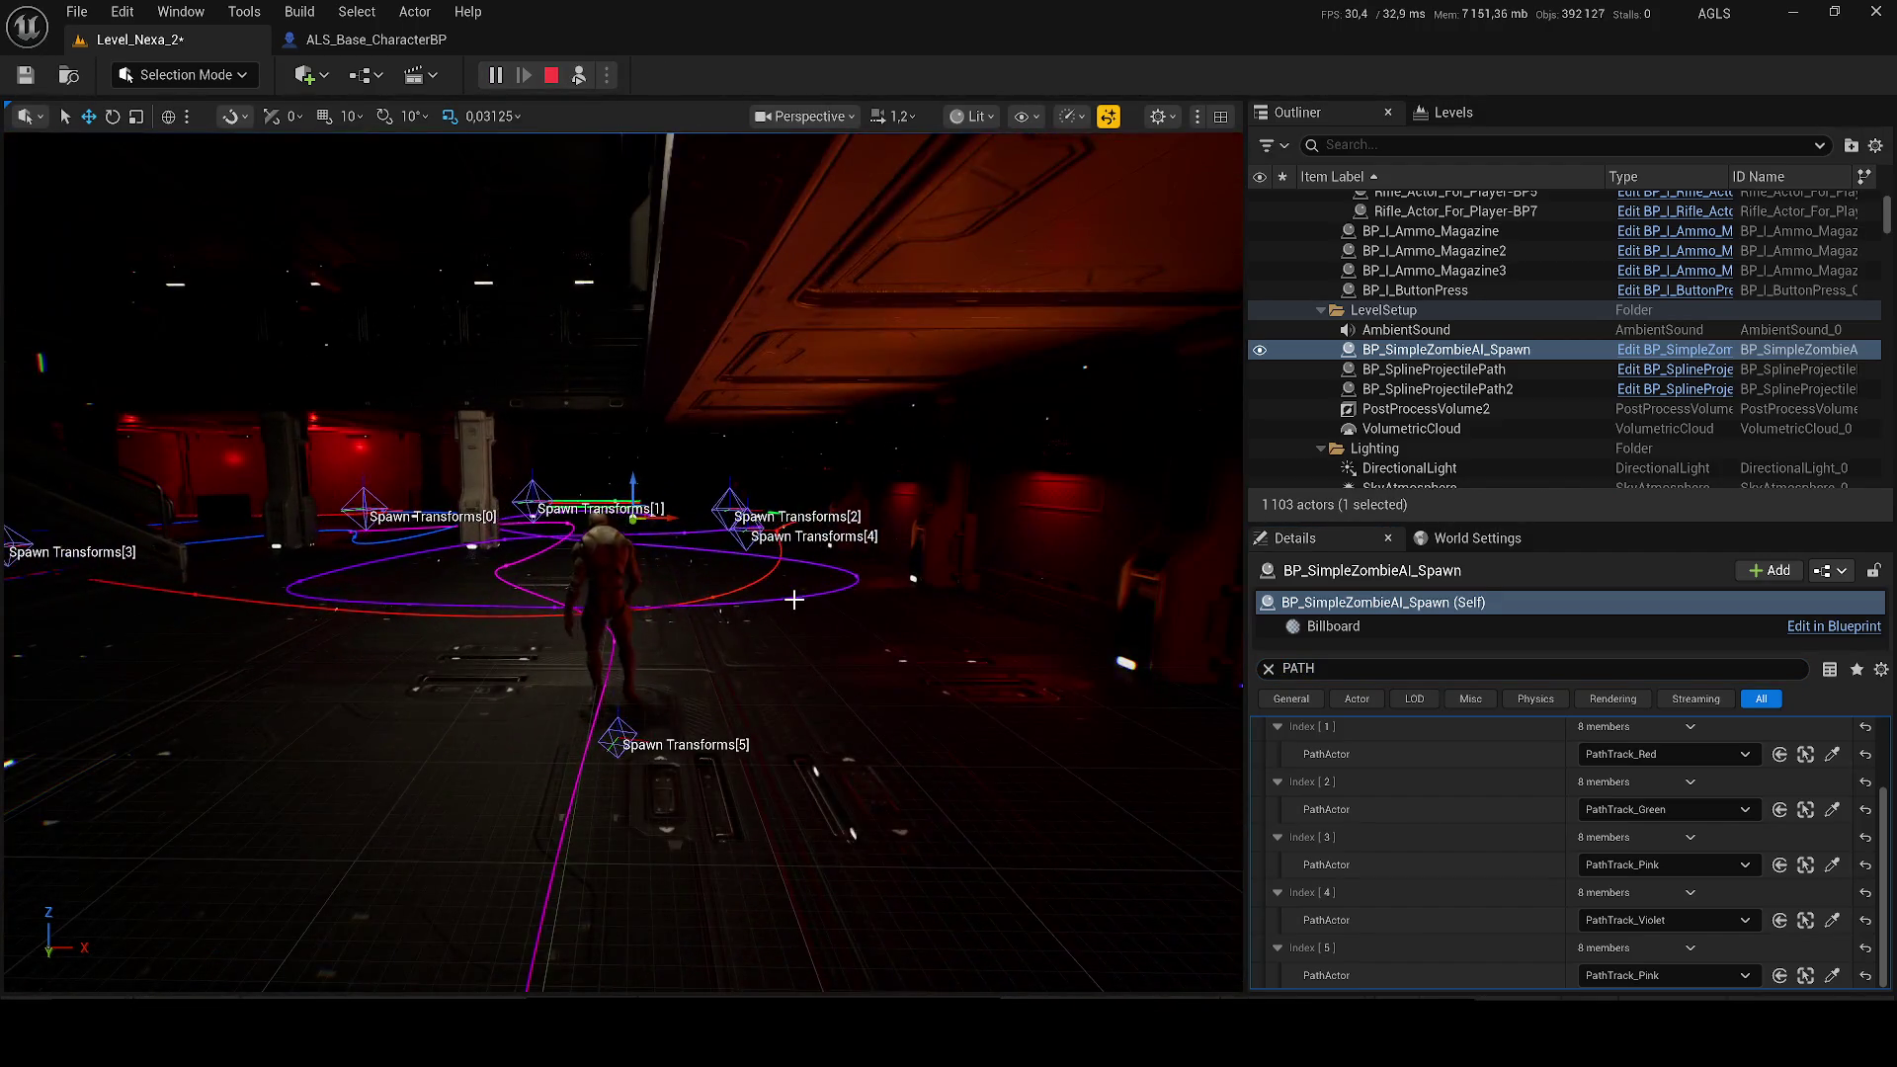
Step: Look around the spawn markers and select the pink path track spline
mouse_move(794, 599)
left_mouse_down()
mouse_move(716, 593)
mouse_move(711, 661)
left_mouse_up()
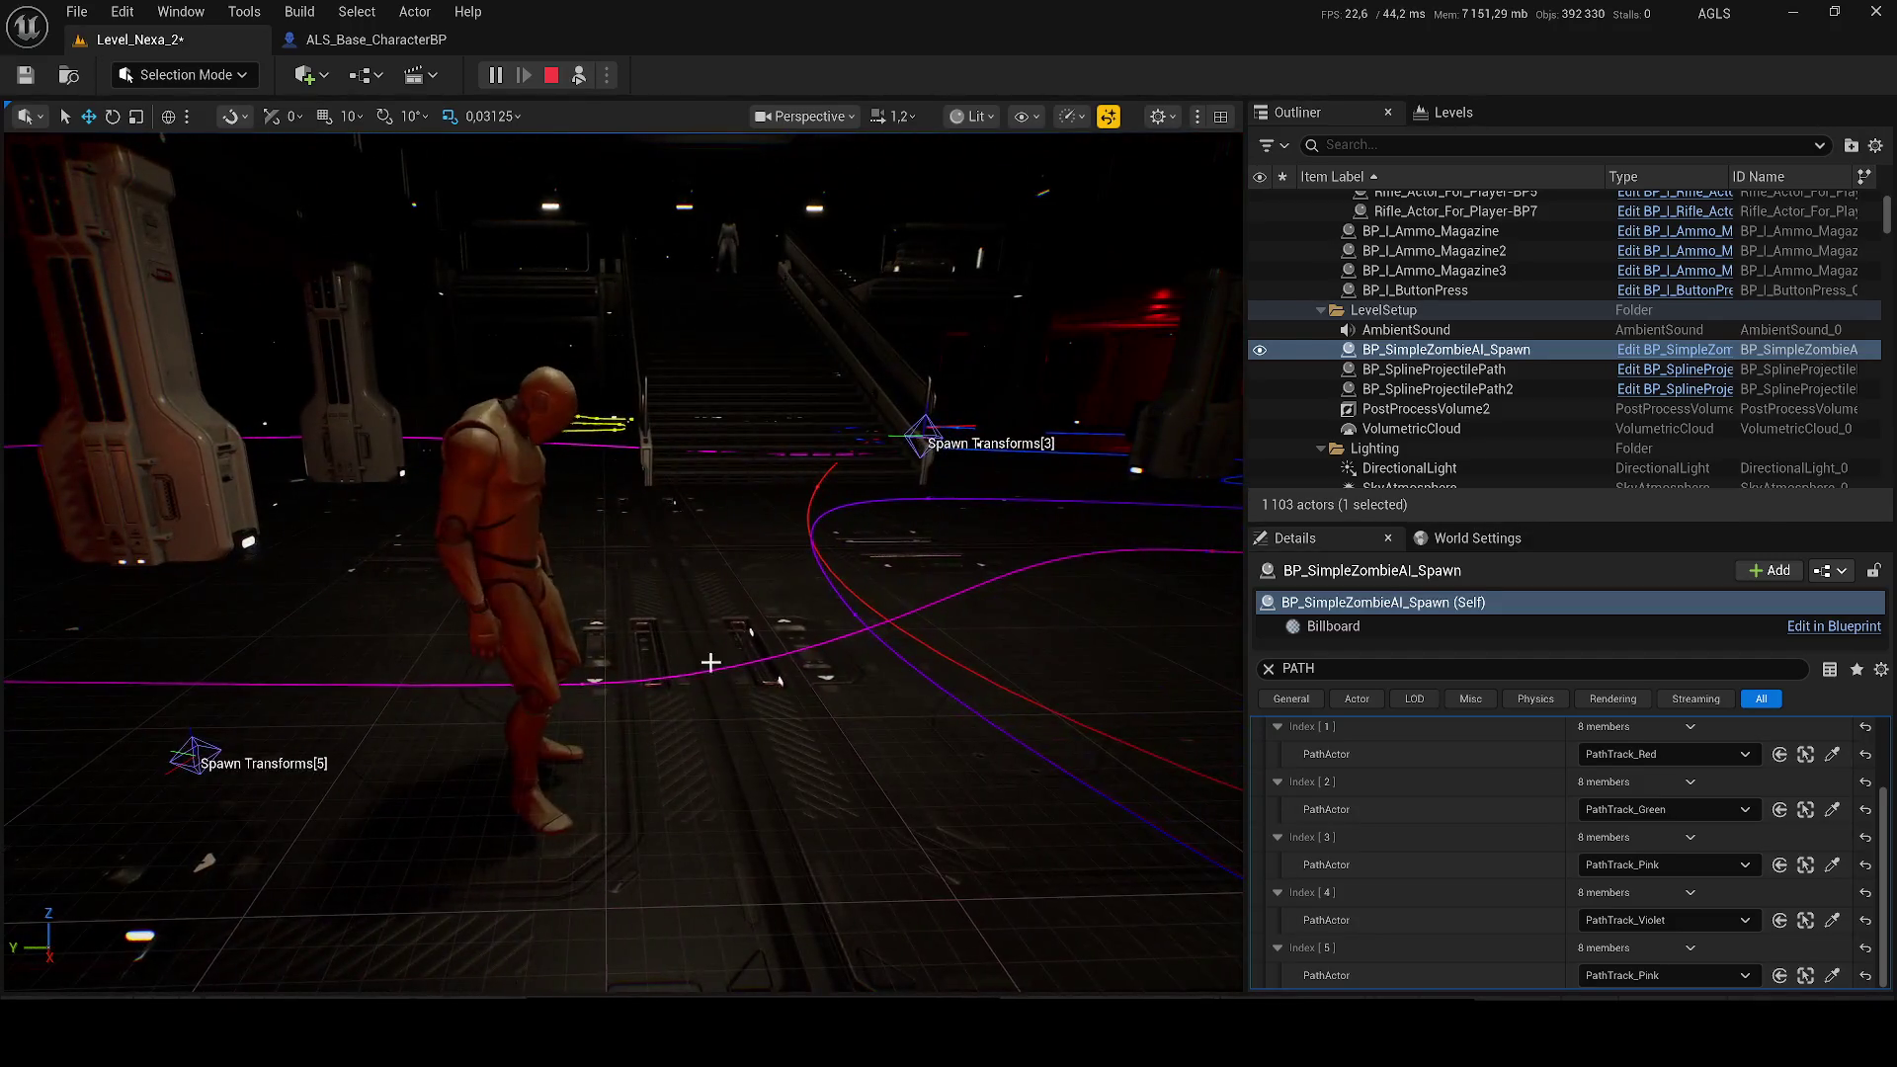
left_click(613, 689)
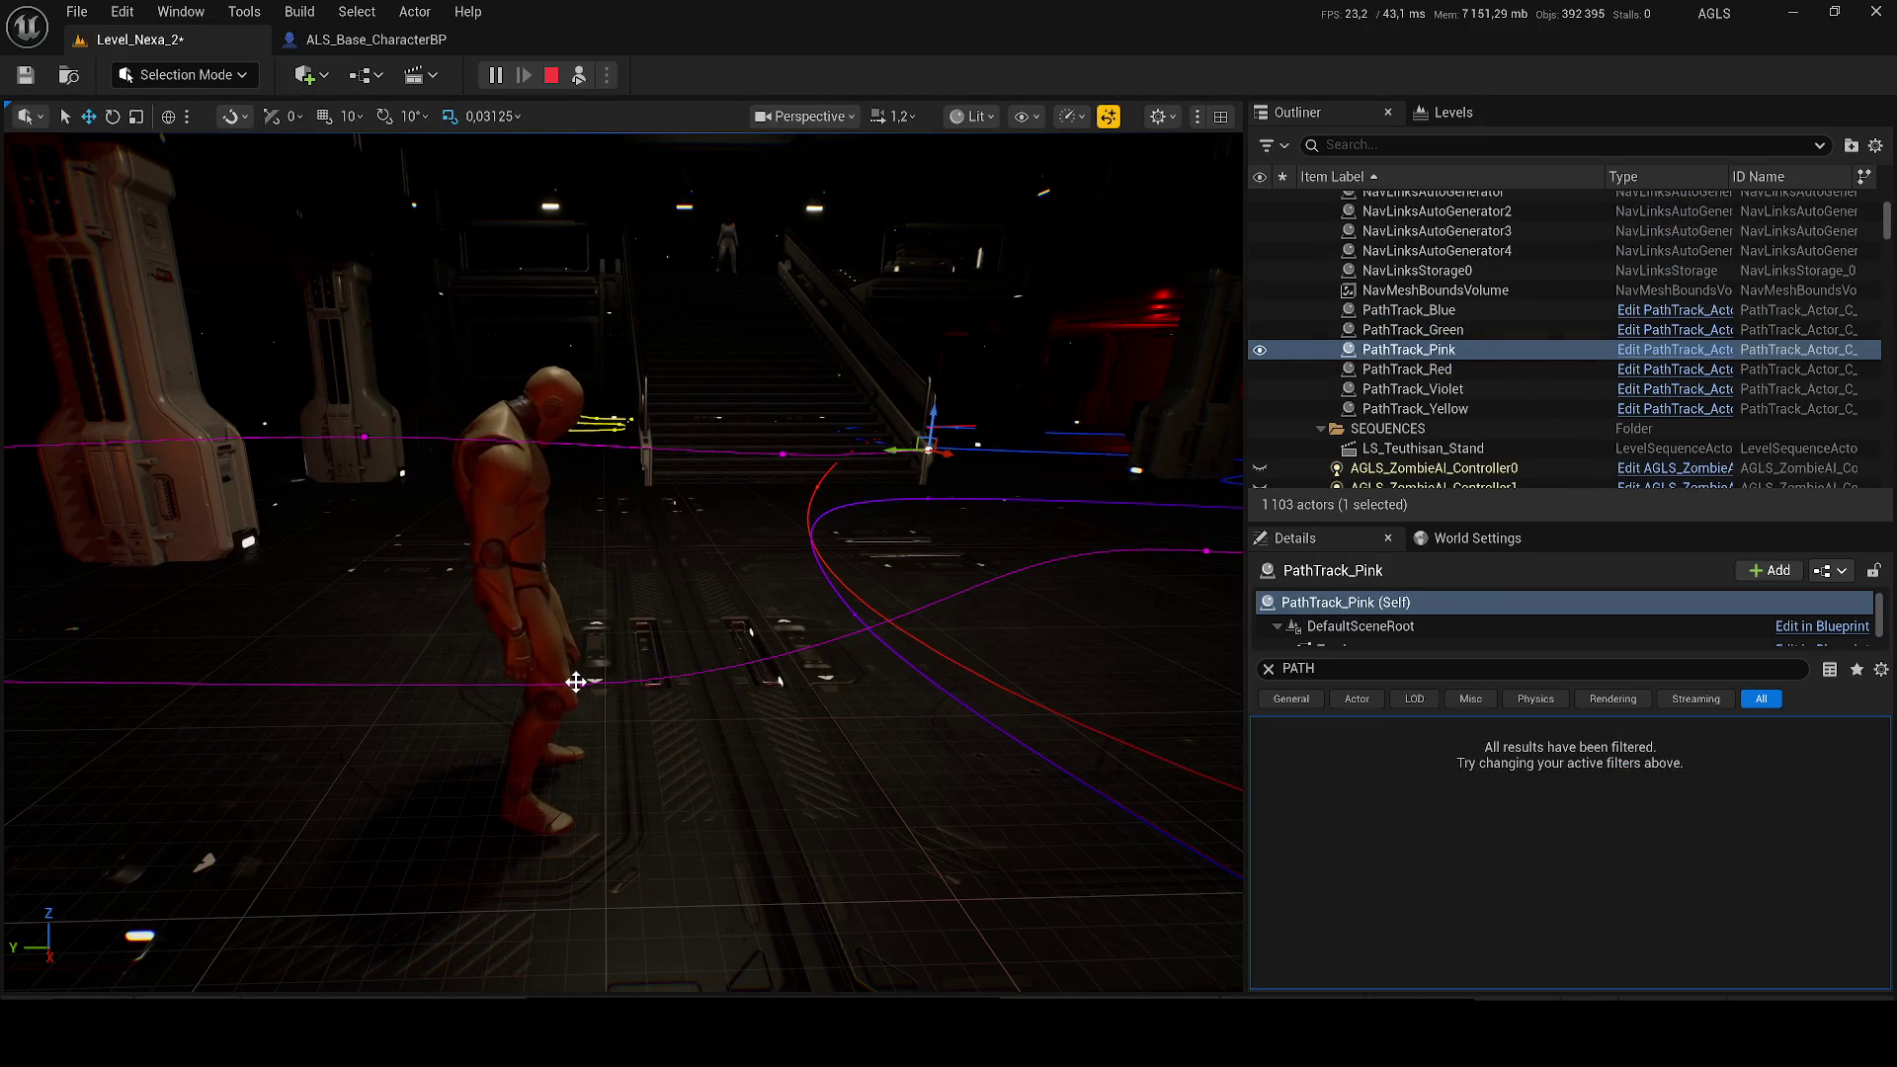
left_click_drag(691, 710, 954, 550)
Step: Stop the simulation and save Level_Nexa_2
key("Escape")
key("ctrl+s")
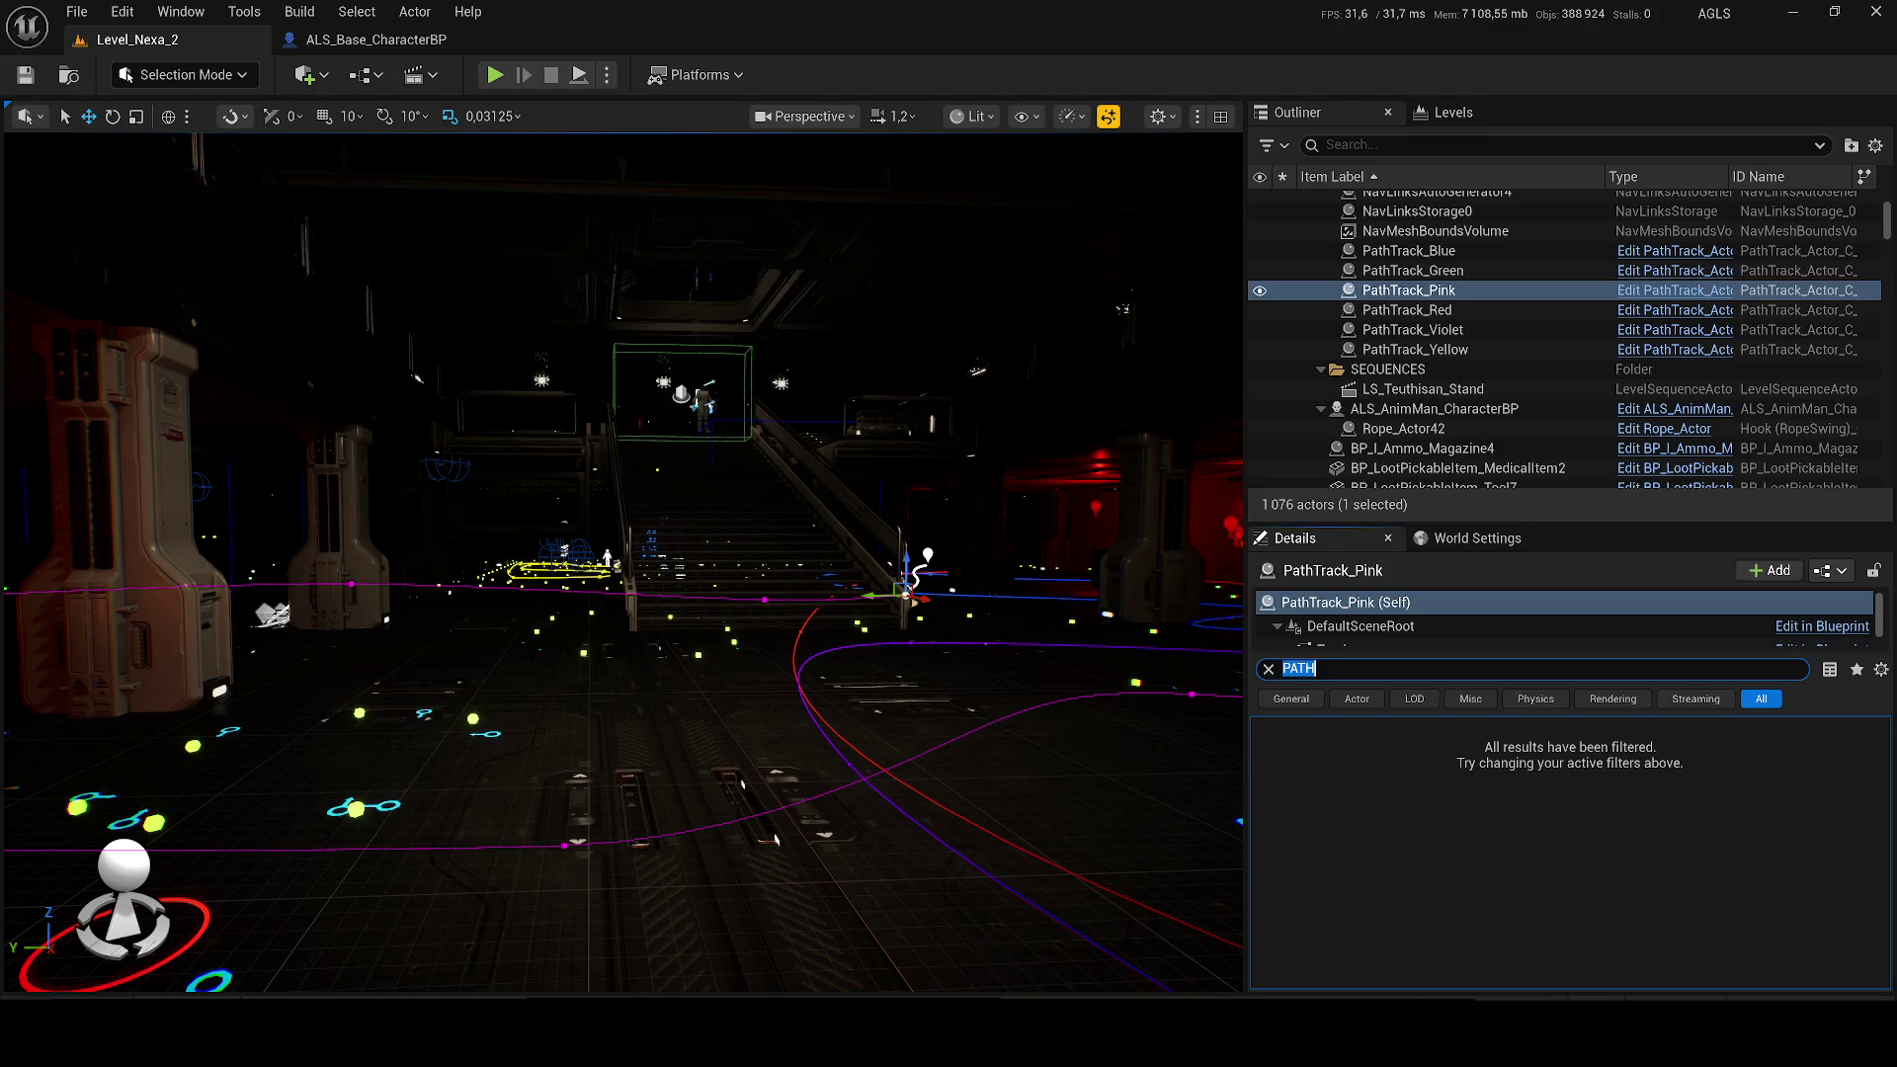
left_click_drag(622, 563, 543, 563)
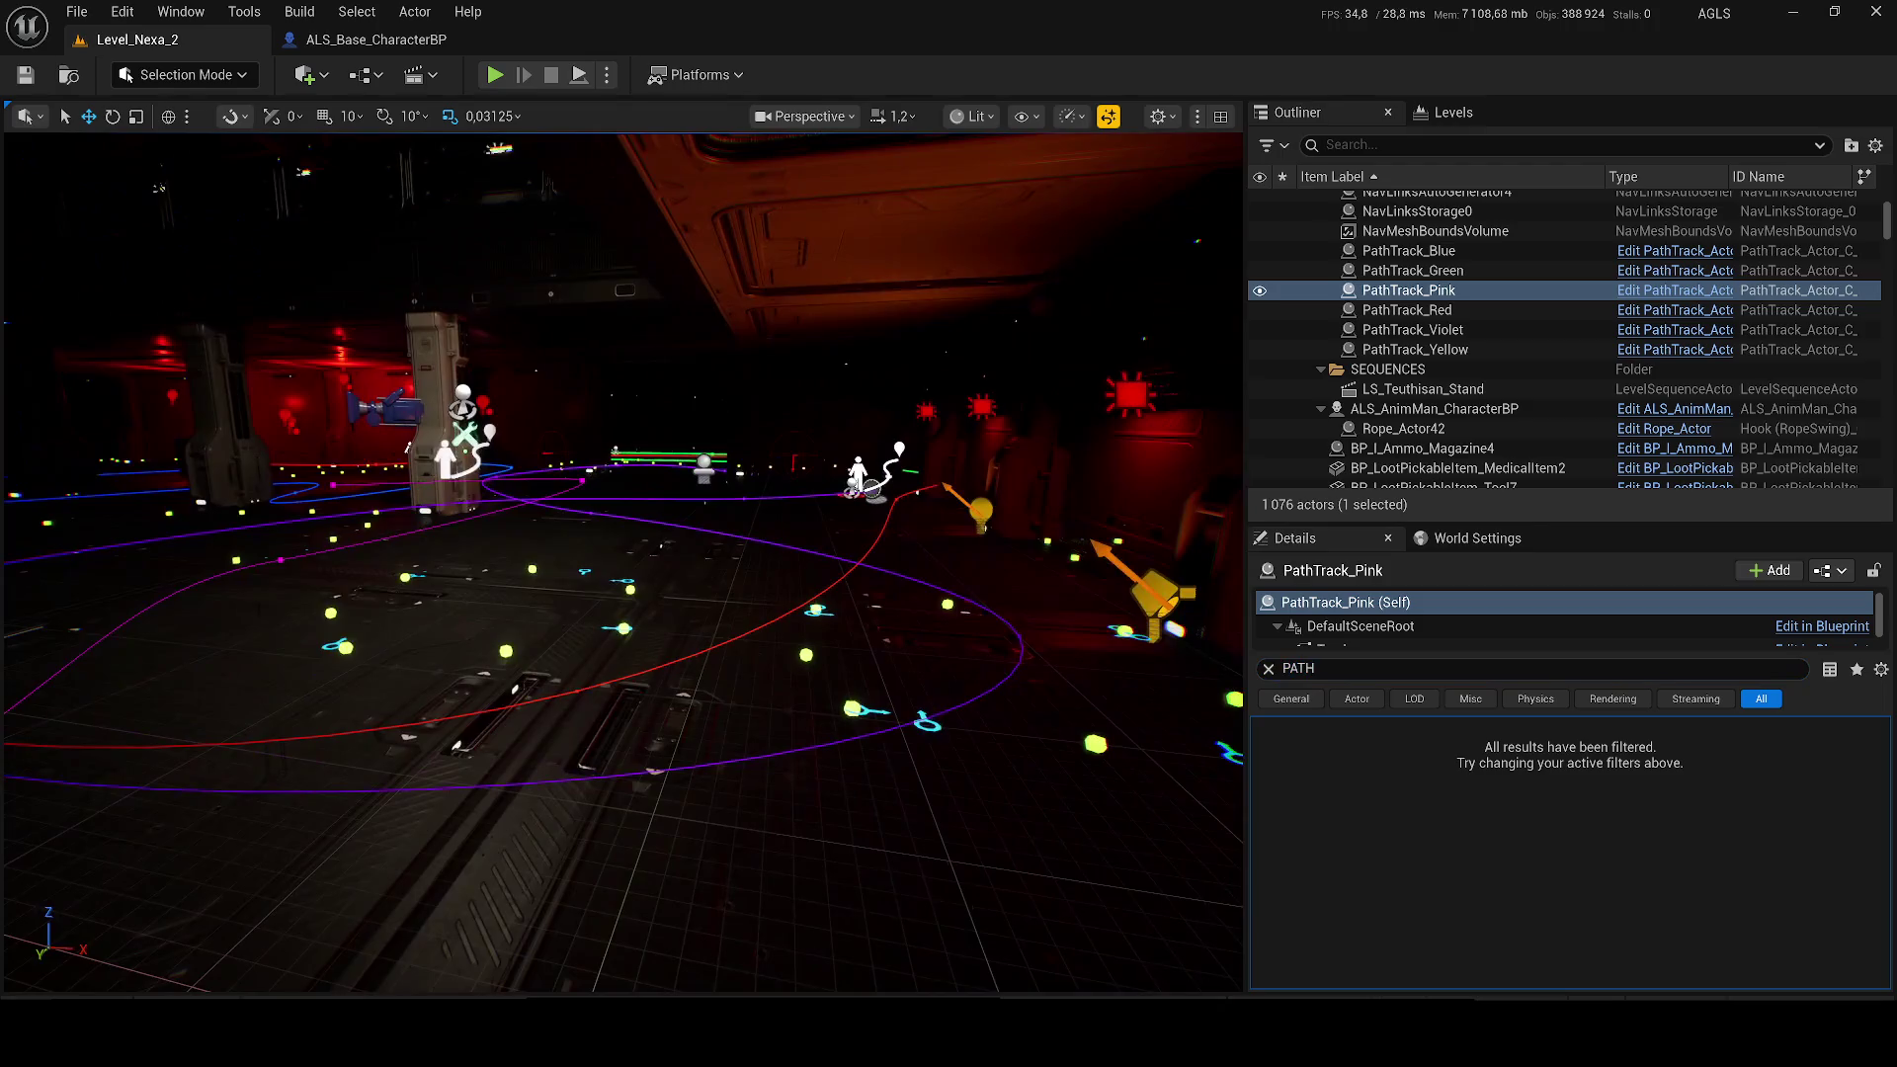
left_click_drag(807, 665, 807, 665)
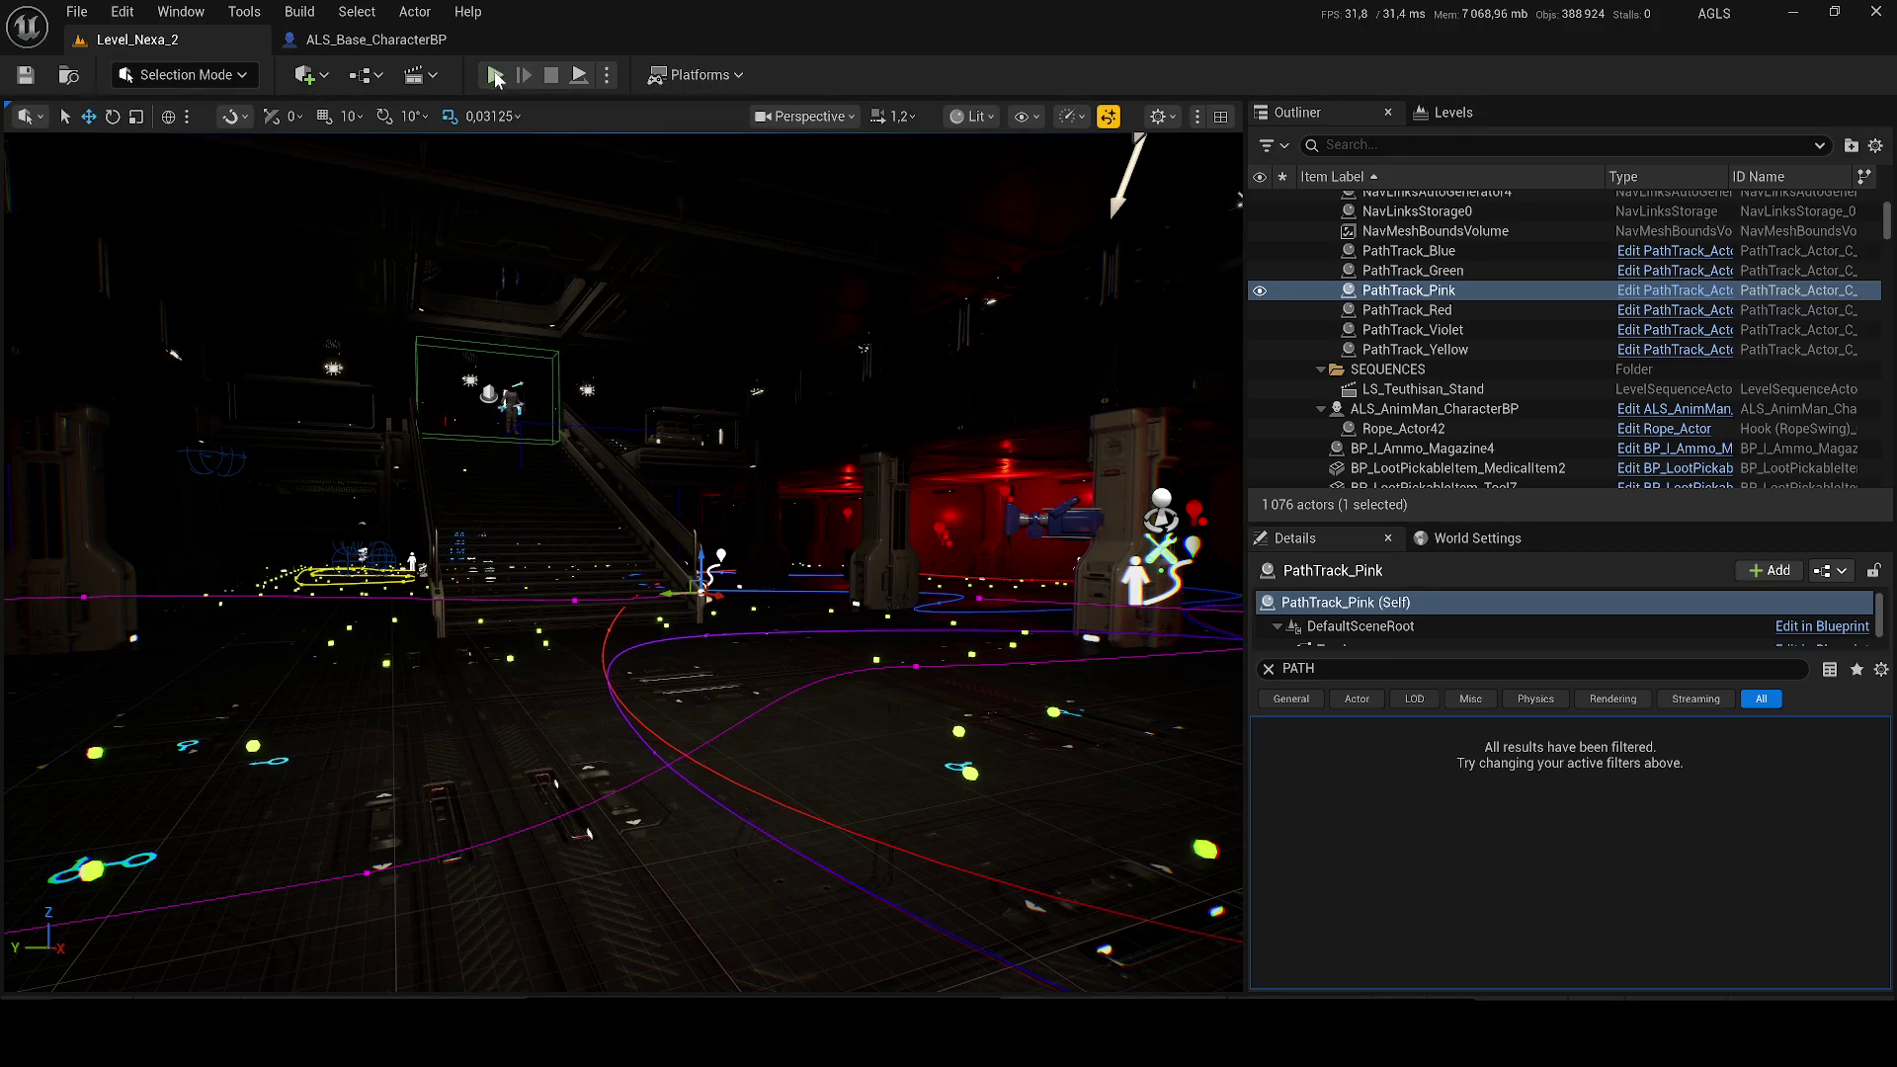
key("alt+p")
Step: Run up the stairs, toggle the gameplay debugger and reload the rifle
key("w")
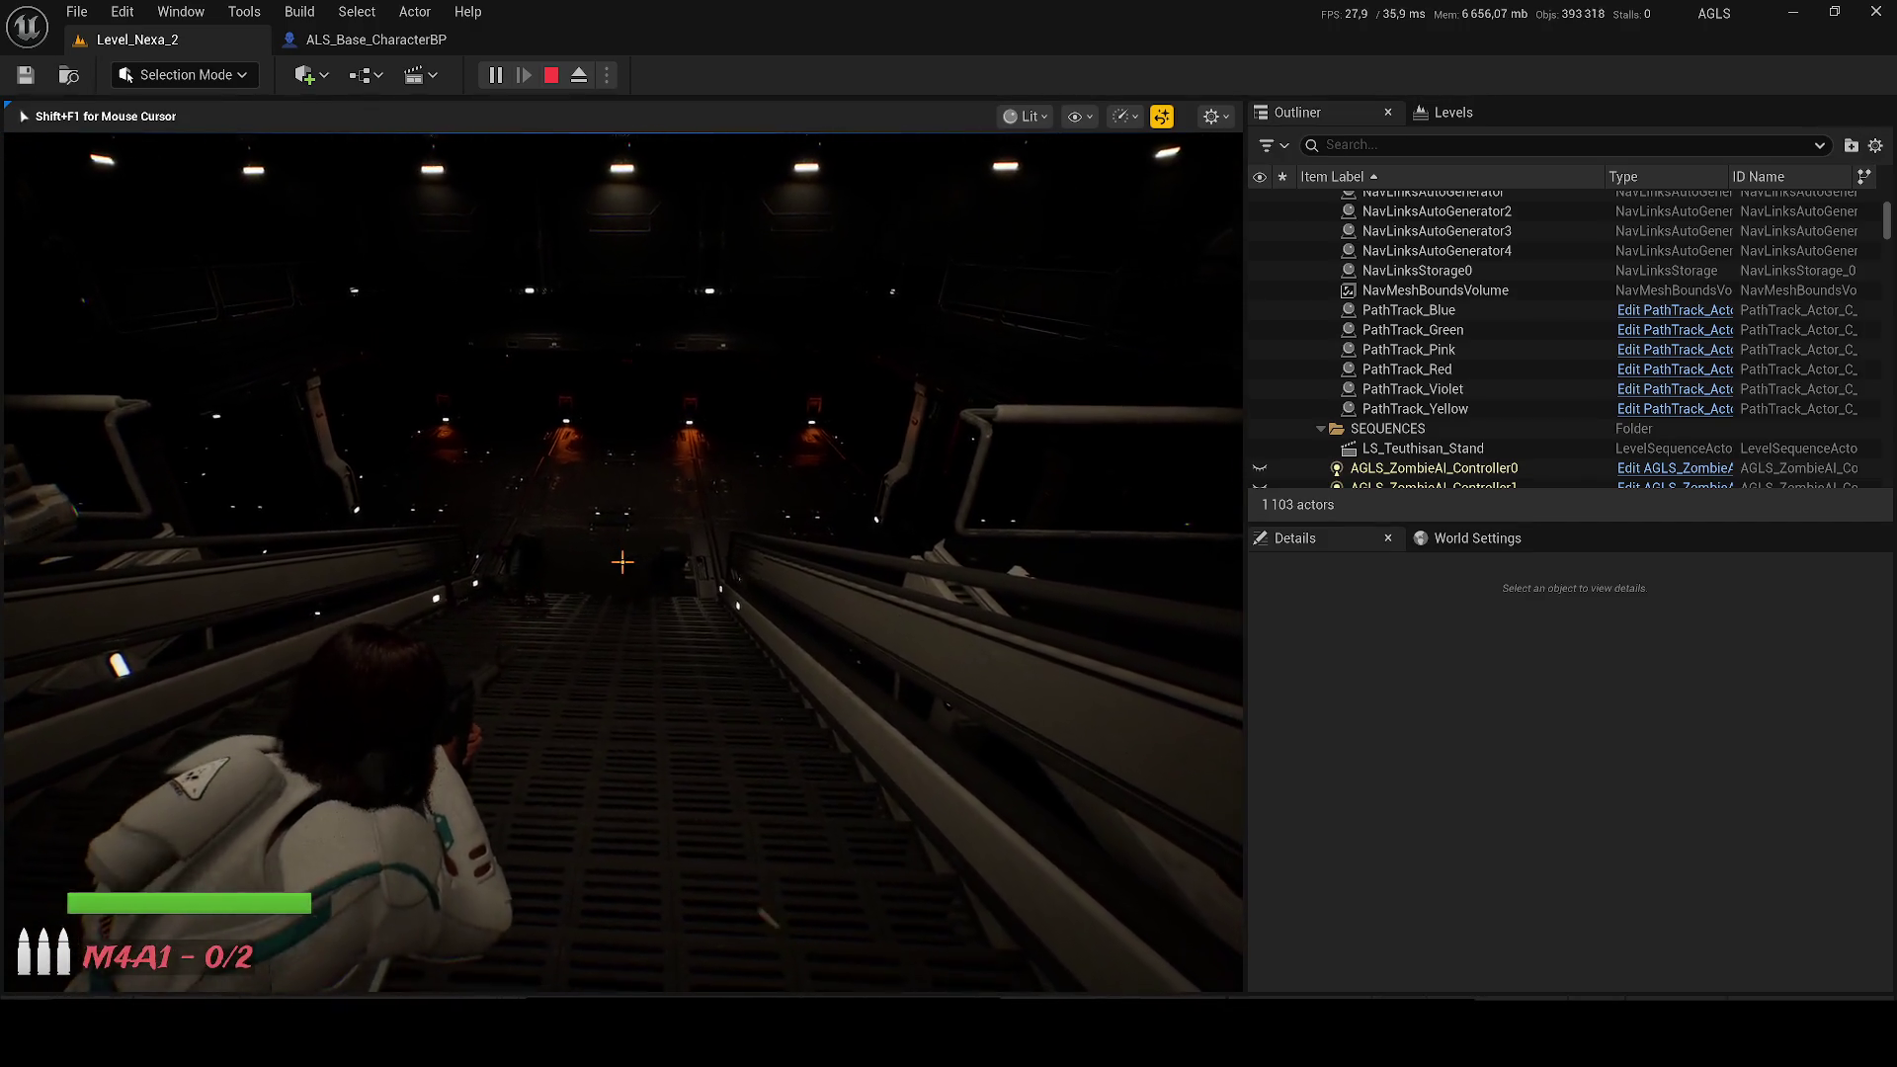
key("apostrophe")
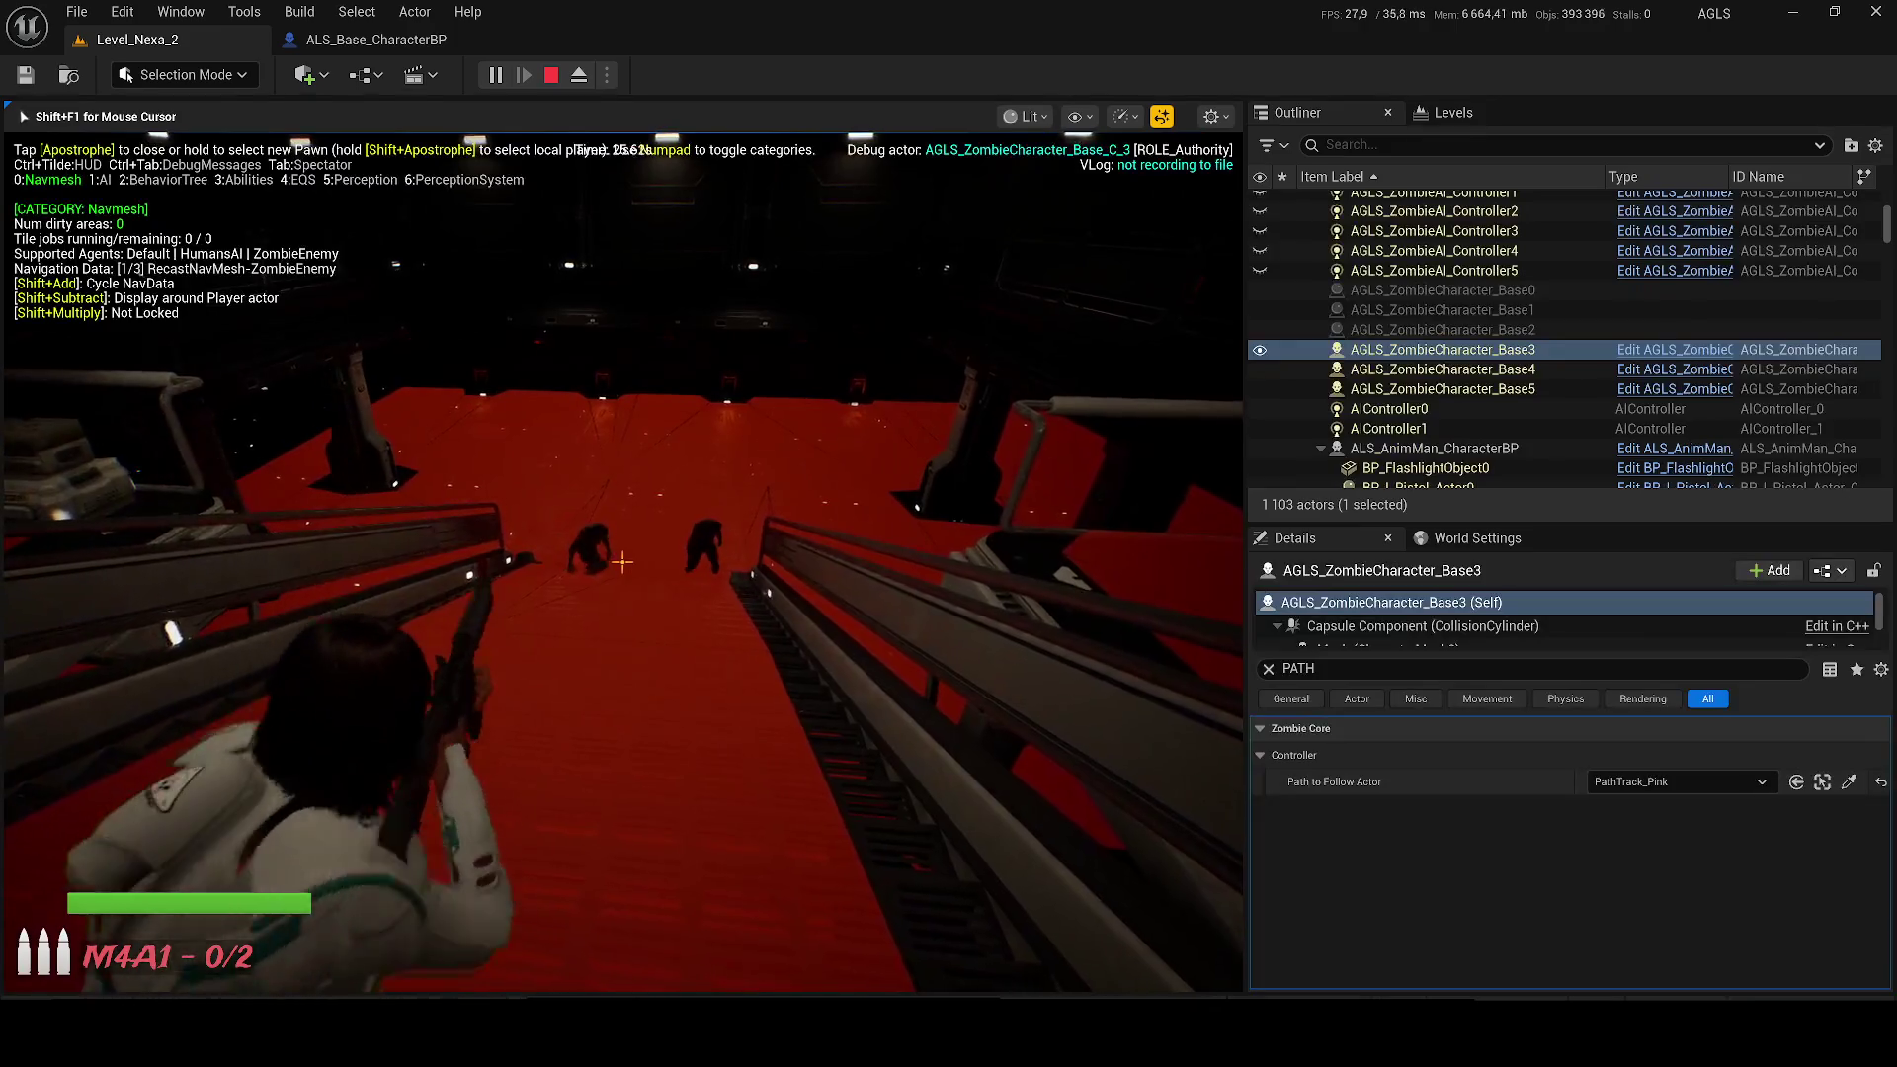
key("r")
key("apostrophe")
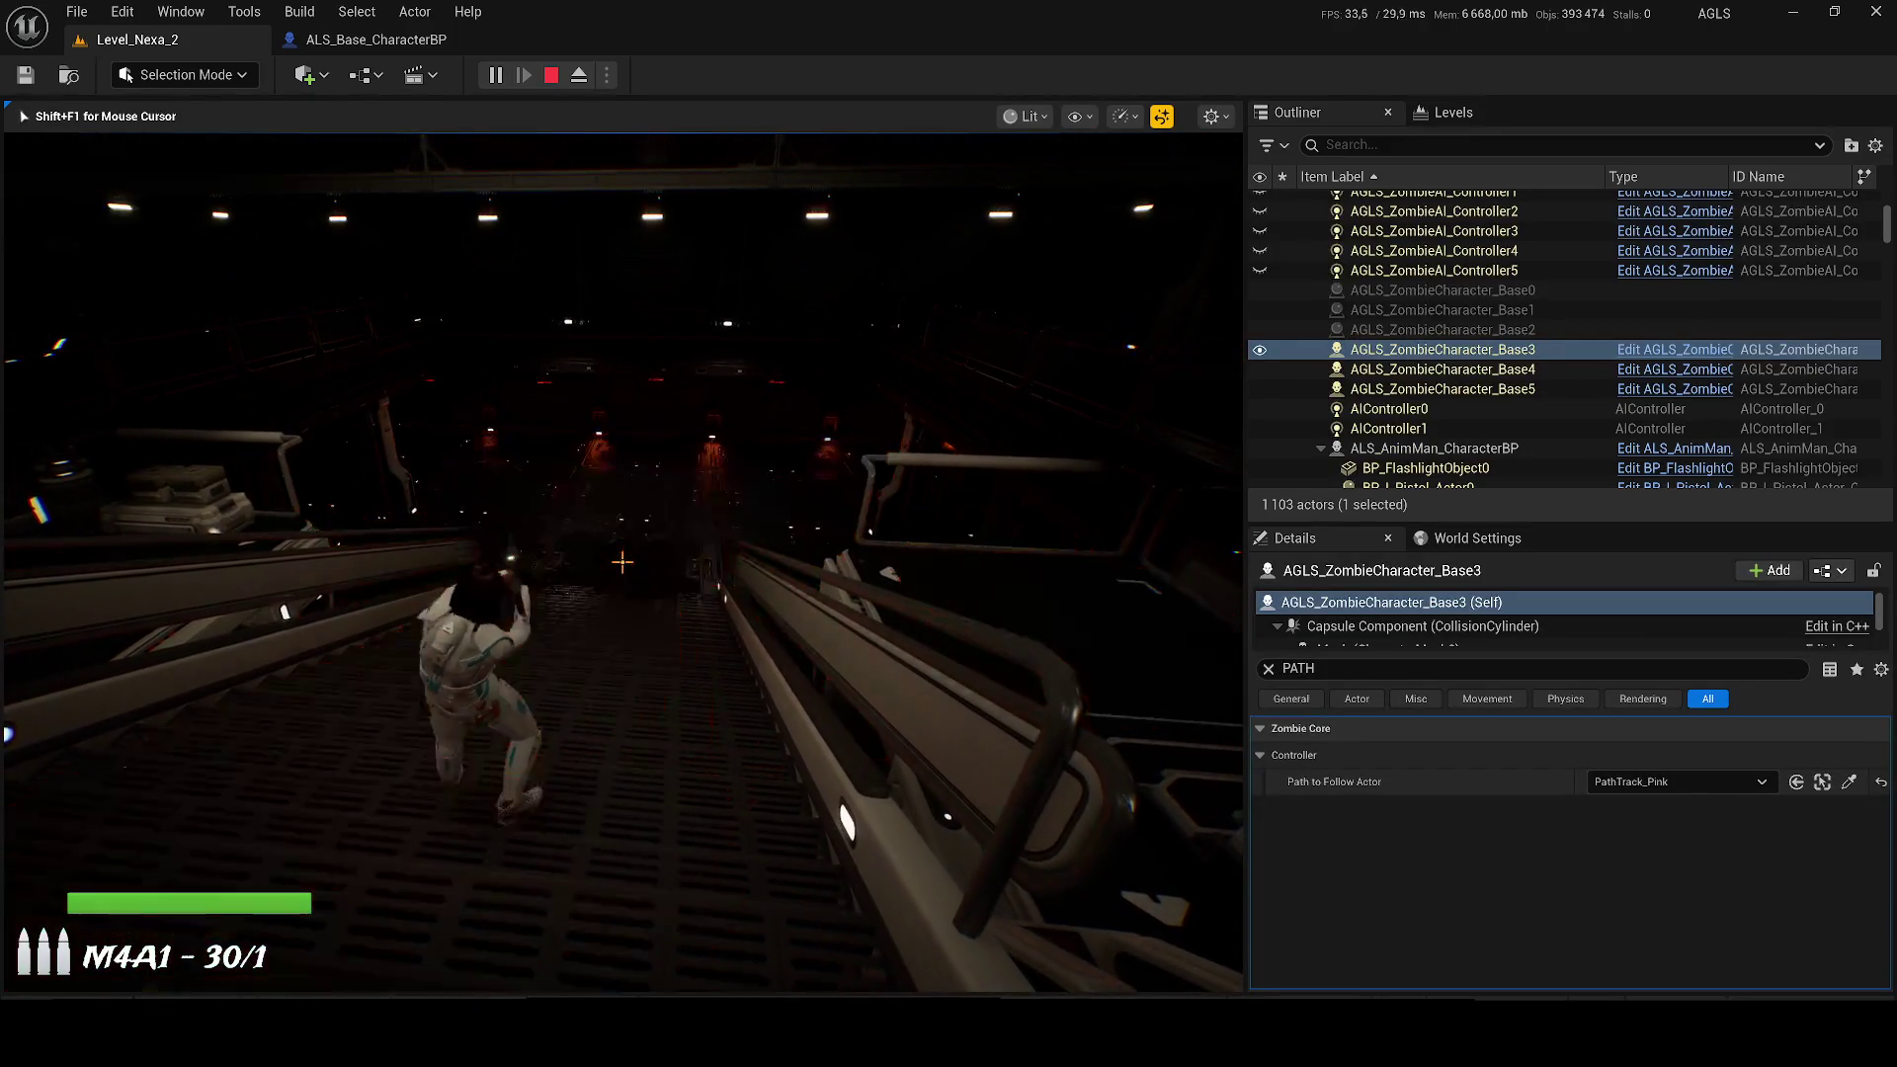
Step: Shoot down the corridor zombies, reload, then eject with F8 to the free editor view
left_click(622, 562)
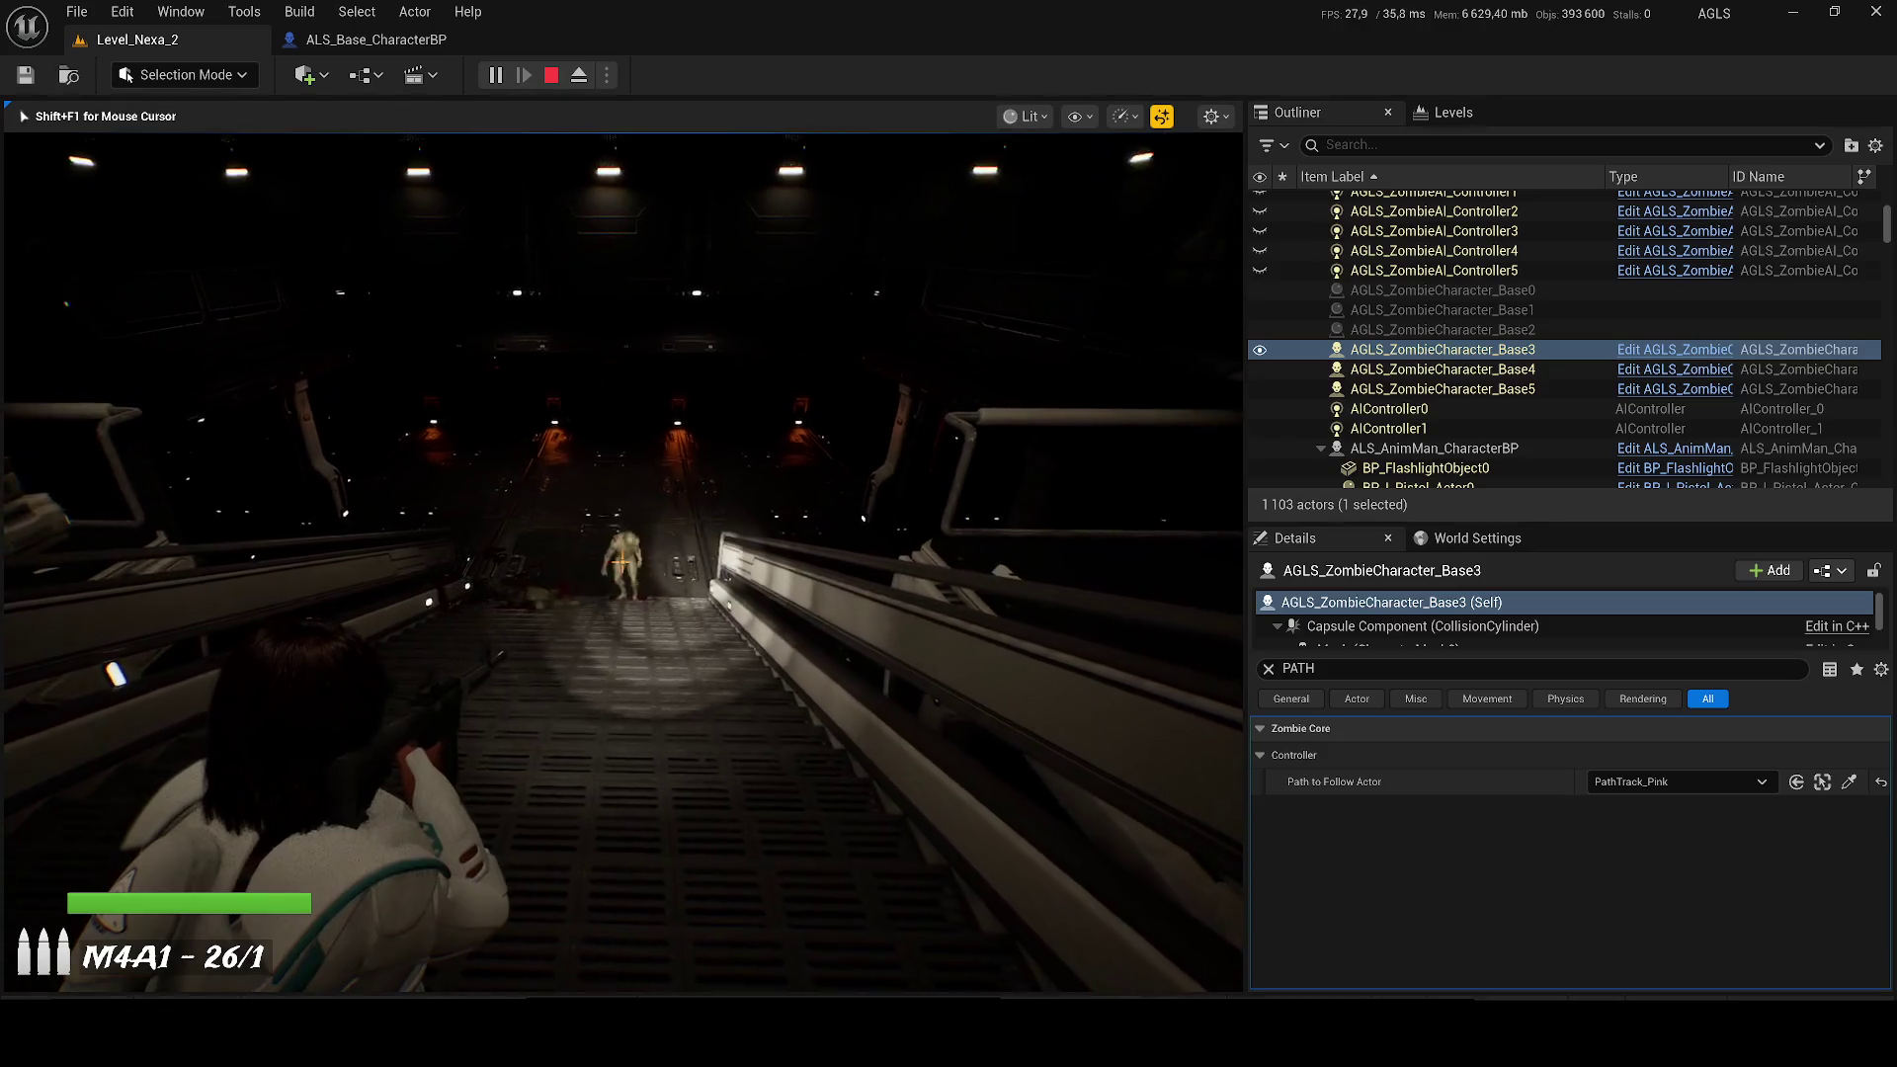
left_click(623, 562)
key("w")
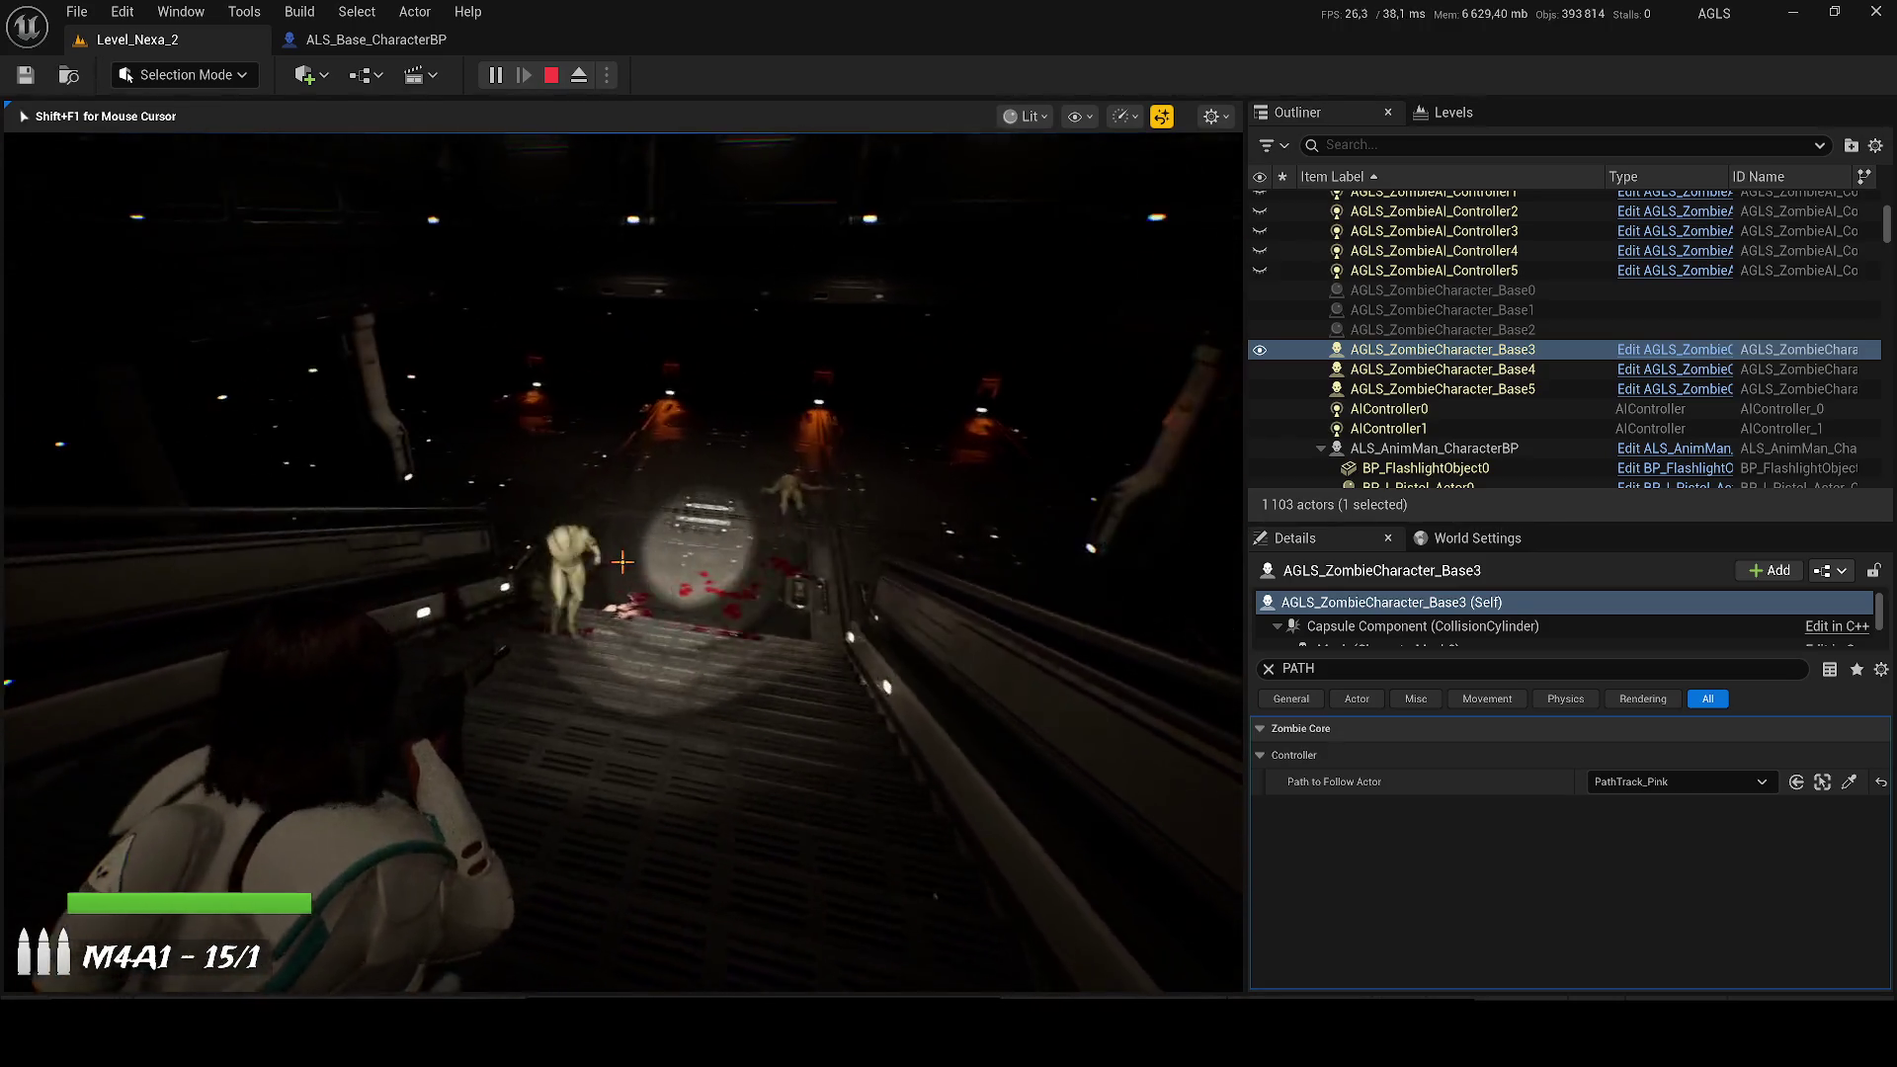
left_click(623, 562)
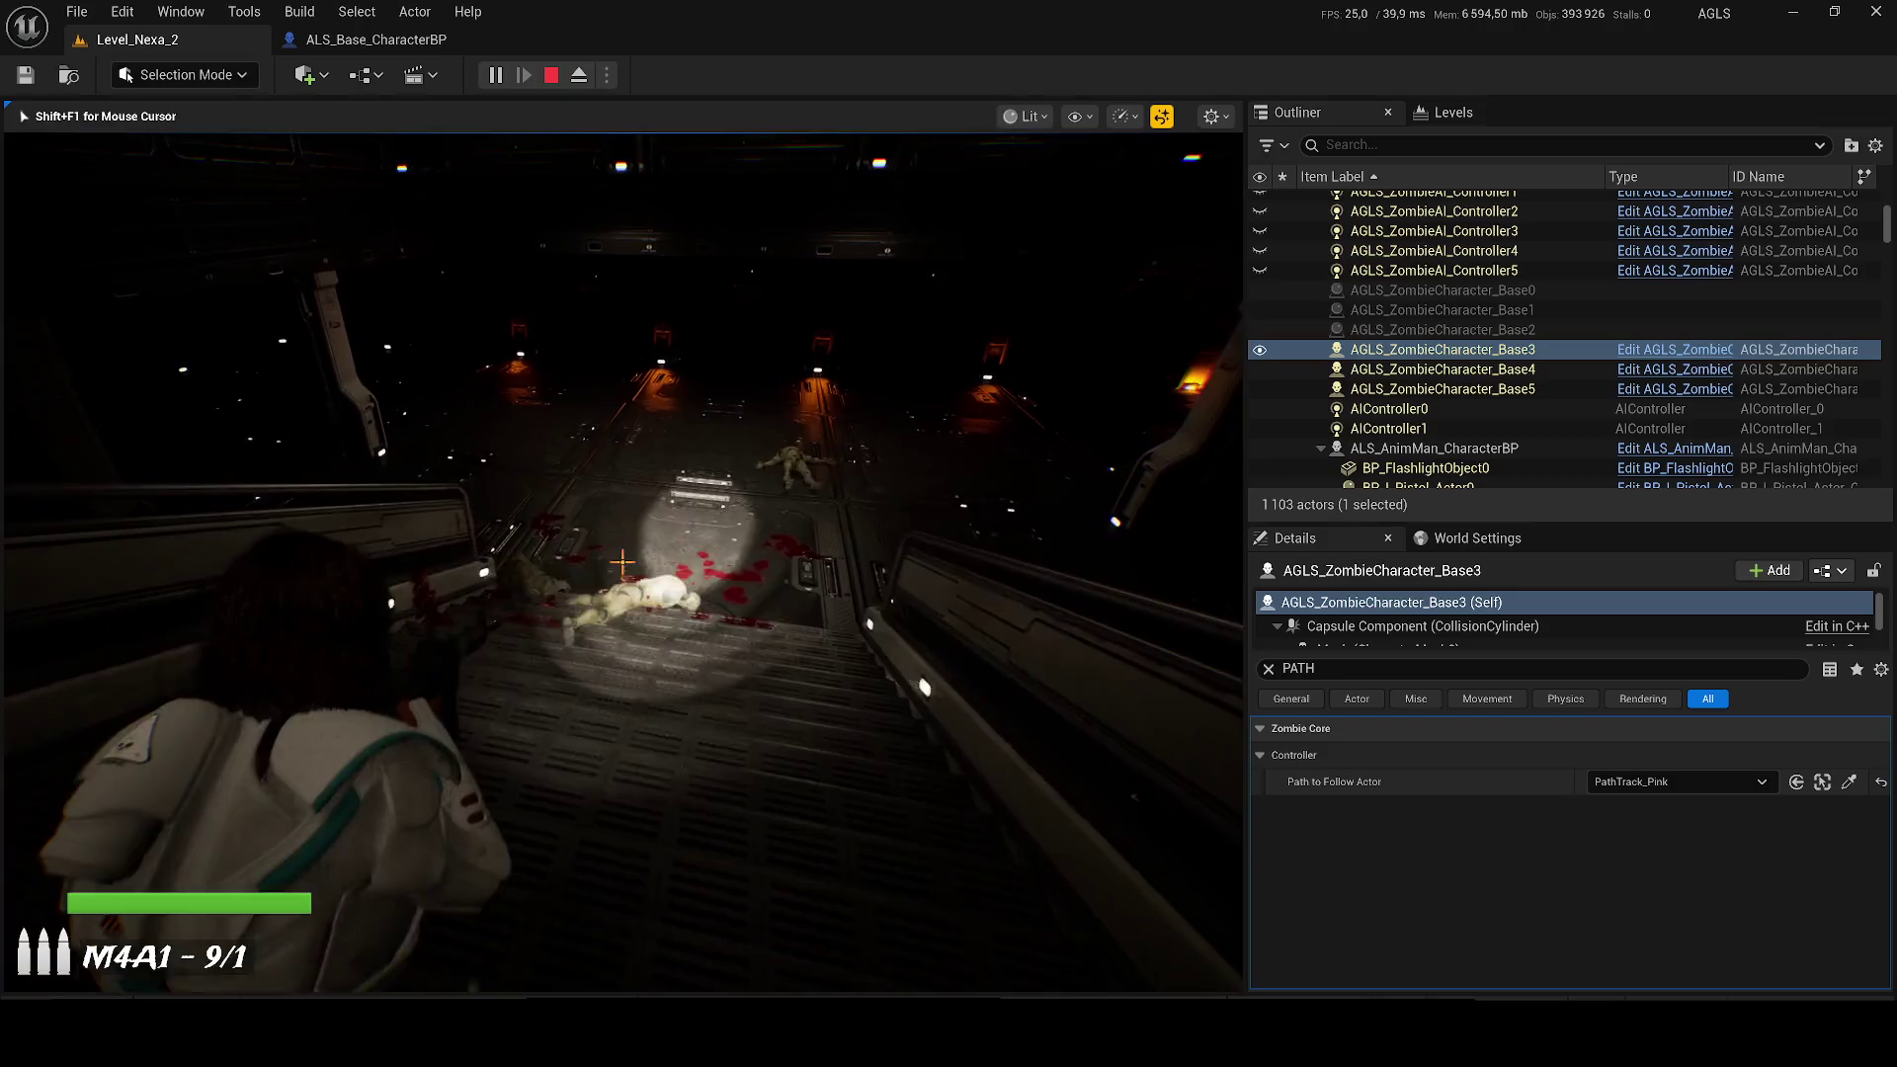
key("r")
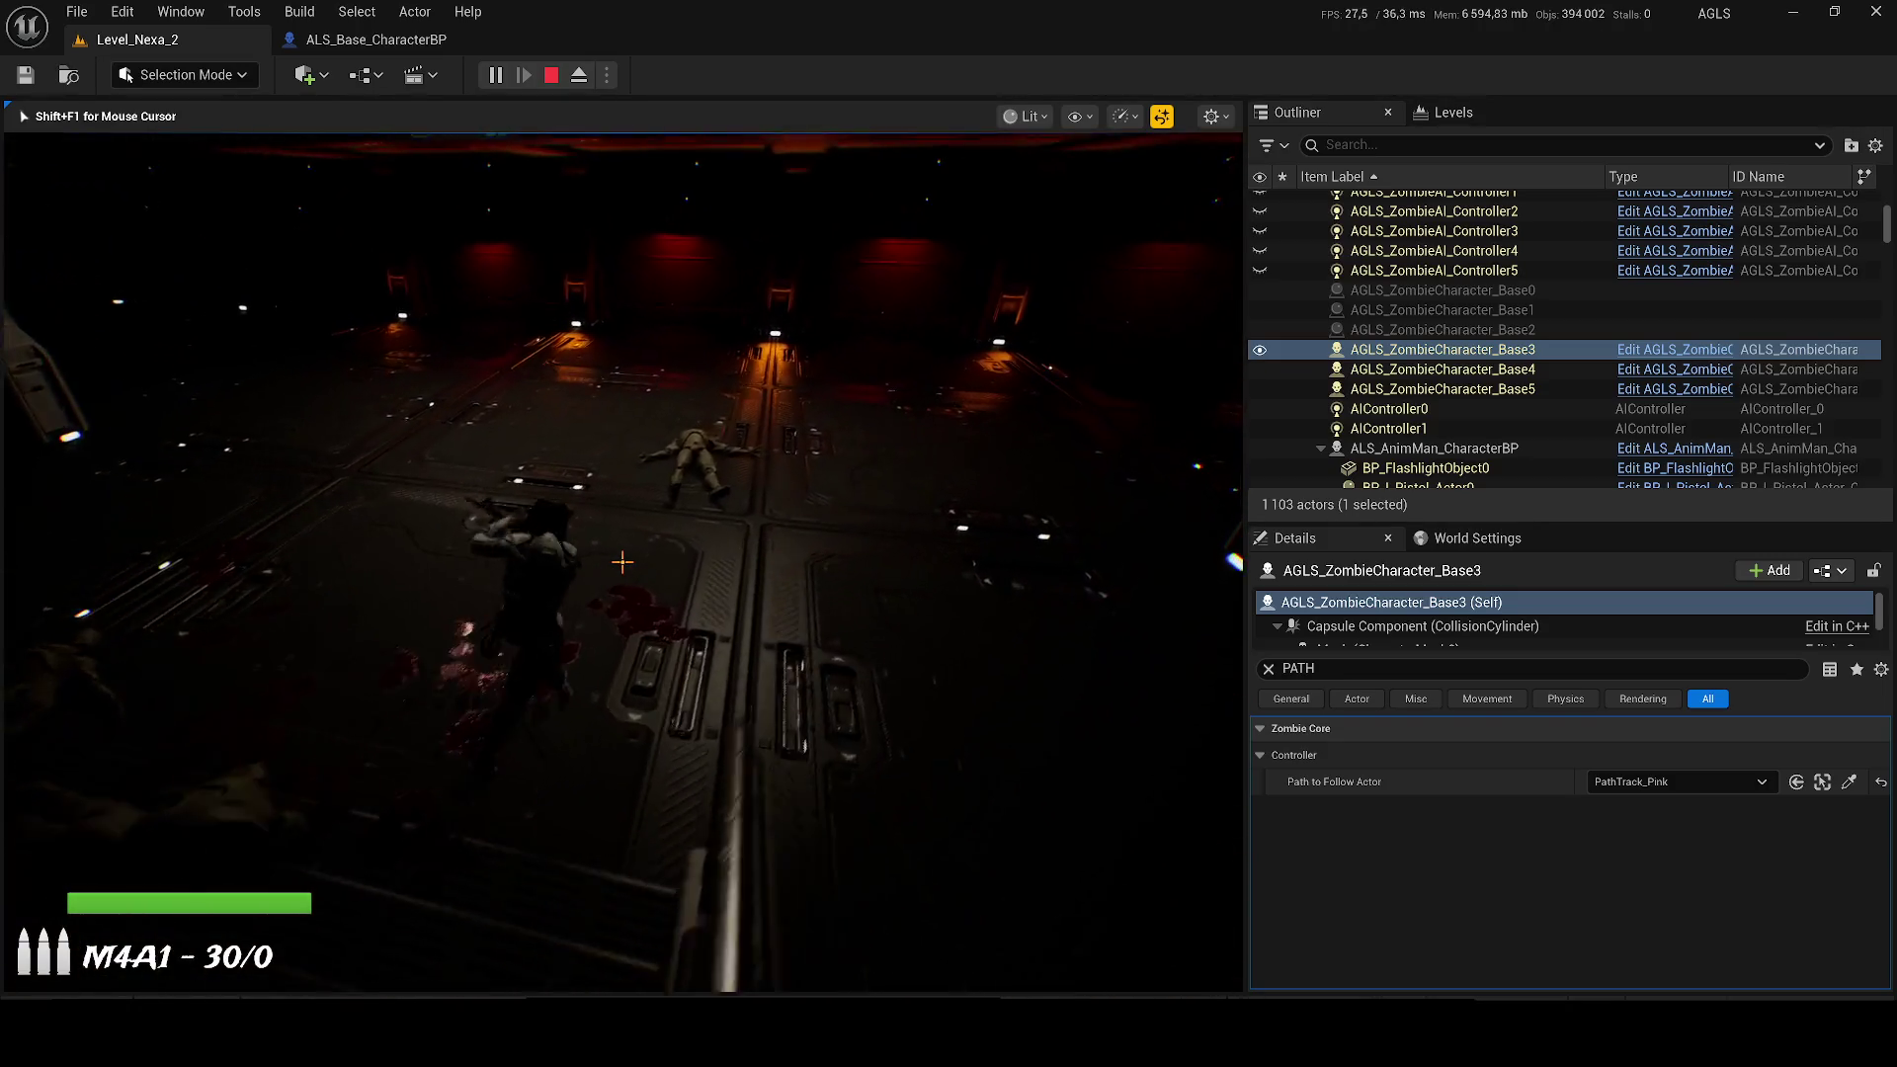
key("w")
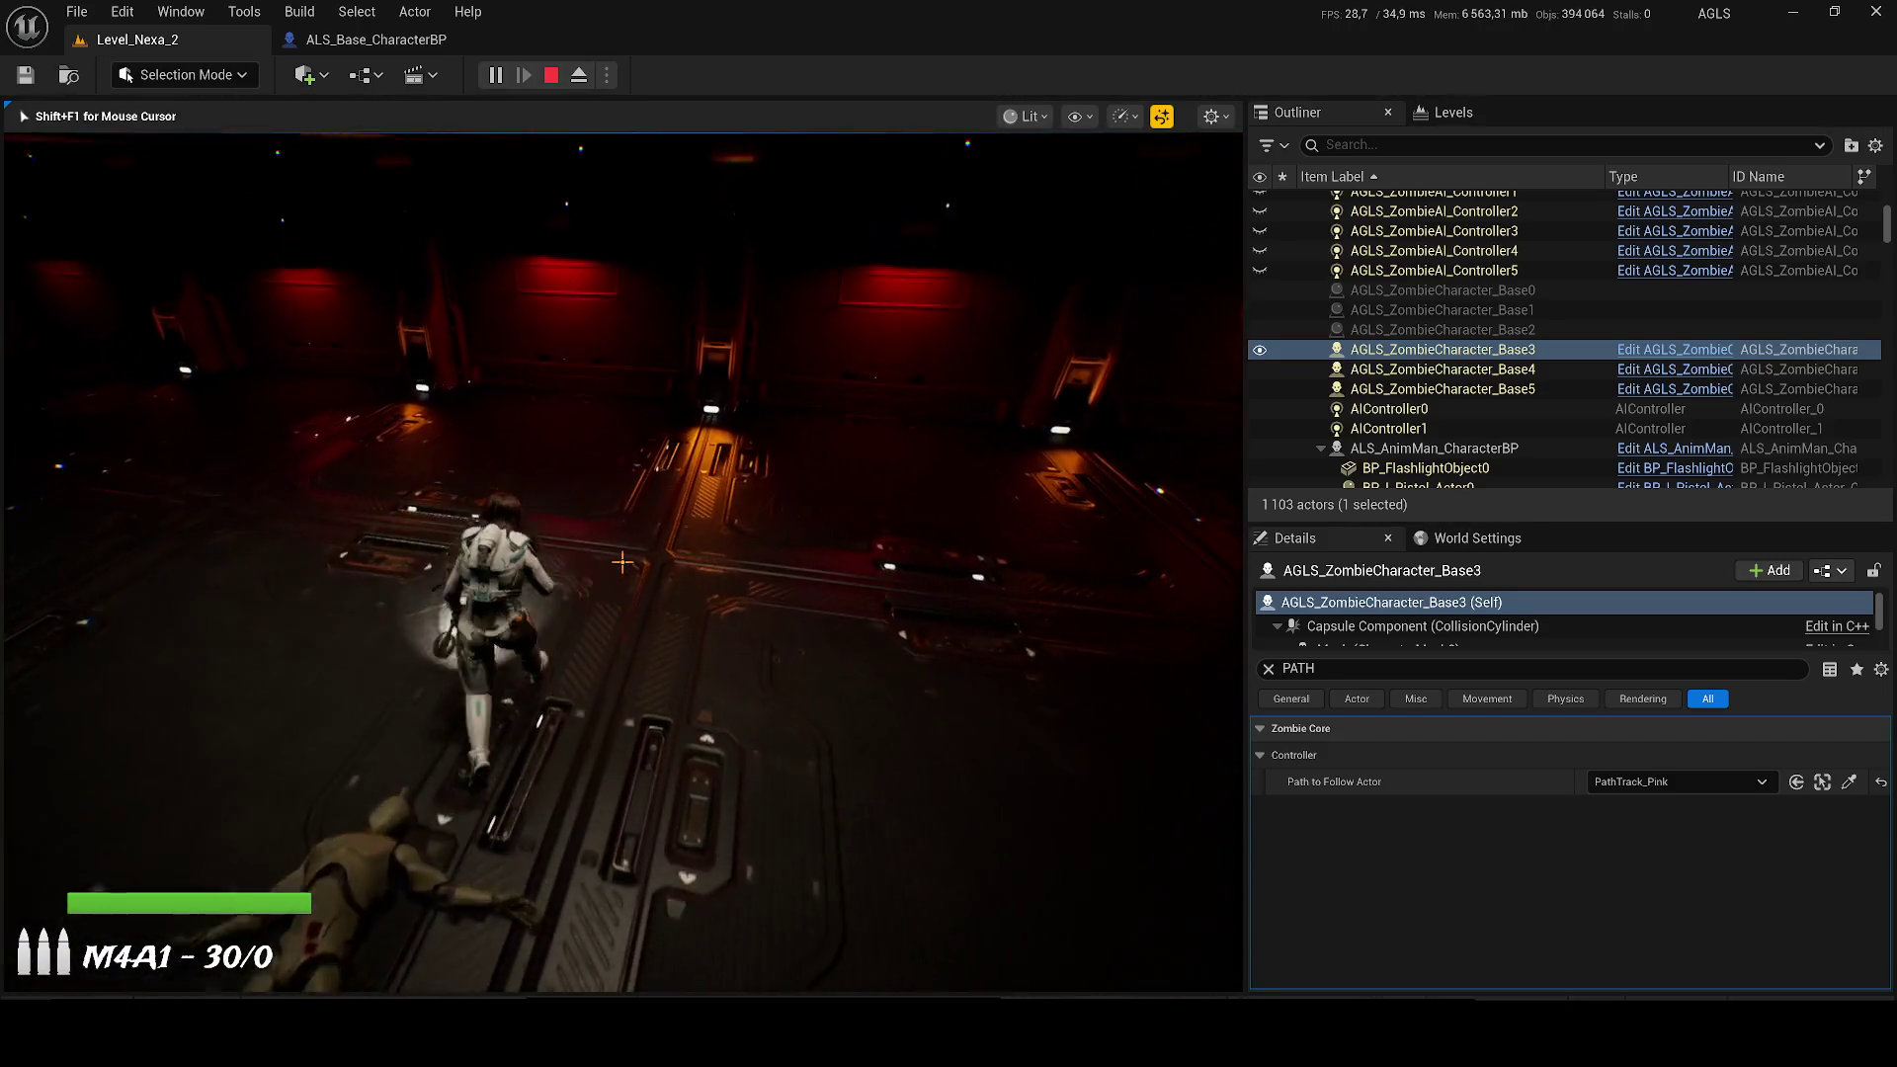
right_click(622, 563)
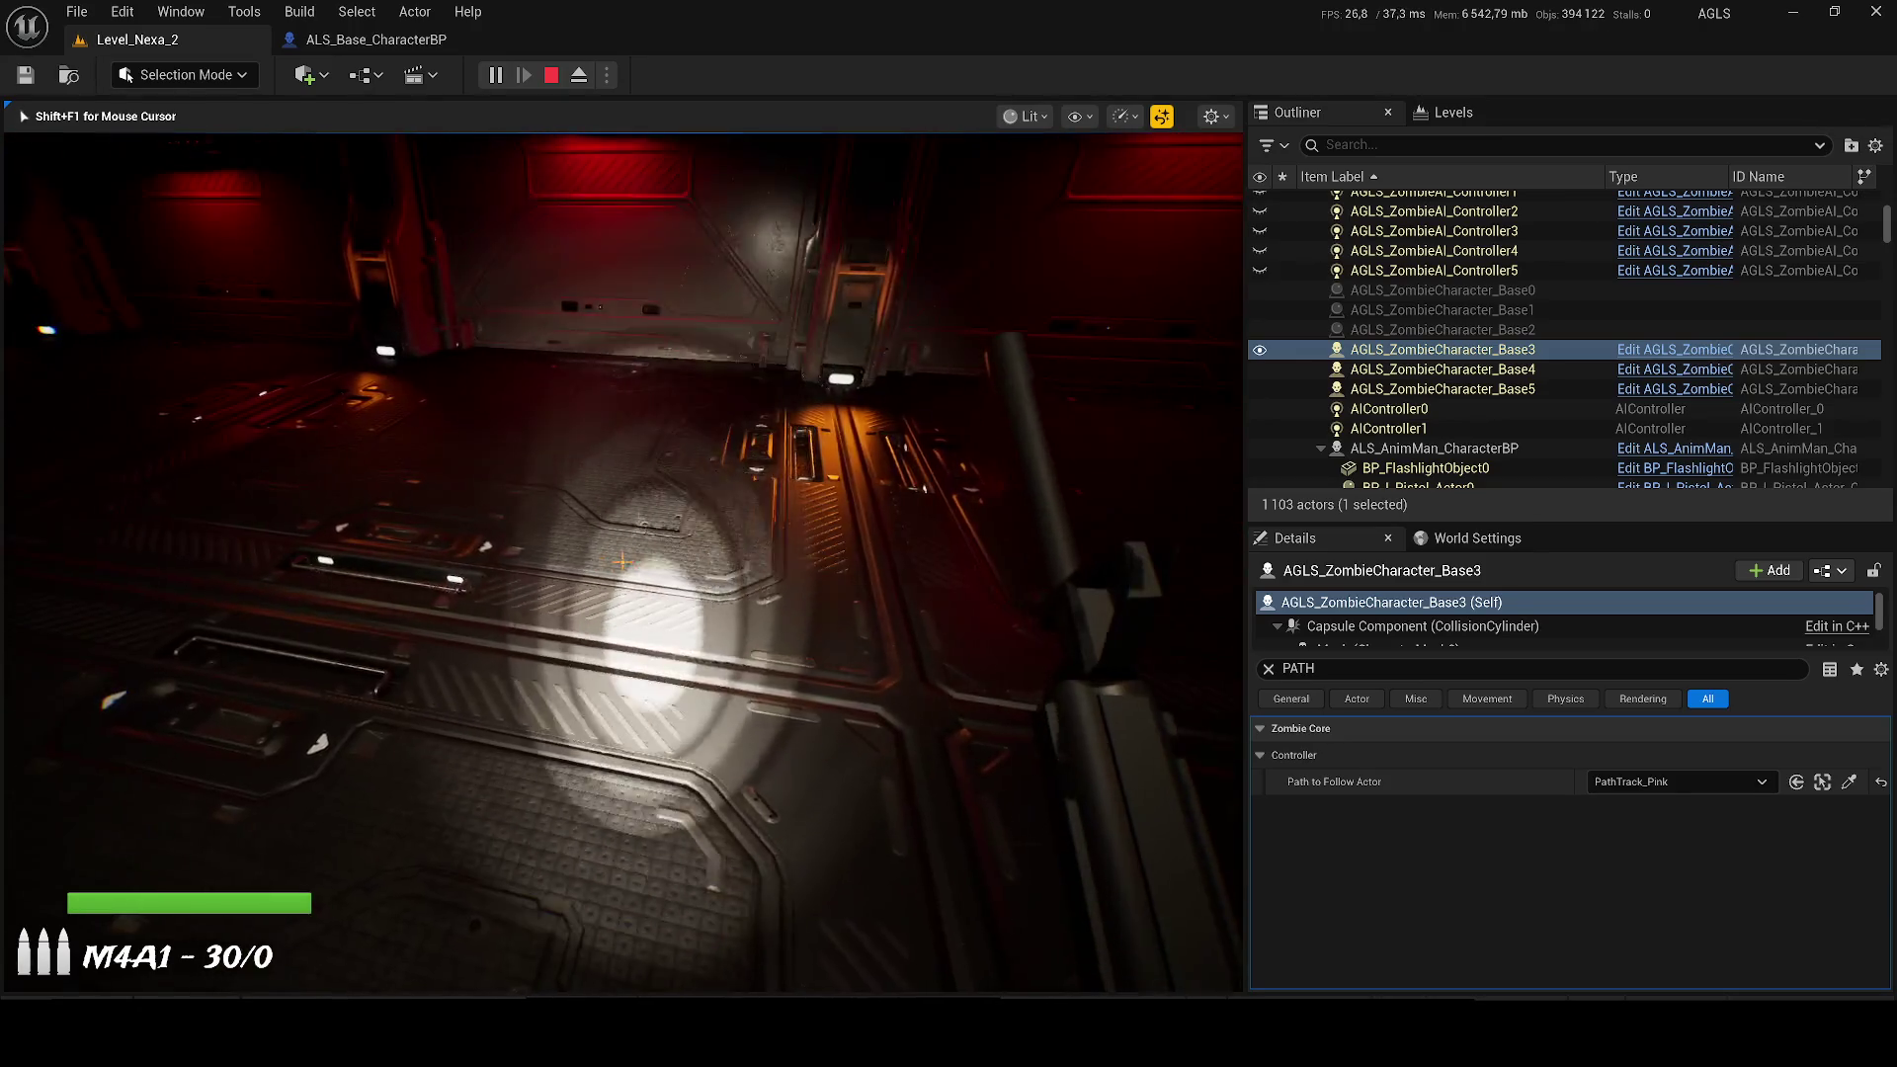
key("super")
key("F8")
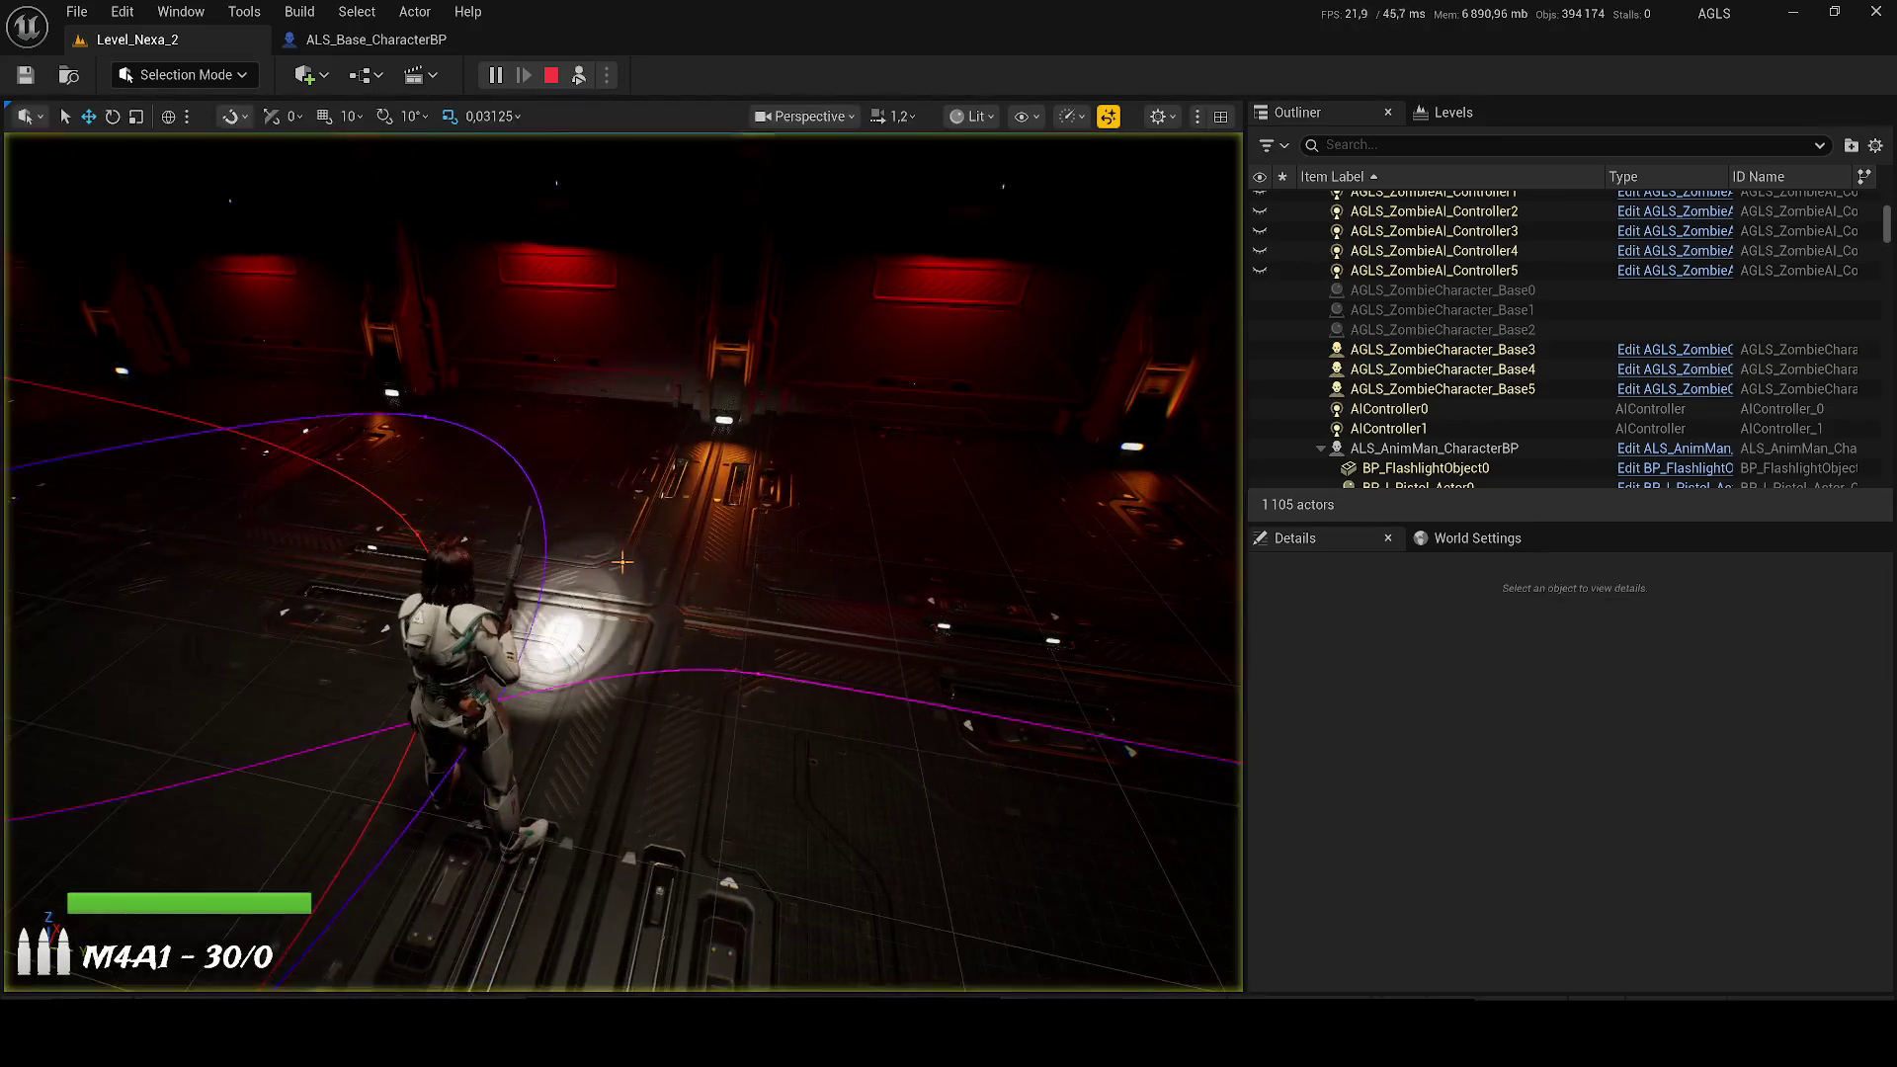
Step: Fly the view down toward the character, then open the Windows Action Center with Win+A
scroll(622, 562, "down", 2)
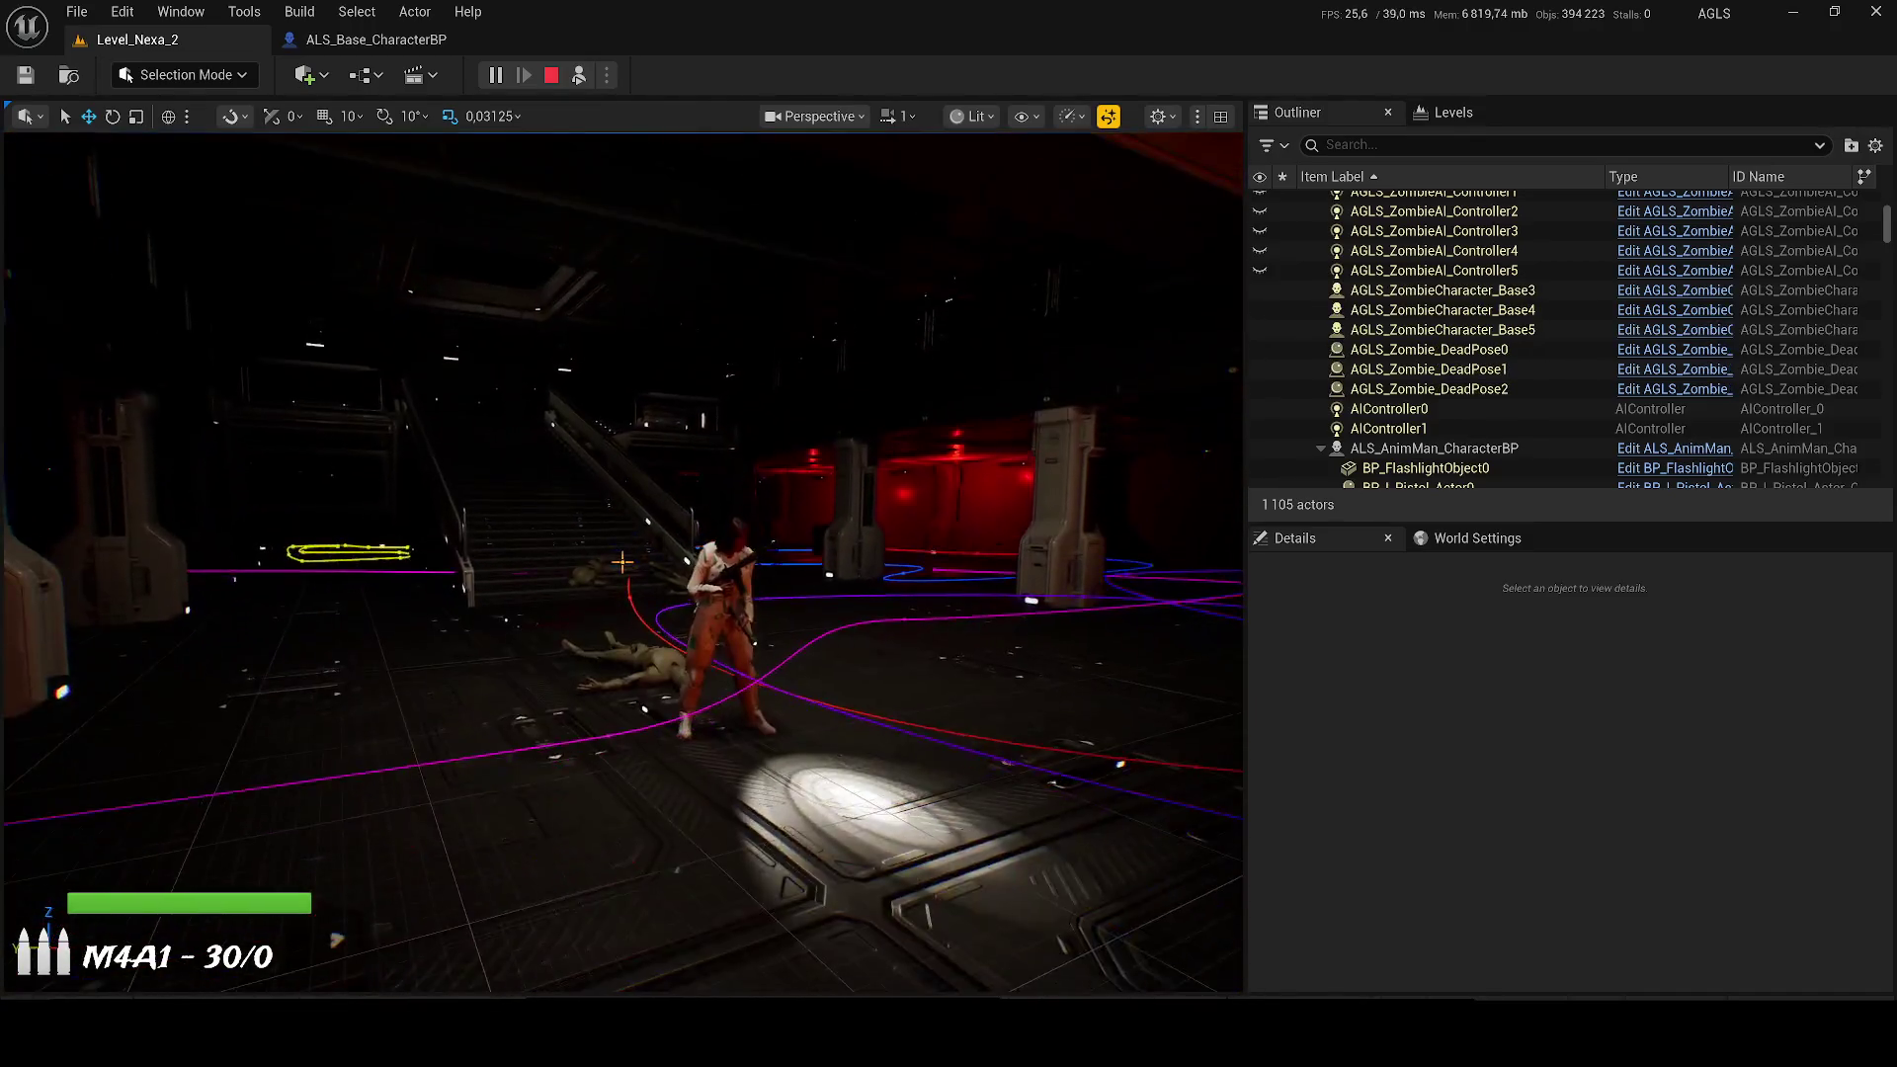
scroll(622, 563, "down", 1)
key("w")
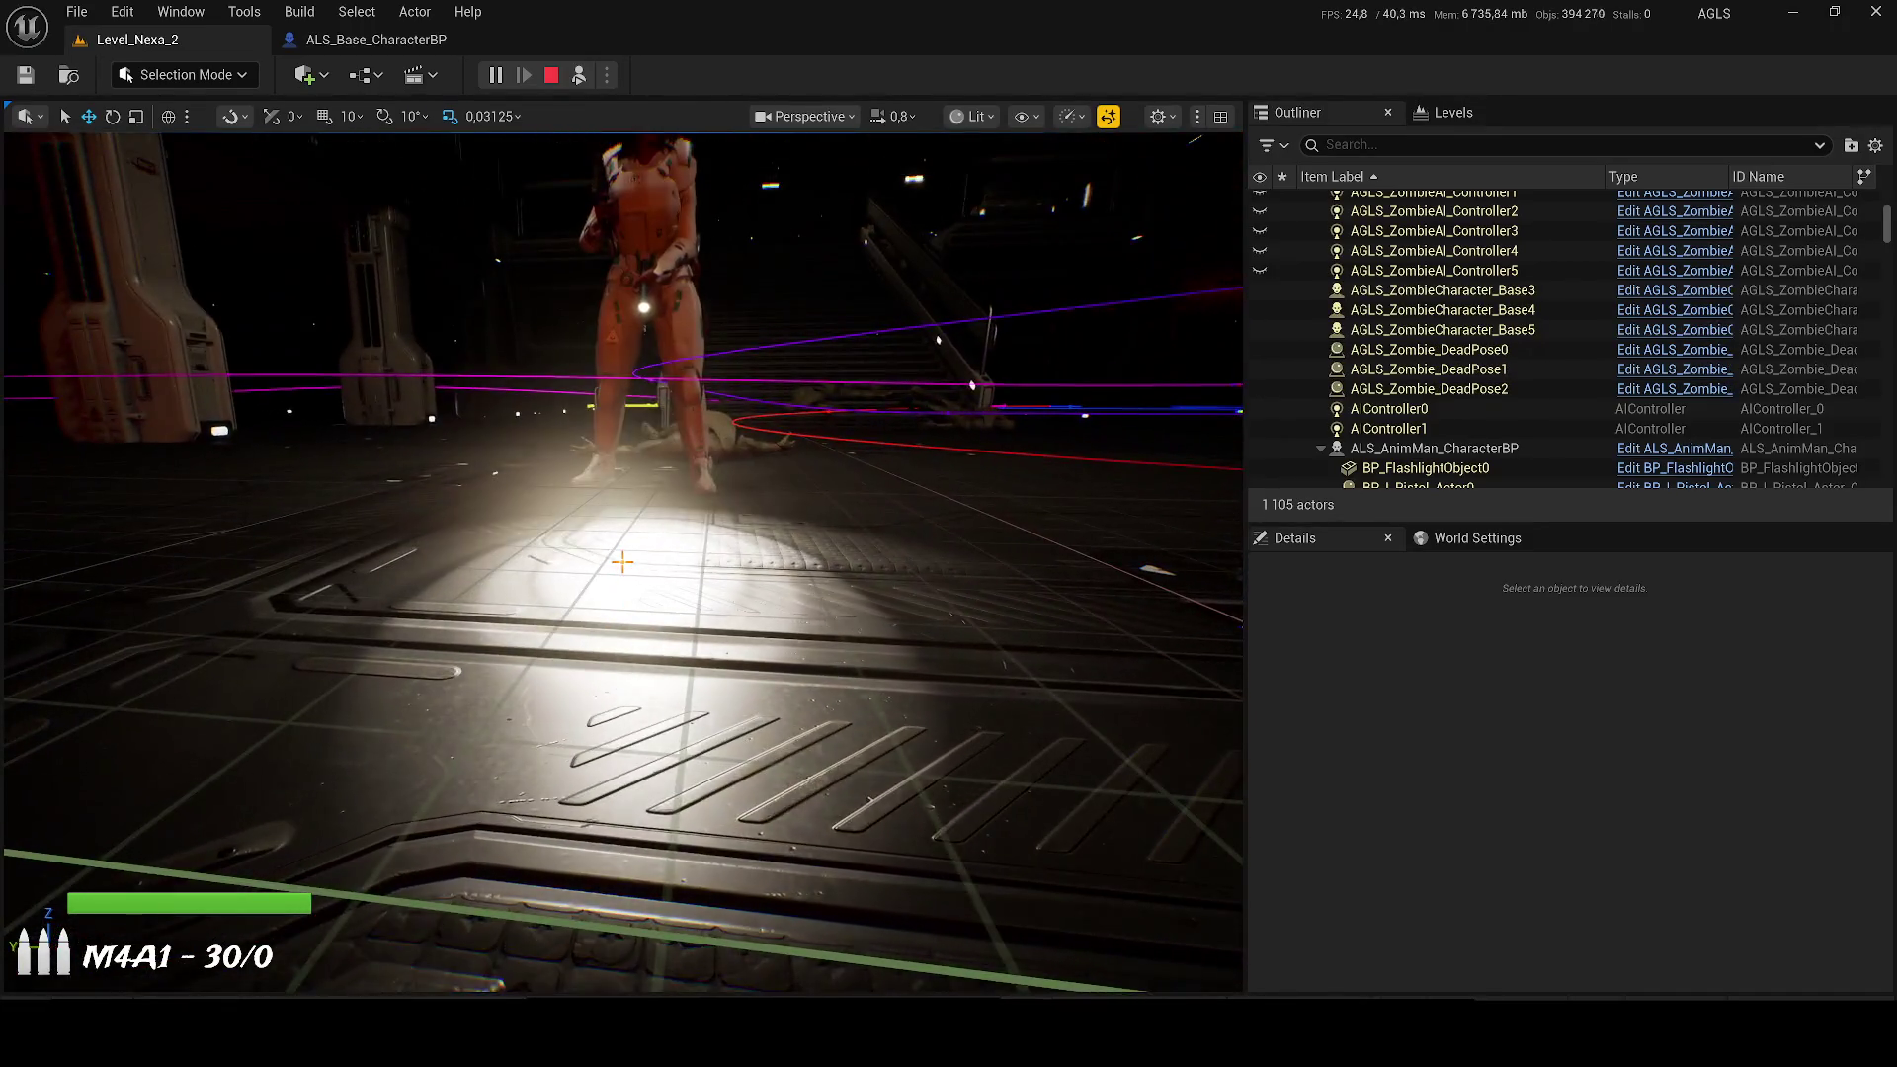
scroll(623, 562, "down", 1)
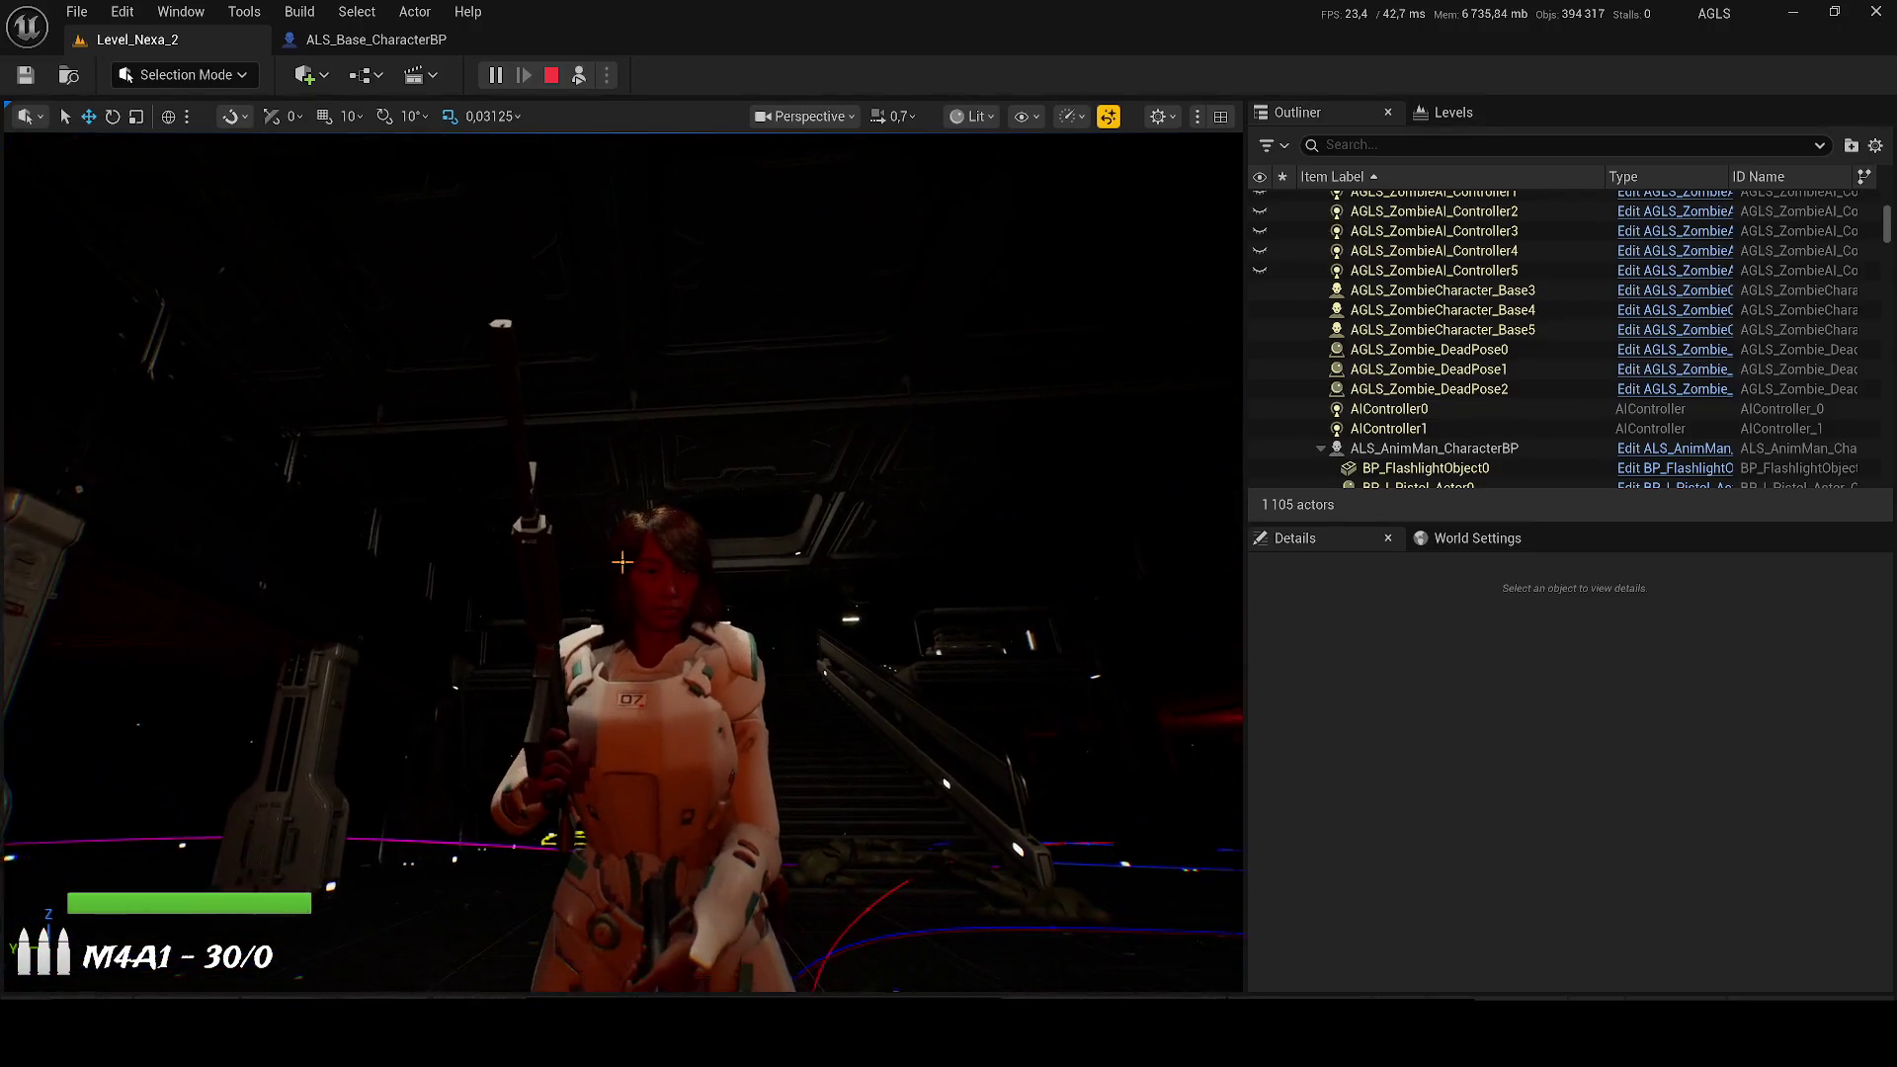
scroll(622, 562, "down", 2)
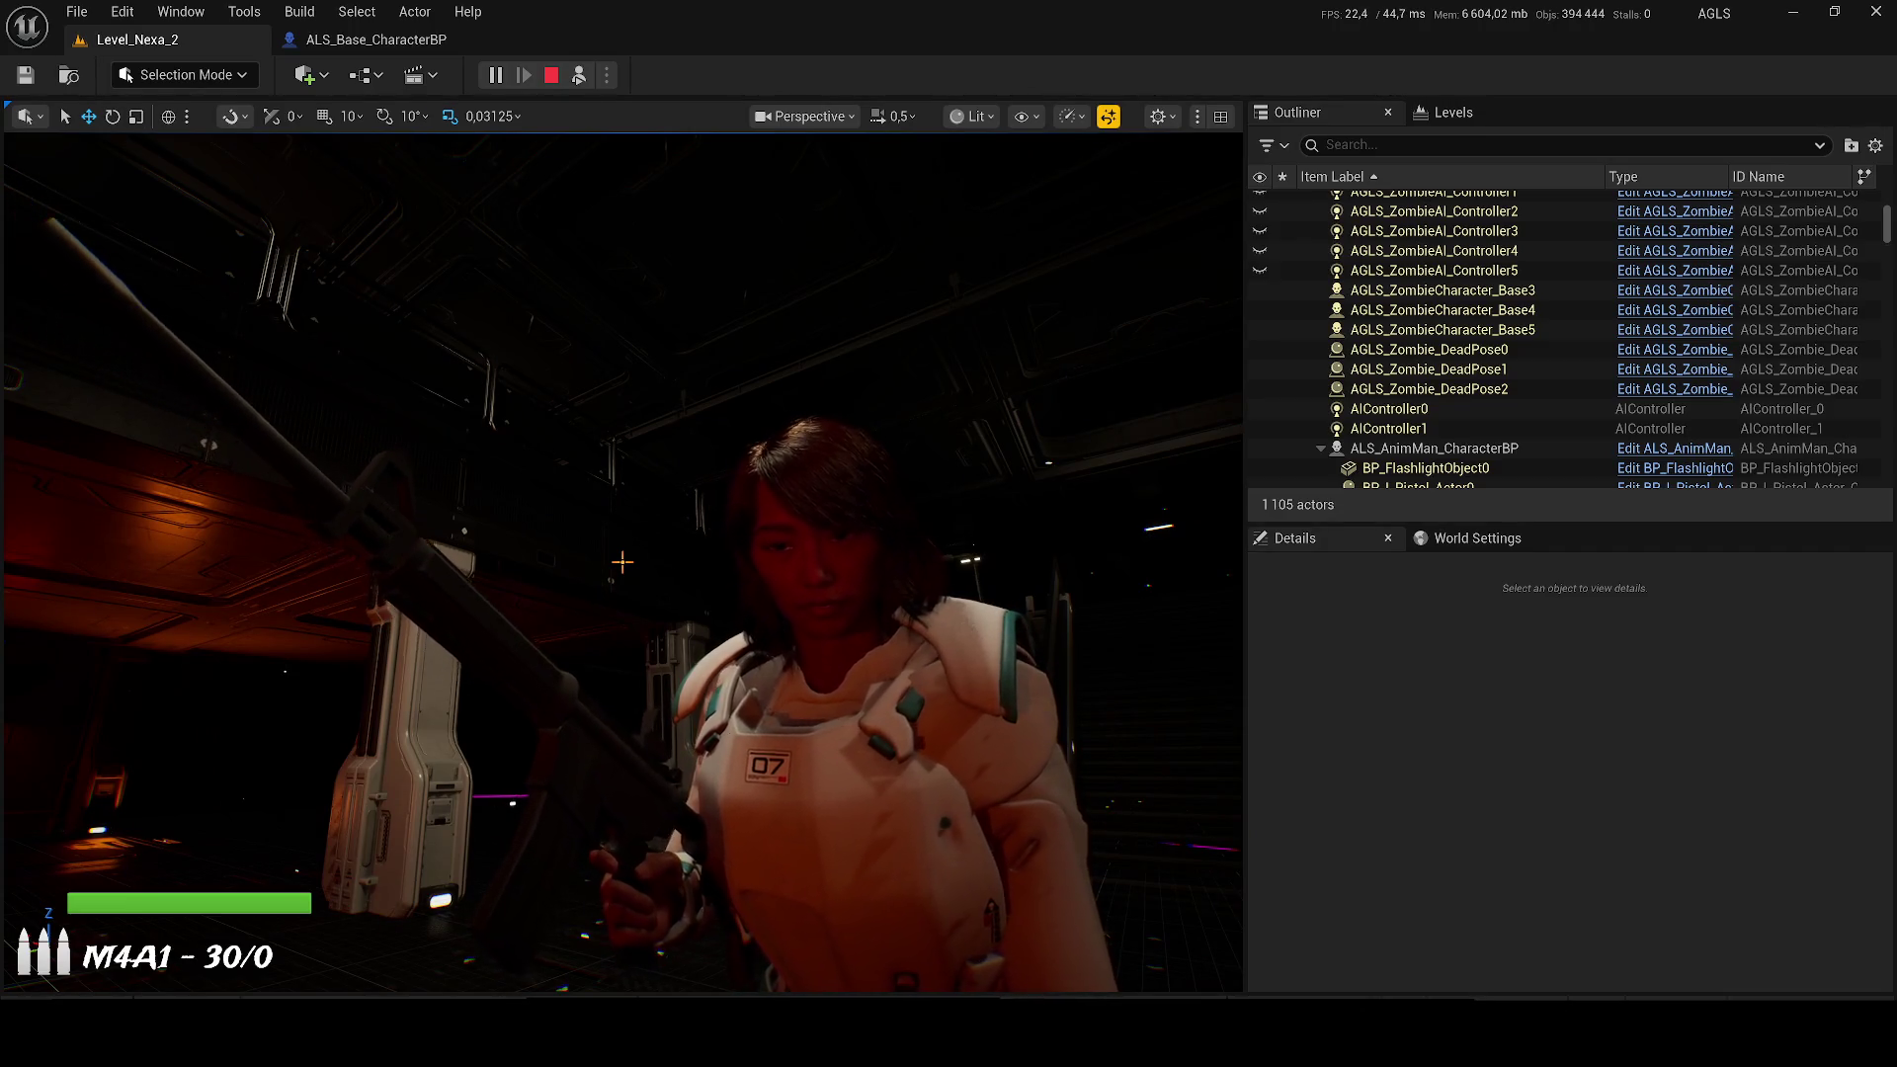
scroll(216, 679, "down", 2)
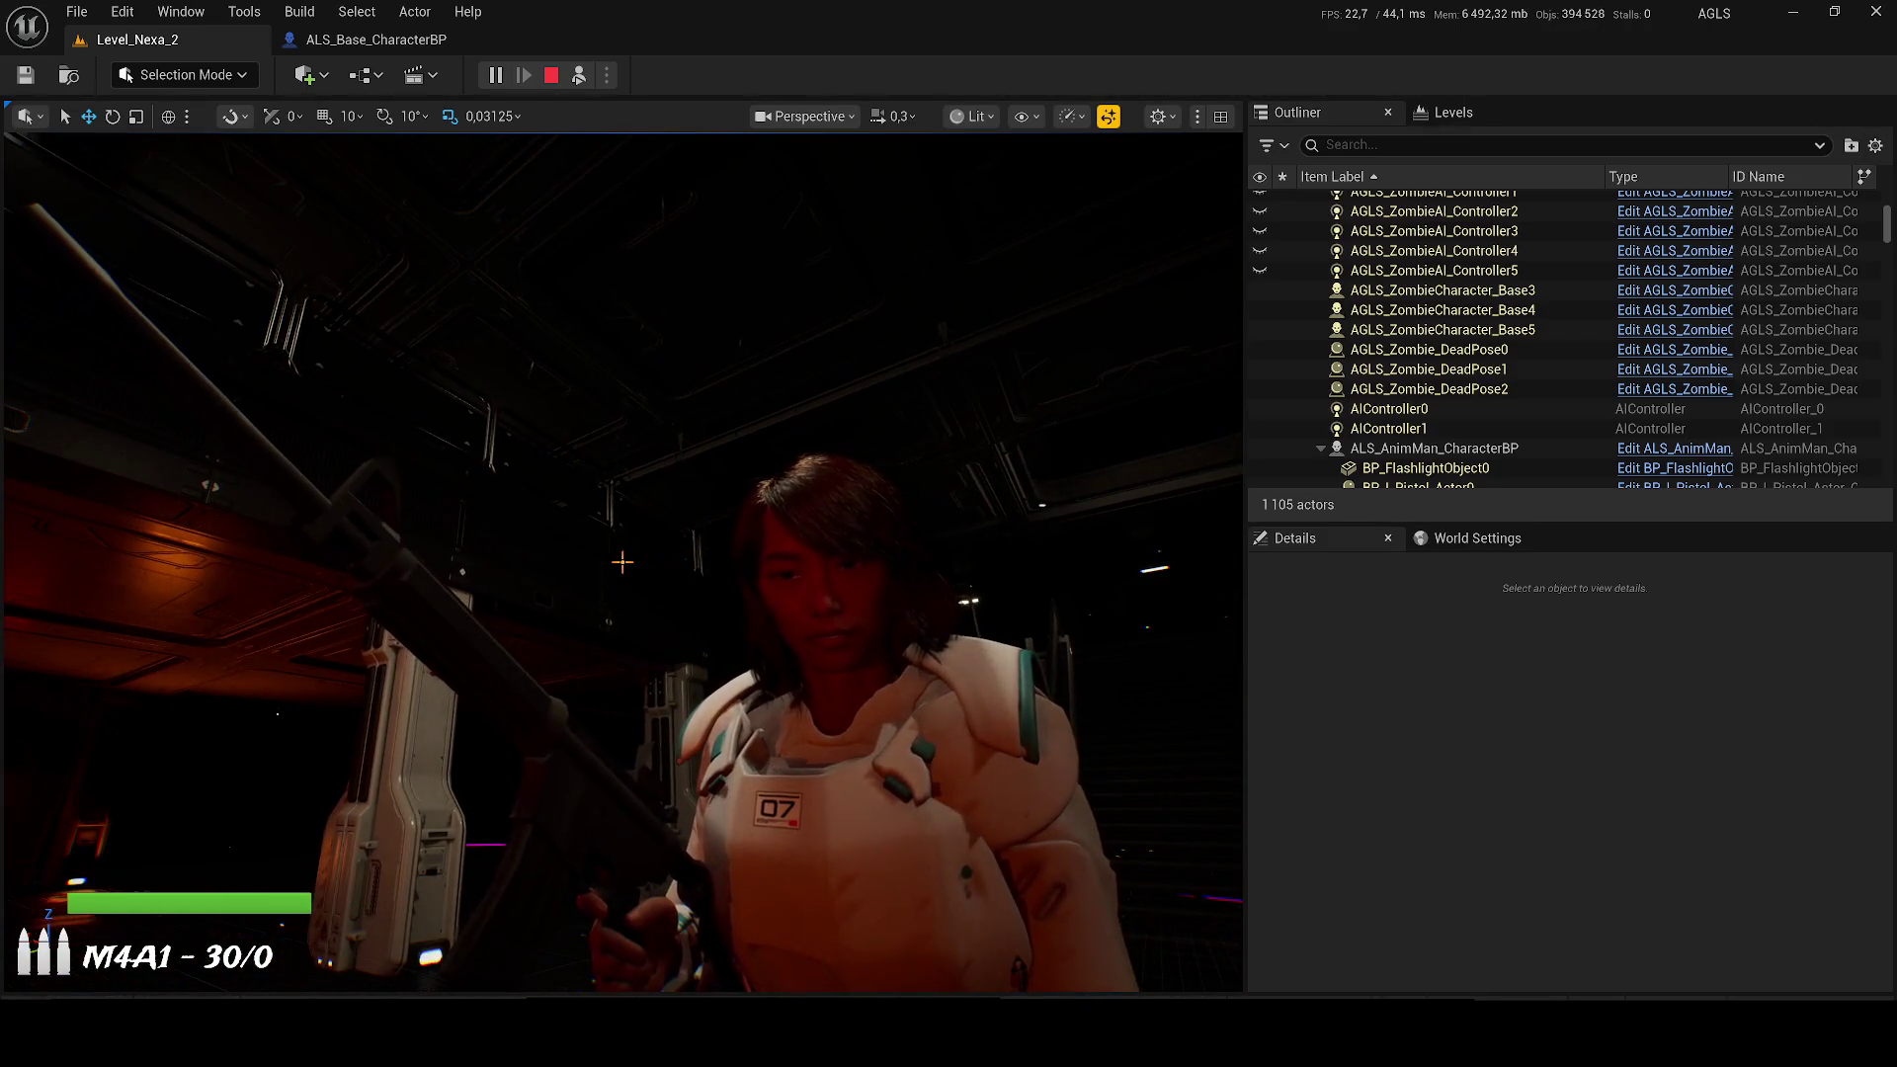
key("super+a")
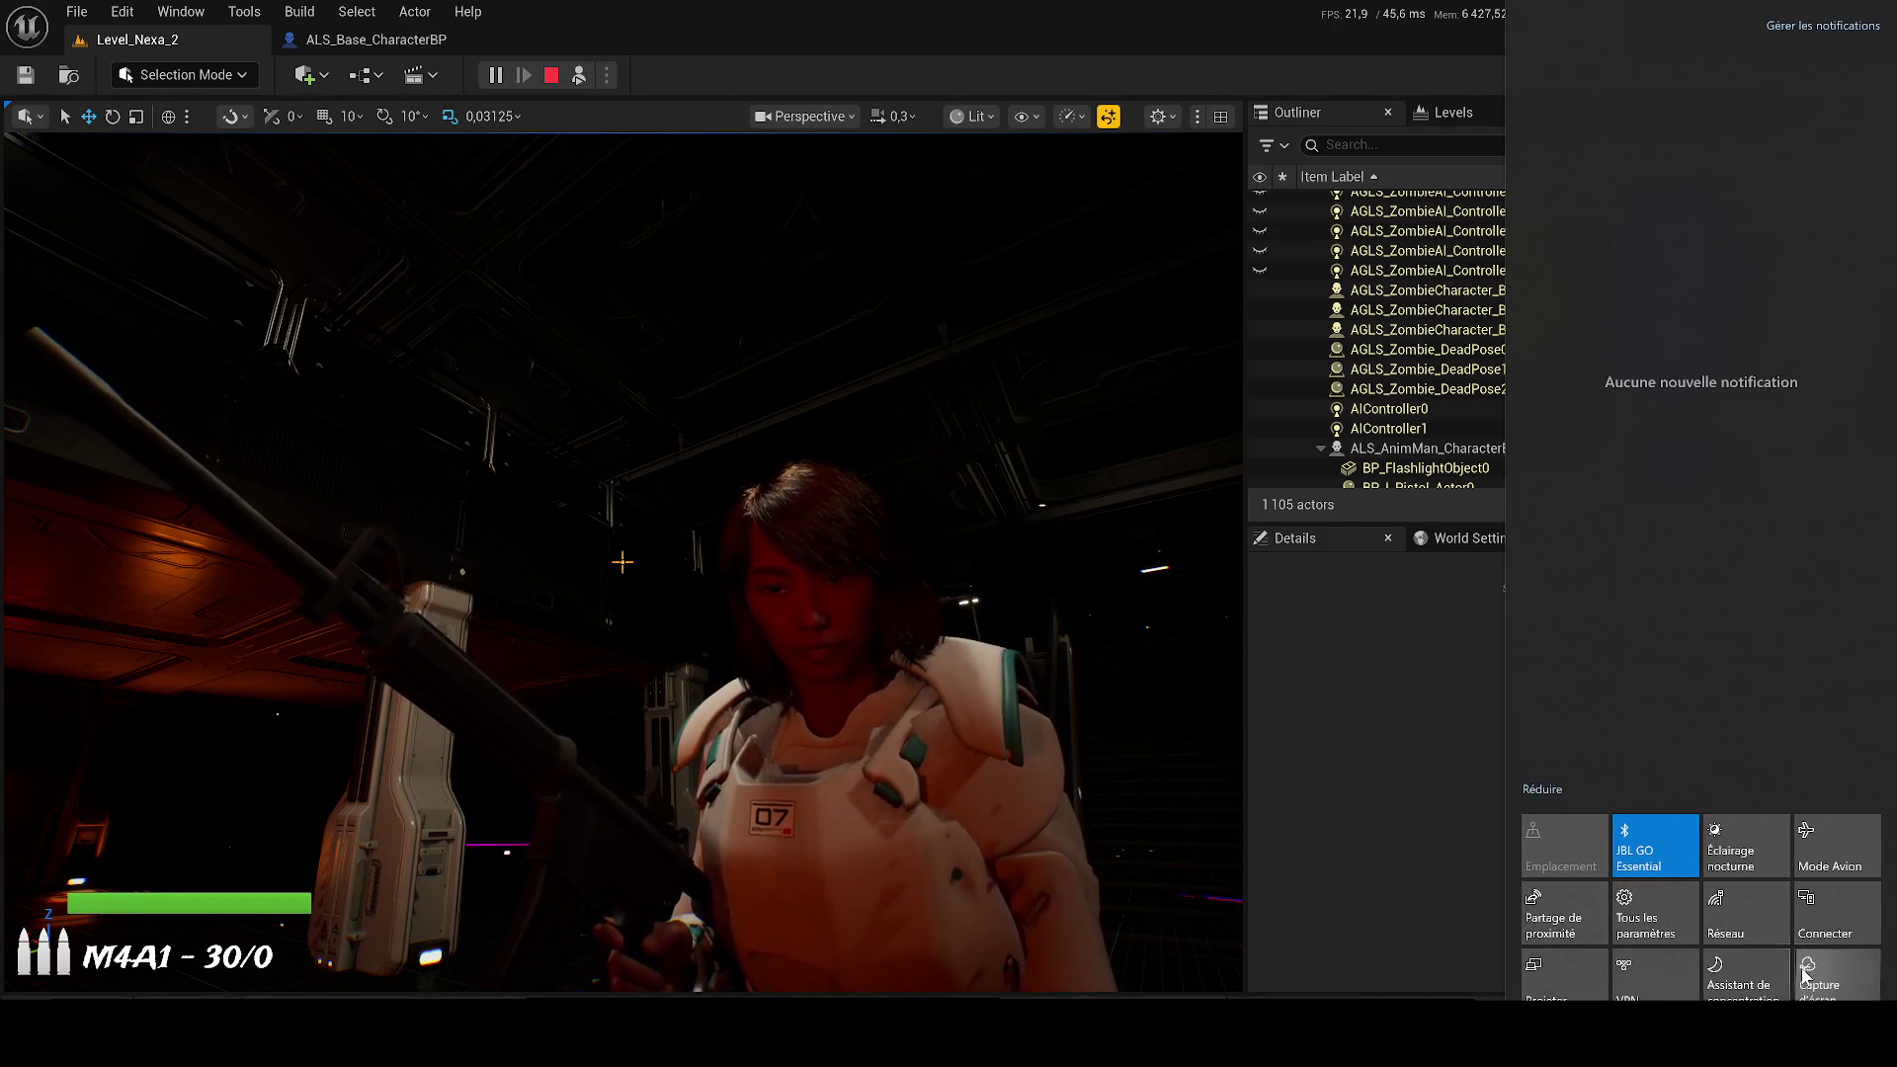
Step: Take a screen snip of the region around the character
left_click(1811, 976)
left_click_drag(1242, 978, 655, 463)
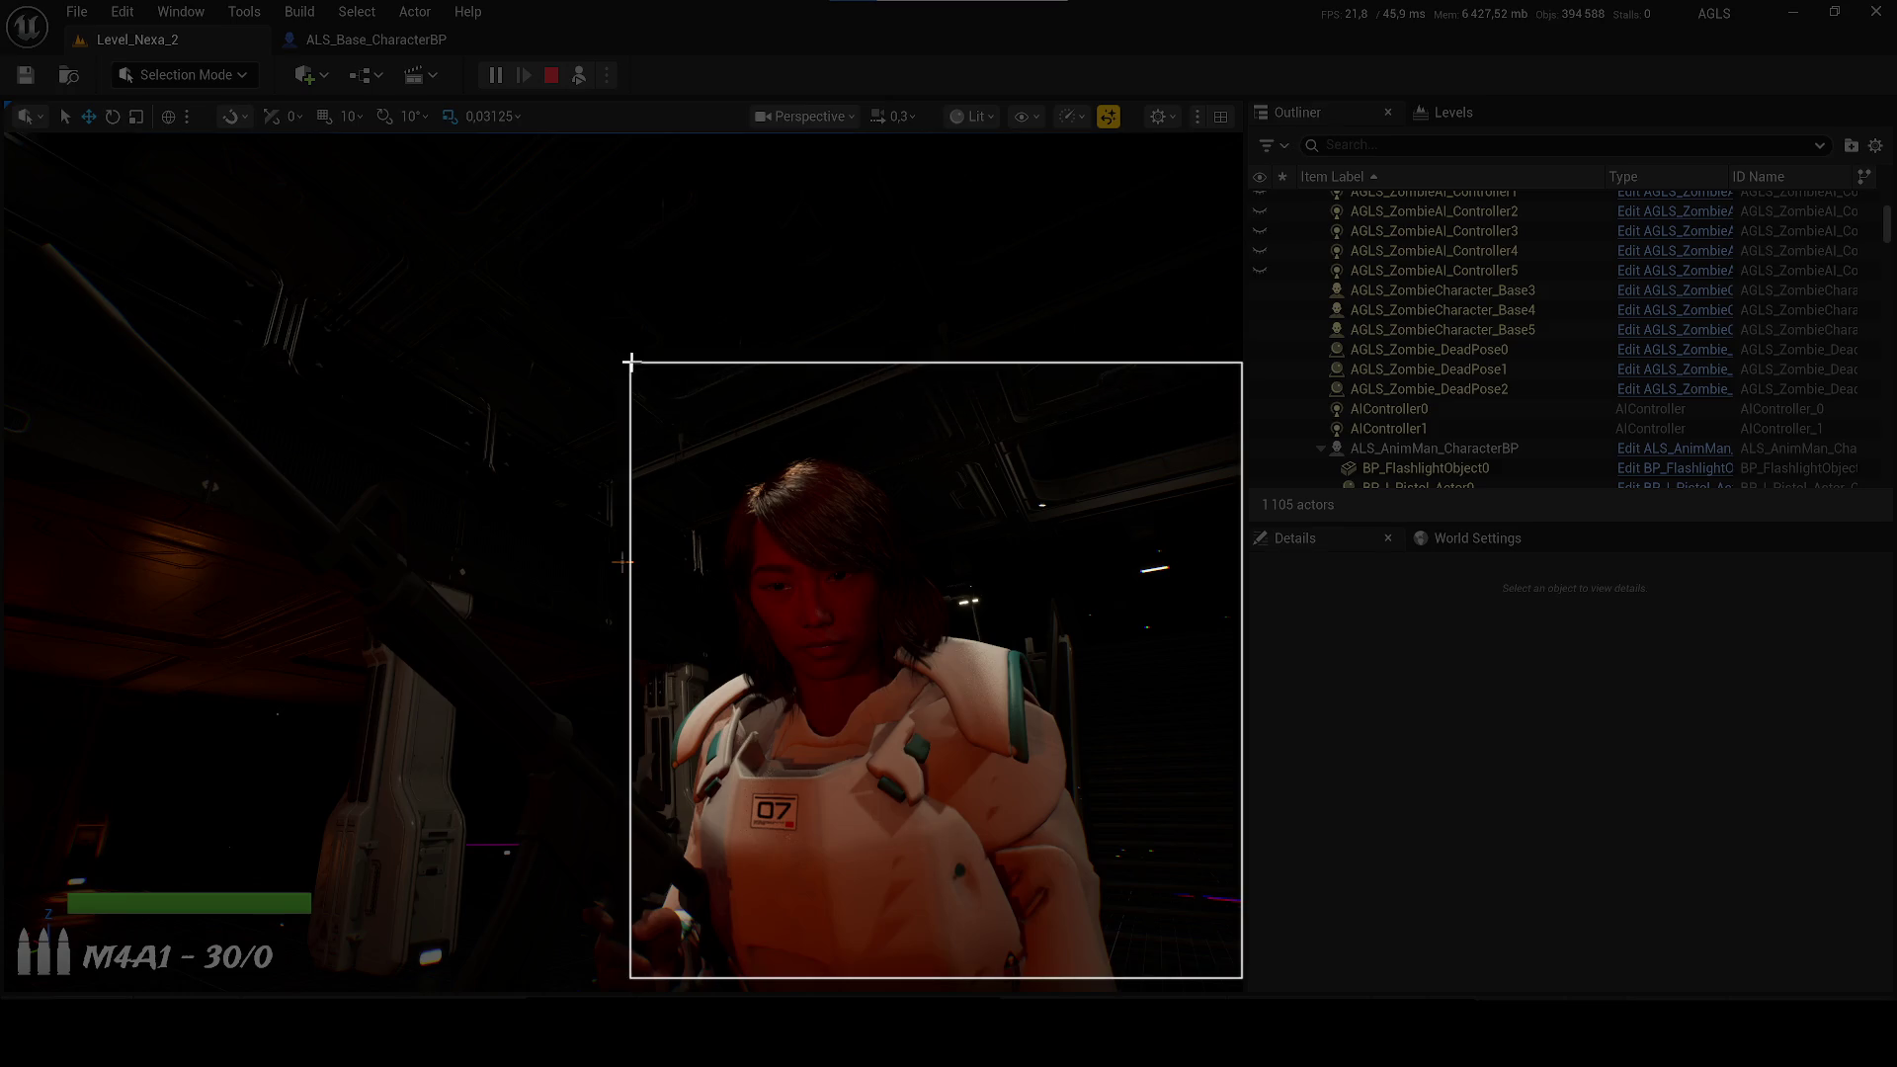
left_click_drag(627, 338, 308, 260)
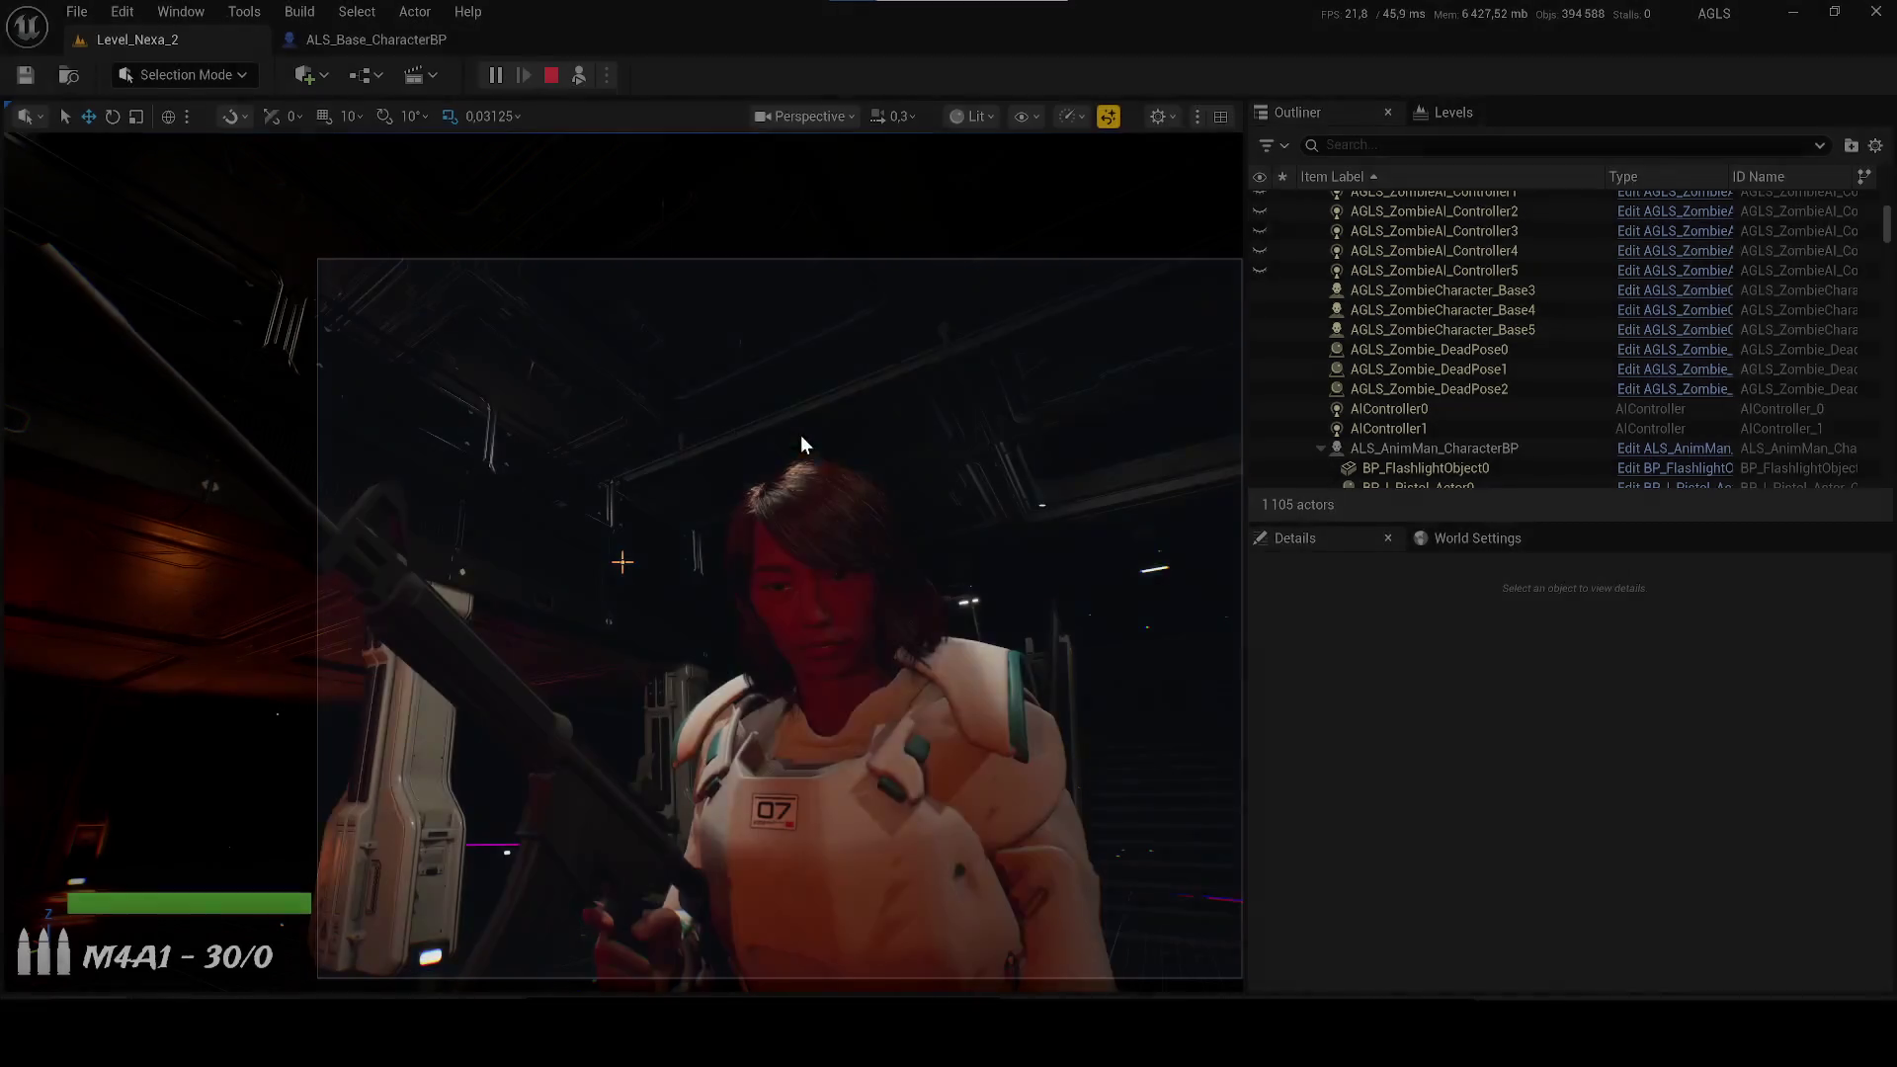
Step: Review the snip in Snip & Sketch, close it, and show the desktop
left_click(1769, 870)
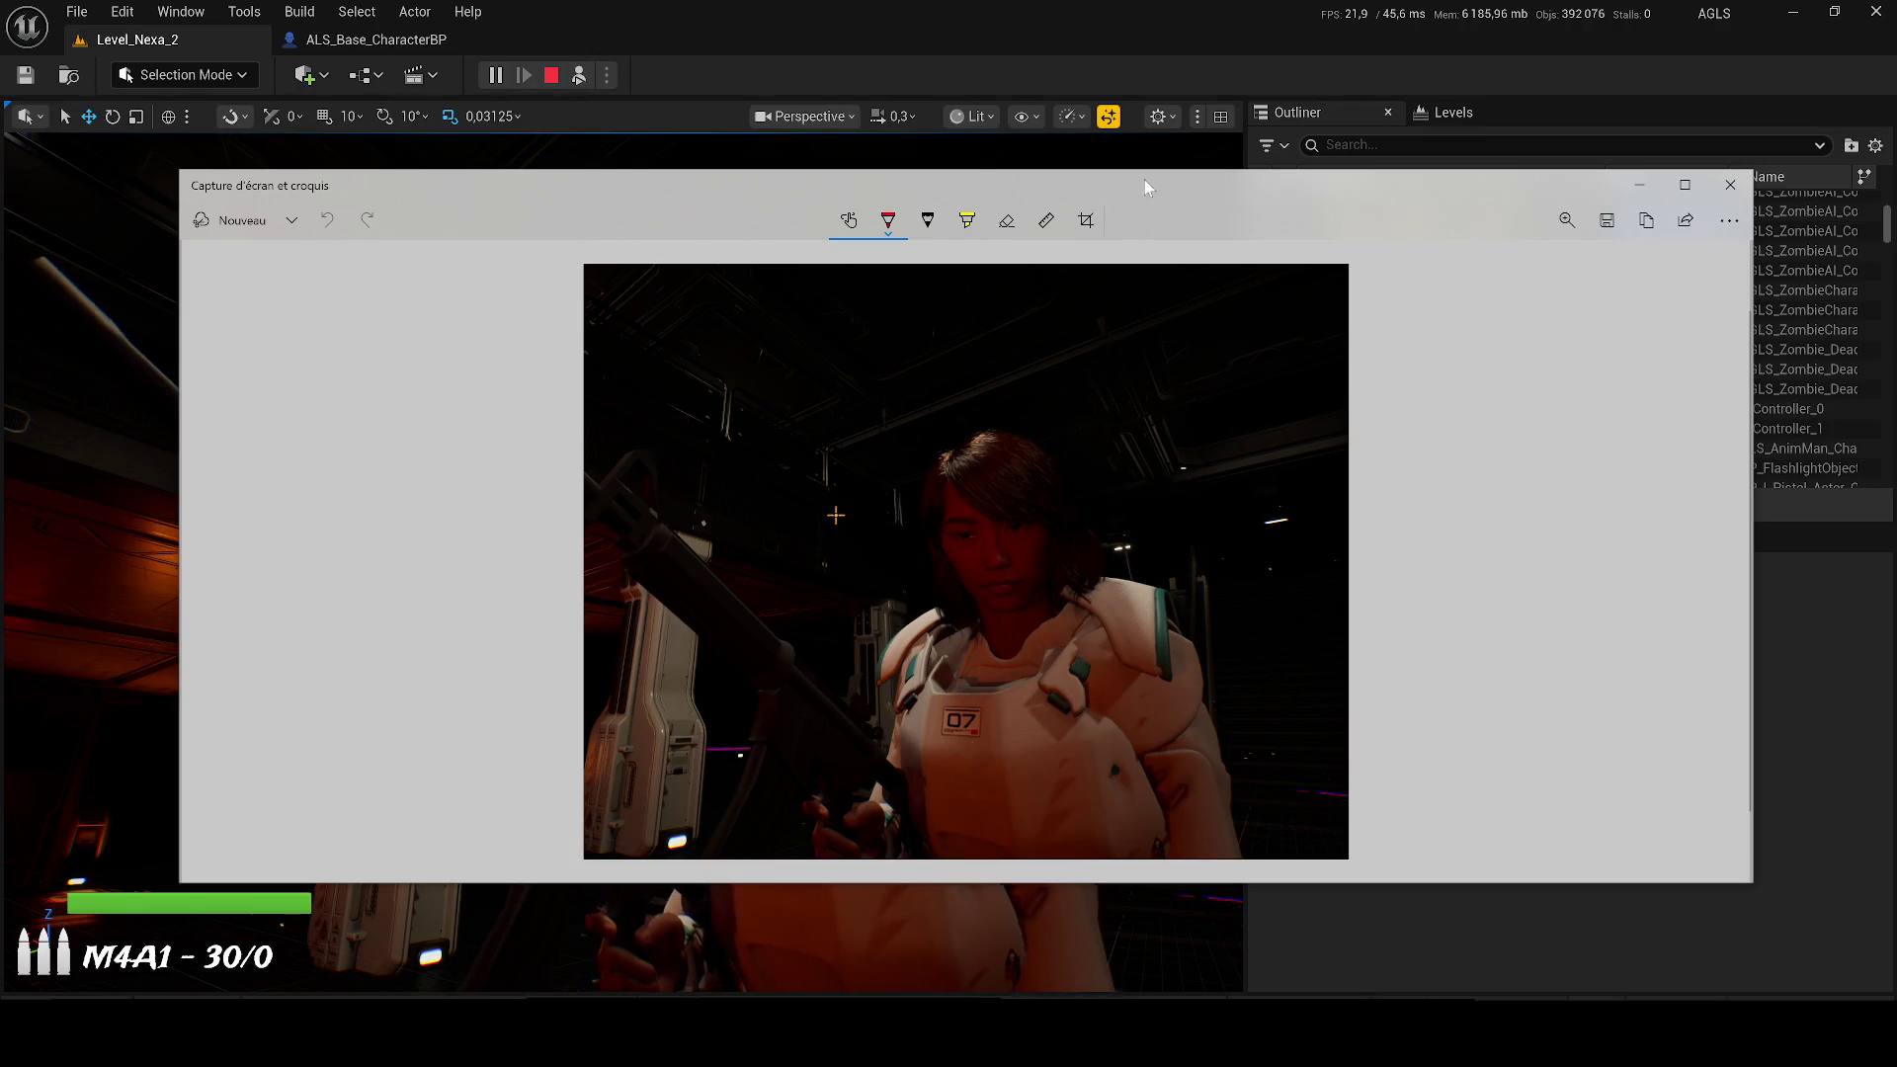
left_click(1144, 153)
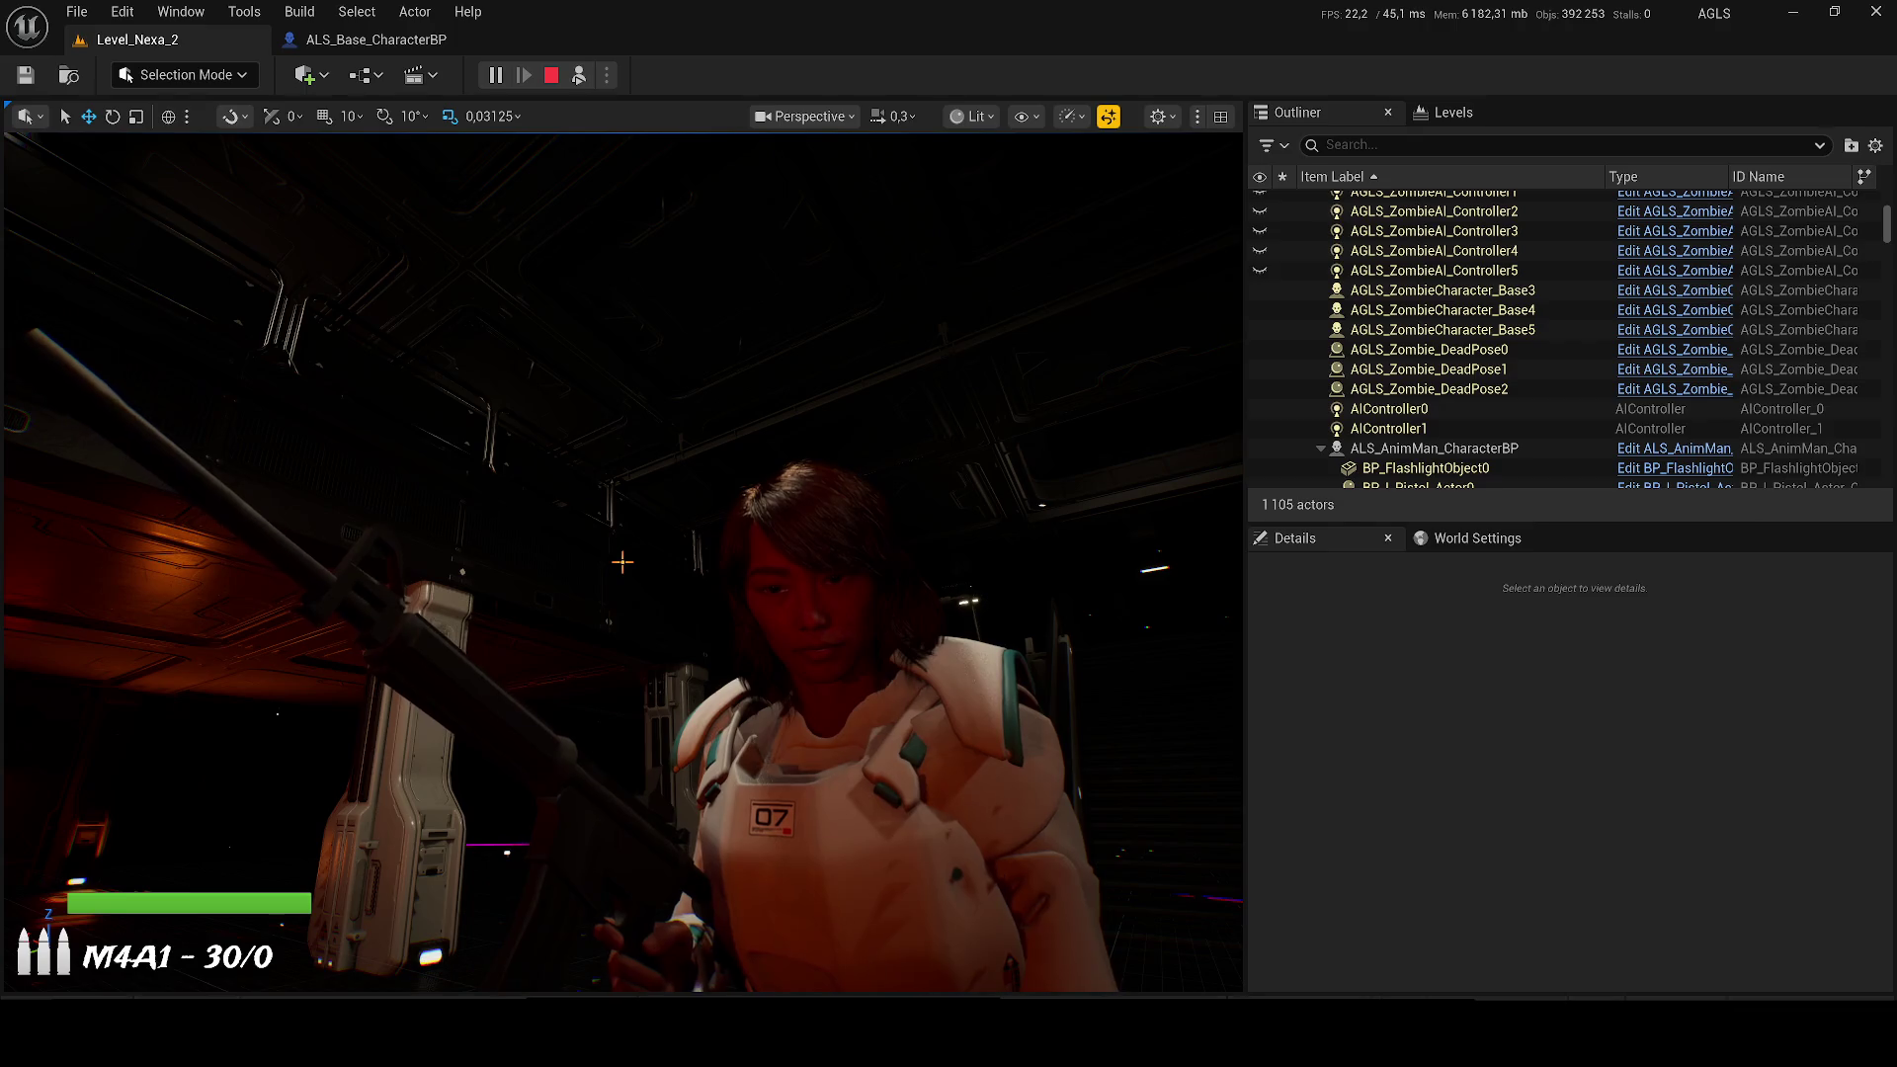
key("super+d")
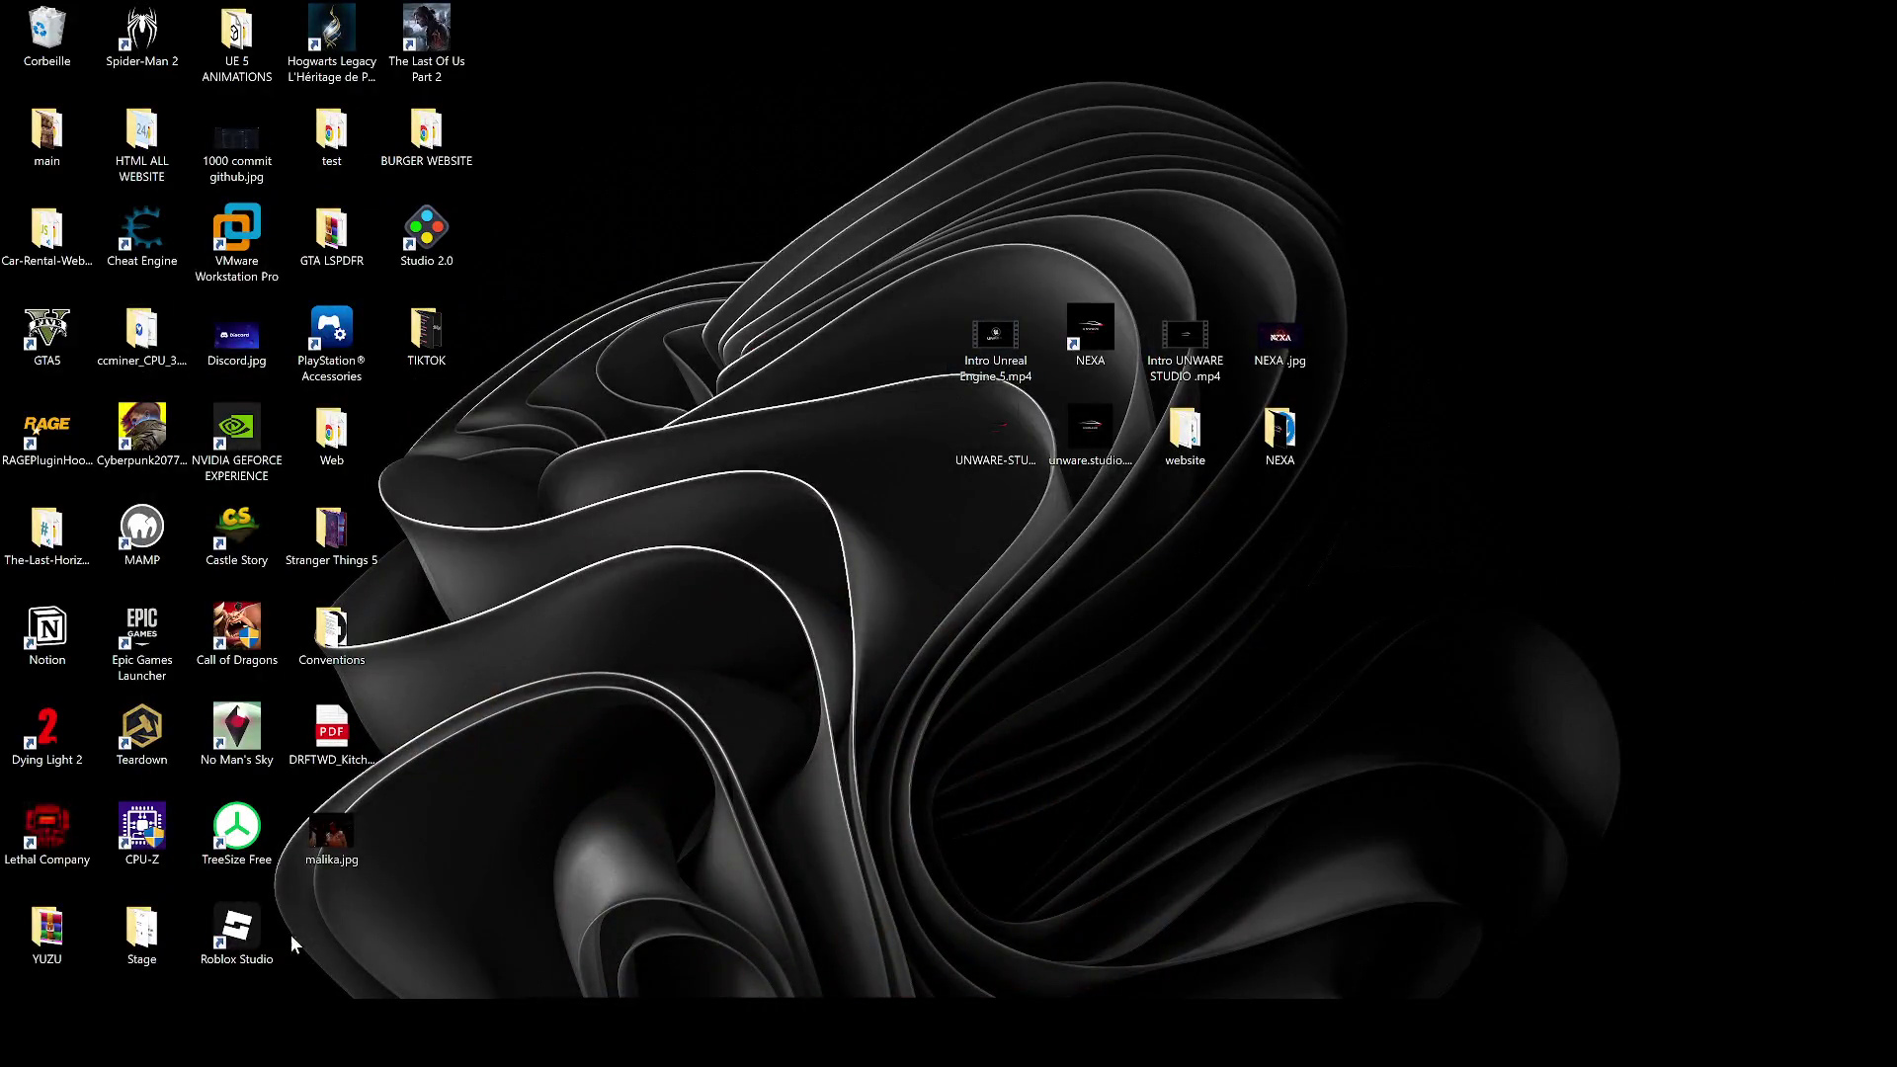
Step: Open the saved character screenshot from the desktop in Photos, then close it
double_click(885, 616)
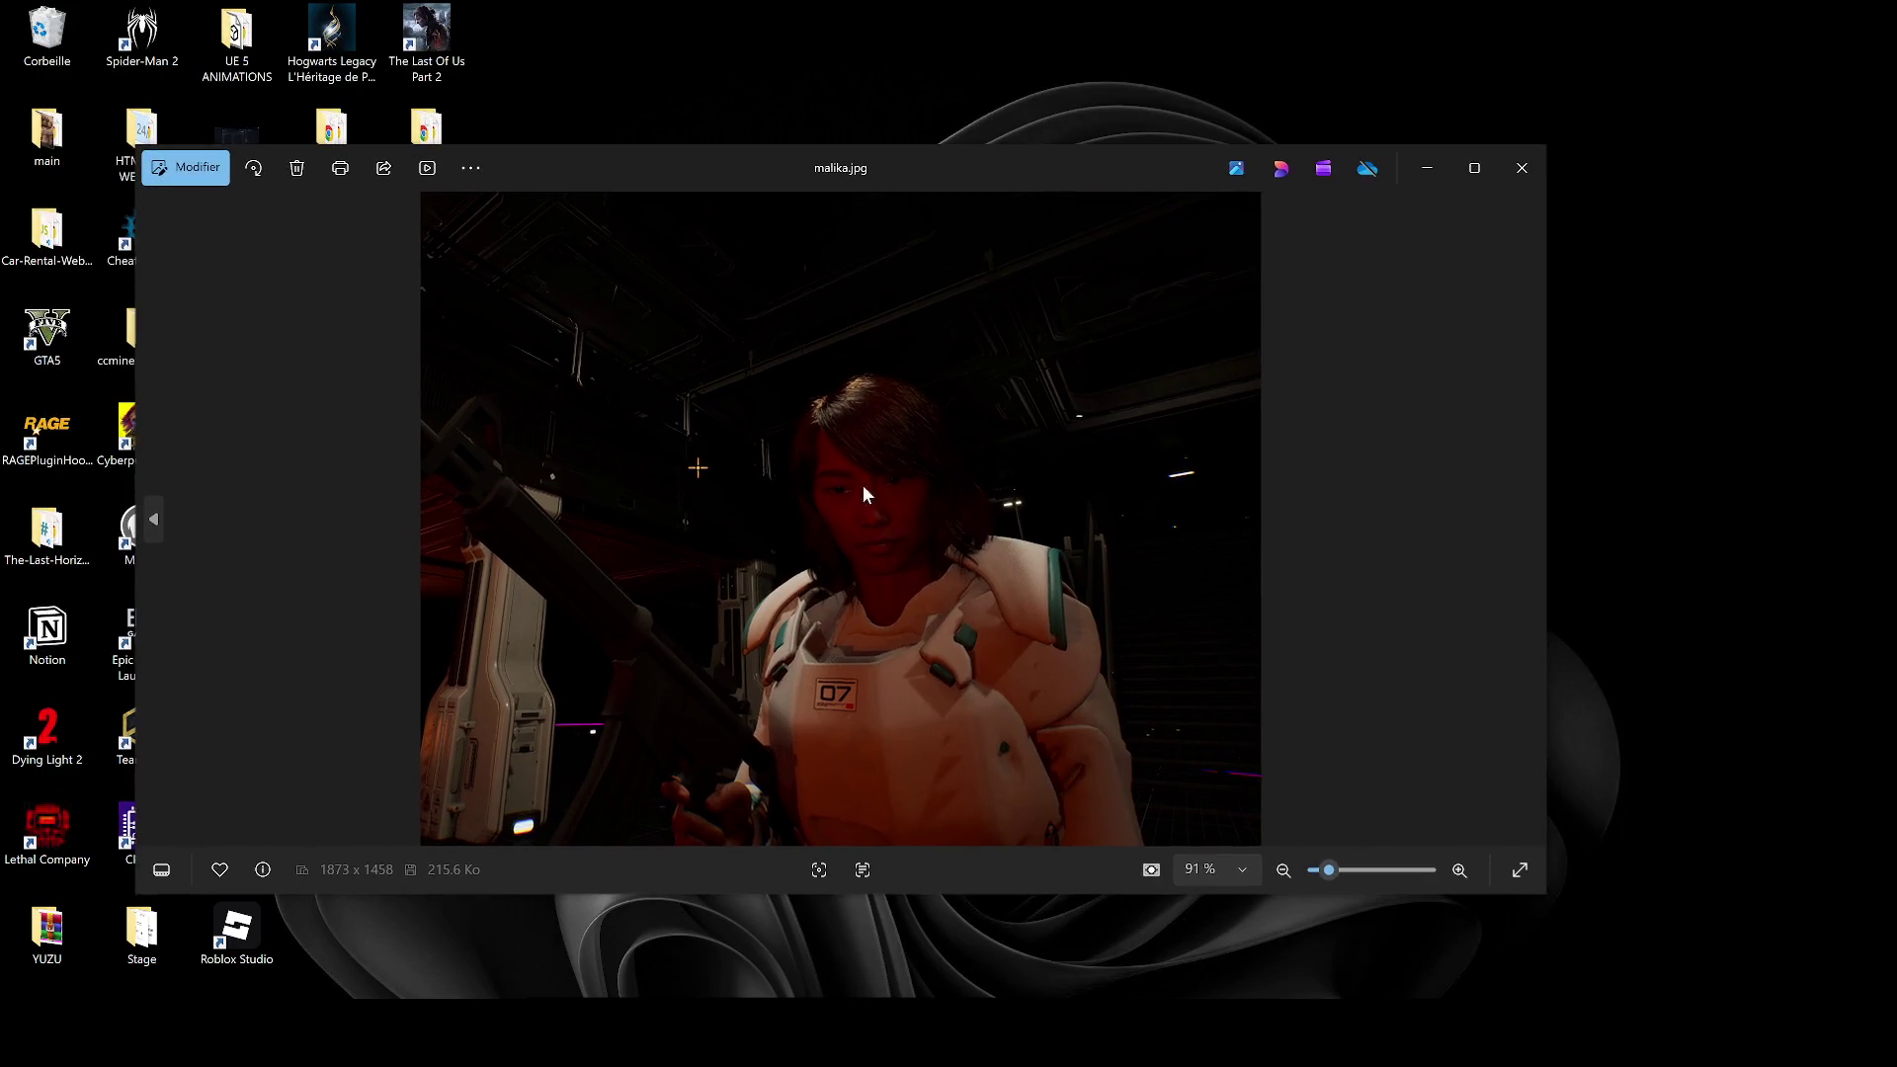
left_click(1515, 181)
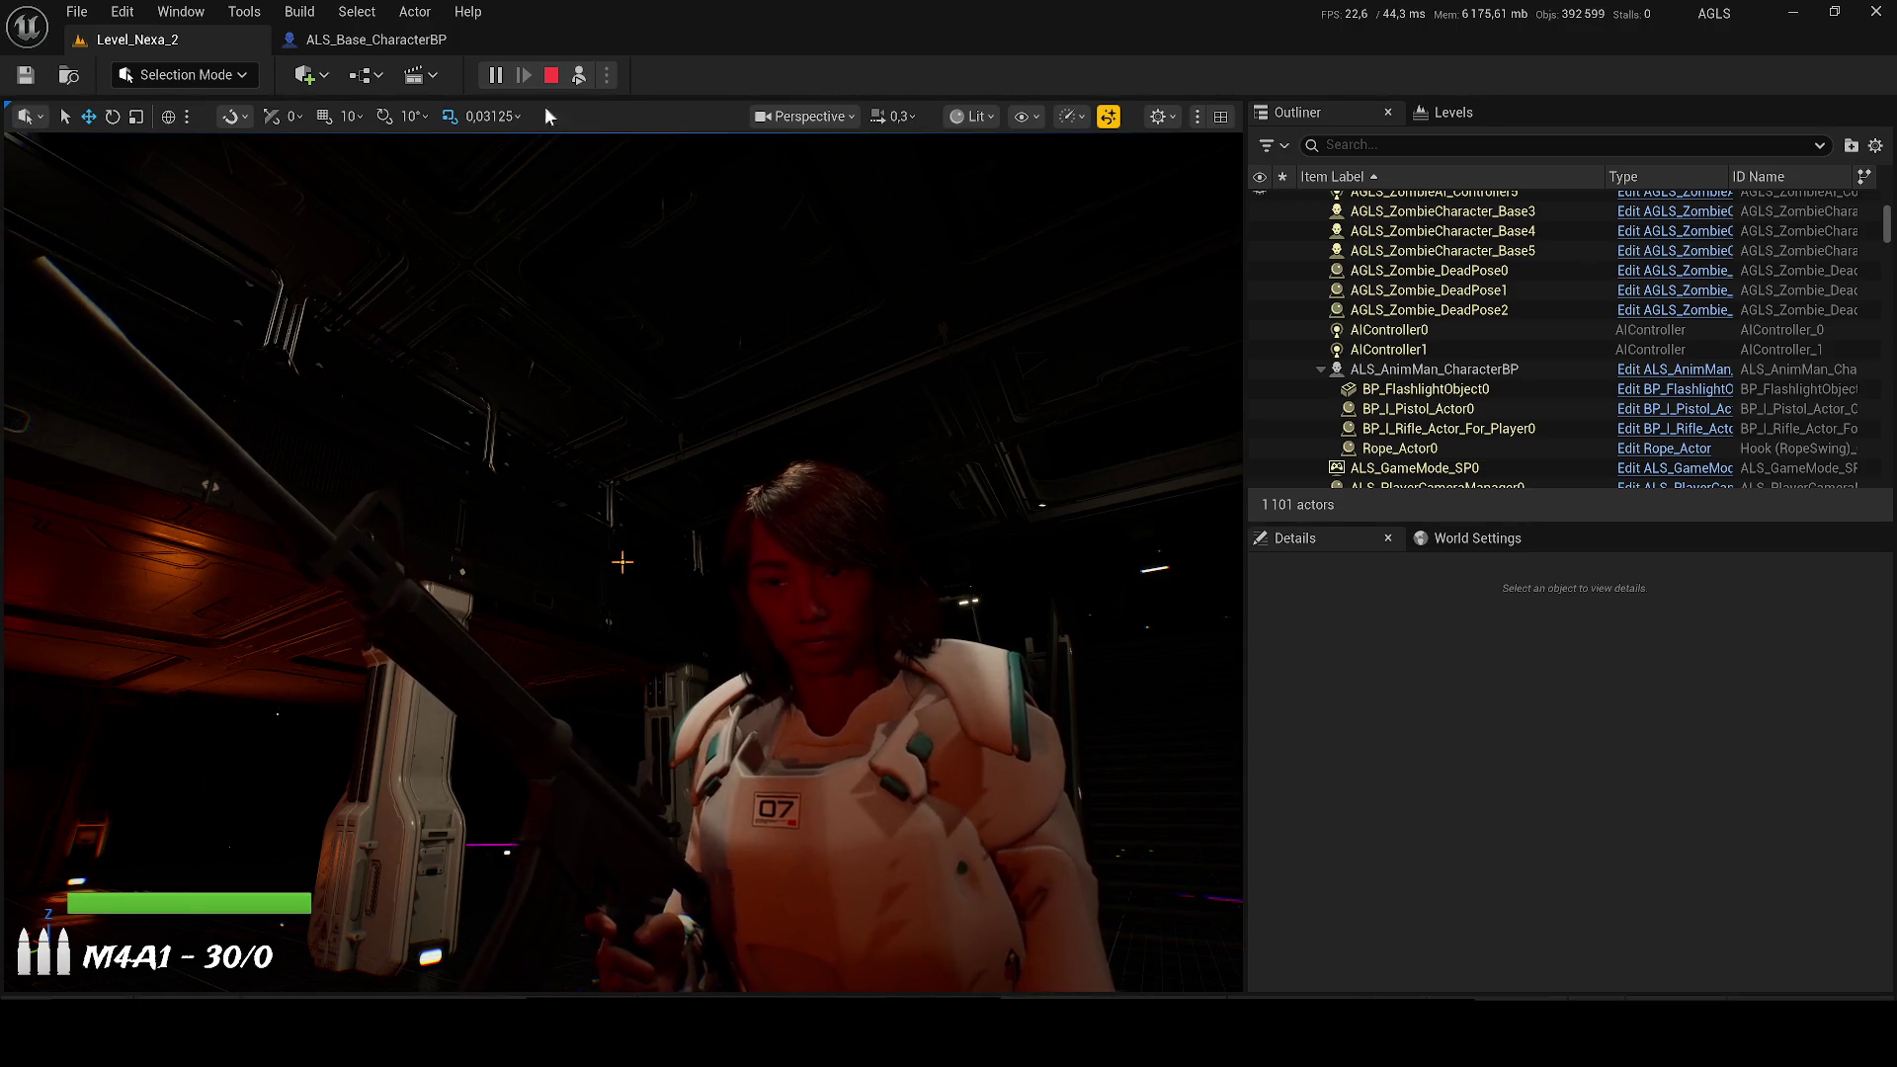
Step: Stop the play-test, fly up the stairs and select the zombie AI spawner
left_click(551, 76)
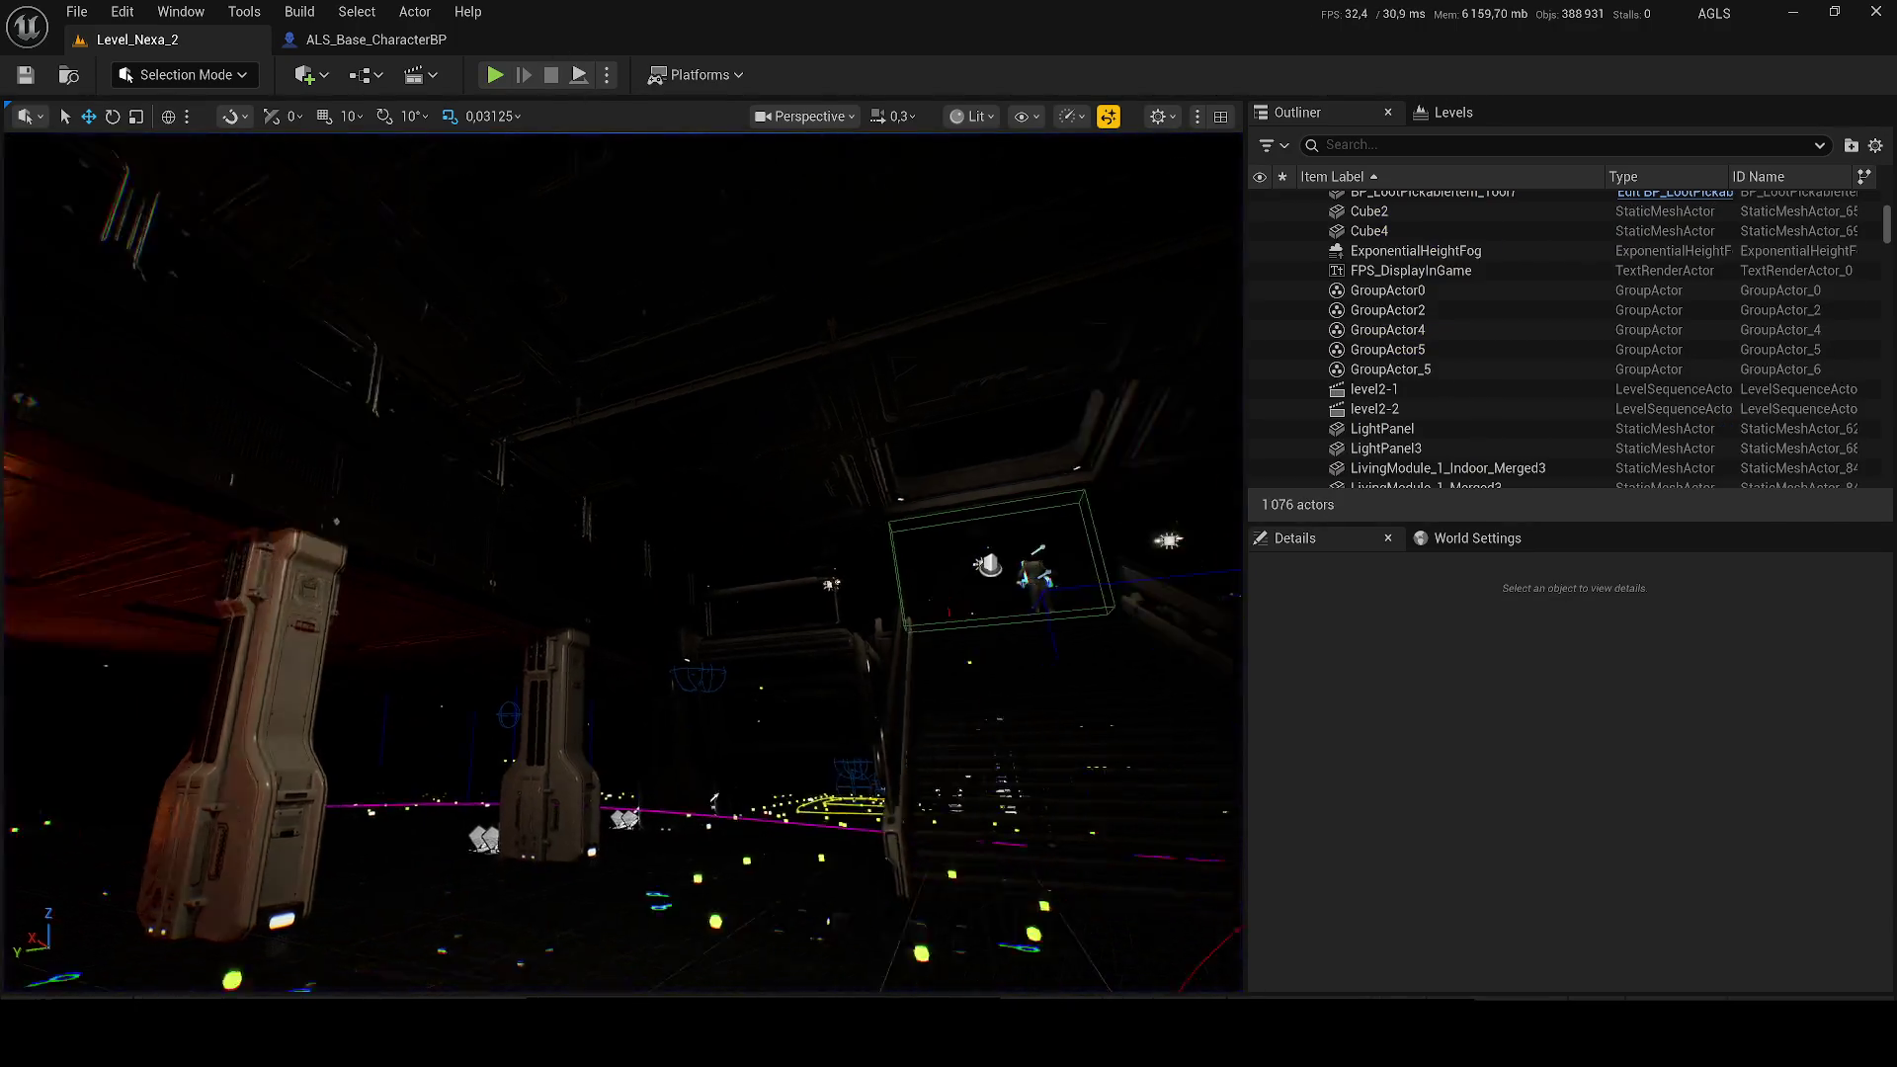
scroll(623, 563, "up", 2)
key("w")
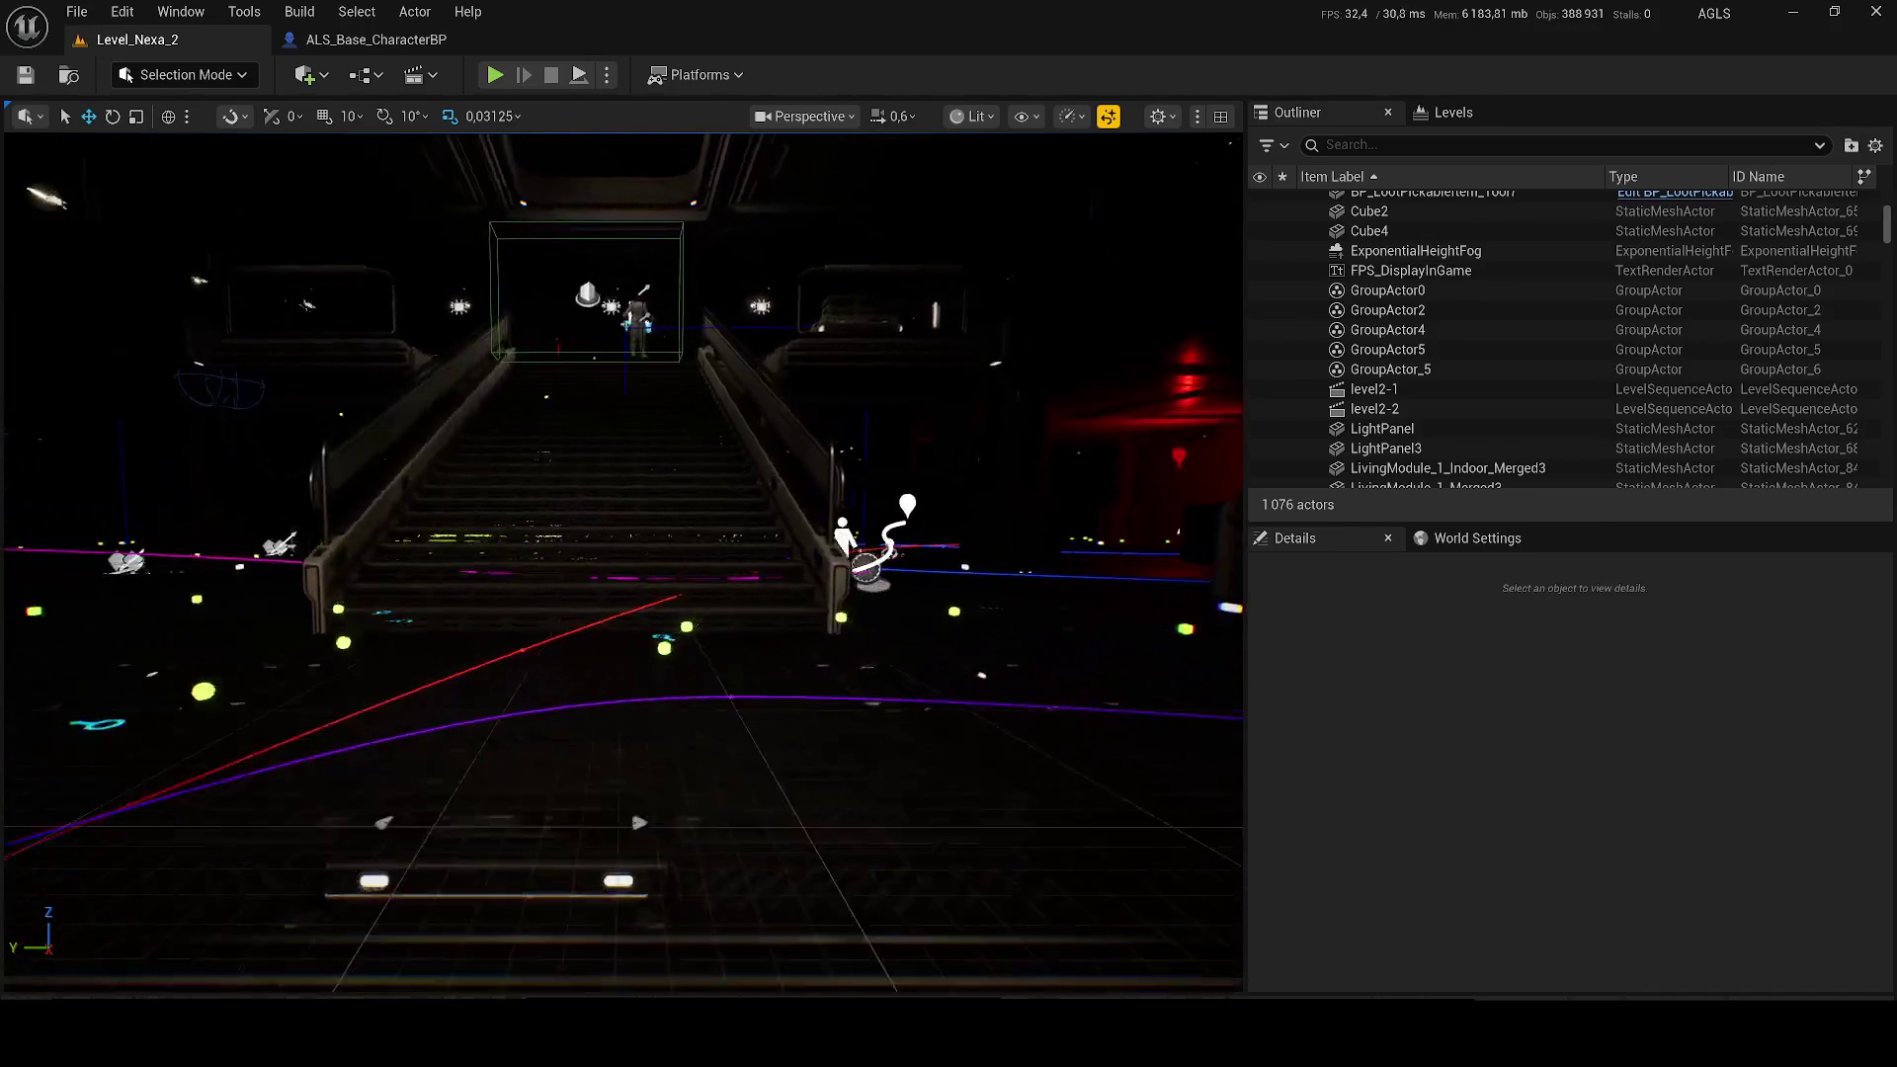
scroll(622, 564, "up", 1)
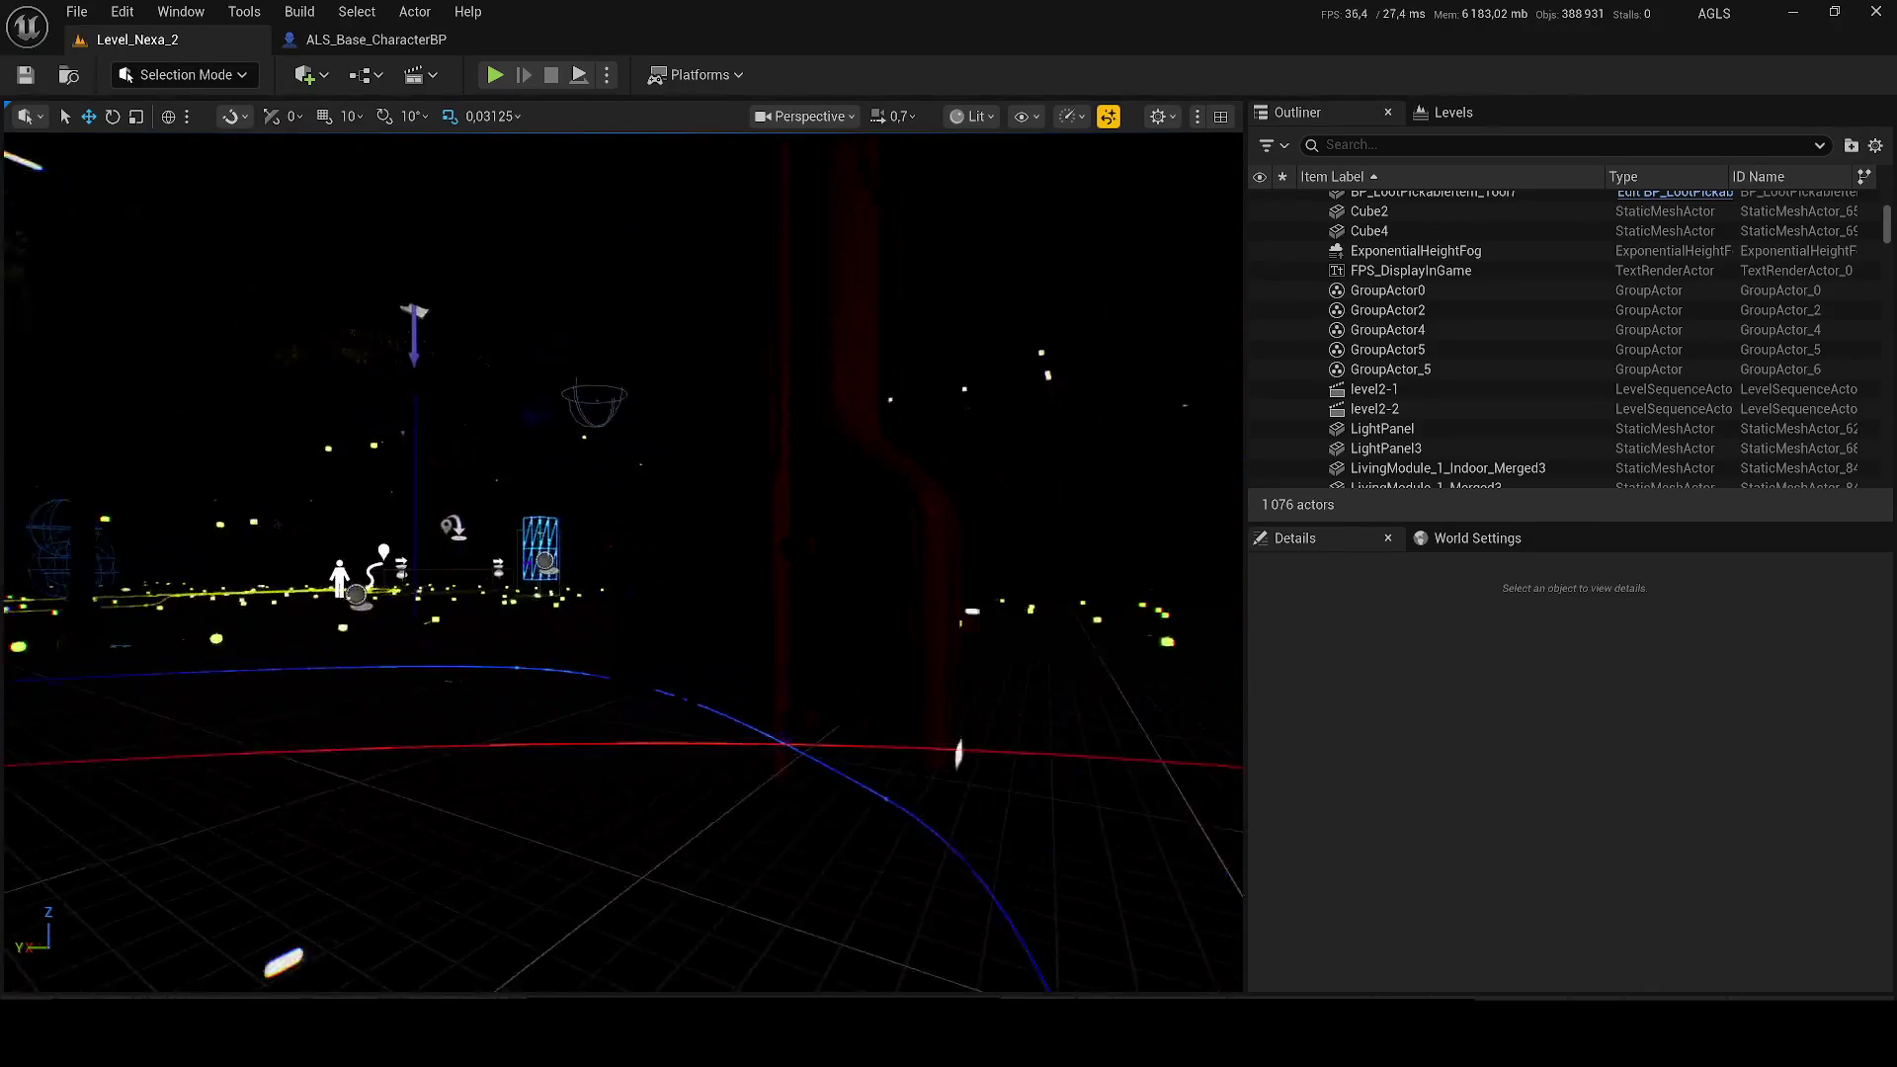
scroll(622, 564, "up", 1)
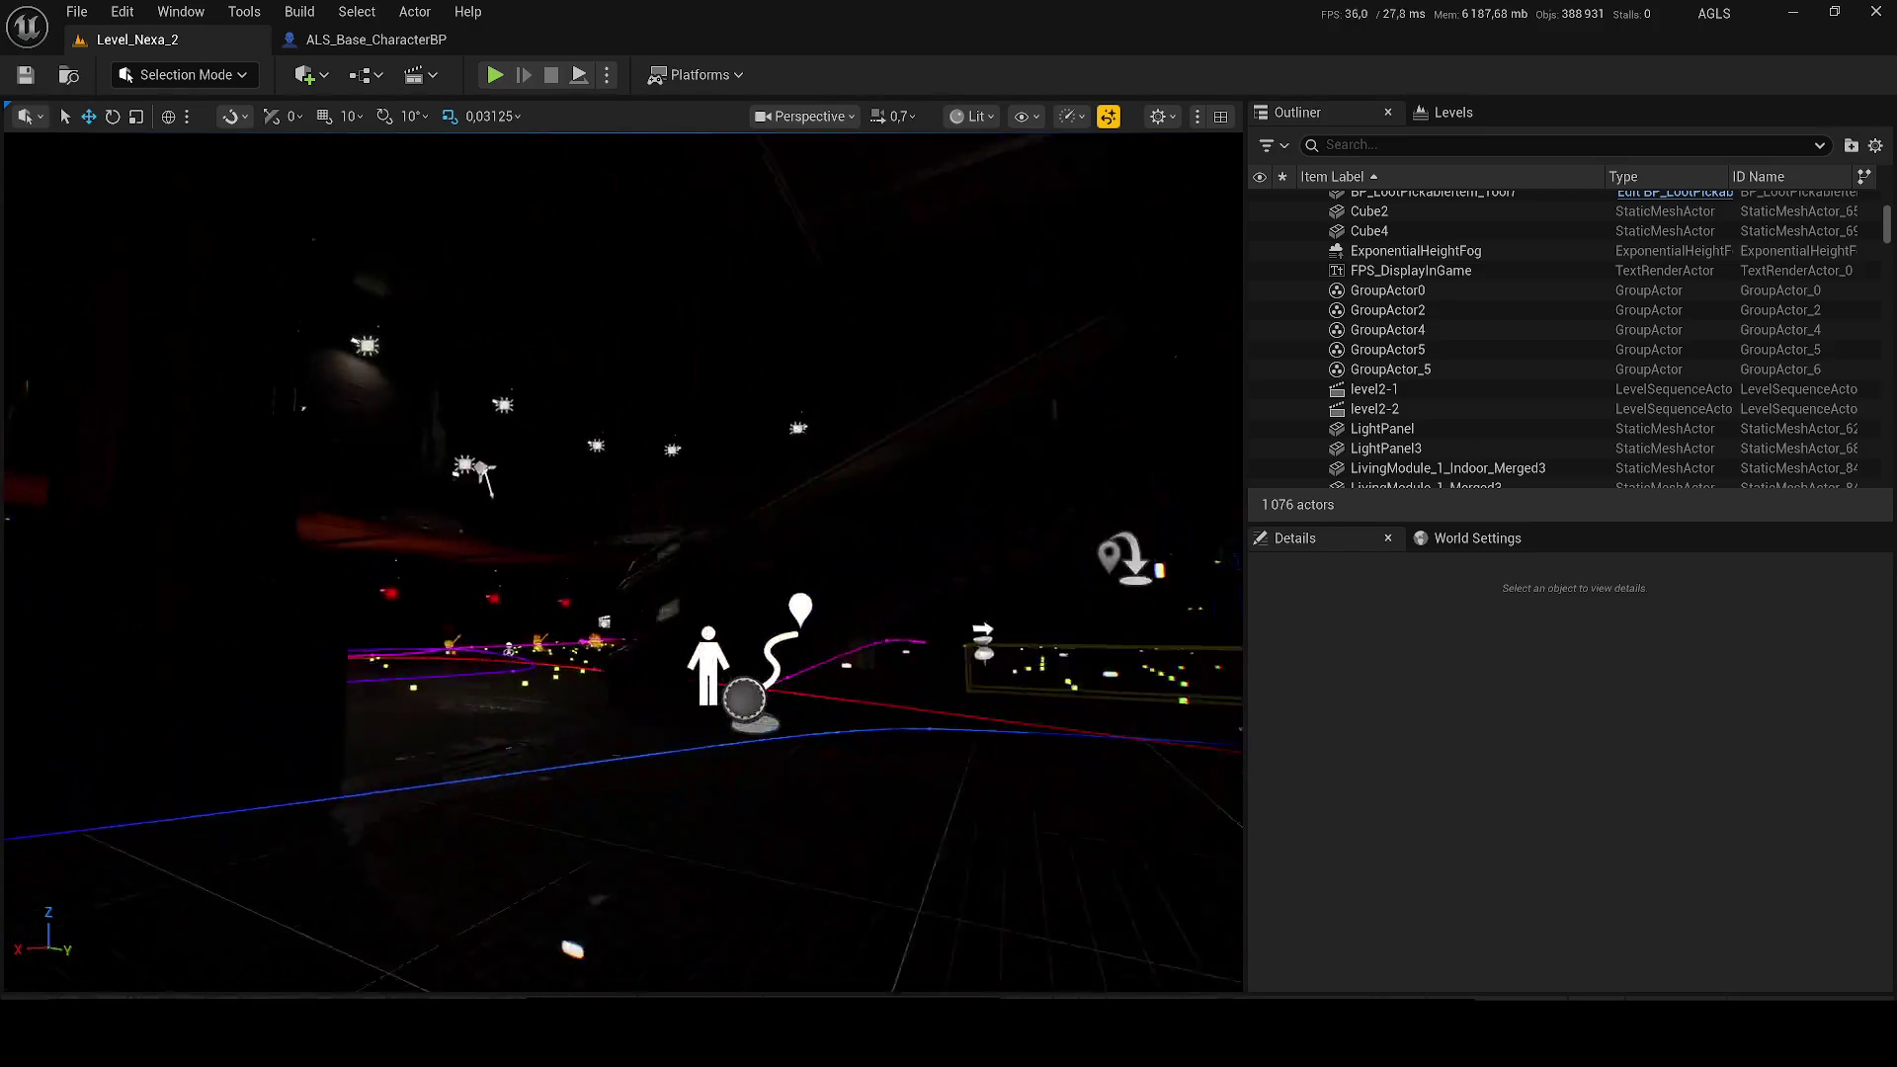
scroll(637, 427, "up", 1)
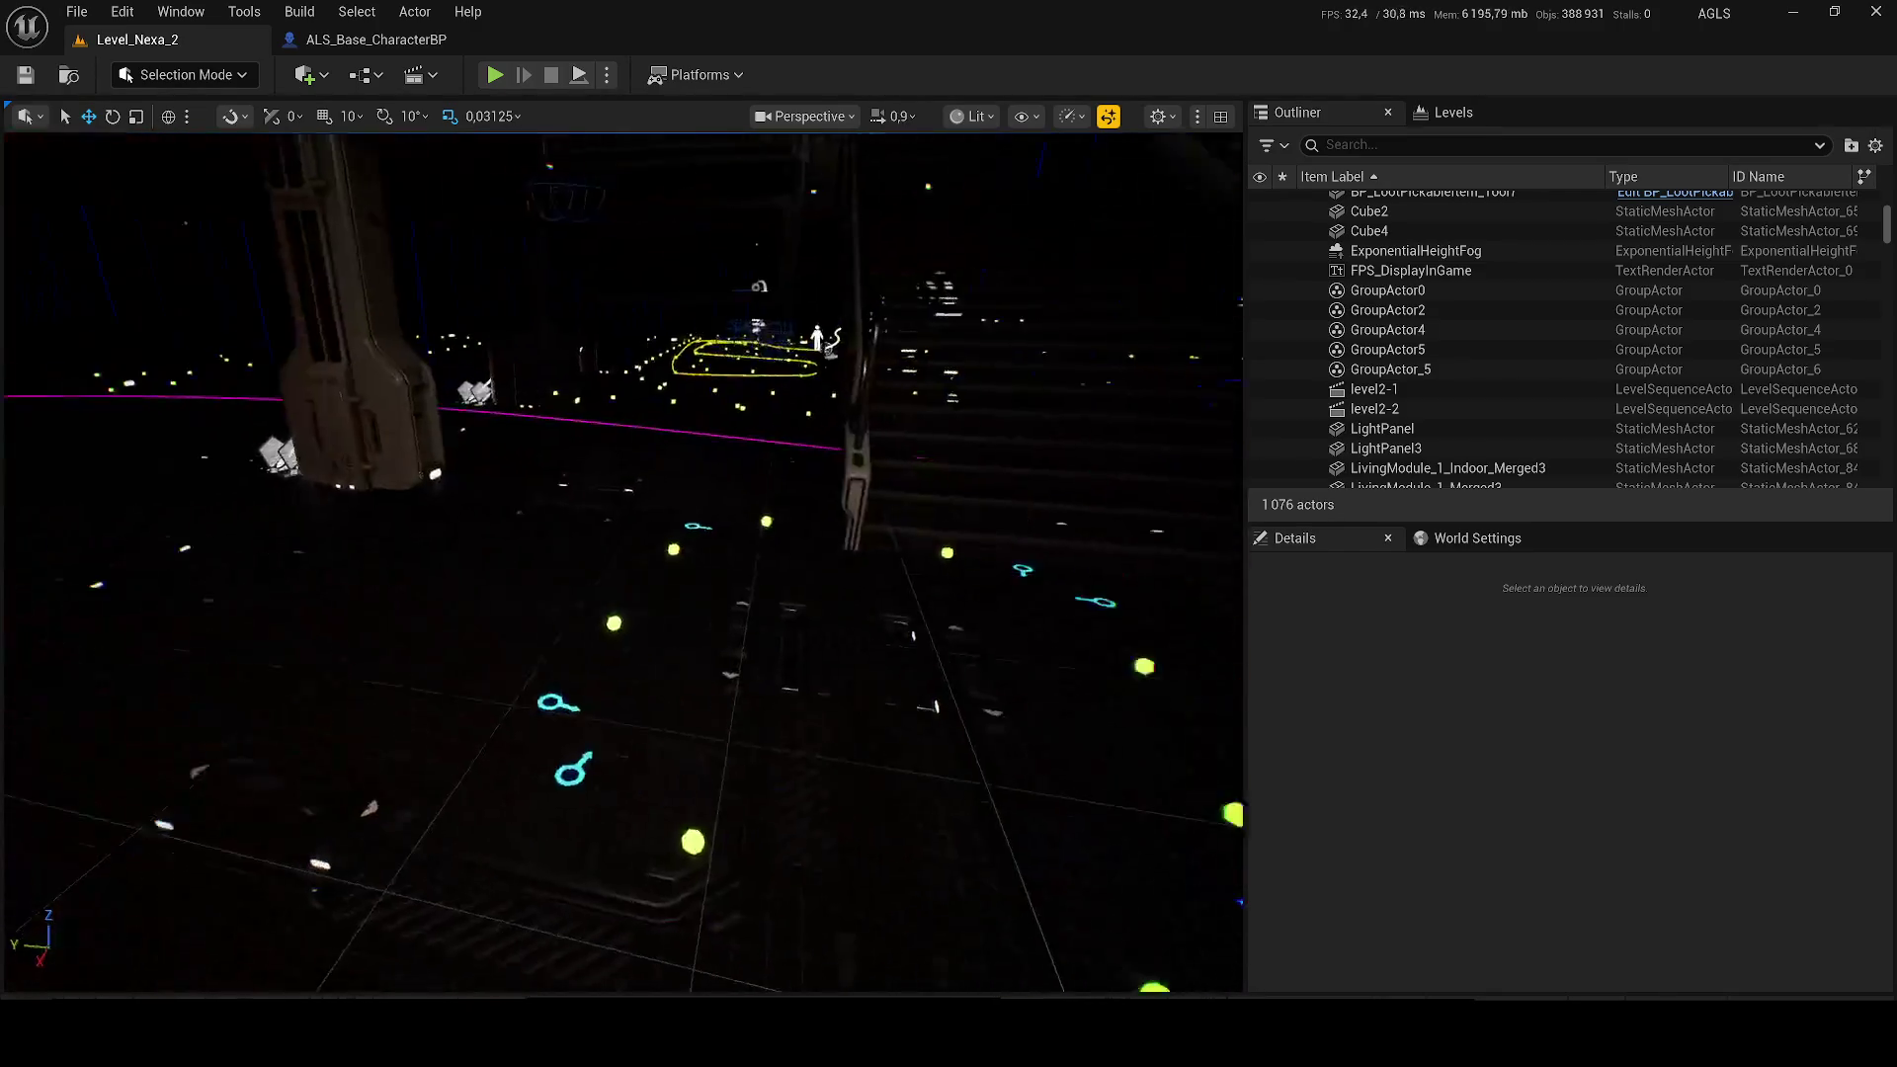
left_click(785, 583)
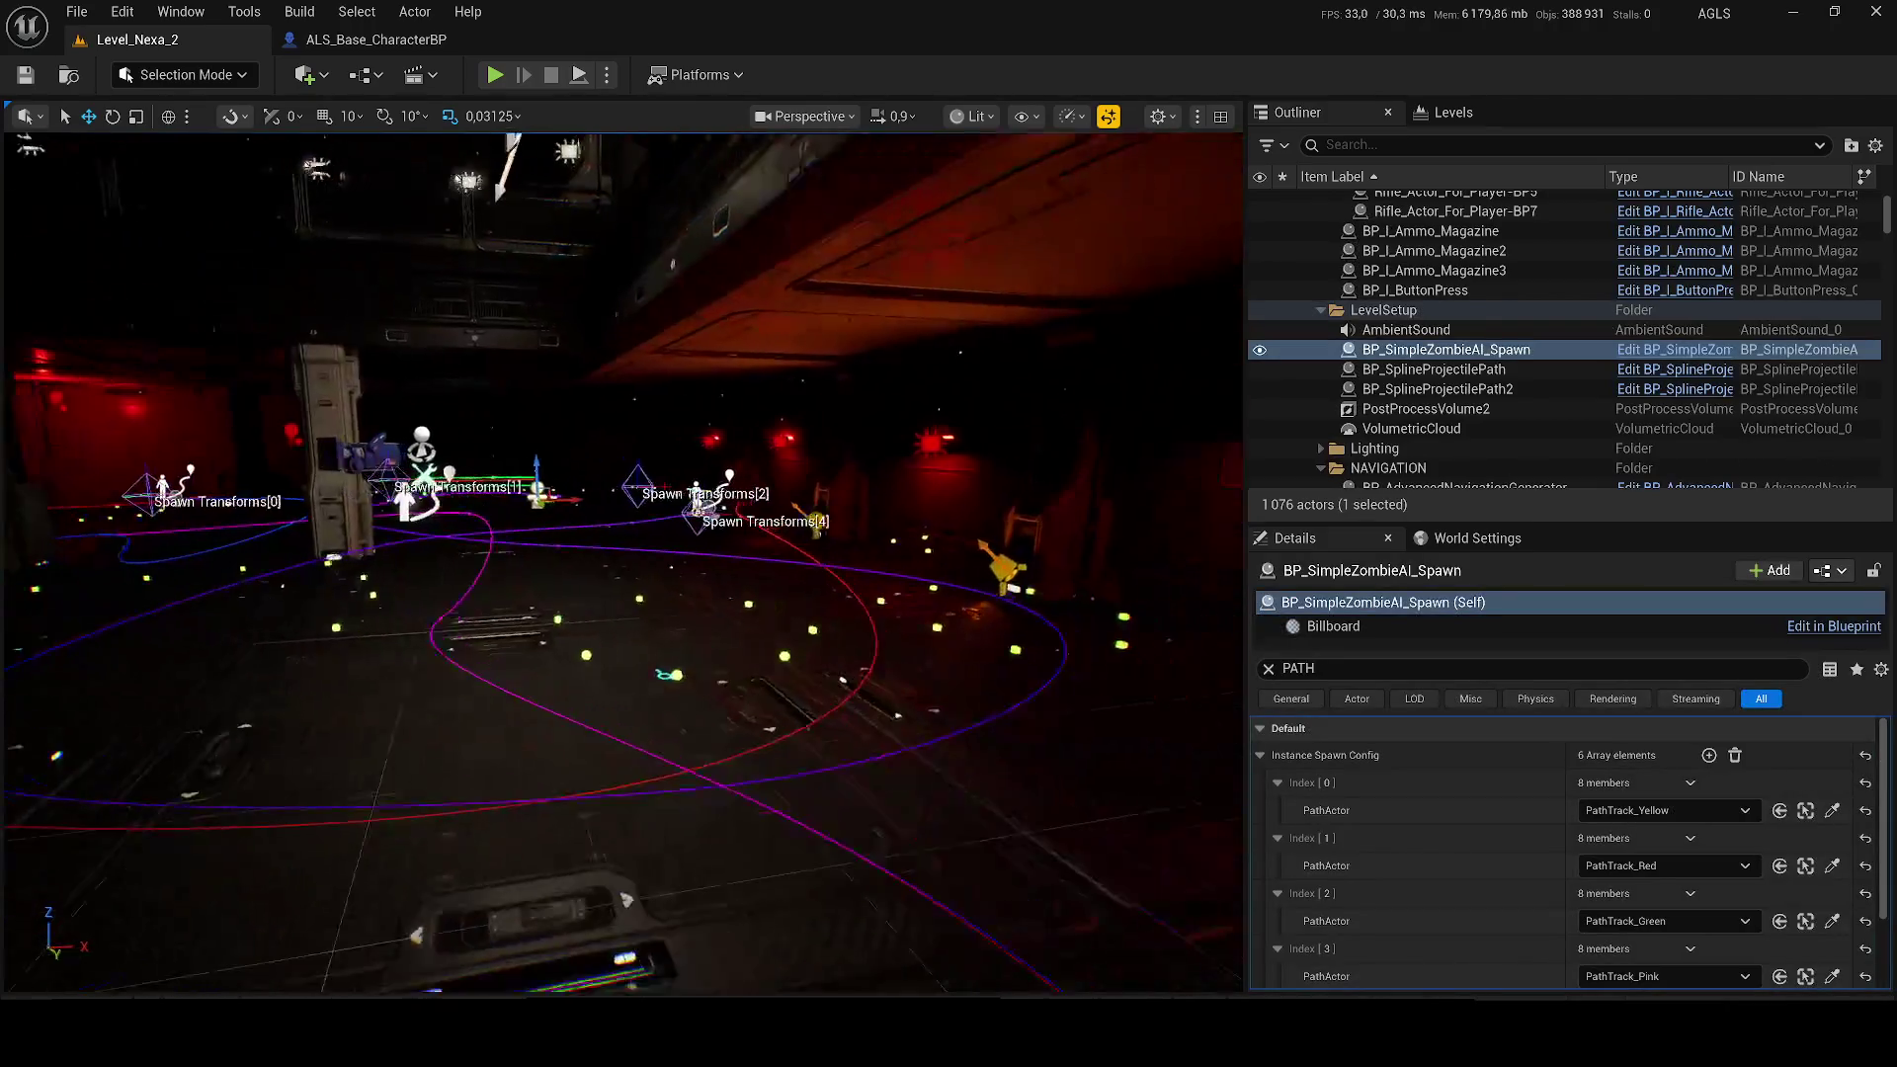
Step: Inspect the spawner's spawn points and the yellow, green and red paths
key("w")
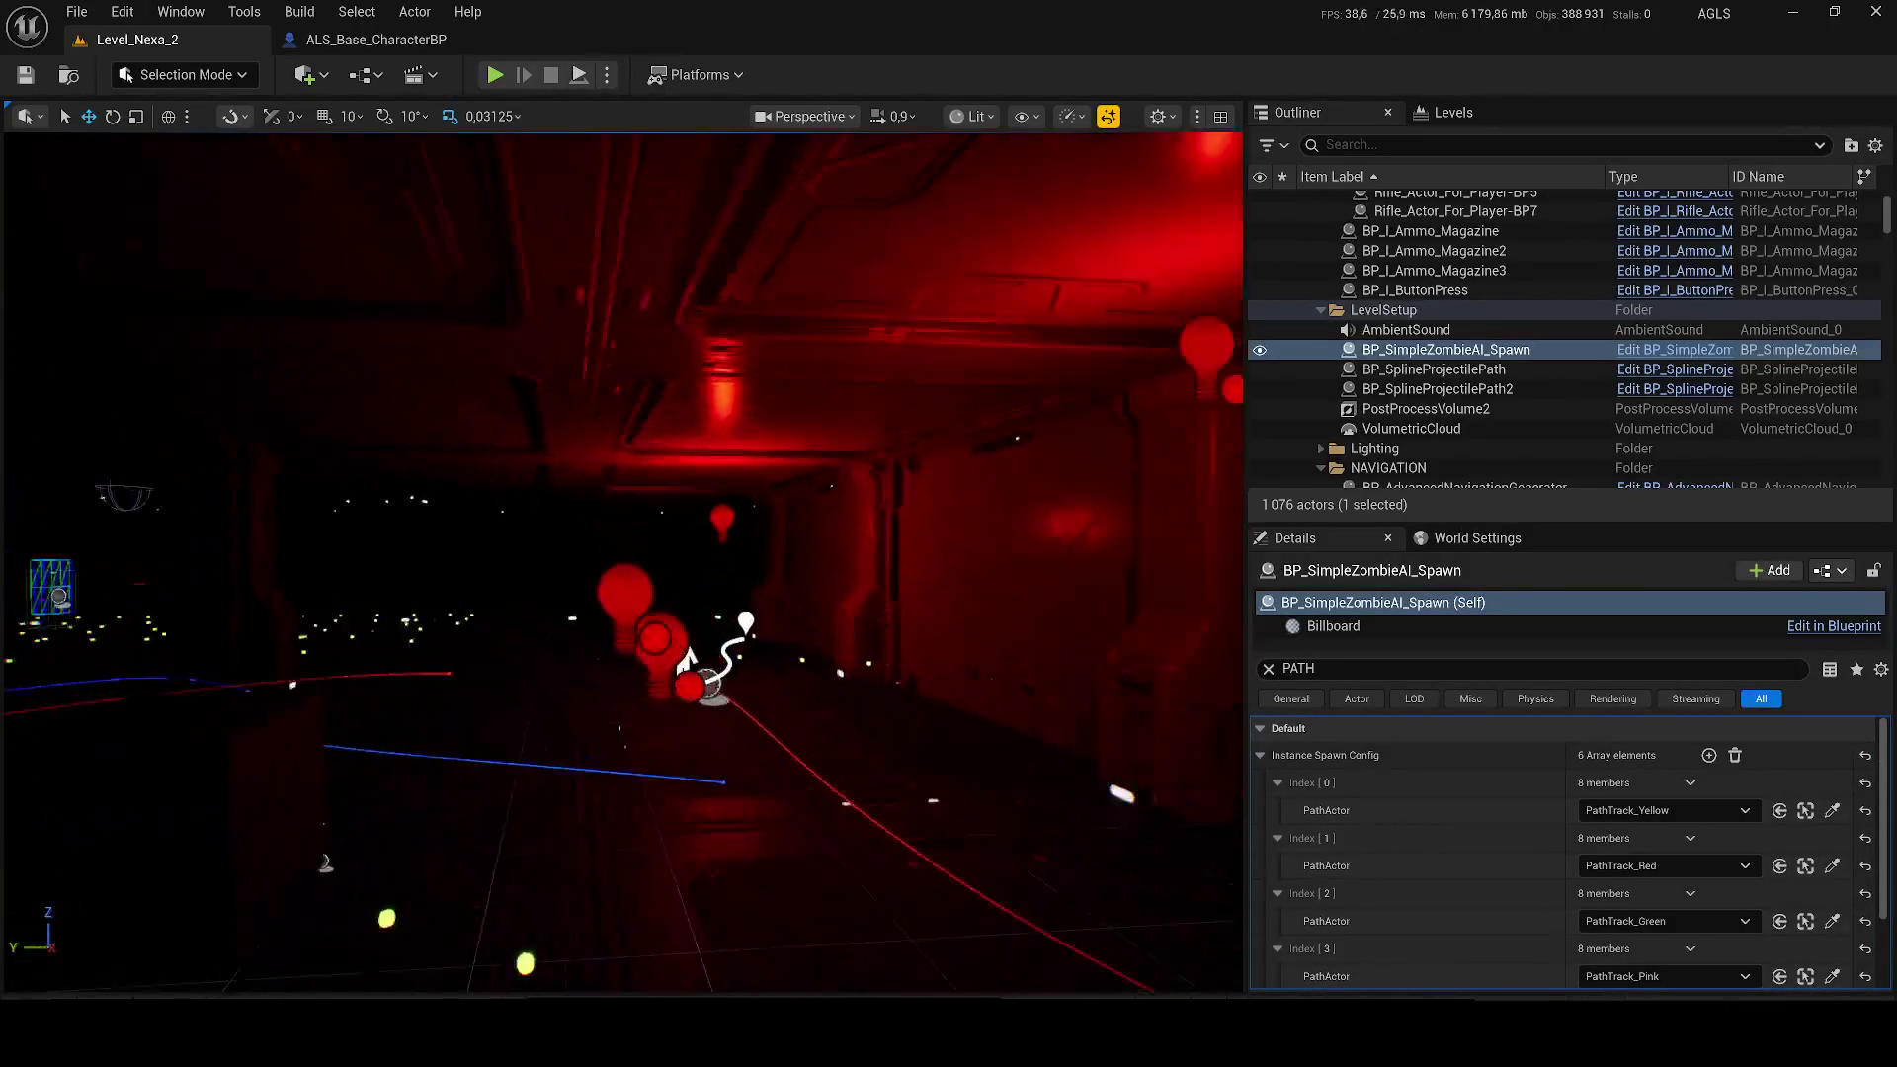
key("s")
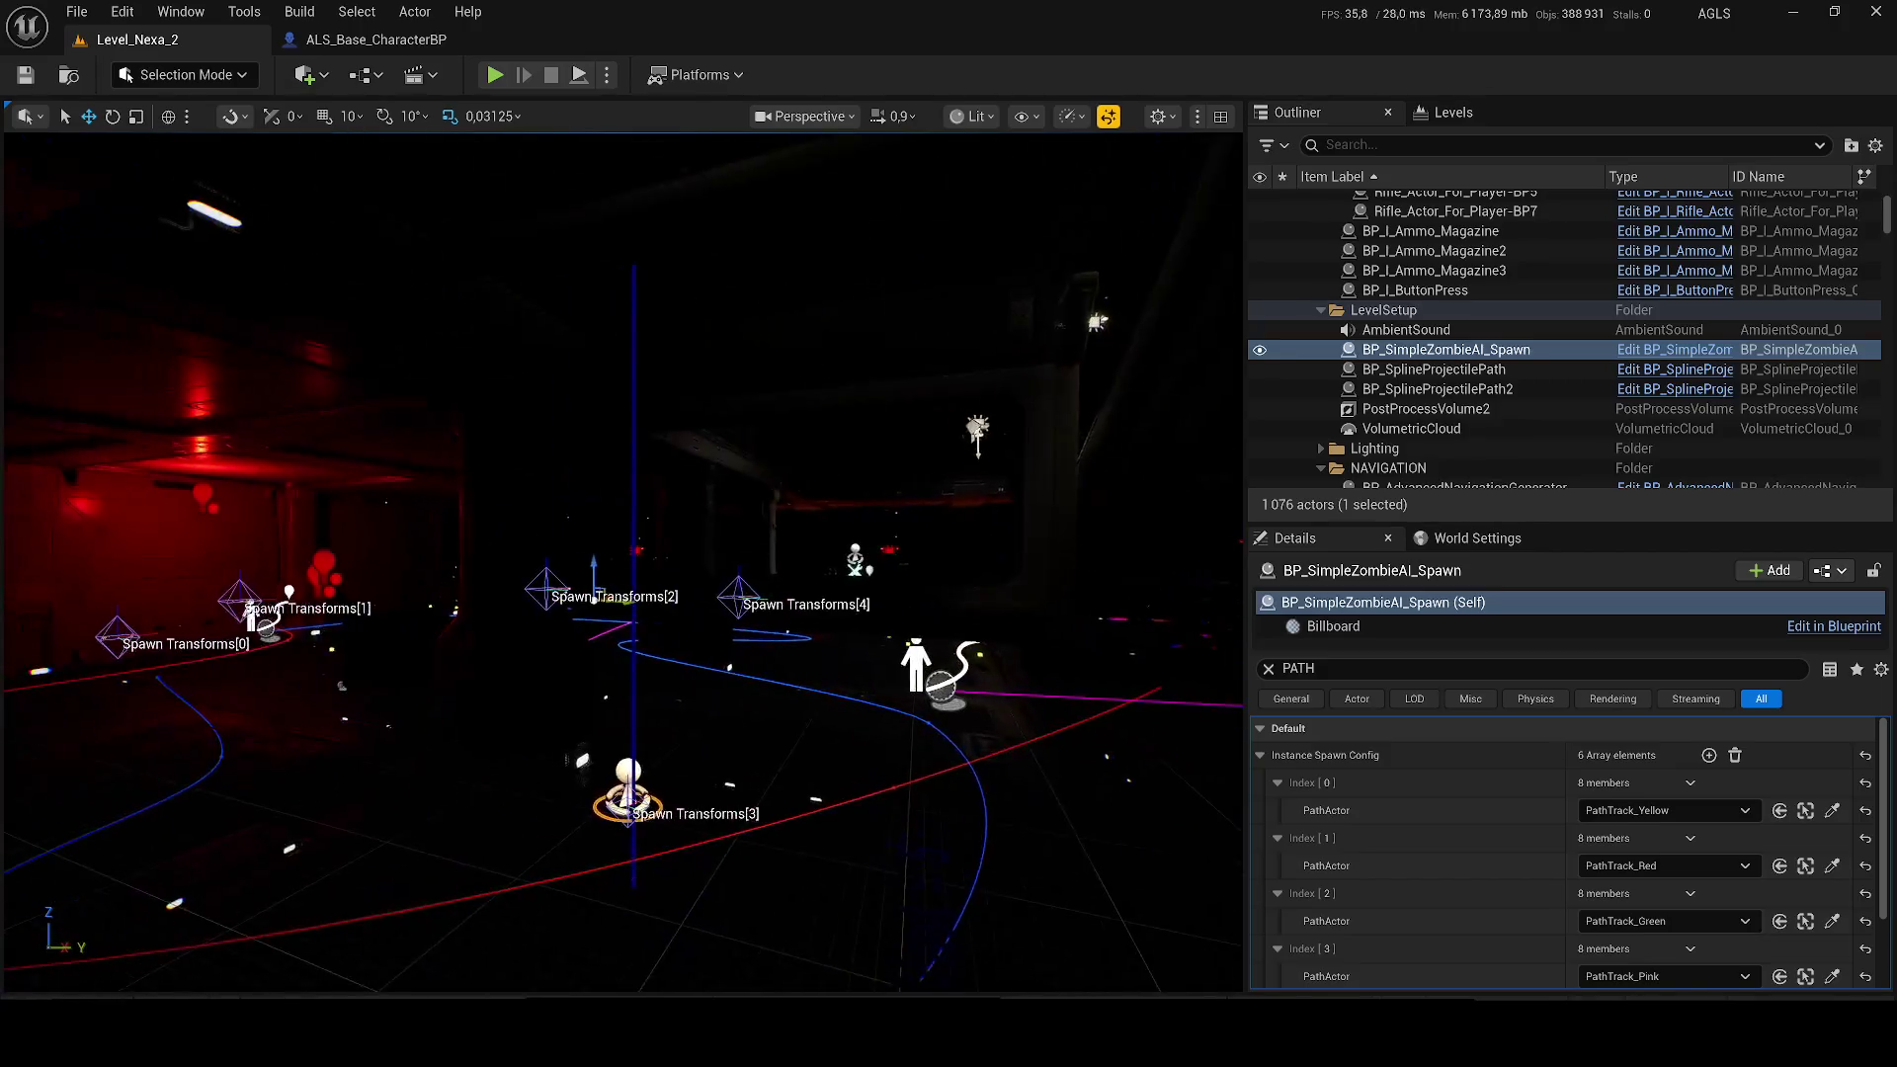
key("w")
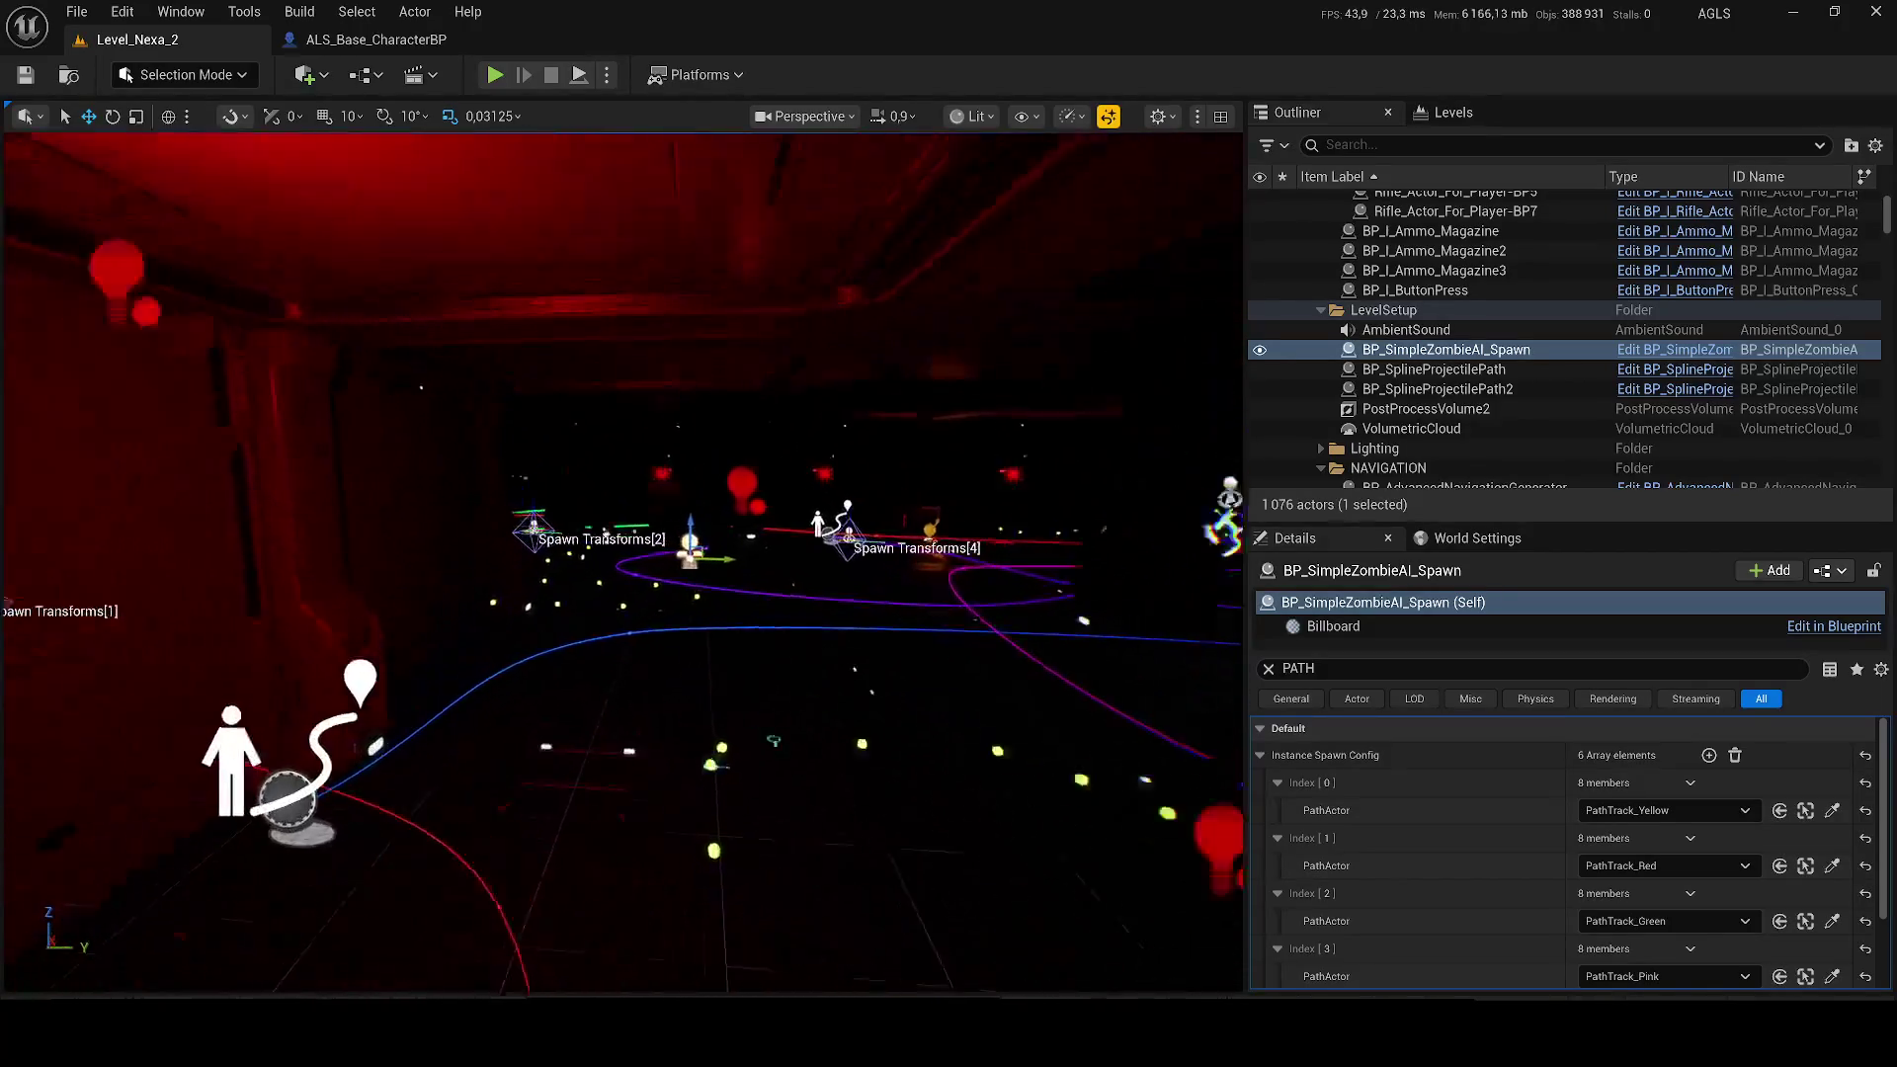
key("s")
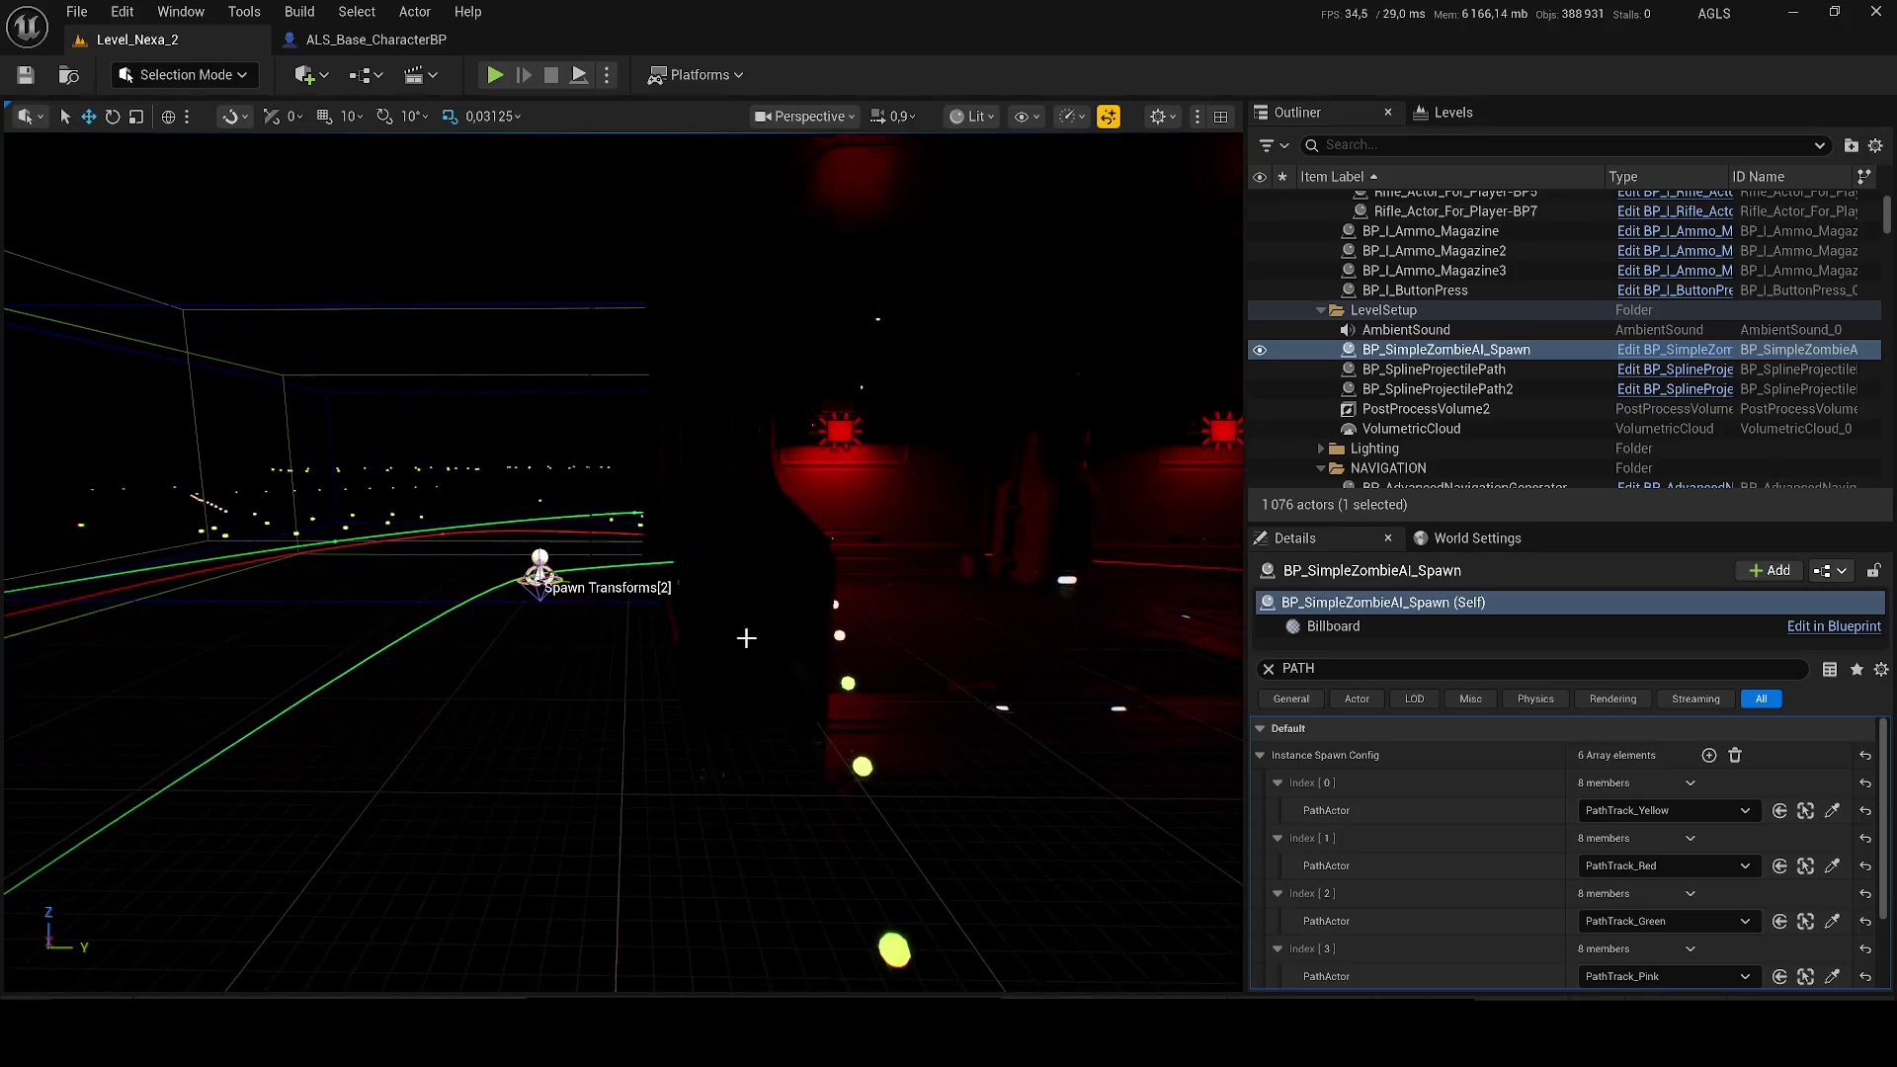
scroll(640, 644, "up", 1)
key("w")
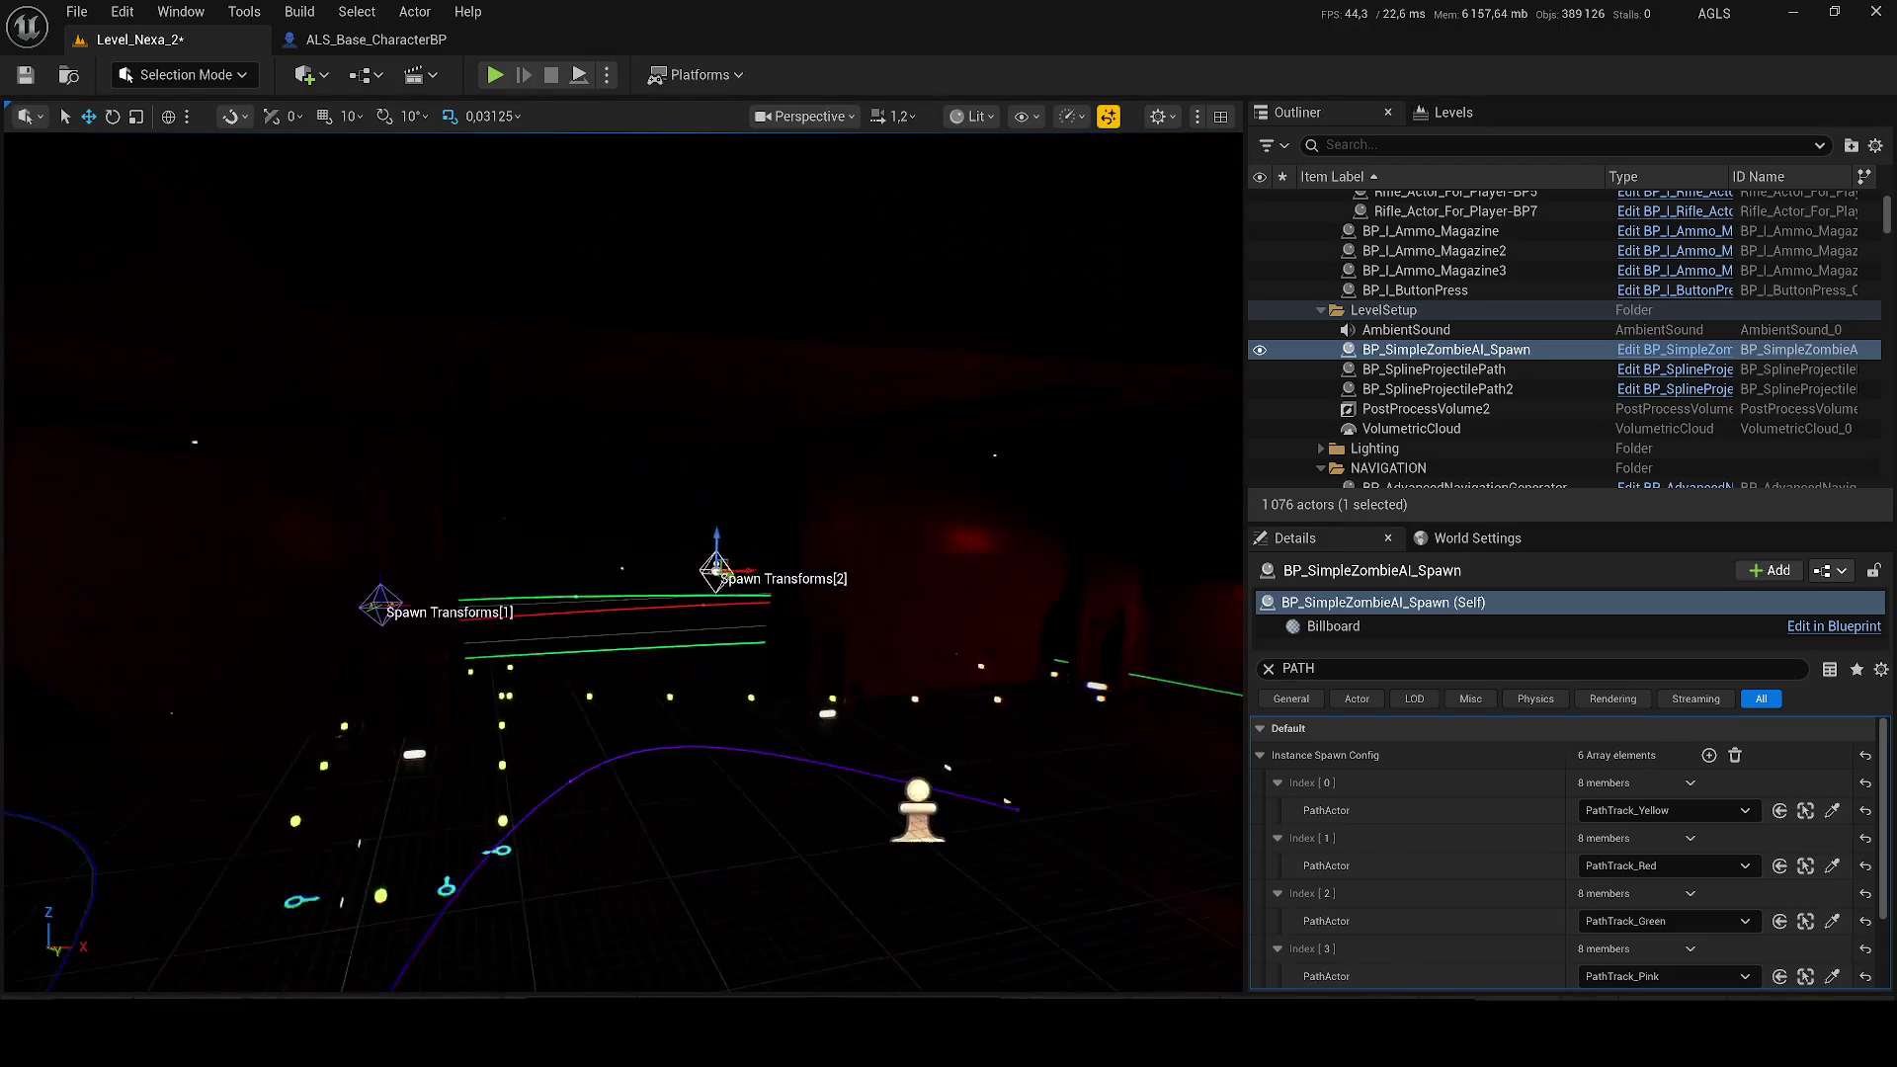
Step: Shift a modular wall section left, save Level_Nexa_2, and start play-testing with Alt+P
left_click(980, 623)
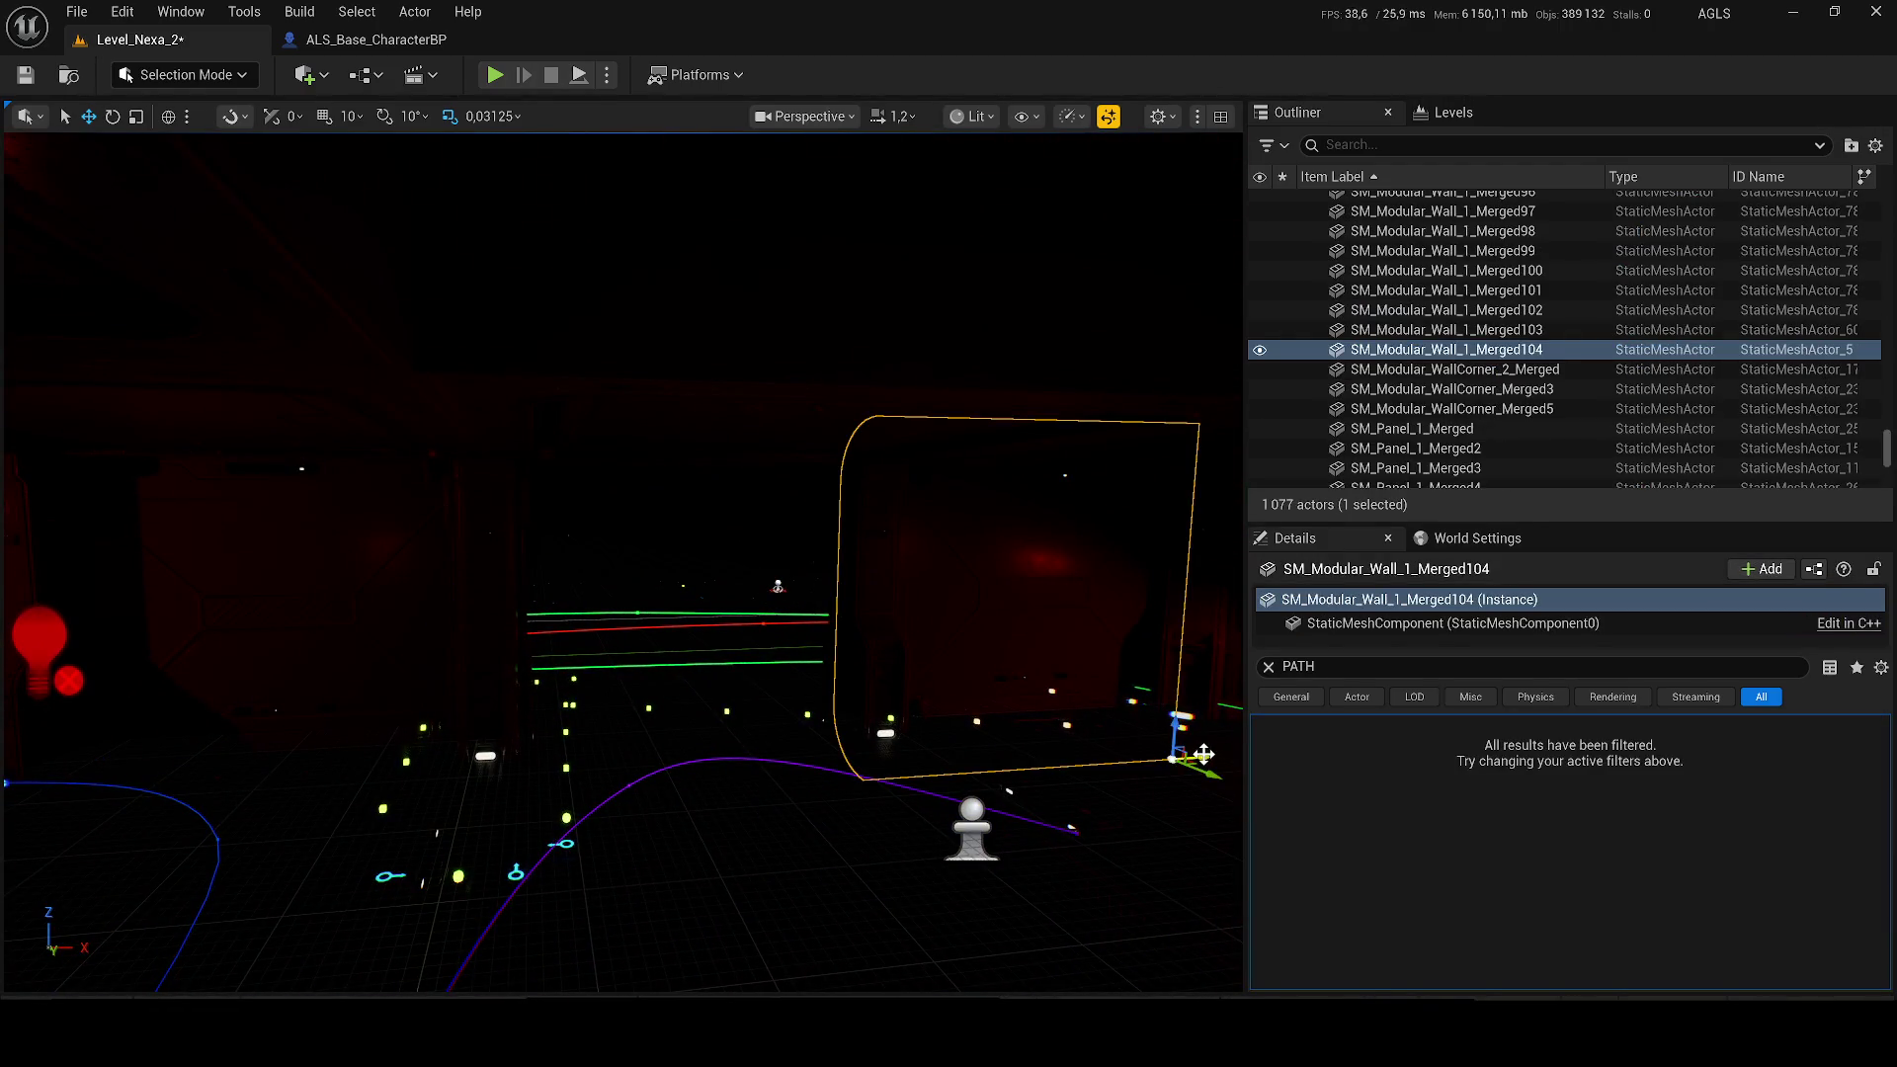
left_click_drag(954, 772, 860, 781)
key("ctrl+s")
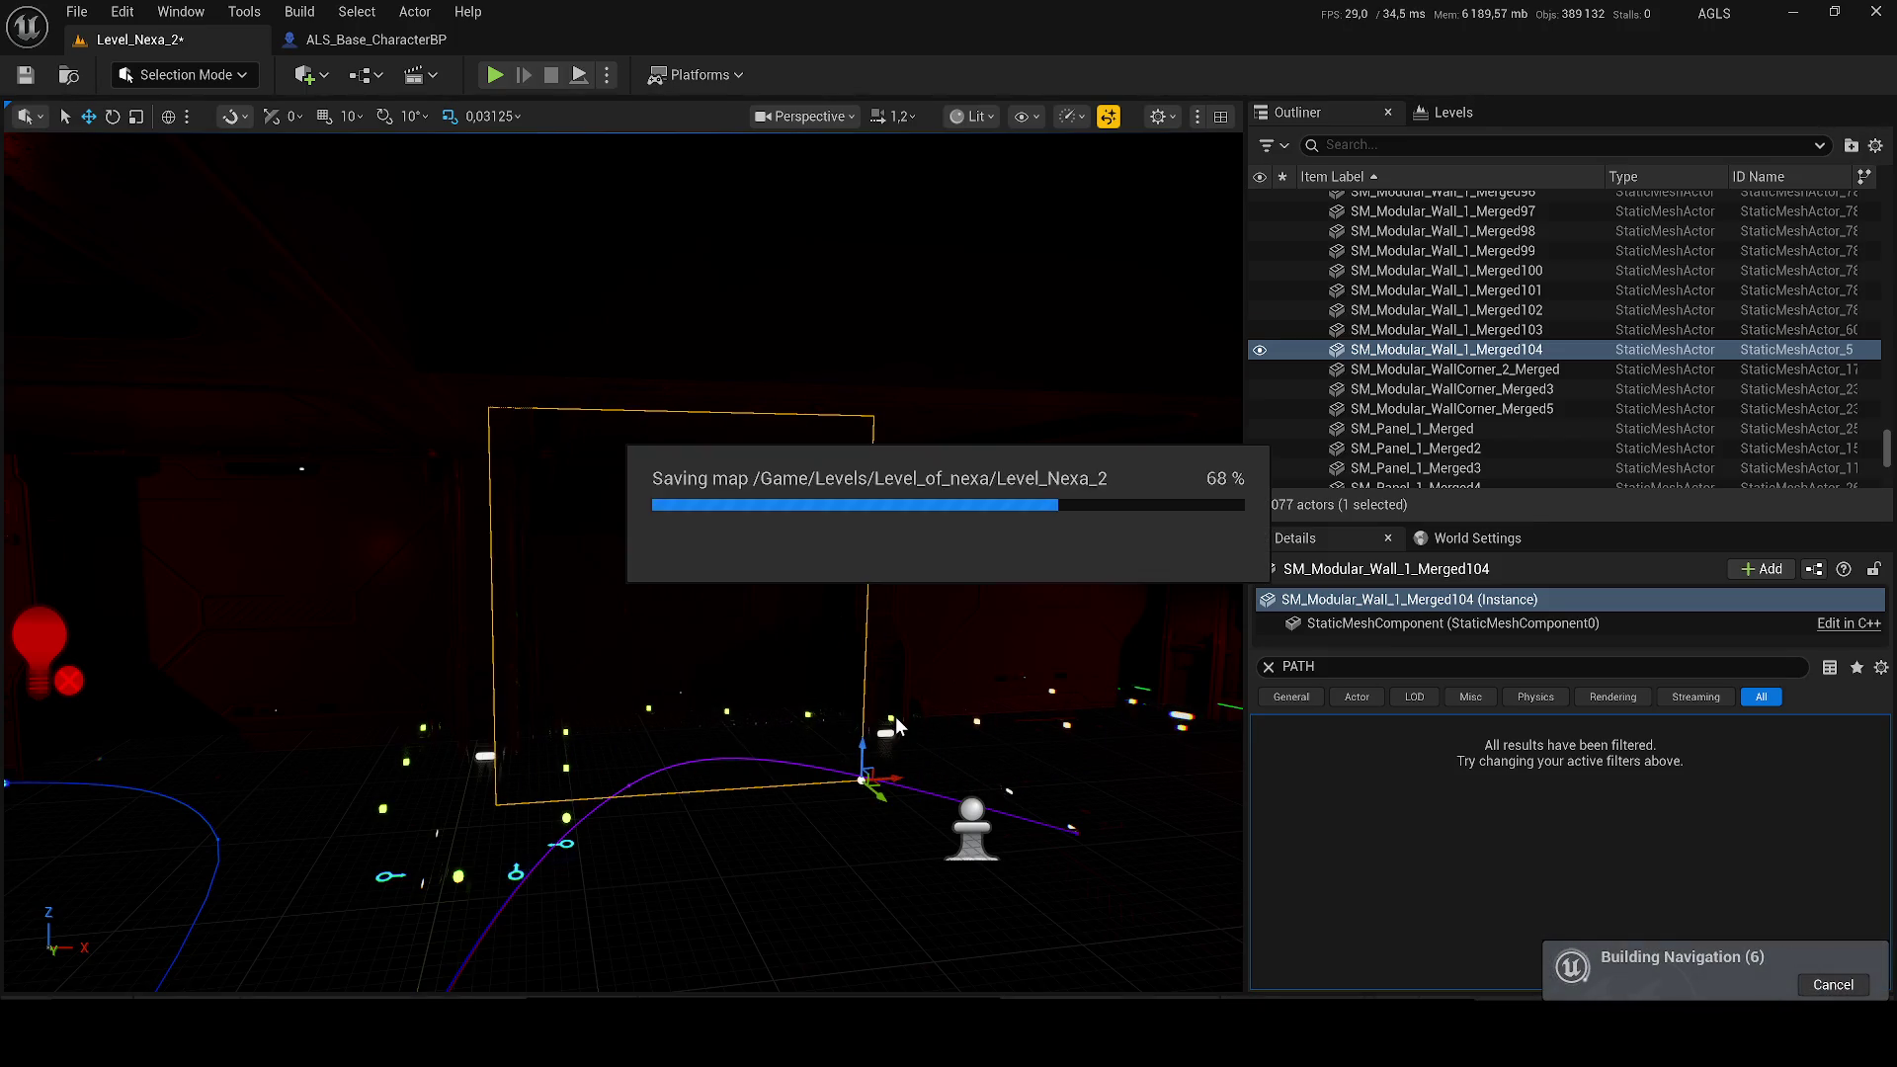
key("alt+p")
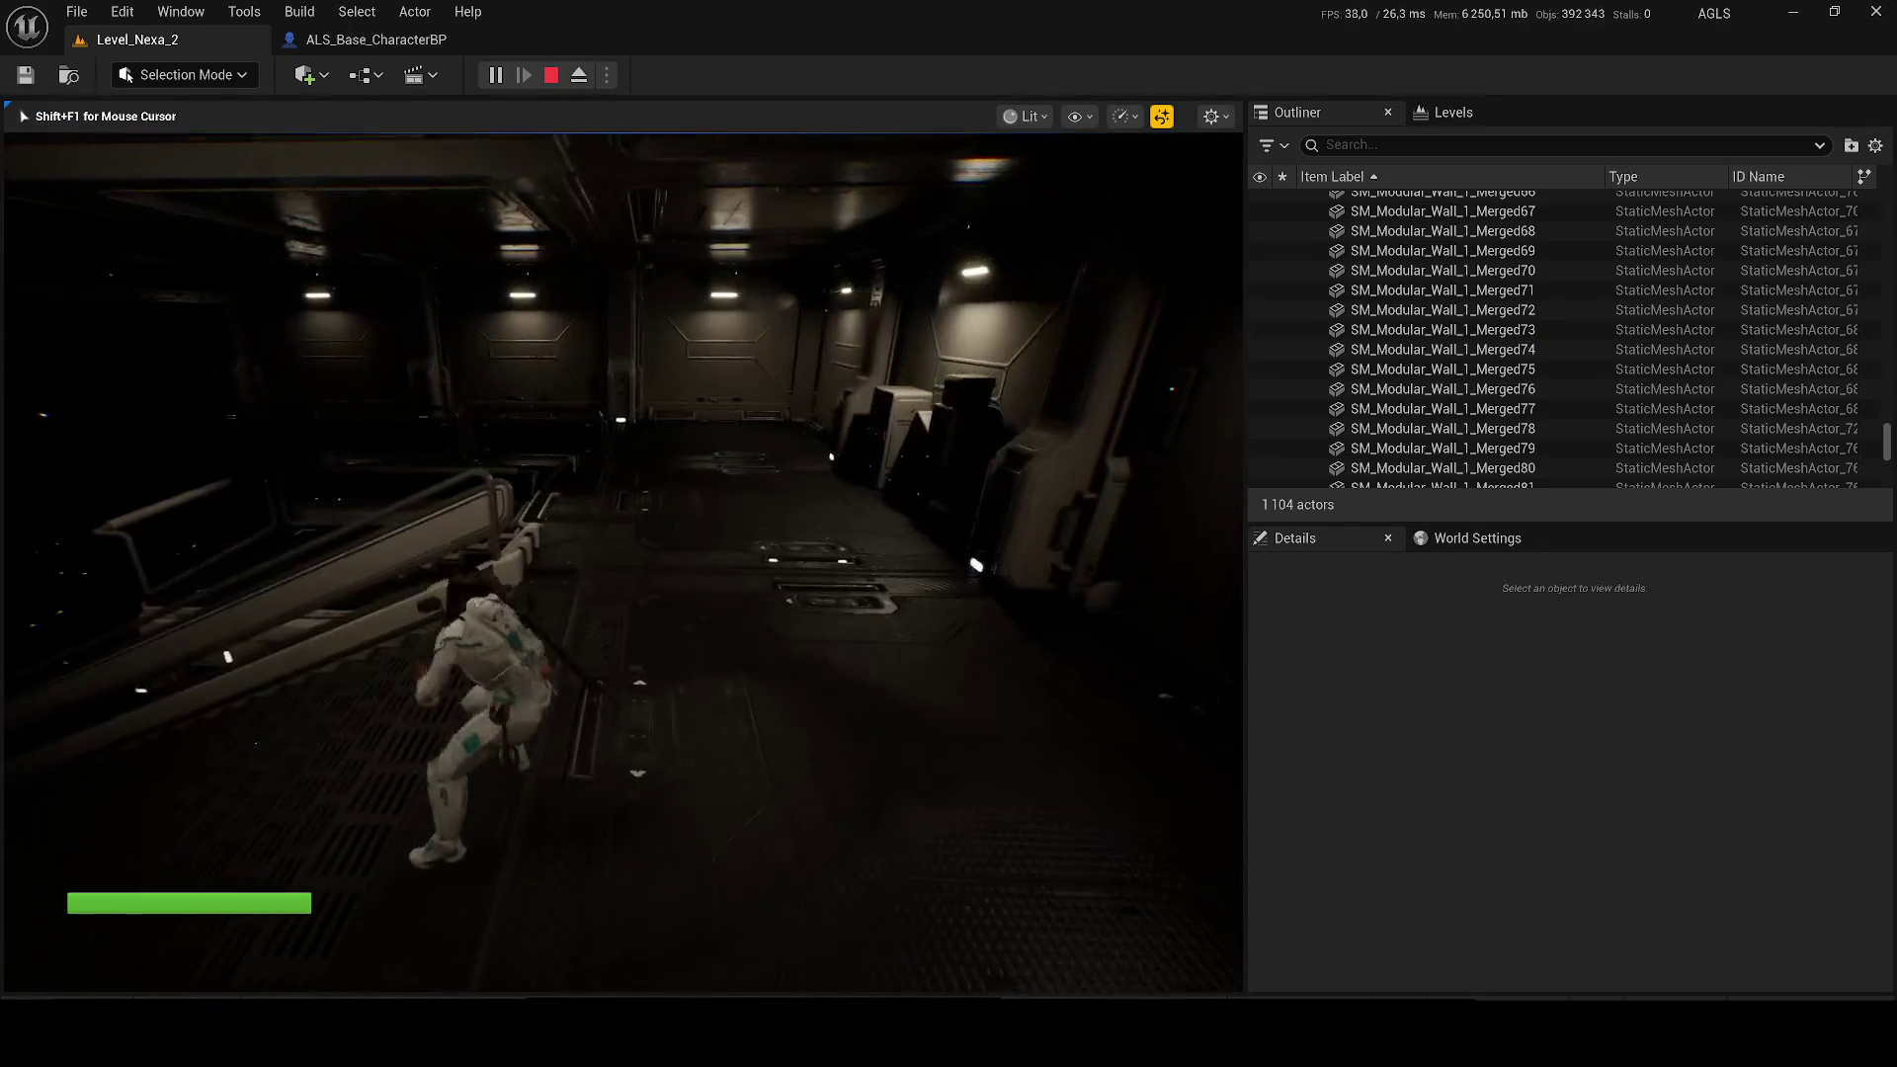
Step: Switch the game view to wireframe and back to lit, then select zombie AGLS_ZombieCharacter_Base5
key("F1")
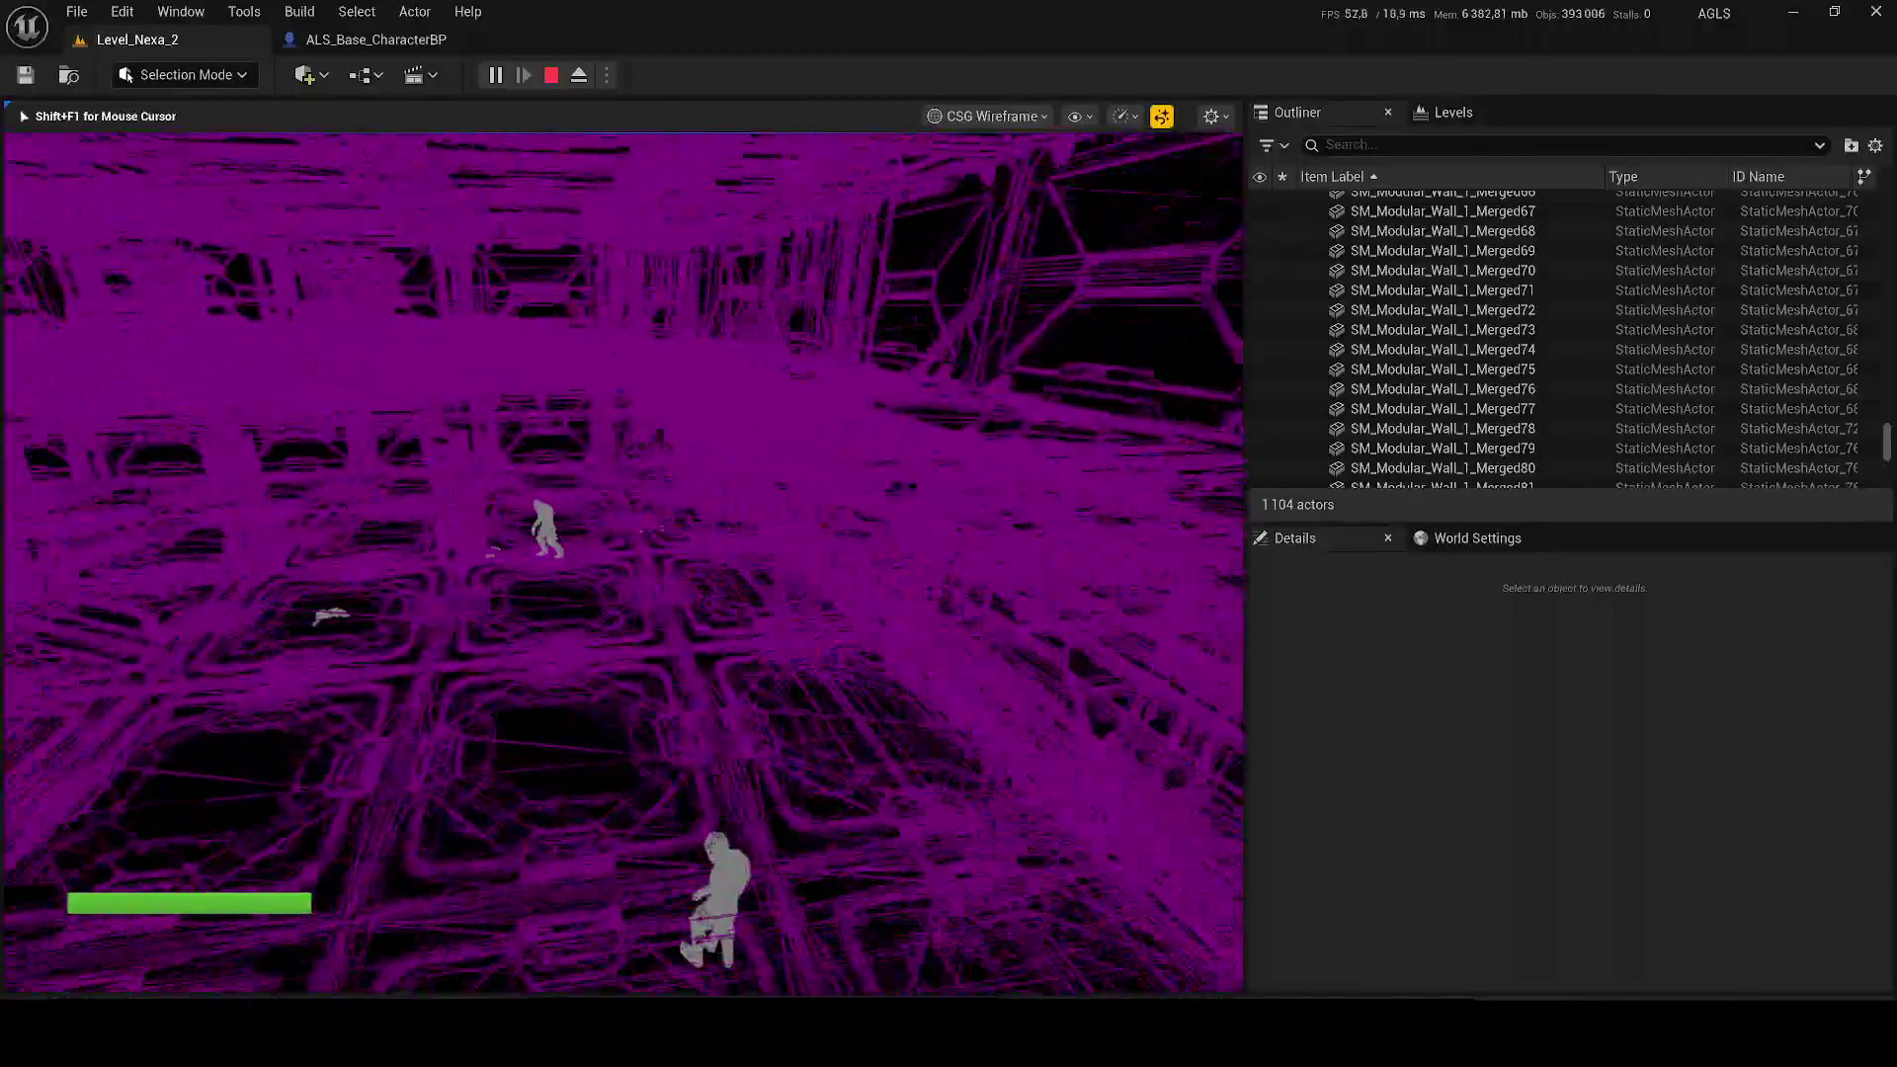
key("F3")
key("shift+F1")
left_click(1442, 349)
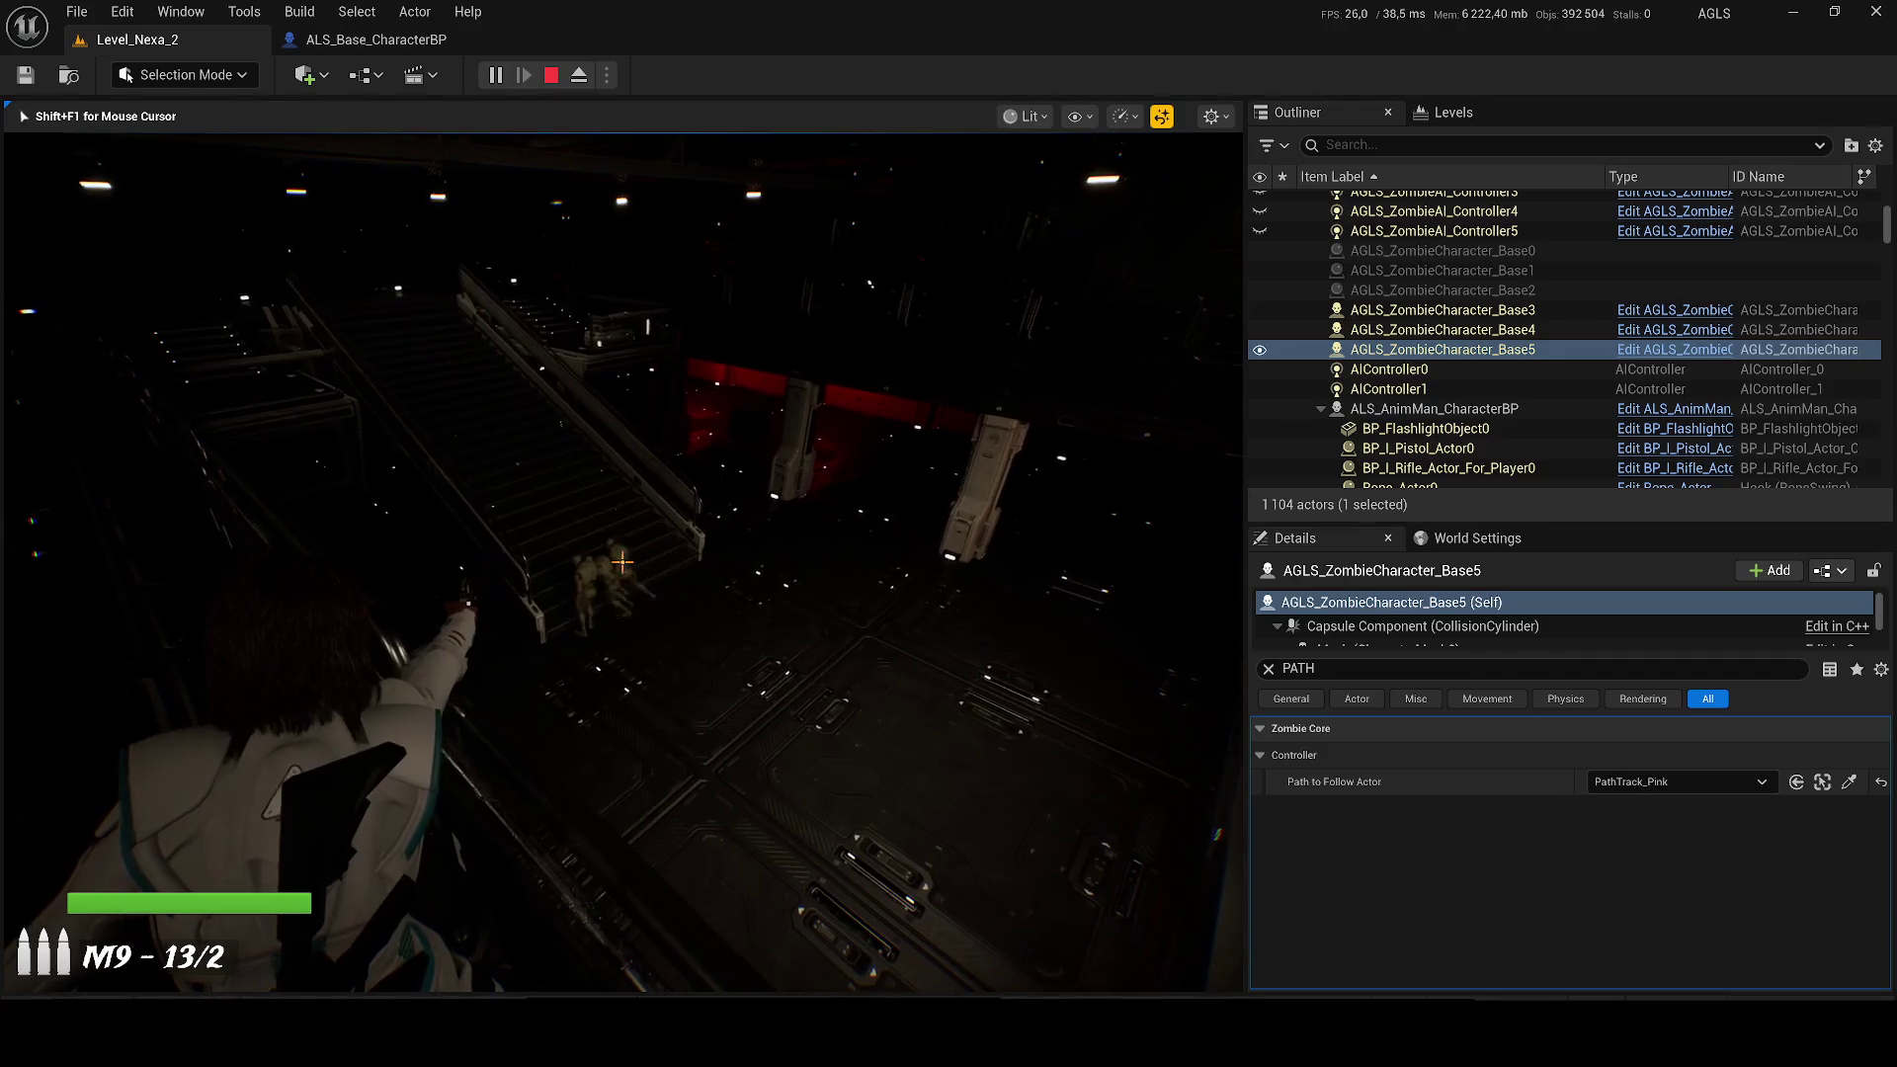
Step: Shoot at the zombies approaching on the stairs
left_click(623, 562)
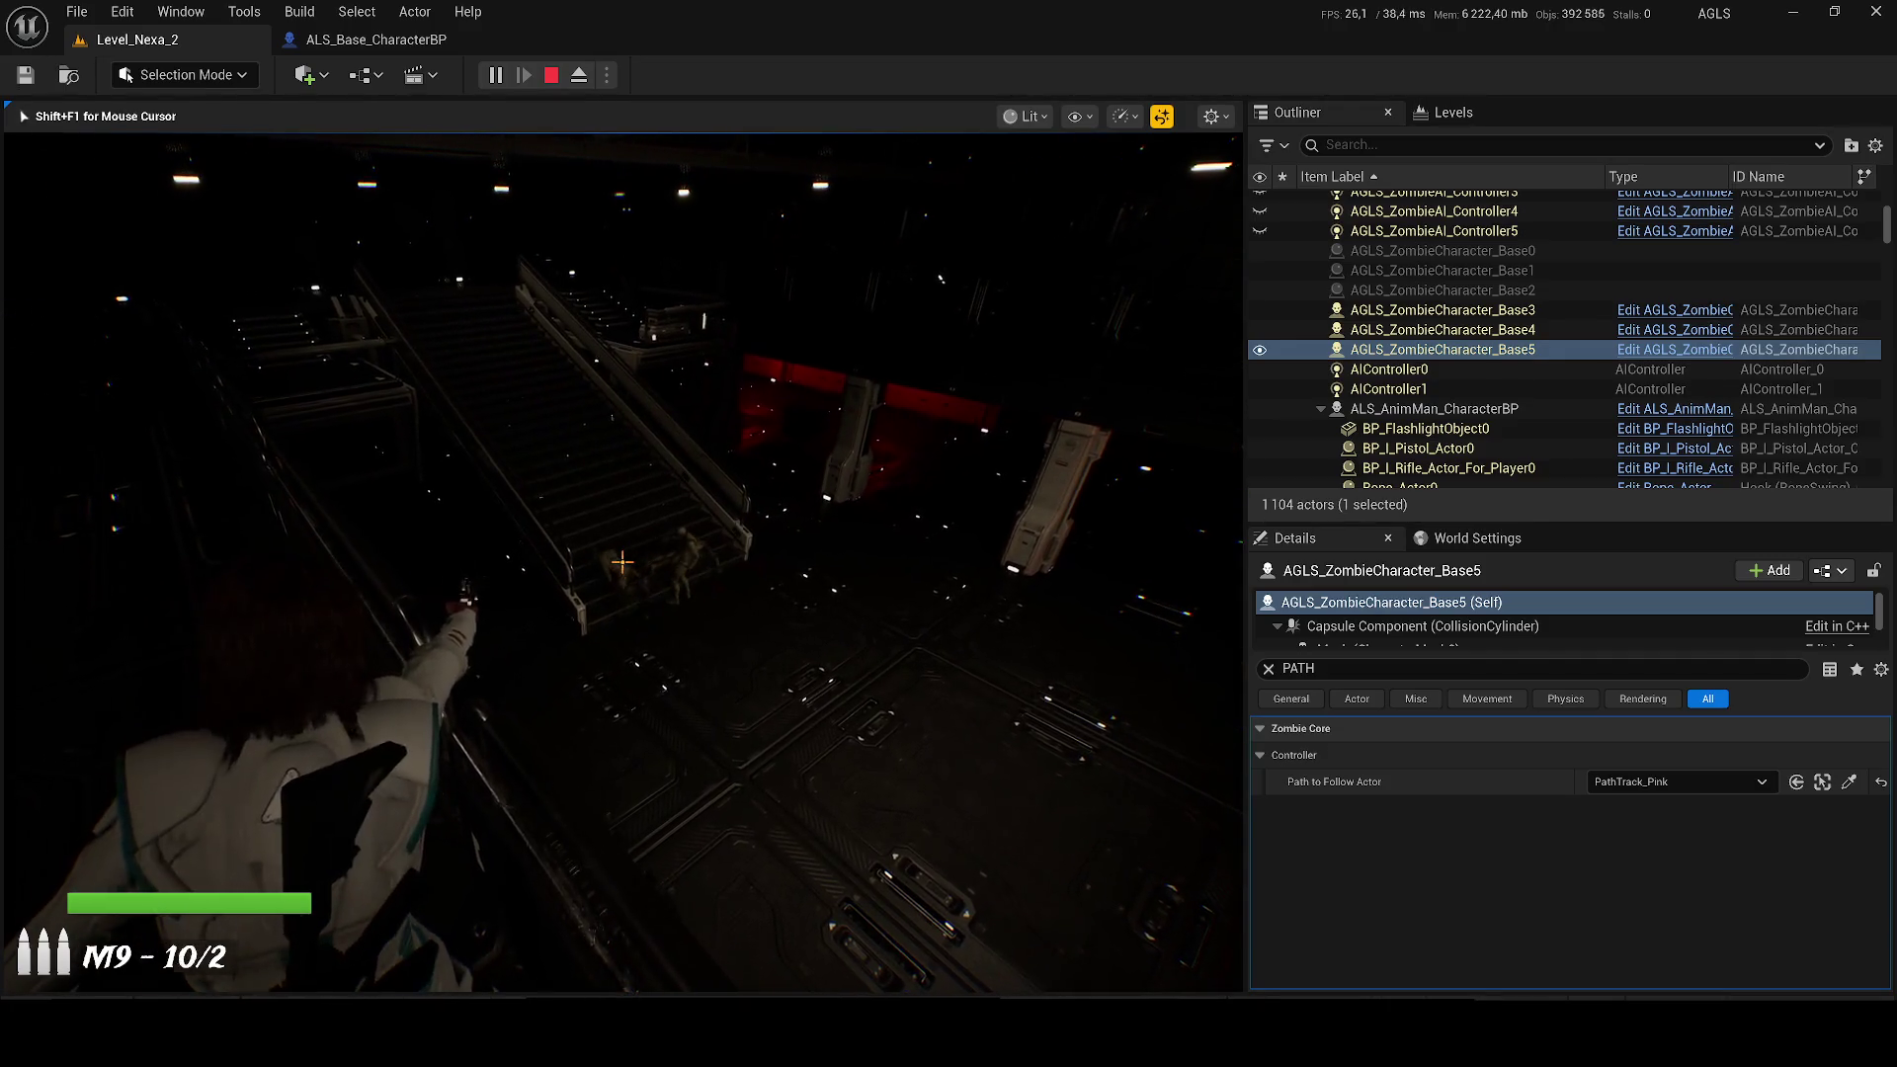
left_click(623, 562)
left_click(622, 562)
left_click(622, 562)
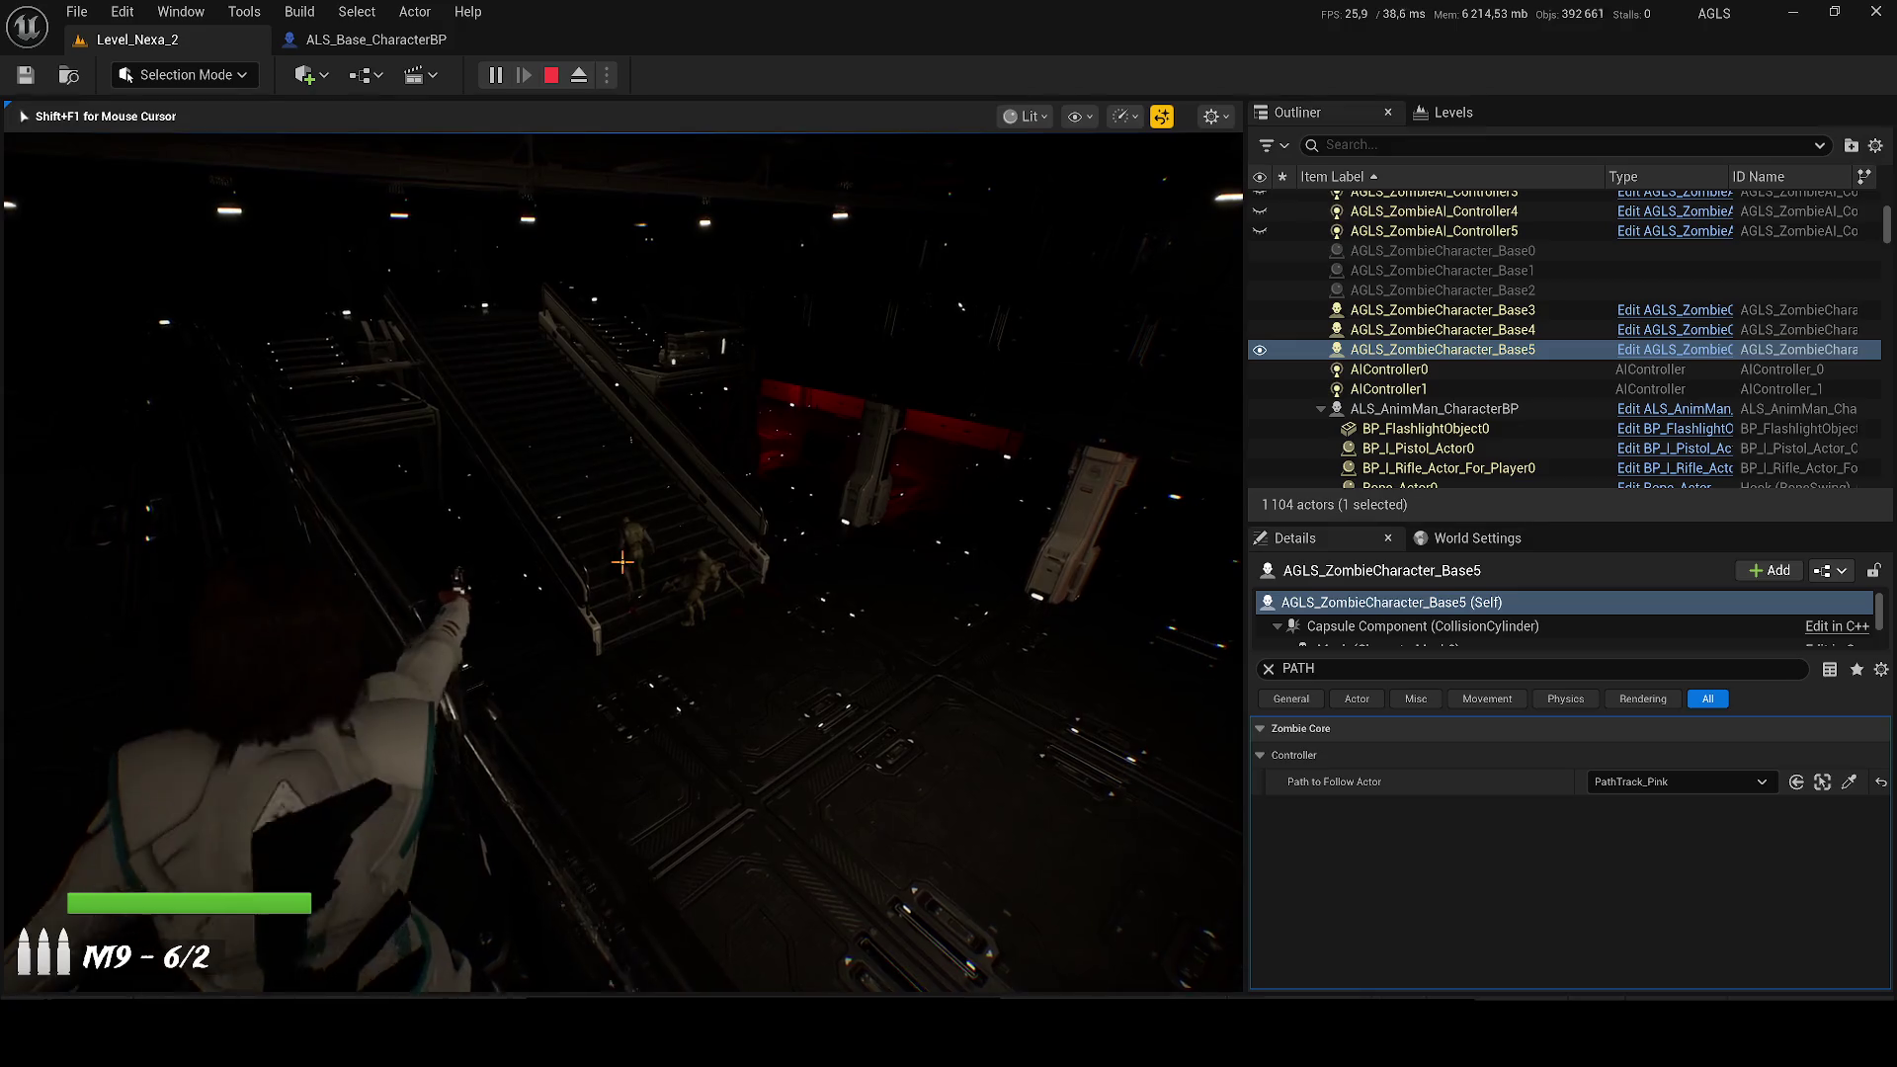
left_click(623, 562)
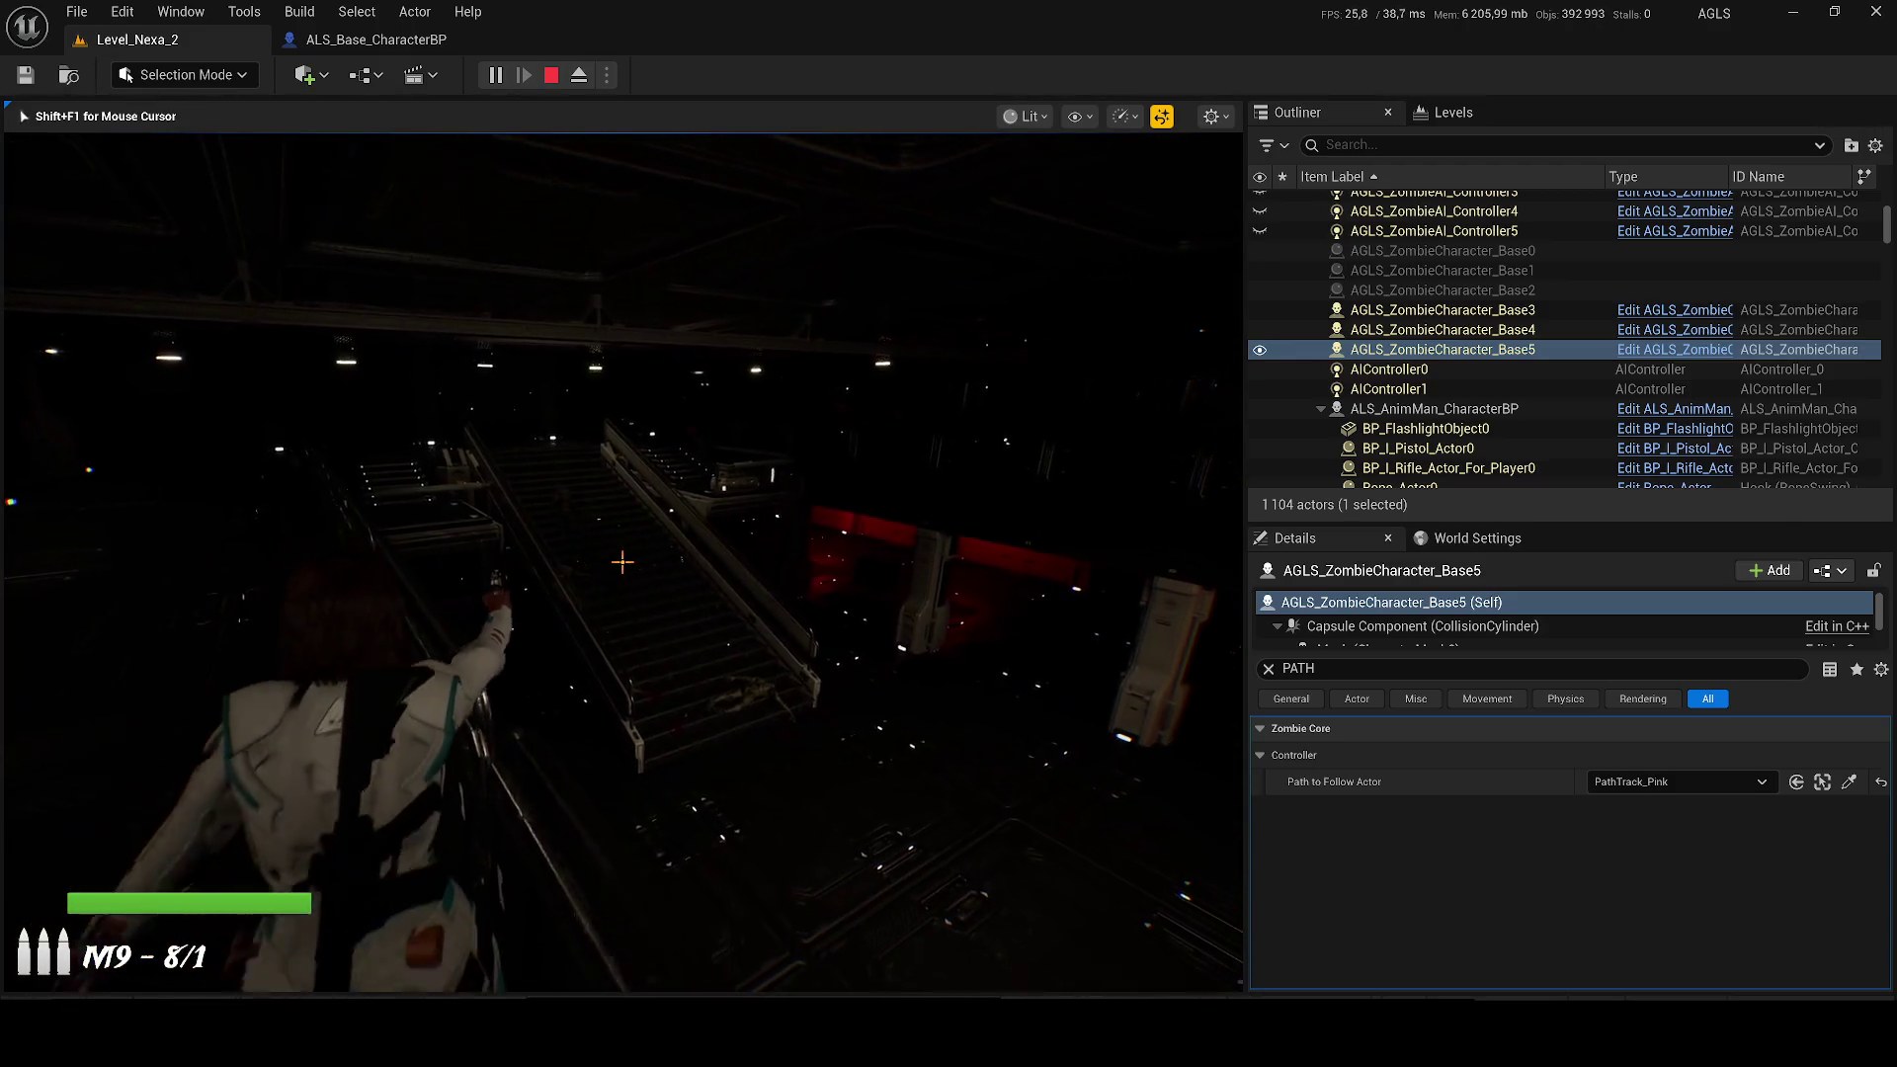
Step: Run along the walkway, fire the M4A1 down the corridor, reload, and enter the red-lit room
key("w")
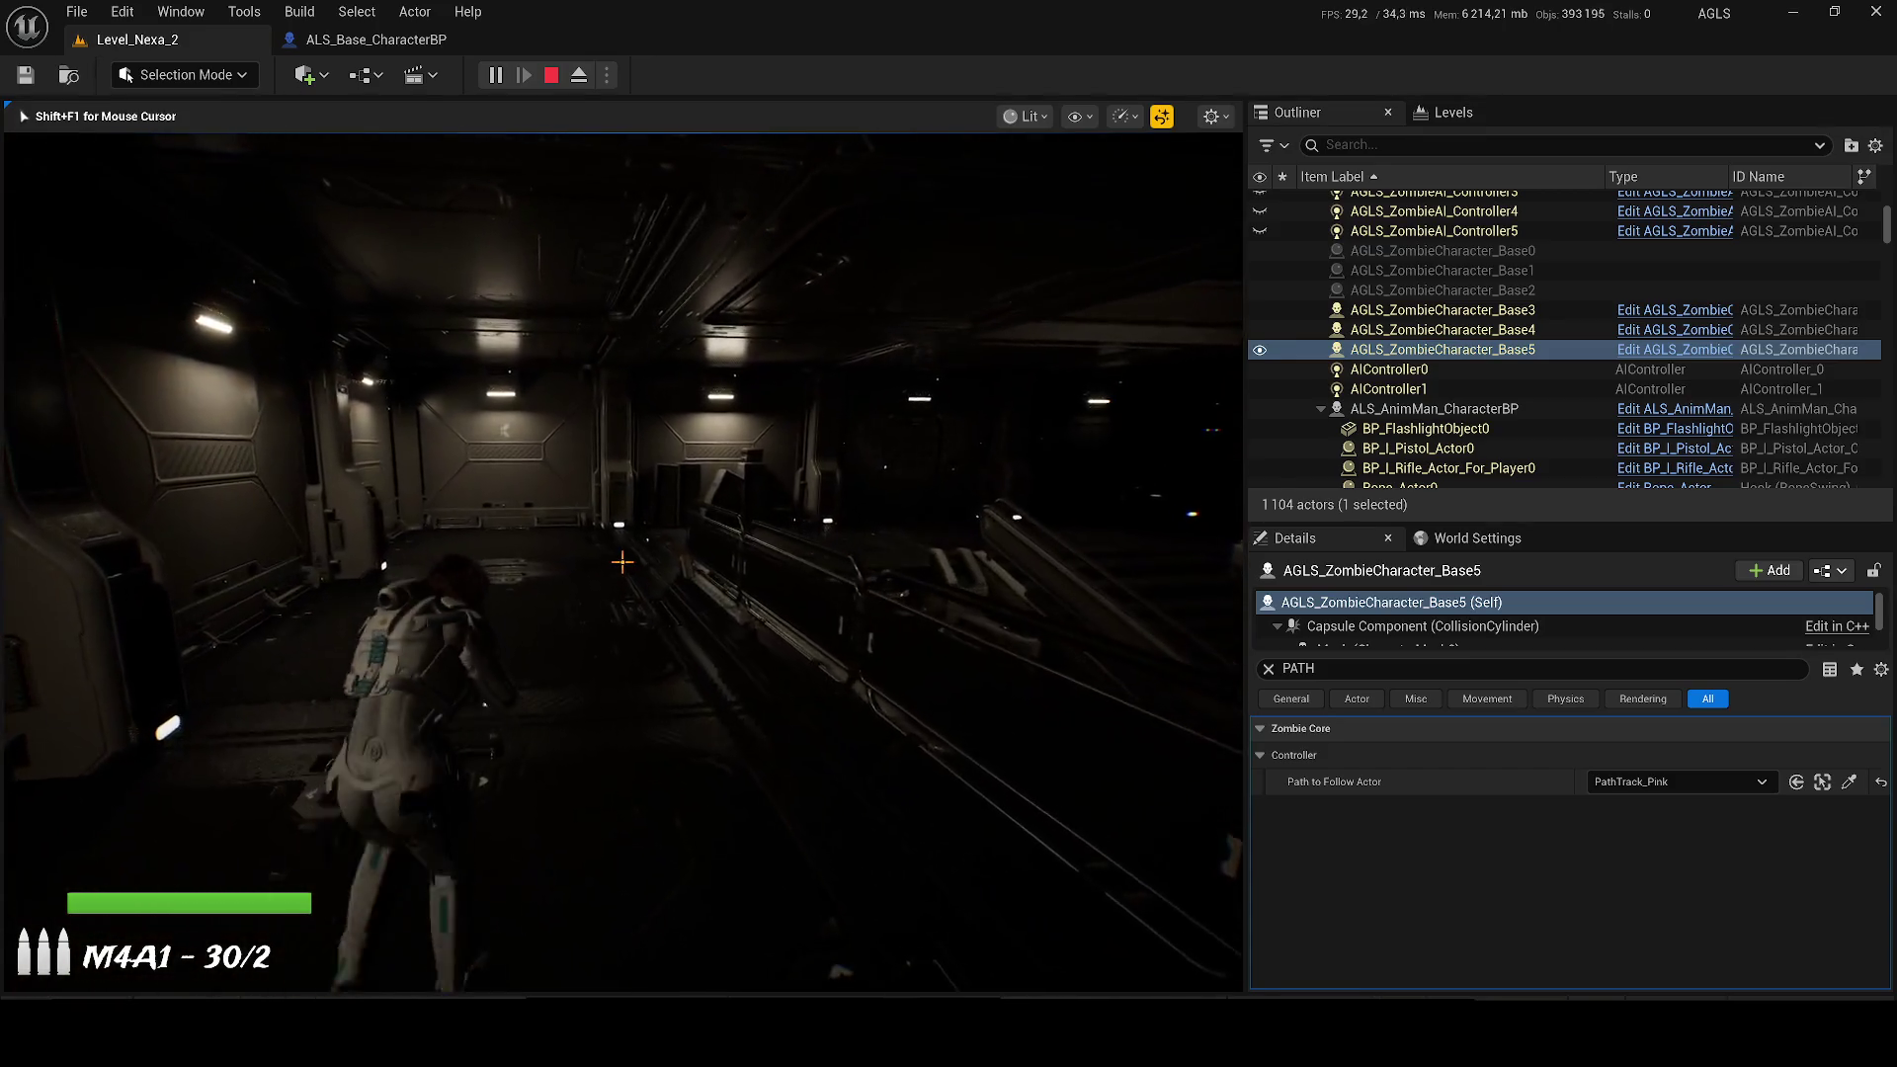
key("w")
key("w")
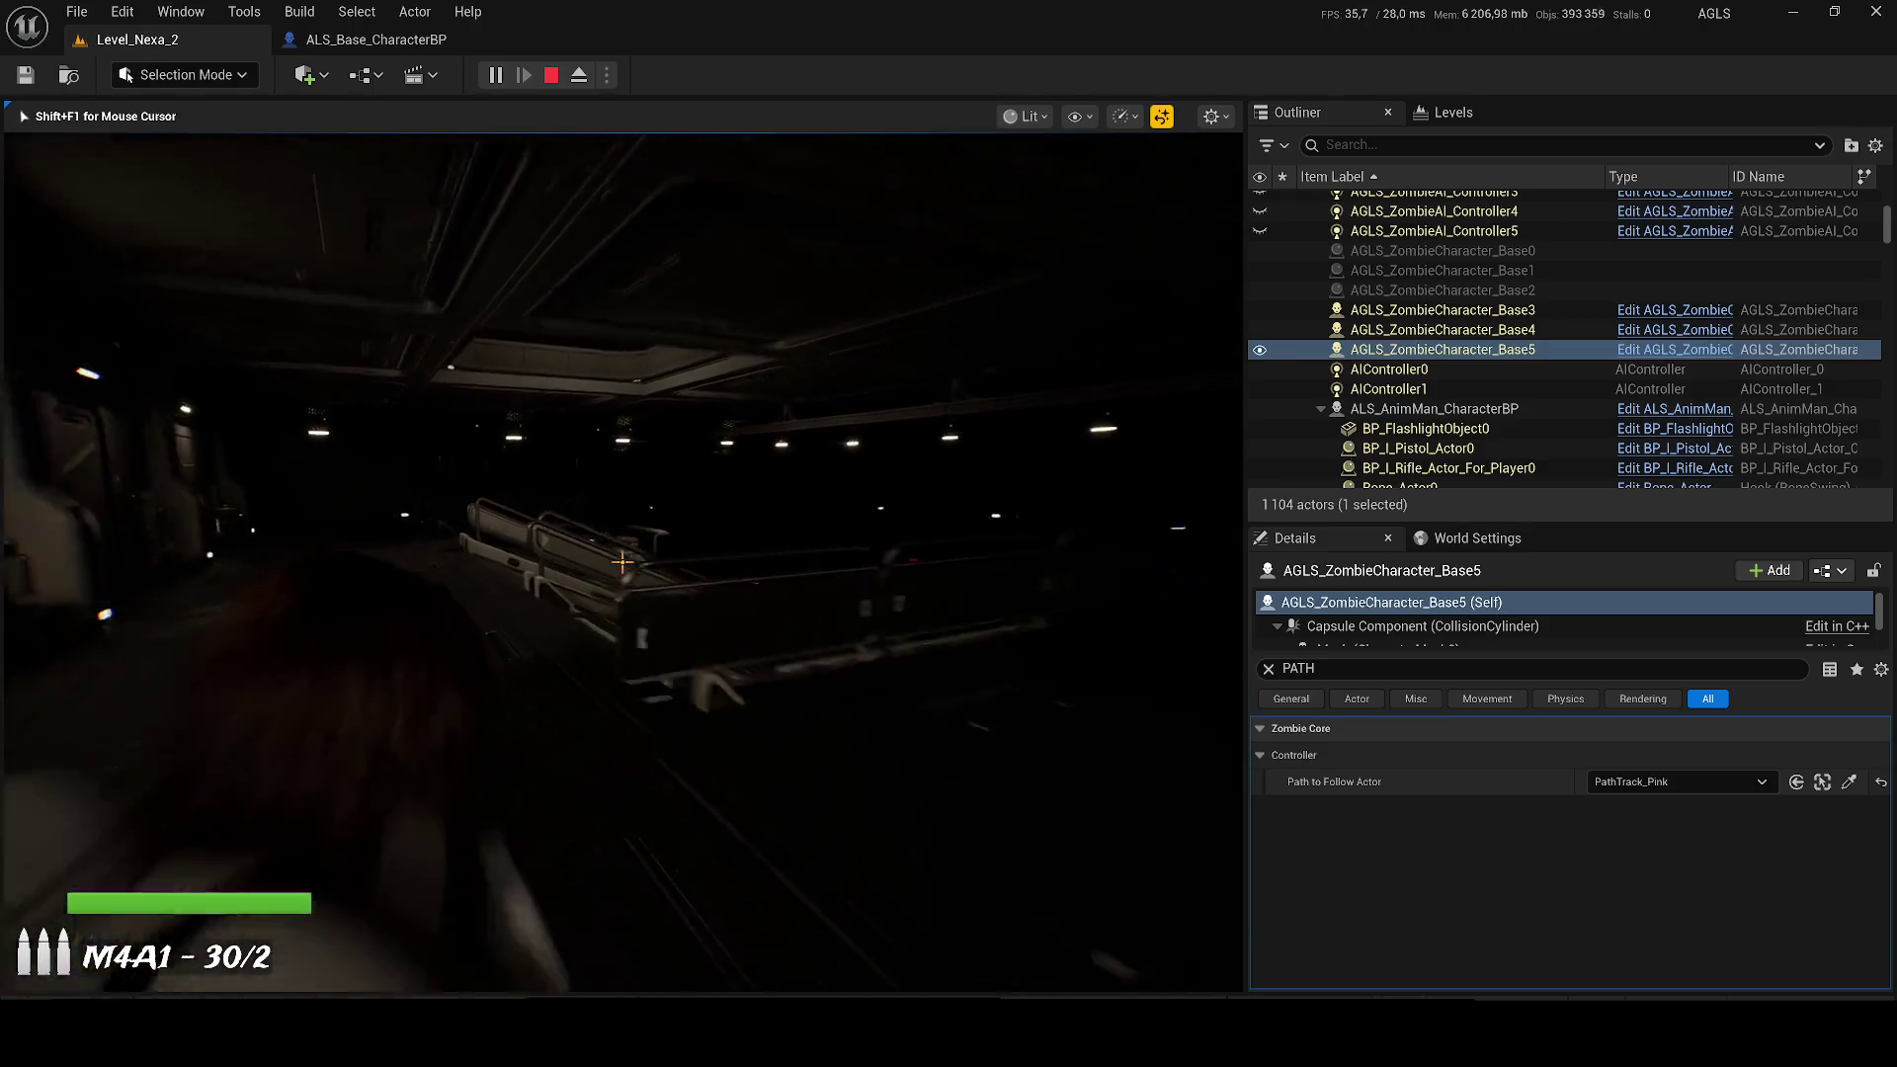
mouse_move(623, 562)
key("w")
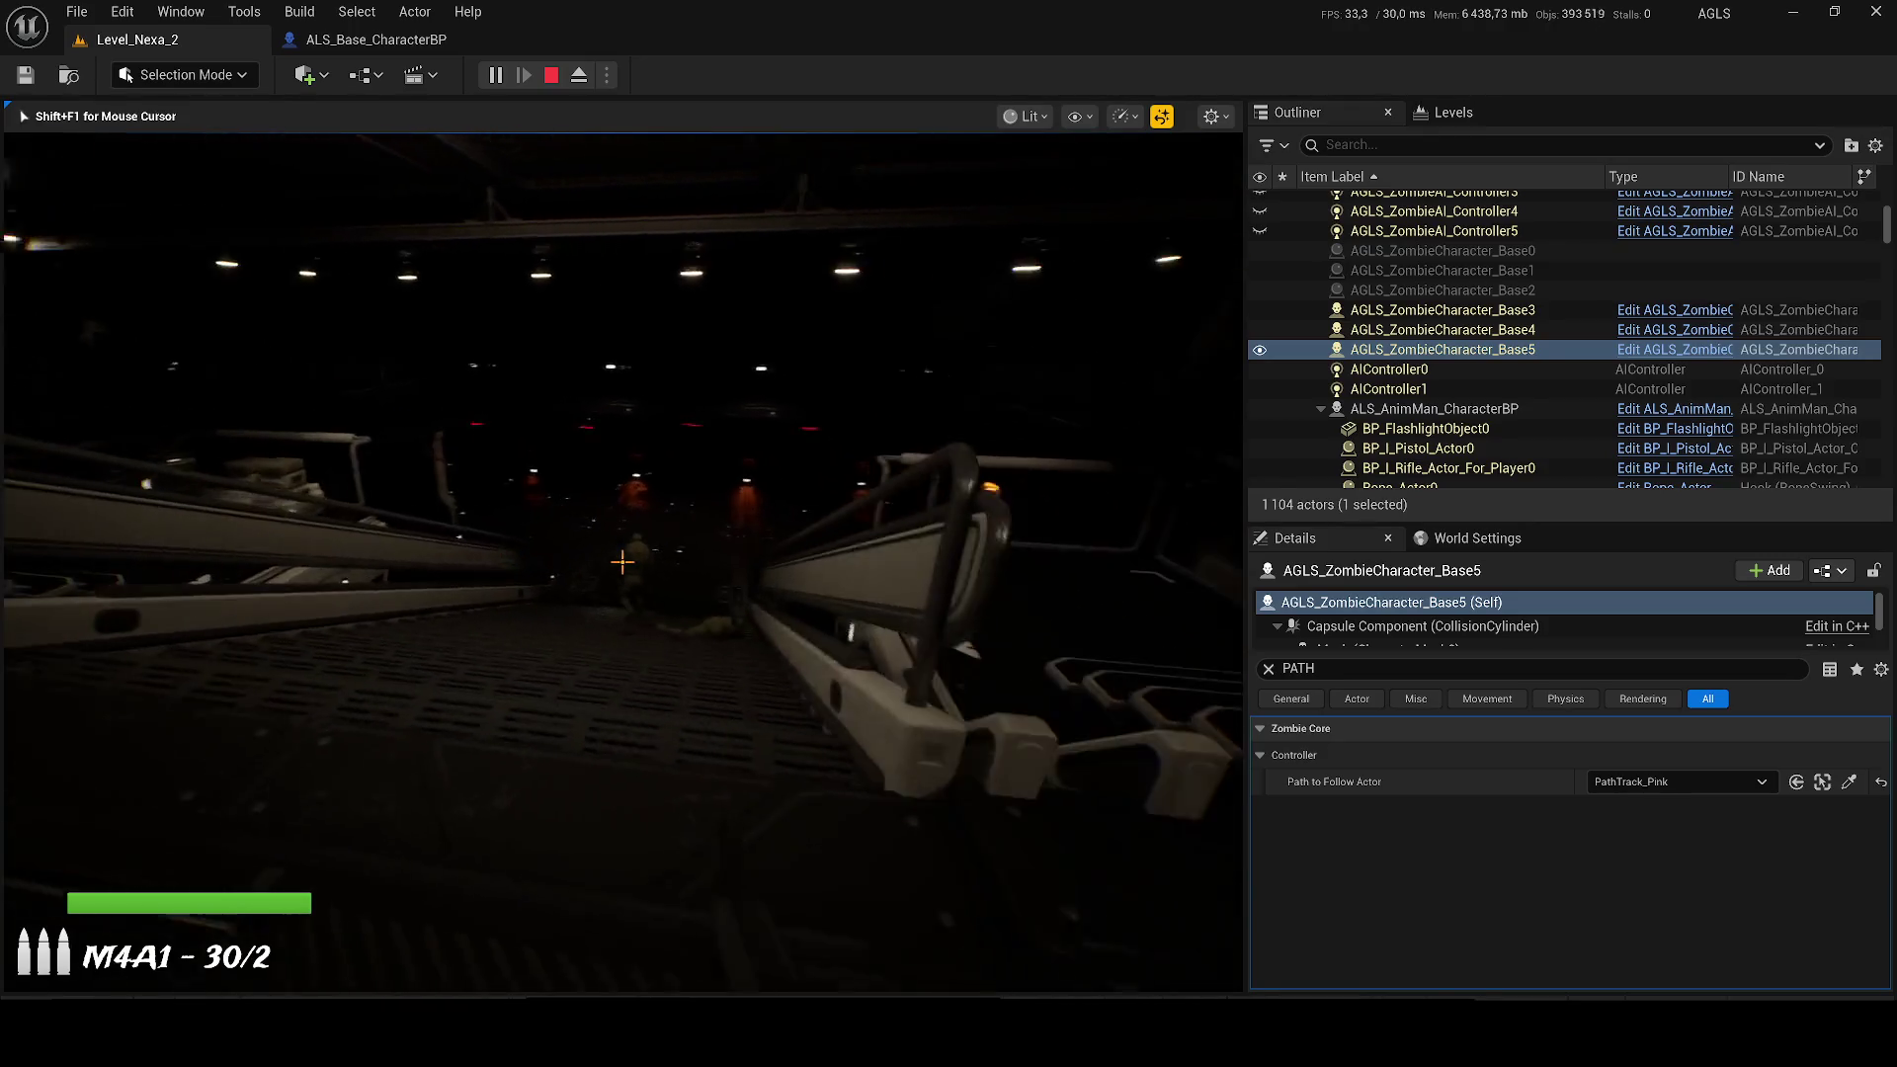
left_click_drag(622, 562, 622, 562)
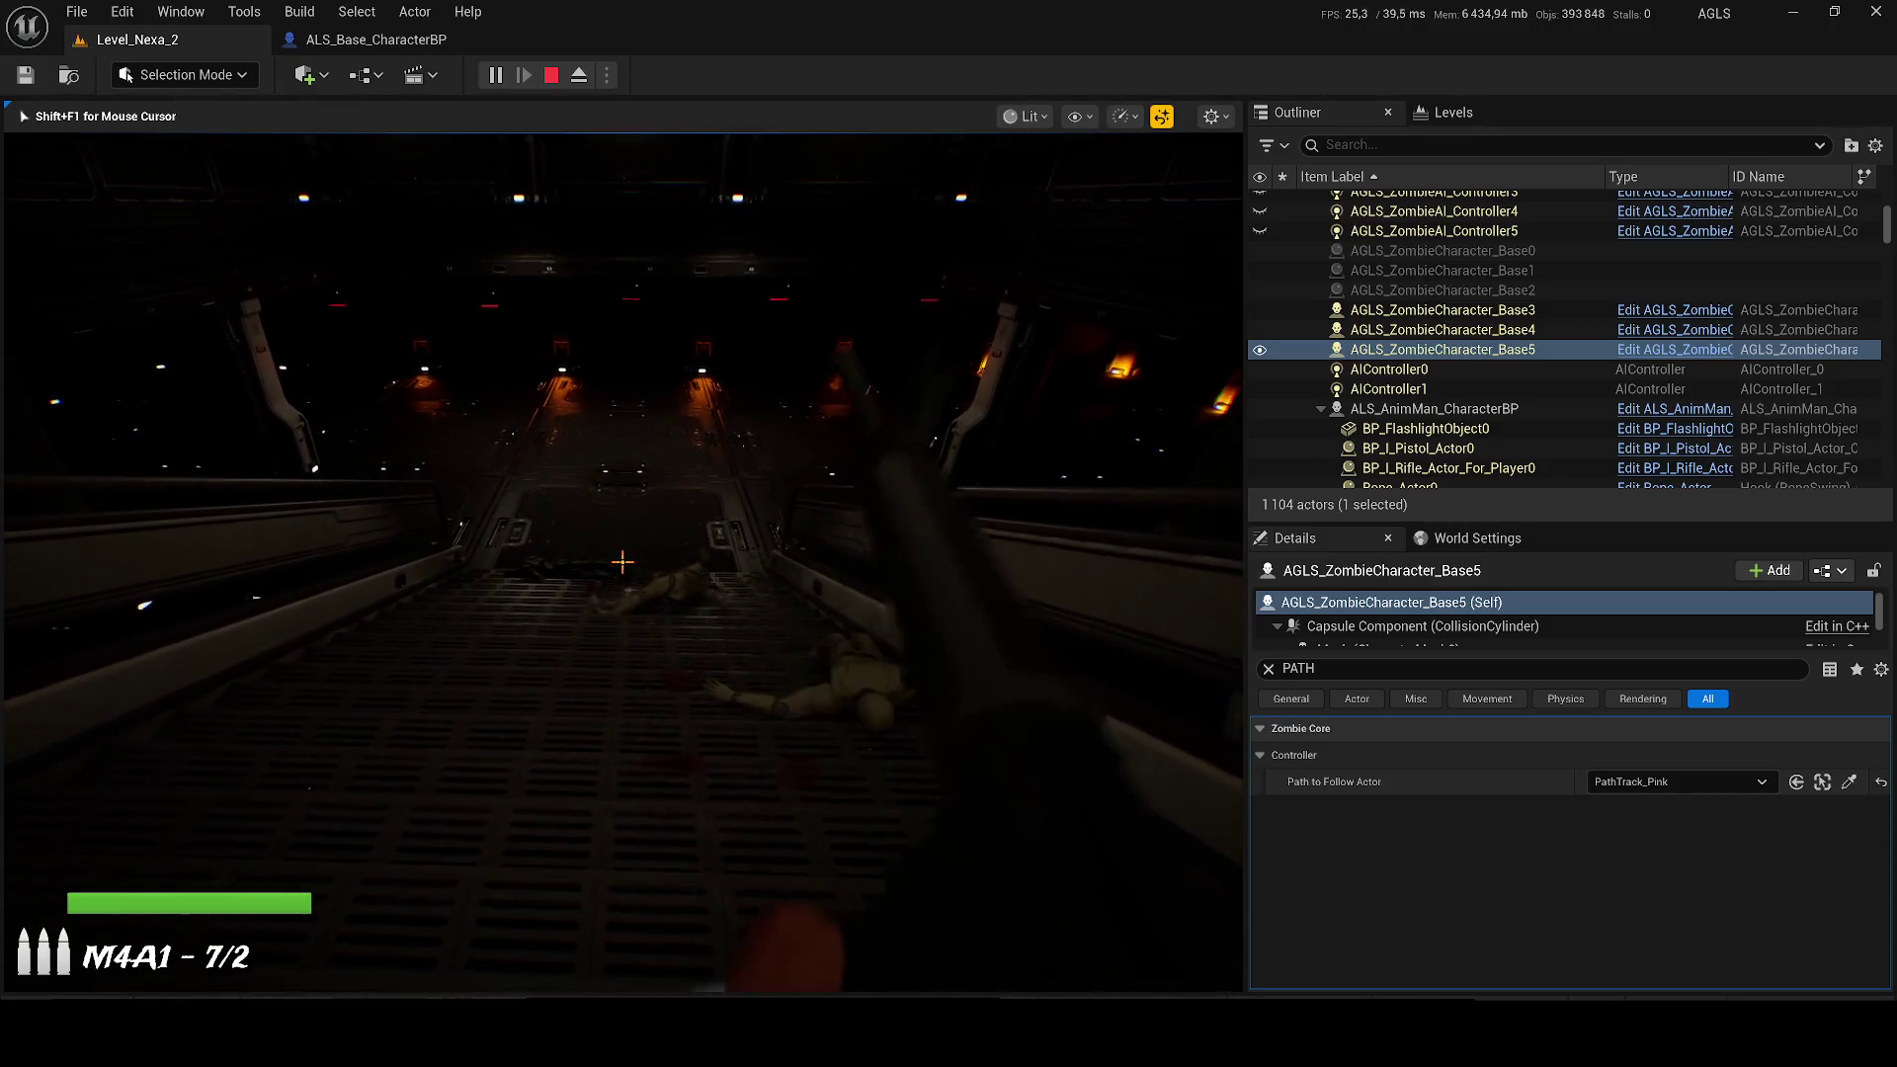
key("r")
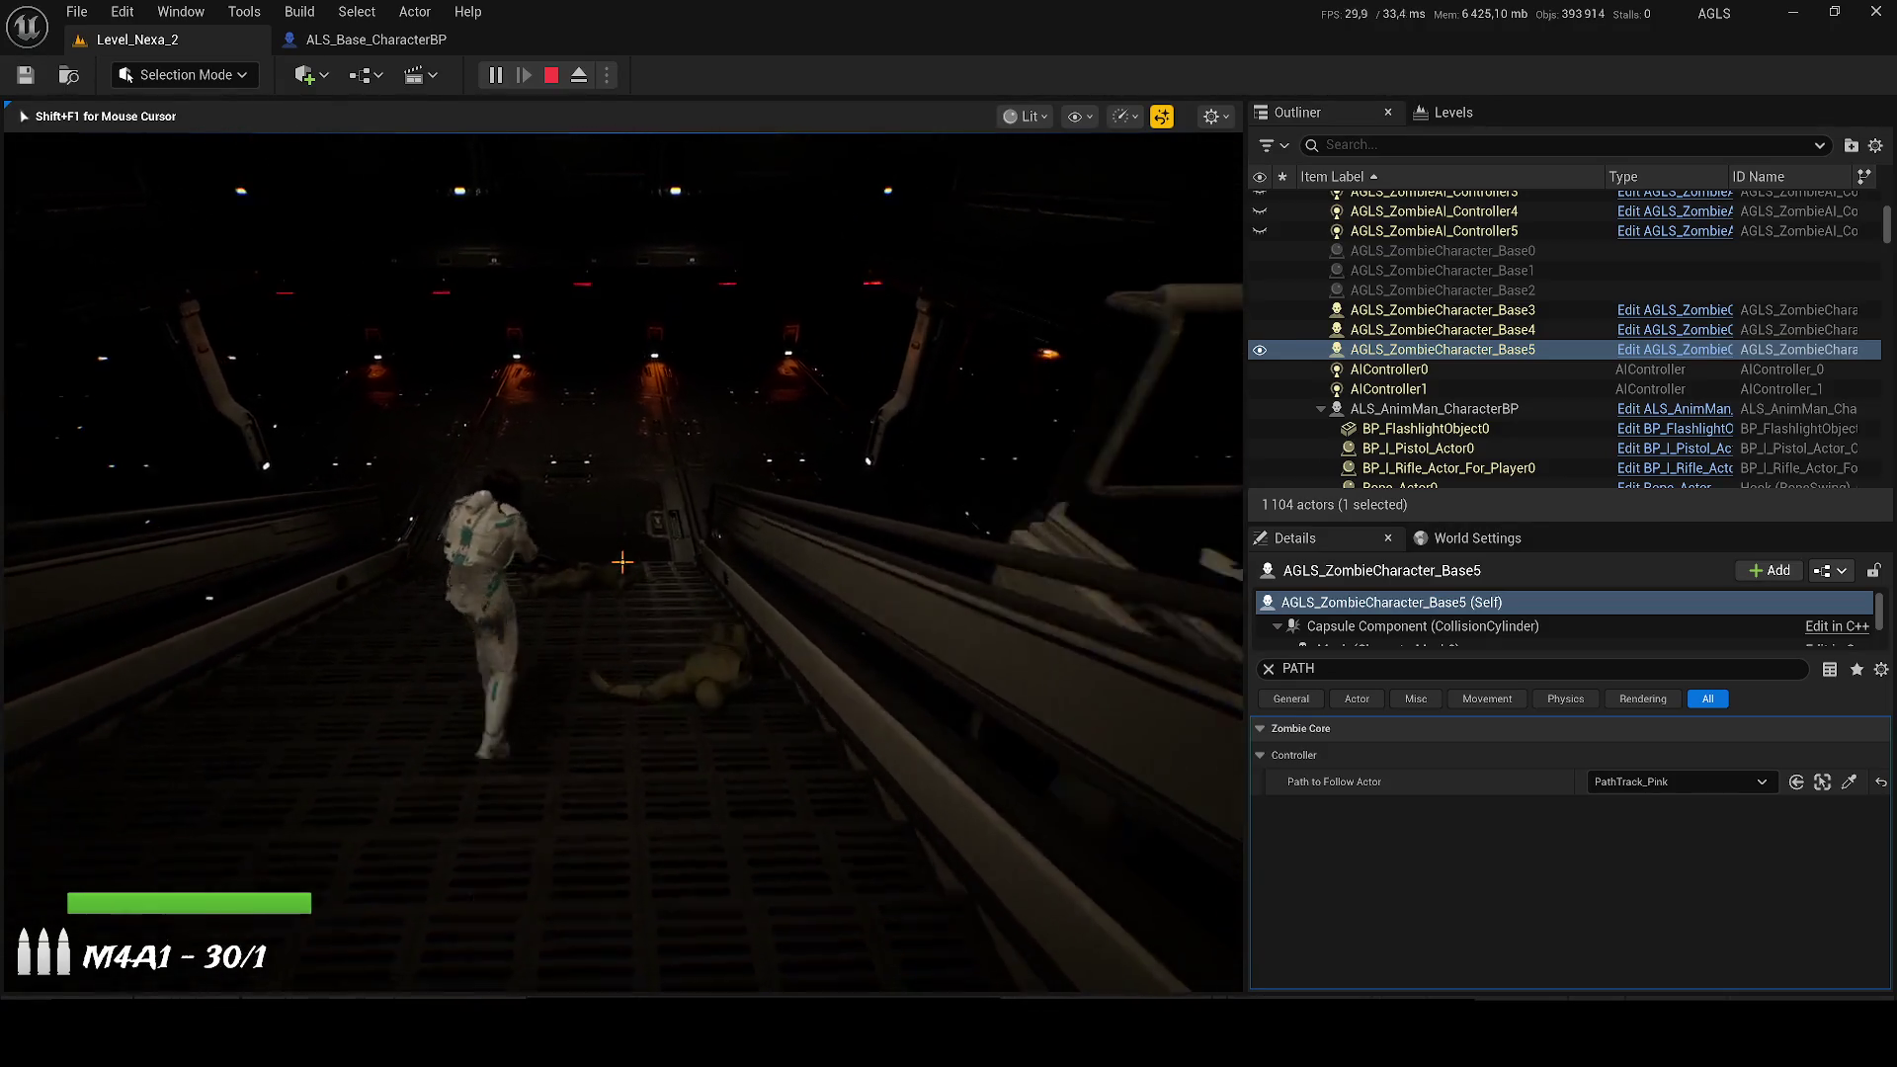
key("w")
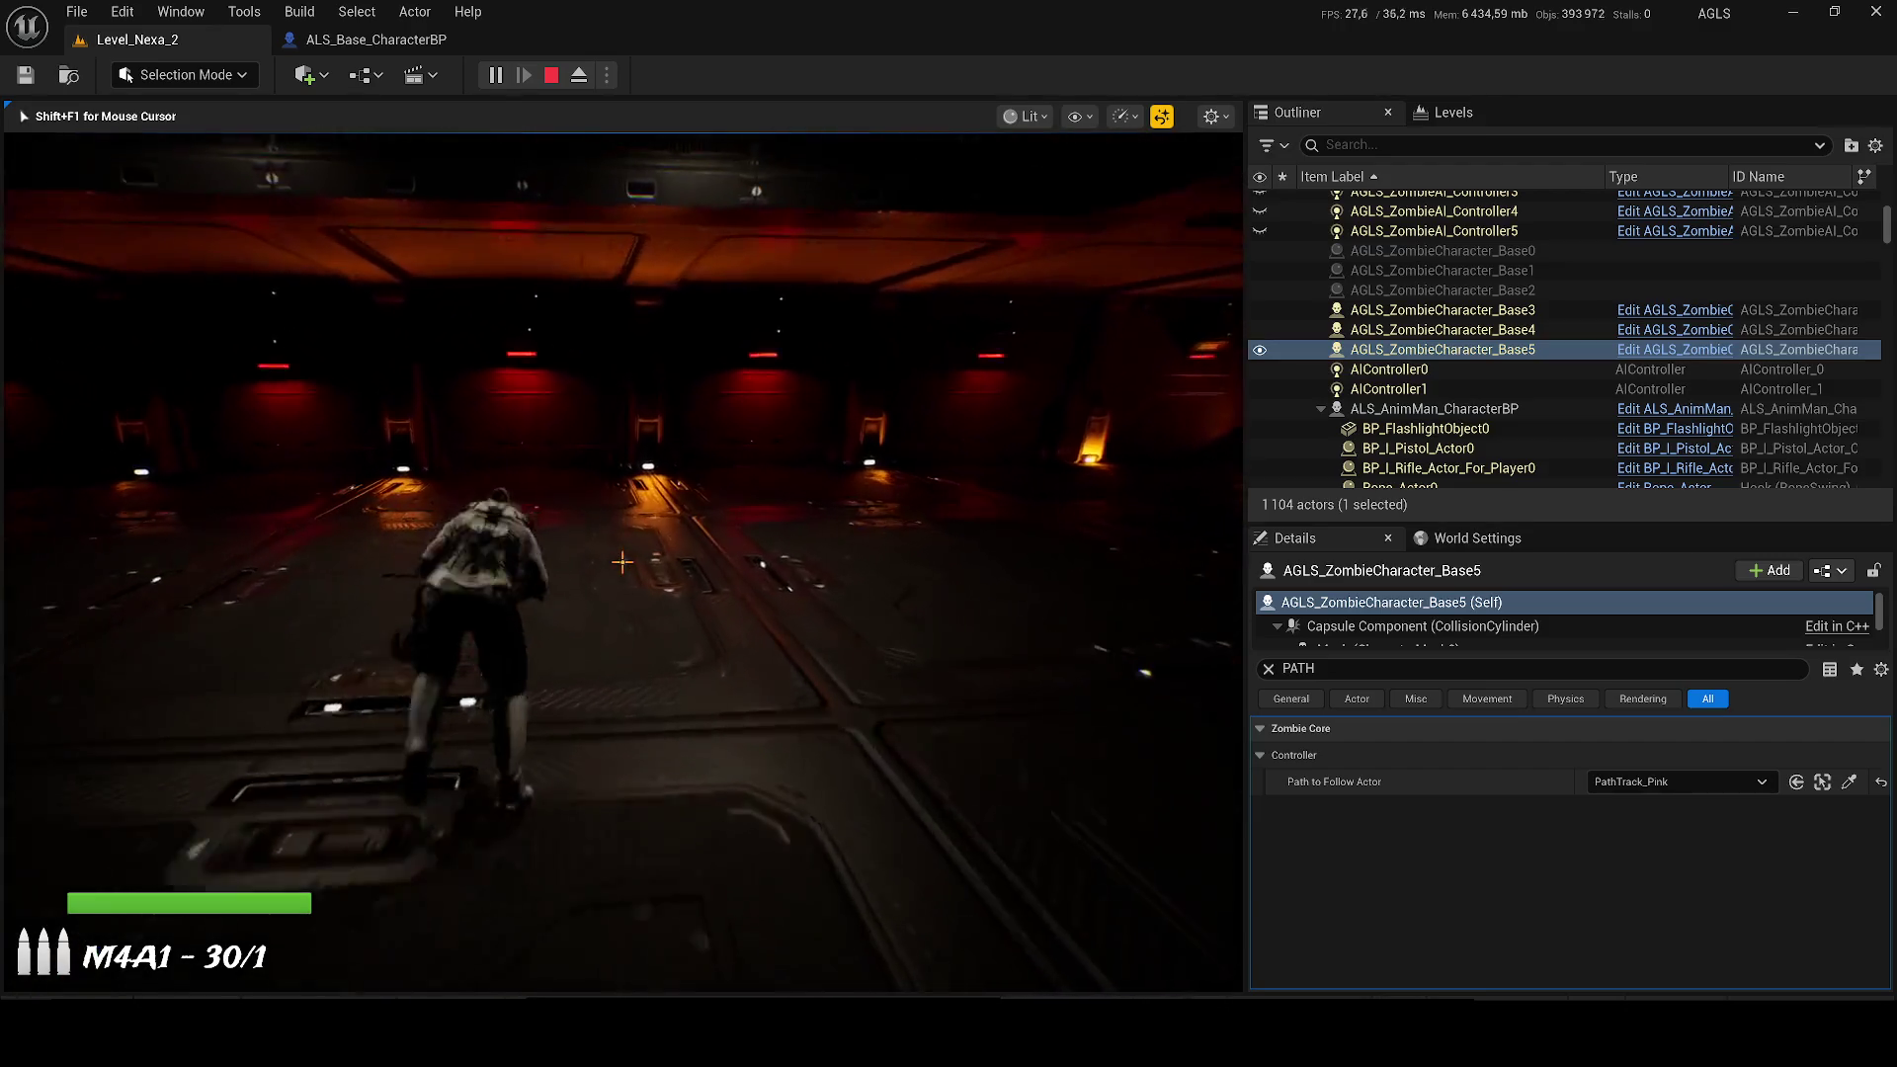
key("w")
key("w")
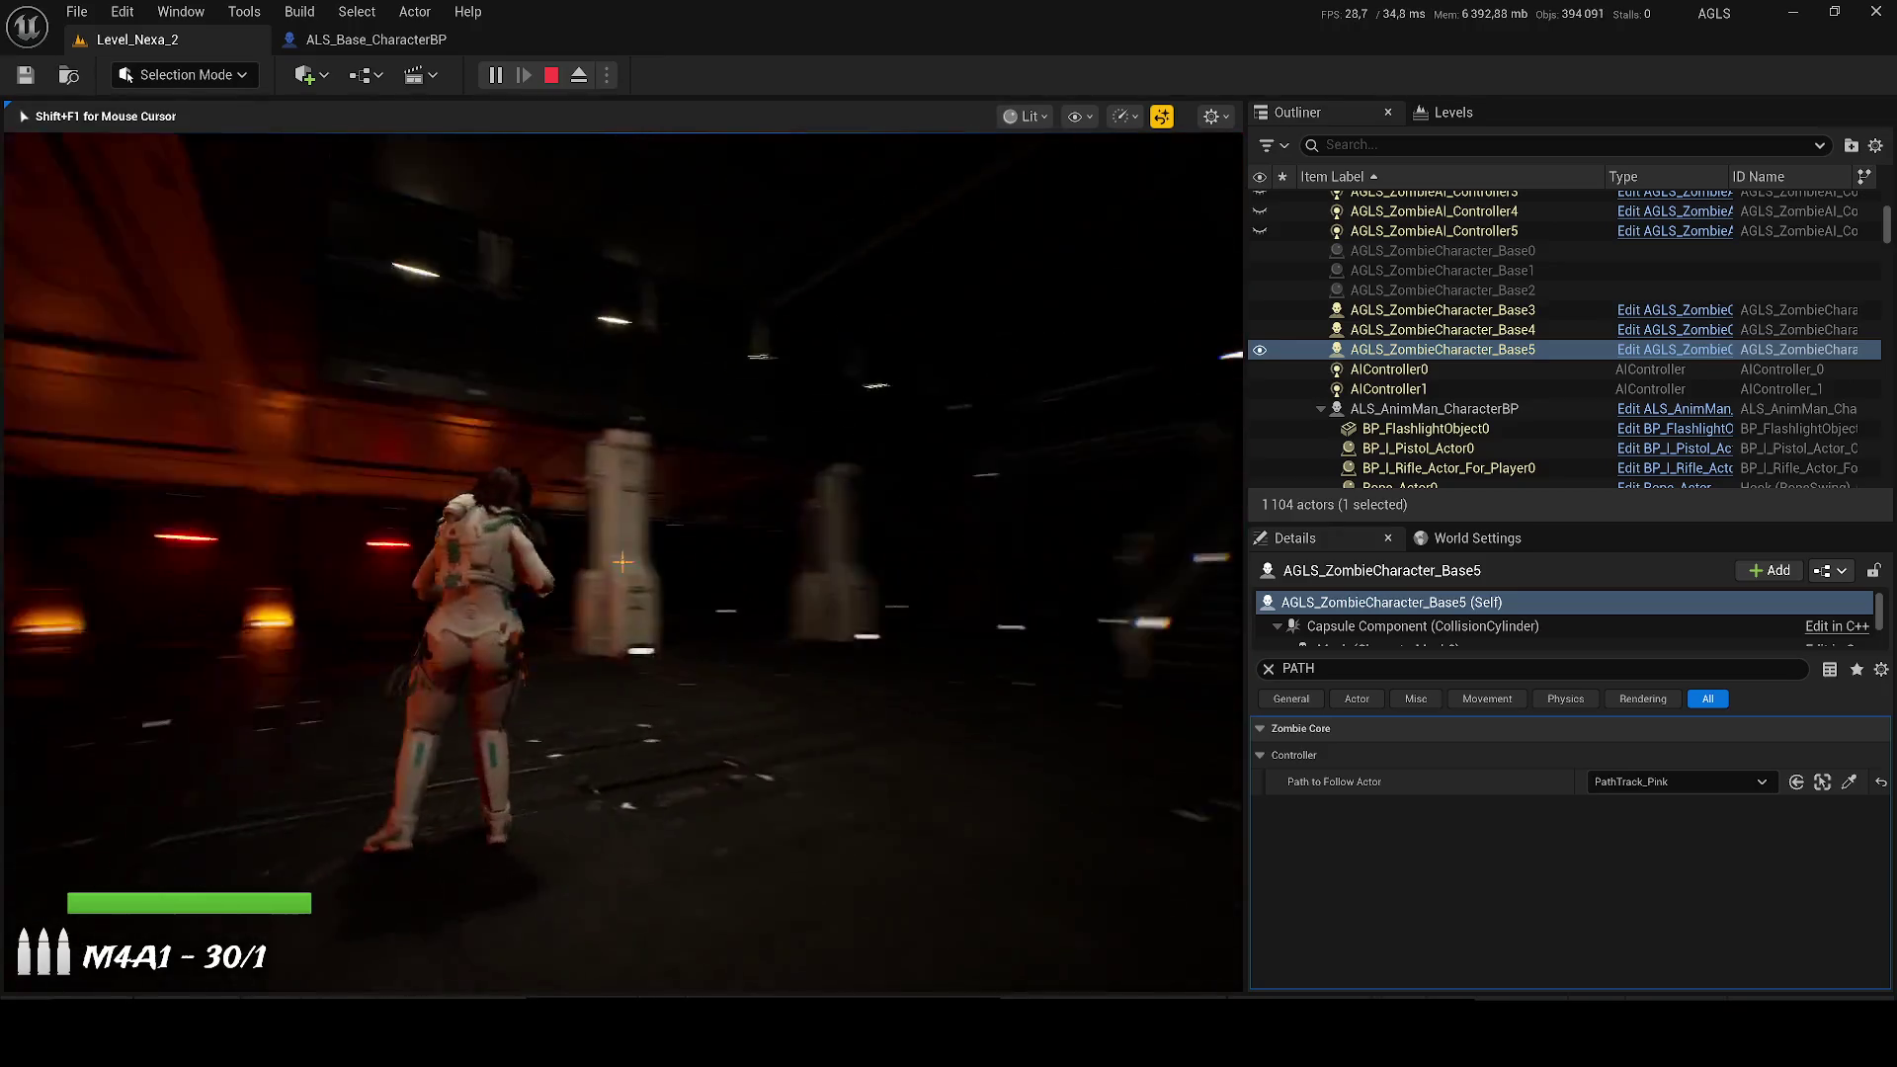
key("w")
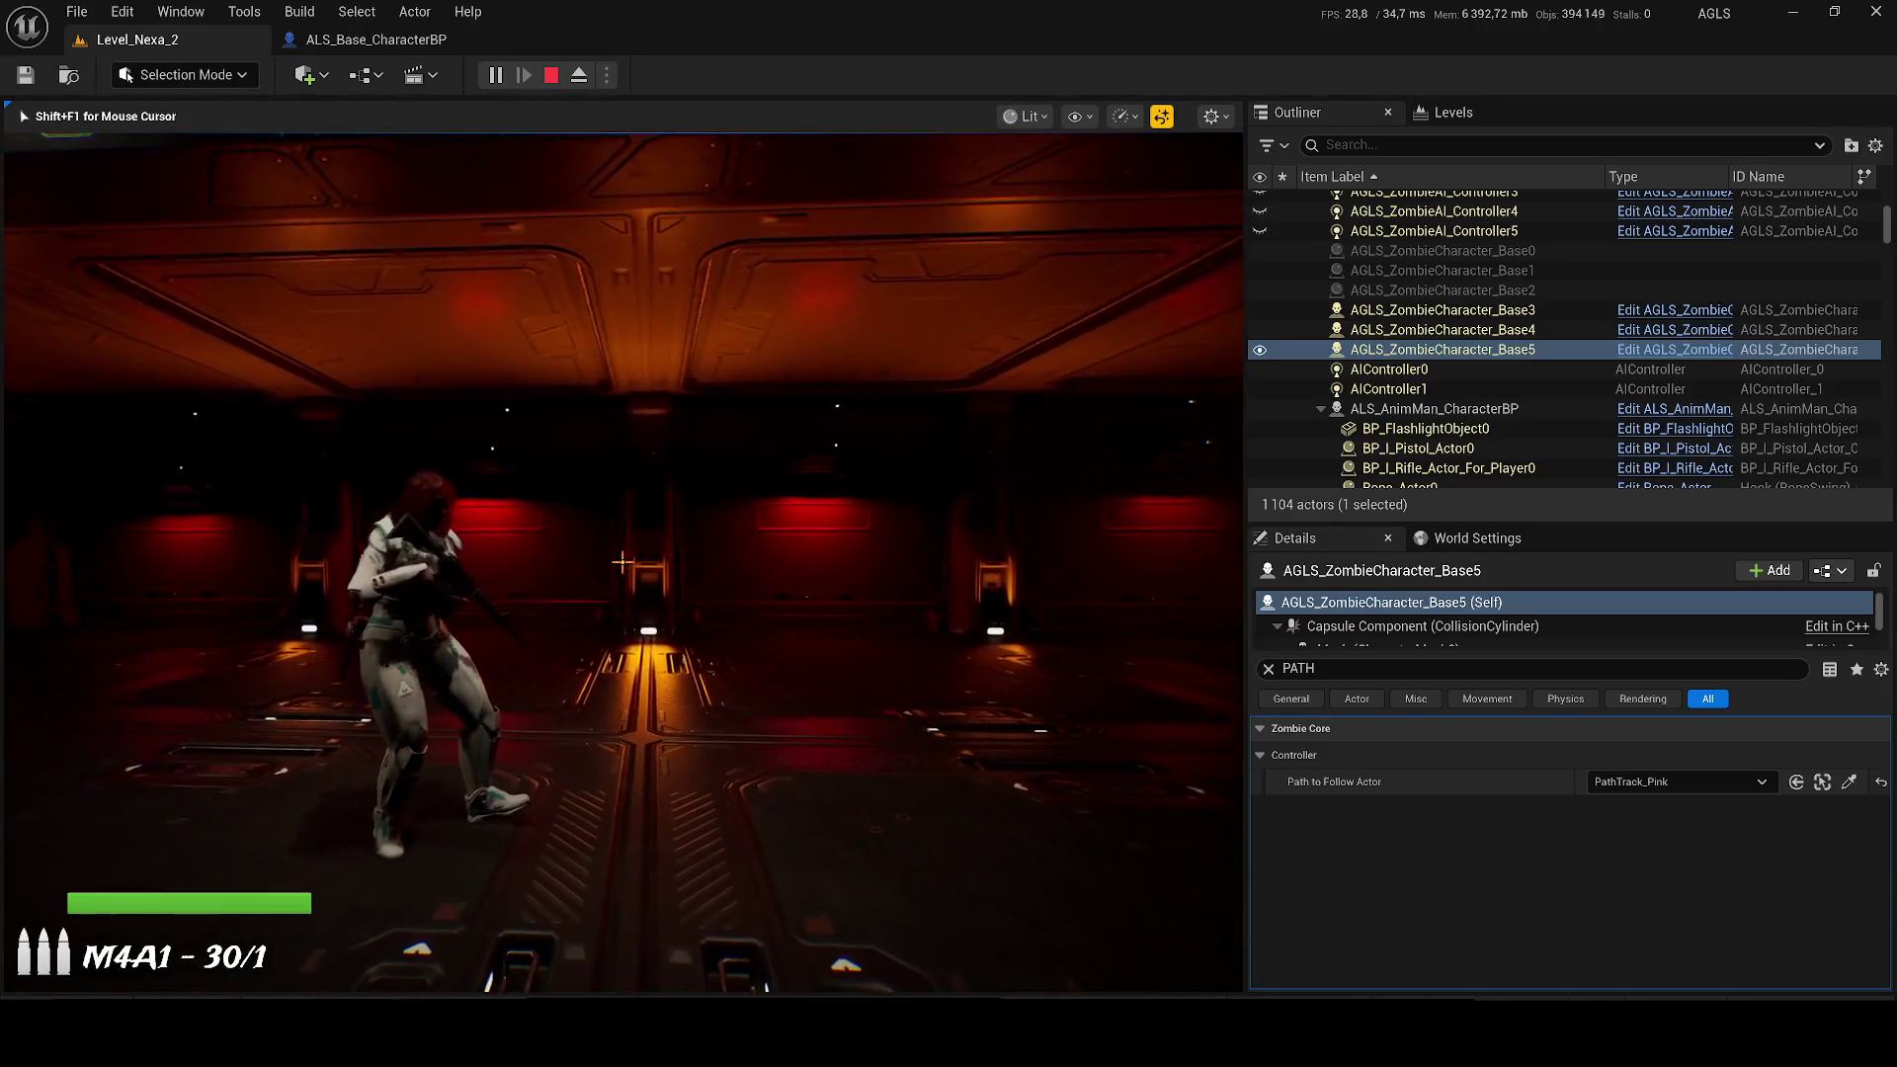
key("w")
Step: Release the mouse from the game and detach the editor view from the player
key("shift+F1")
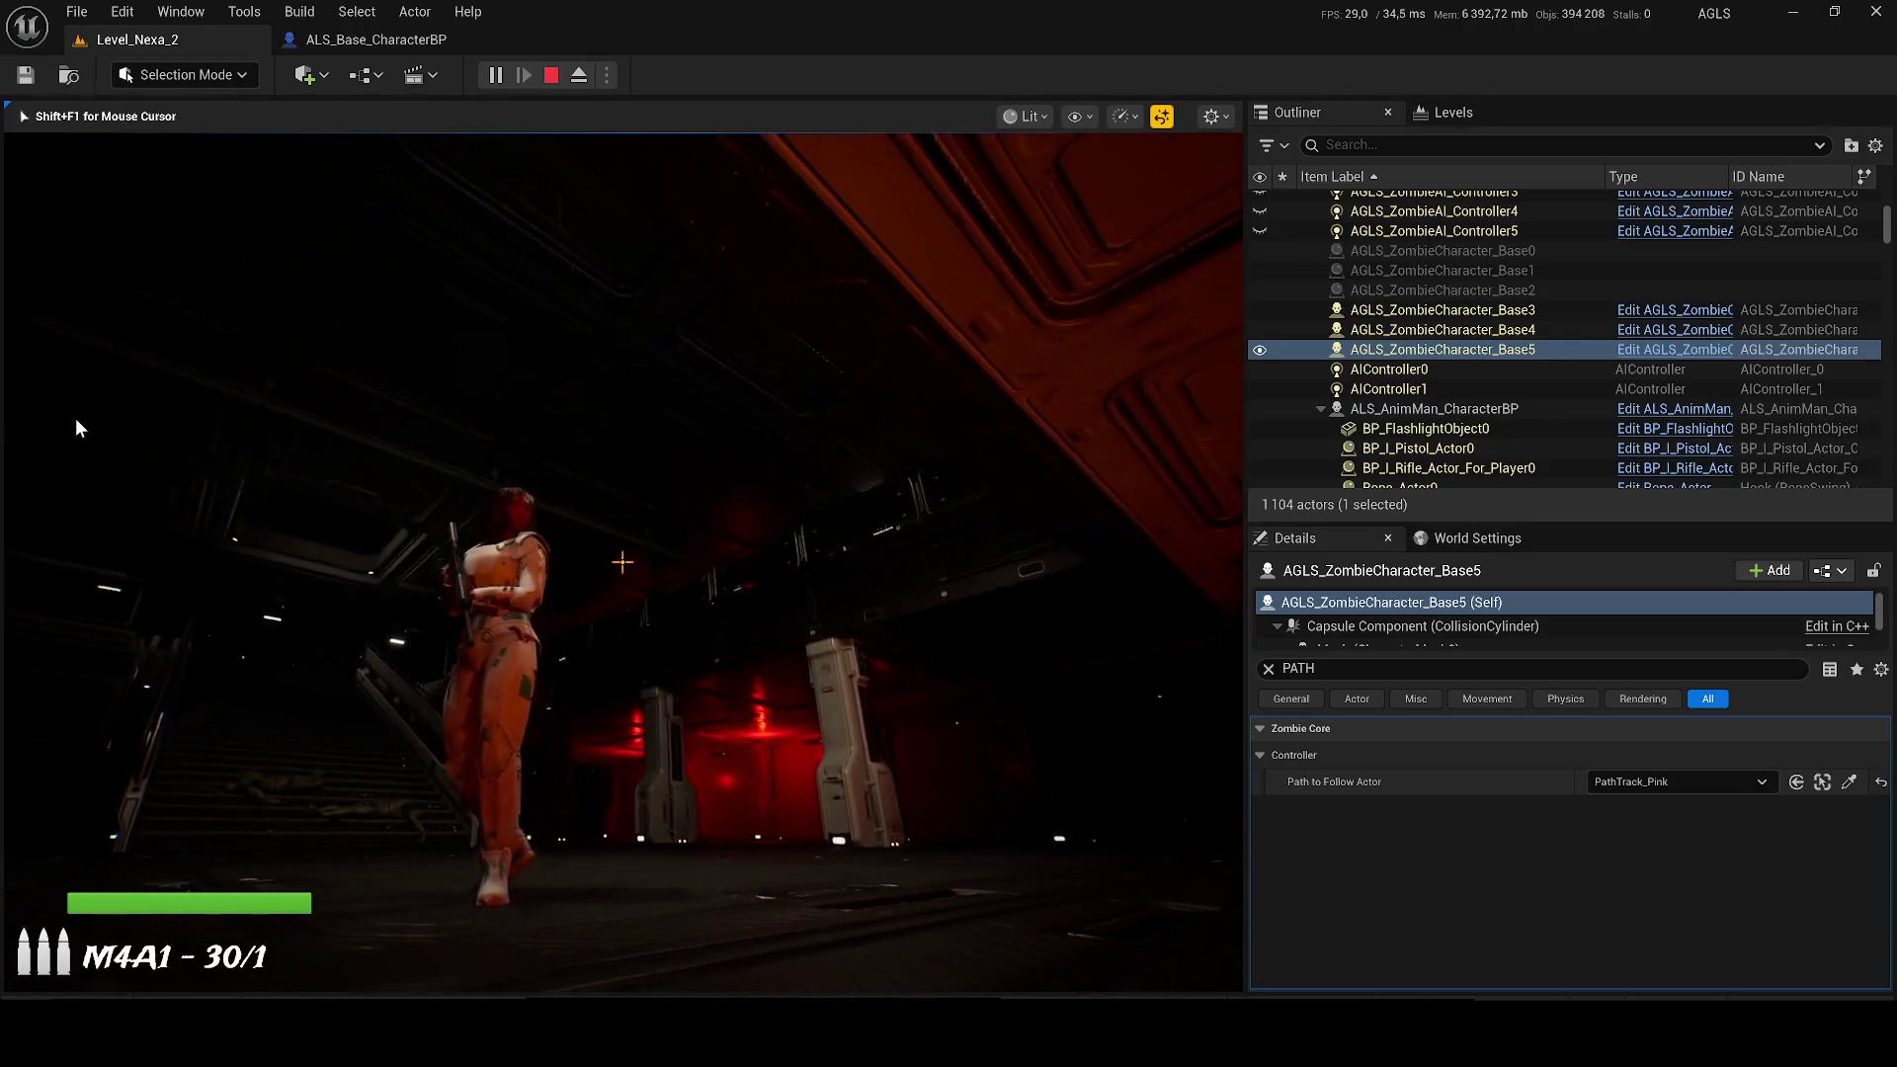
key("super")
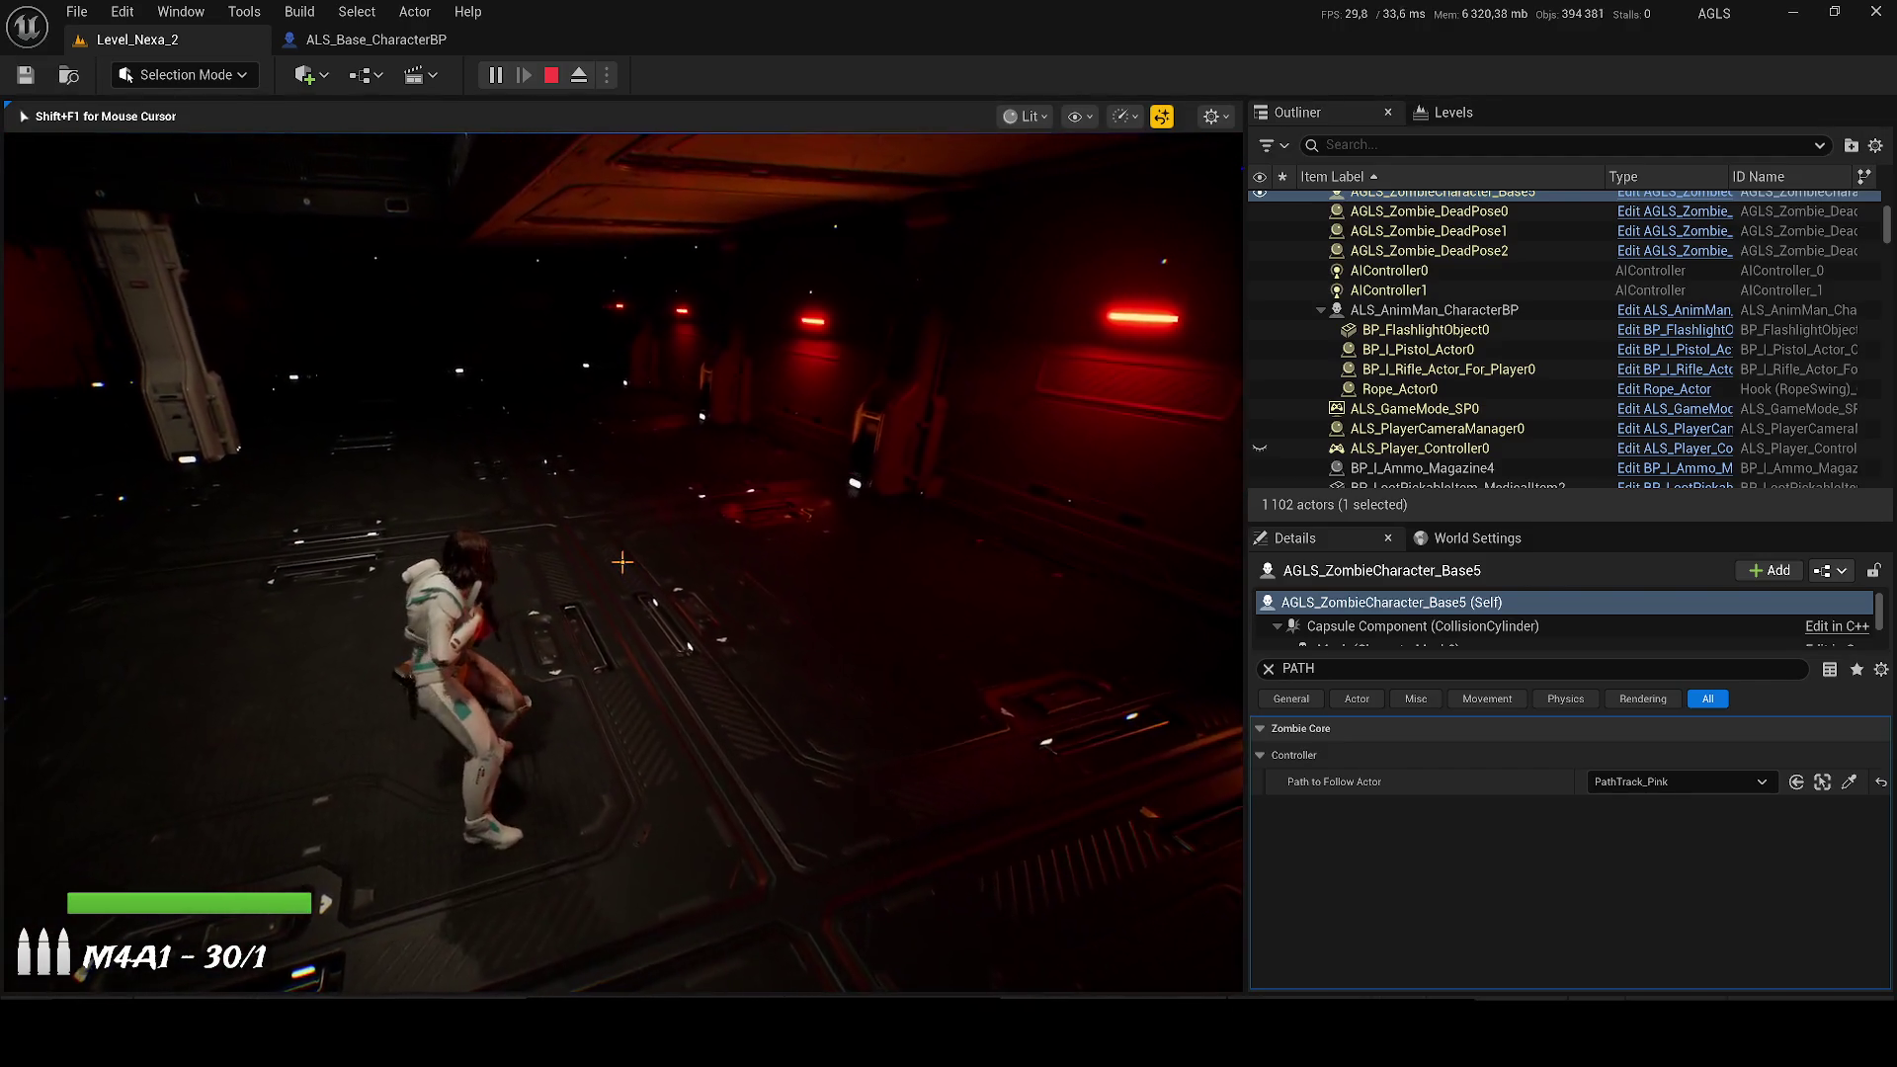
key("super")
left_click(579, 75)
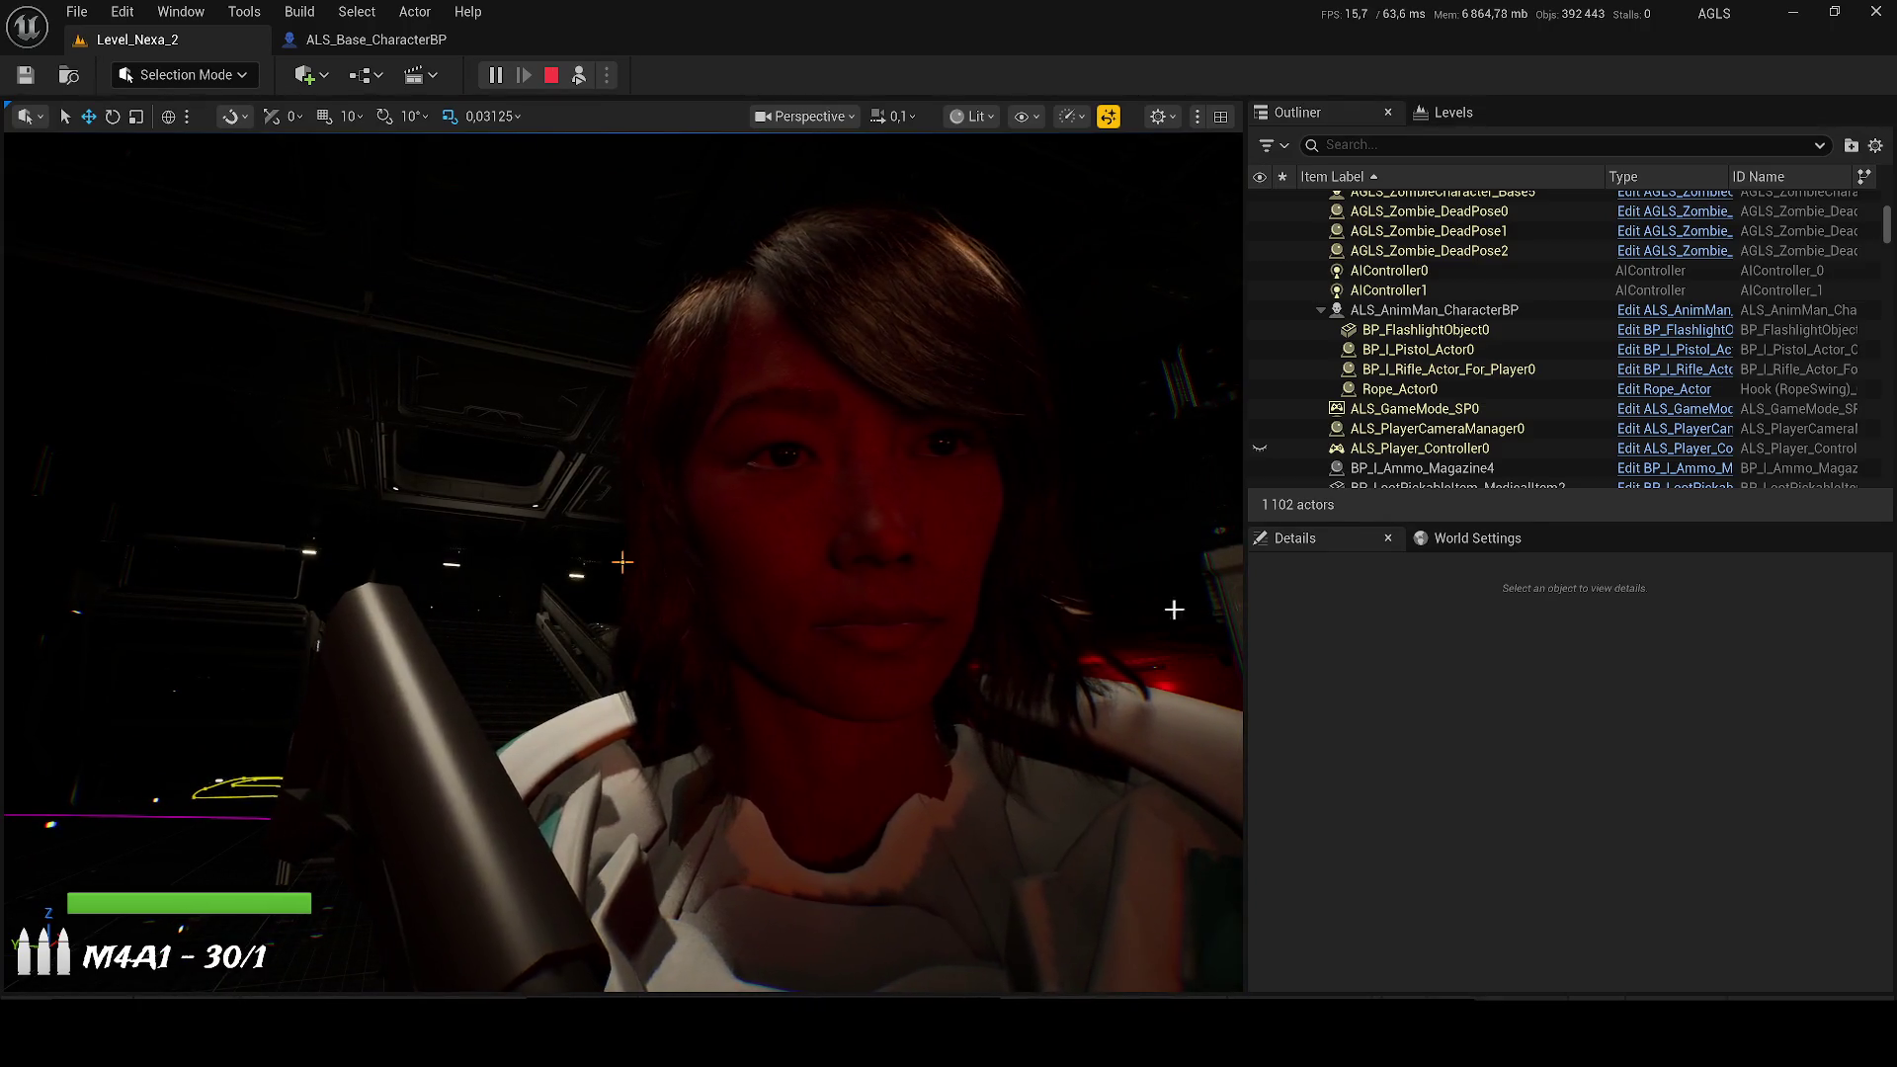
Step: Close the Windows notifications panel and stop the Play-In-Editor session
key("super+a")
left_click(1854, 1007)
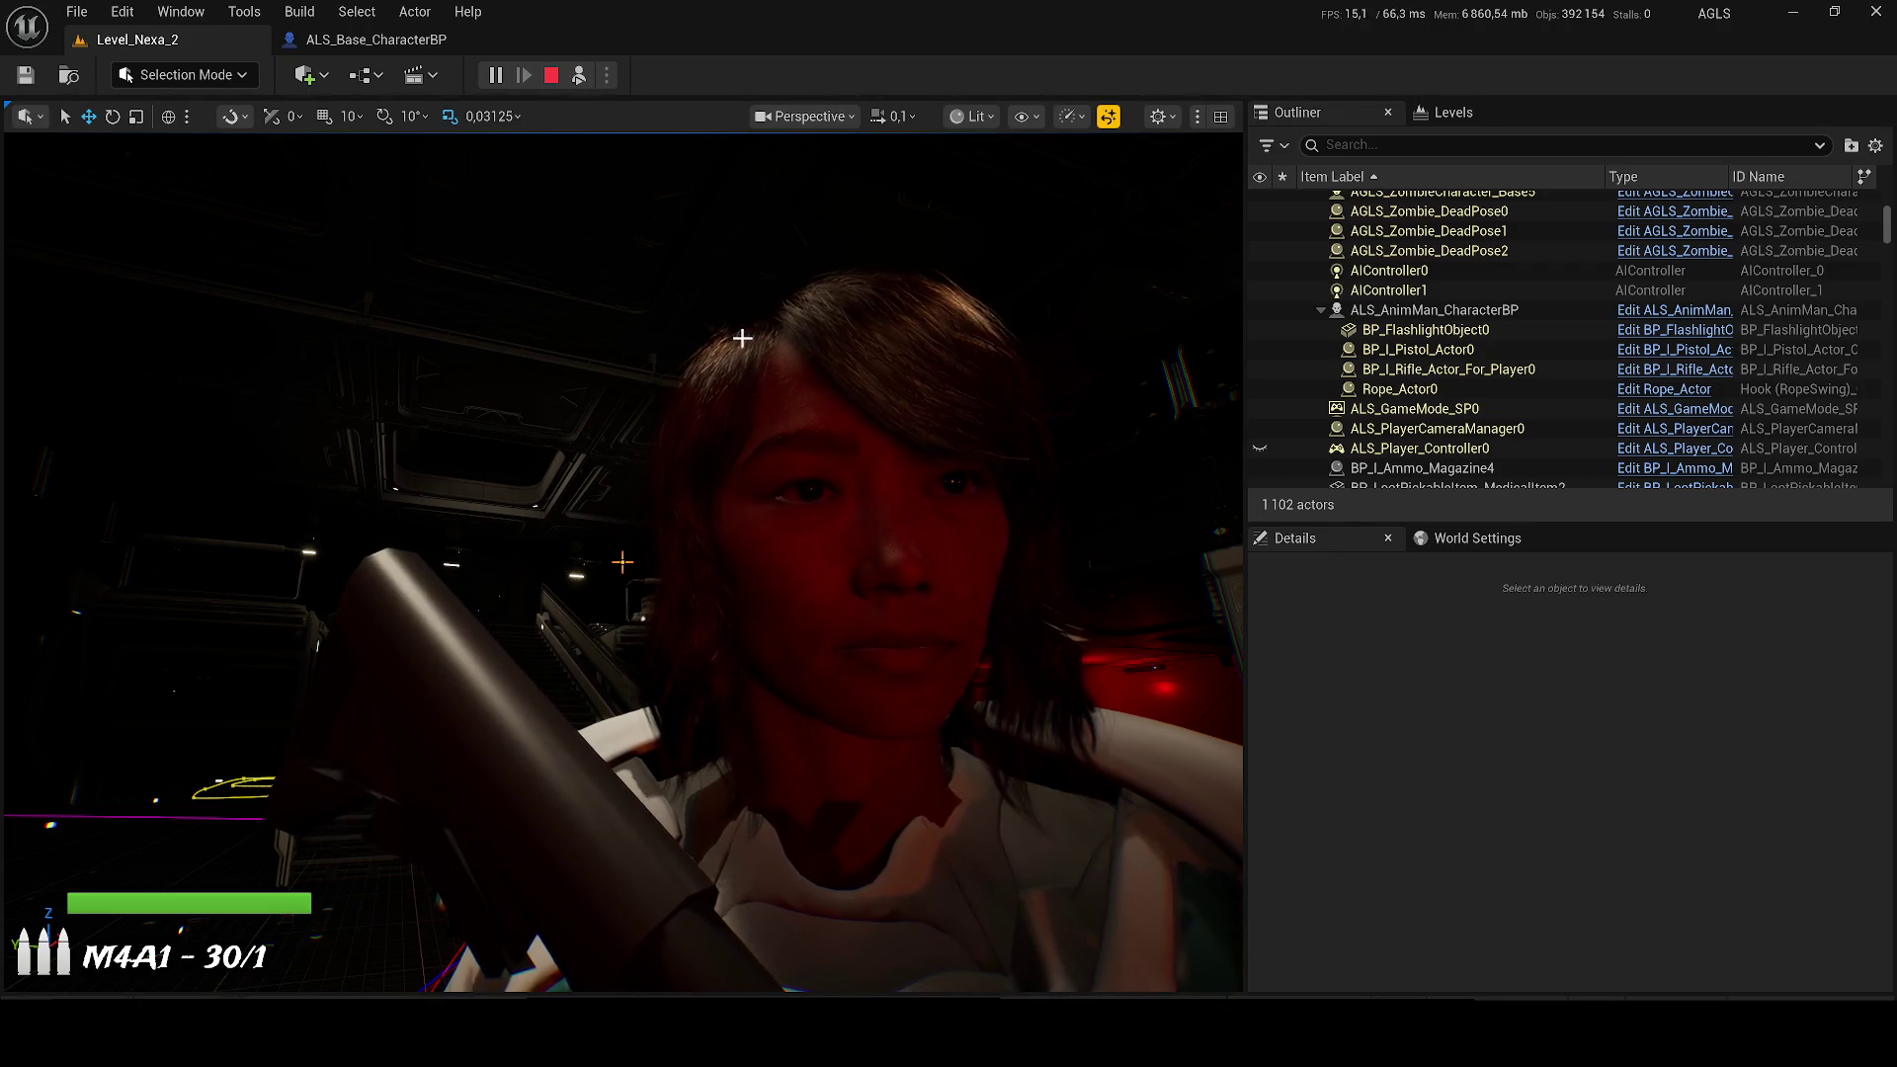
left_click(551, 76)
scroll(622, 563, "up", 5)
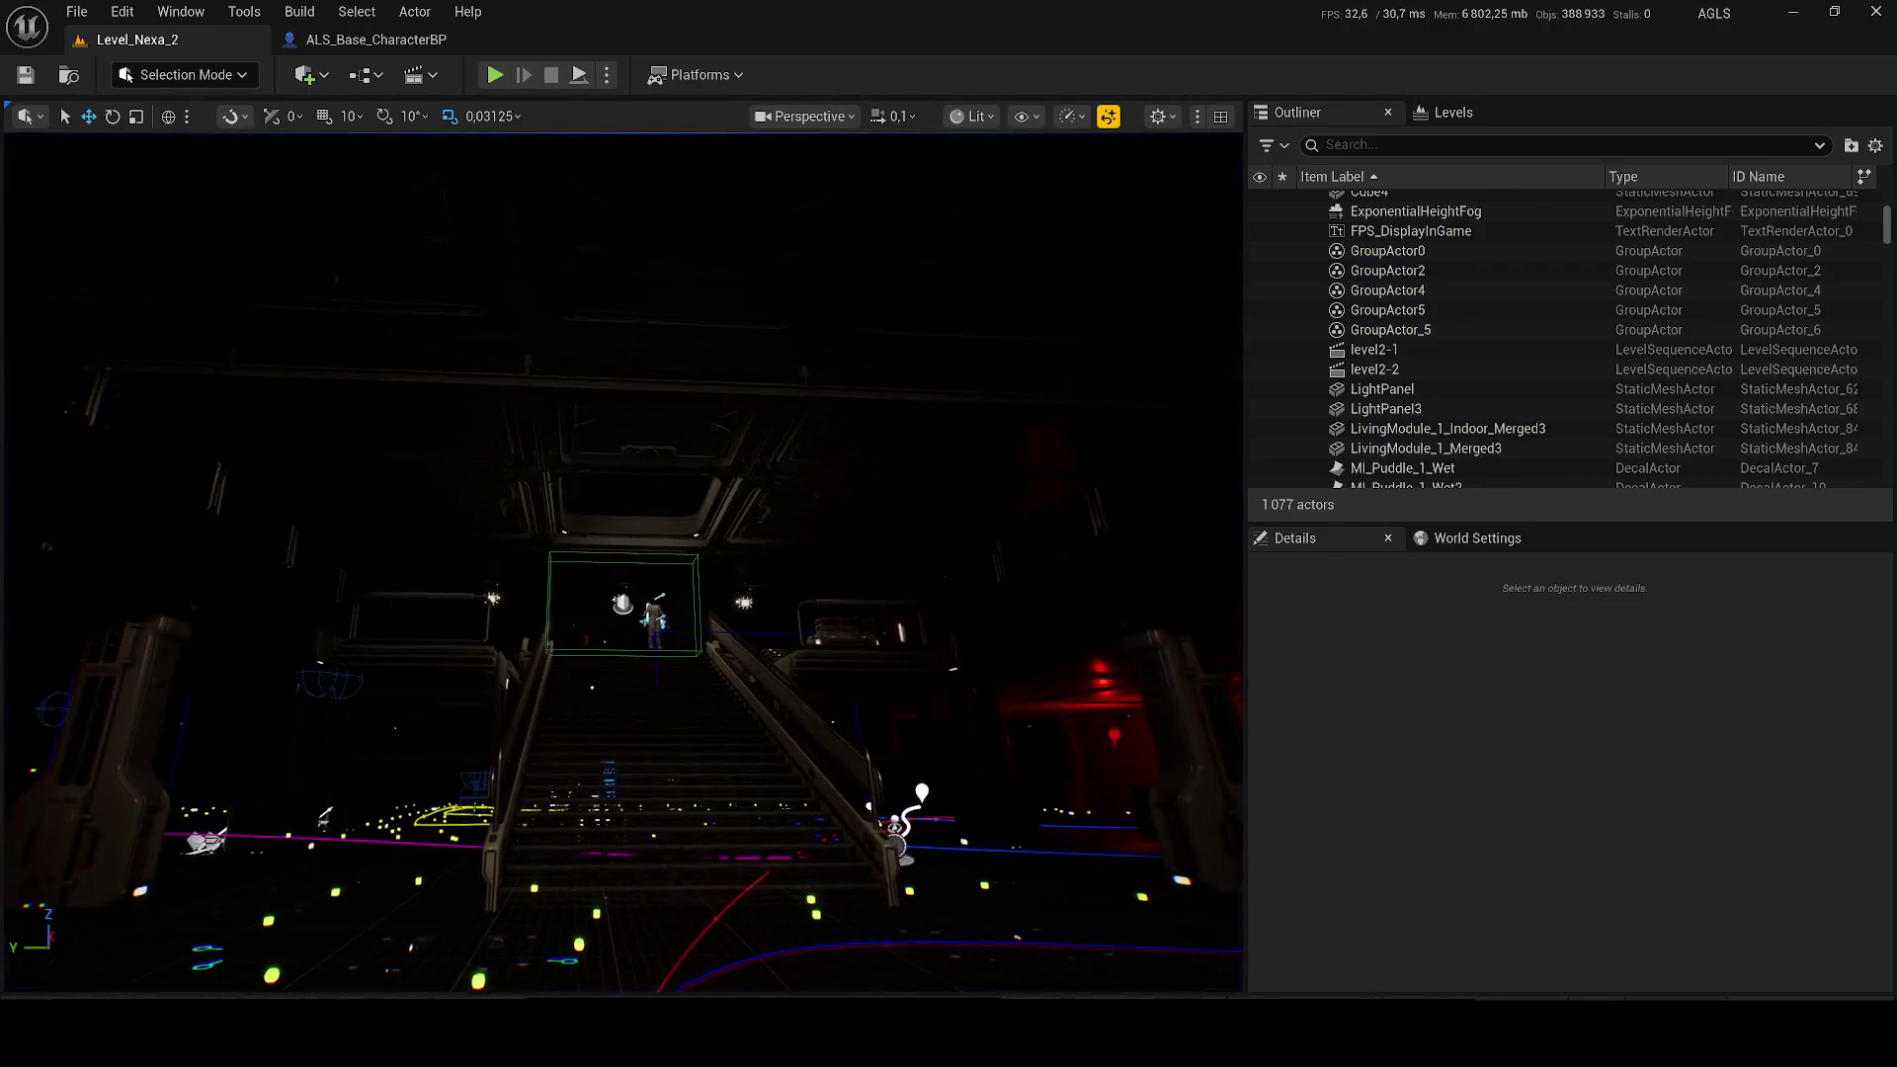
Step: Fly the viewport up the stairs toward the ceiling to overlook the hall's path splines
left_click_drag(622, 563, 613, 372)
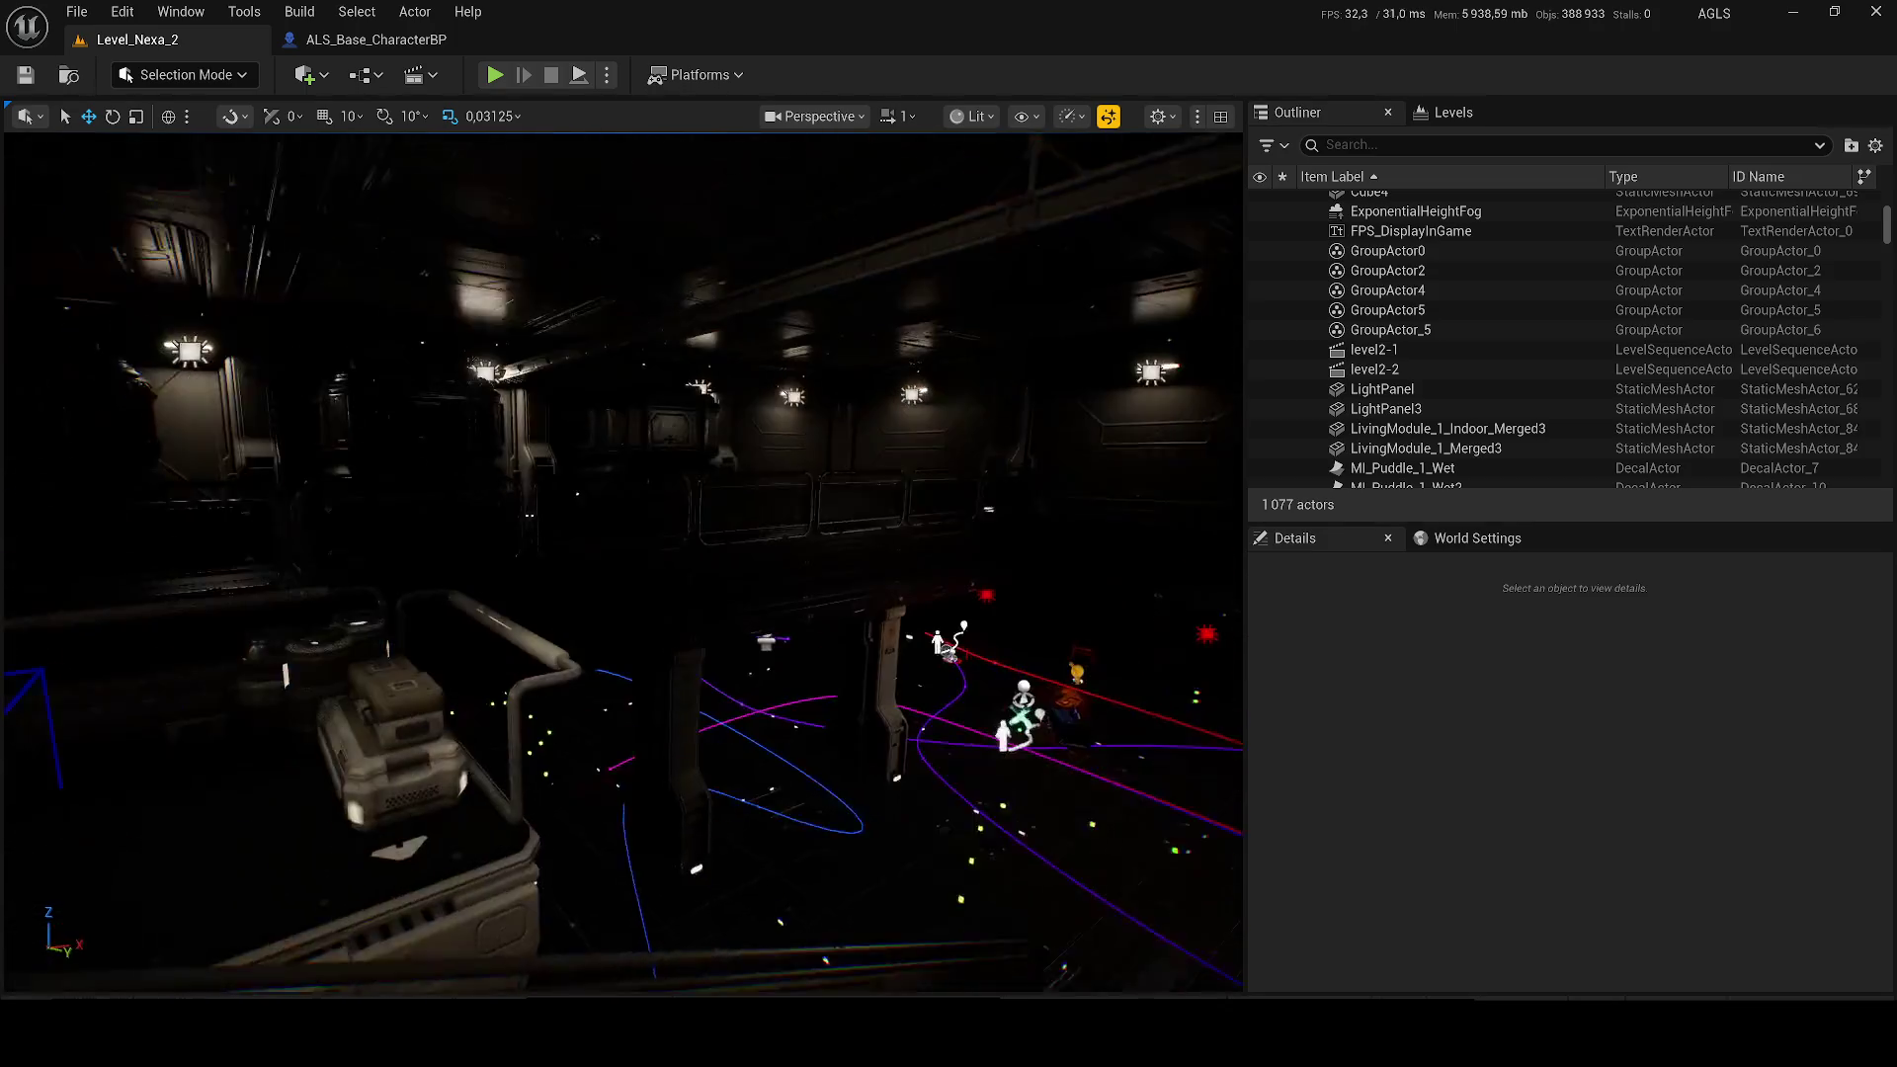
Step: Fly in close around the soldier character's head and face, then pull back into the red room
key("w")
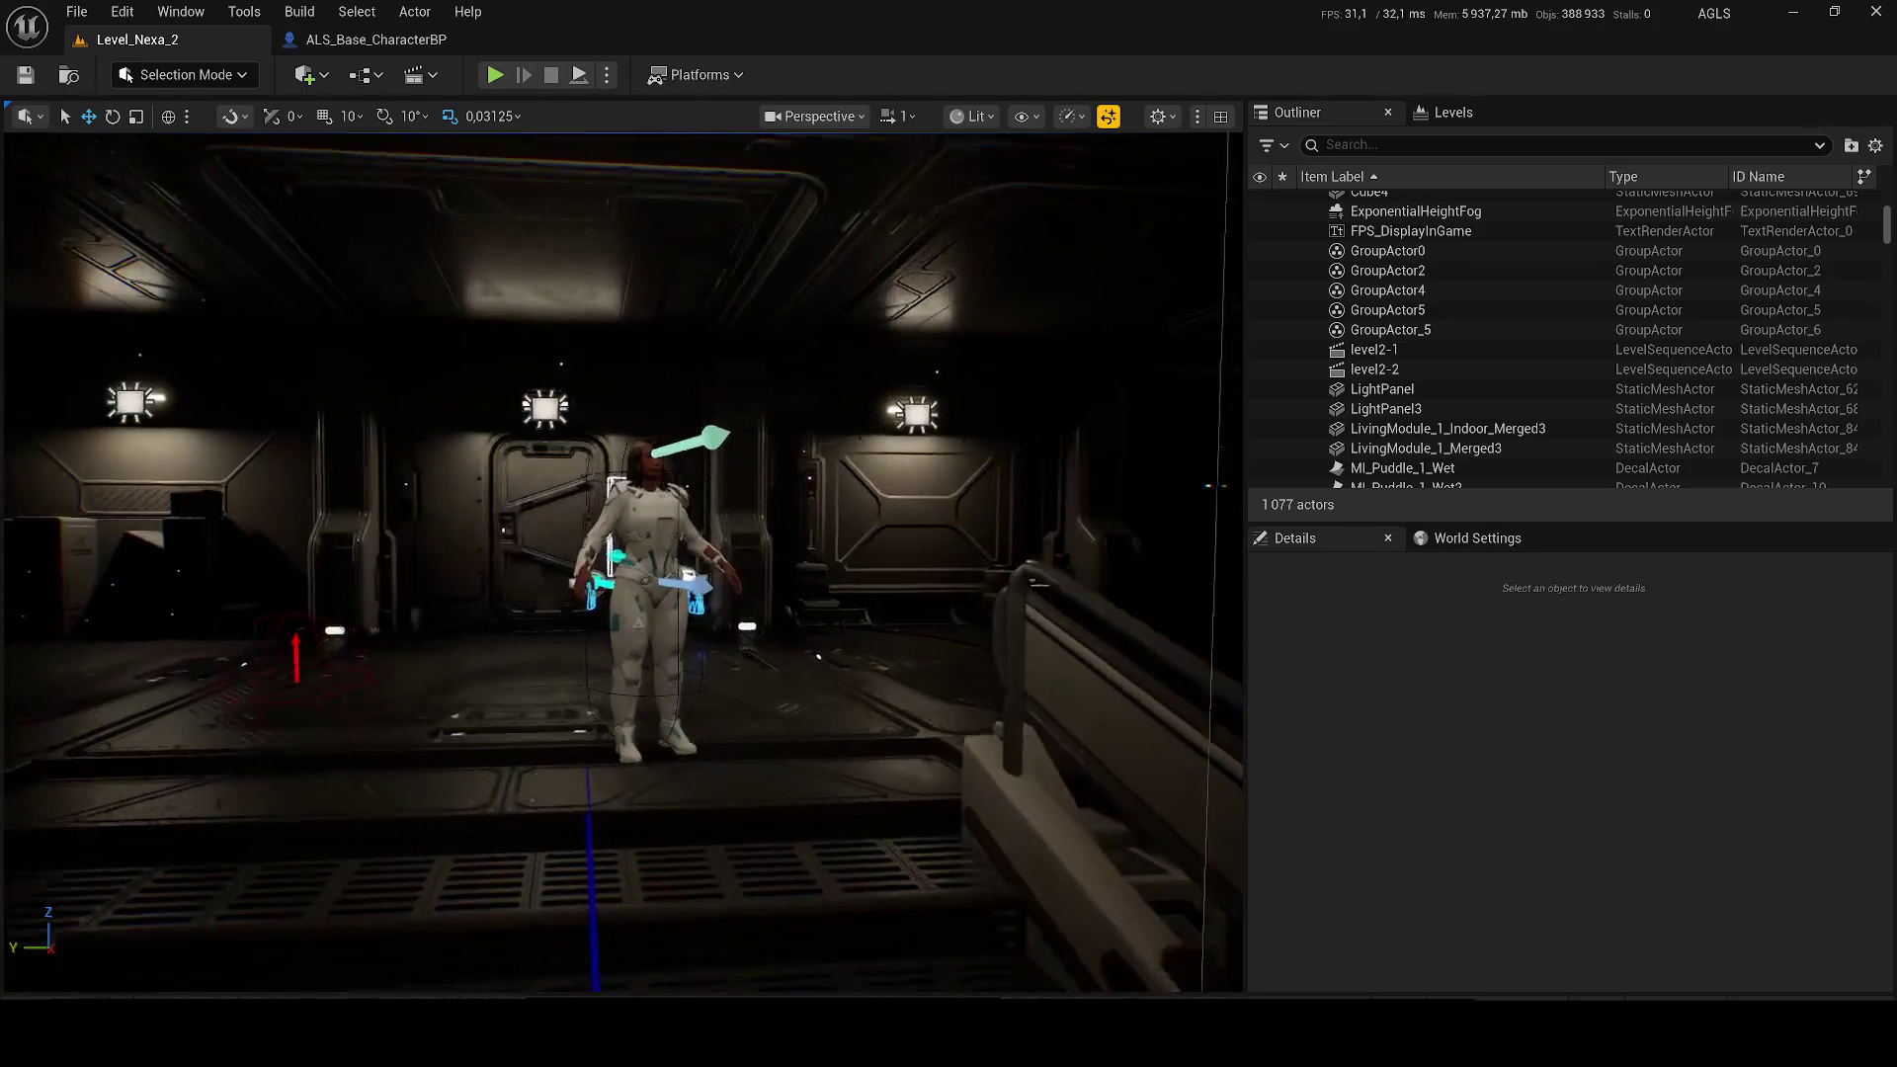
scroll(623, 564, "down", 1)
key("w")
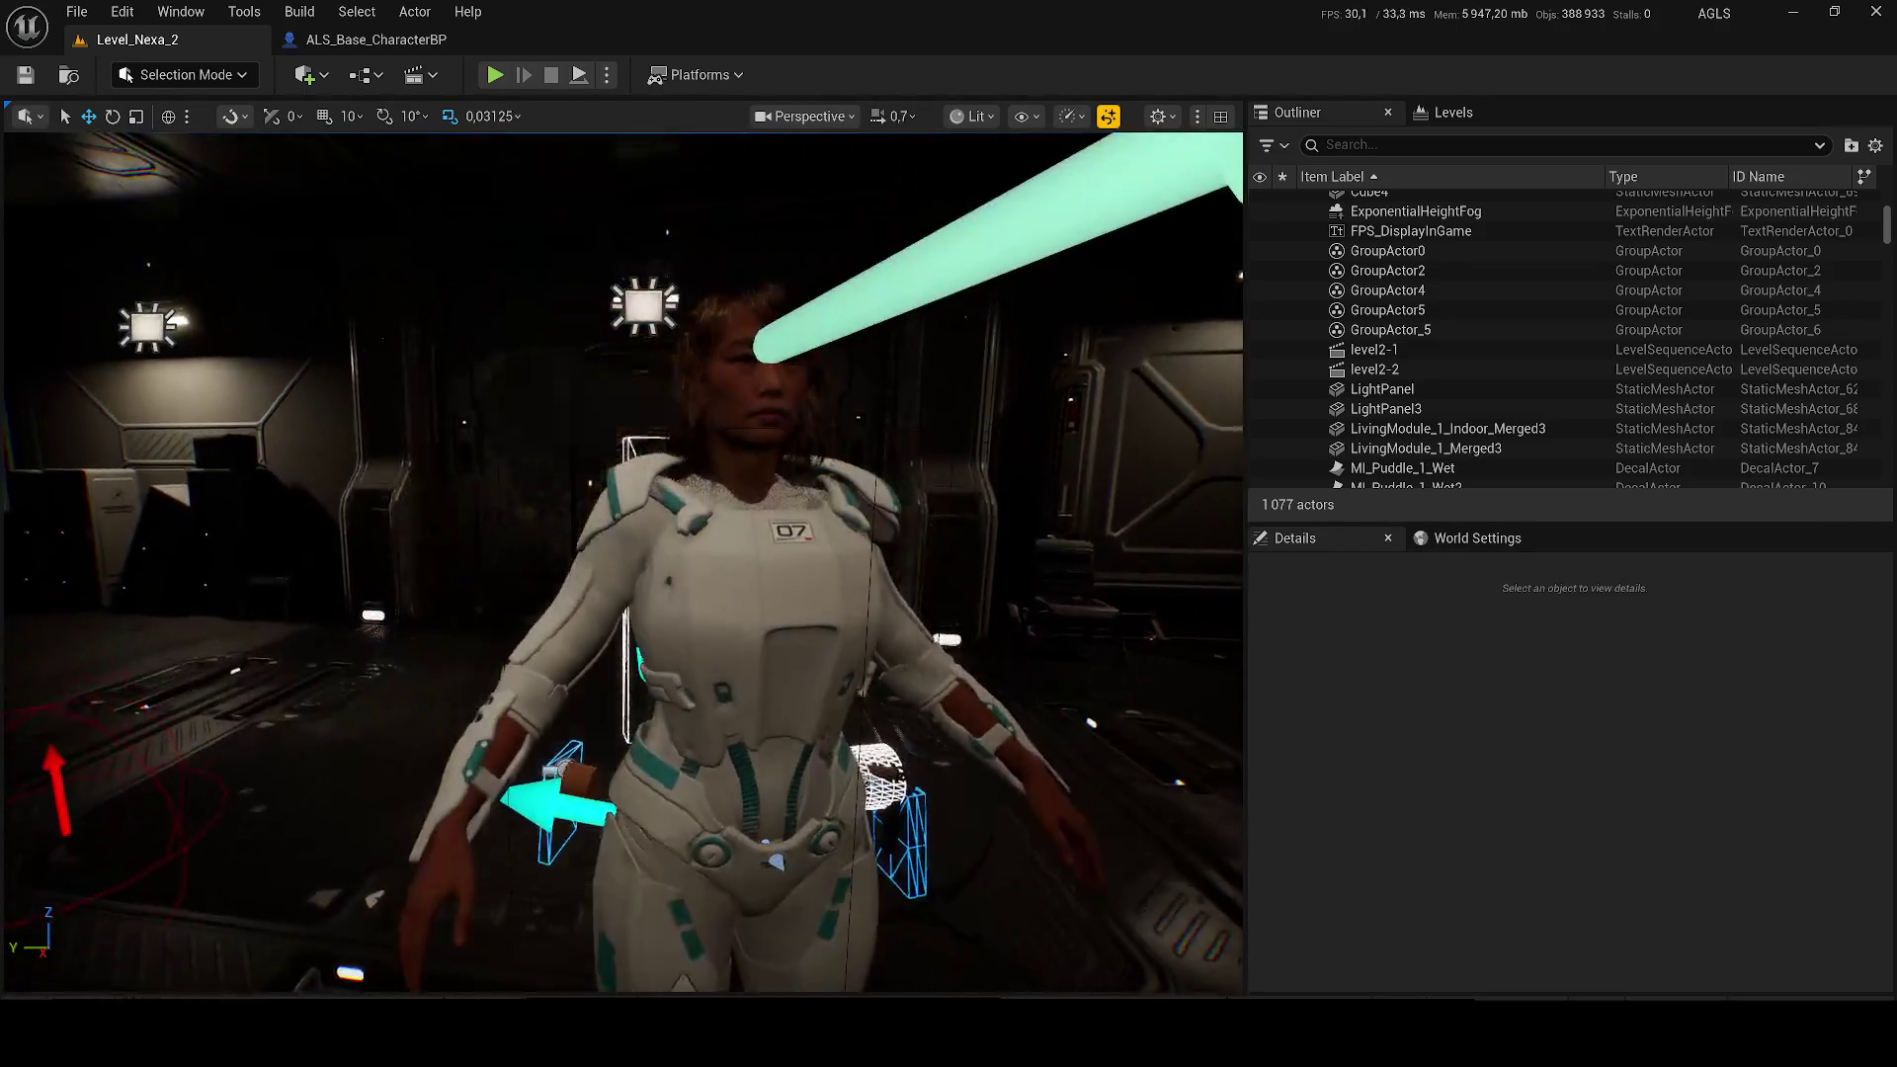
scroll(622, 563, "down", 1)
key("w")
scroll(622, 563, "down", 1)
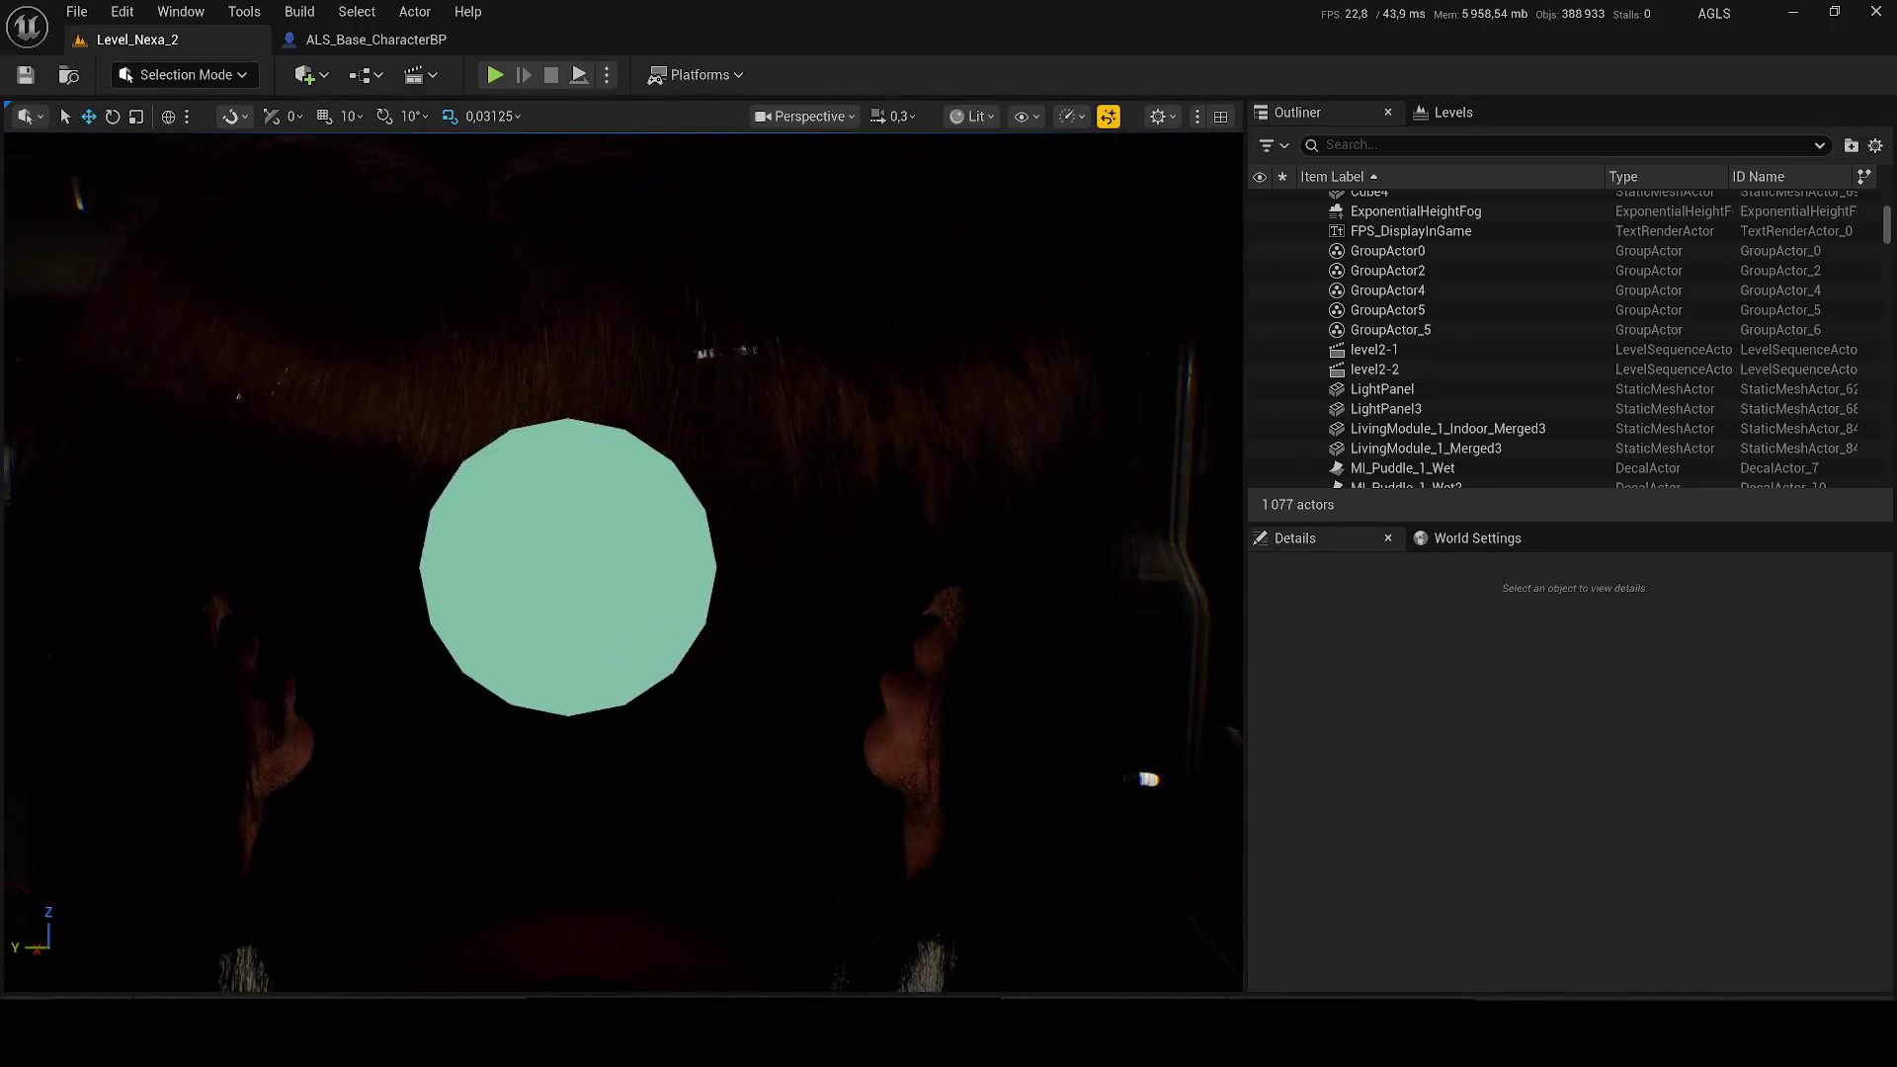
key("w")
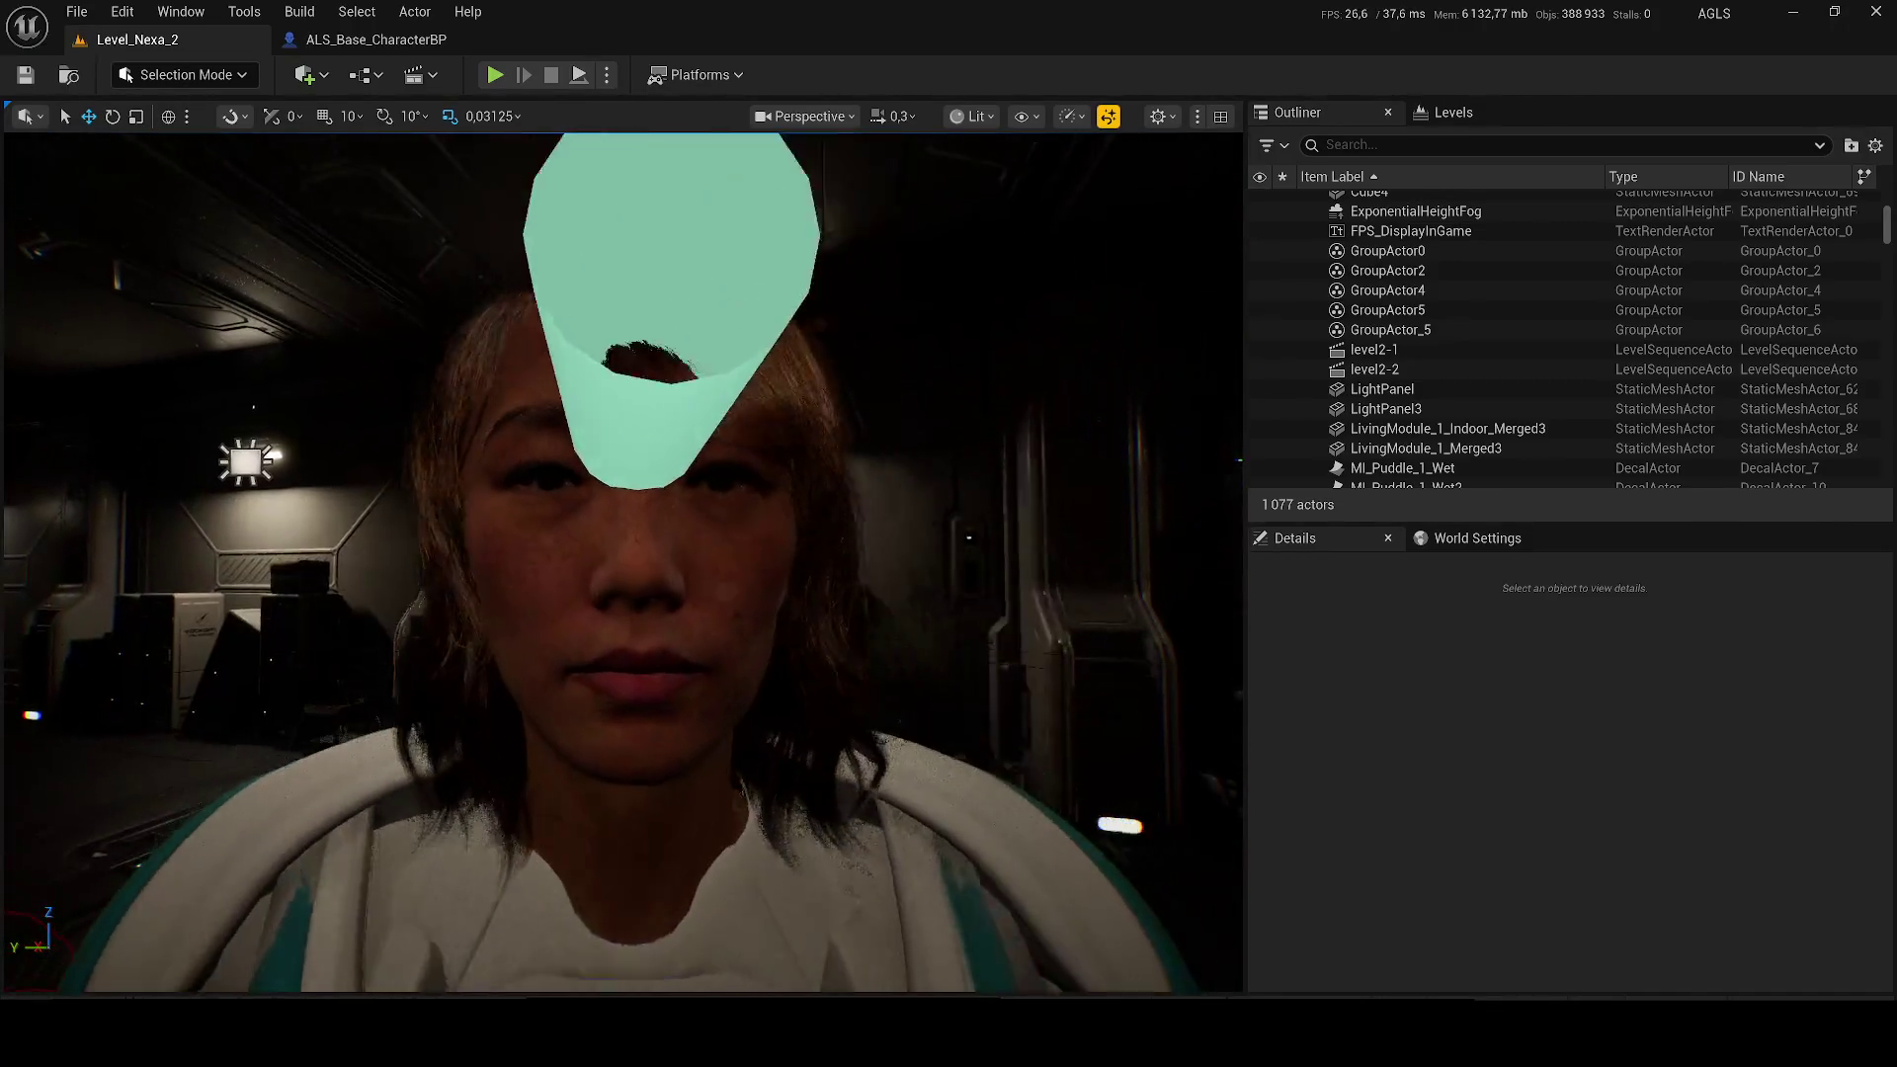
key("w")
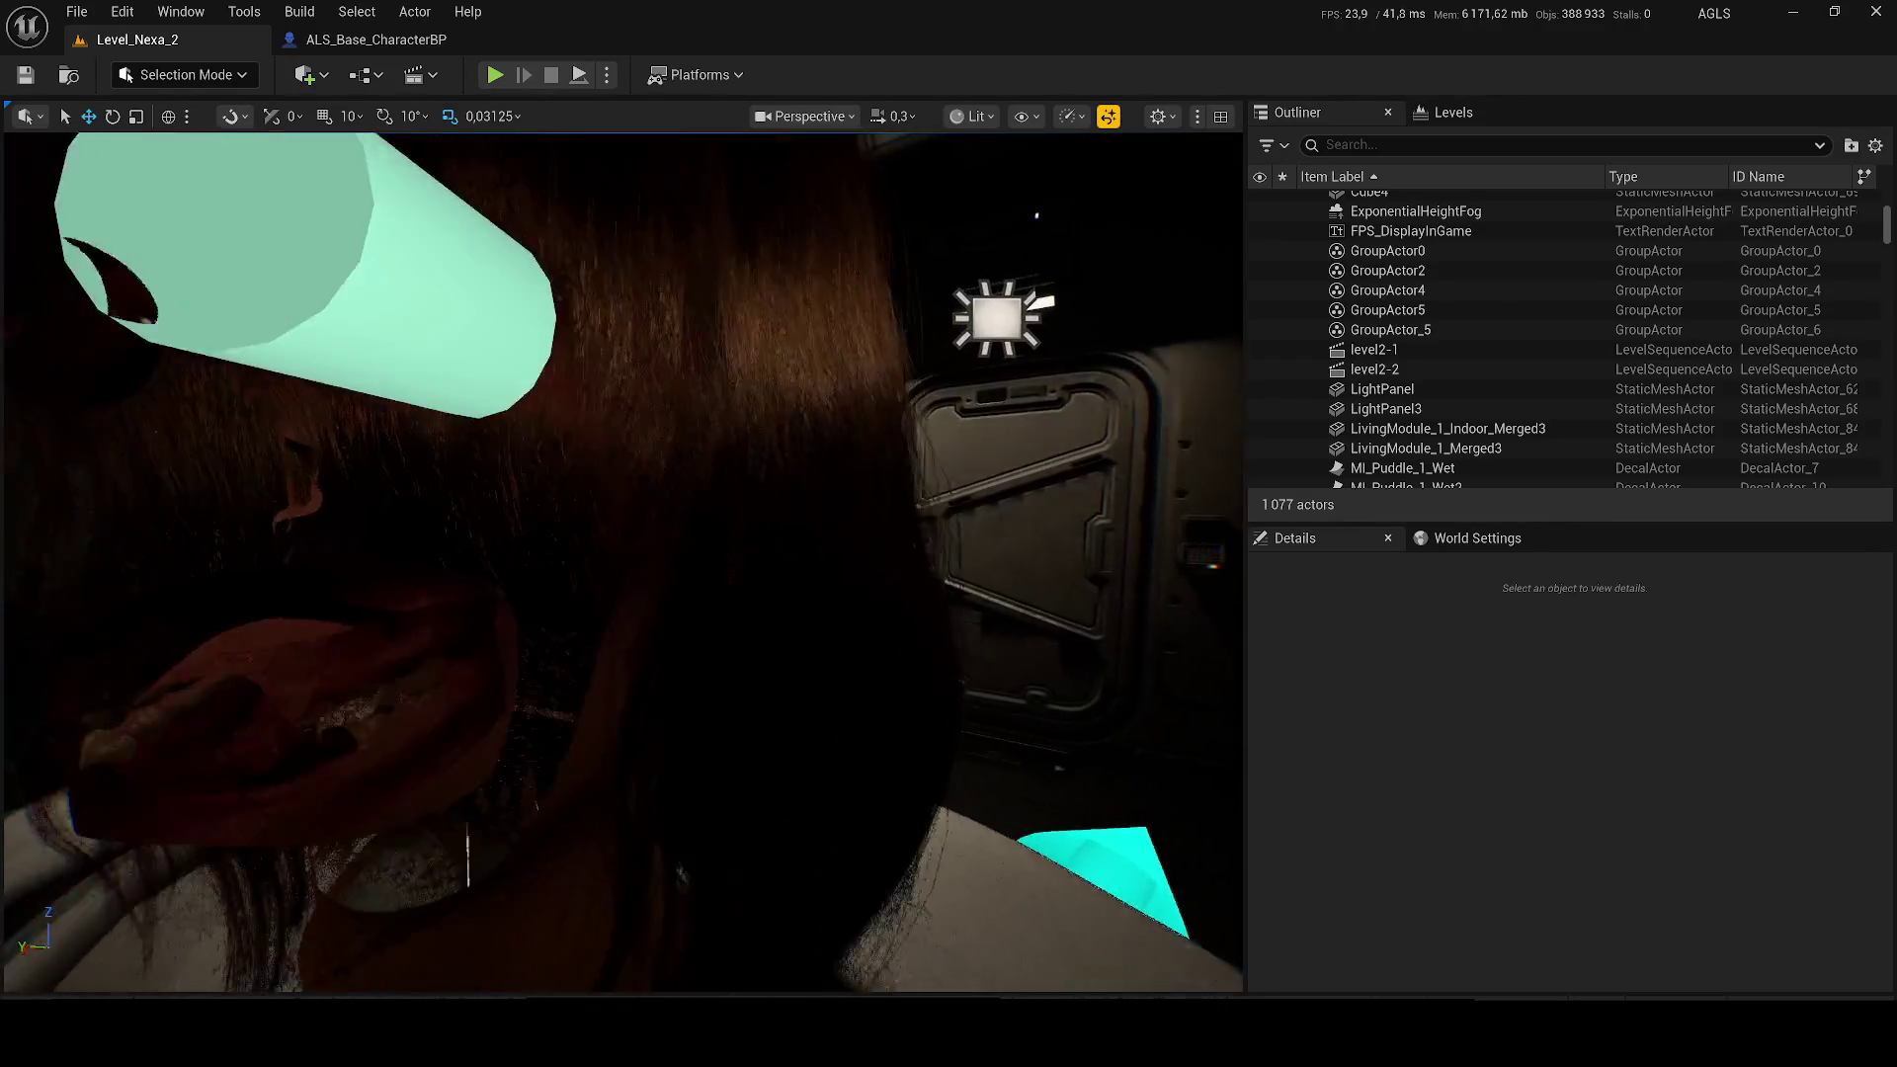
scroll(622, 563, "up", 2)
key("s")
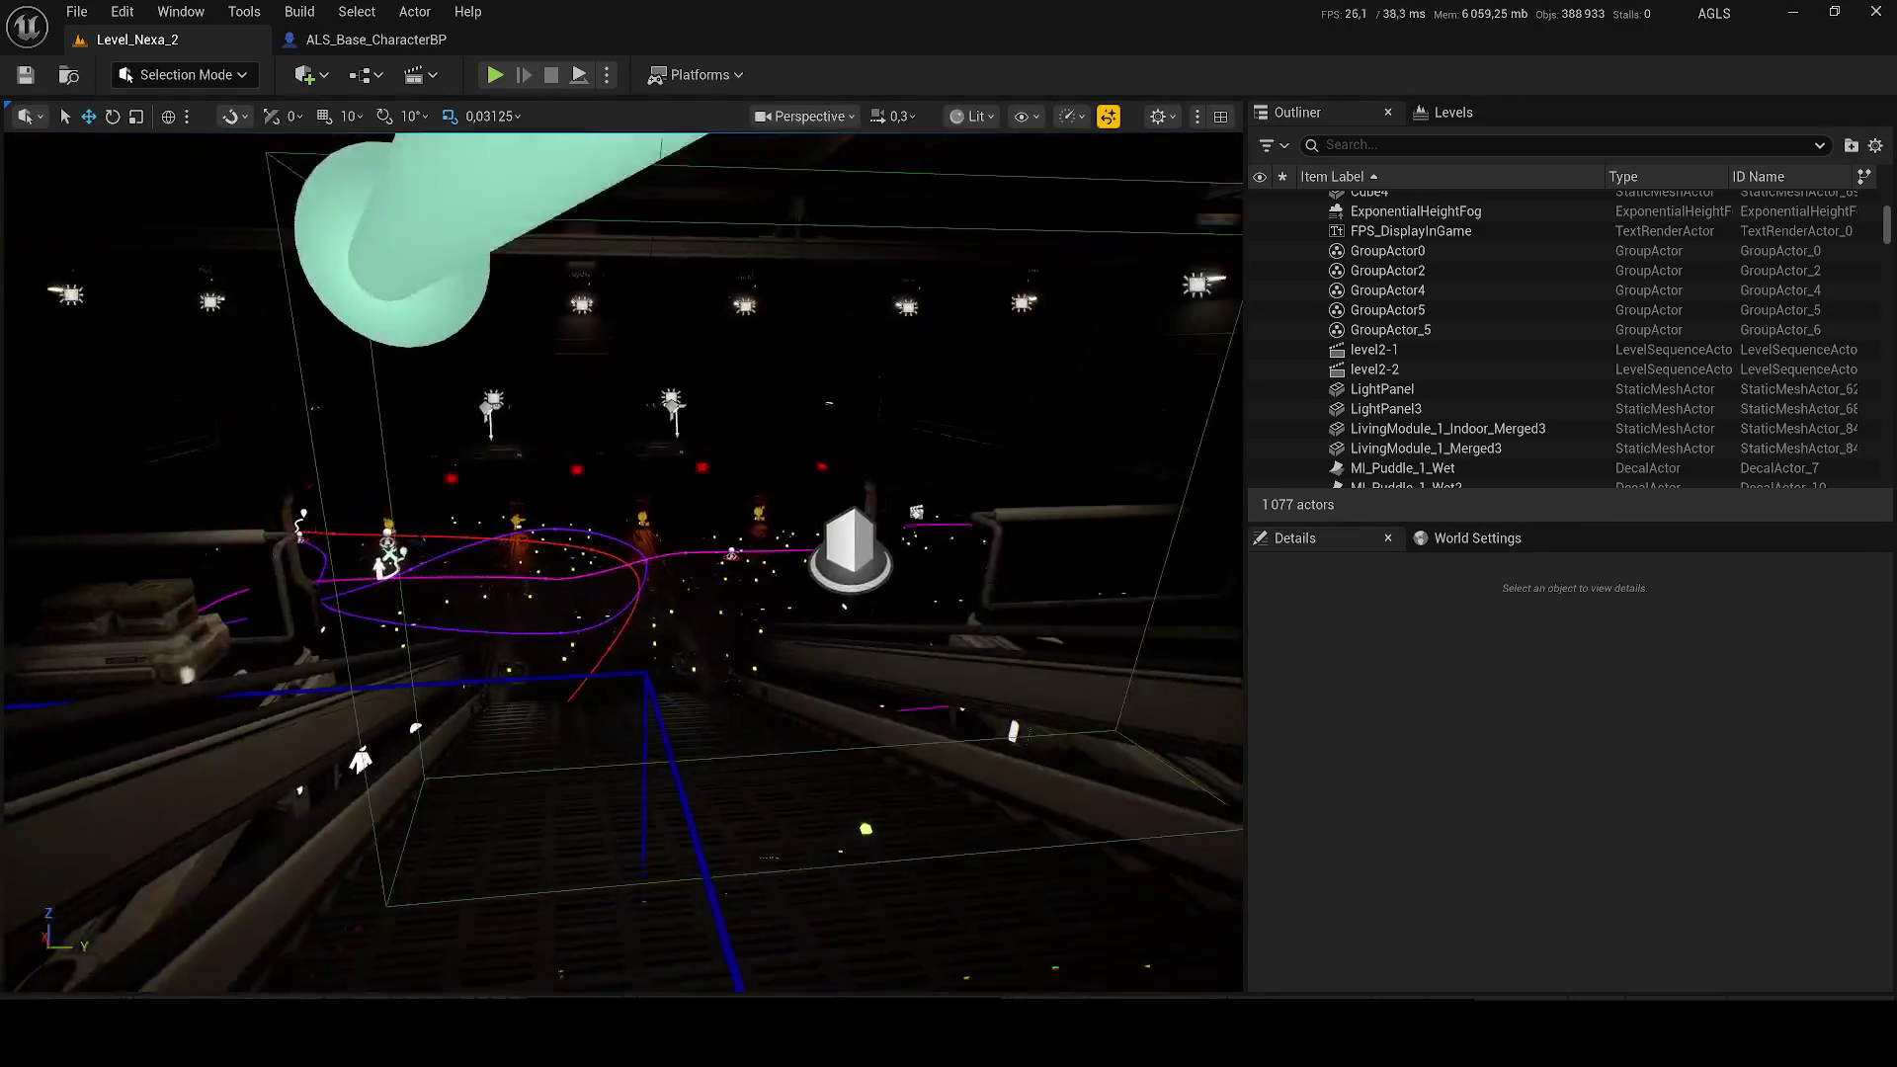
scroll(623, 563, "up", 2)
Step: Fly into the interior corridor beside the stairs and open the content browser with Ctrl+Space
key("w")
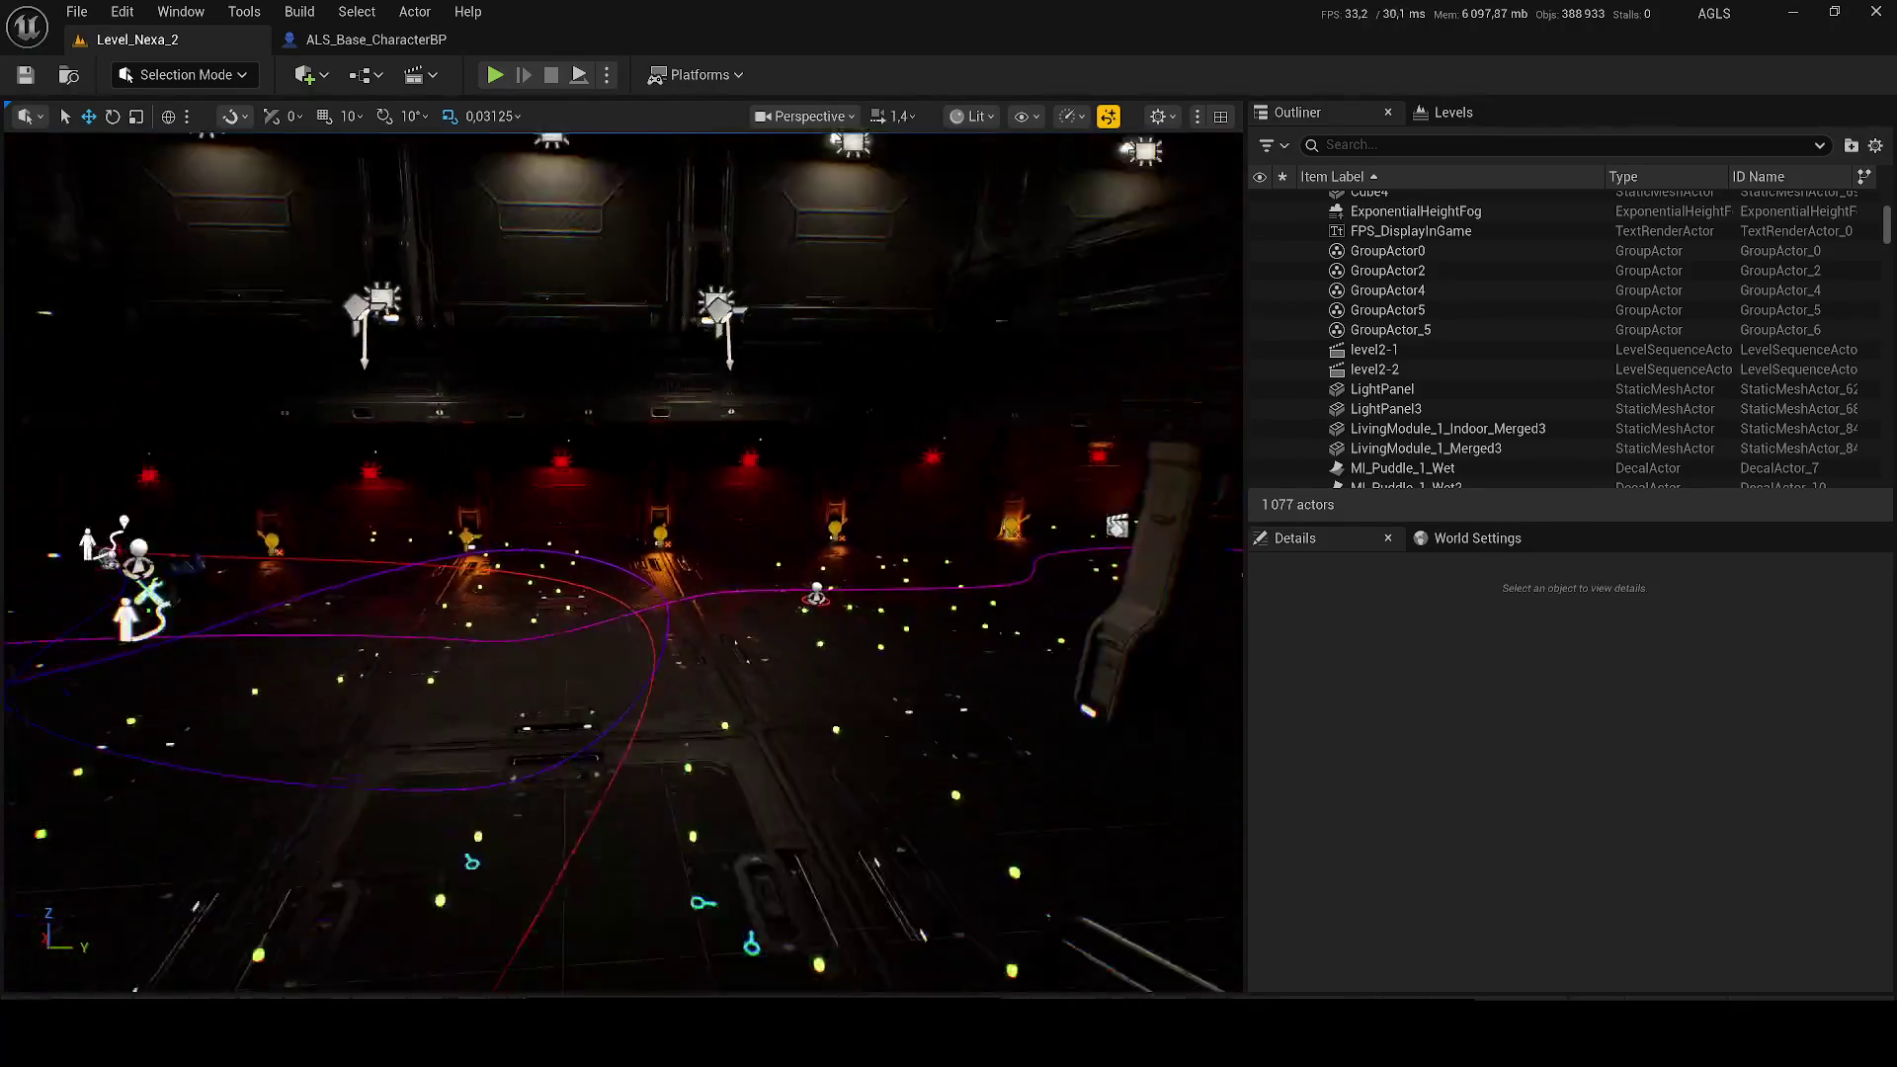
key("s")
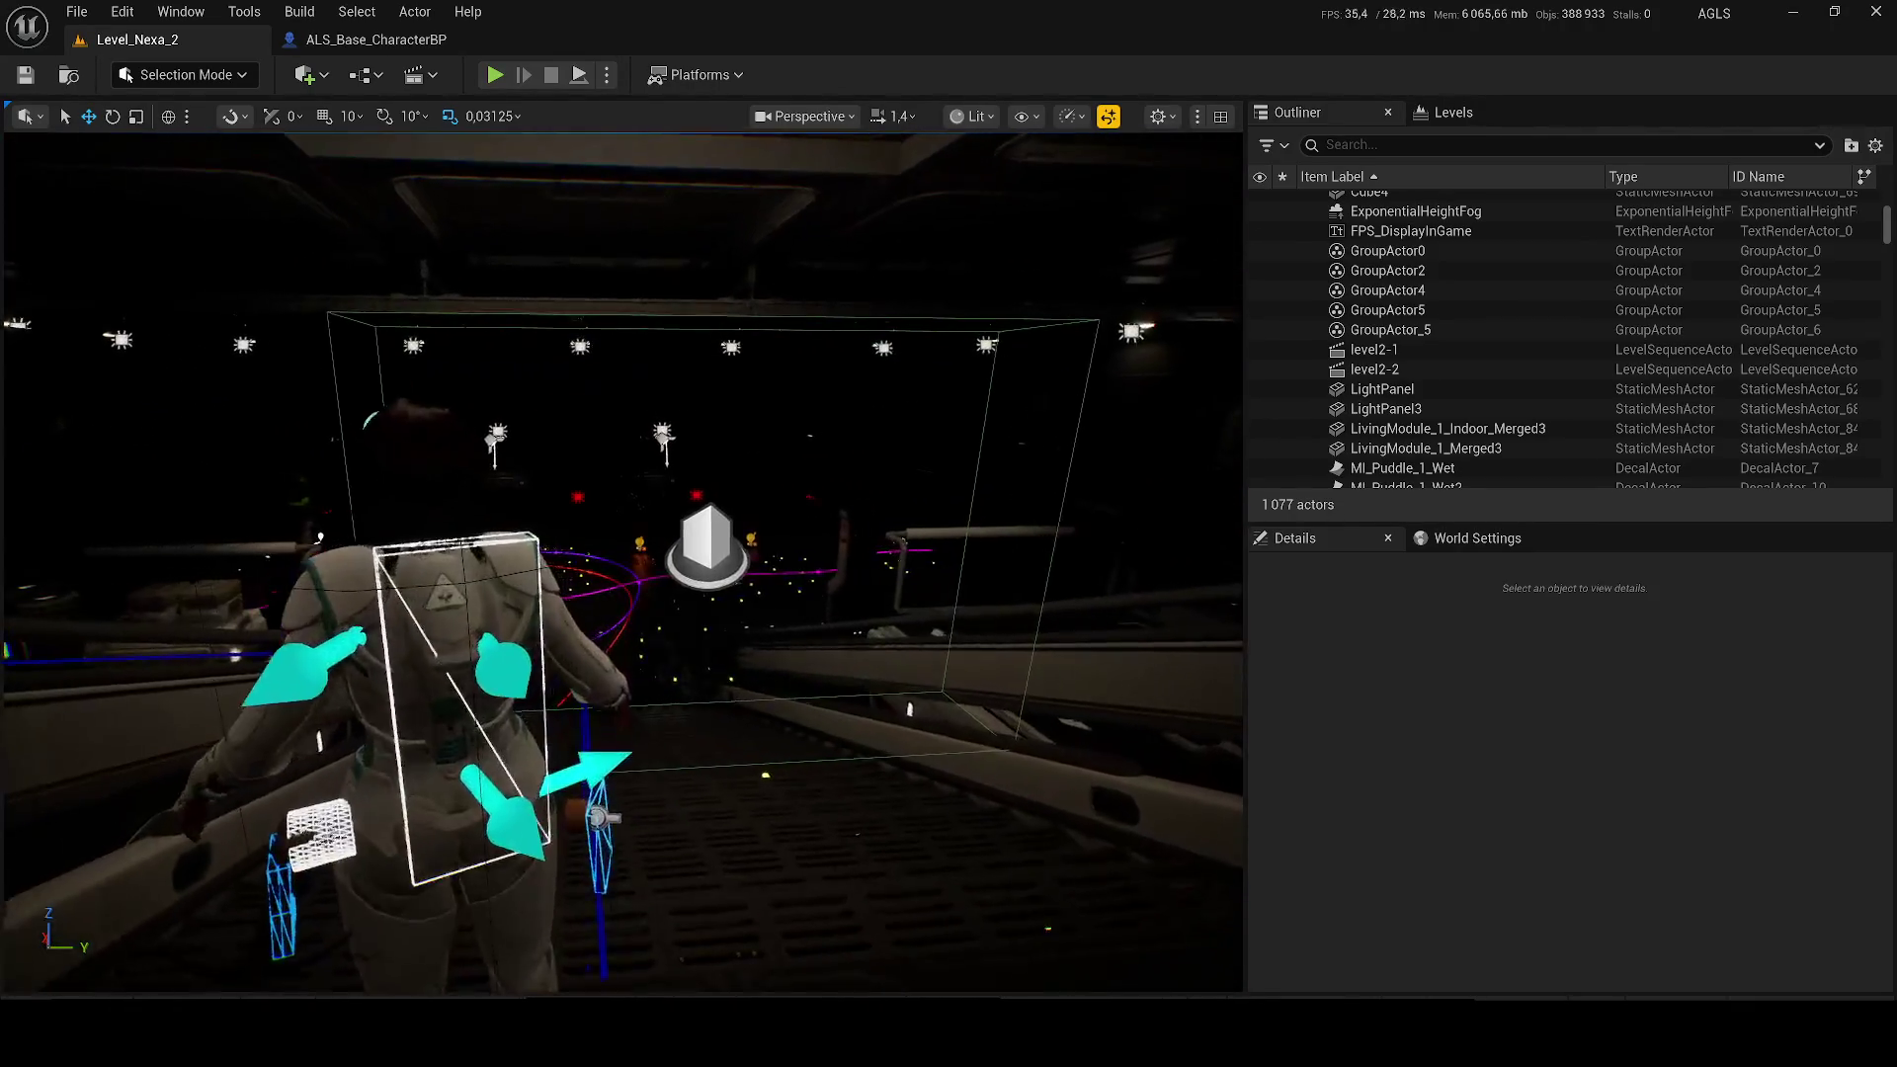
scroll(436, 471, "down", 2)
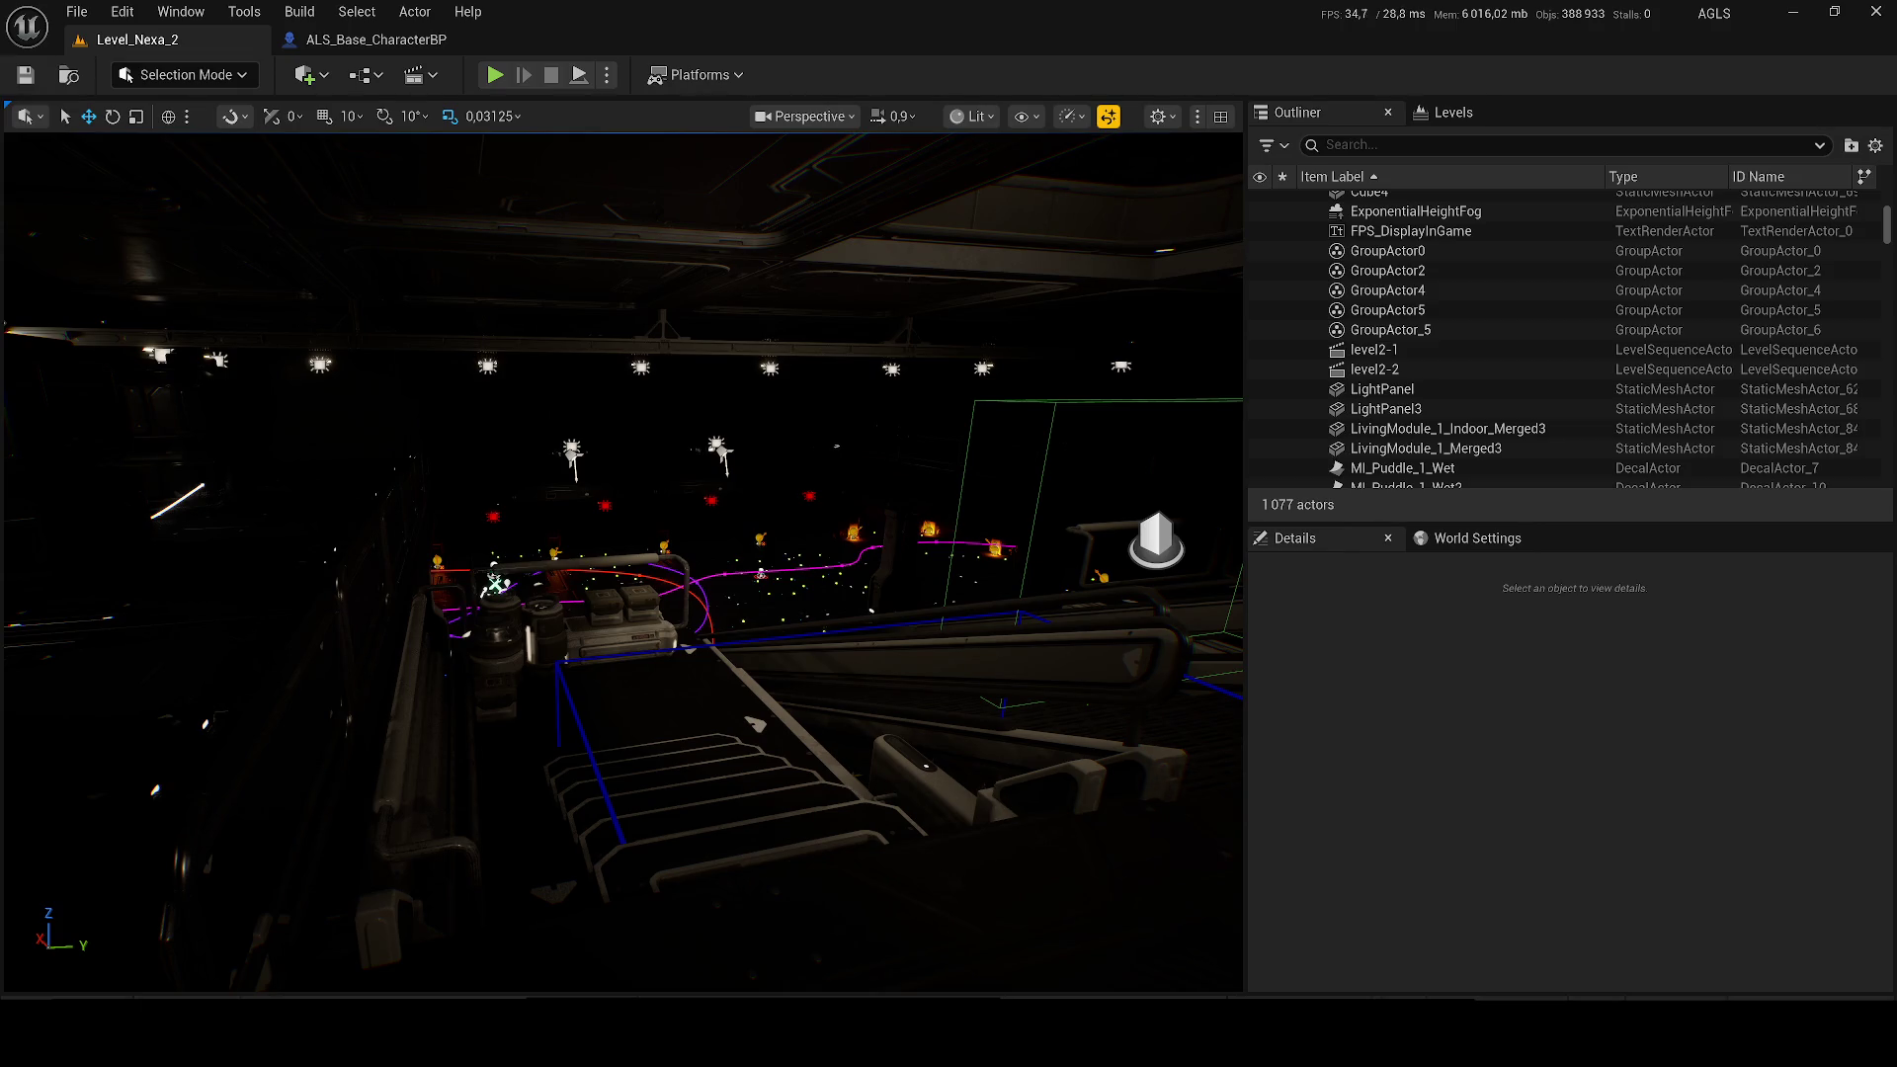
key("super")
key("super")
left_click_drag(575, 657, 574, 657)
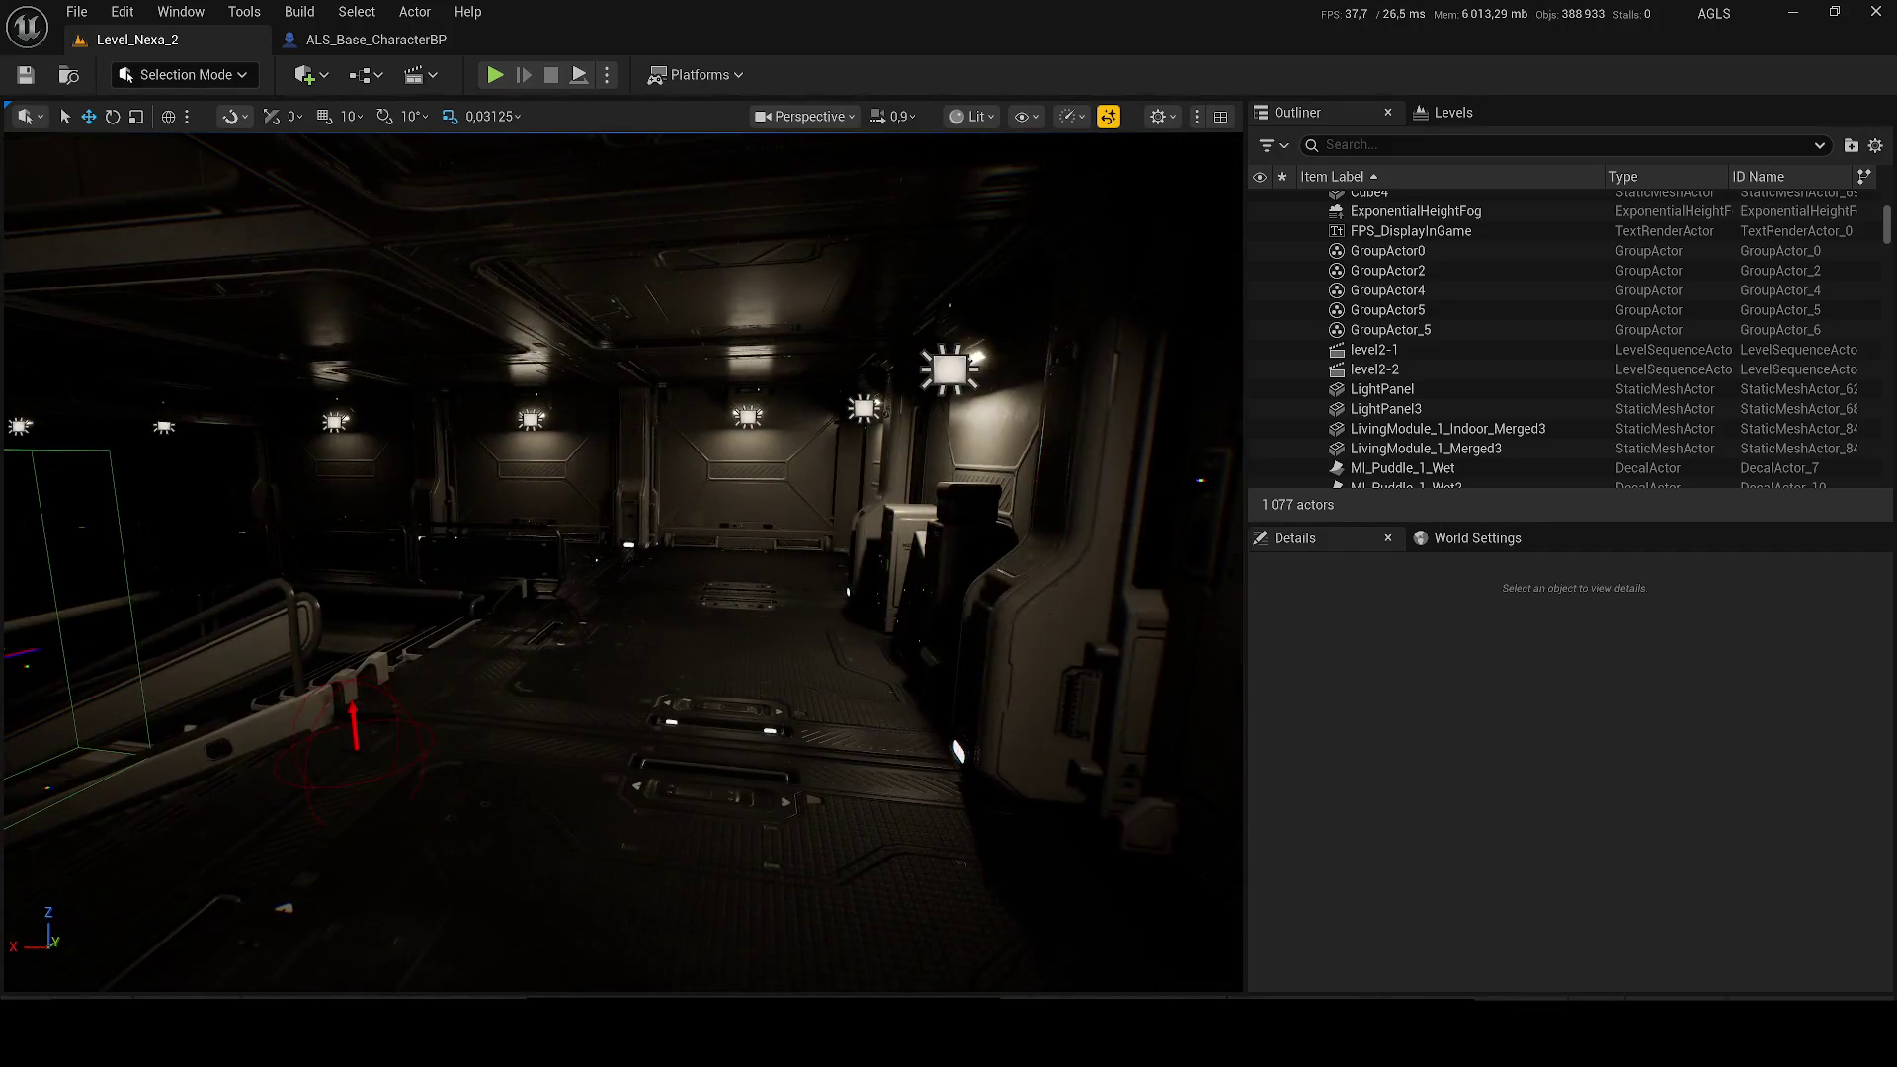
key("ctrl+space")
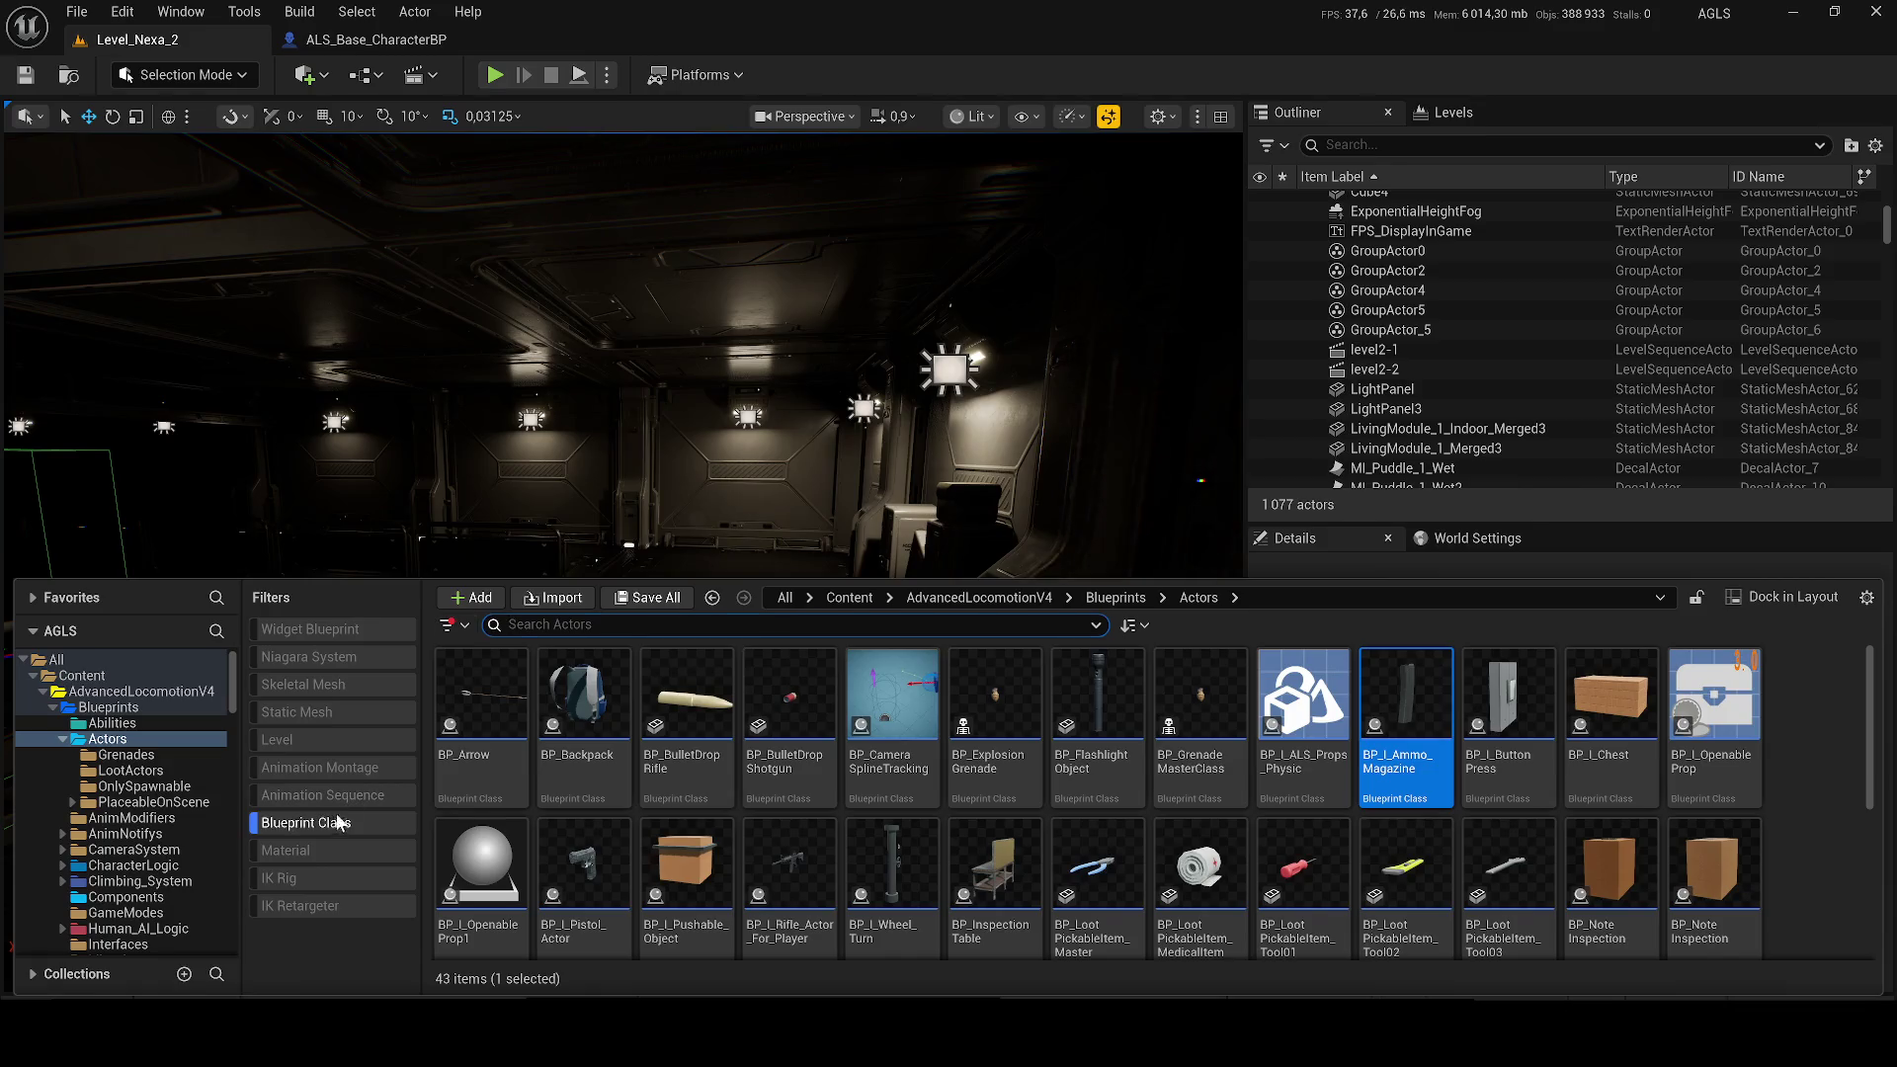
Step: Search the whole Content folder for 'range' instead of only blueprint classes
left_click(306, 823)
type("ranged")
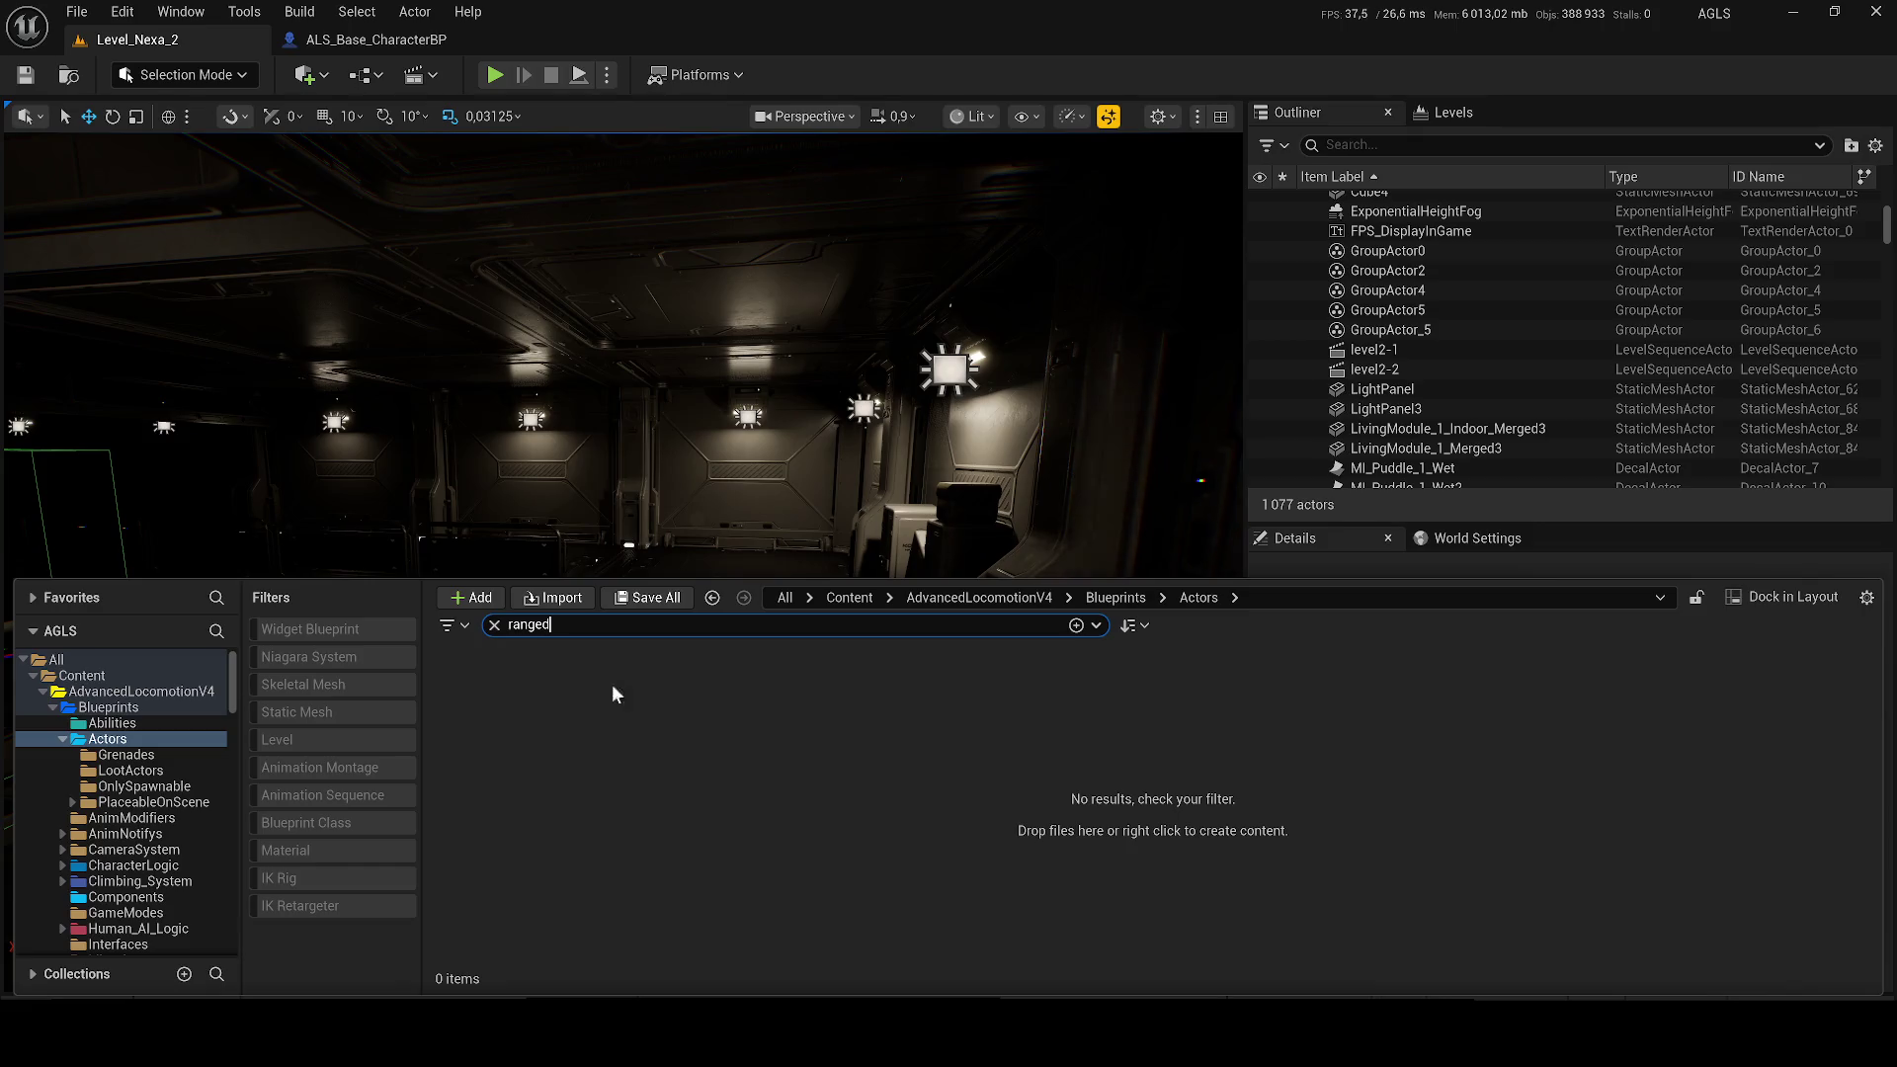
left_click(81, 676)
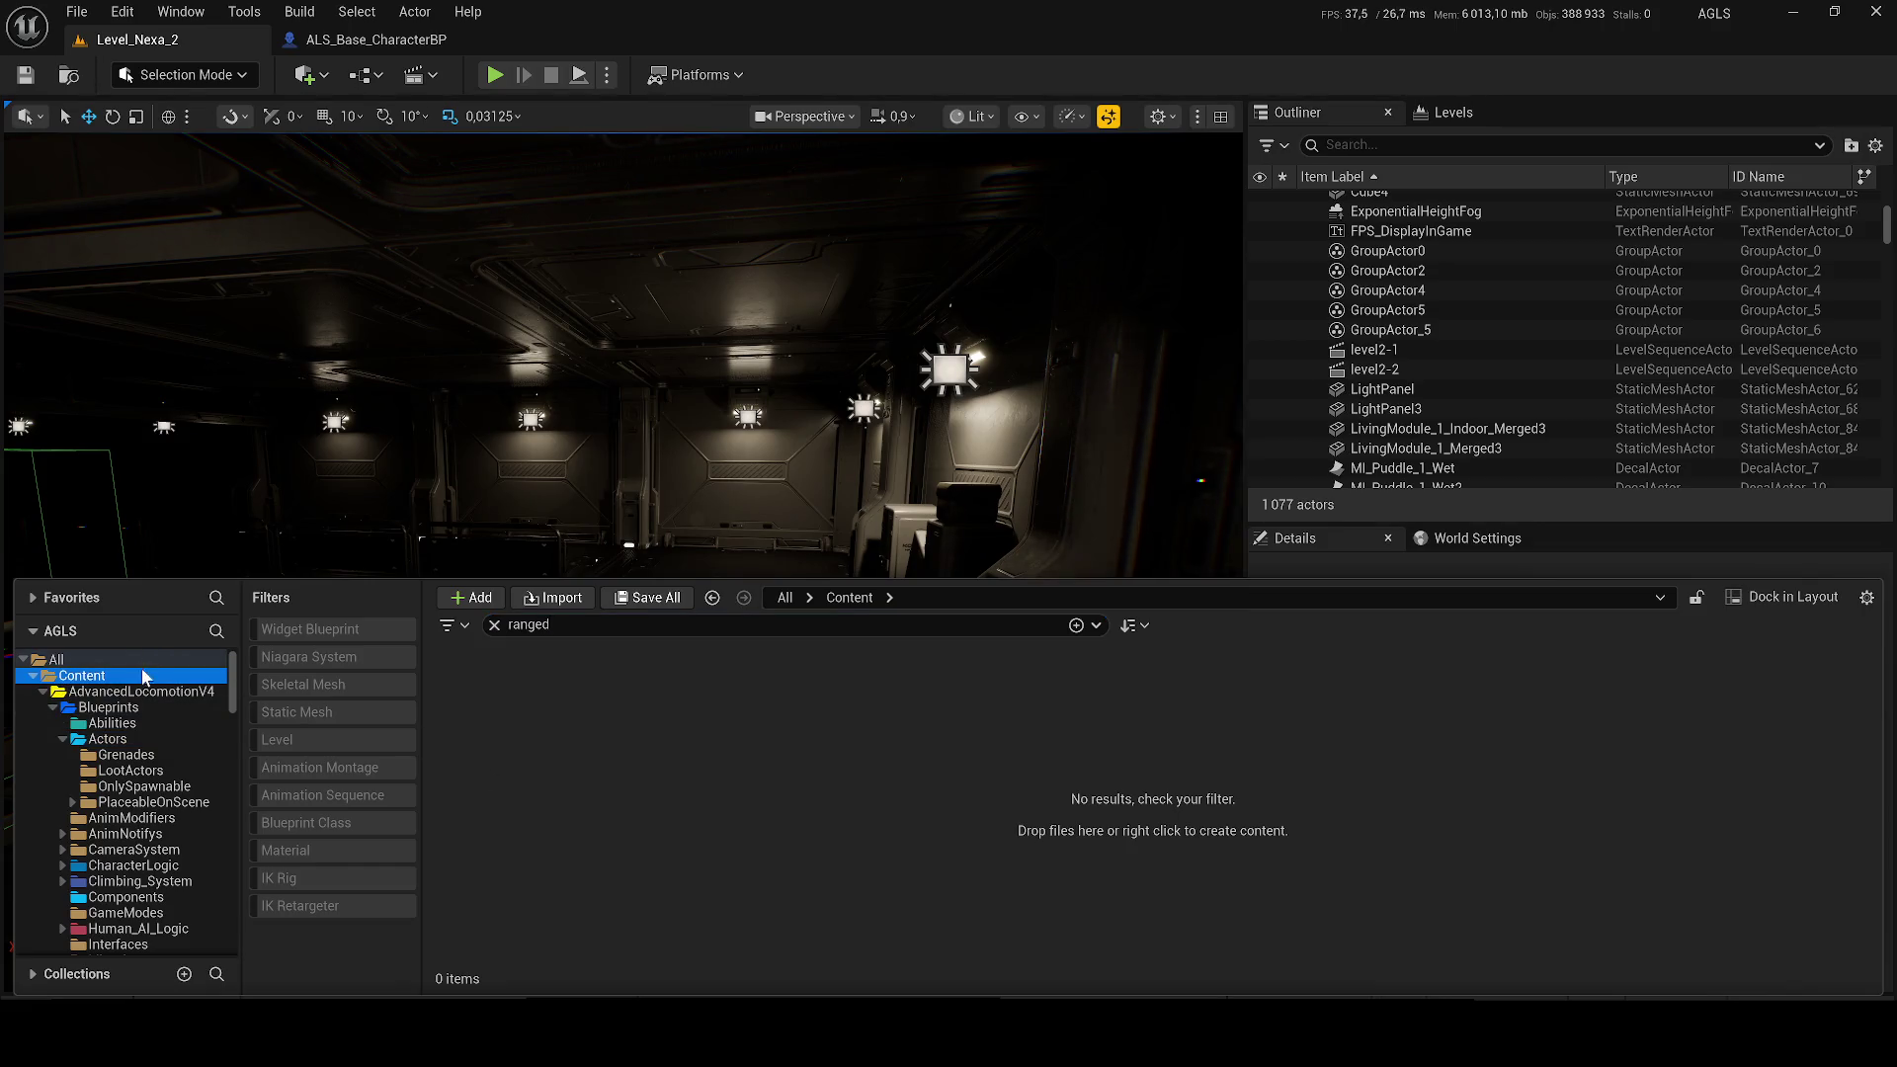
left_click(553, 624)
key("BackSpace")
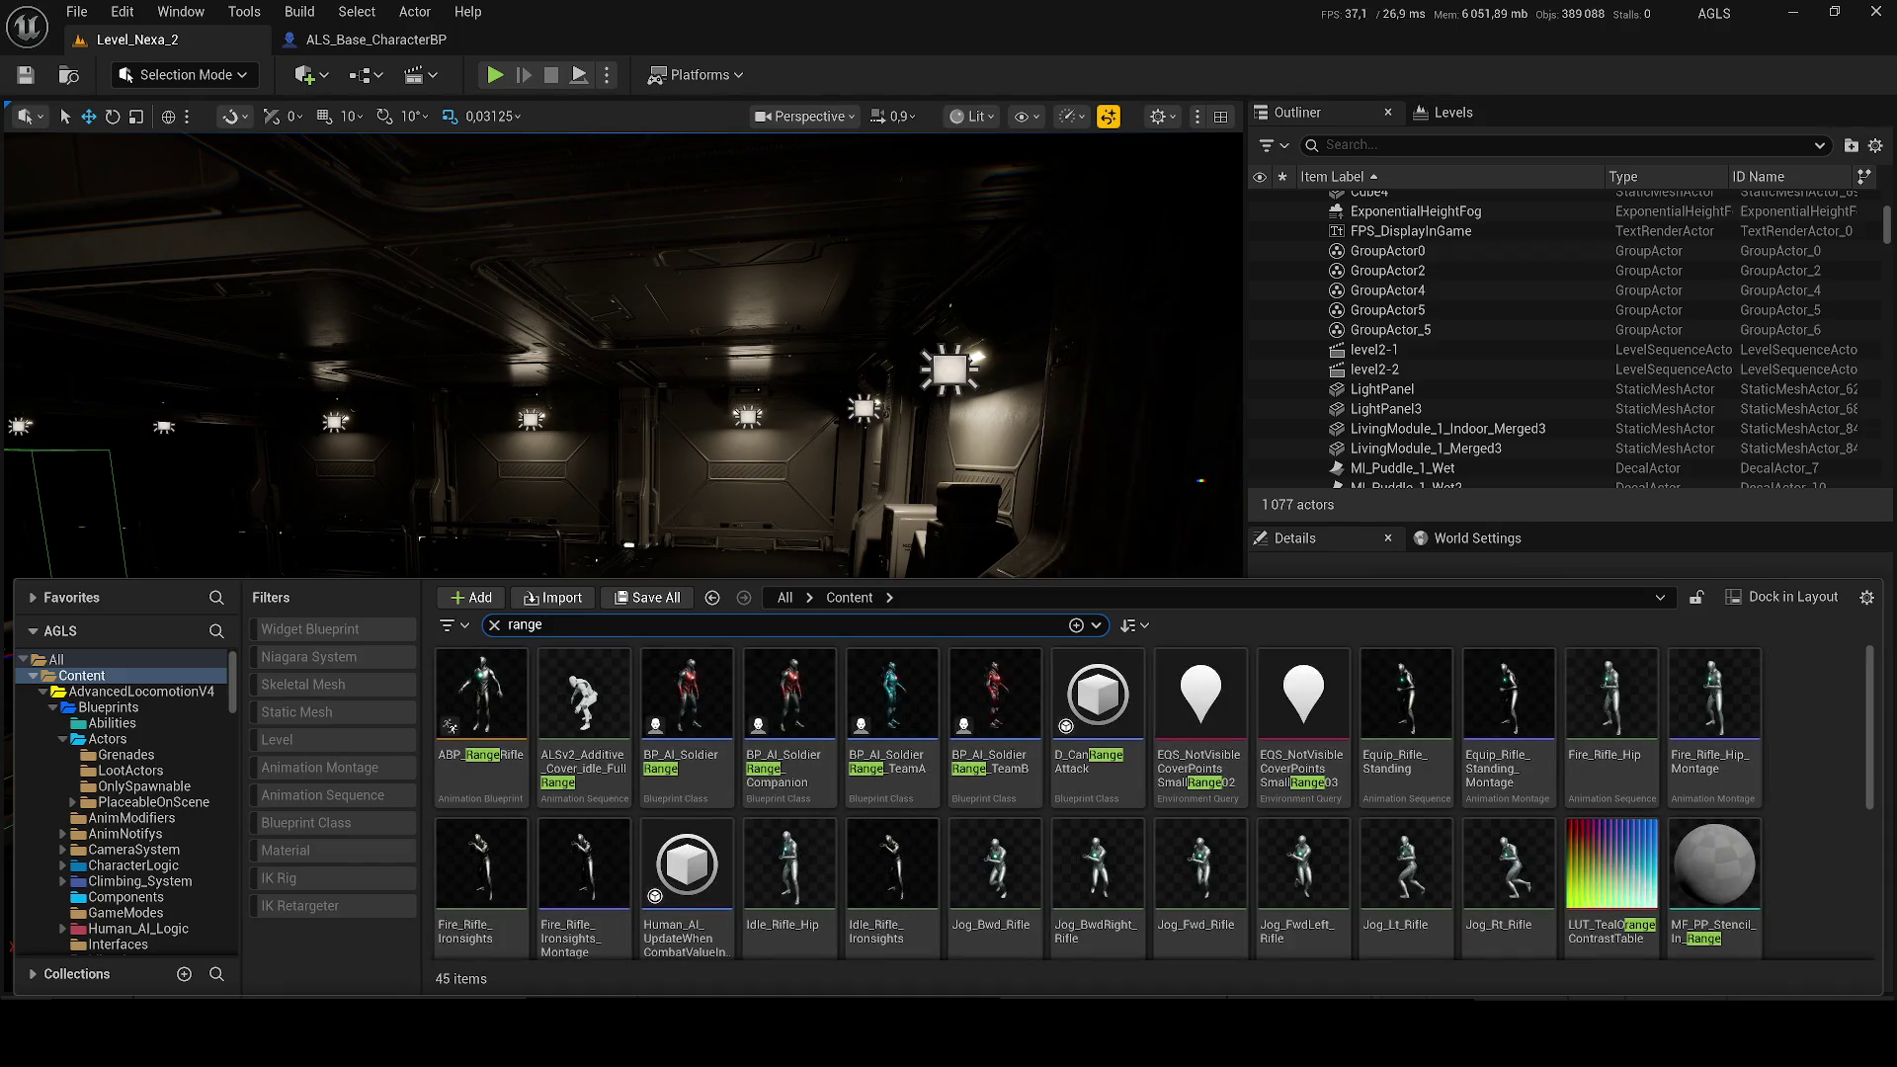
Step: Locate BP_AI_Soldier_Range in its folder and drag it into the interior corridor
right_click(713, 708)
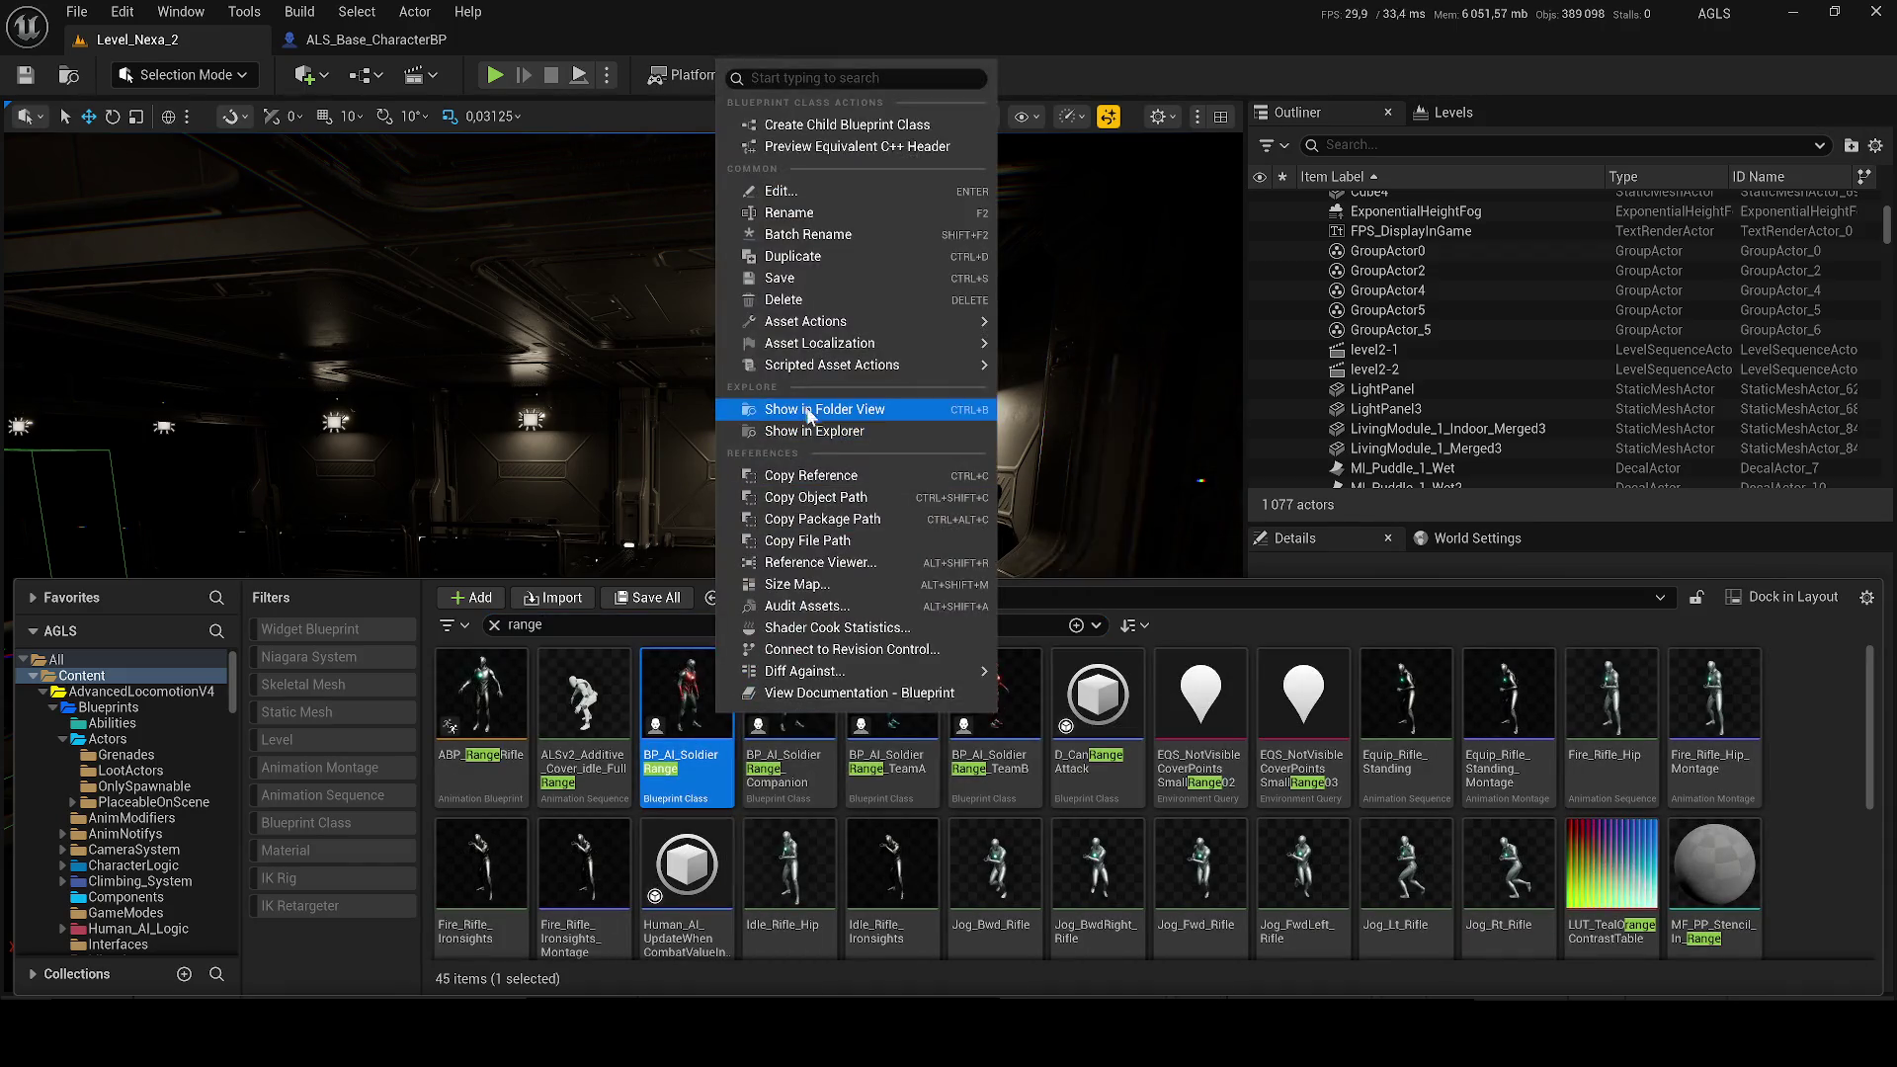
left_click(809, 411)
left_click_drag(761, 532, 736, 554)
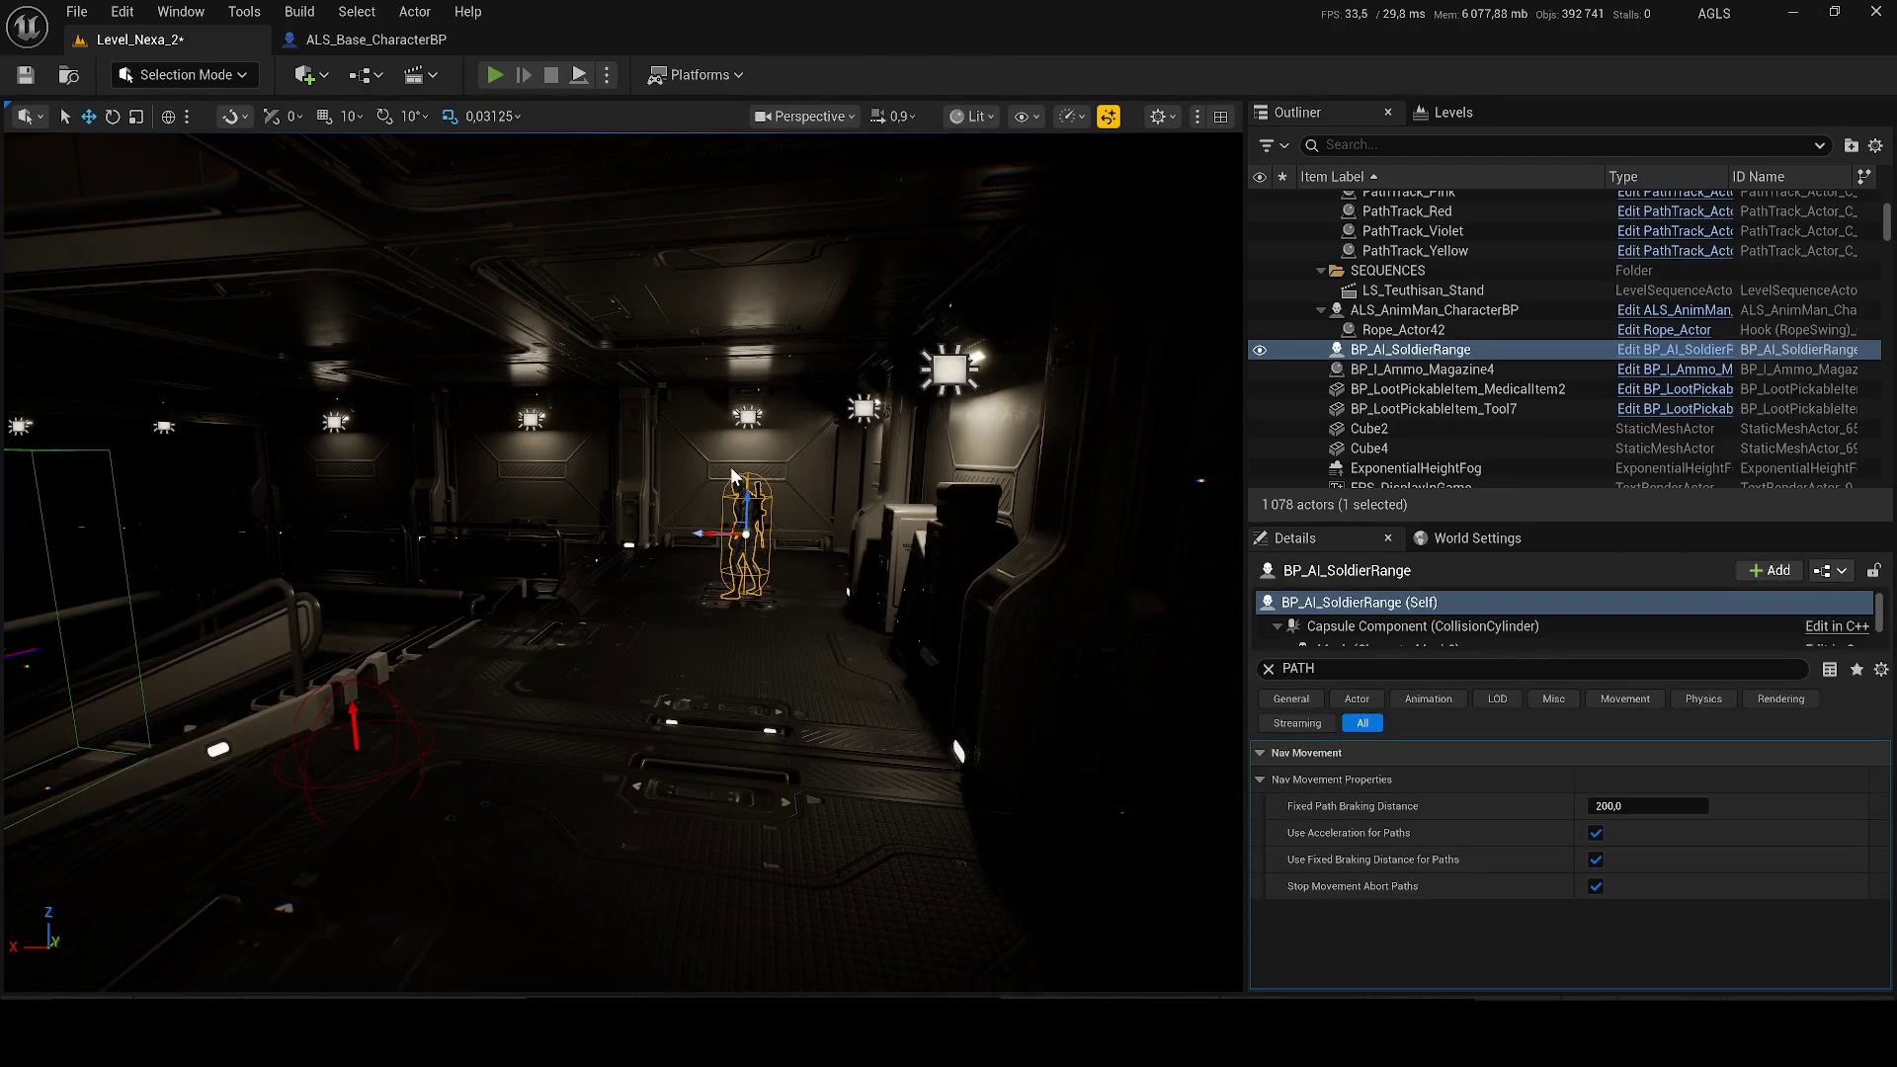
key("alt+p")
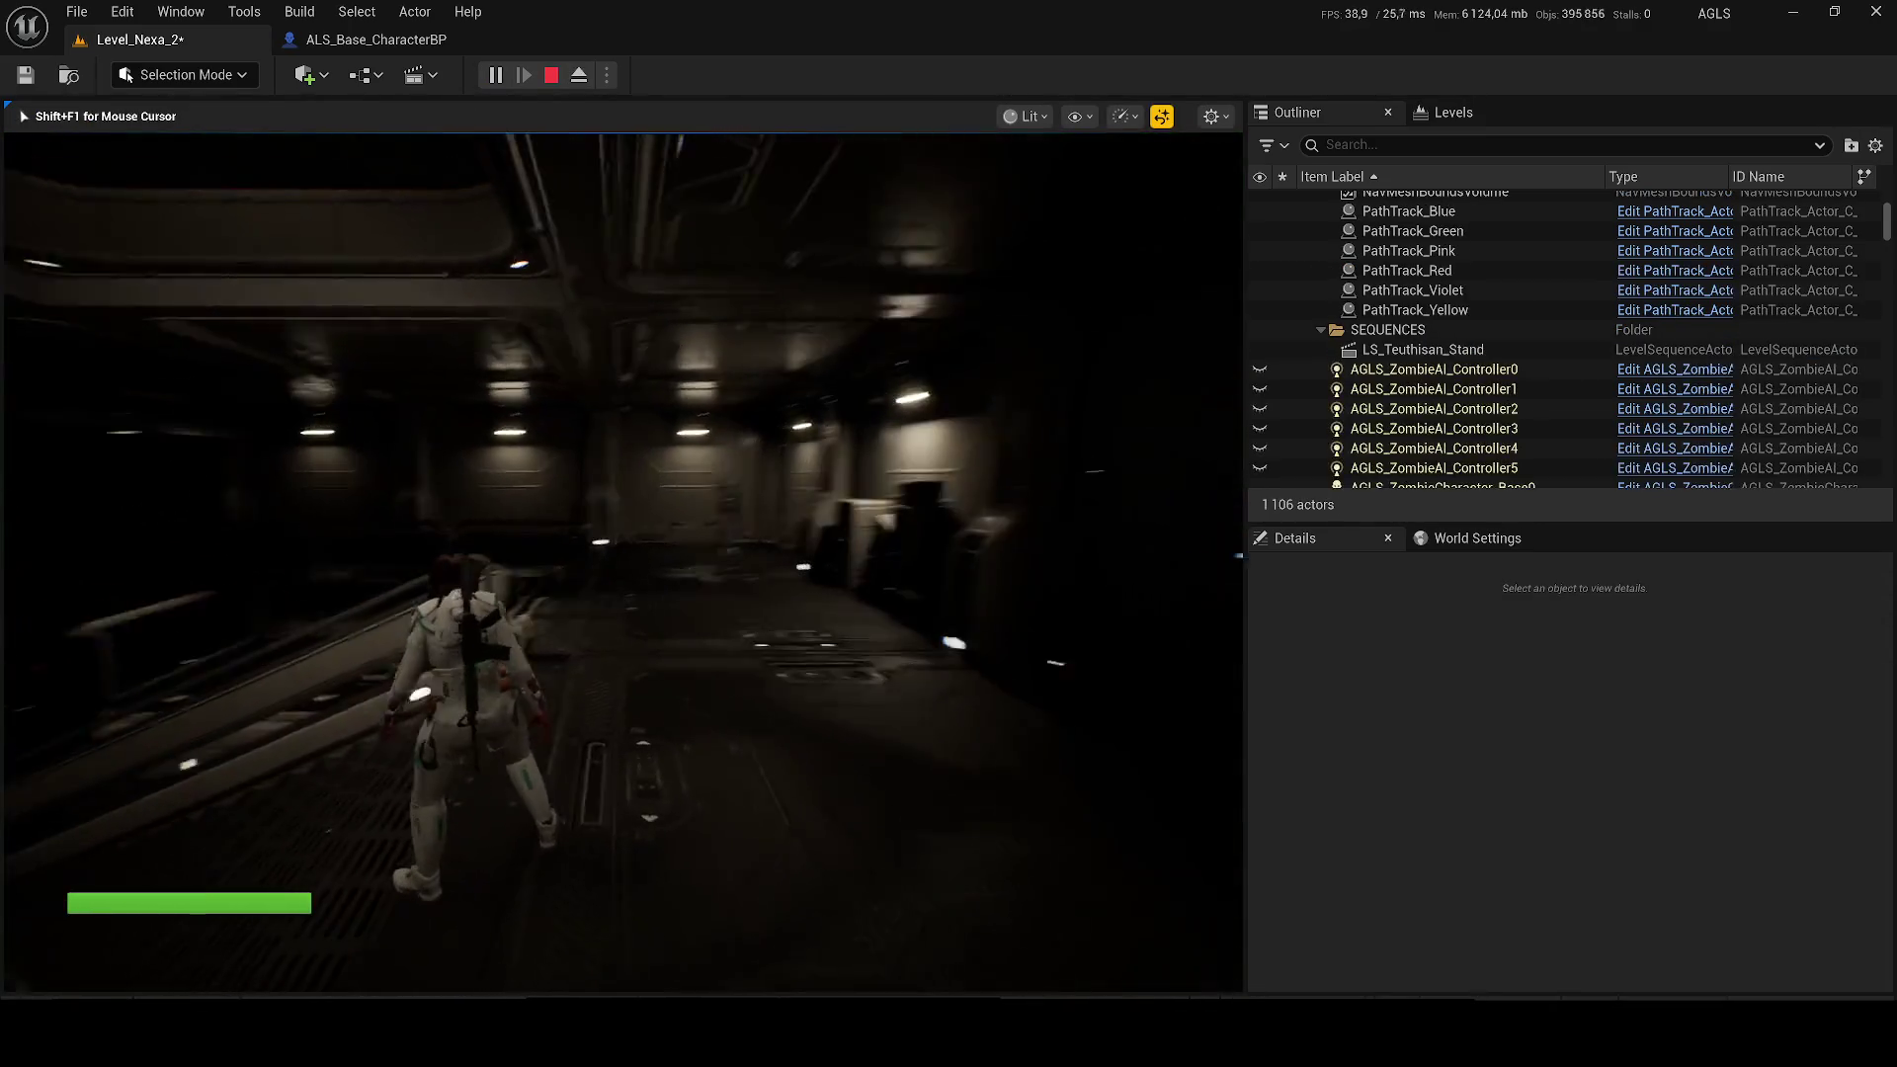
Step: Toggle the gameplay debugger, draw the M9 pistol and shoot the ranged soldier
key("apostrophe")
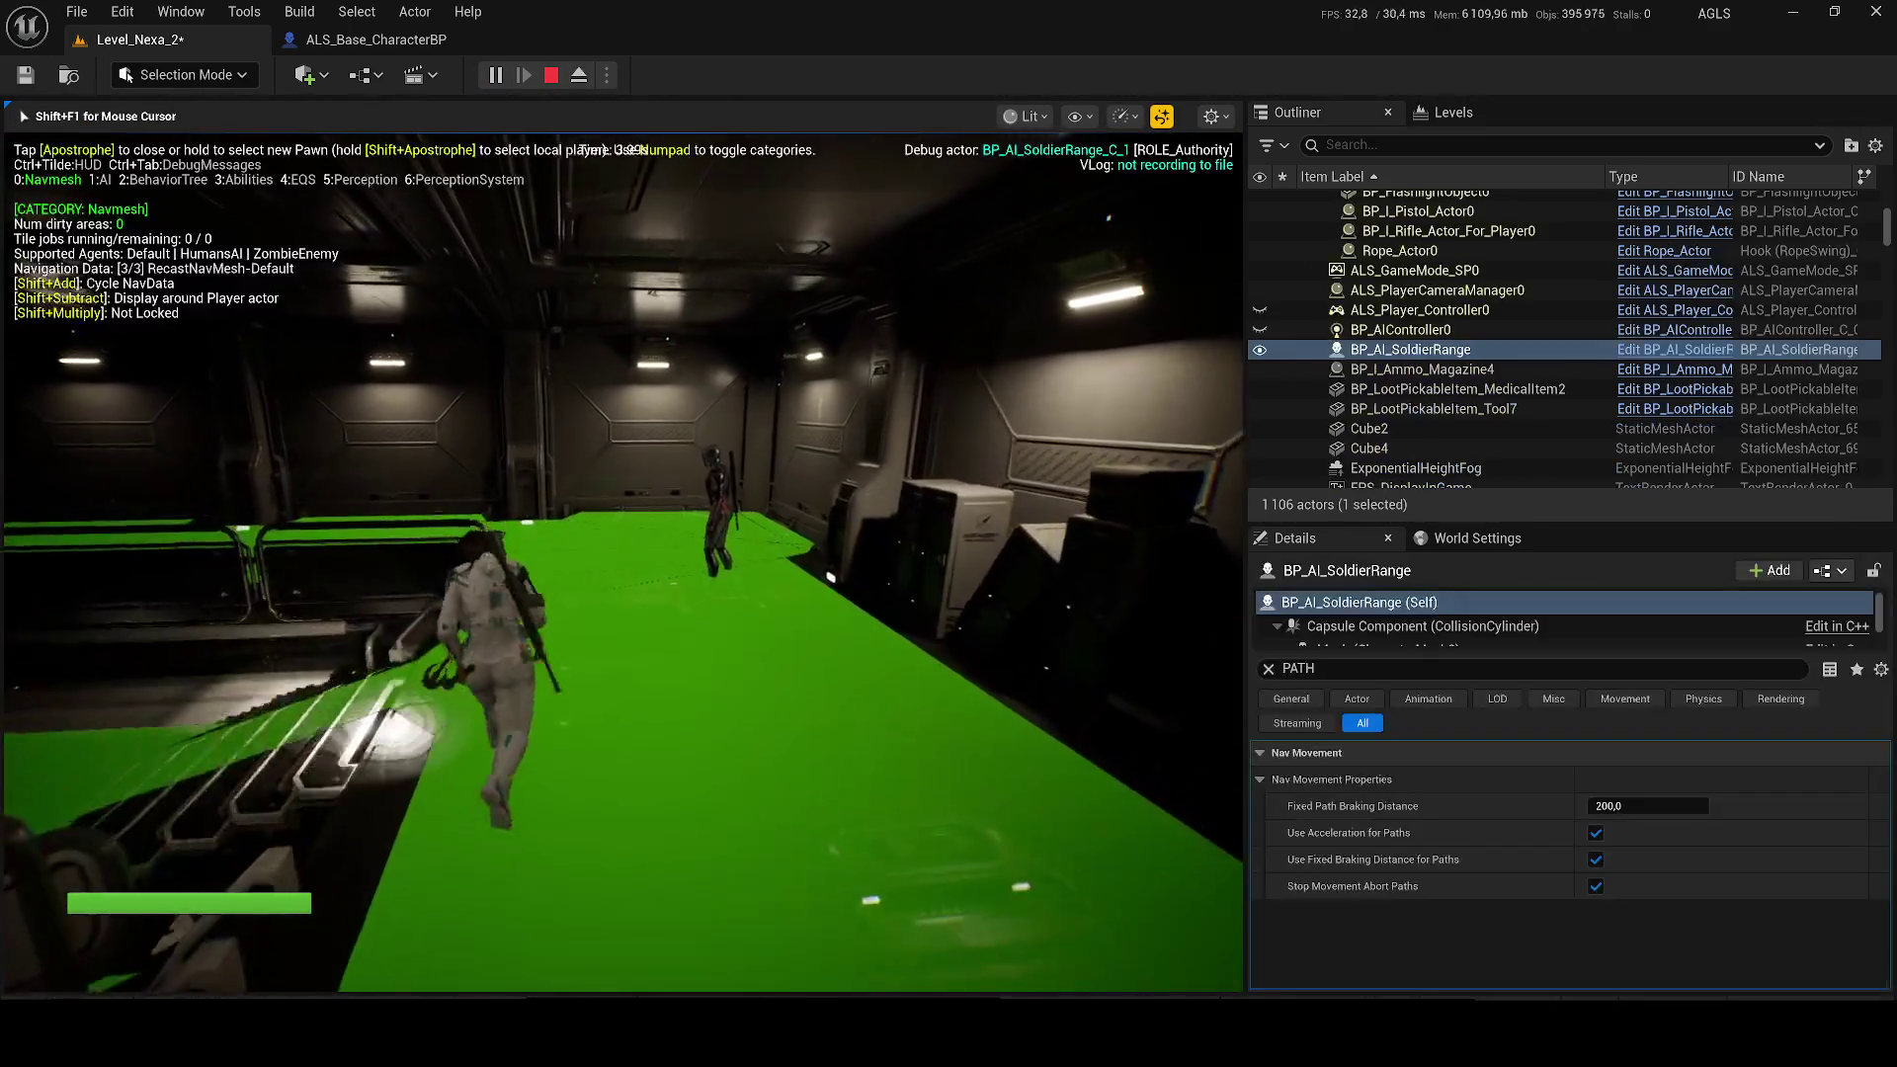
key("apostrophe")
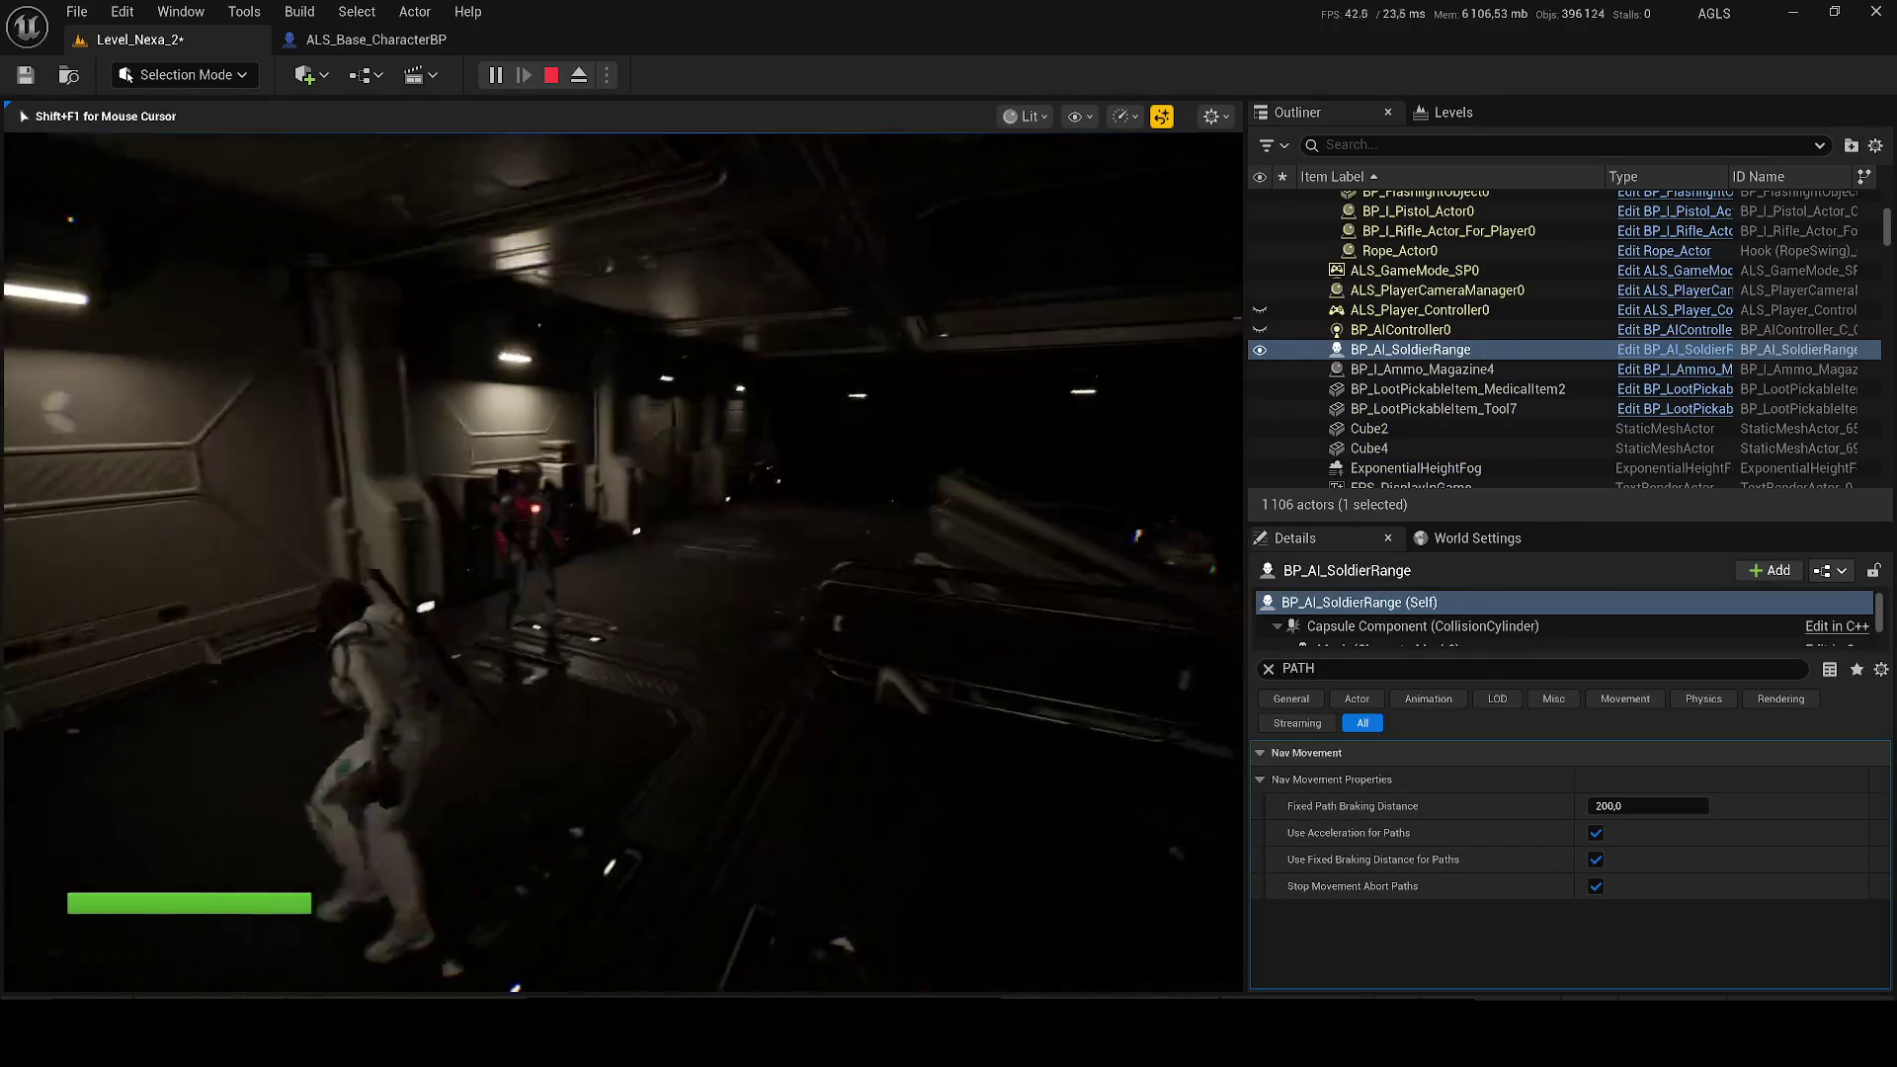
key("1")
left_click(622, 561)
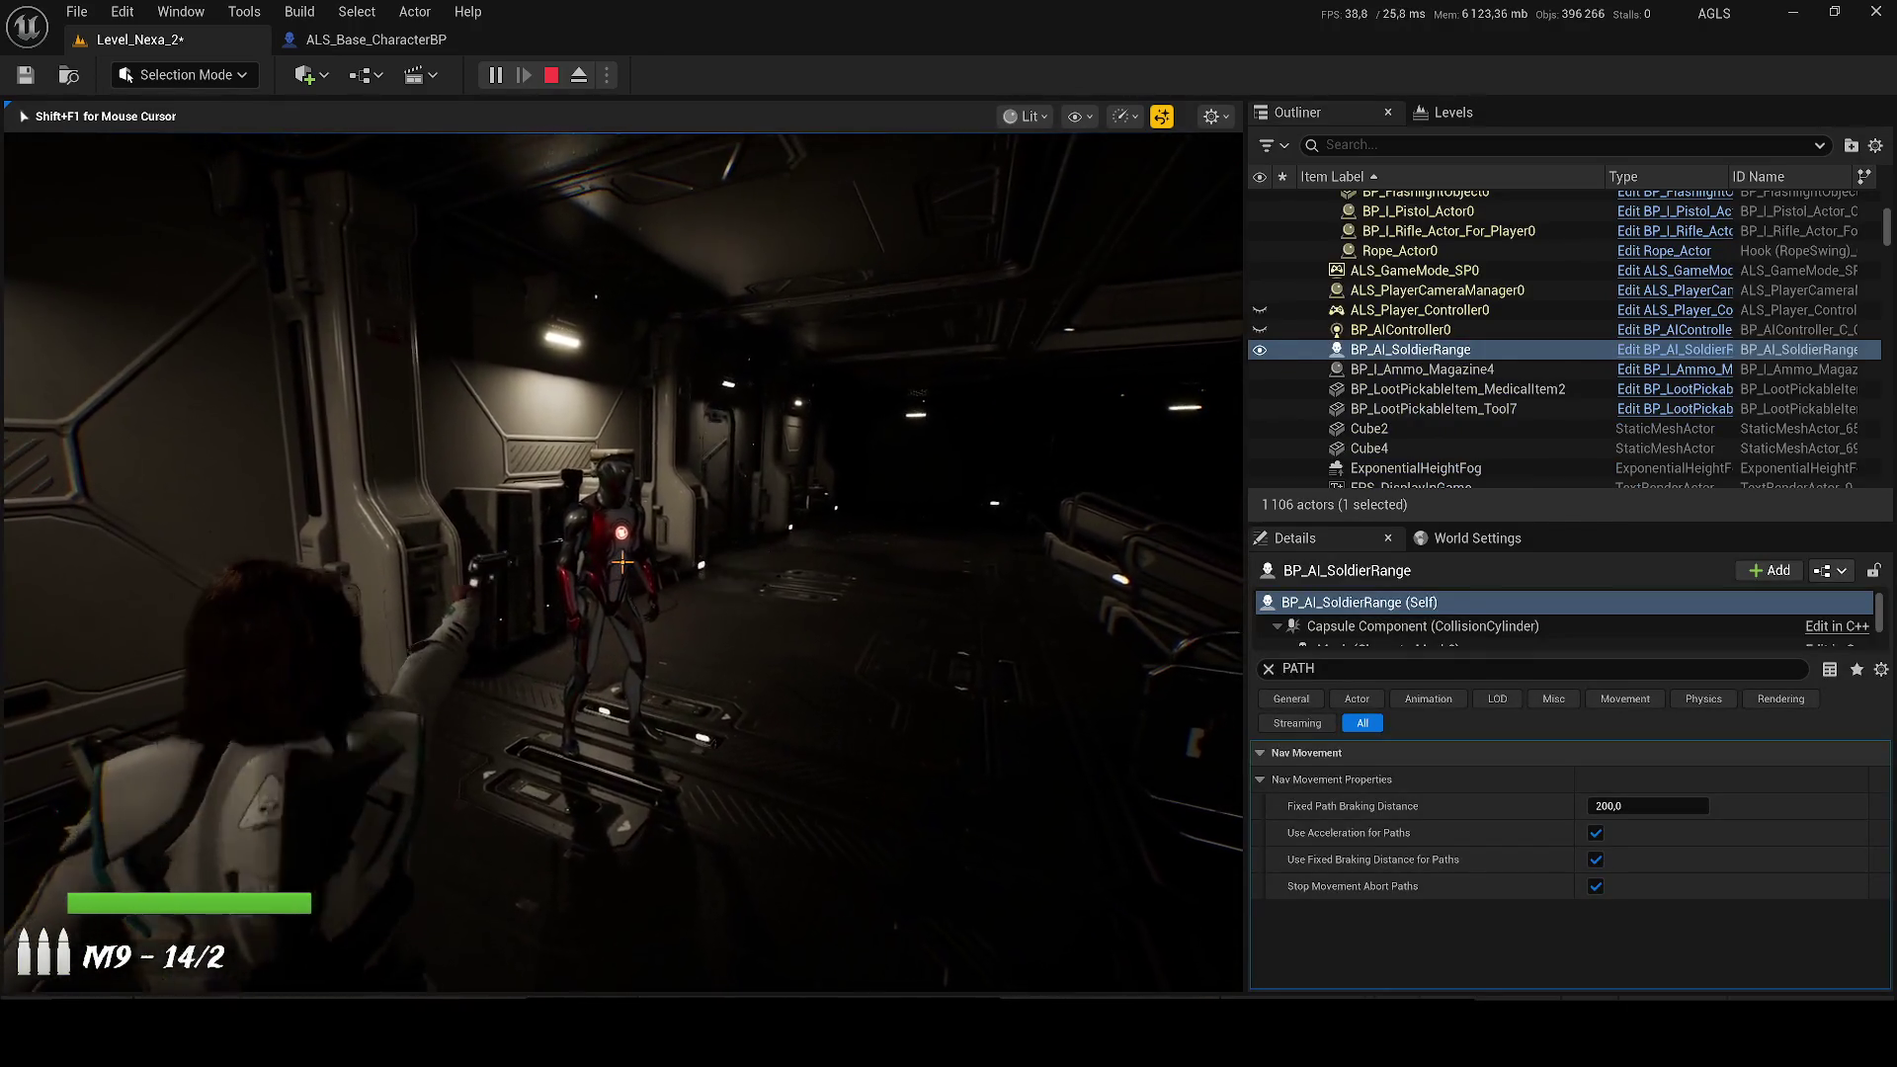
left_click(622, 561)
left_click(623, 562)
left_click(623, 561)
left_click(623, 561)
left_click(623, 562)
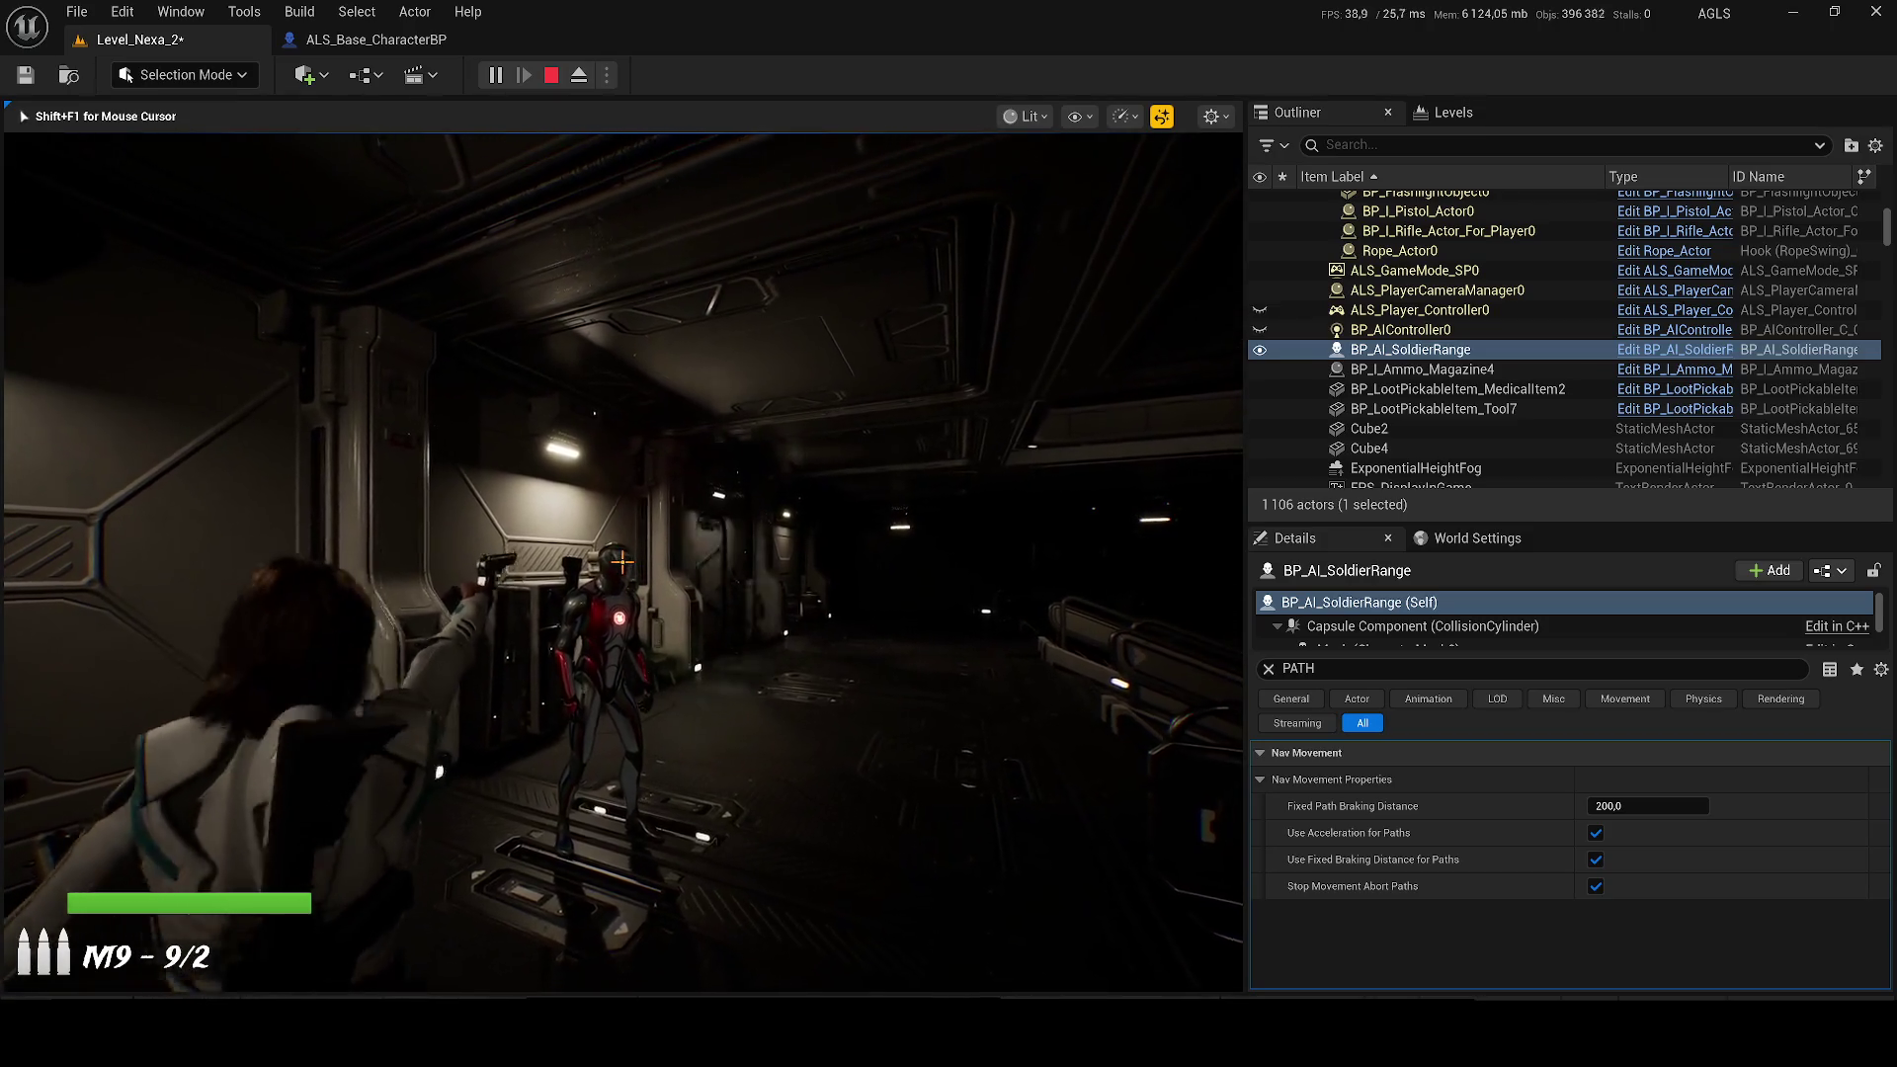
left_click(622, 561)
left_click(622, 562)
left_click(622, 561)
left_click(623, 561)
left_click(622, 561)
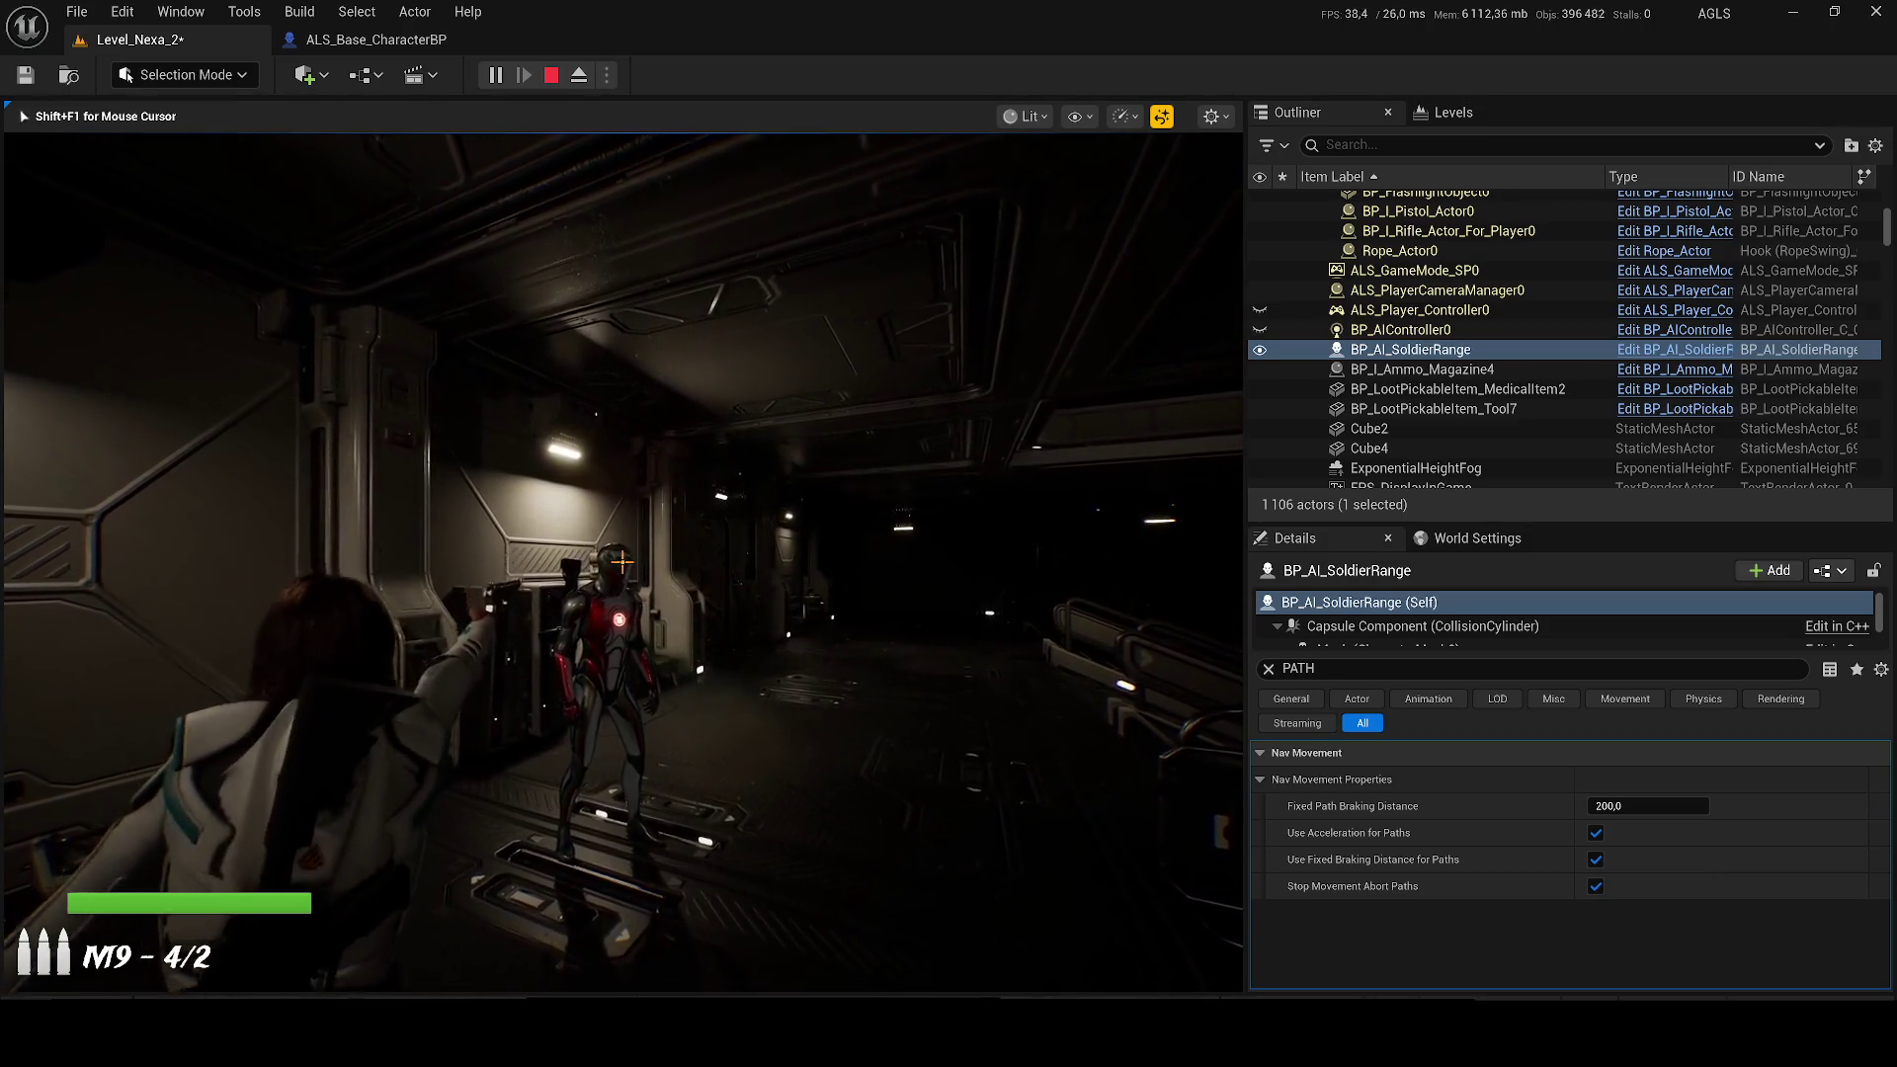
key("Escape")
Step: Drag BP_AI_SoldierMelee into the room and run a quick play-test with the navmesh overlay
key("ctrl+b")
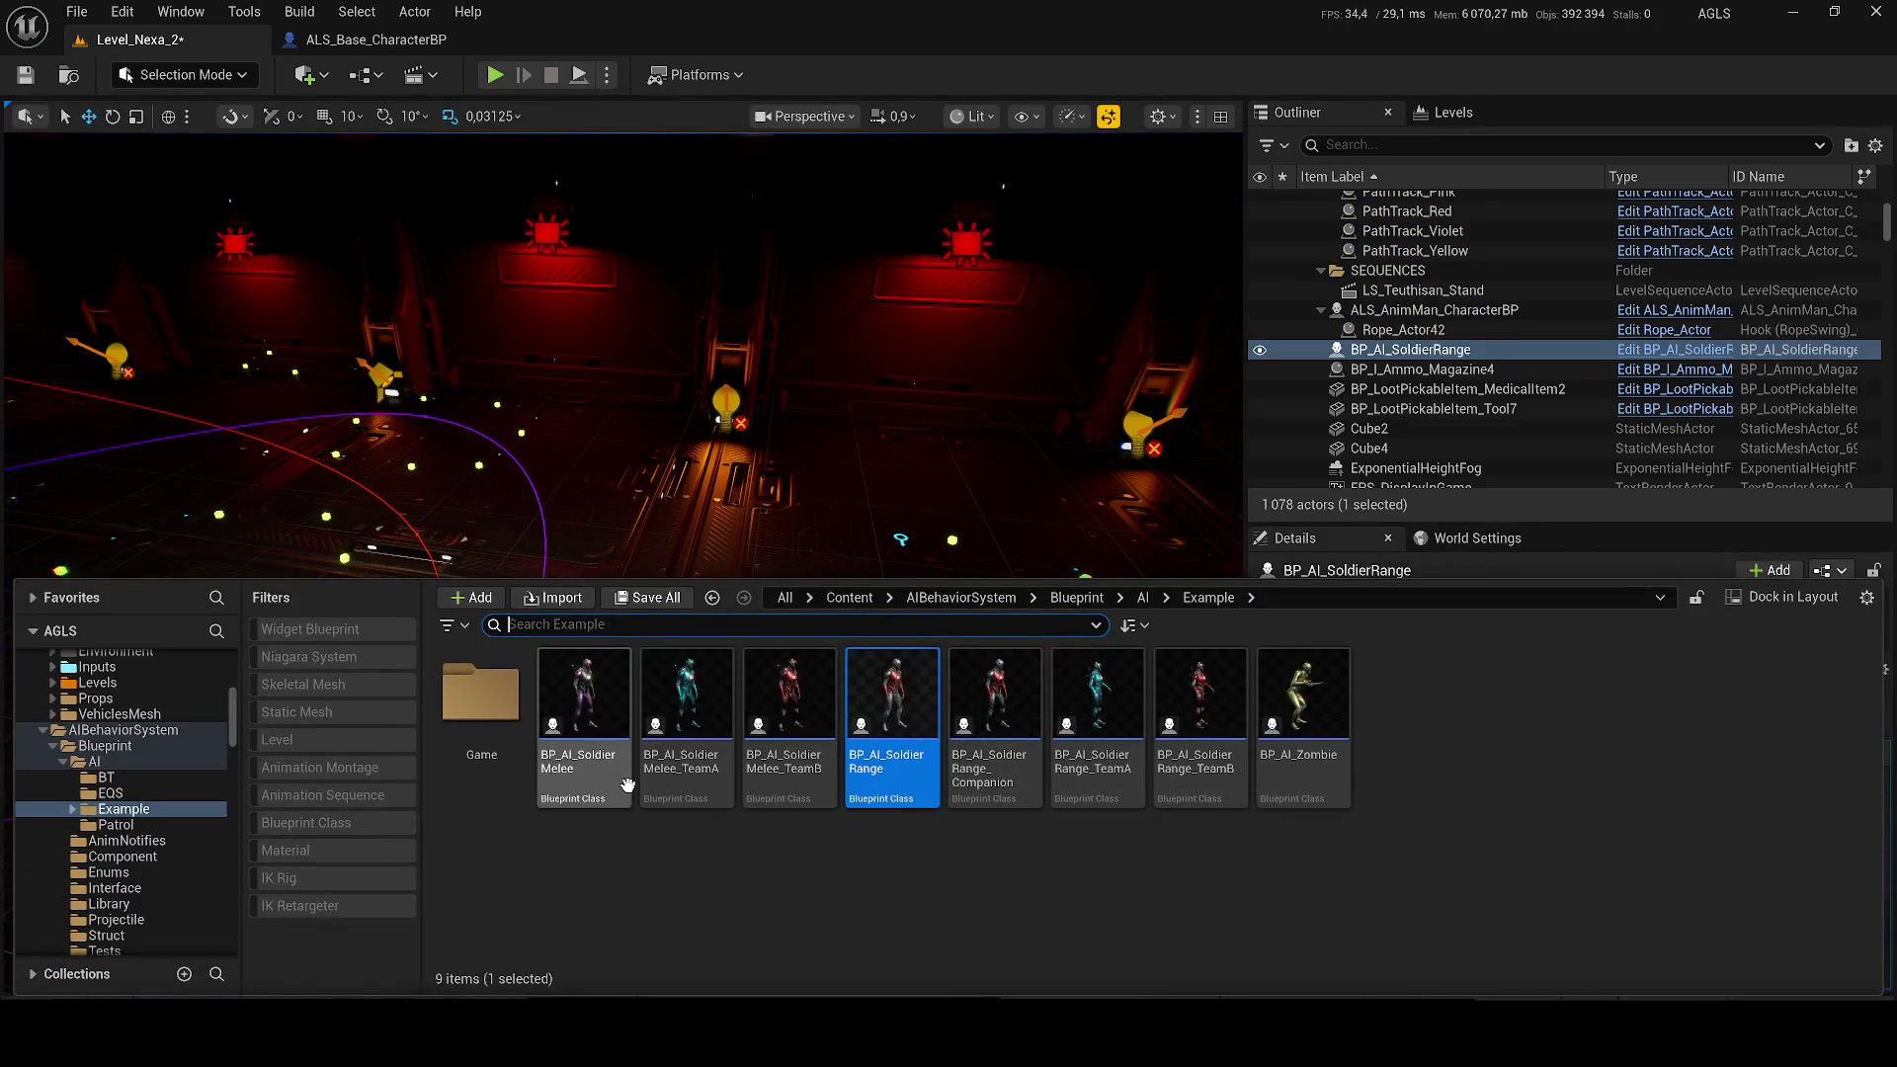
left_click(602, 709)
left_click_drag(592, 470, 654, 558)
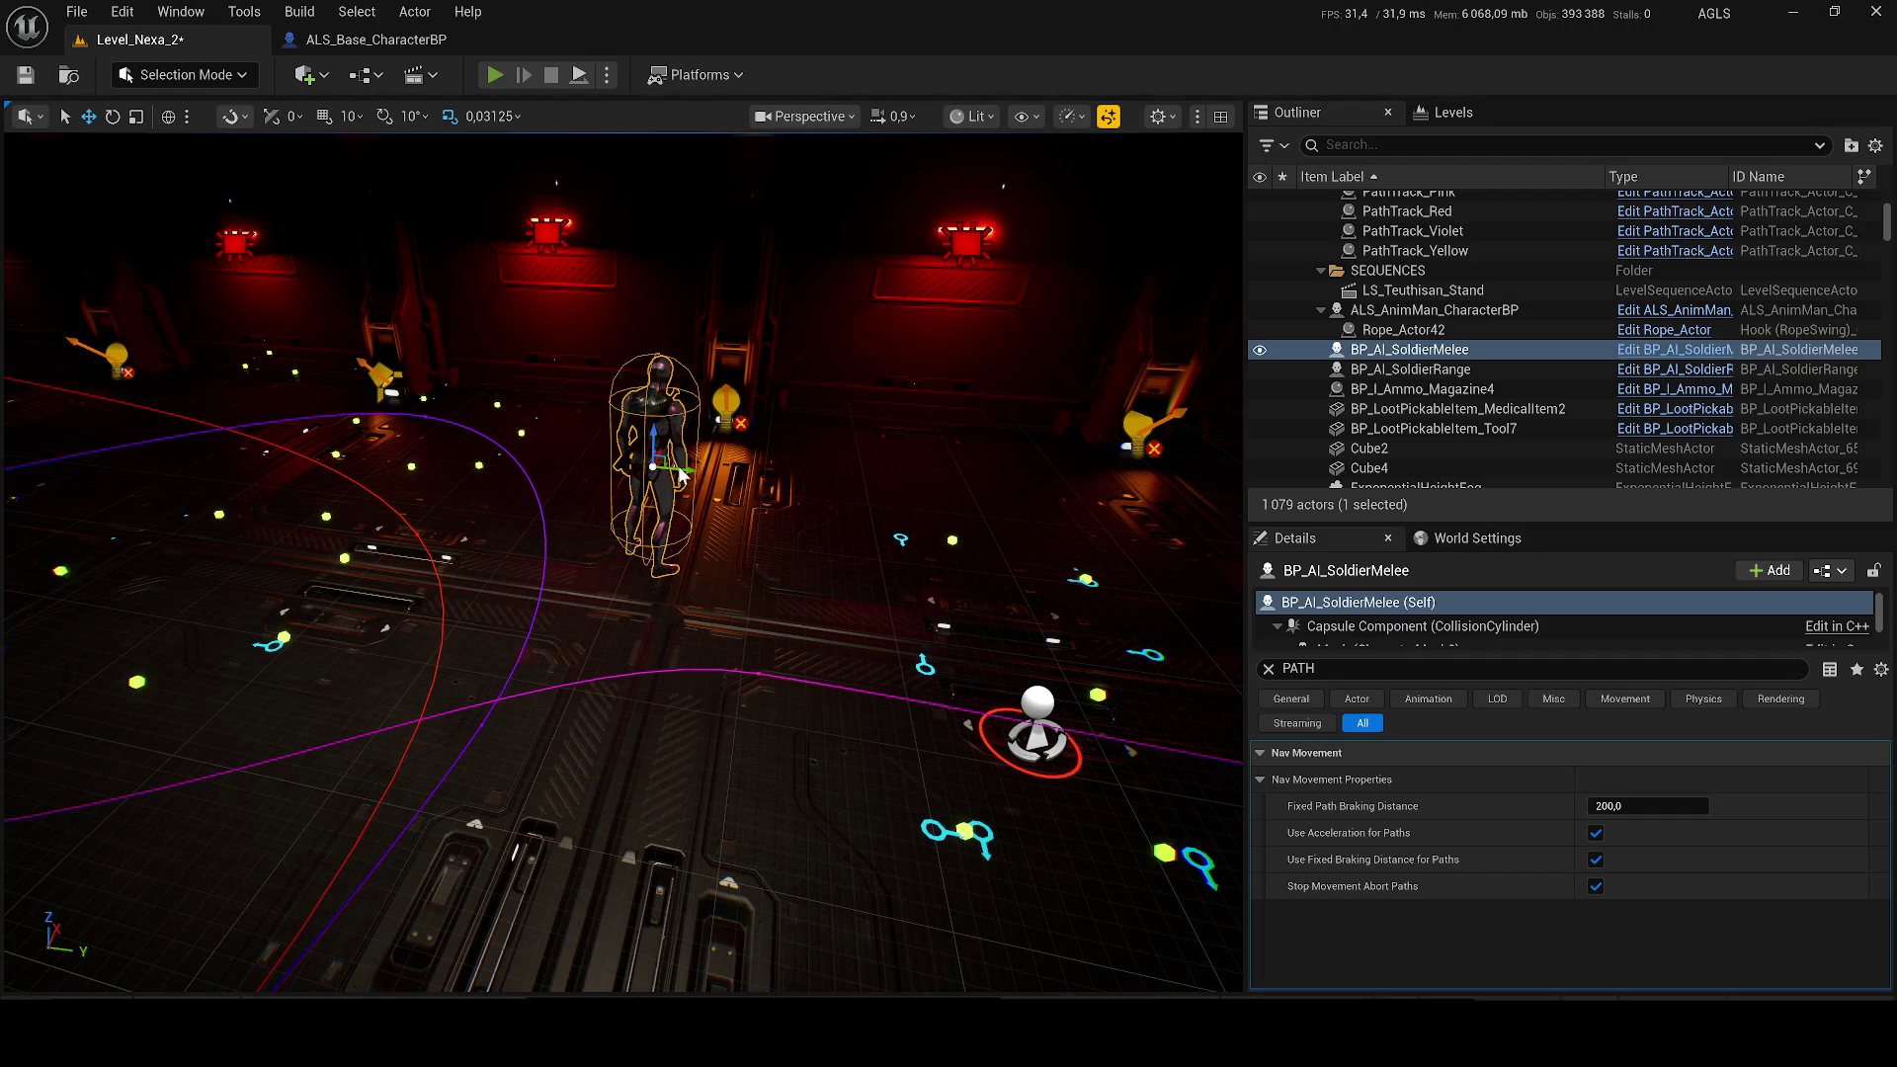
key("alt+p")
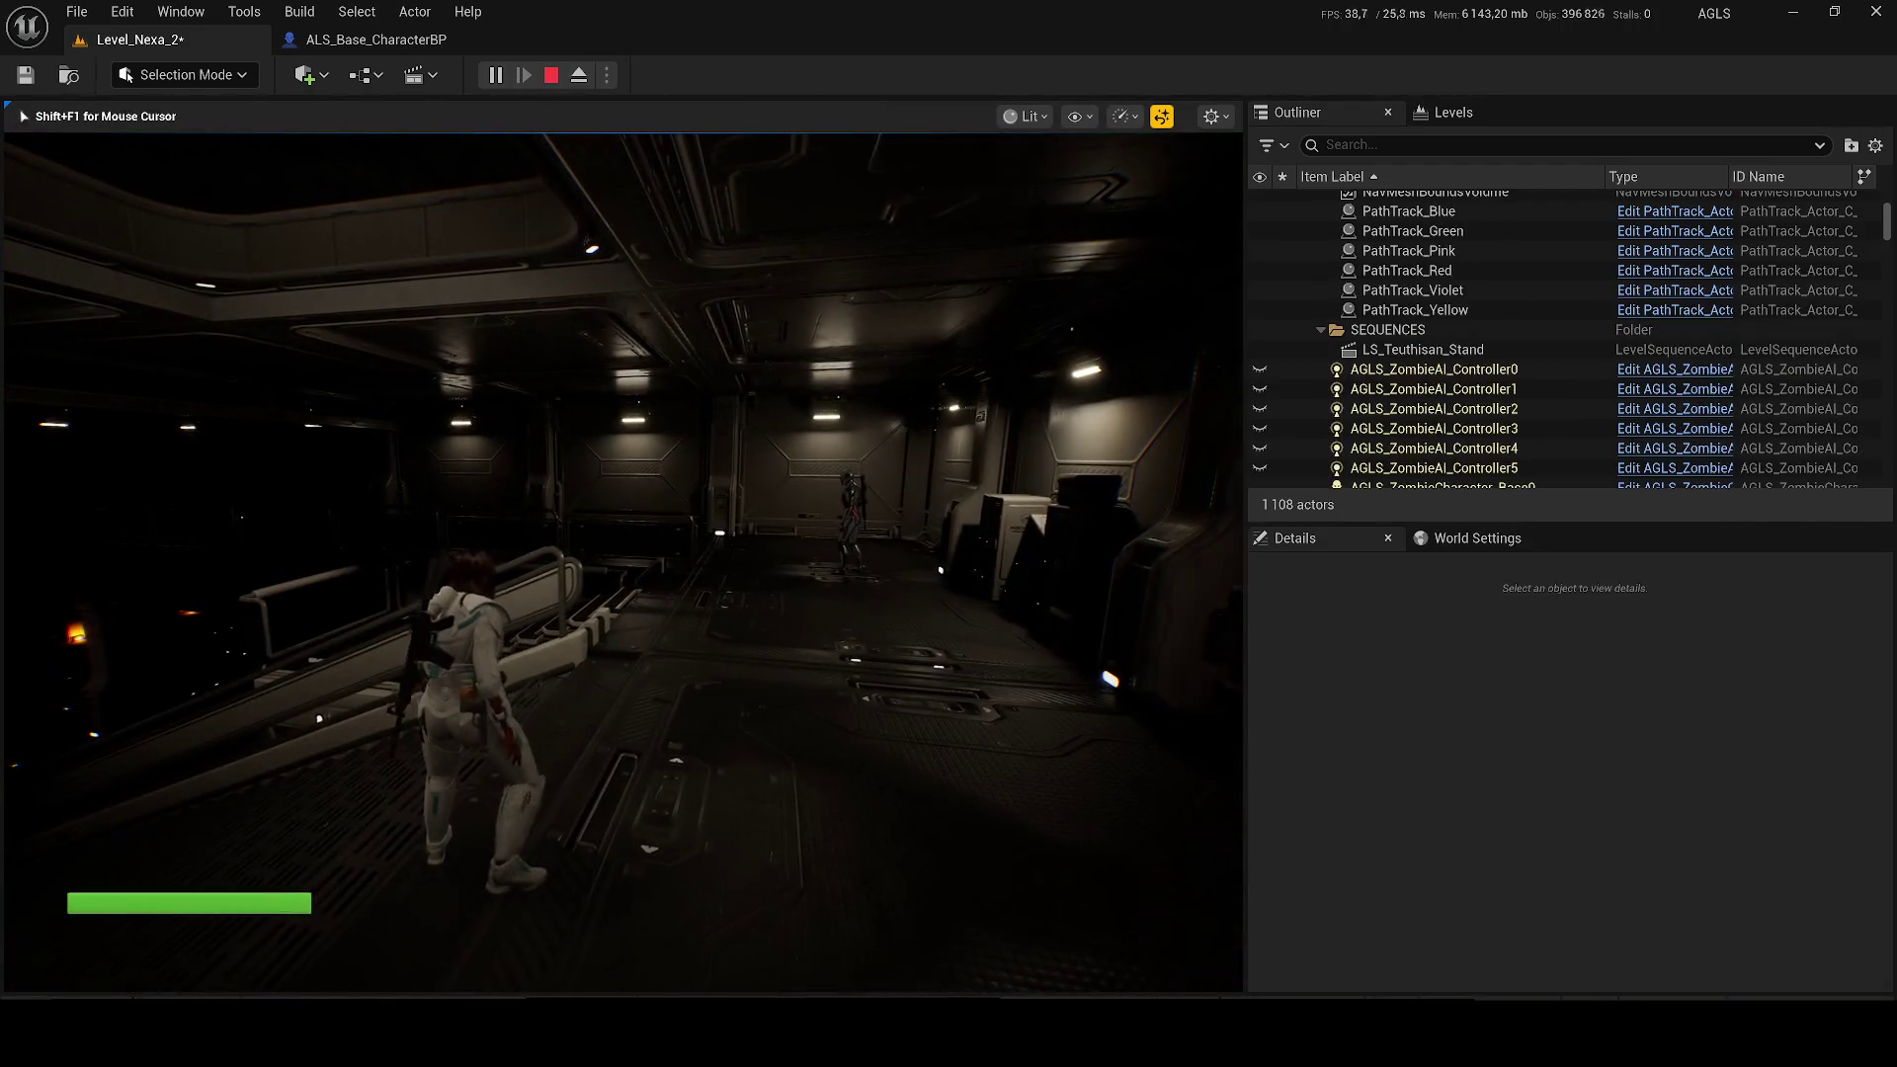
key("Escape")
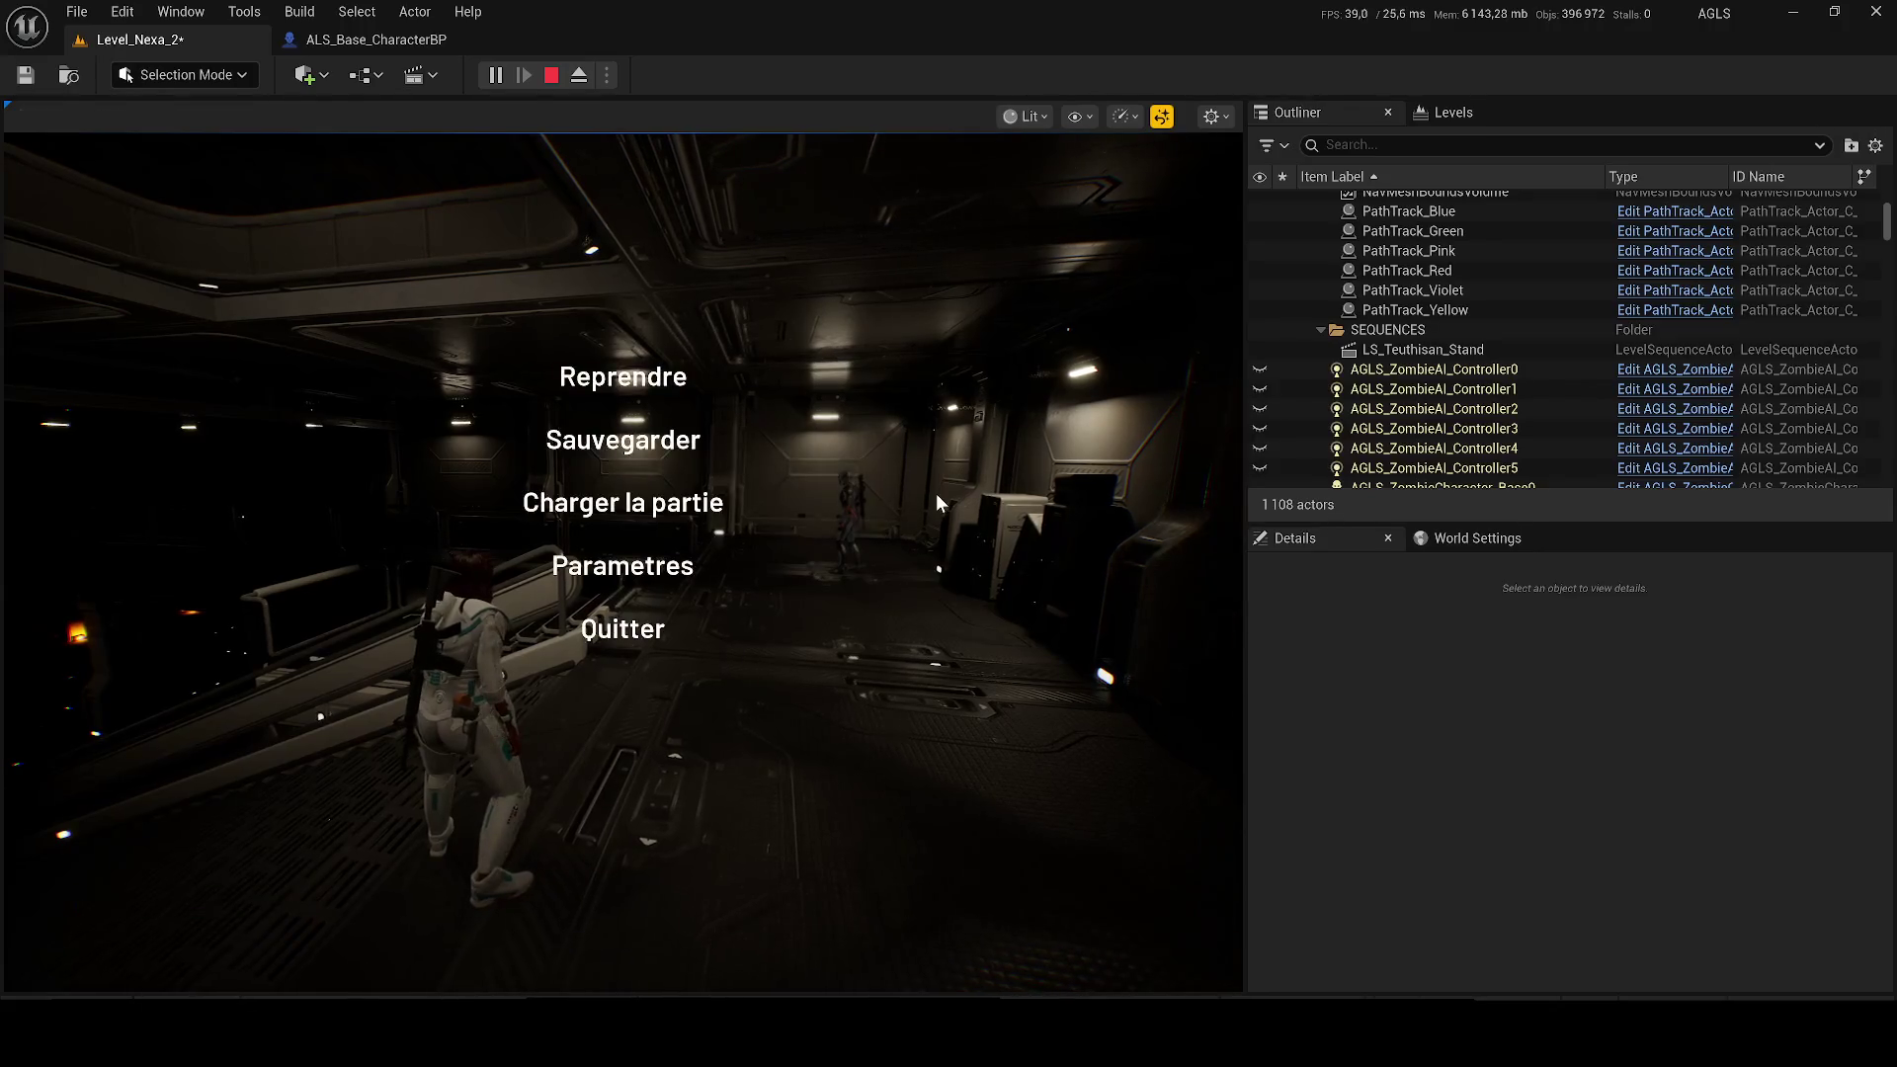
key("p")
key("Escape")
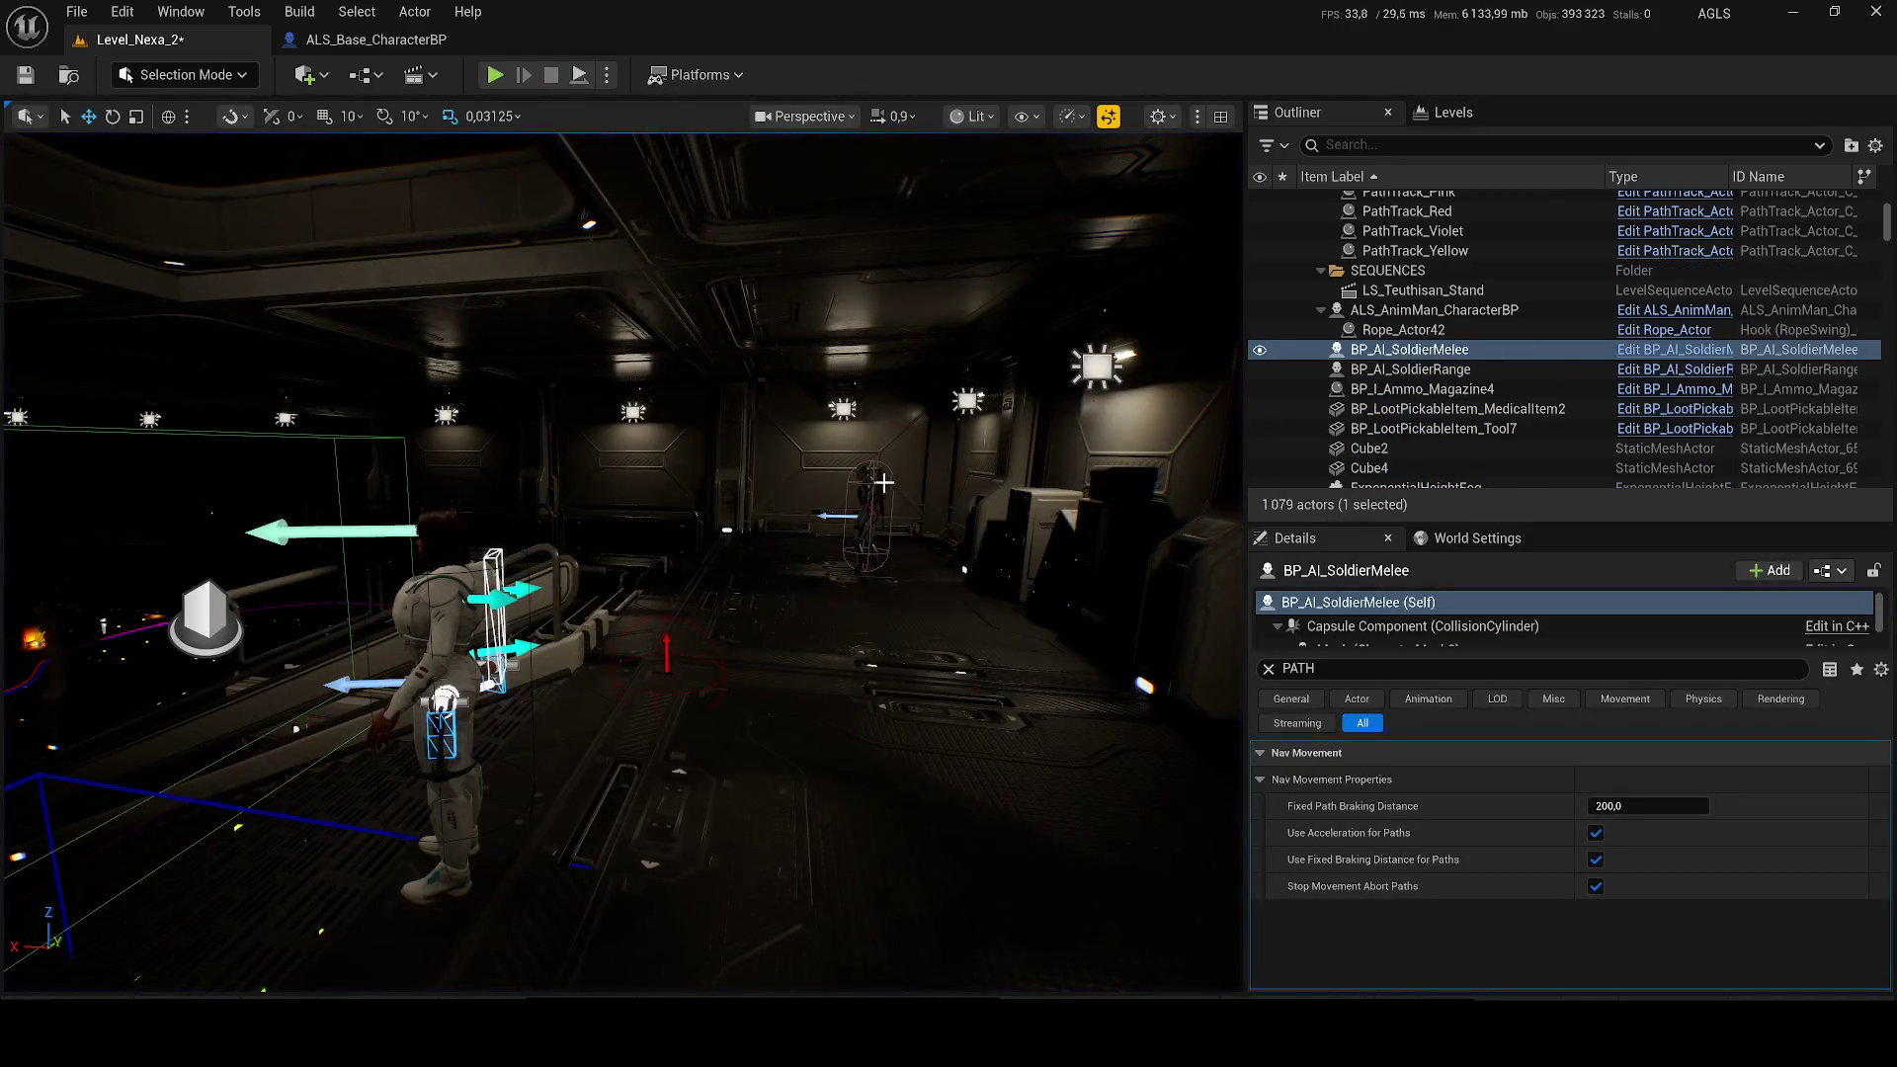
Step: Select BP_AI_SoldierRange, clear the Details search filter and frame the view on it
left_click(884, 482)
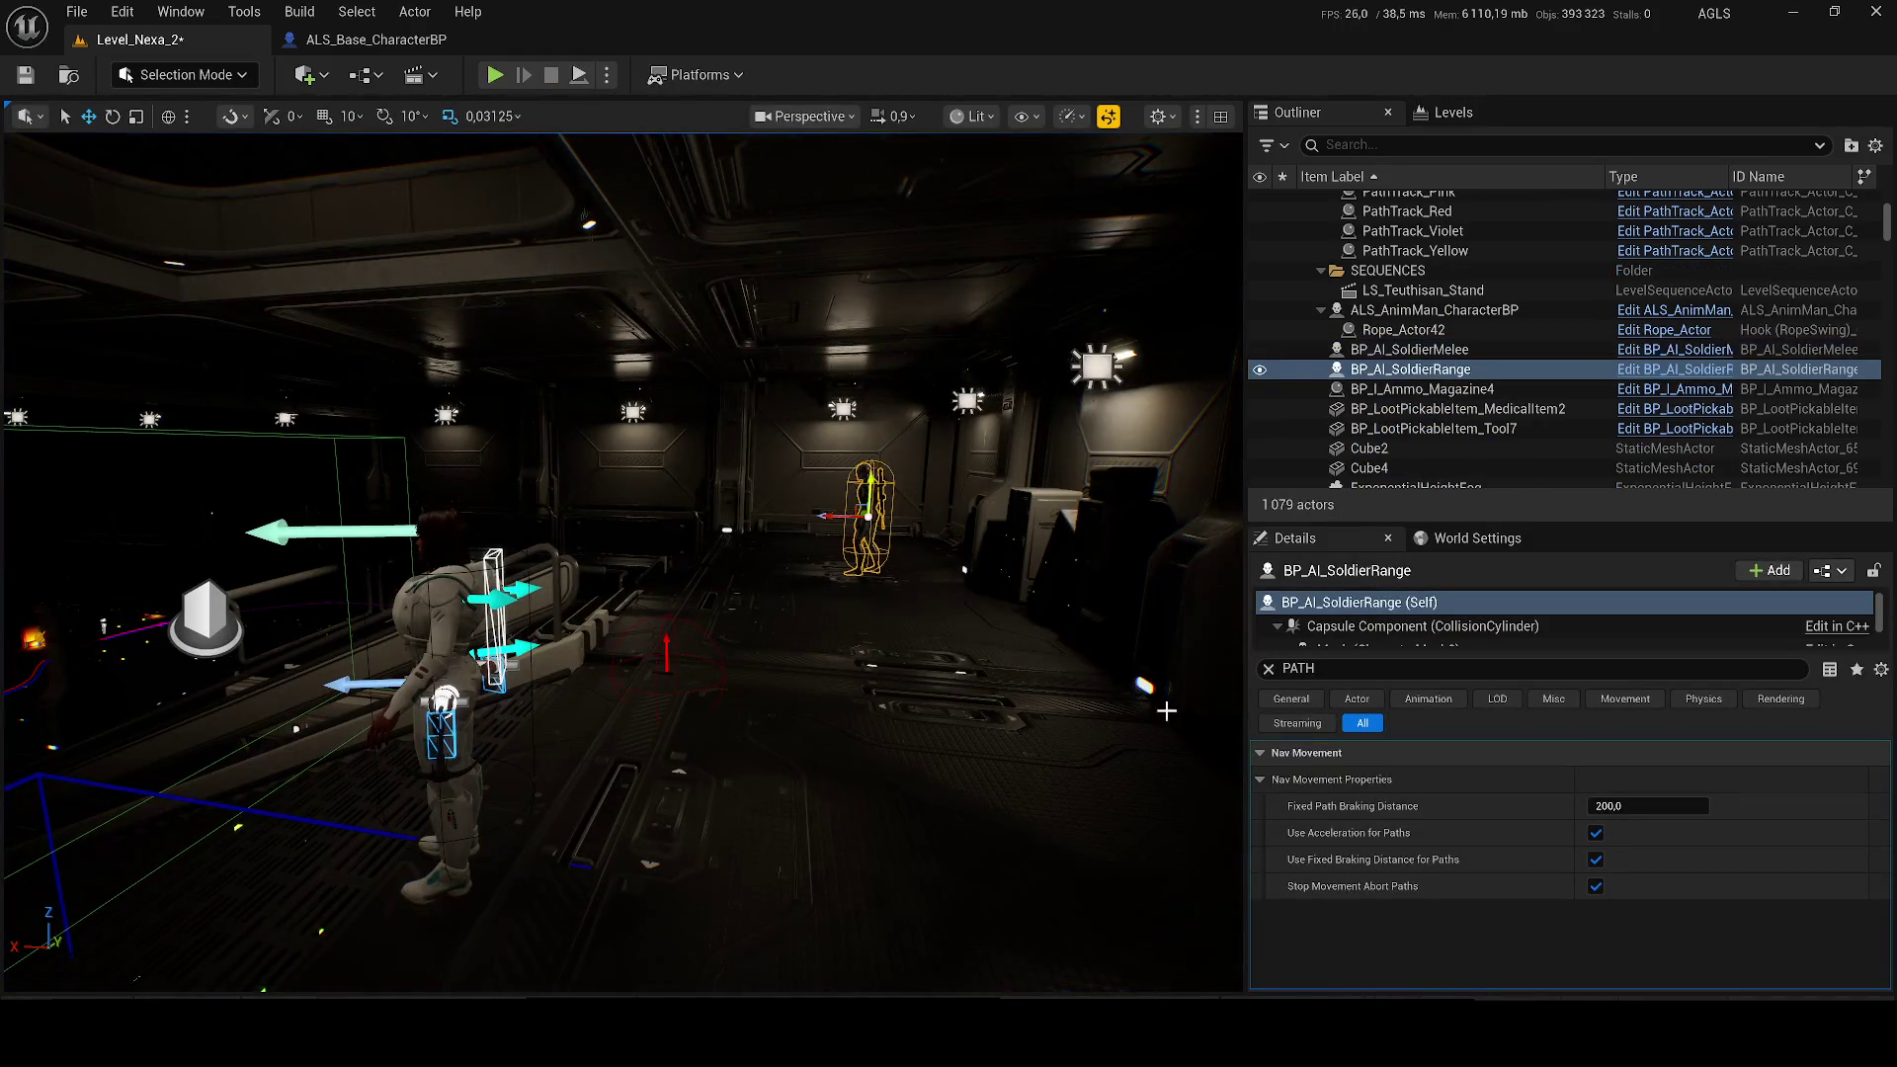
left_click(1267, 669)
left_click_drag(942, 556, 915, 400)
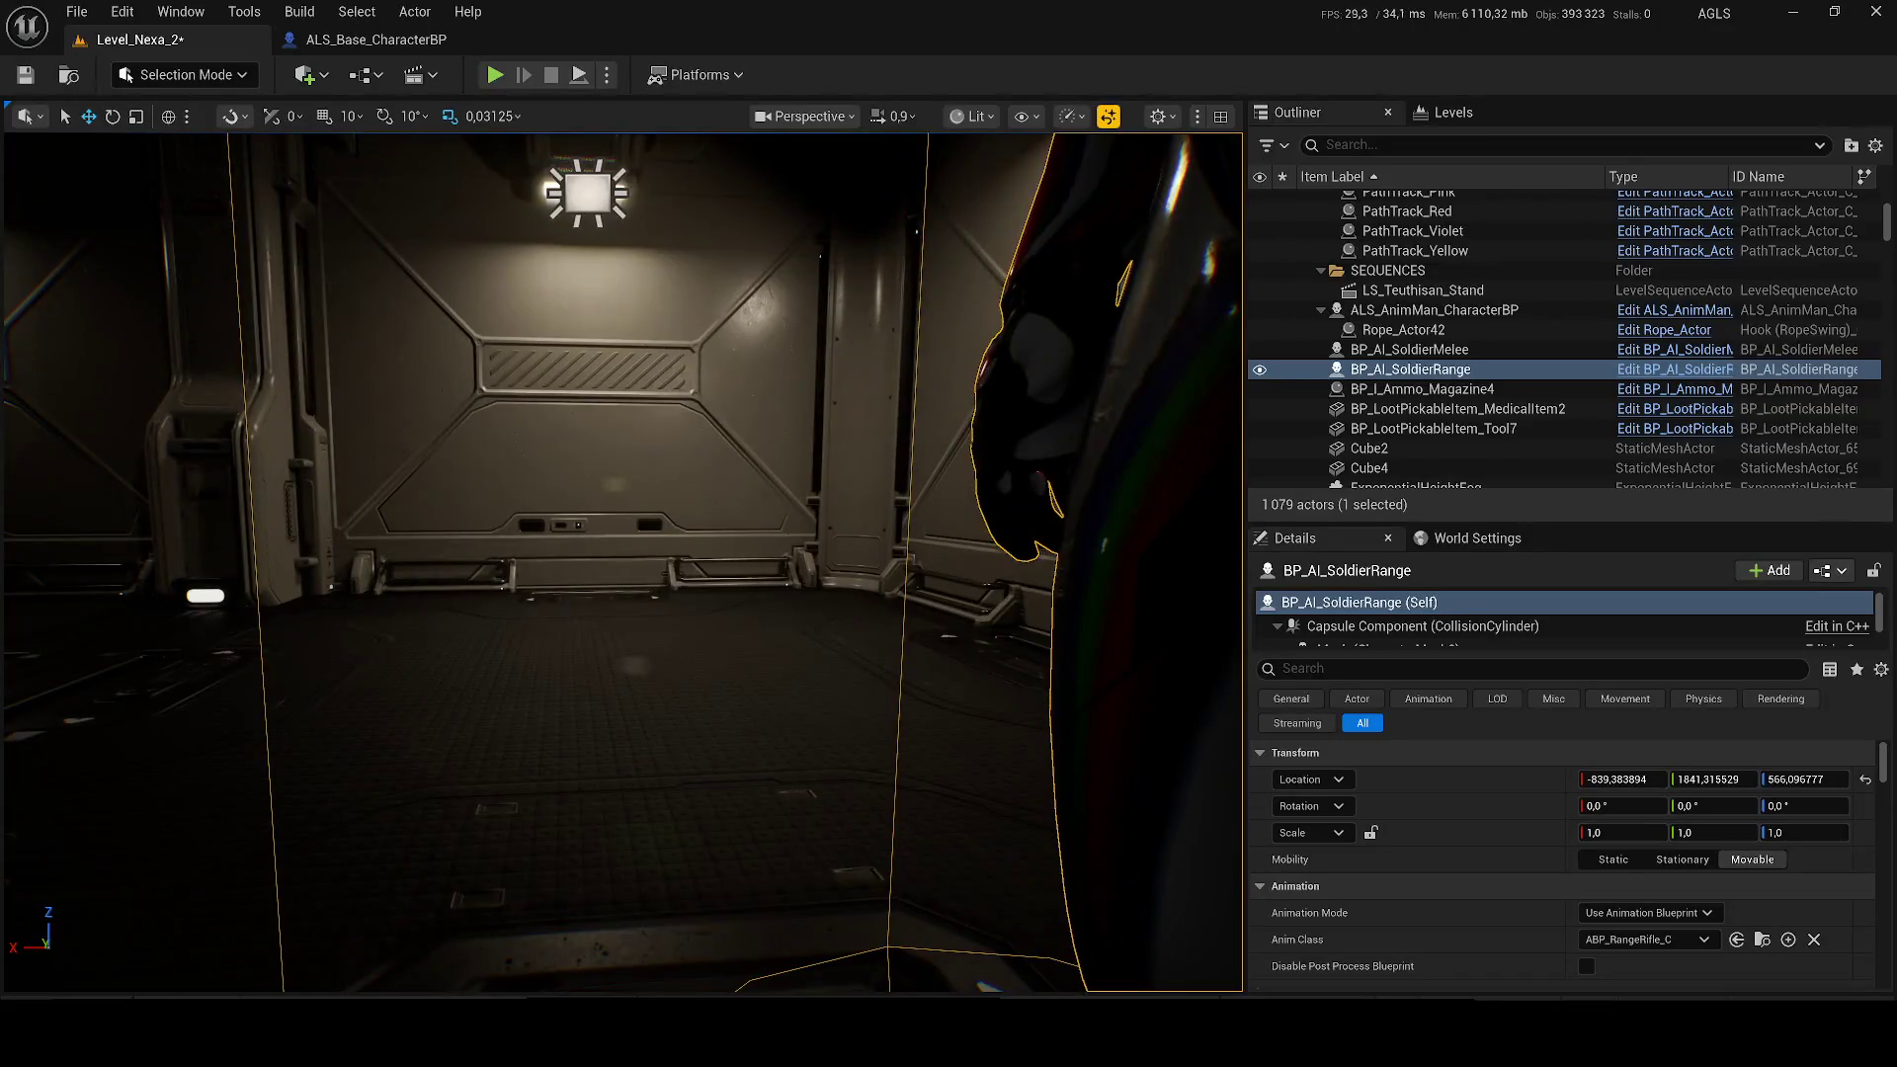
key("f")
Step: Place a BP_AI_Zombie in the room beside the soldier and start a play-test
key("ctrl+space")
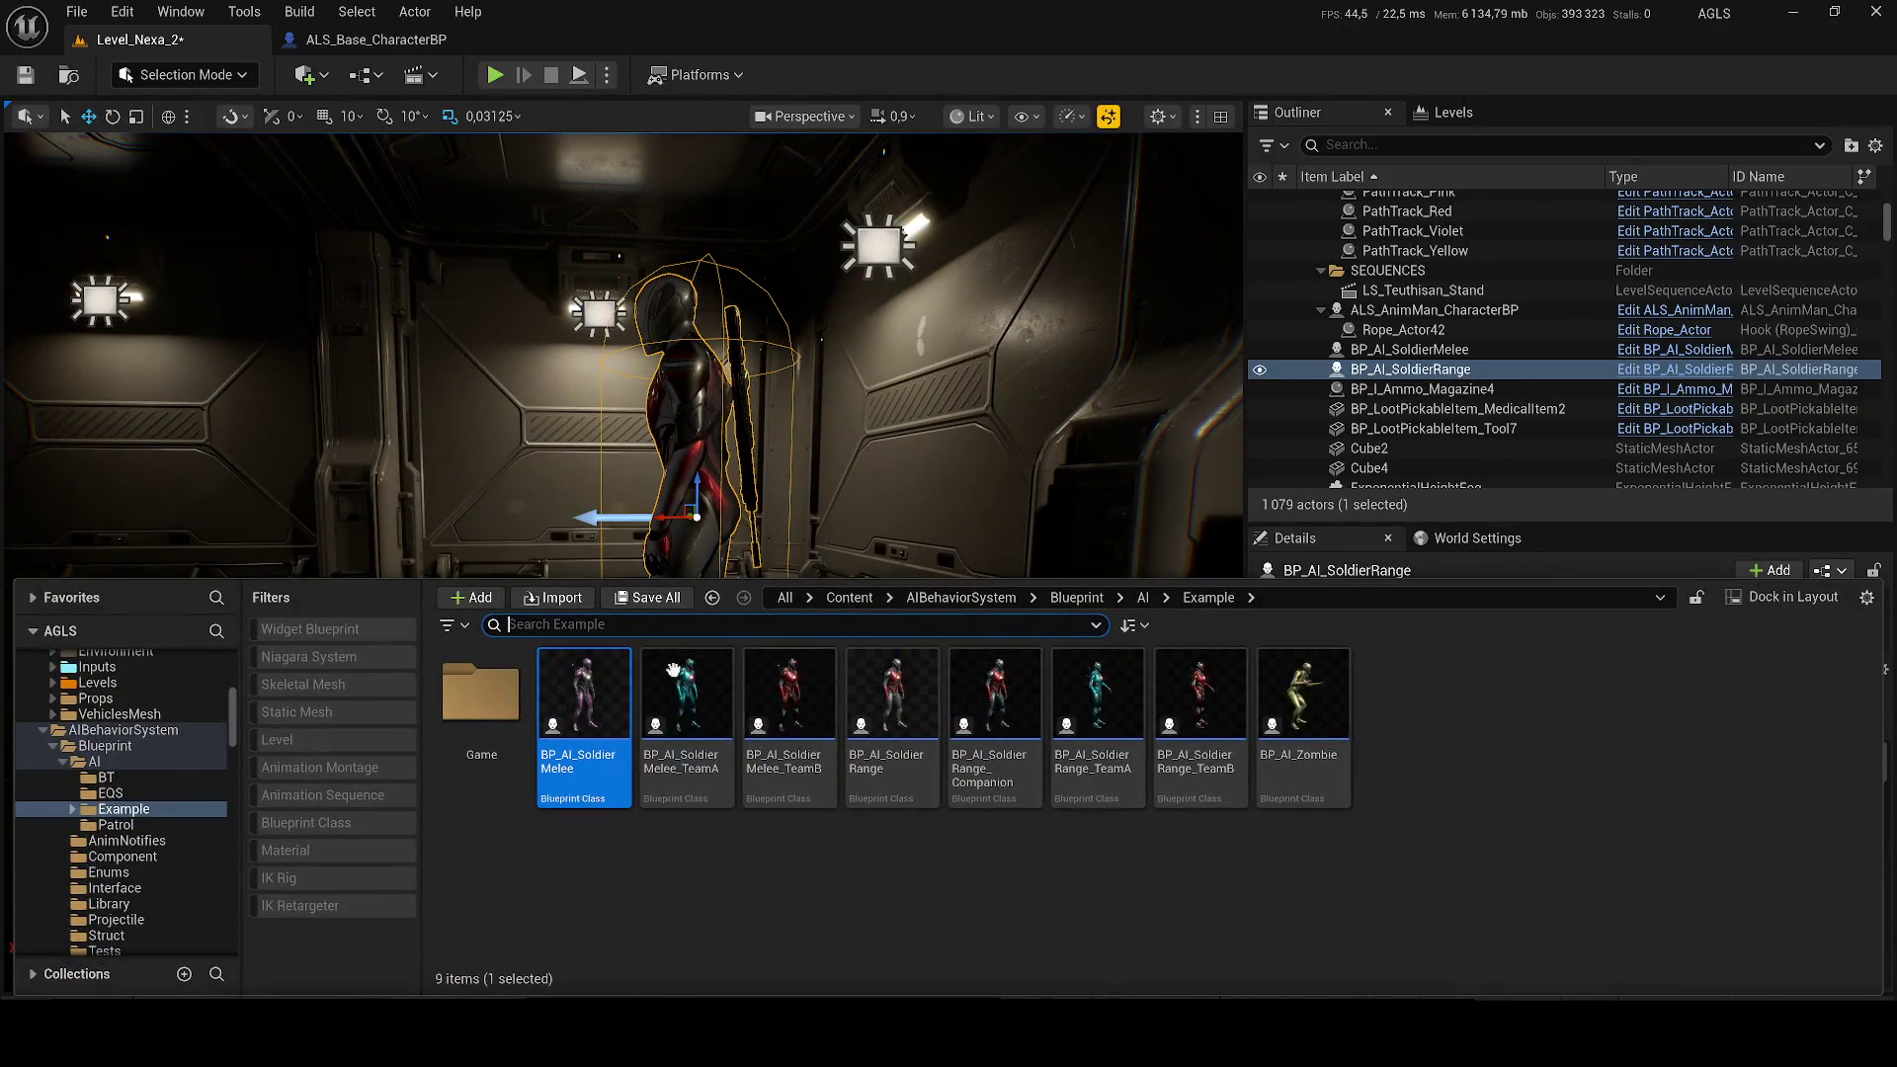
left_click(1295, 730)
left_click_drag(1295, 729, 584, 487)
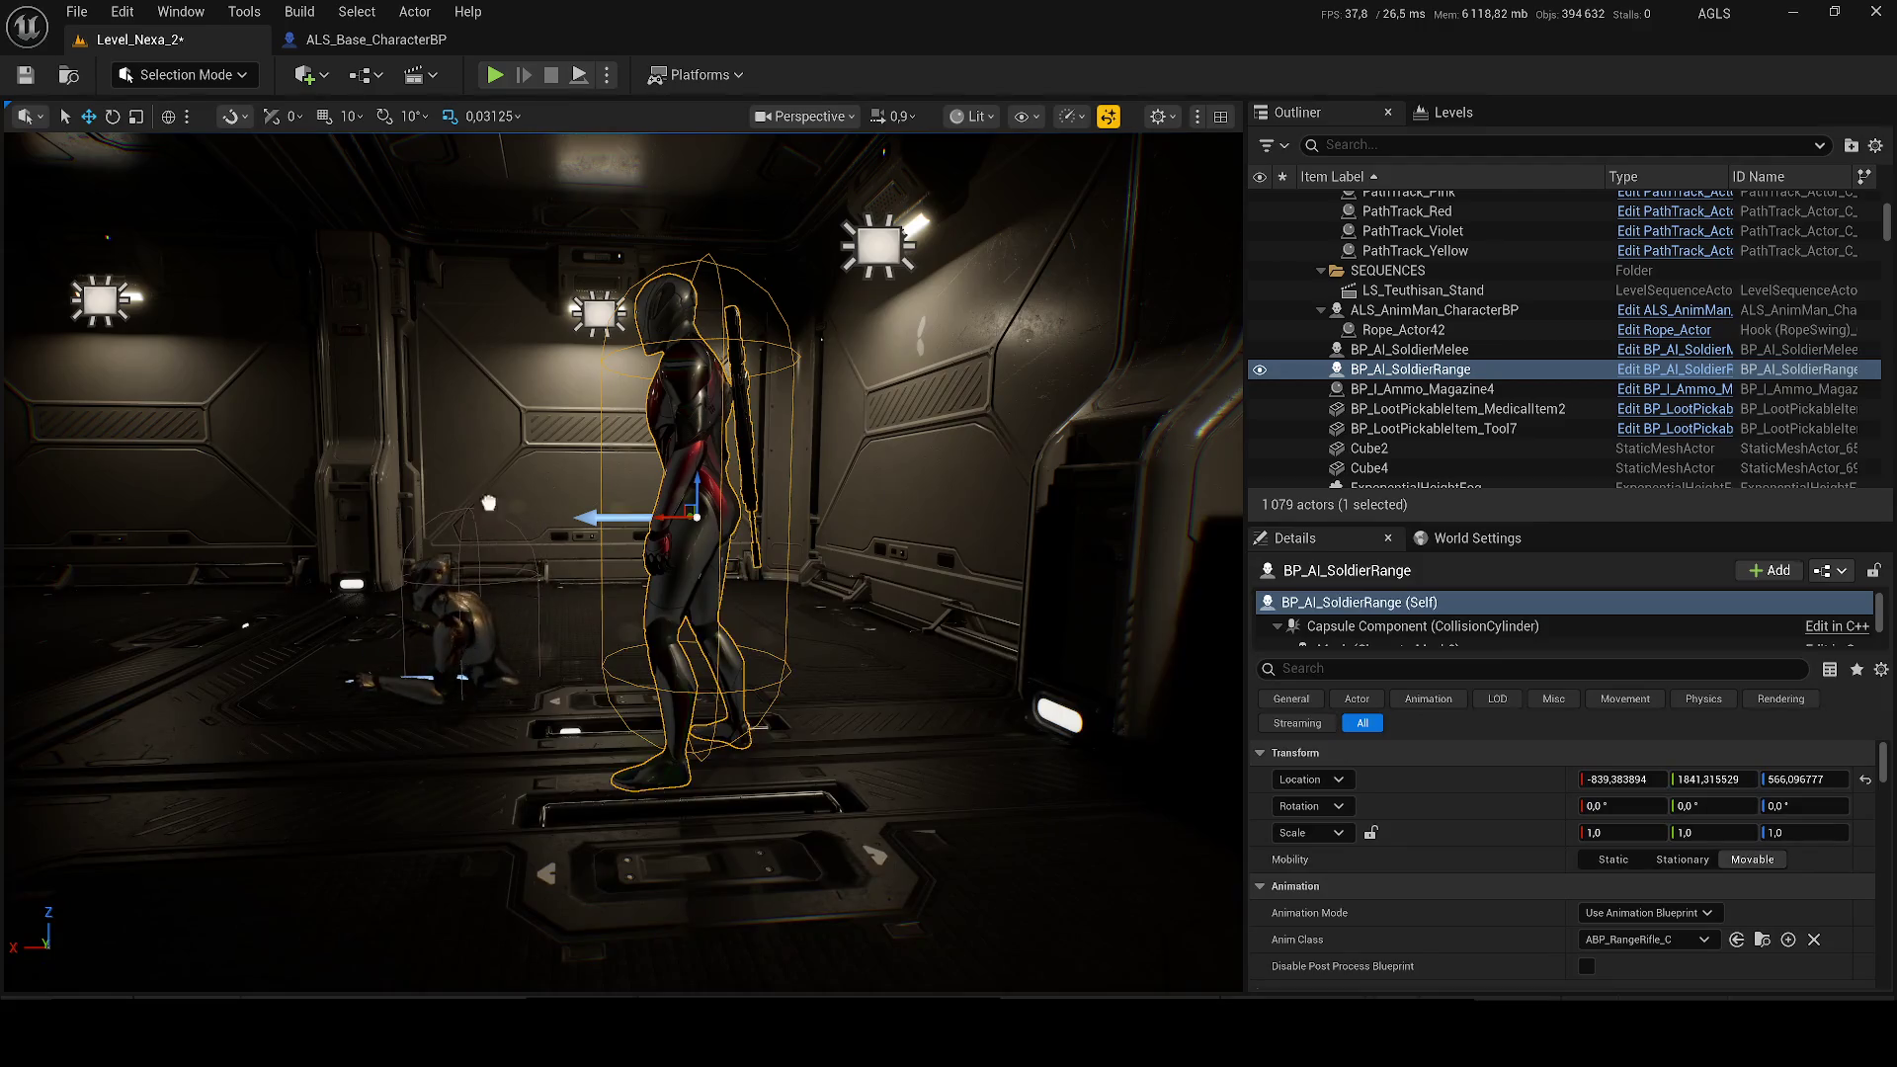
left_click_drag(479, 583, 479, 585)
key("alt+p")
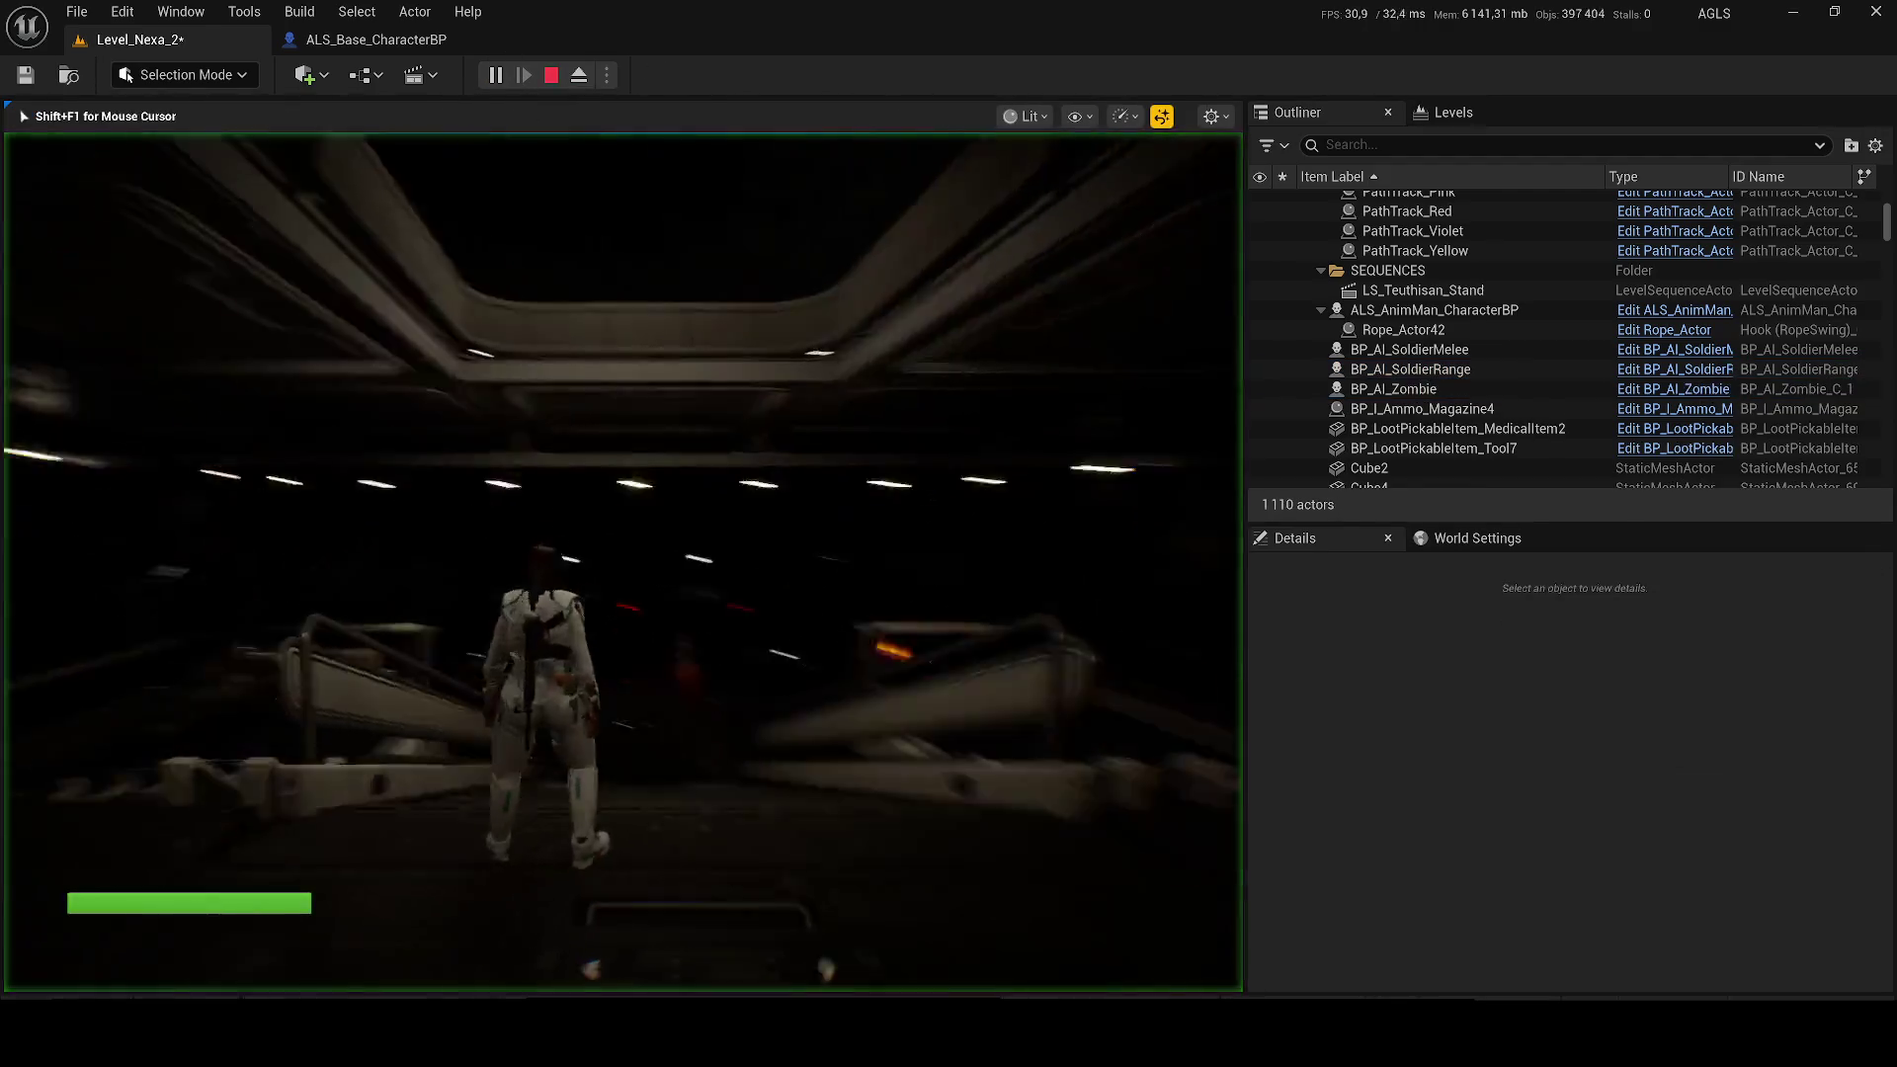
Step: Run down the corridor firing and reloading the M4A1 rifle at the zombies
key("w")
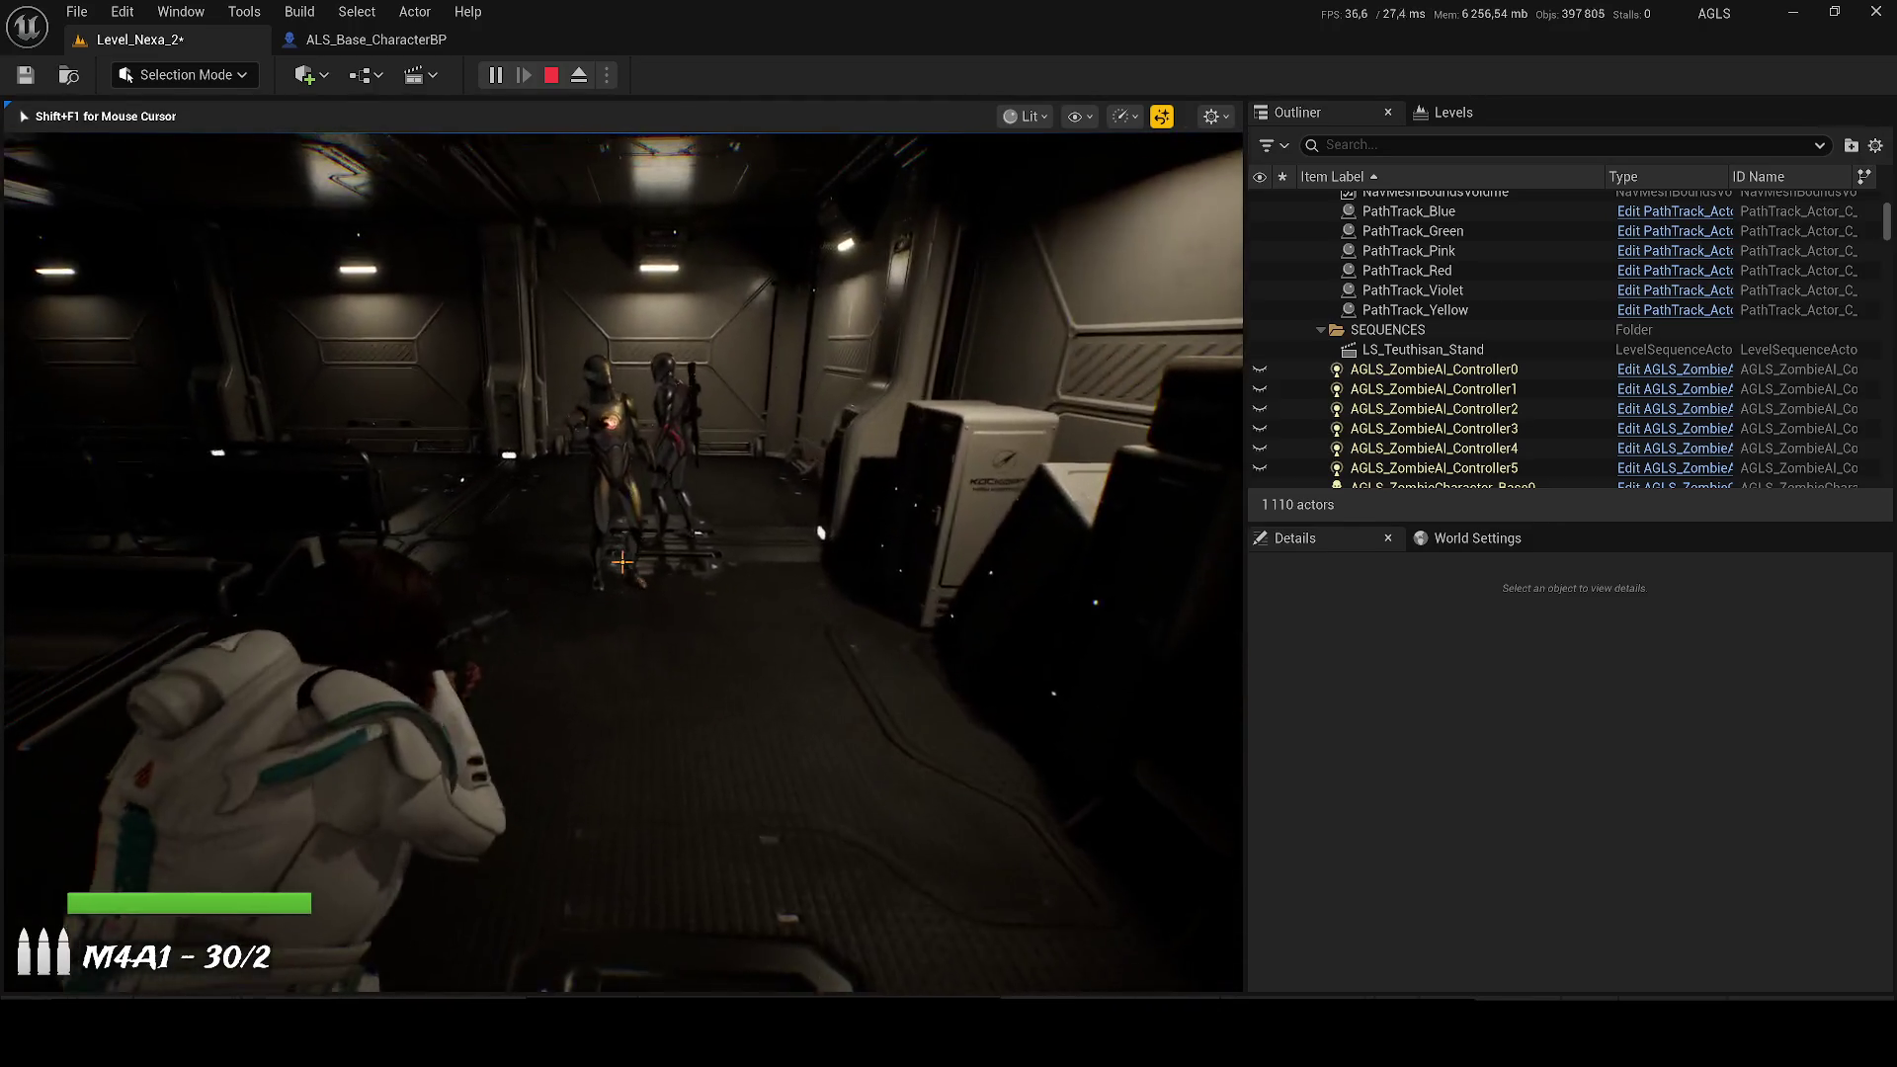
left_click(623, 563)
left_click_drag(622, 562, 622, 562)
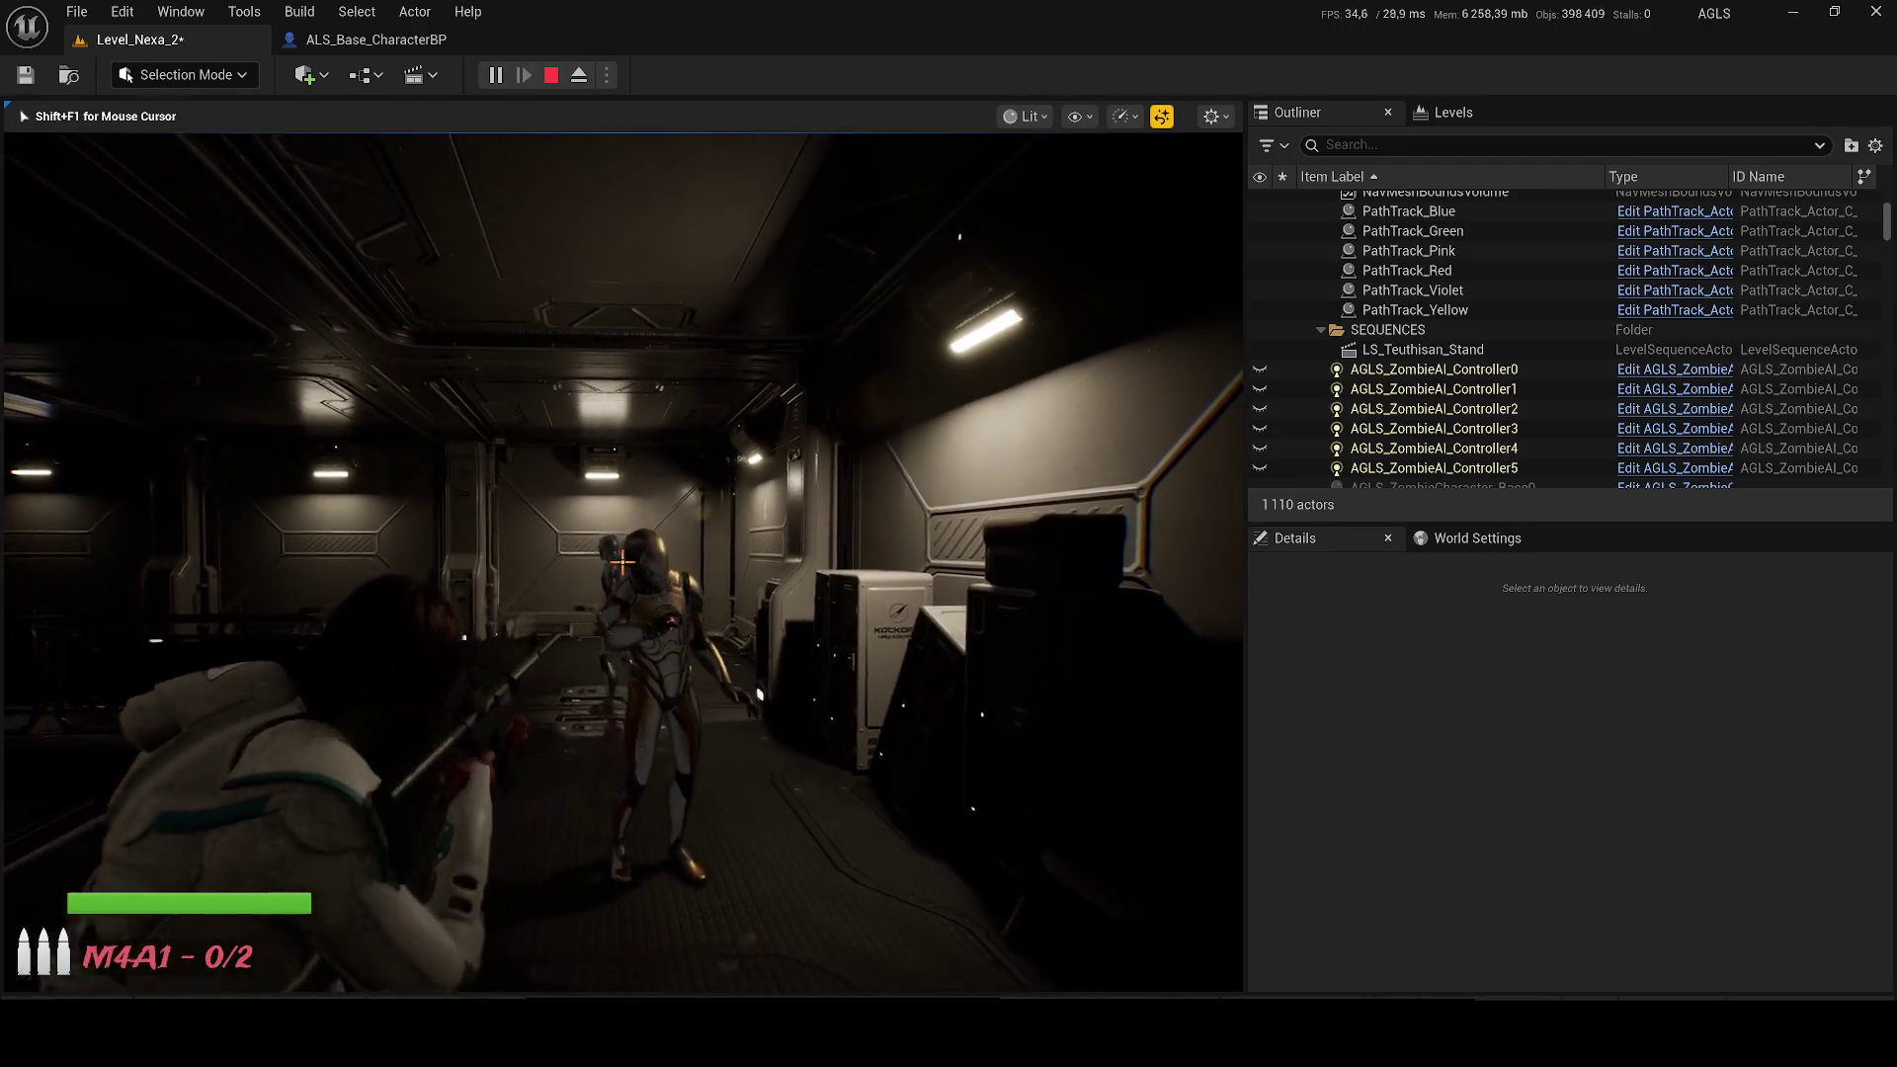
key("r")
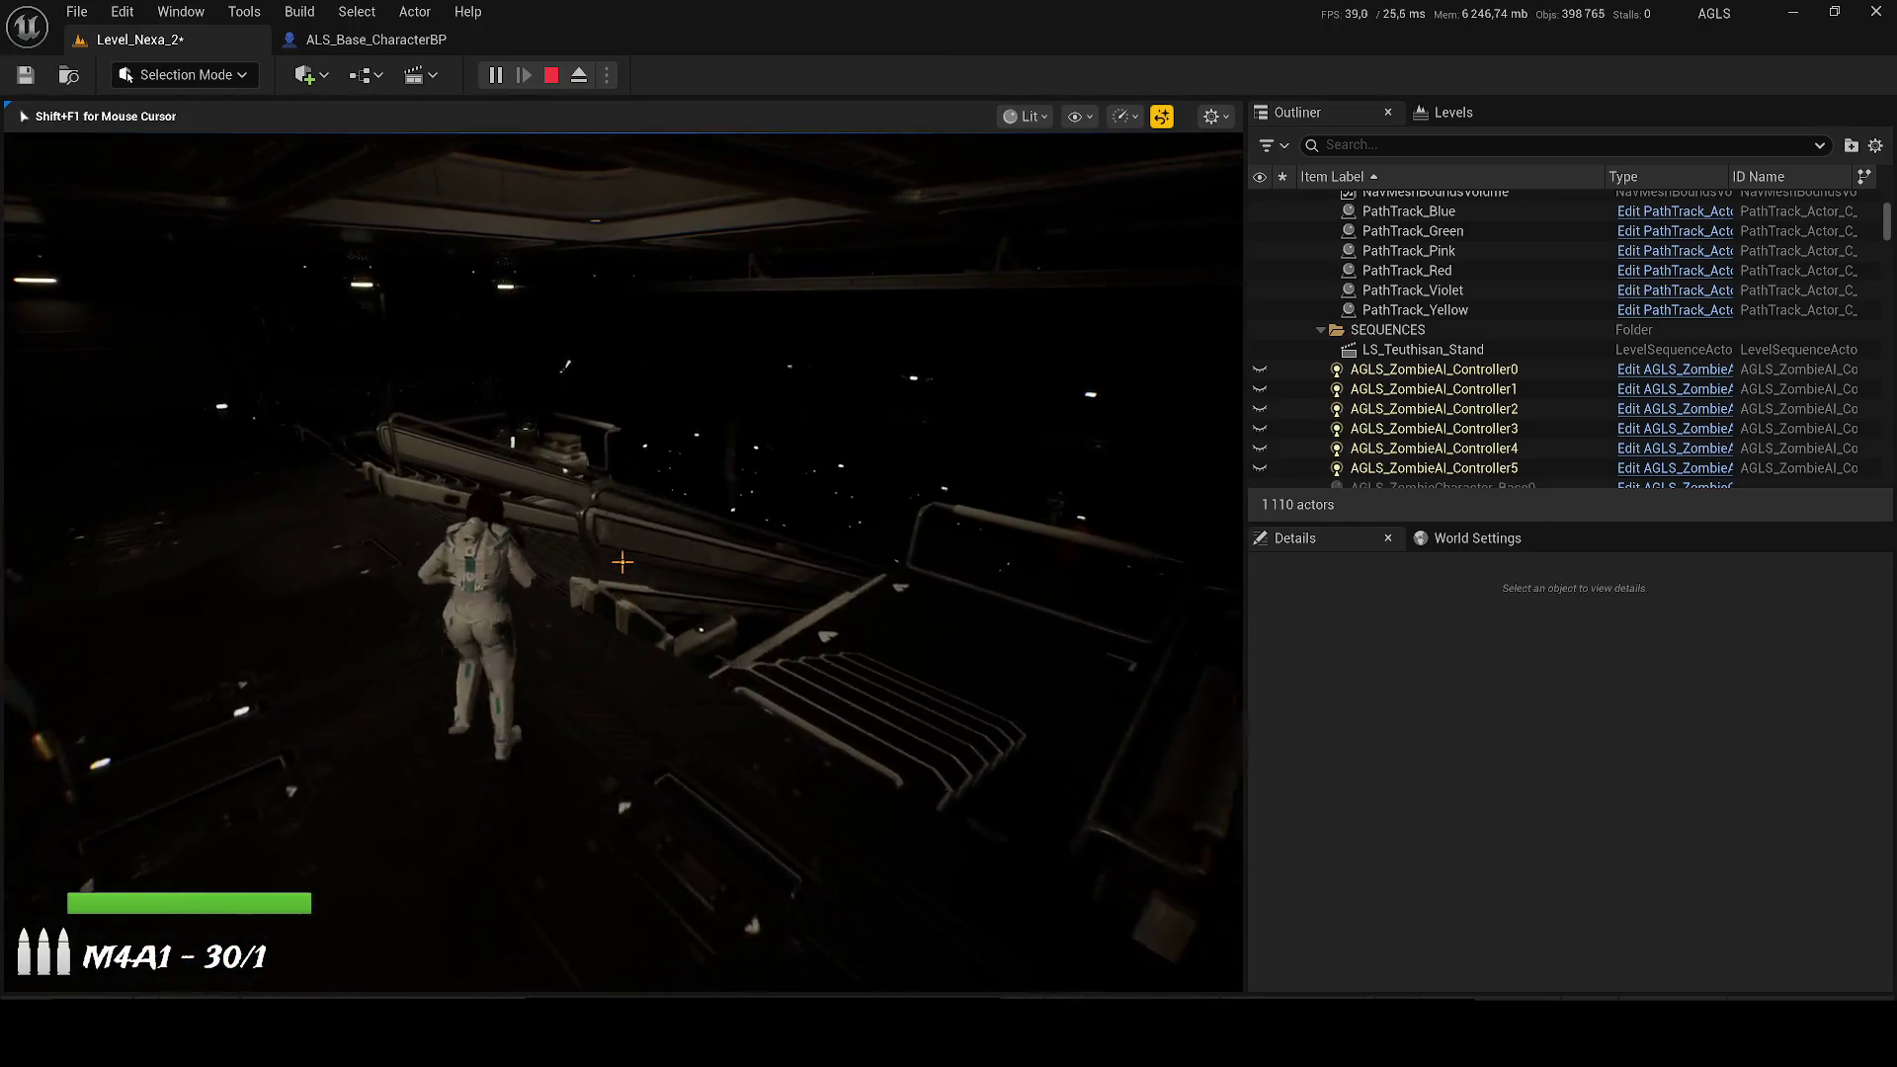
left_click(623, 563)
left_click_drag(622, 562, 623, 562)
key("r")
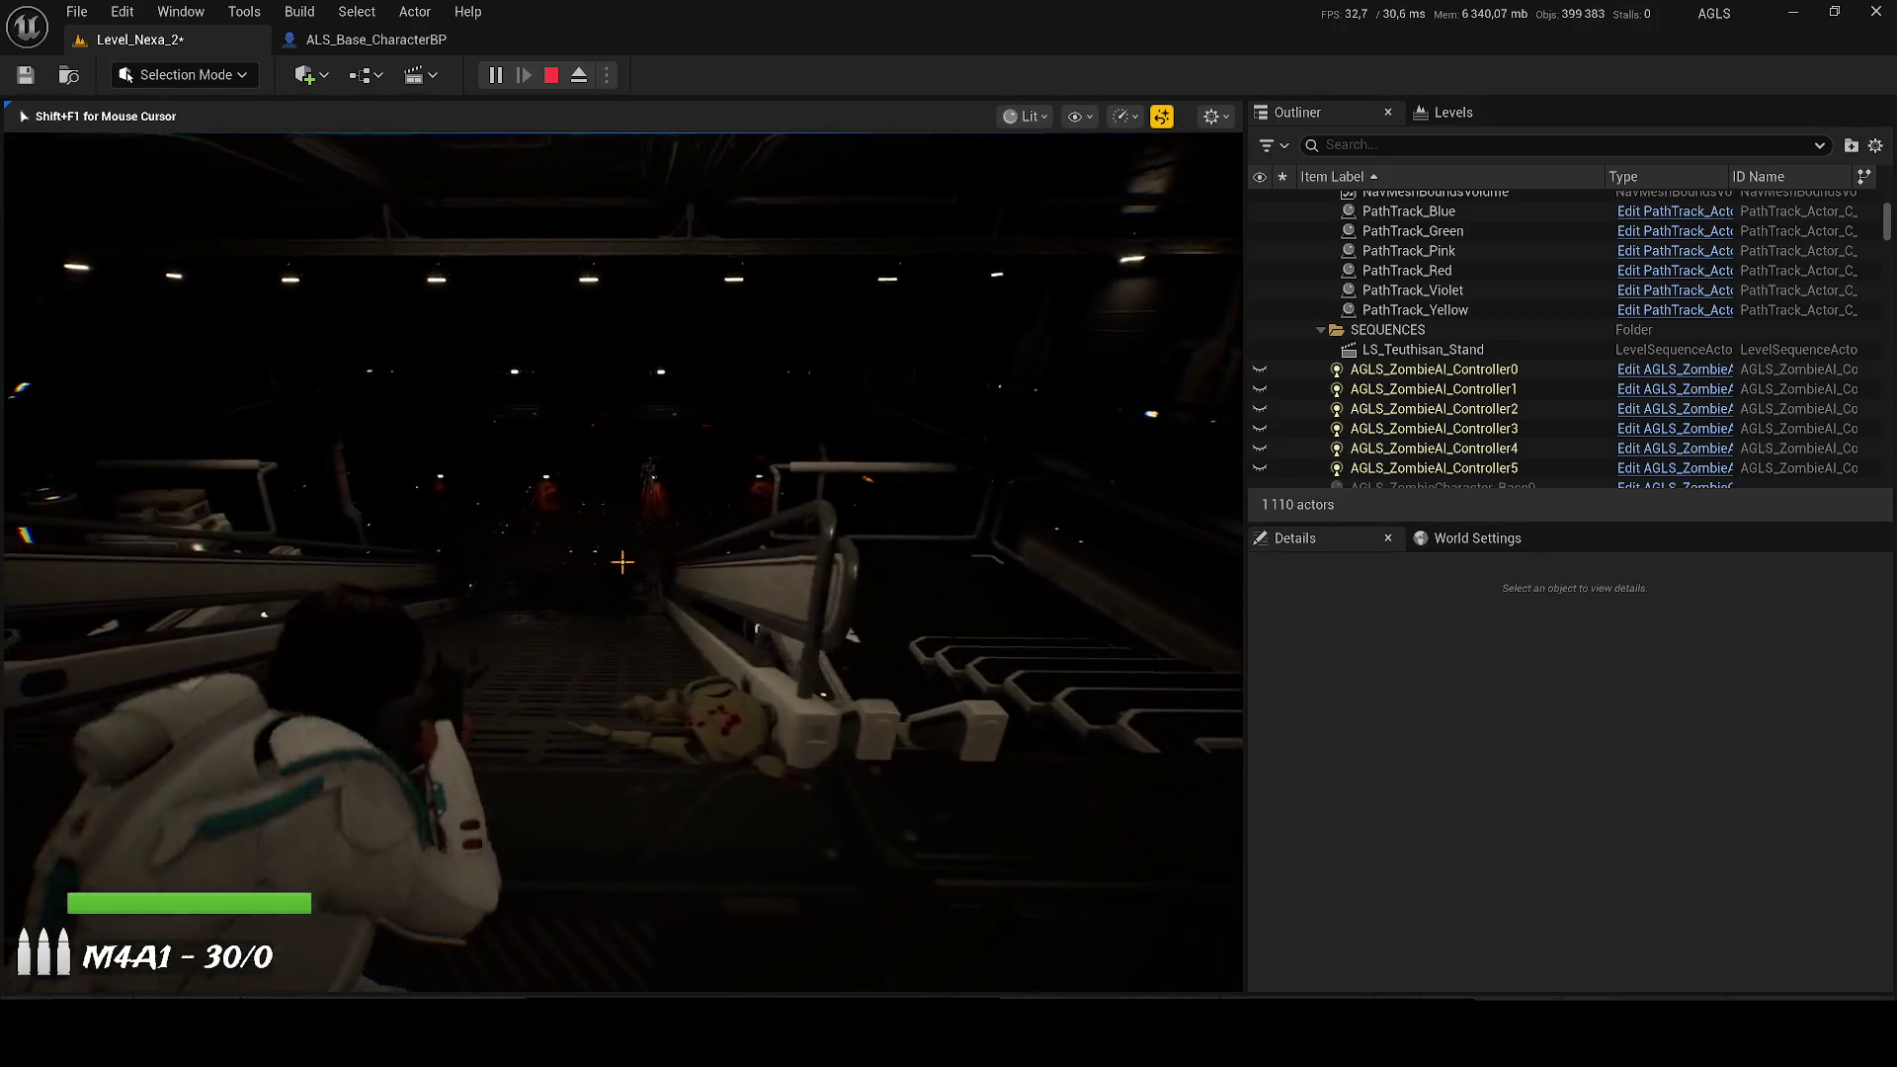
left_click_drag(623, 562, 622, 562)
left_click(623, 562)
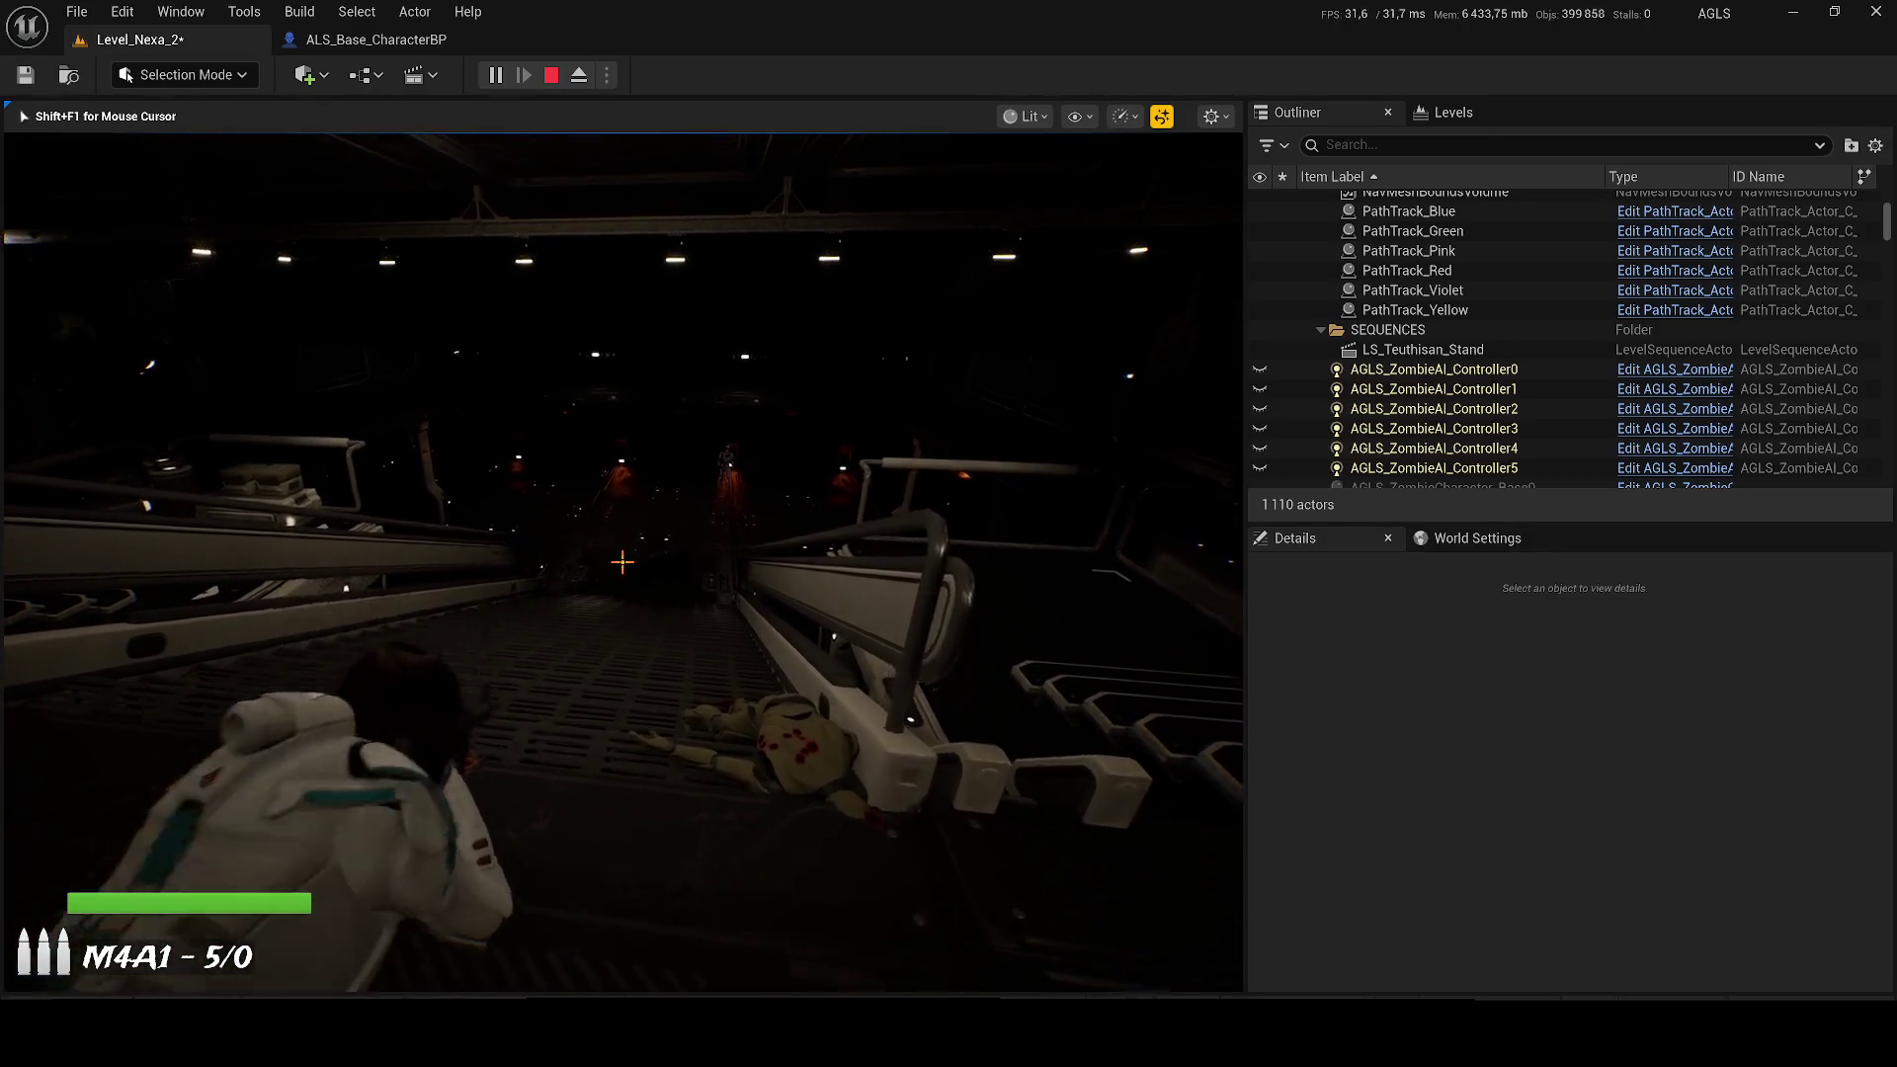
key("w")
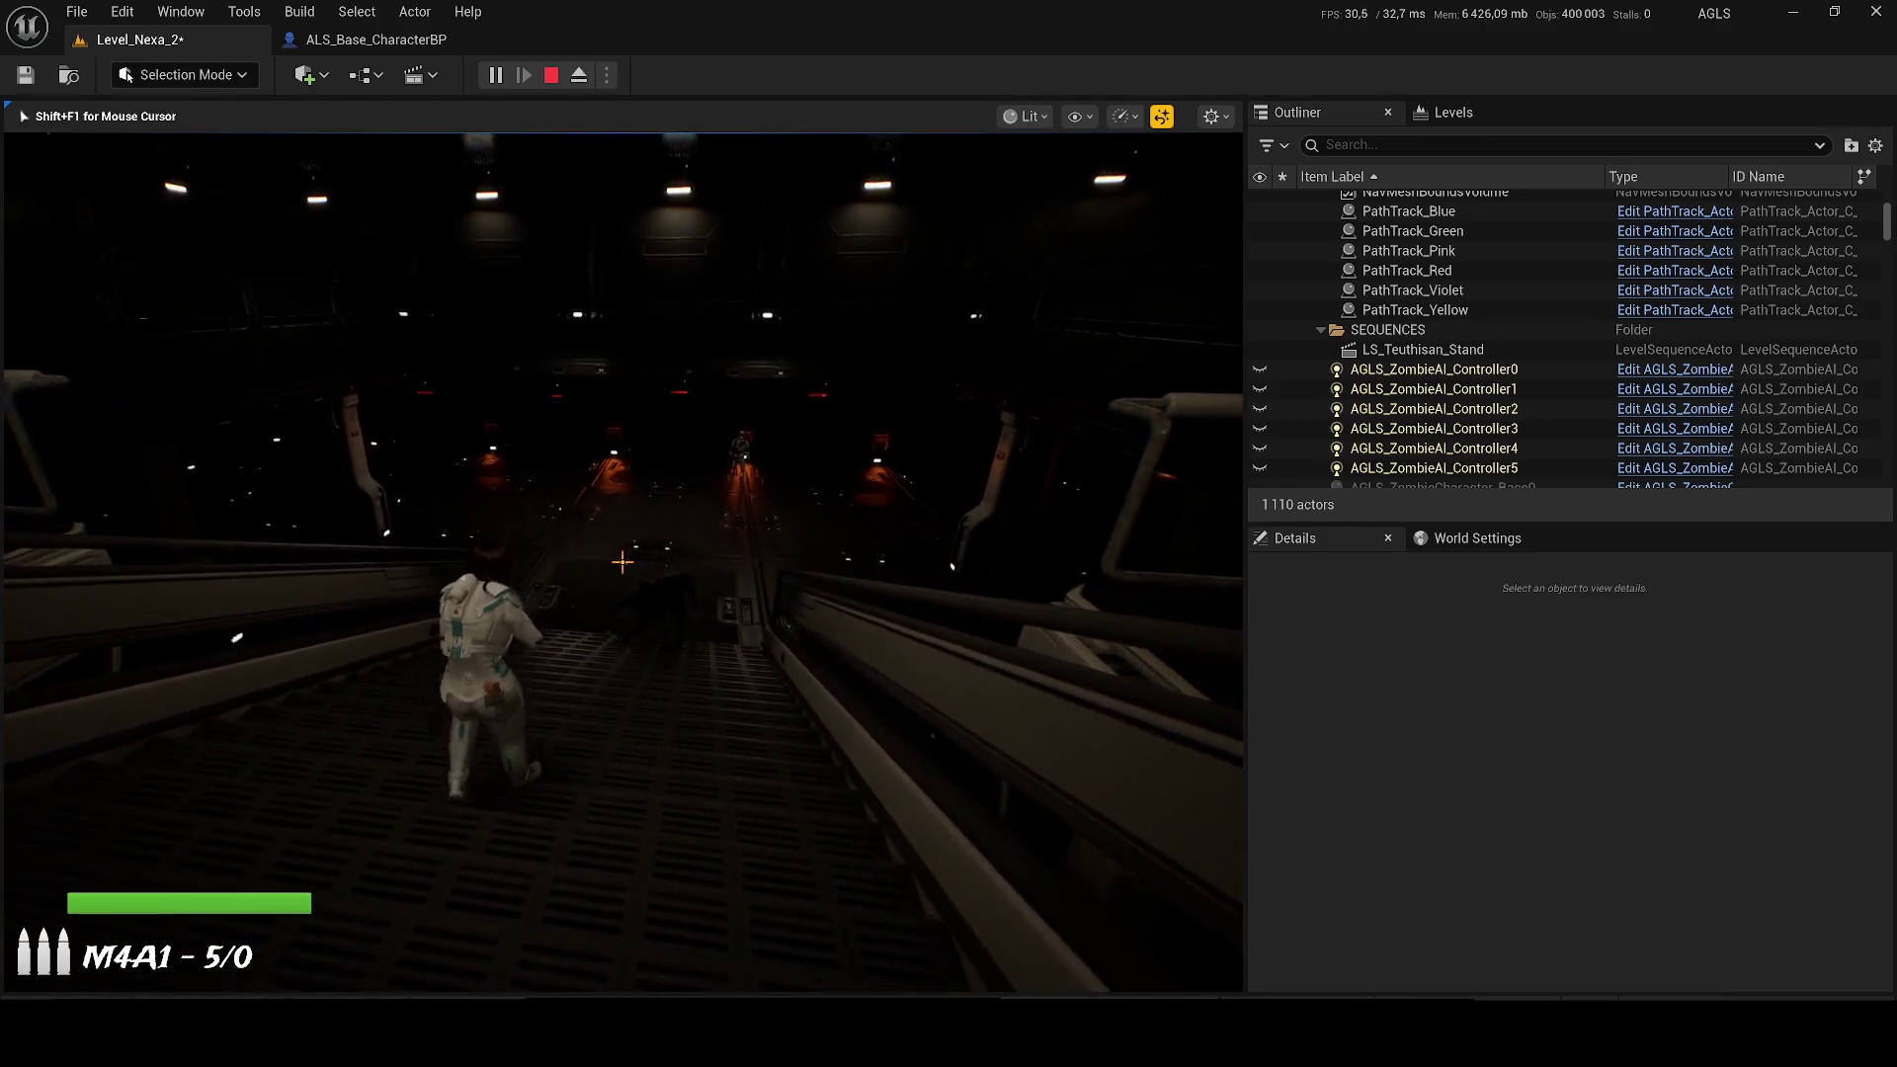
Step: Switch to the M9 pistol, fire it down the corridor, reload, and end the play session
key("2")
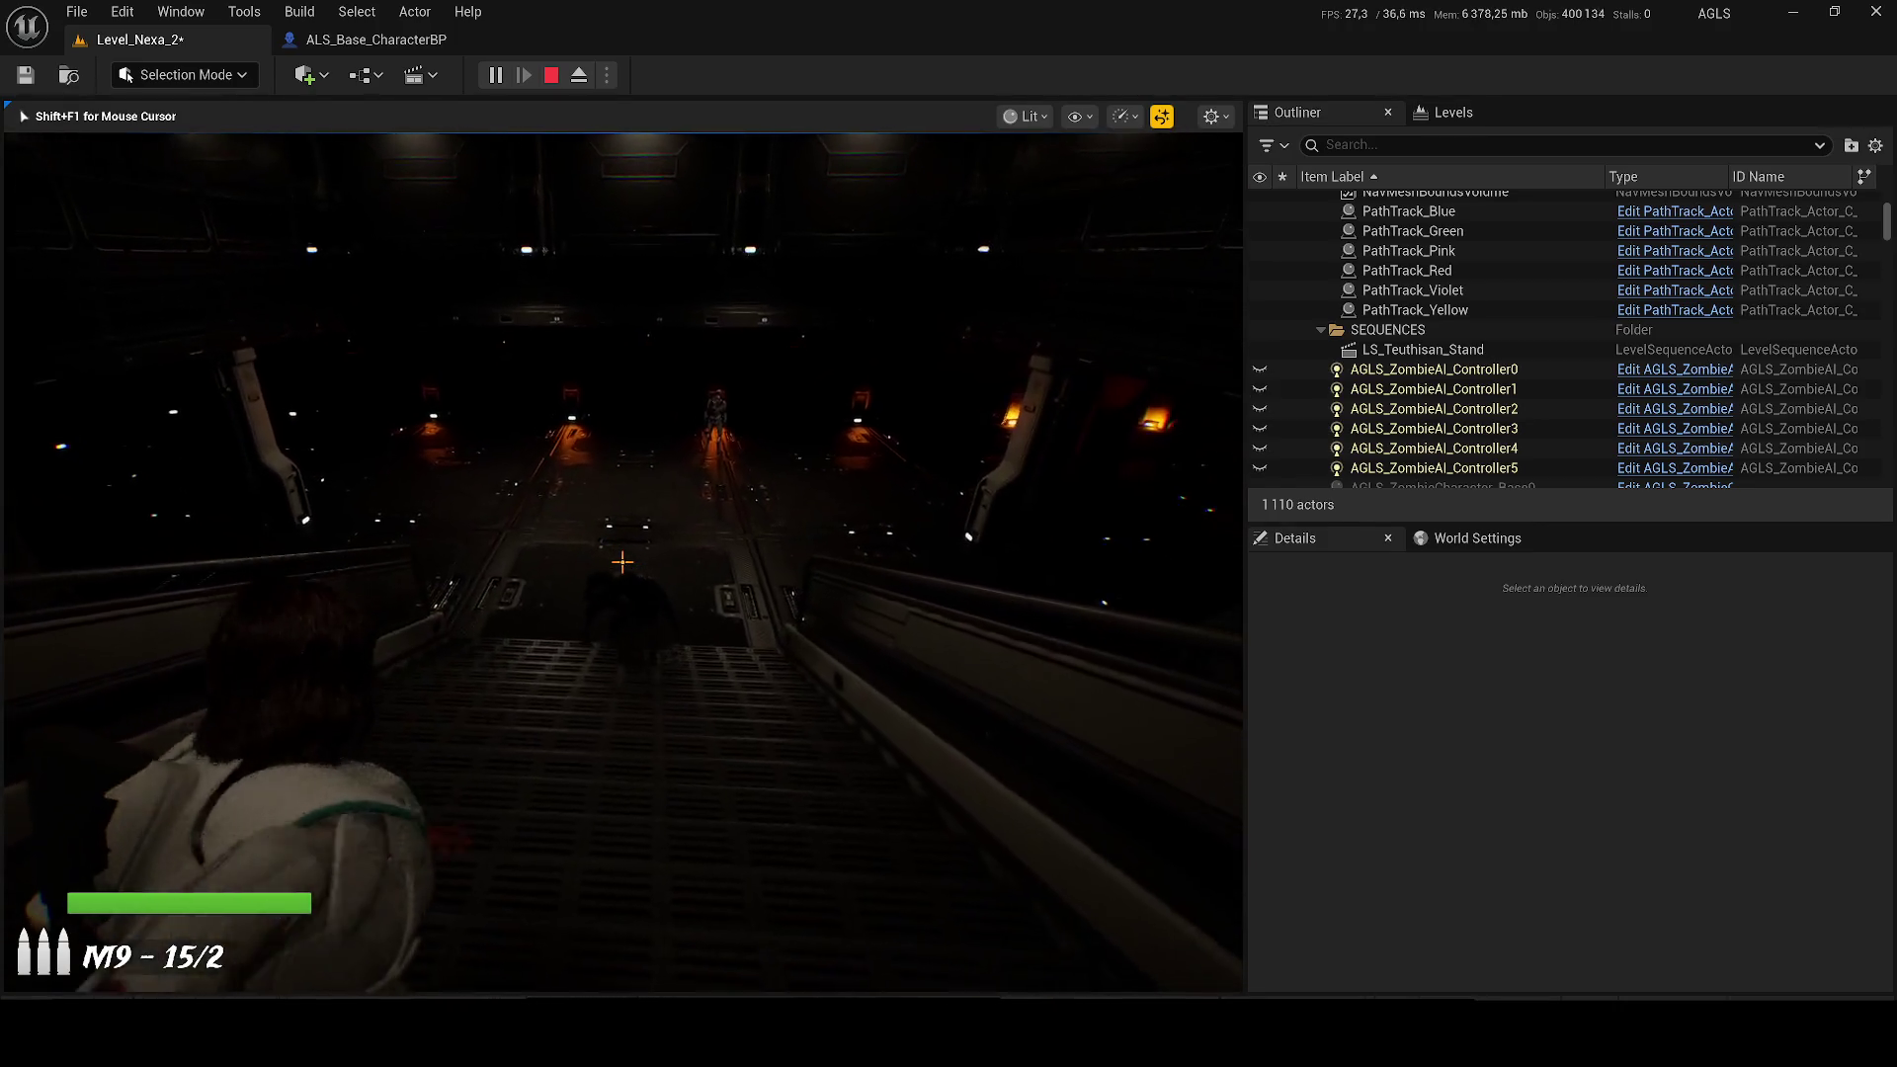
left_click(622, 562)
left_click(622, 562)
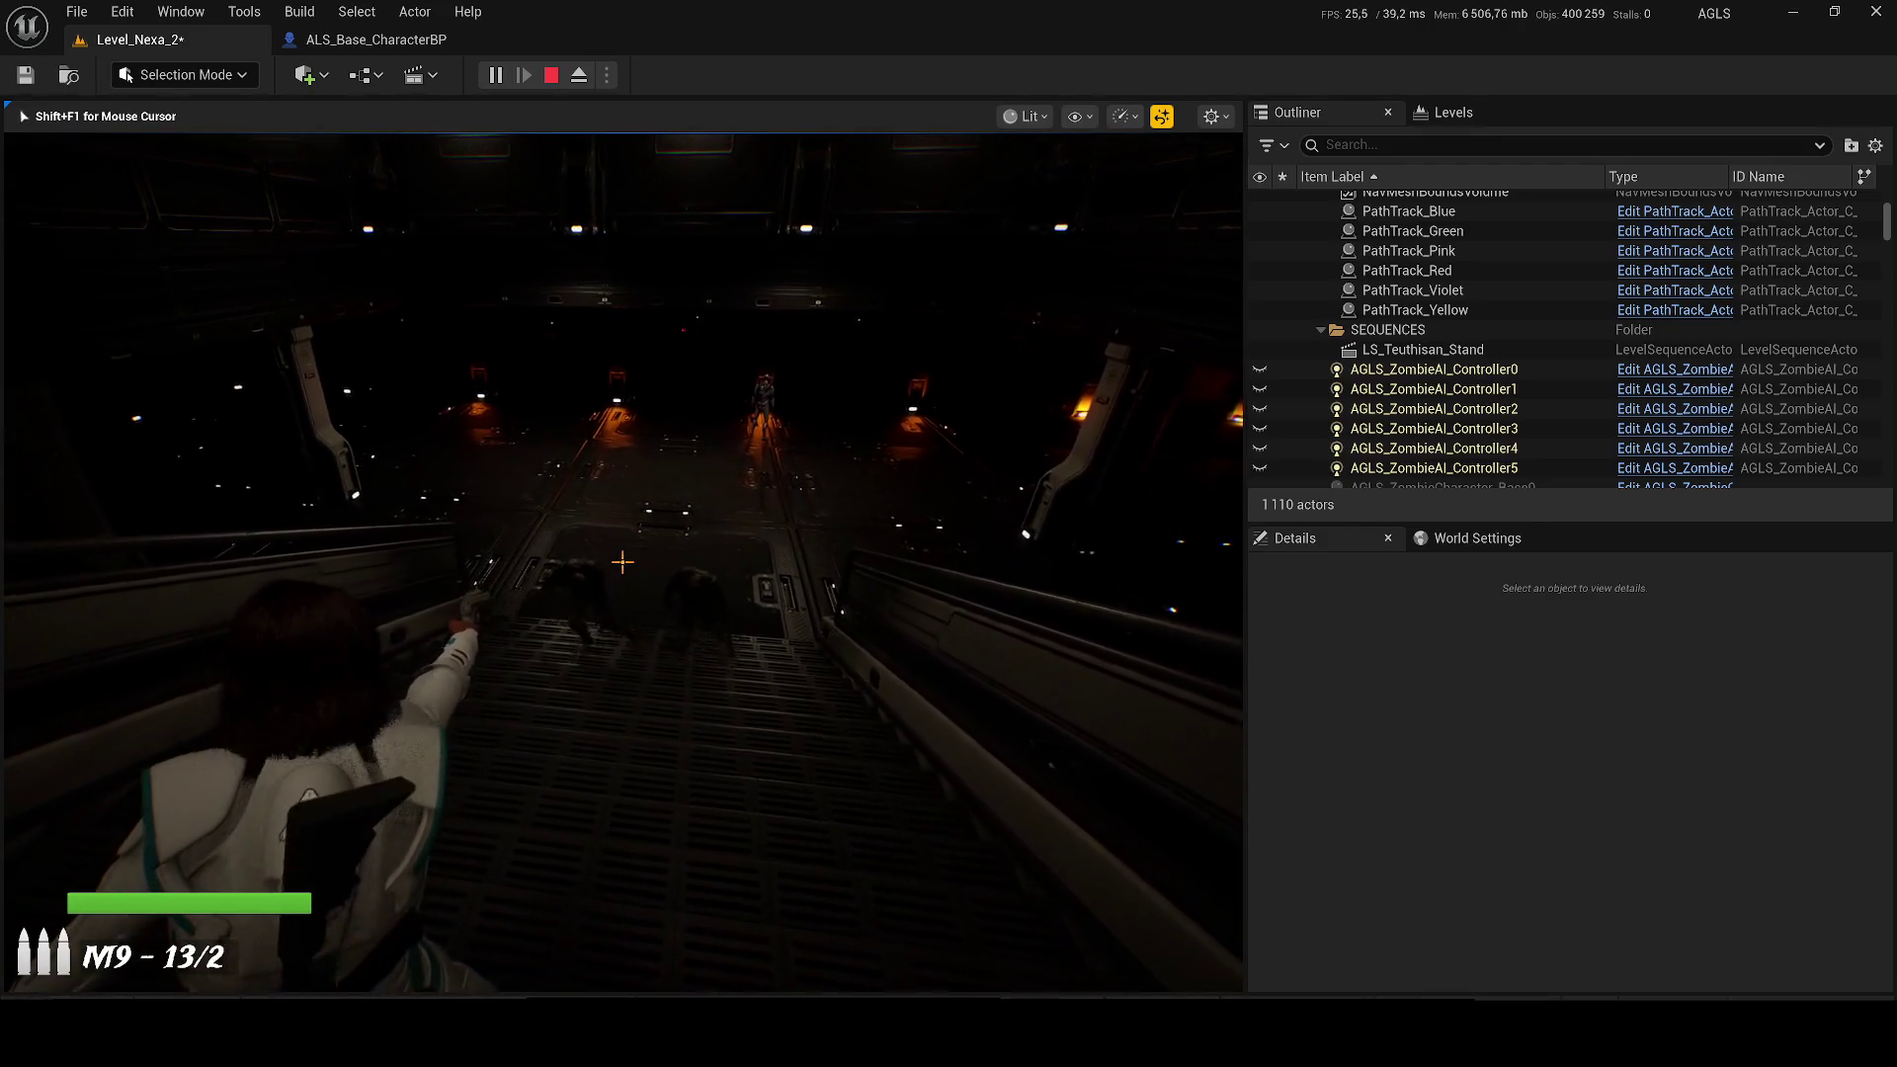
left_click(622, 563)
left_click(623, 562)
left_click(622, 563)
left_click(622, 563)
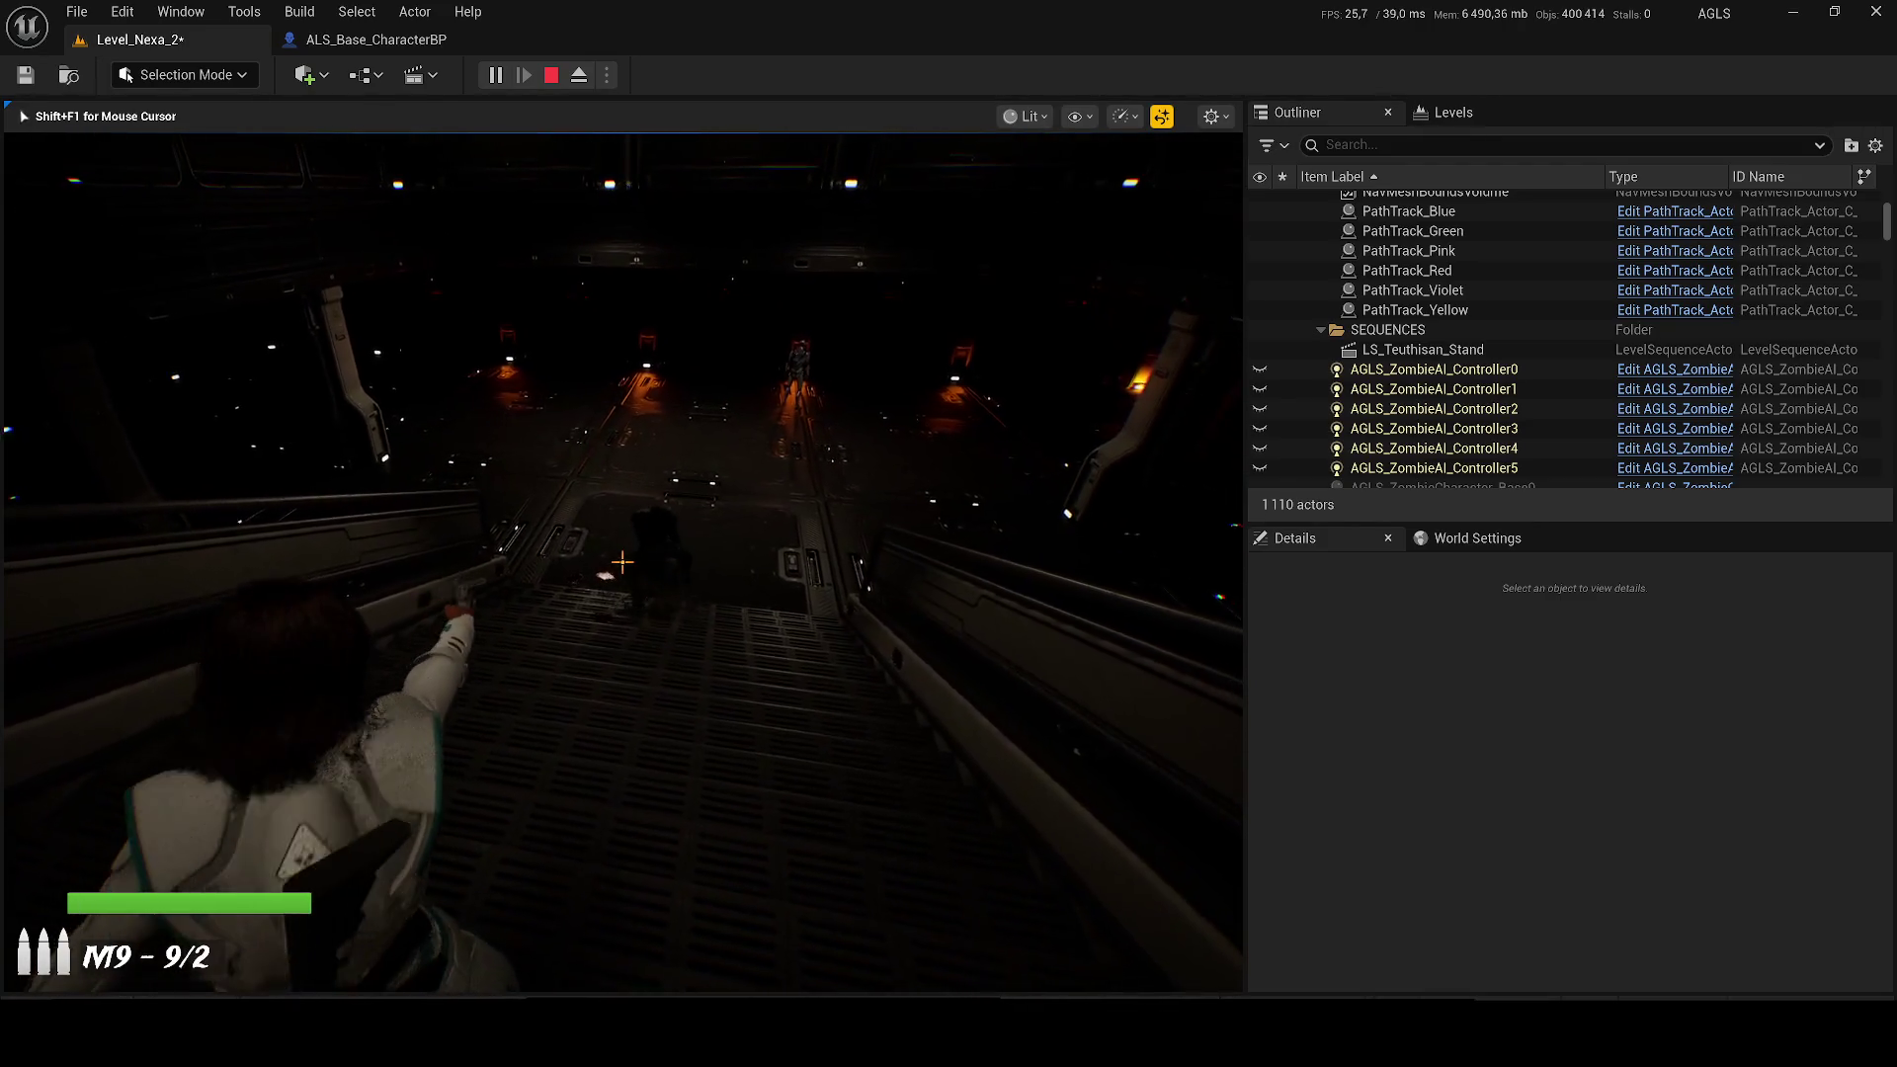
left_click(622, 562)
left_click(623, 562)
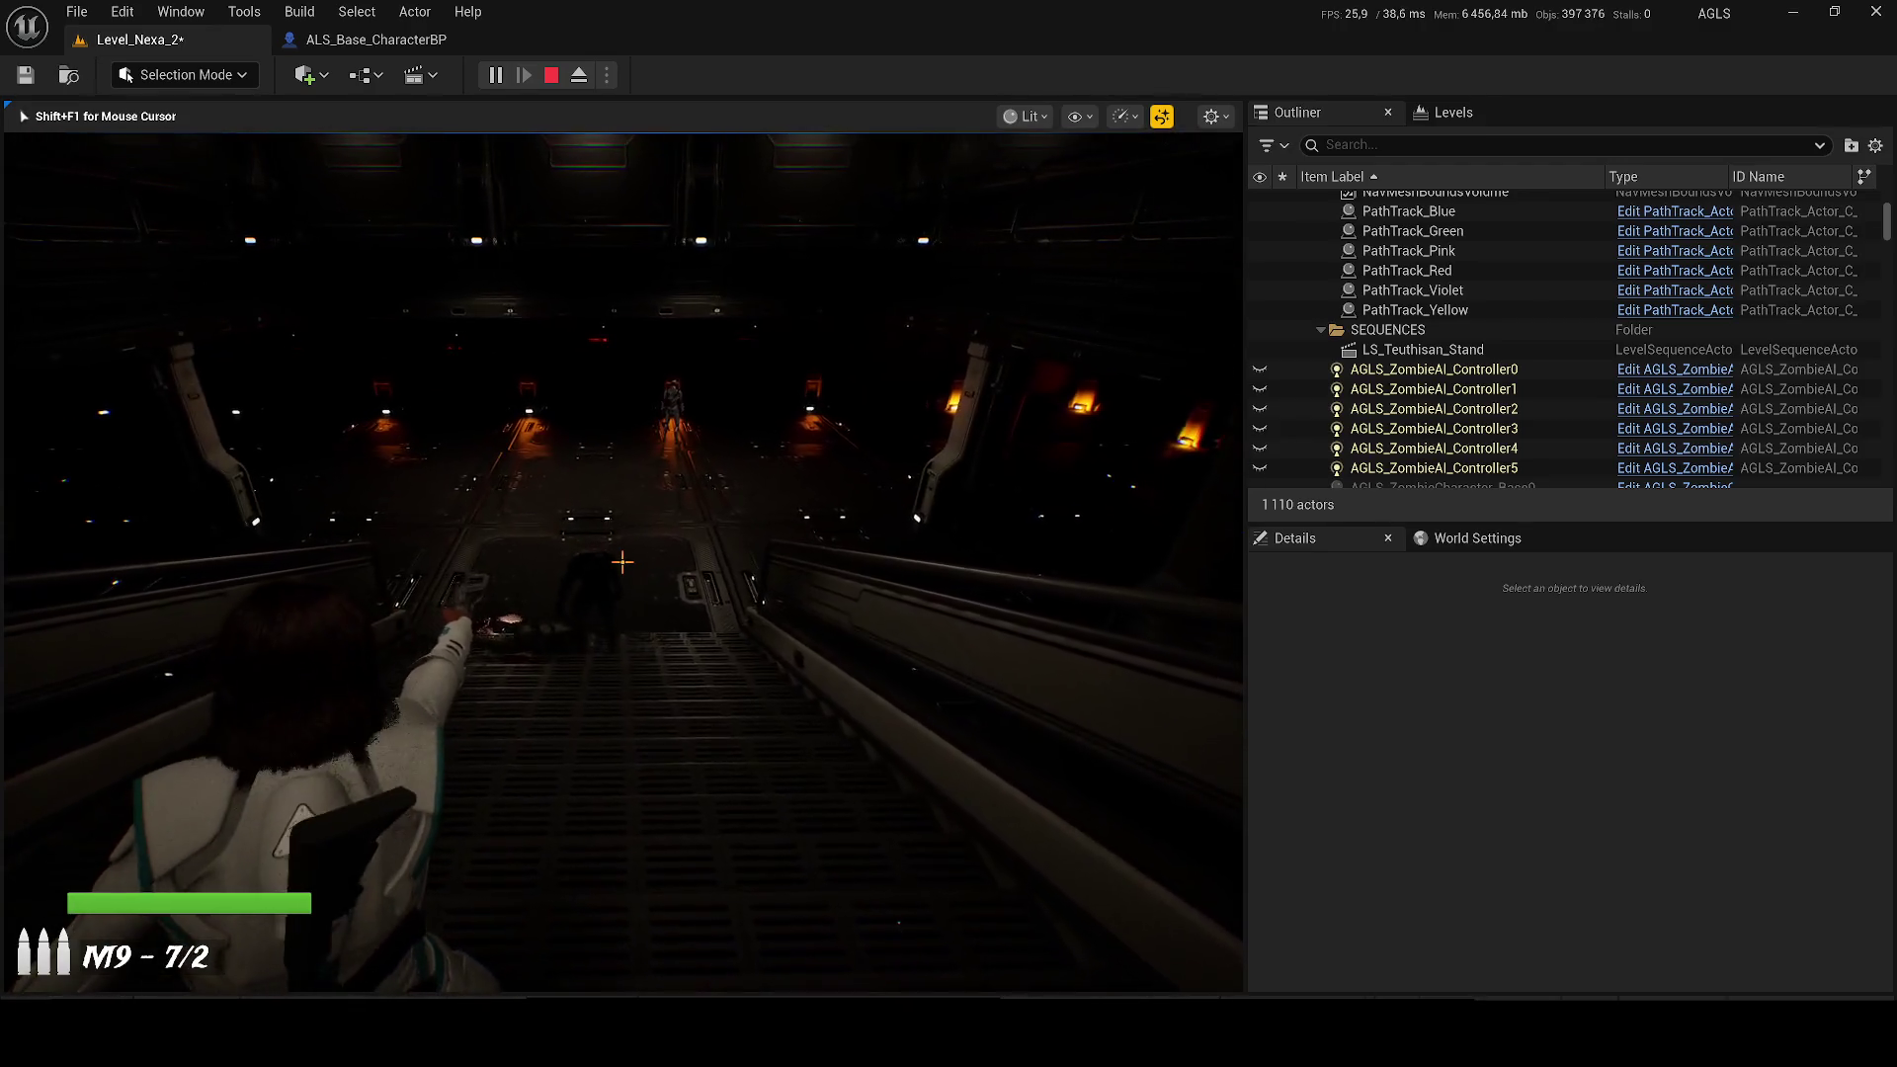
left_click(622, 562)
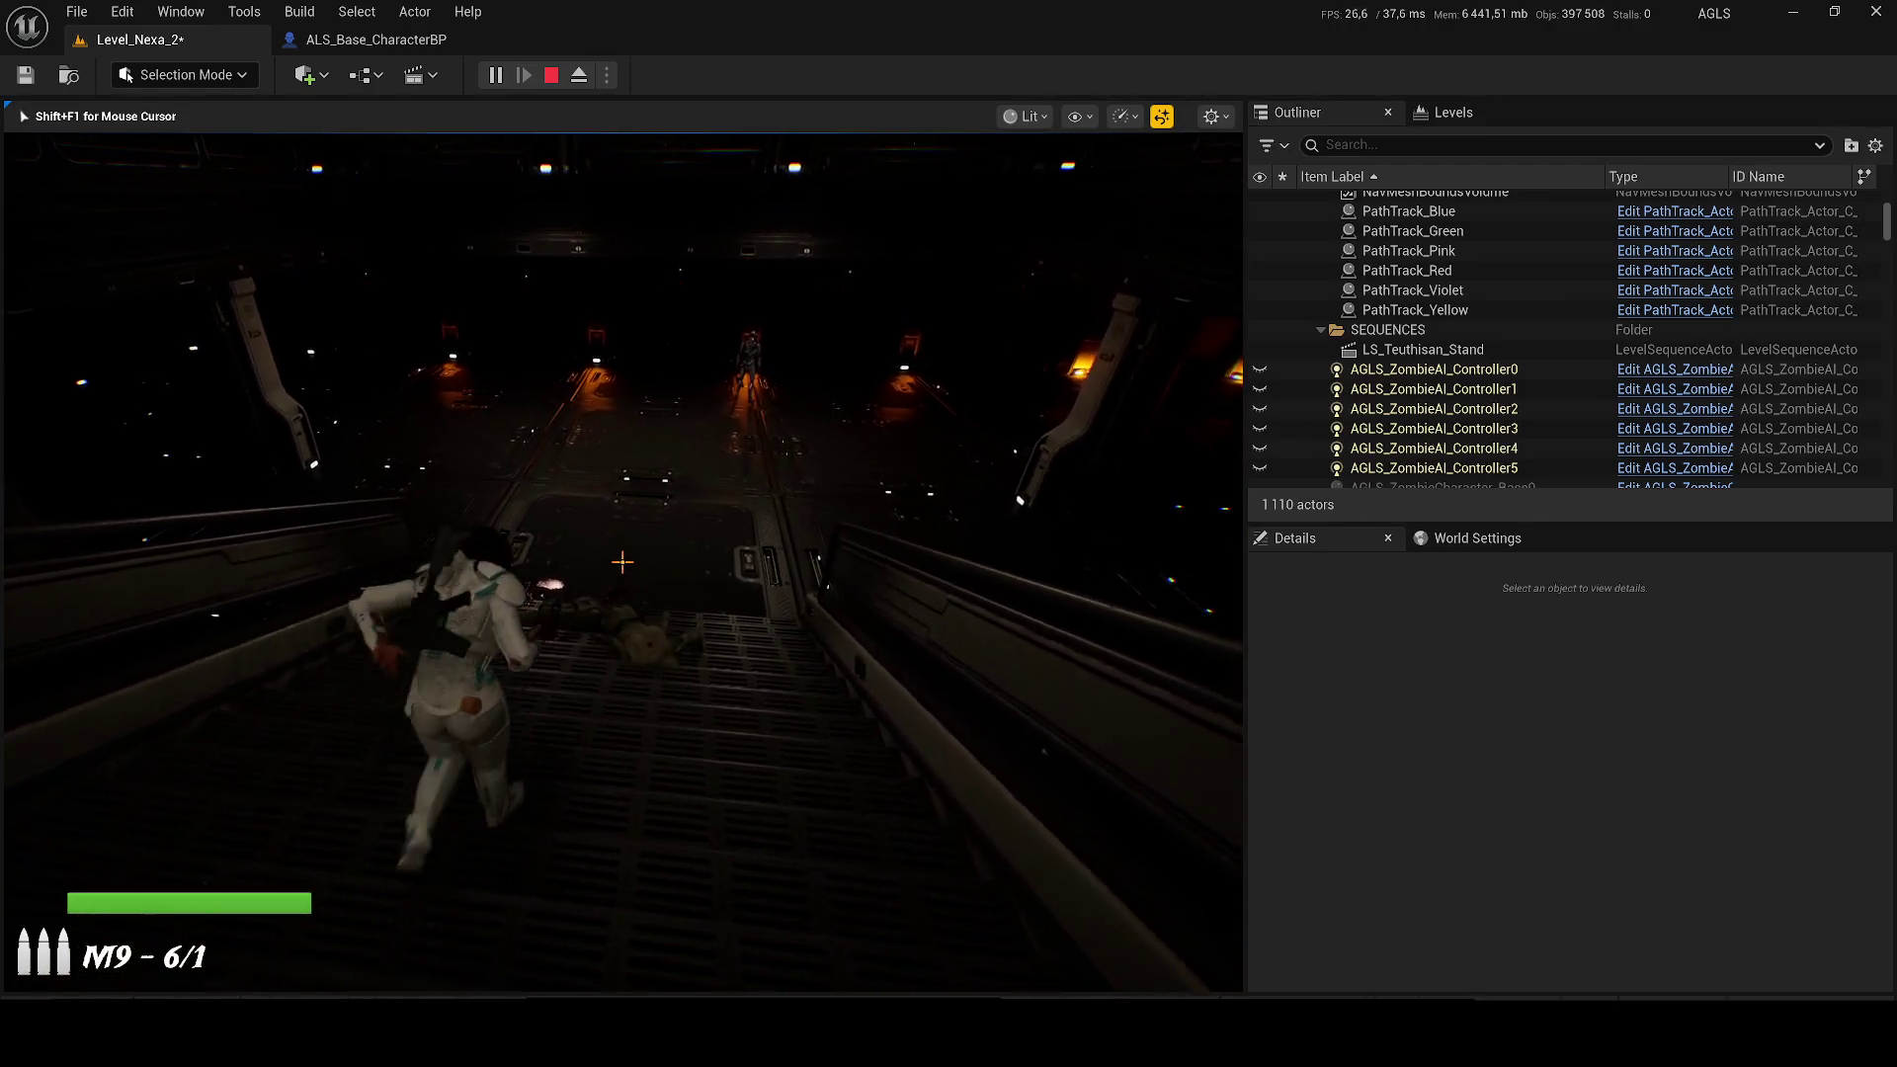
key("r")
key("Escape")
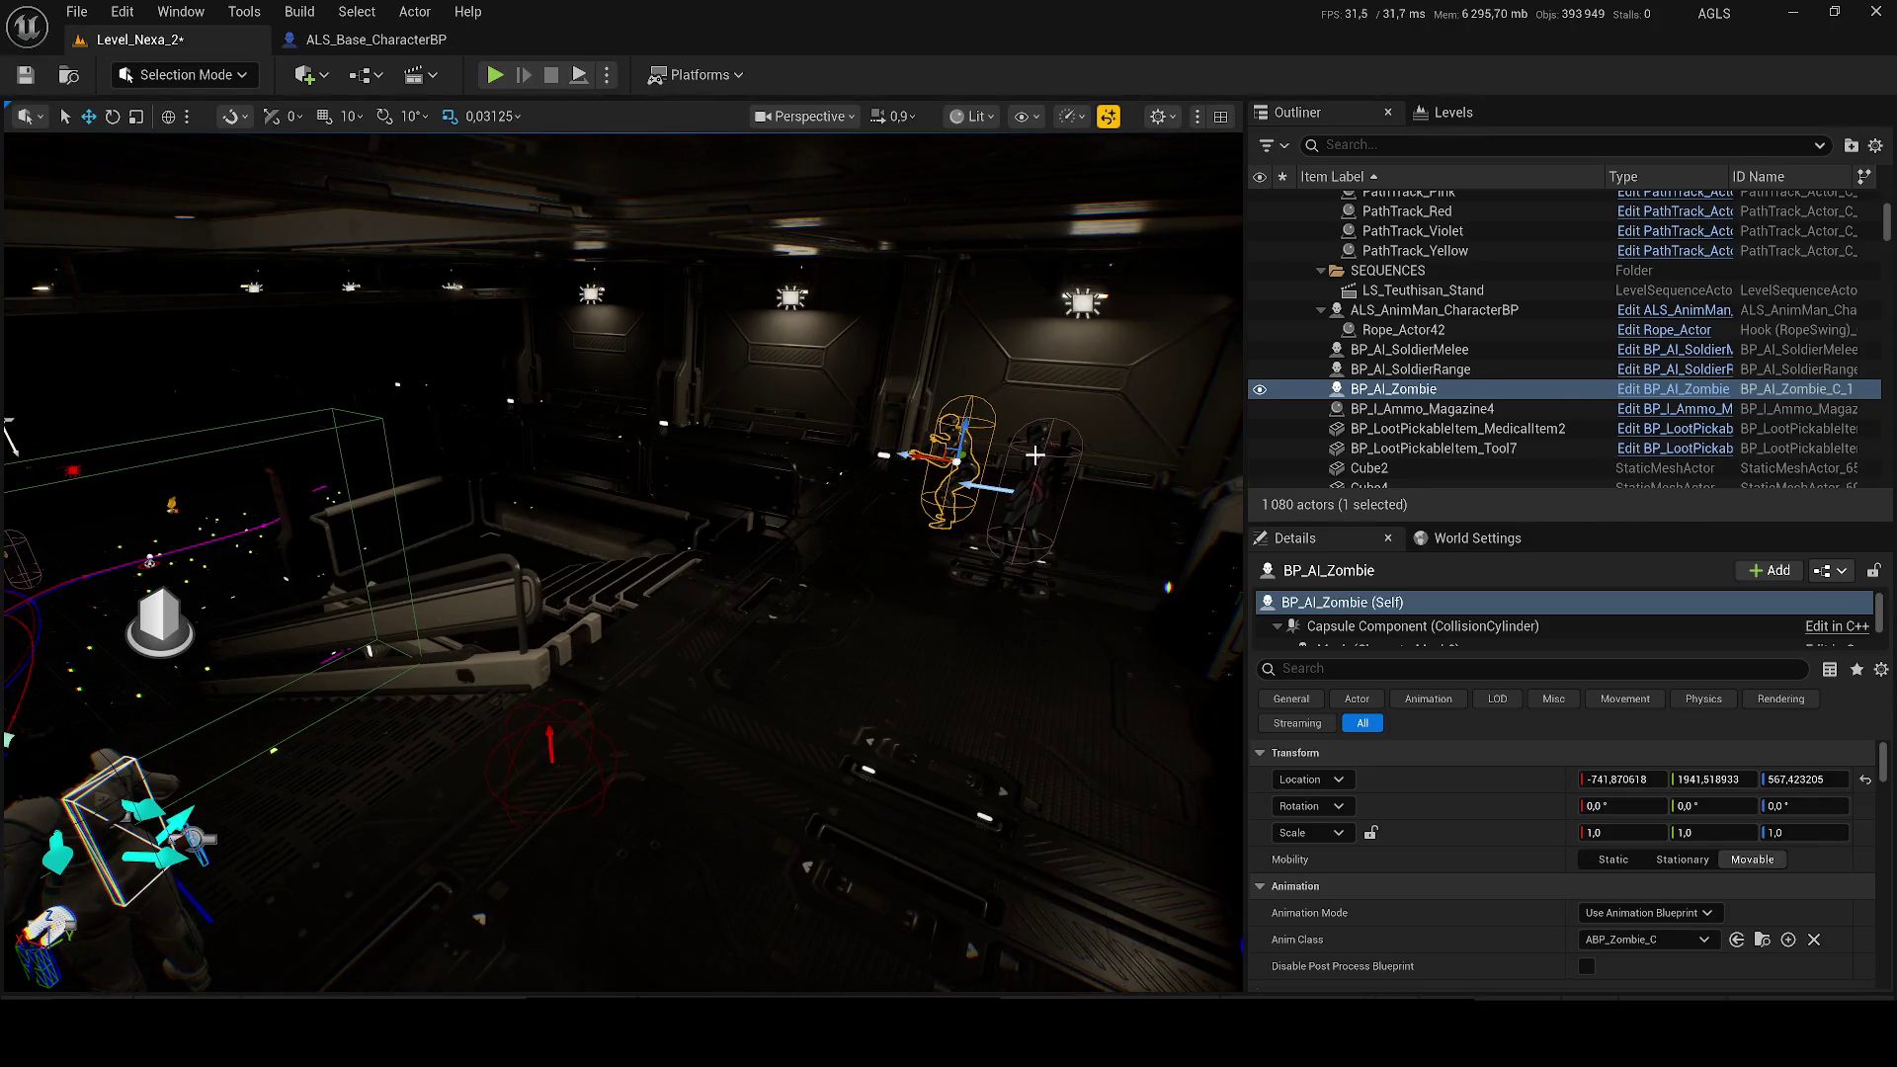
Step: Delete the placed zombie, then shift BP_I_Ammo_Magazine4 from Y about 1224 to 1422
key("Delete")
right_click(751, 571)
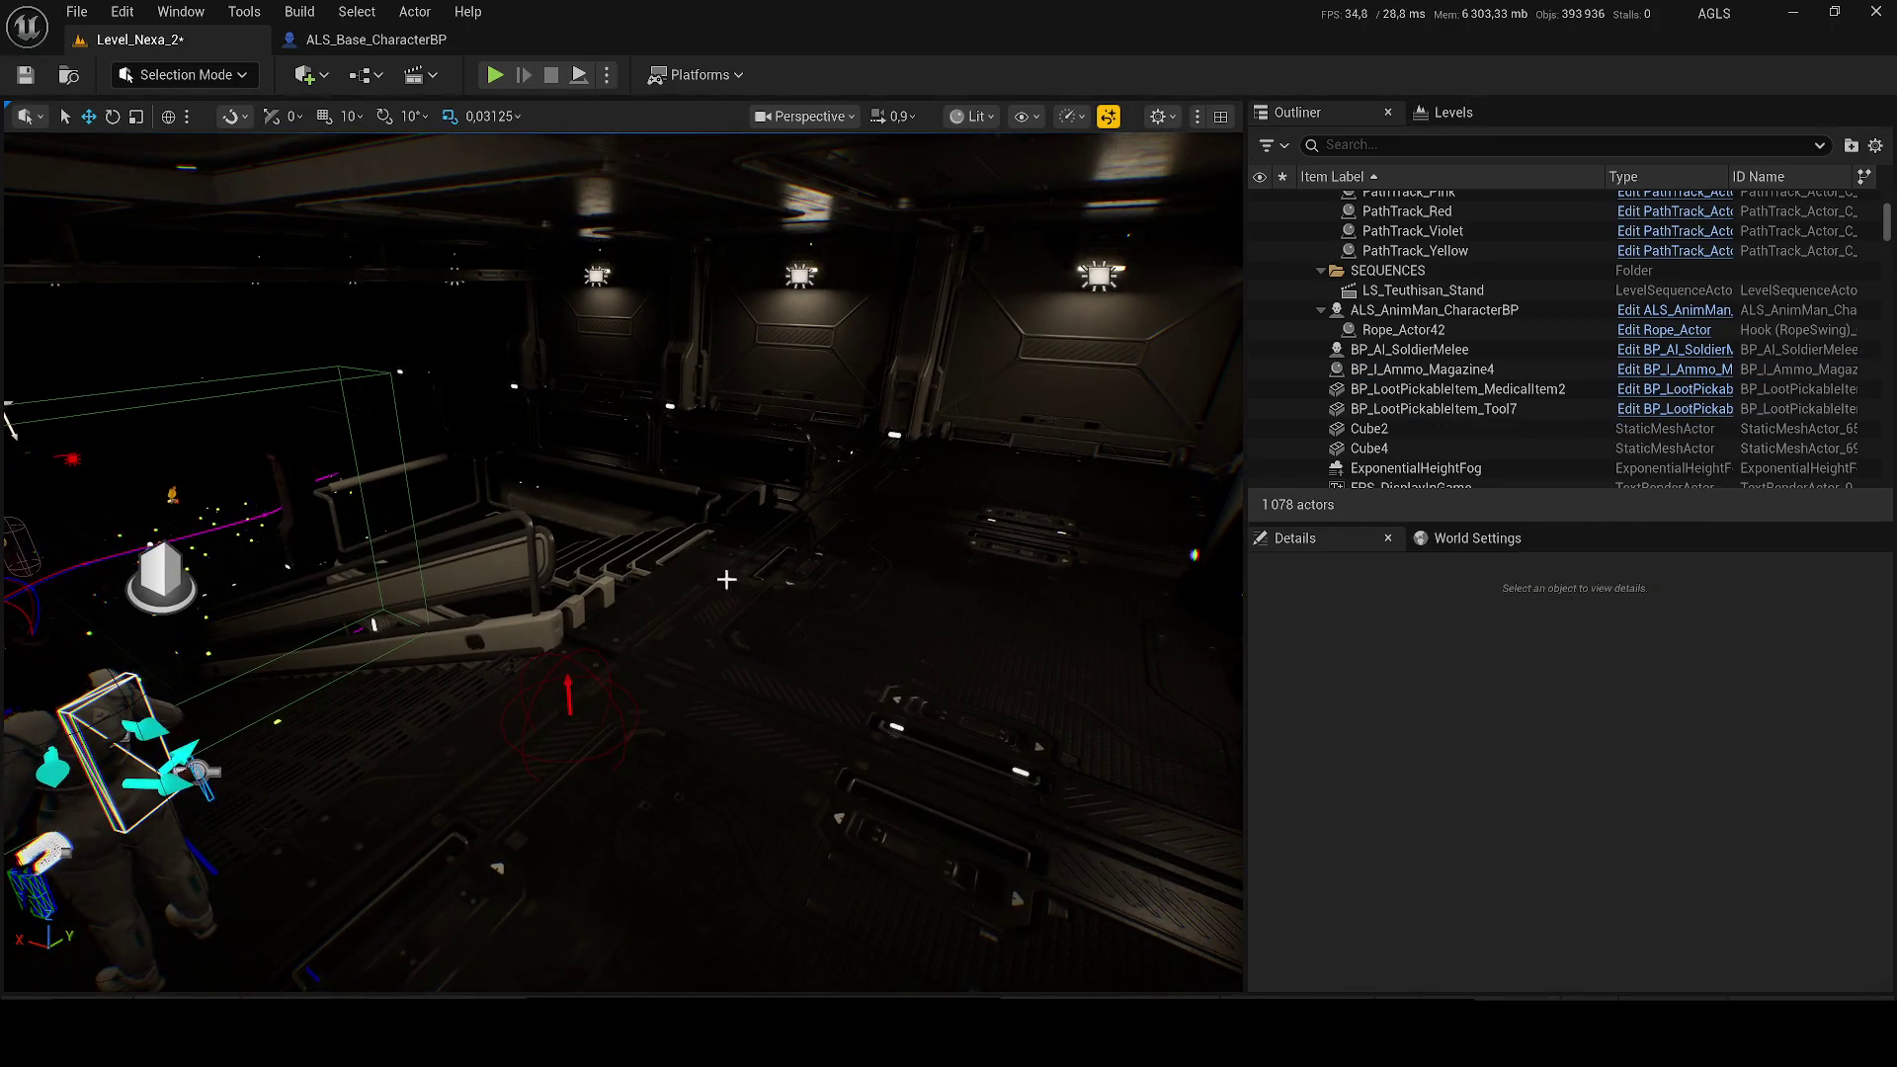
left_click(568, 686)
key("f")
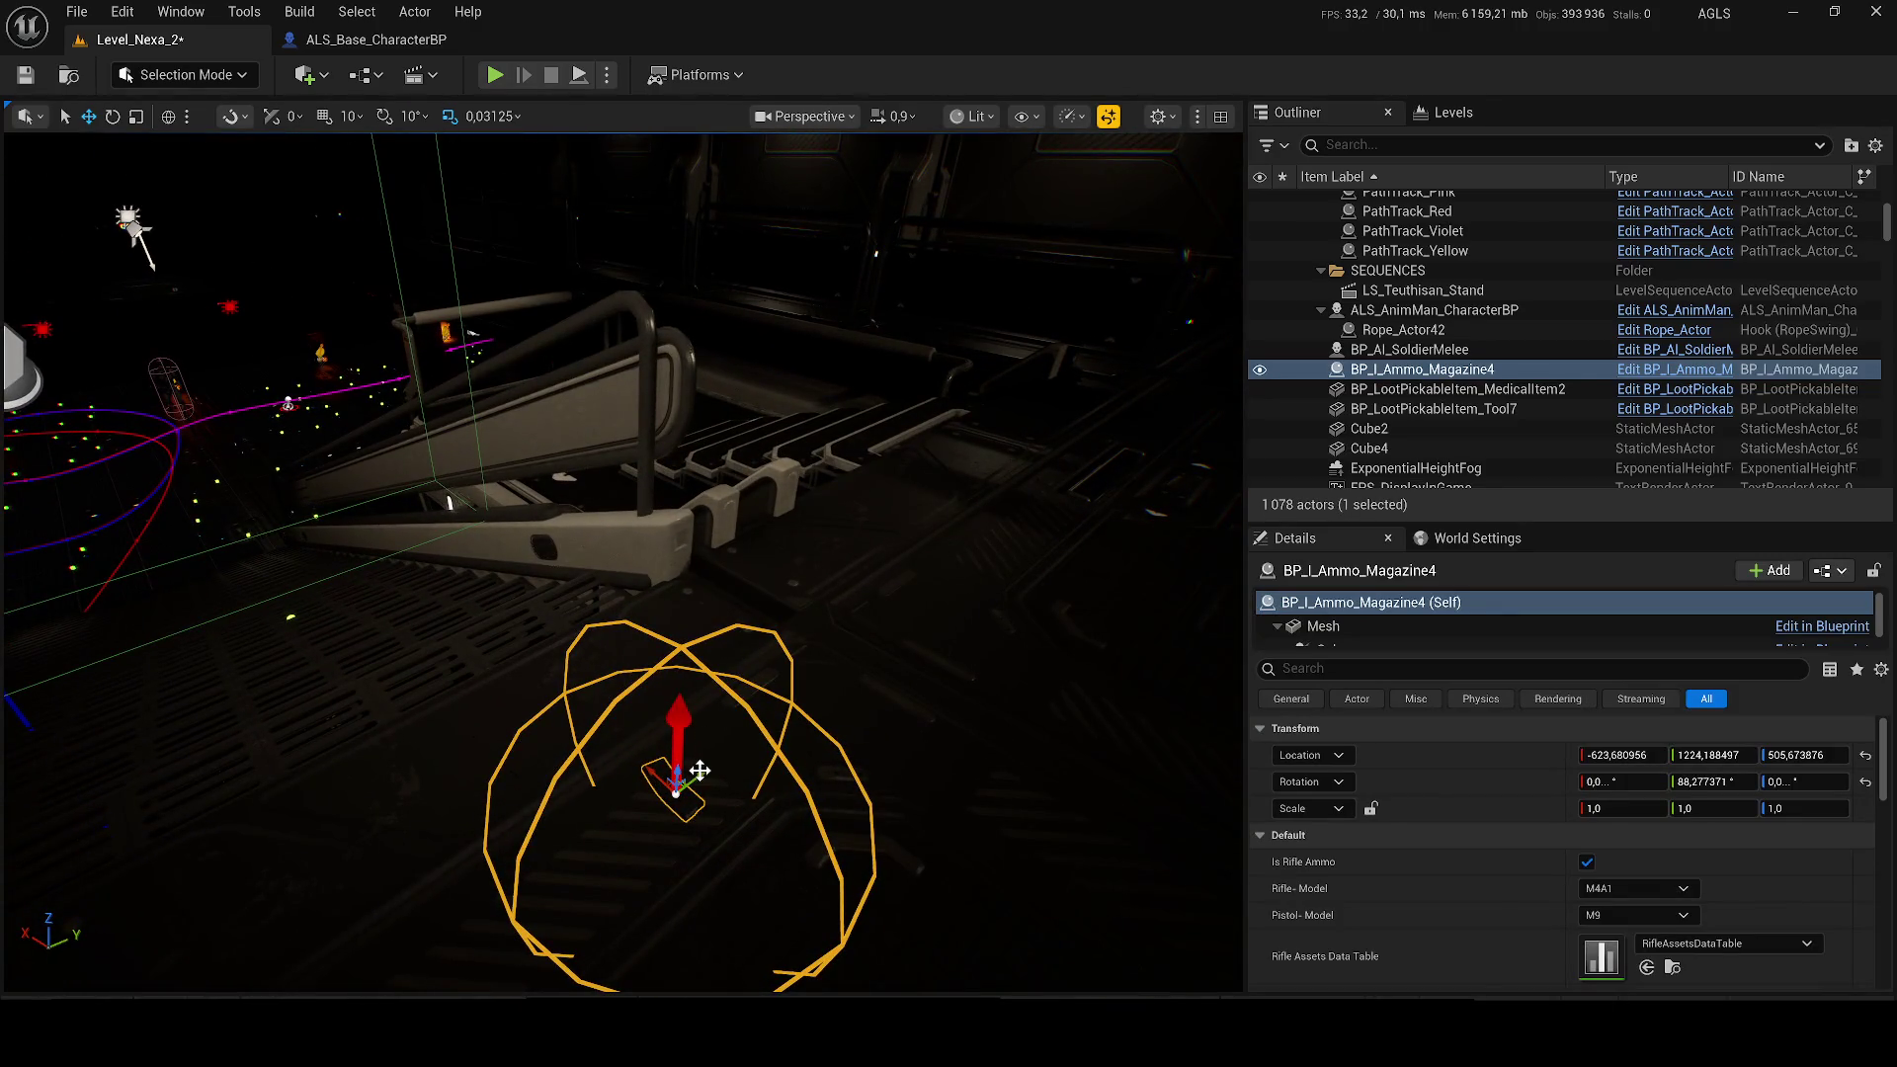
left_click_drag(703, 770, 870, 692)
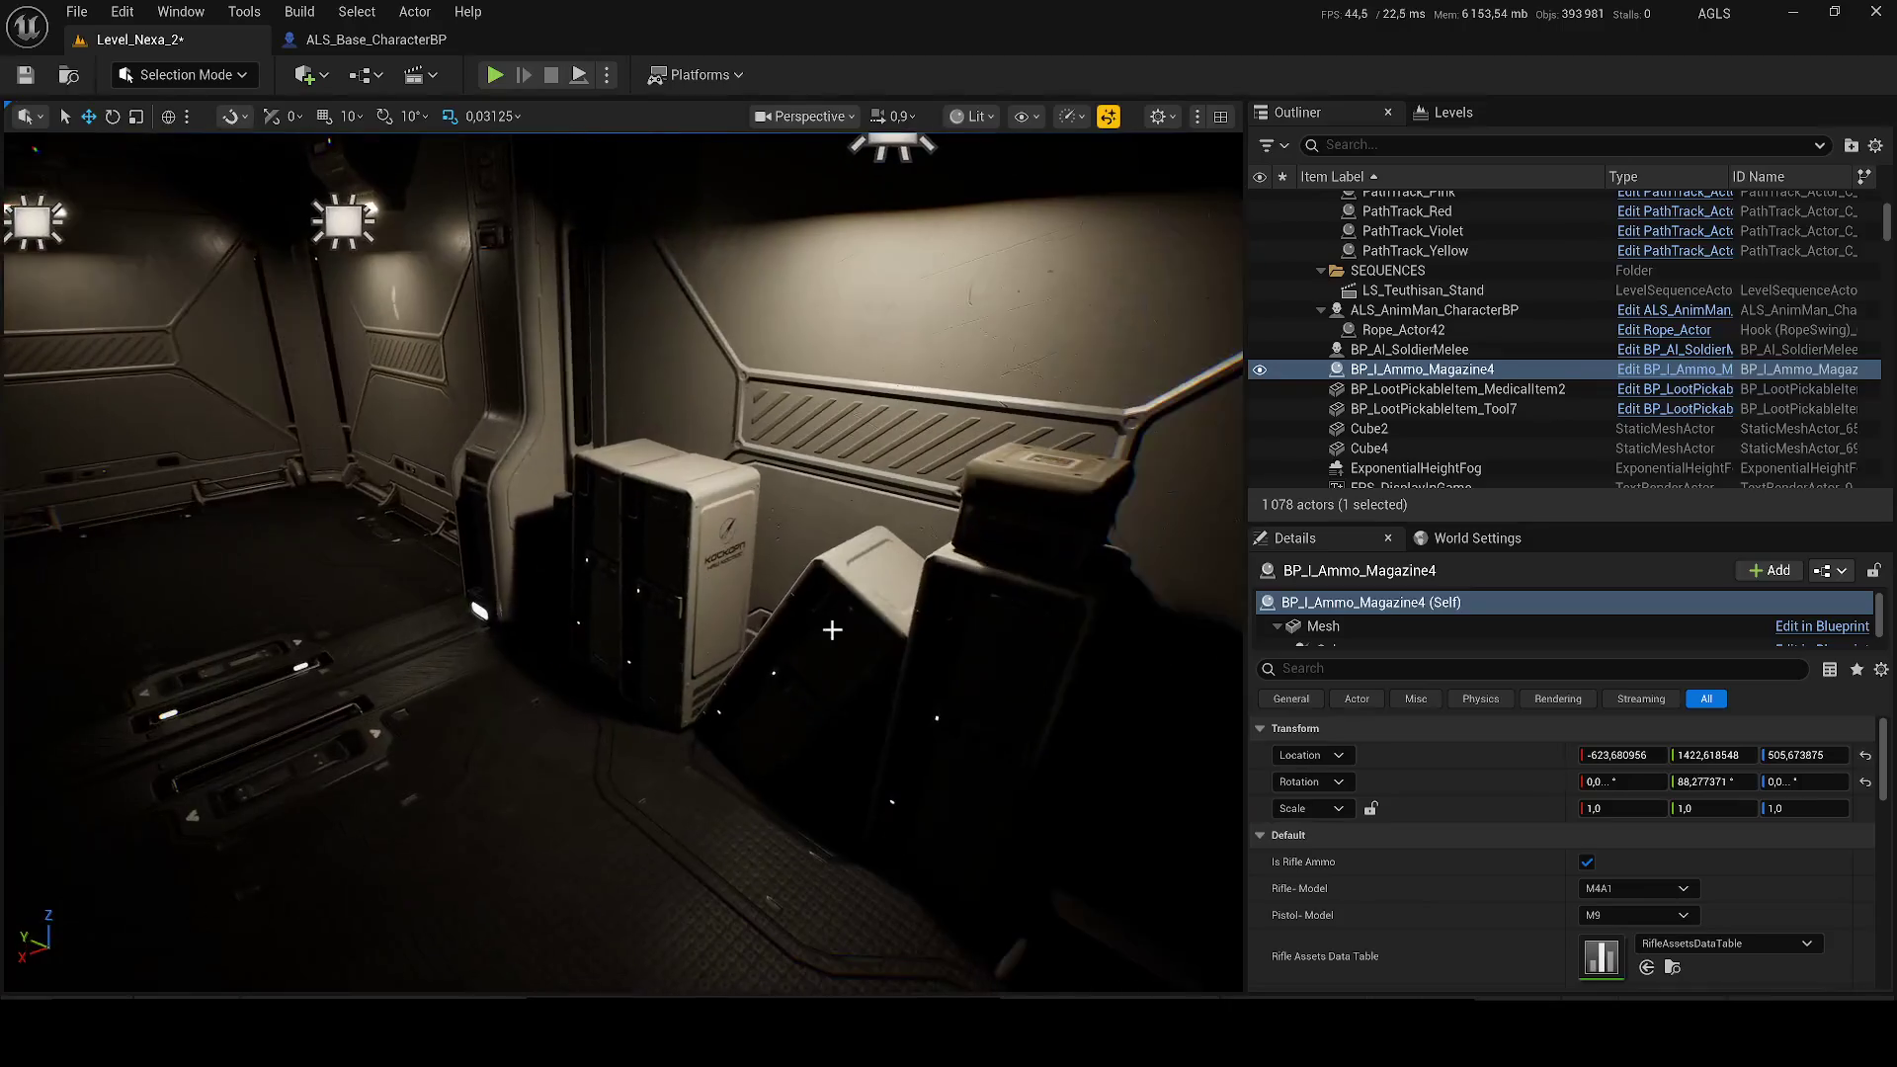
left_click(1042, 499)
Step: Browse to SM_Box_22's folder and place two SM_Barrel_1 and one SM_Barrel_2 against the room's wall
right_click(1385, 351)
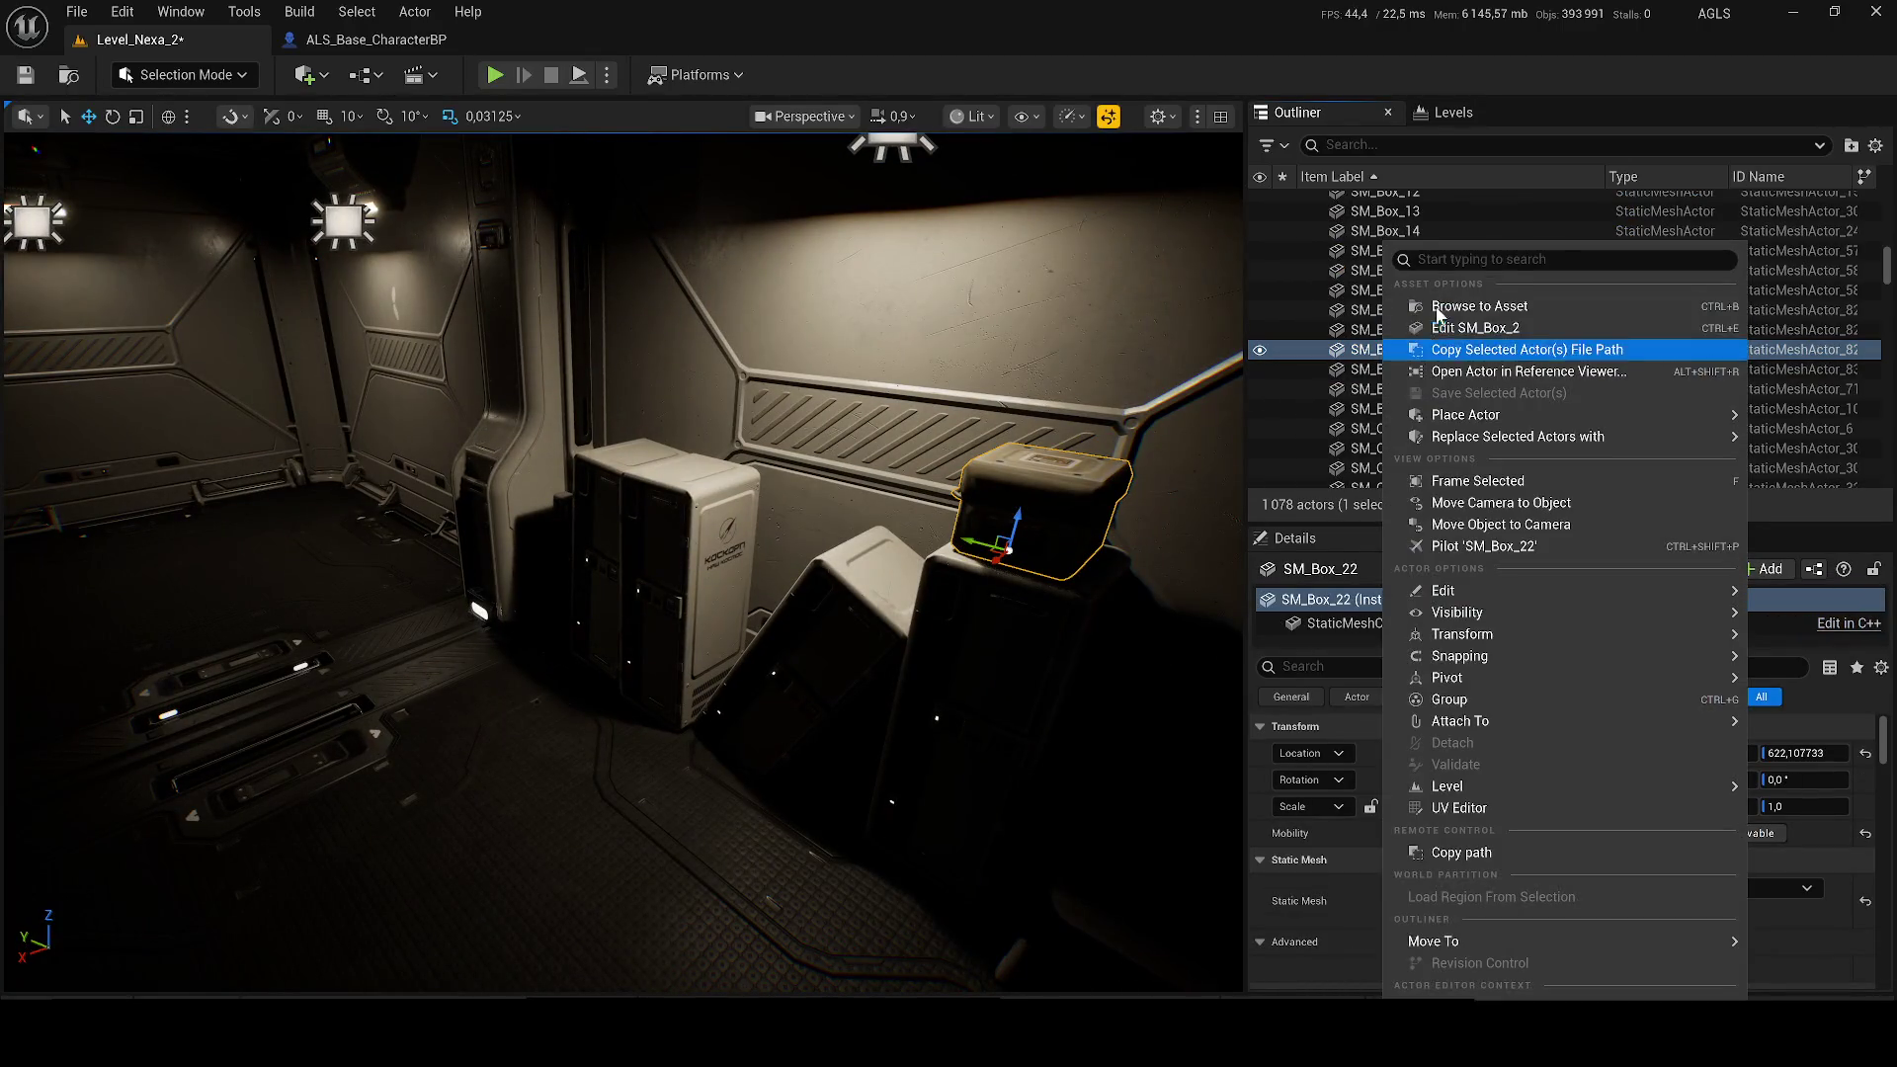
left_click(1479, 306)
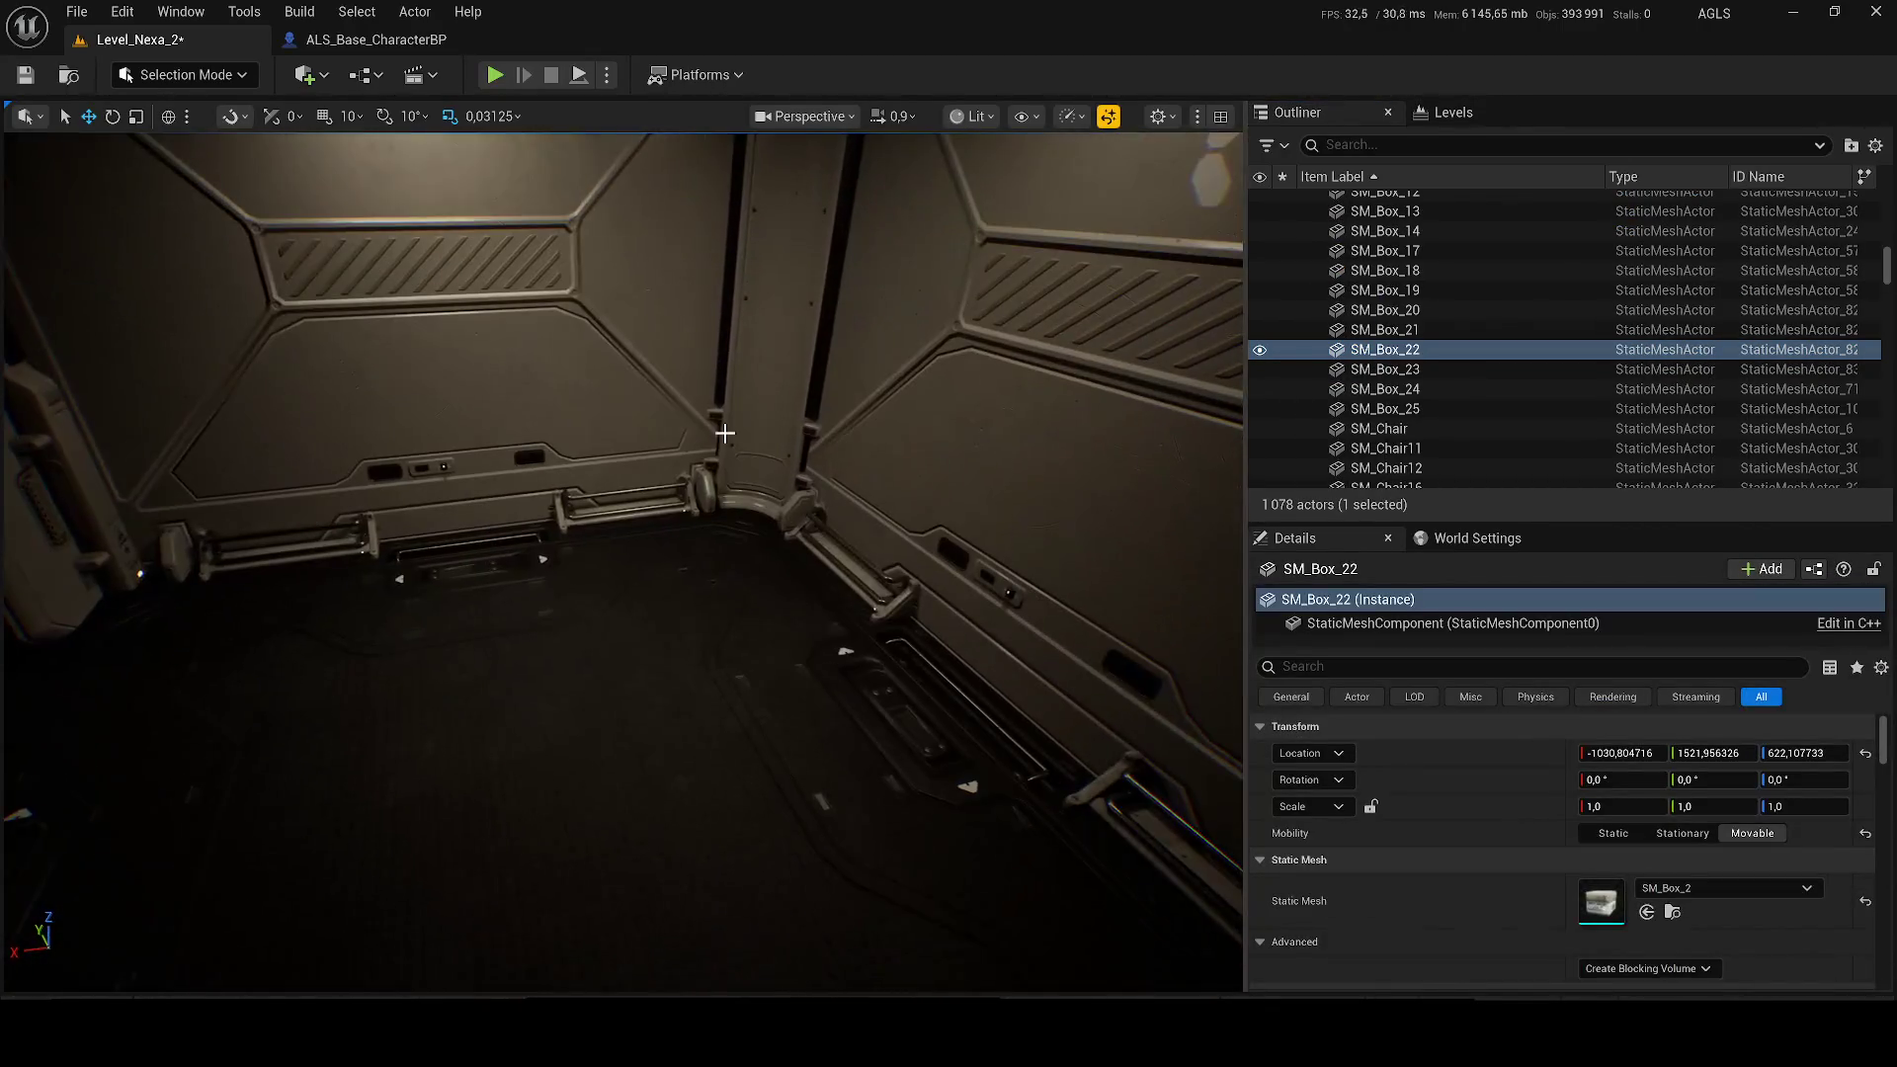
key("ctrl+space")
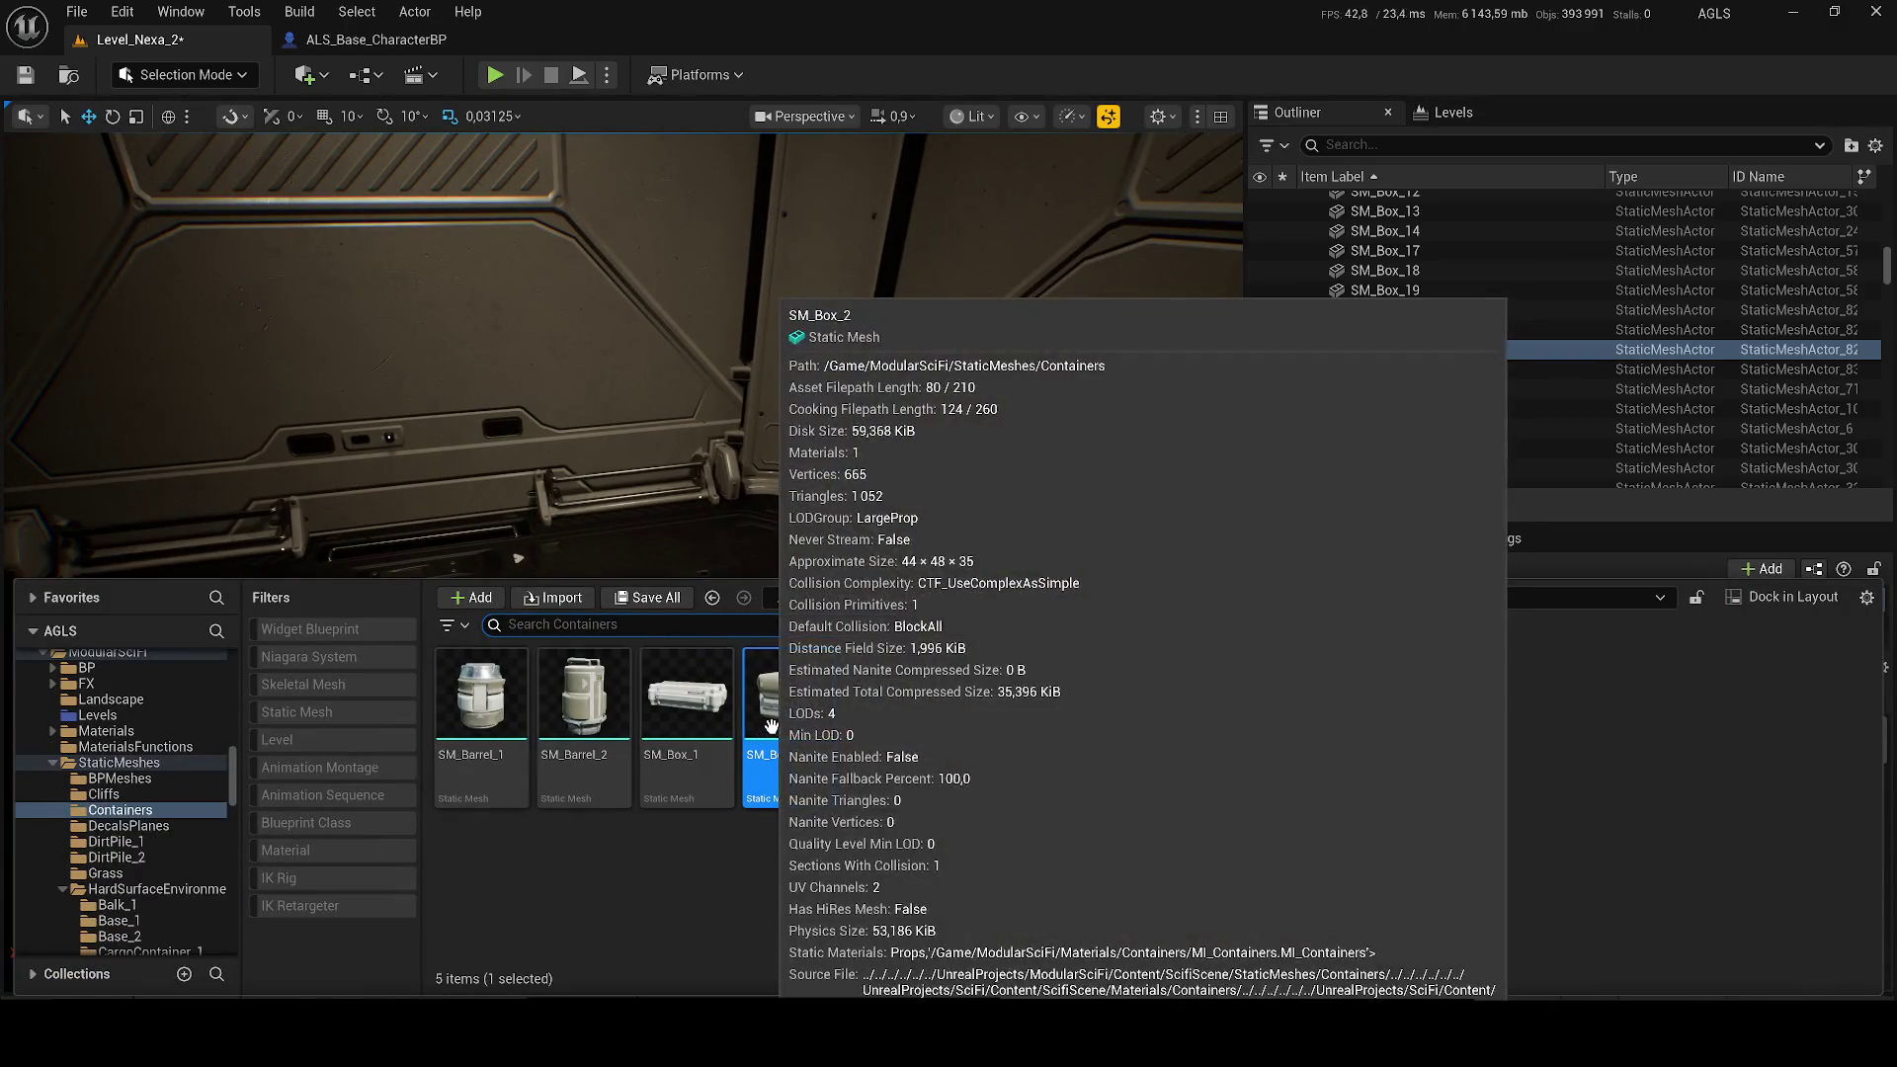
mouse_move(764, 733)
left_mouse_down()
mouse_move(791, 524)
mouse_move(703, 561)
left_mouse_up()
left_click(703, 561)
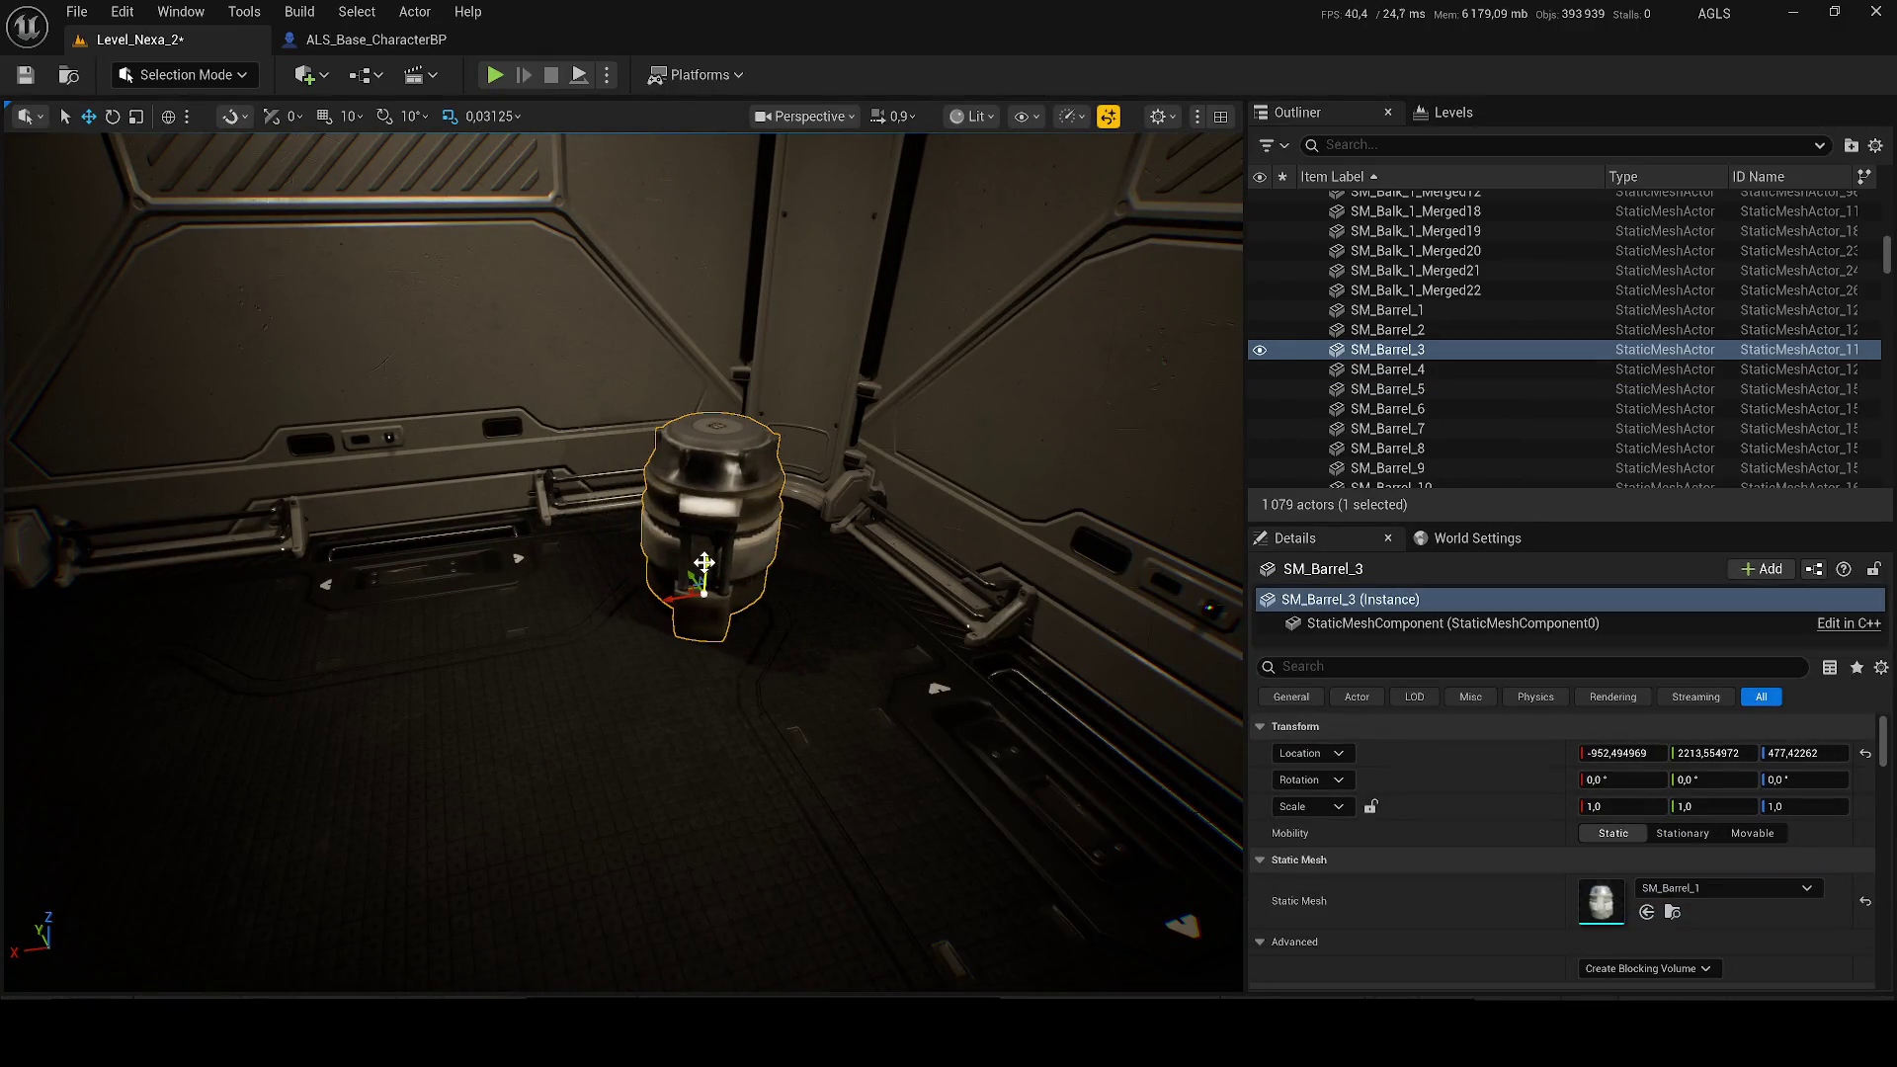
key("ctrl+space")
left_click_drag(479, 721, 572, 546)
key("ctrl+space")
mouse_move(678, 720)
left_mouse_down()
mouse_move(775, 505)
mouse_move(811, 526)
left_mouse_up()
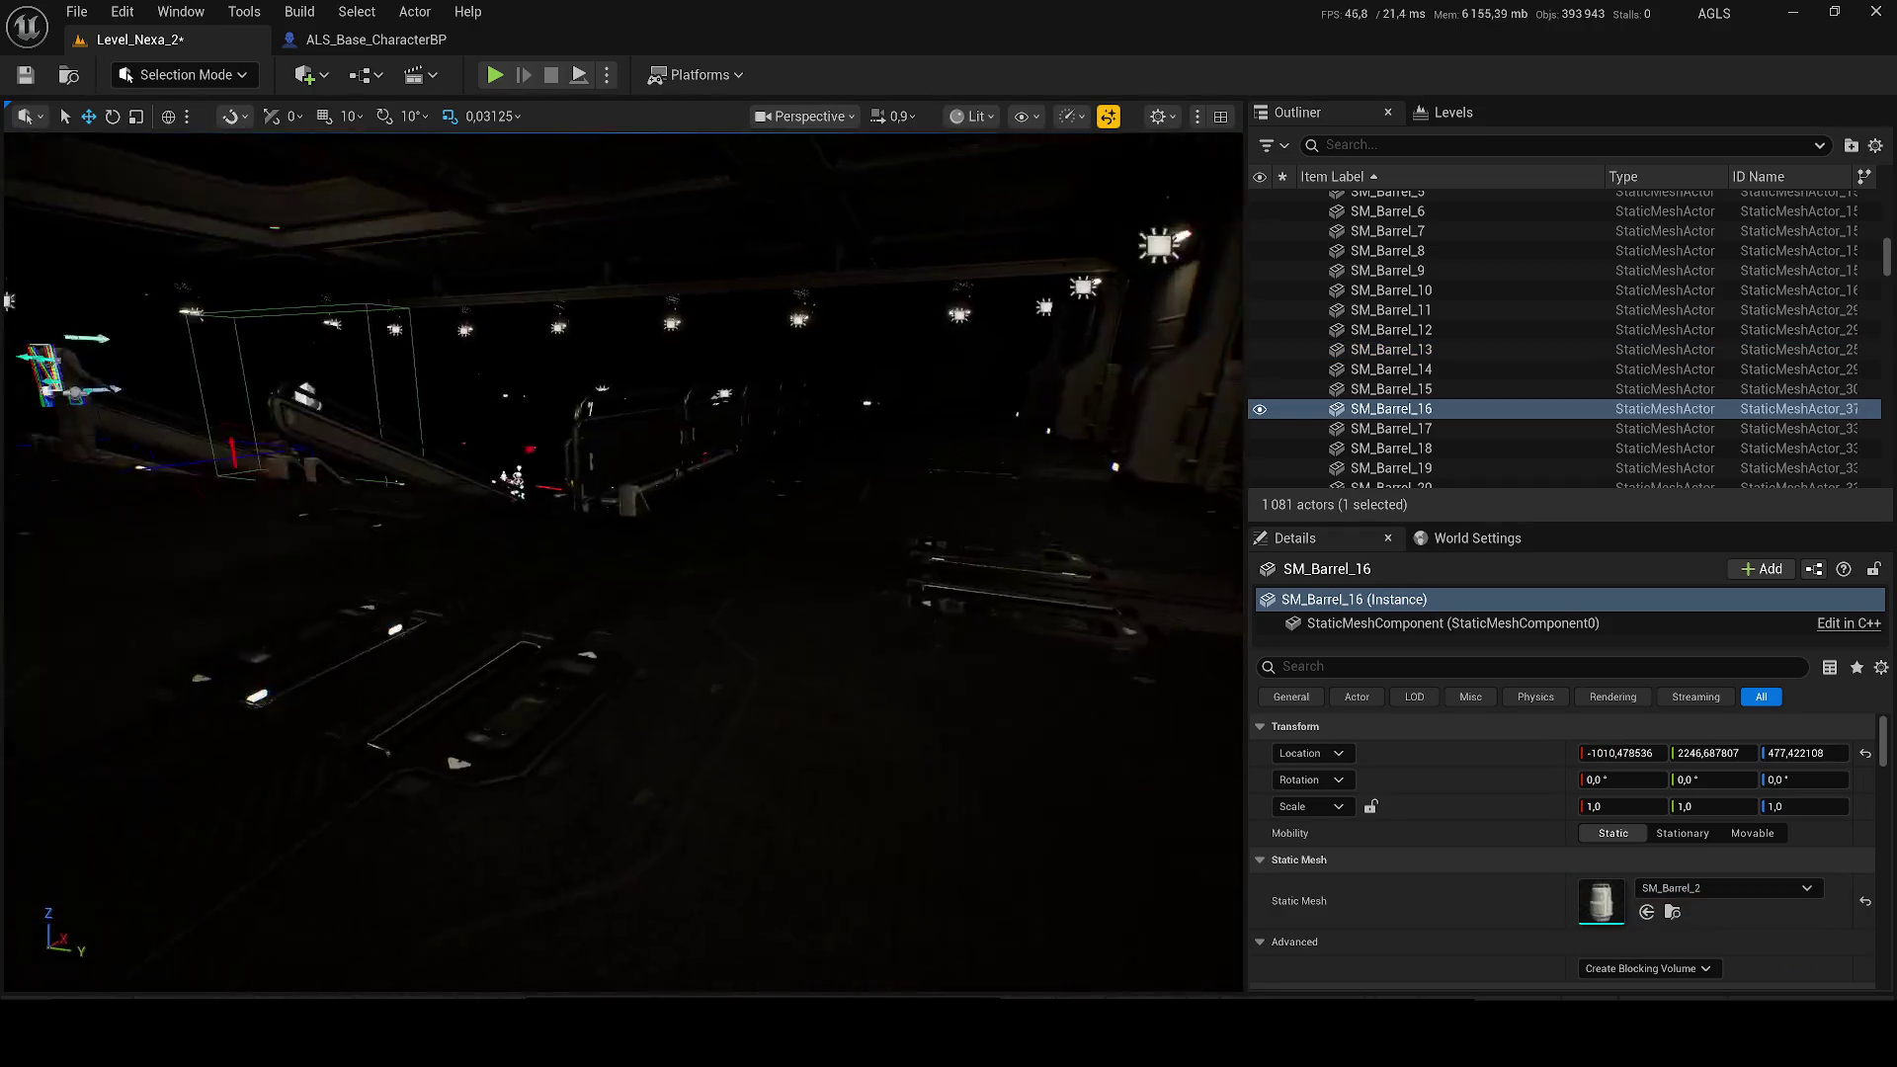
left_click_drag(639, 643, 638, 643)
Step: Select BP_I_Ammo_Magazine4 and move it over beside the new barrels
left_click(636, 633)
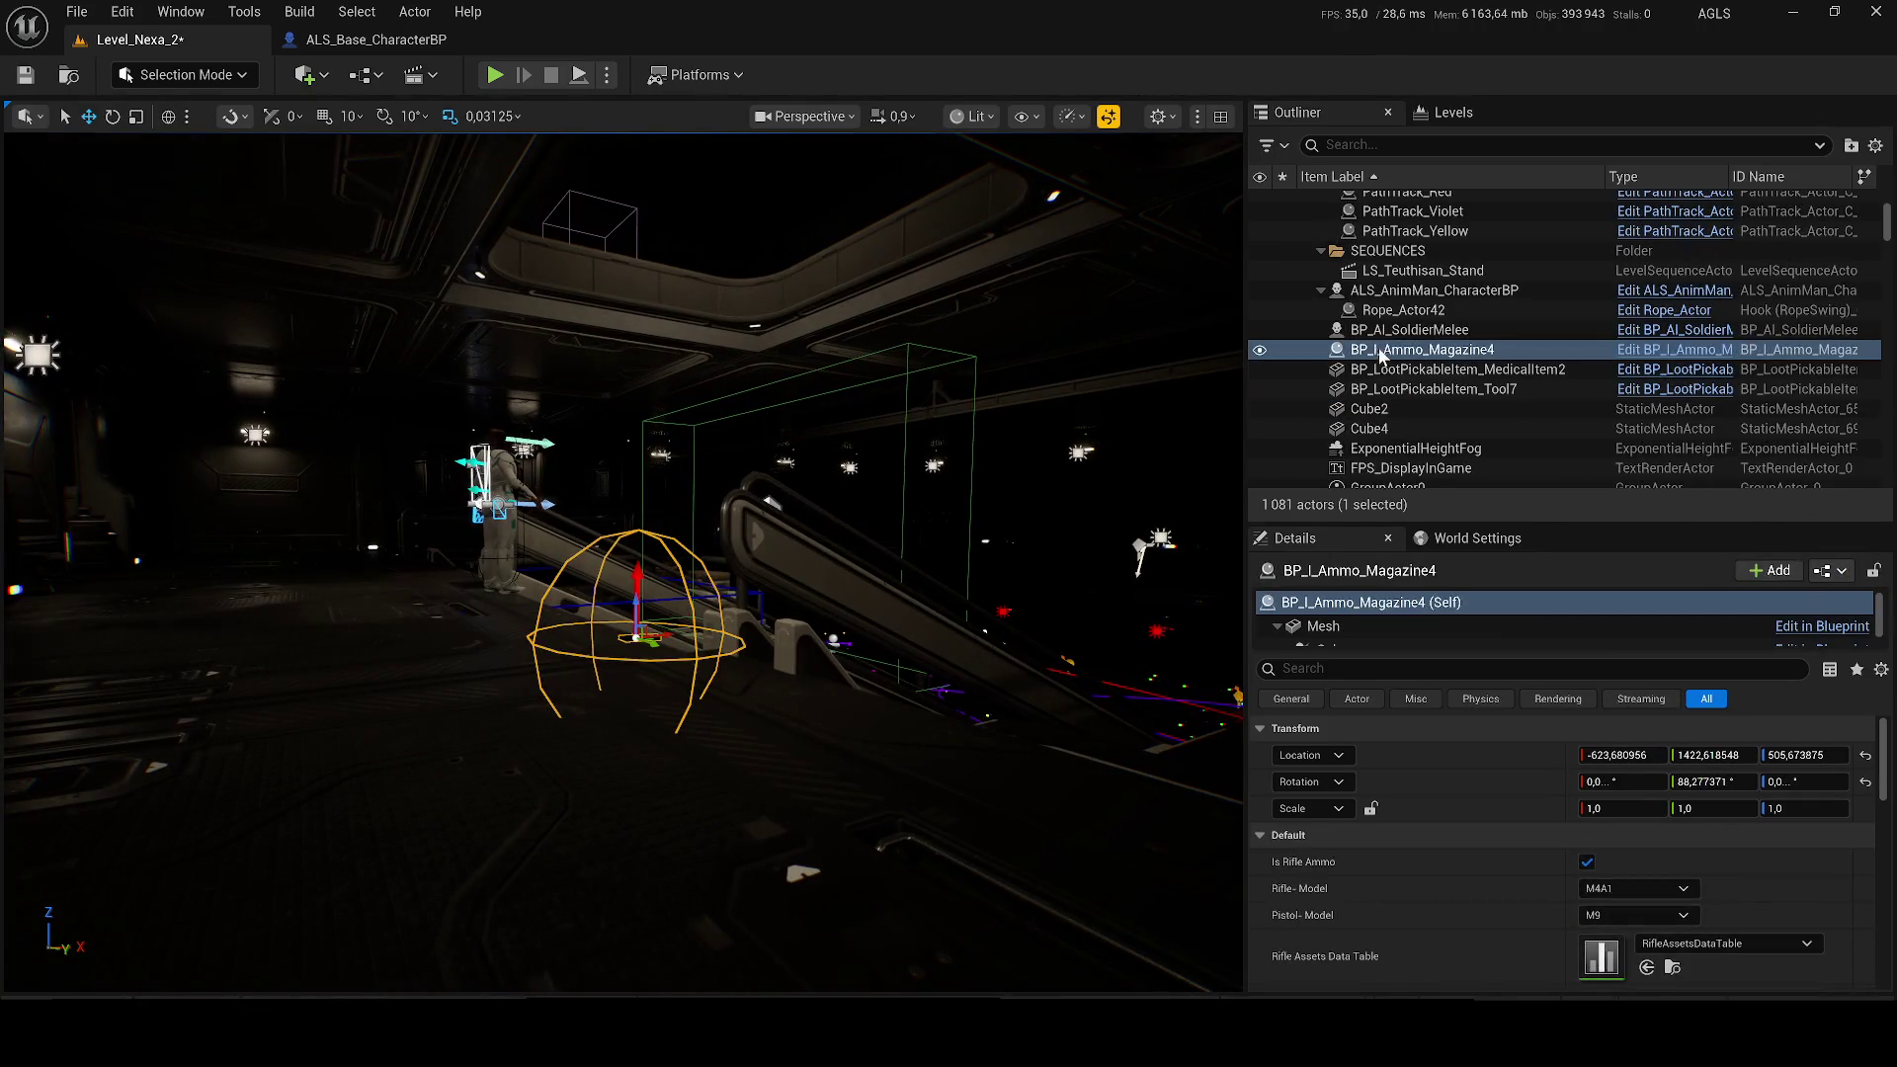
key("f")
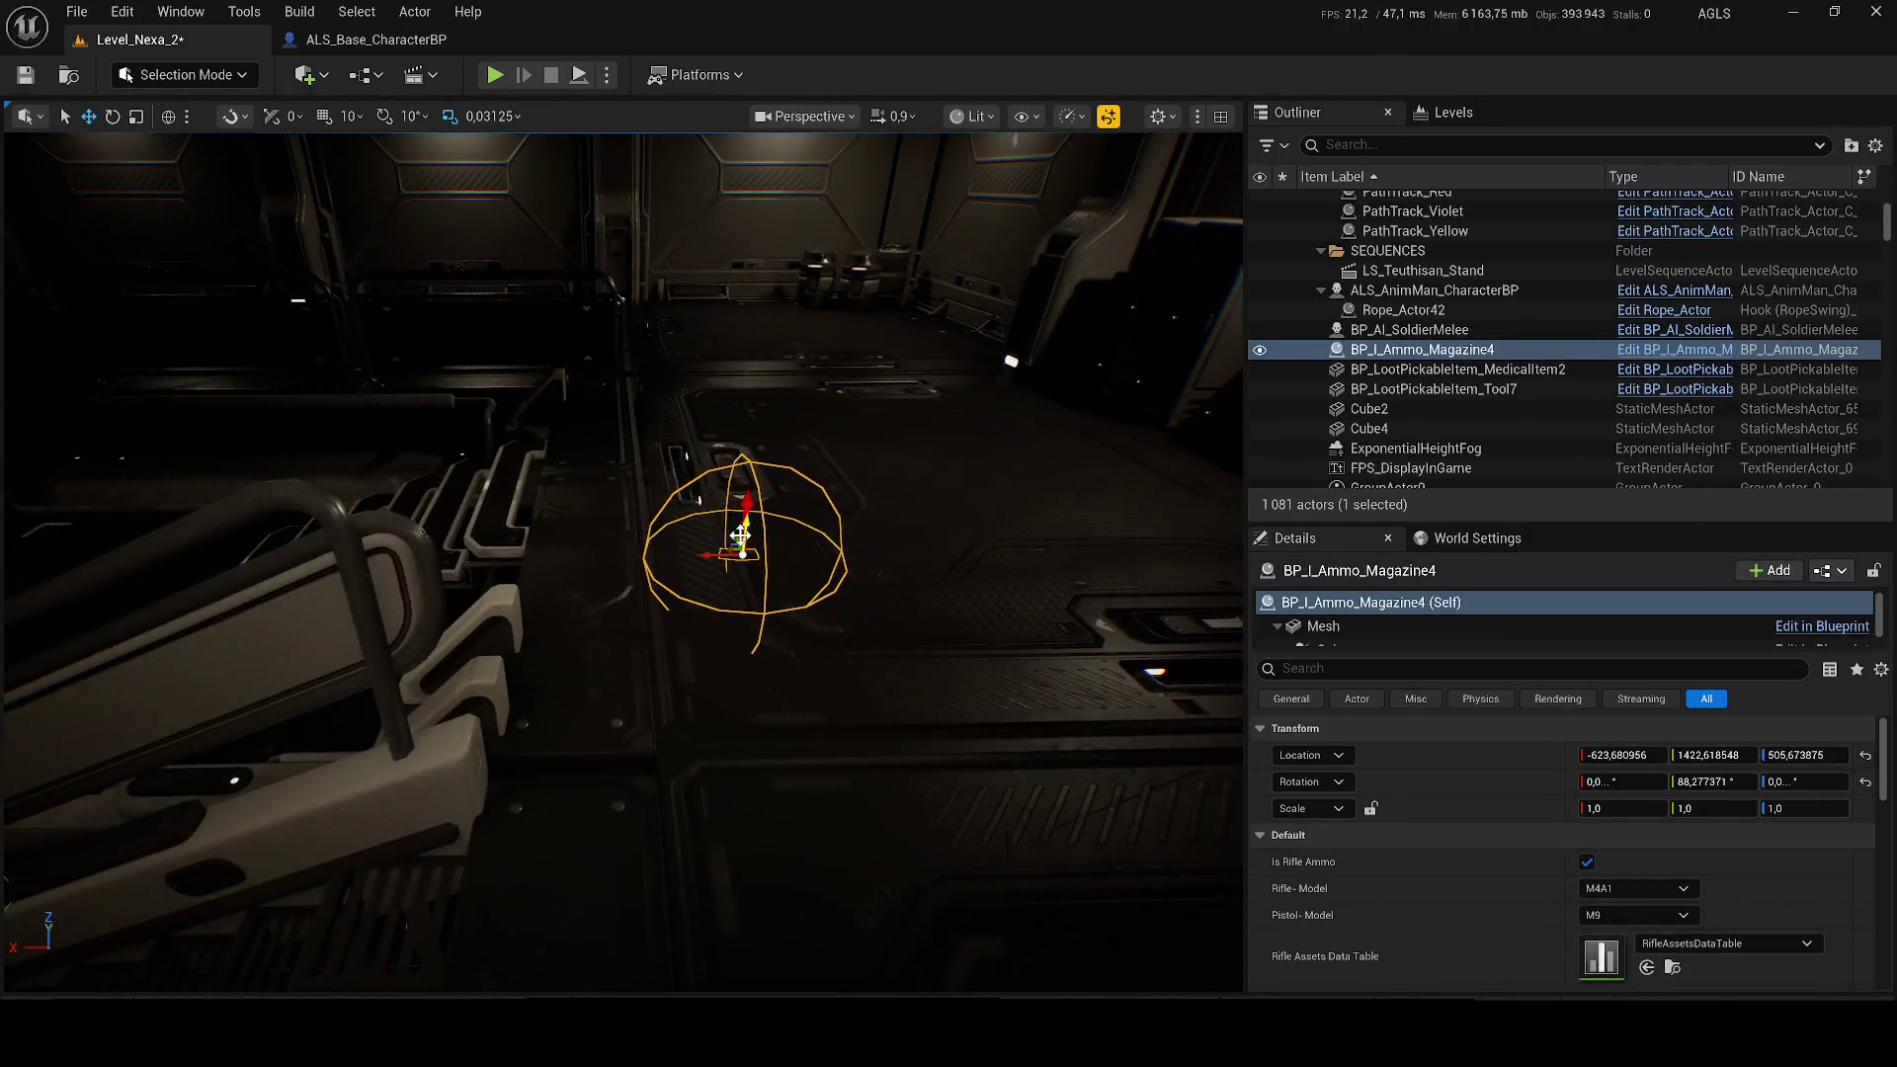
left_click_drag(728, 569, 1059, 564)
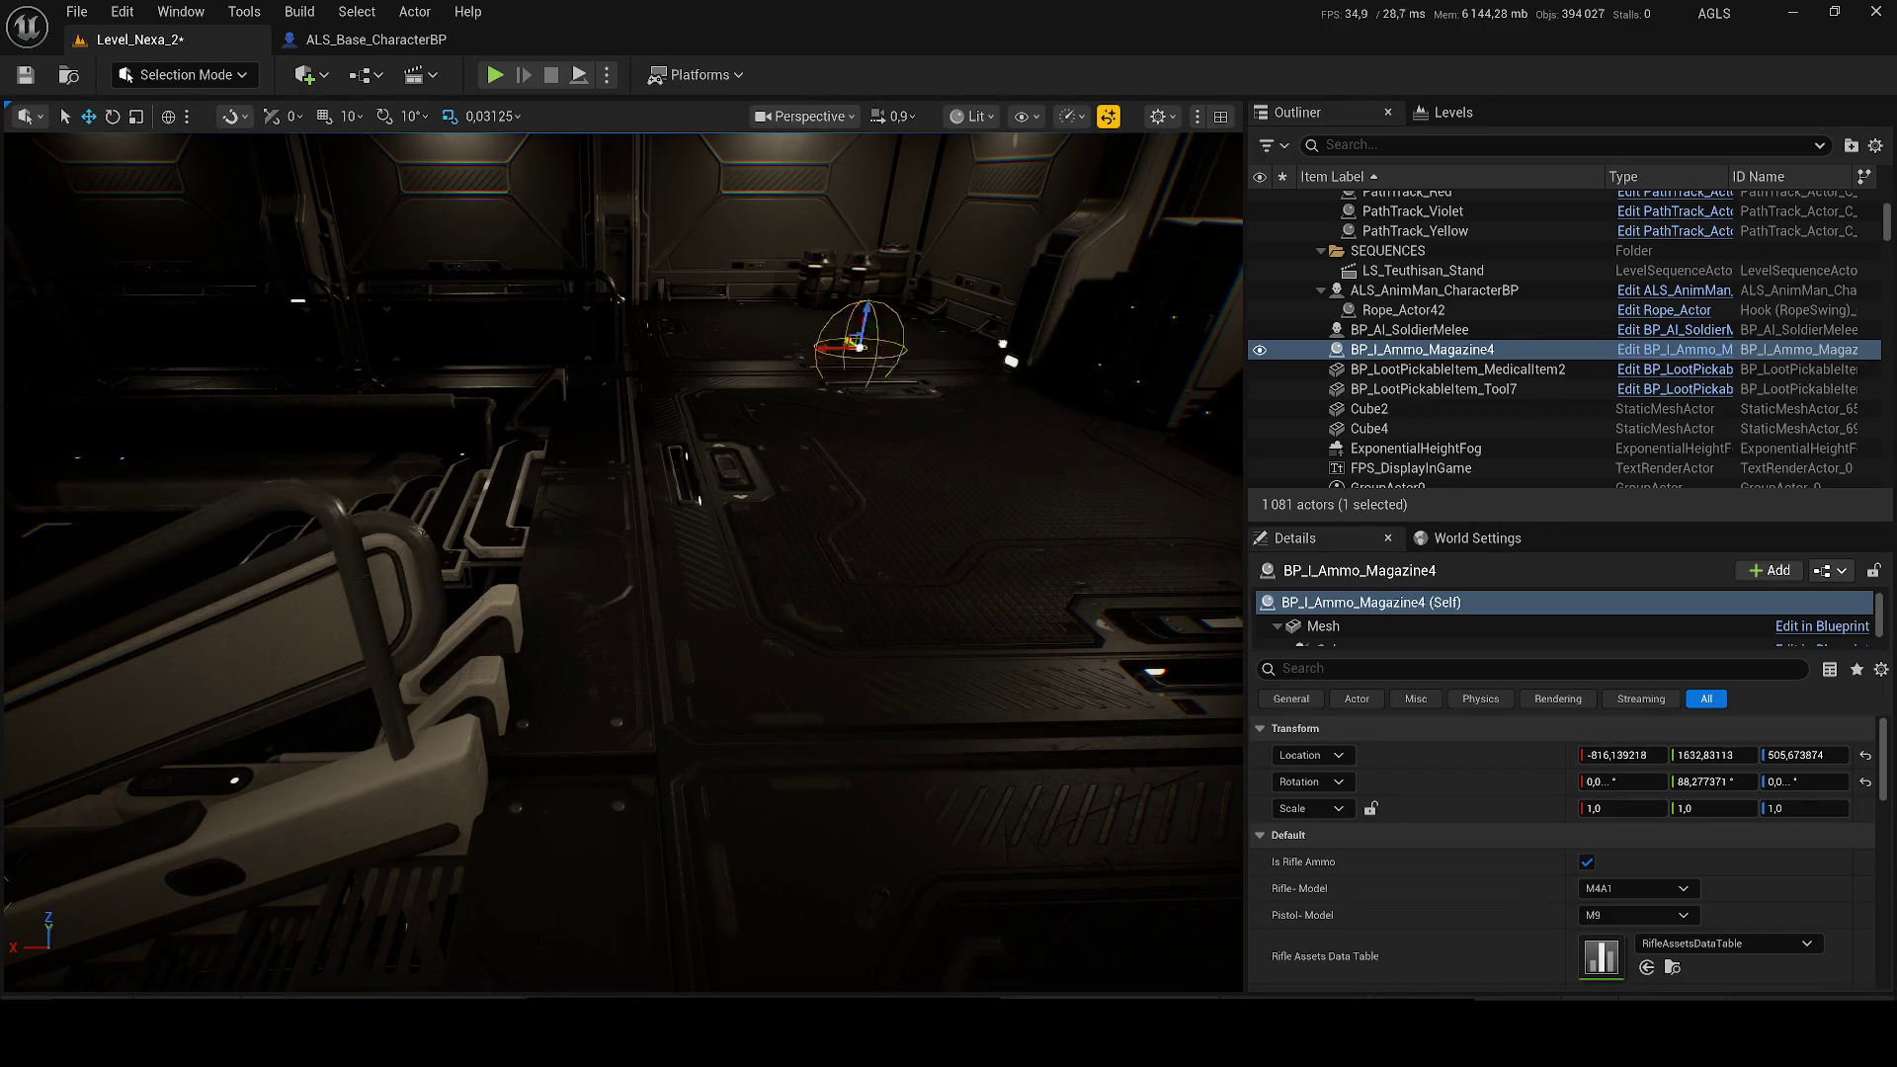
key("f")
scroll(491, 456, "down", 2)
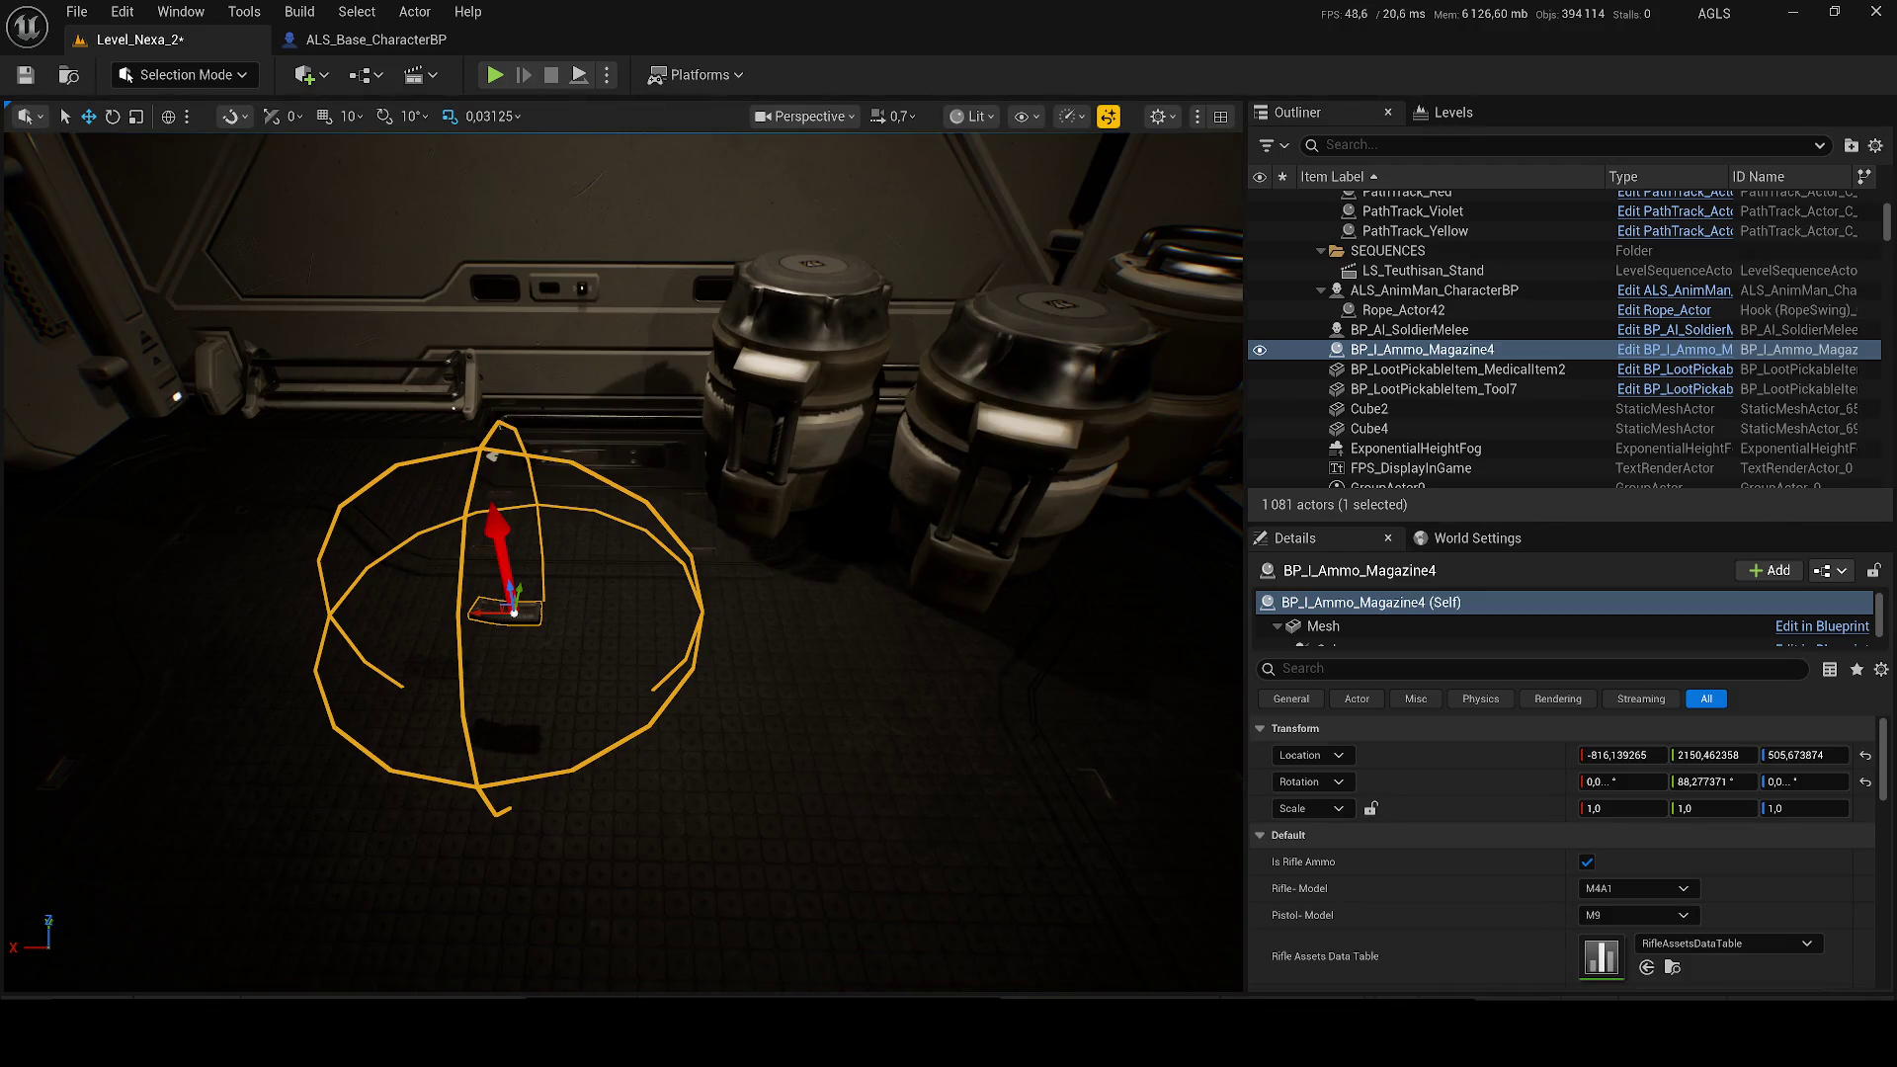
left_click_drag(17, 596, 54, 568)
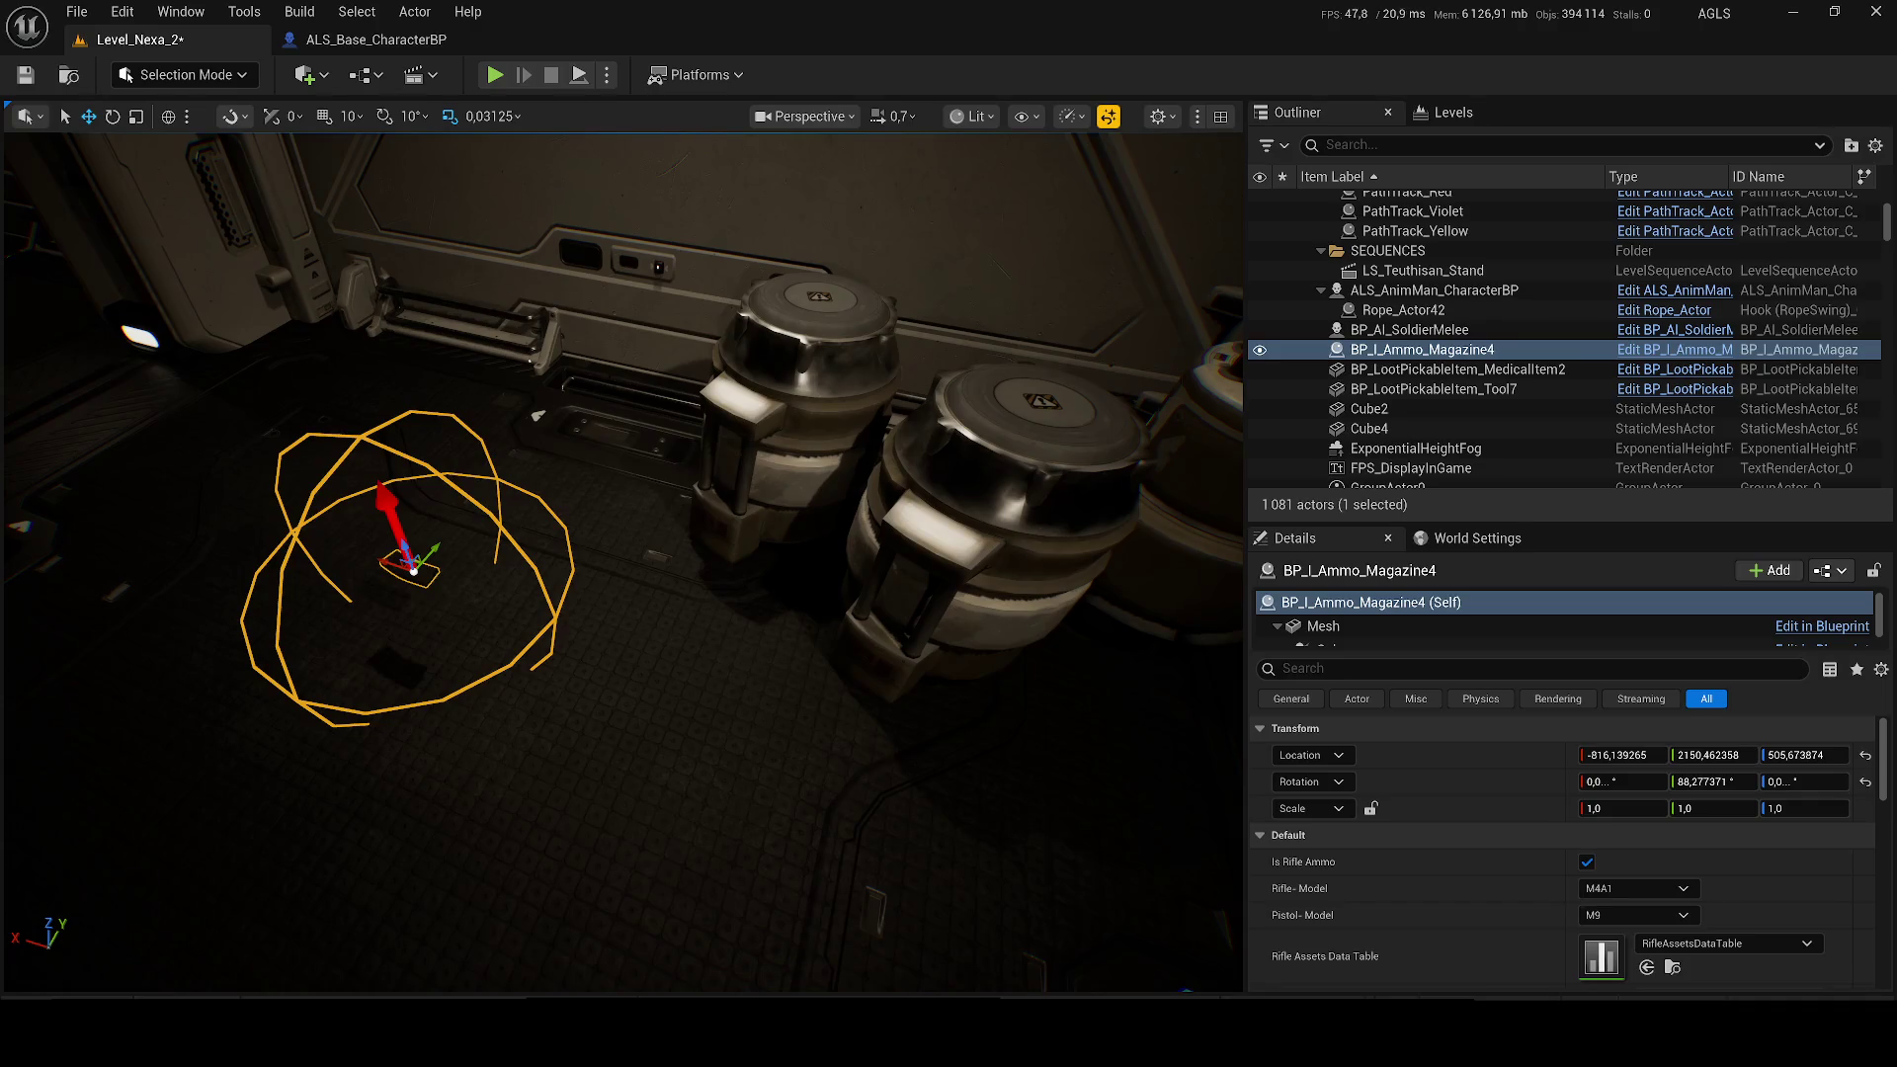
mouse_move(433, 546)
left_mouse_down()
mouse_move(516, 421)
mouse_move(593, 420)
mouse_move(695, 472)
left_mouse_up()
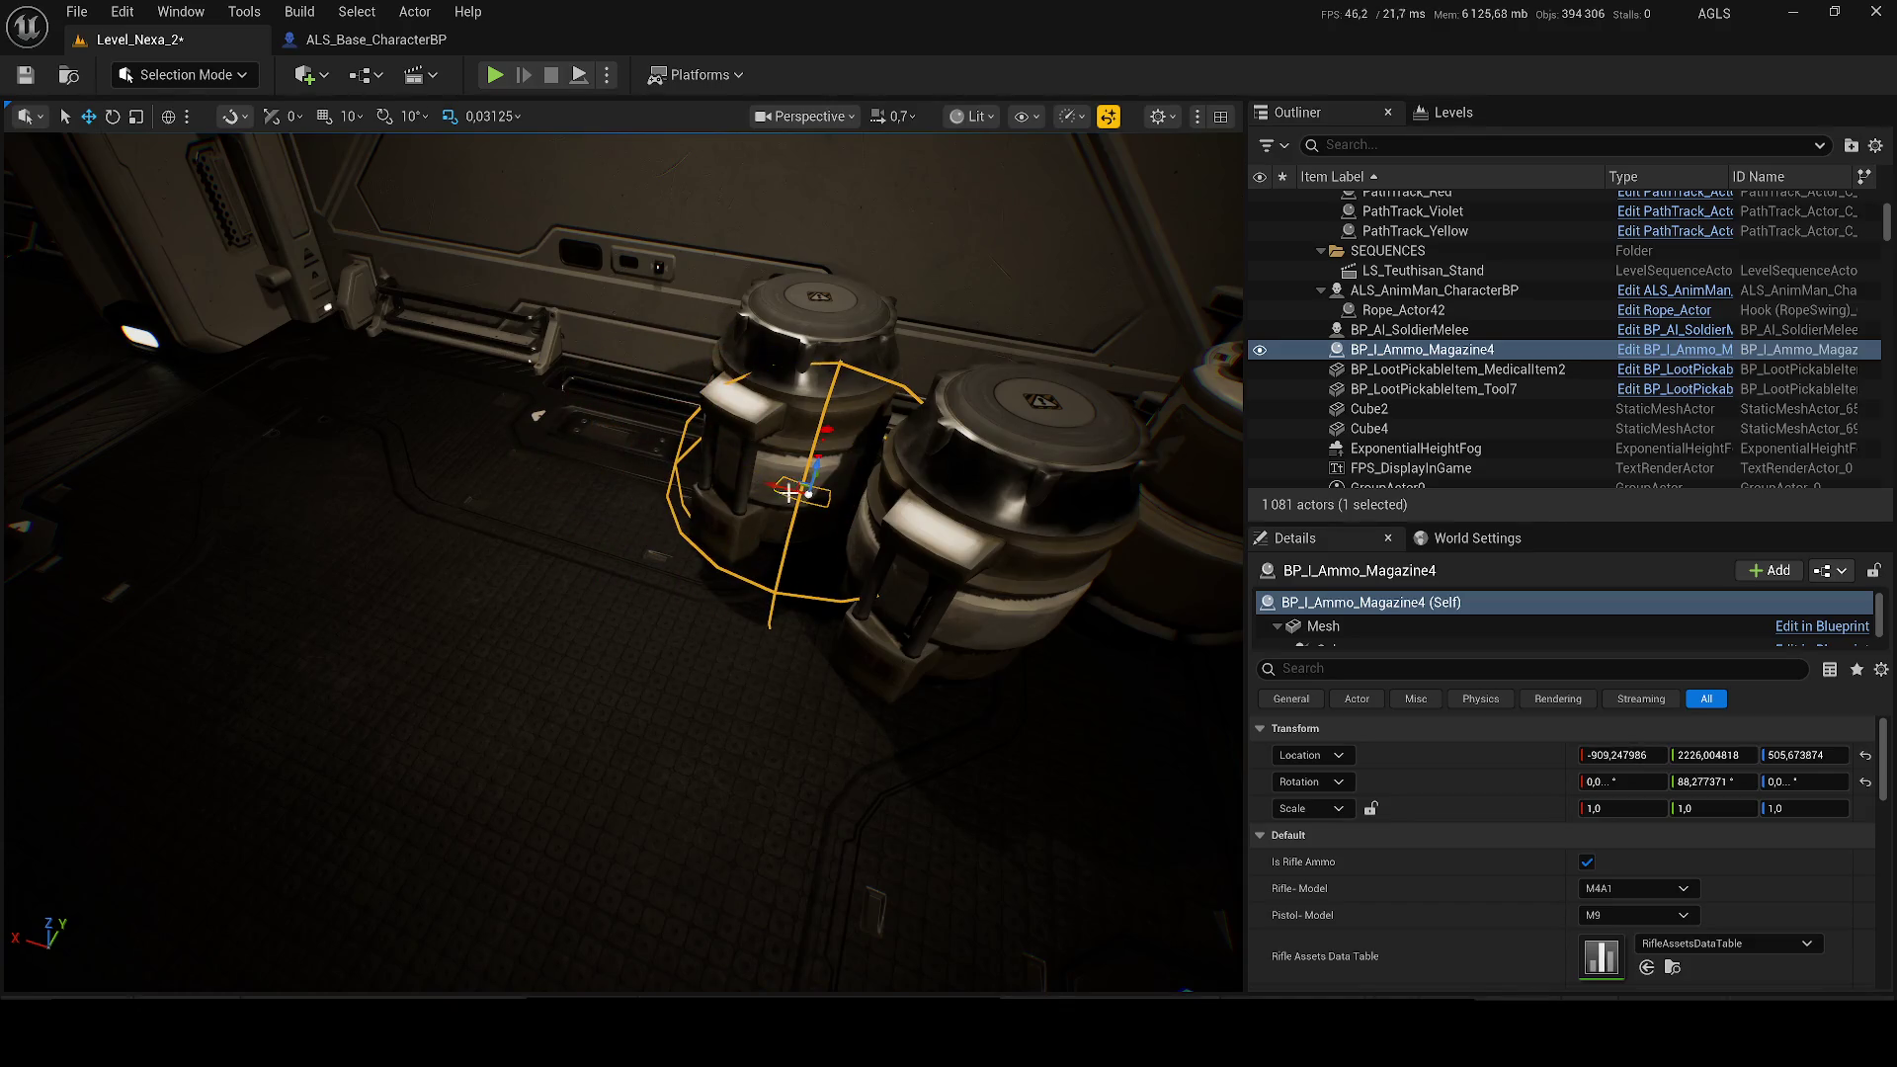
left_click_drag(865, 322, 874, 314)
mouse_move(379, 500)
left_mouse_down()
mouse_move(356, 494)
mouse_move(395, 504)
mouse_move(379, 500)
left_mouse_up()
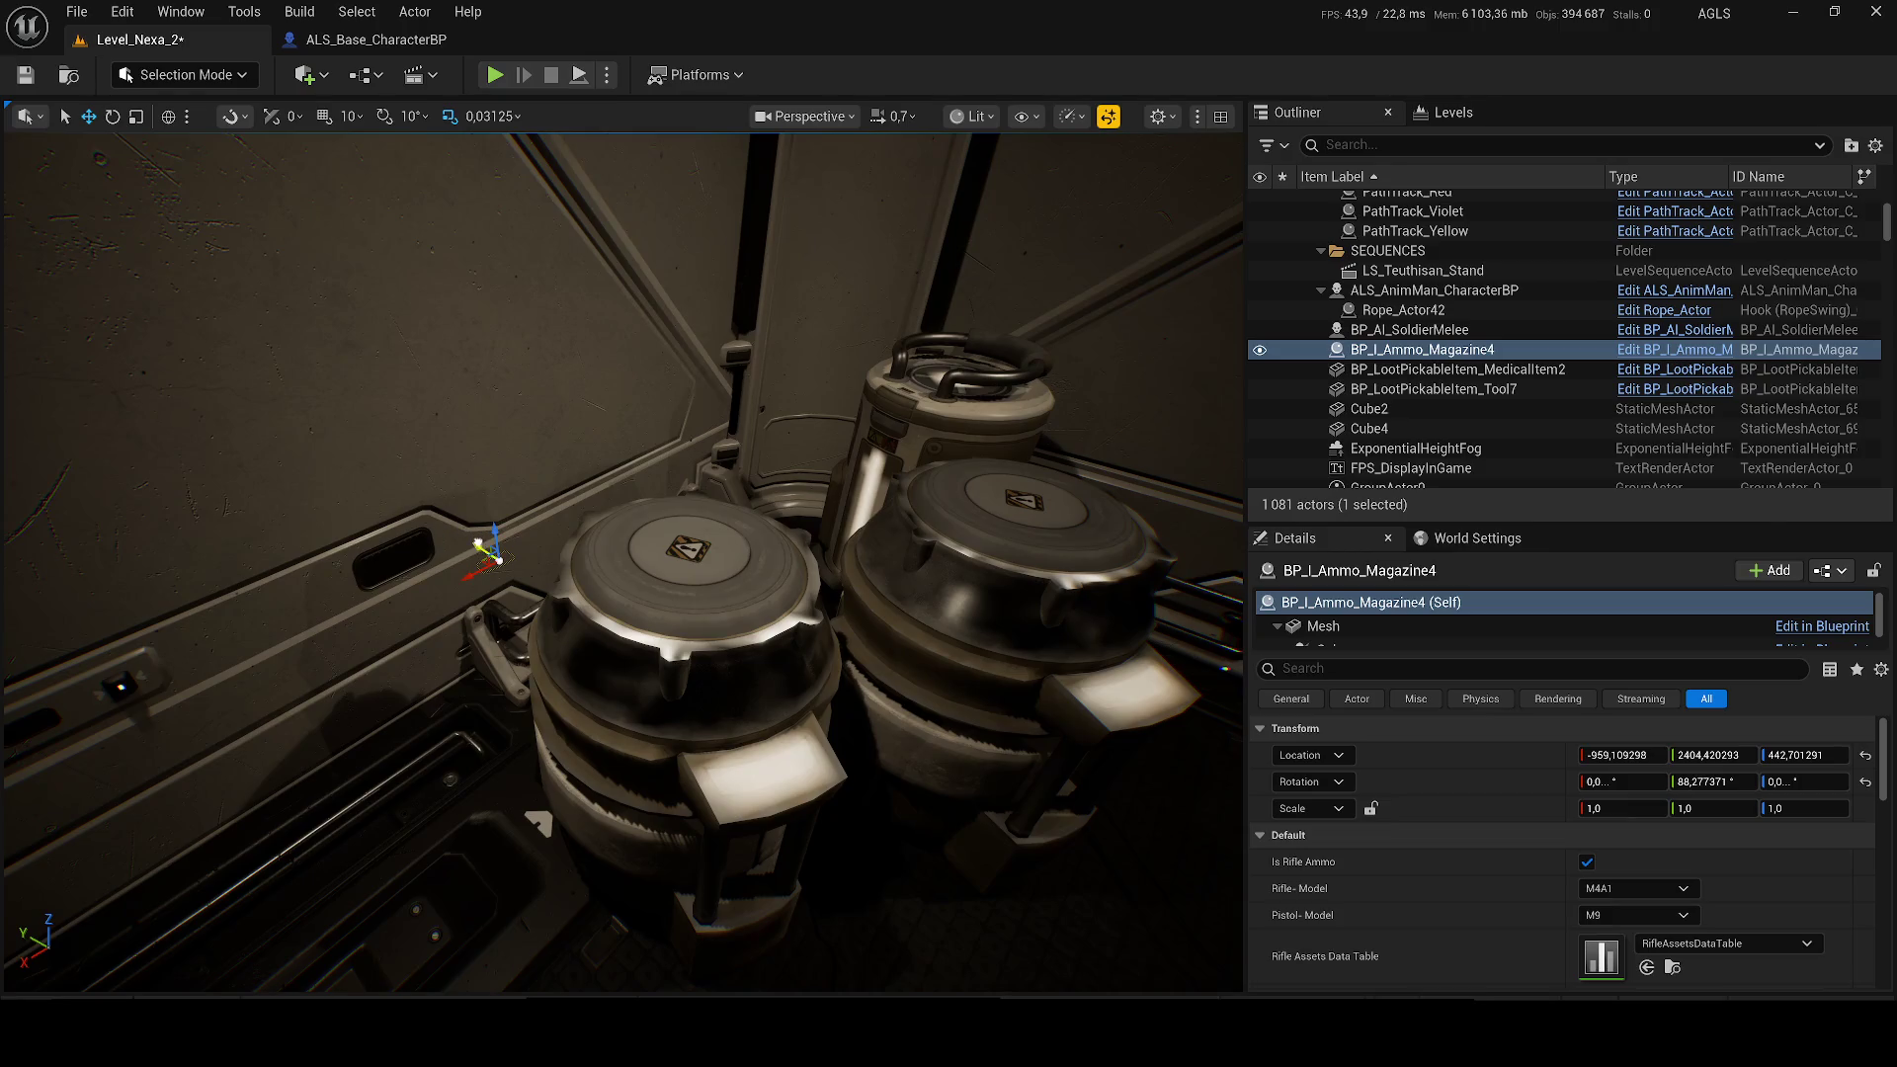
Step: Lift the magazine onto a barrel lid at about -894.4, 2237.9, 563.0 and save the level
mouse_move(931, 835)
left_mouse_down()
mouse_move(1052, 633)
mouse_move(1038, 447)
left_mouse_up()
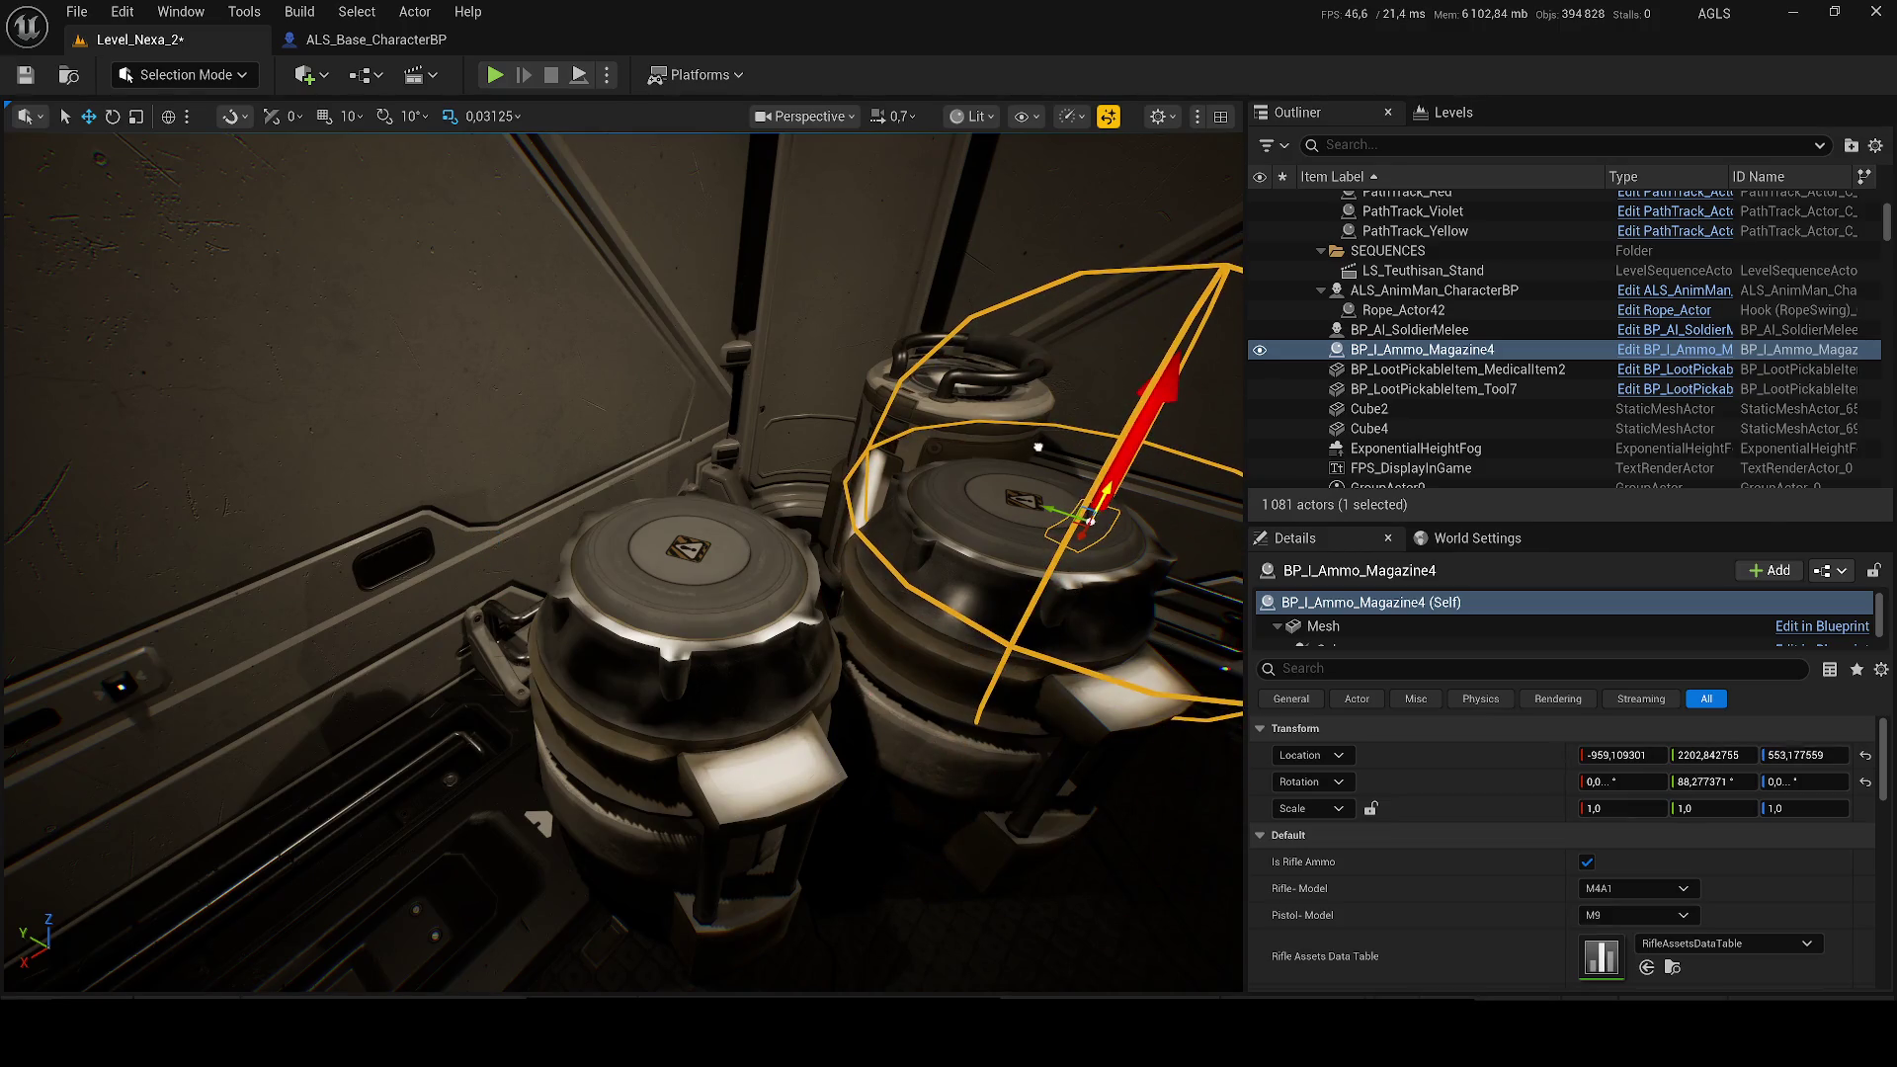
mouse_move(1071, 536)
left_mouse_down()
mouse_move(879, 704)
mouse_move(674, 618)
mouse_move(666, 517)
left_mouse_up()
left_click_drag(674, 590, 728, 556)
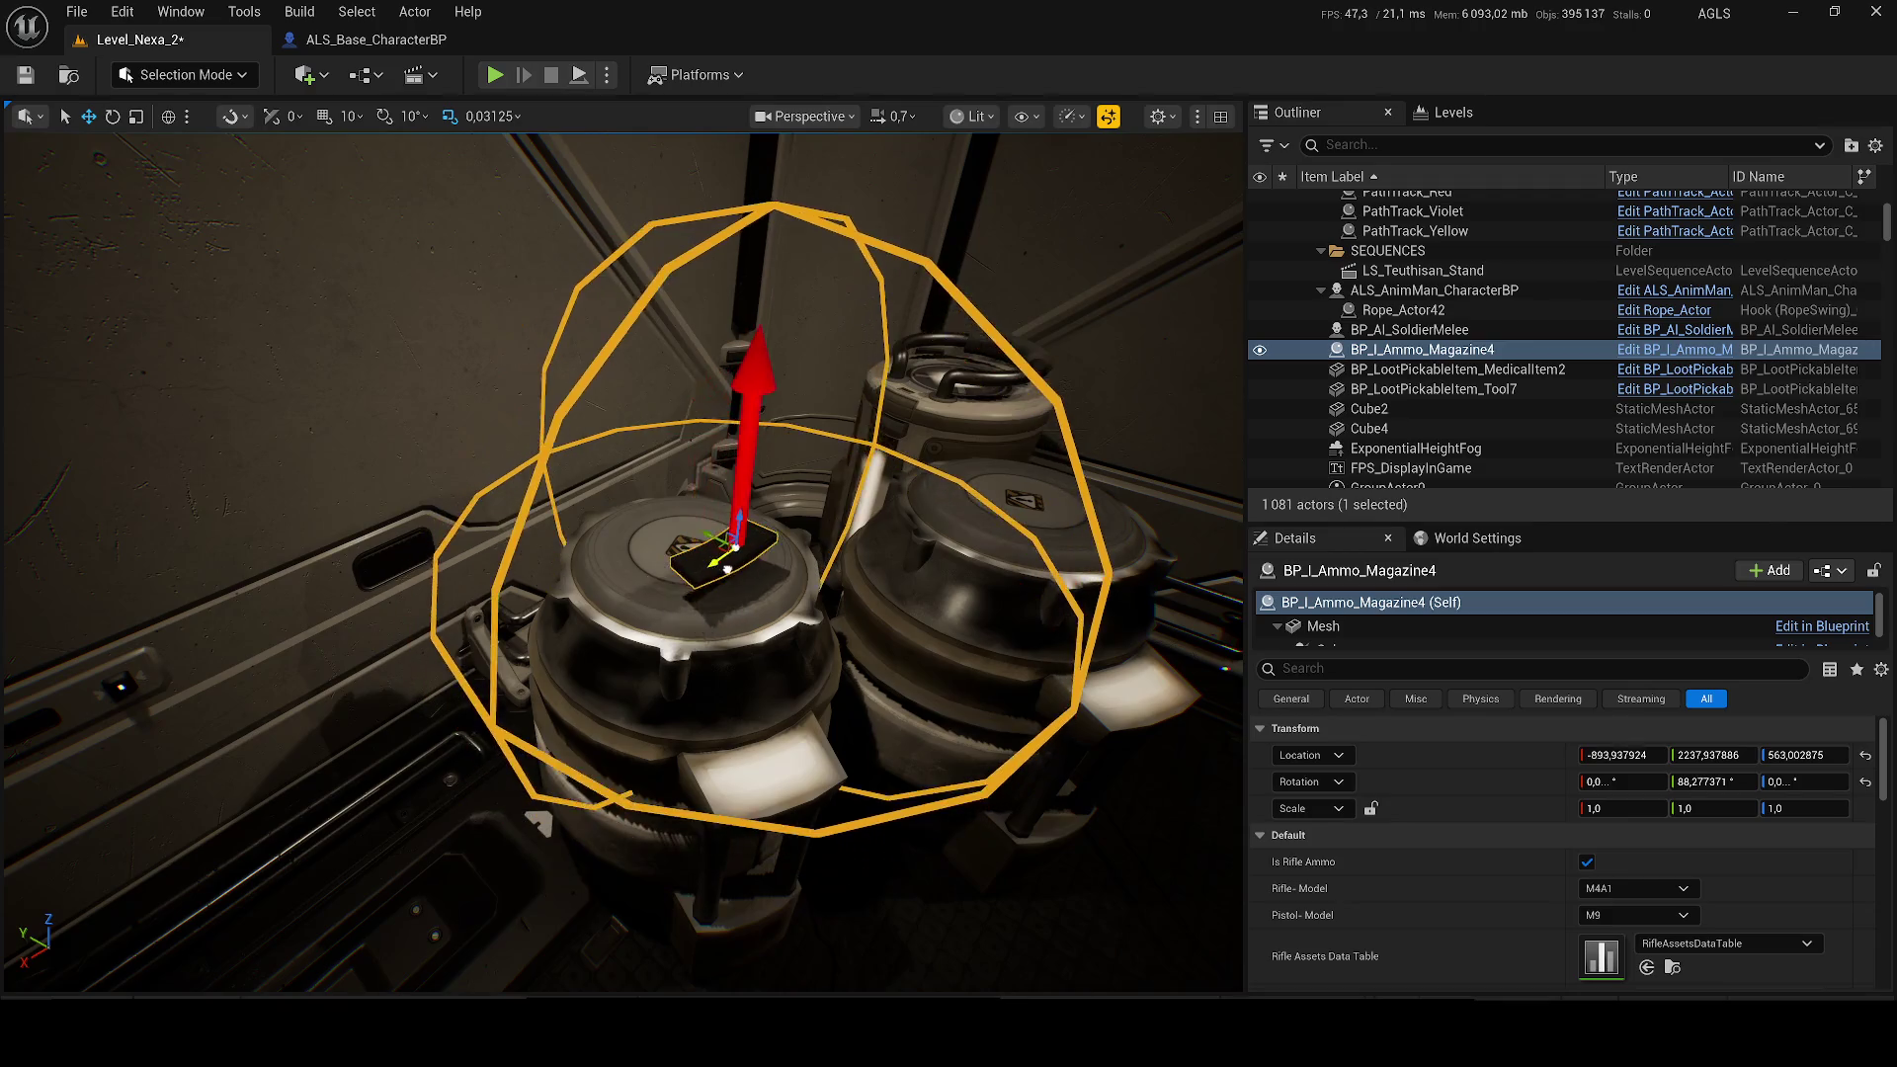
key("ctrl+s")
left_click(495, 78)
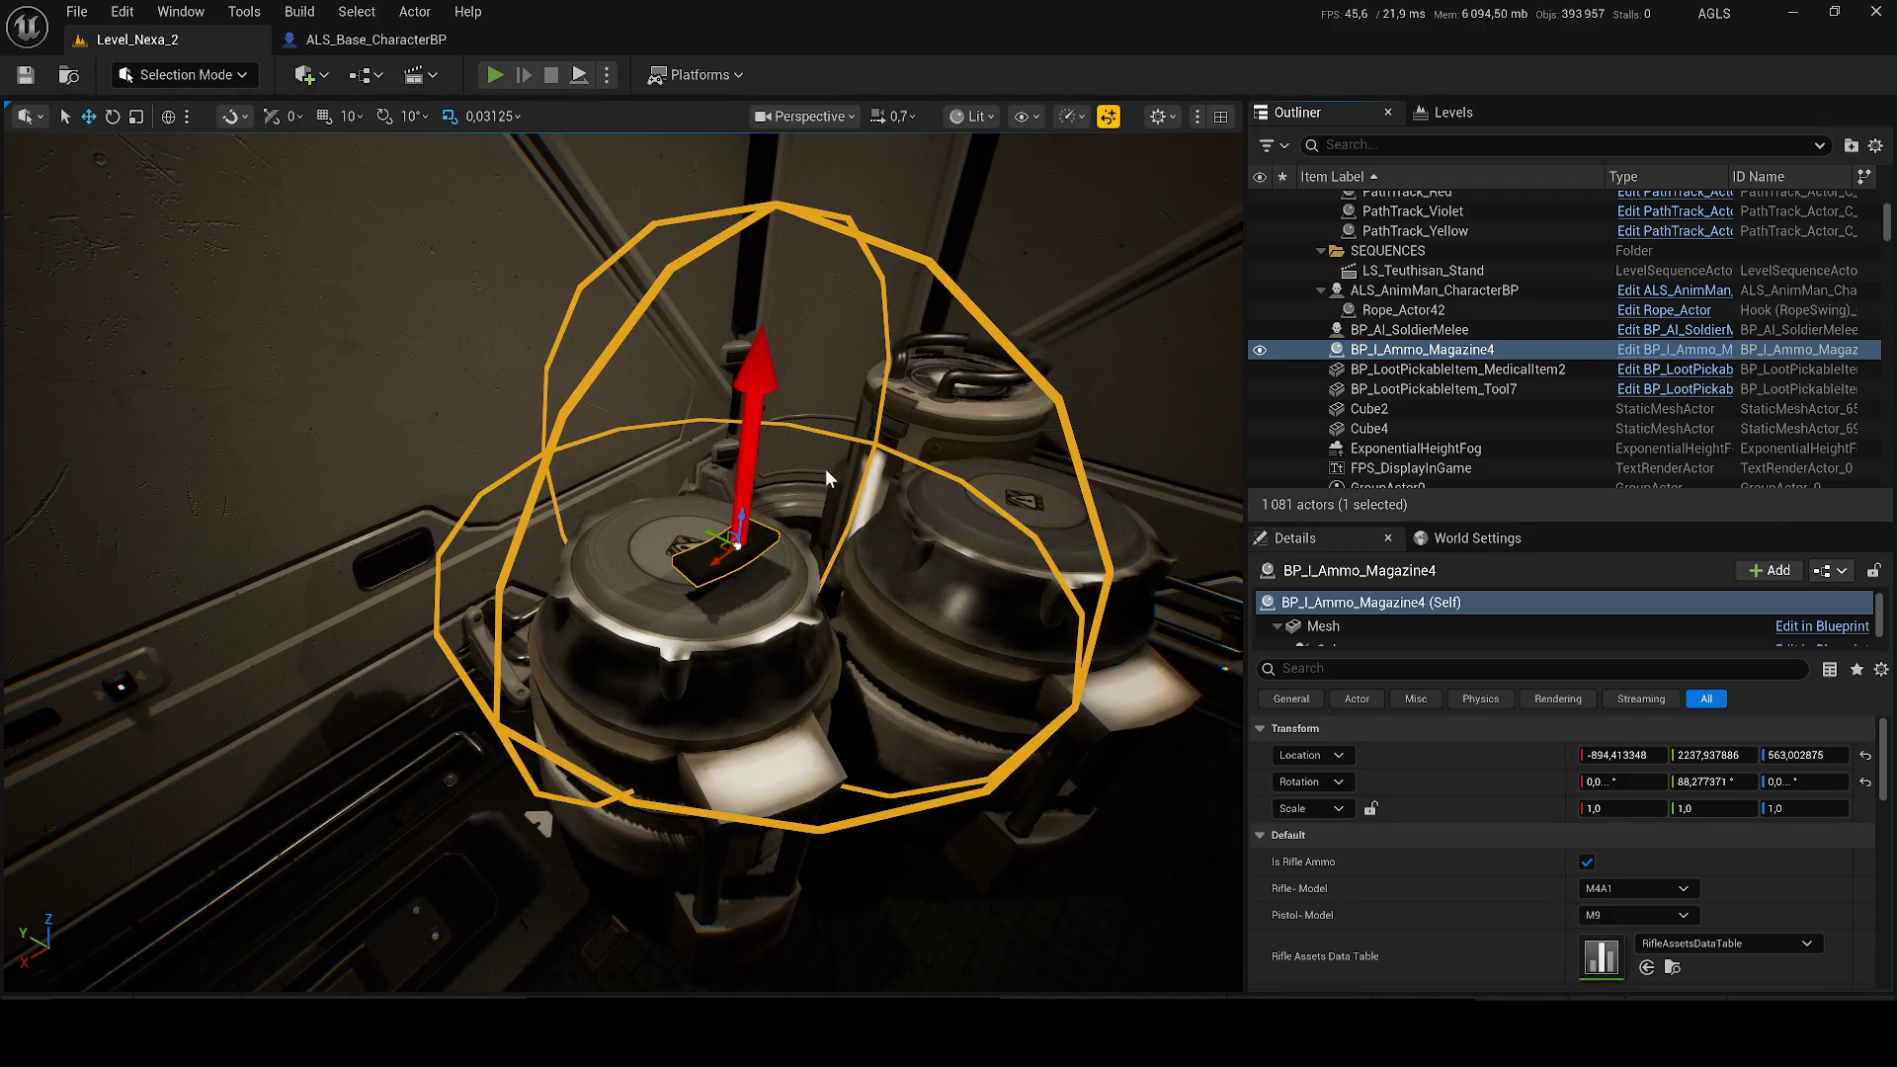
Step: Walk the character past the barrels down the corridor, using the weapon wheel to draw the M4A1
key("w")
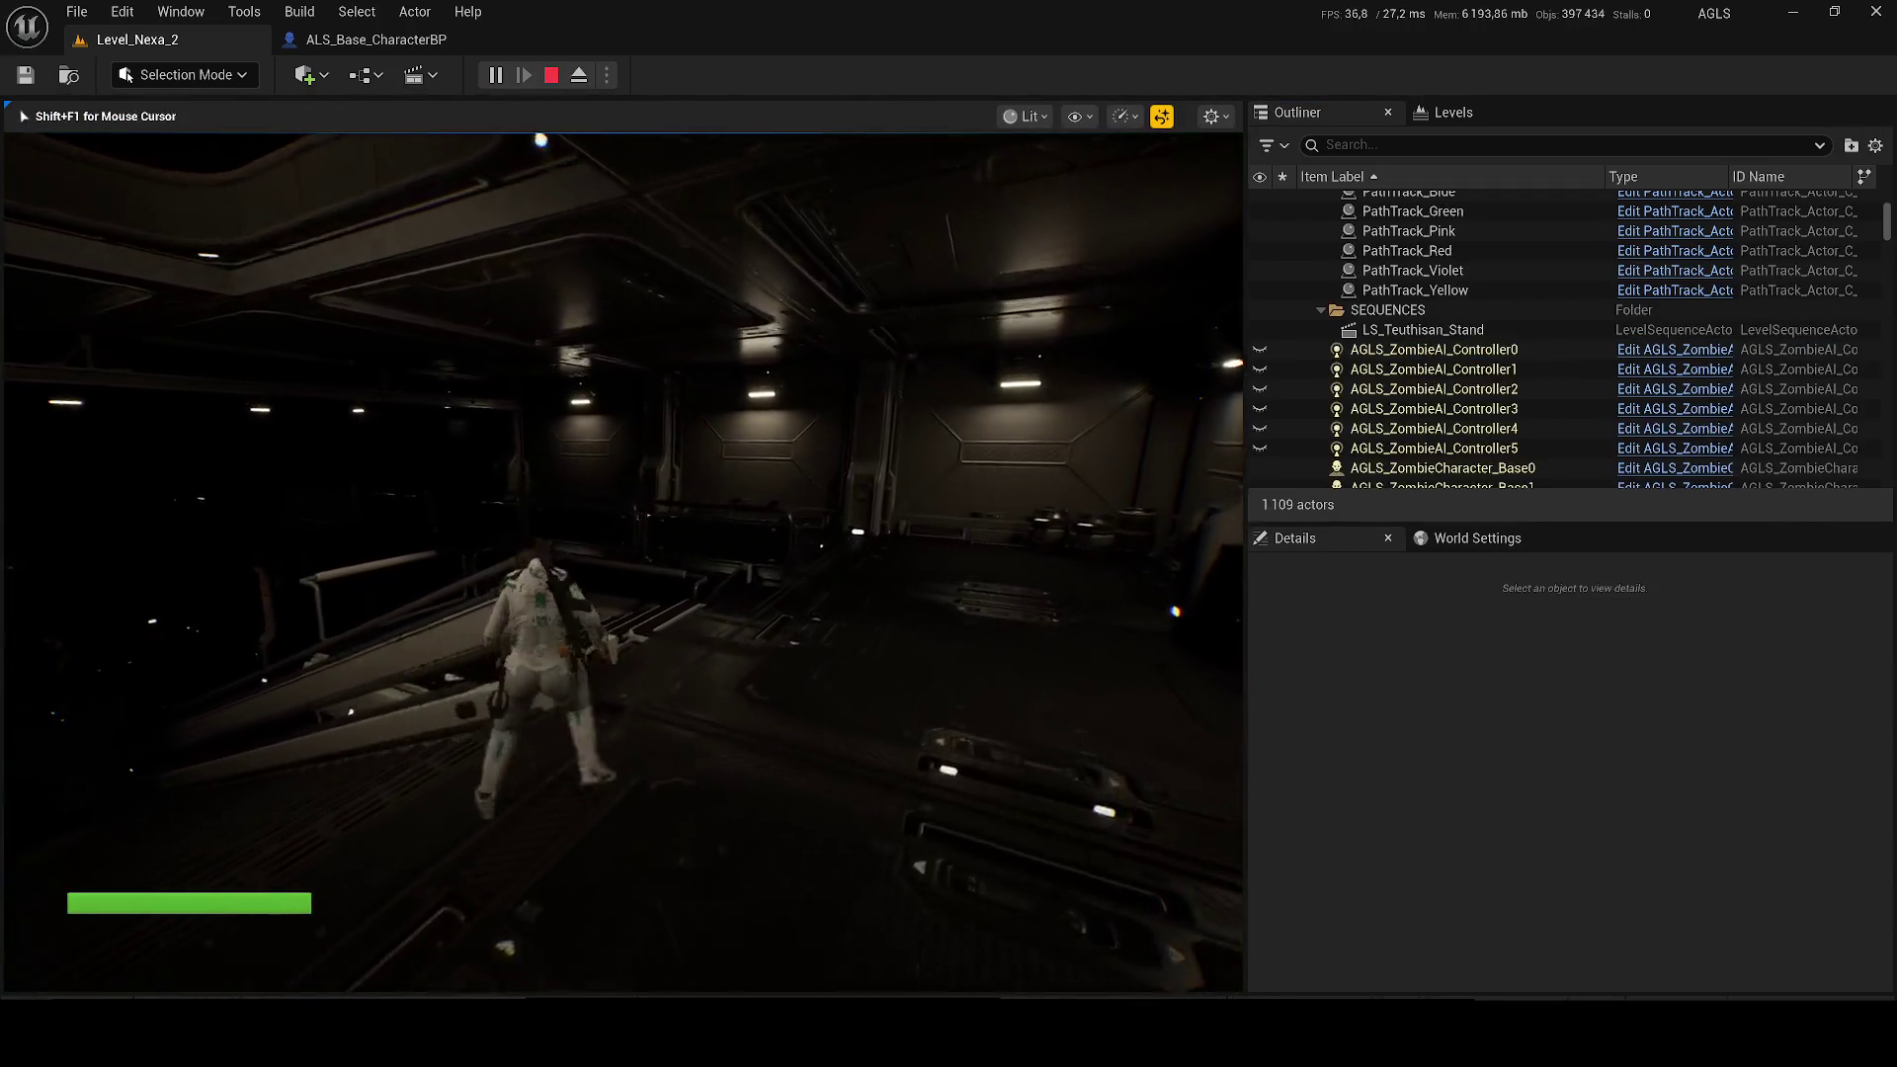
key("w")
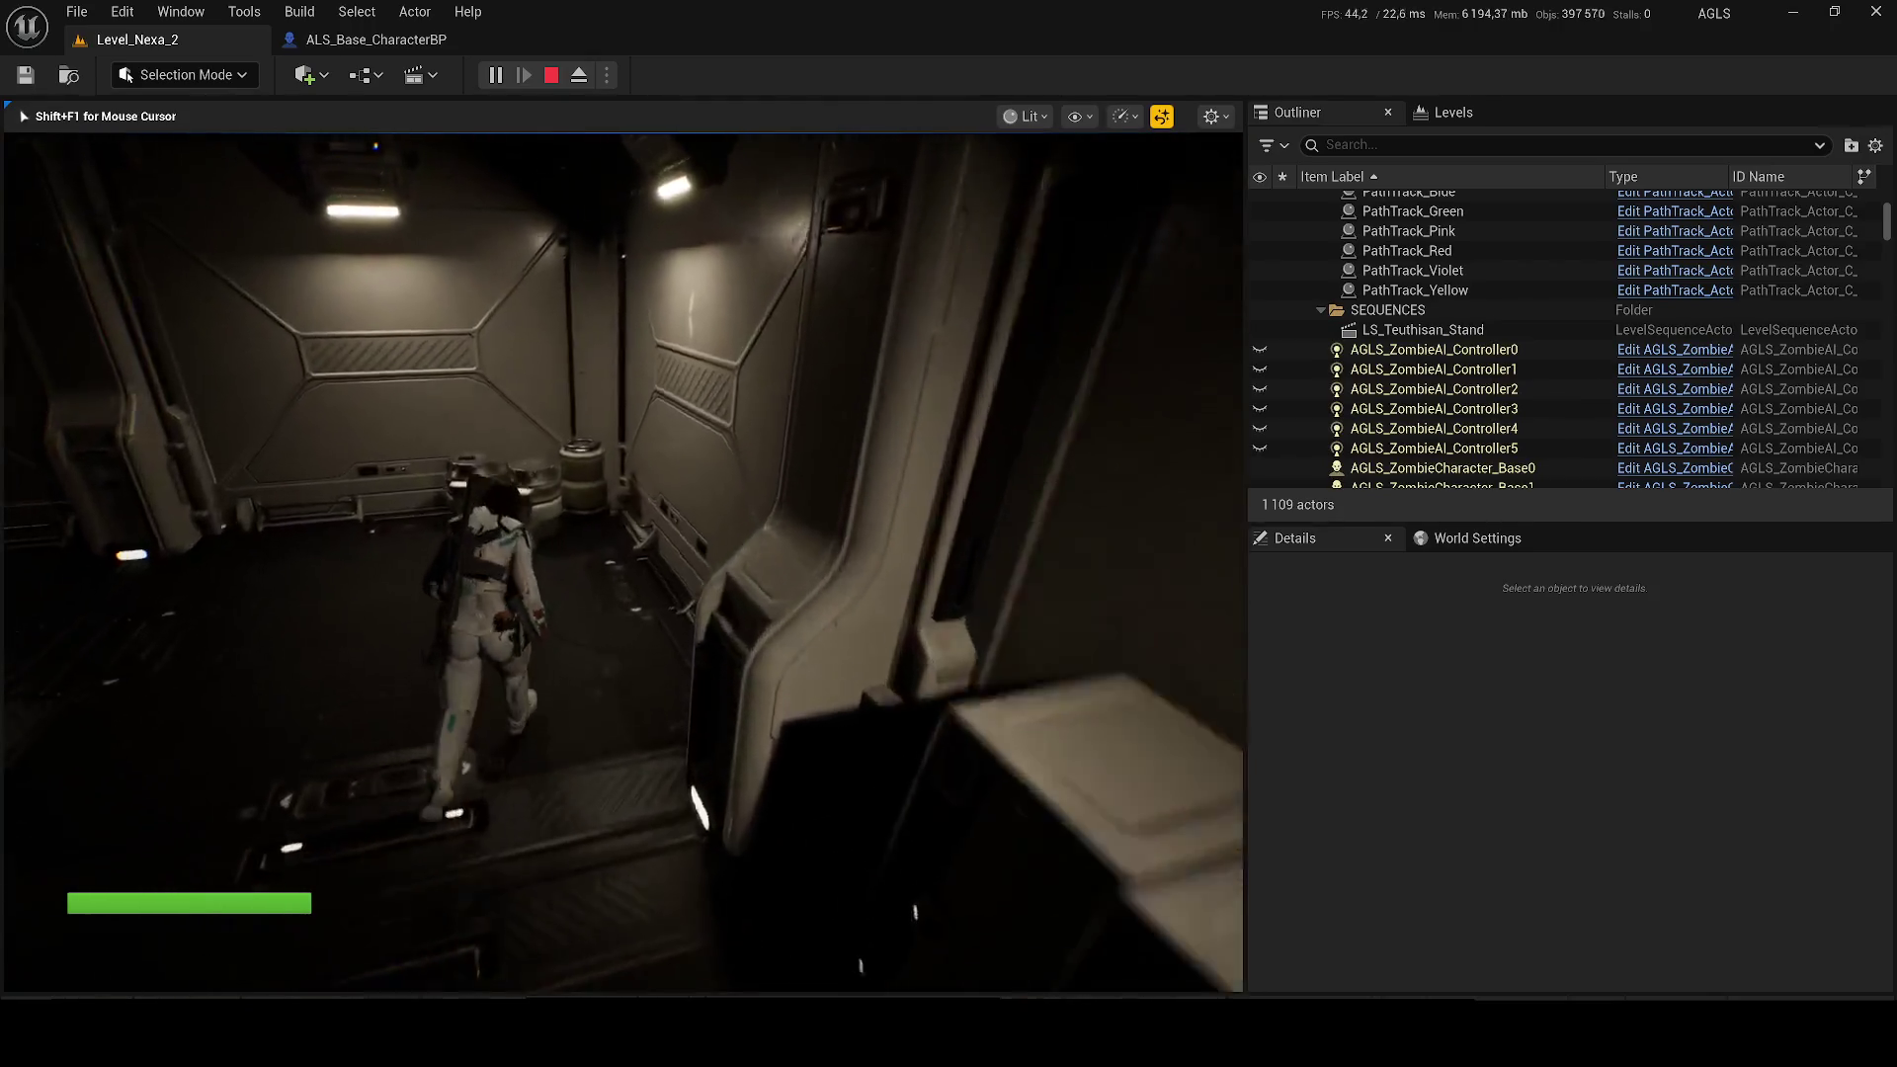
key("w")
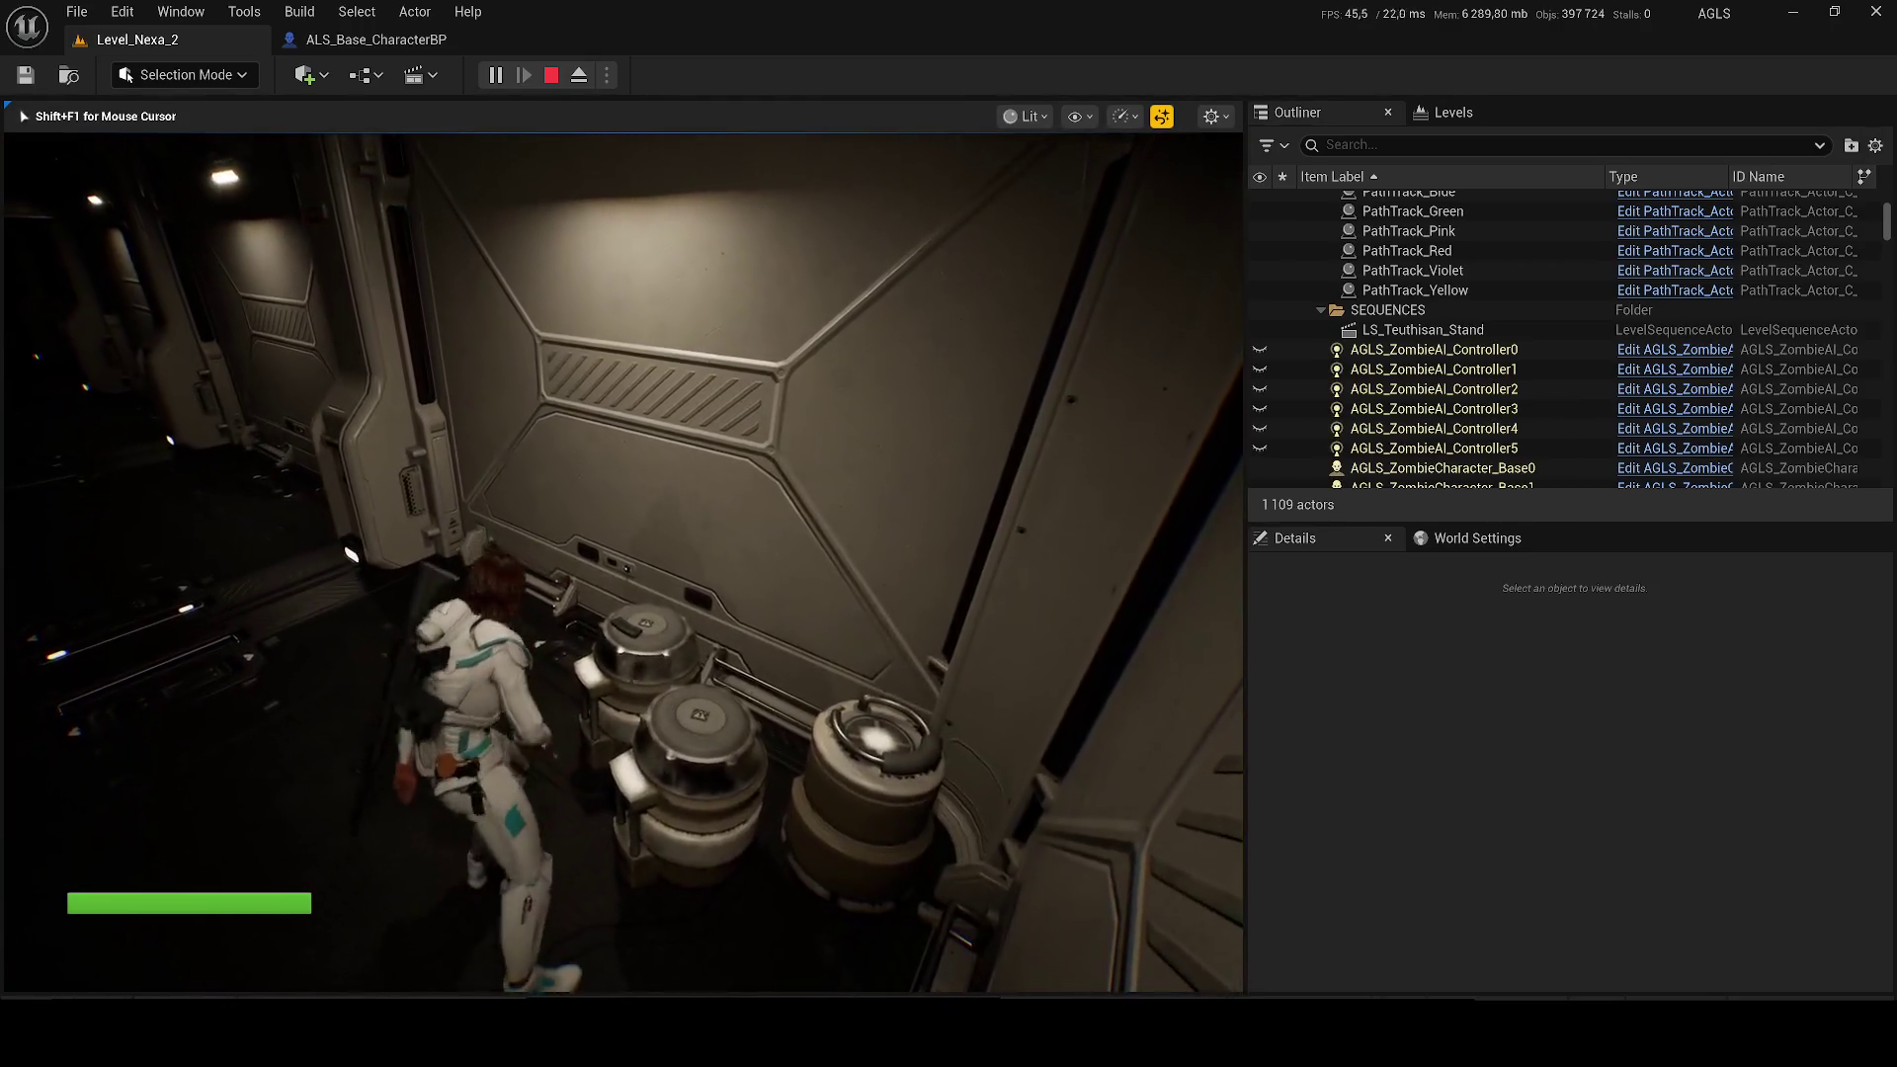
key("w")
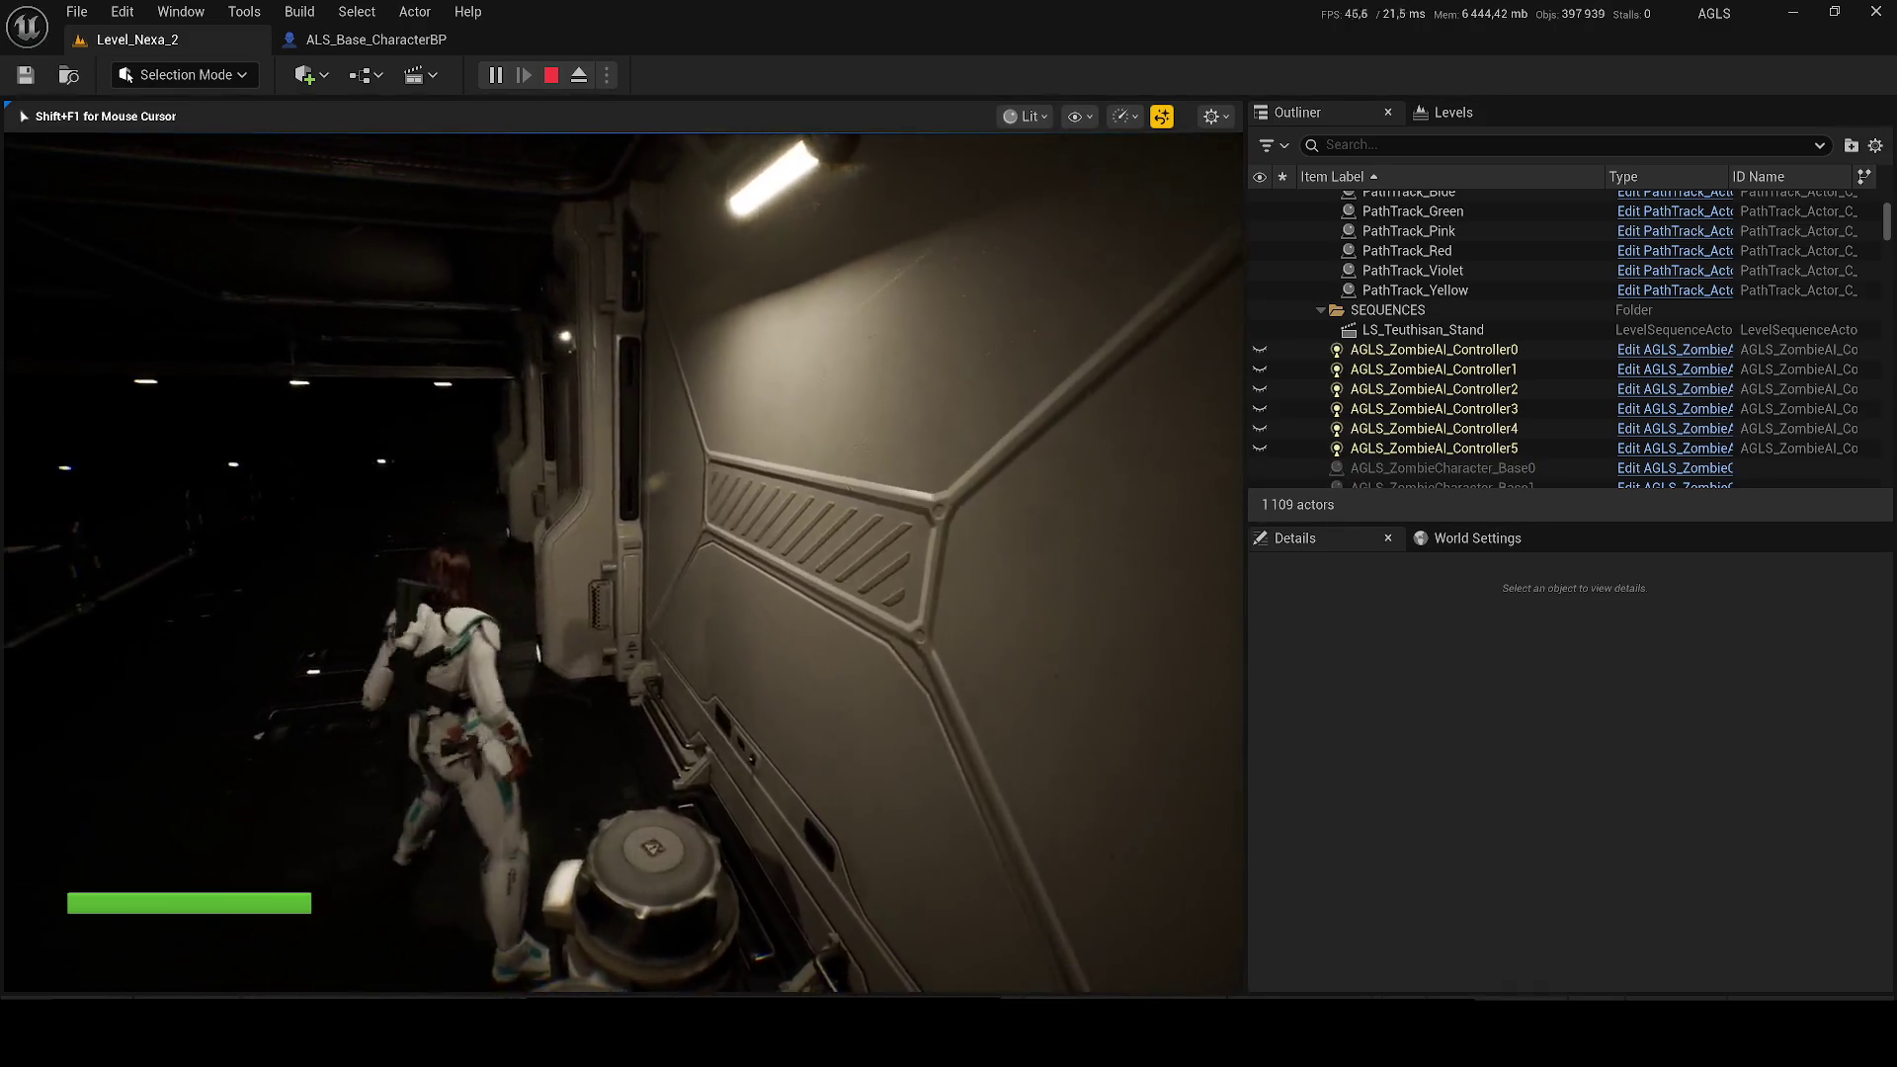
key("Tab")
key("w")
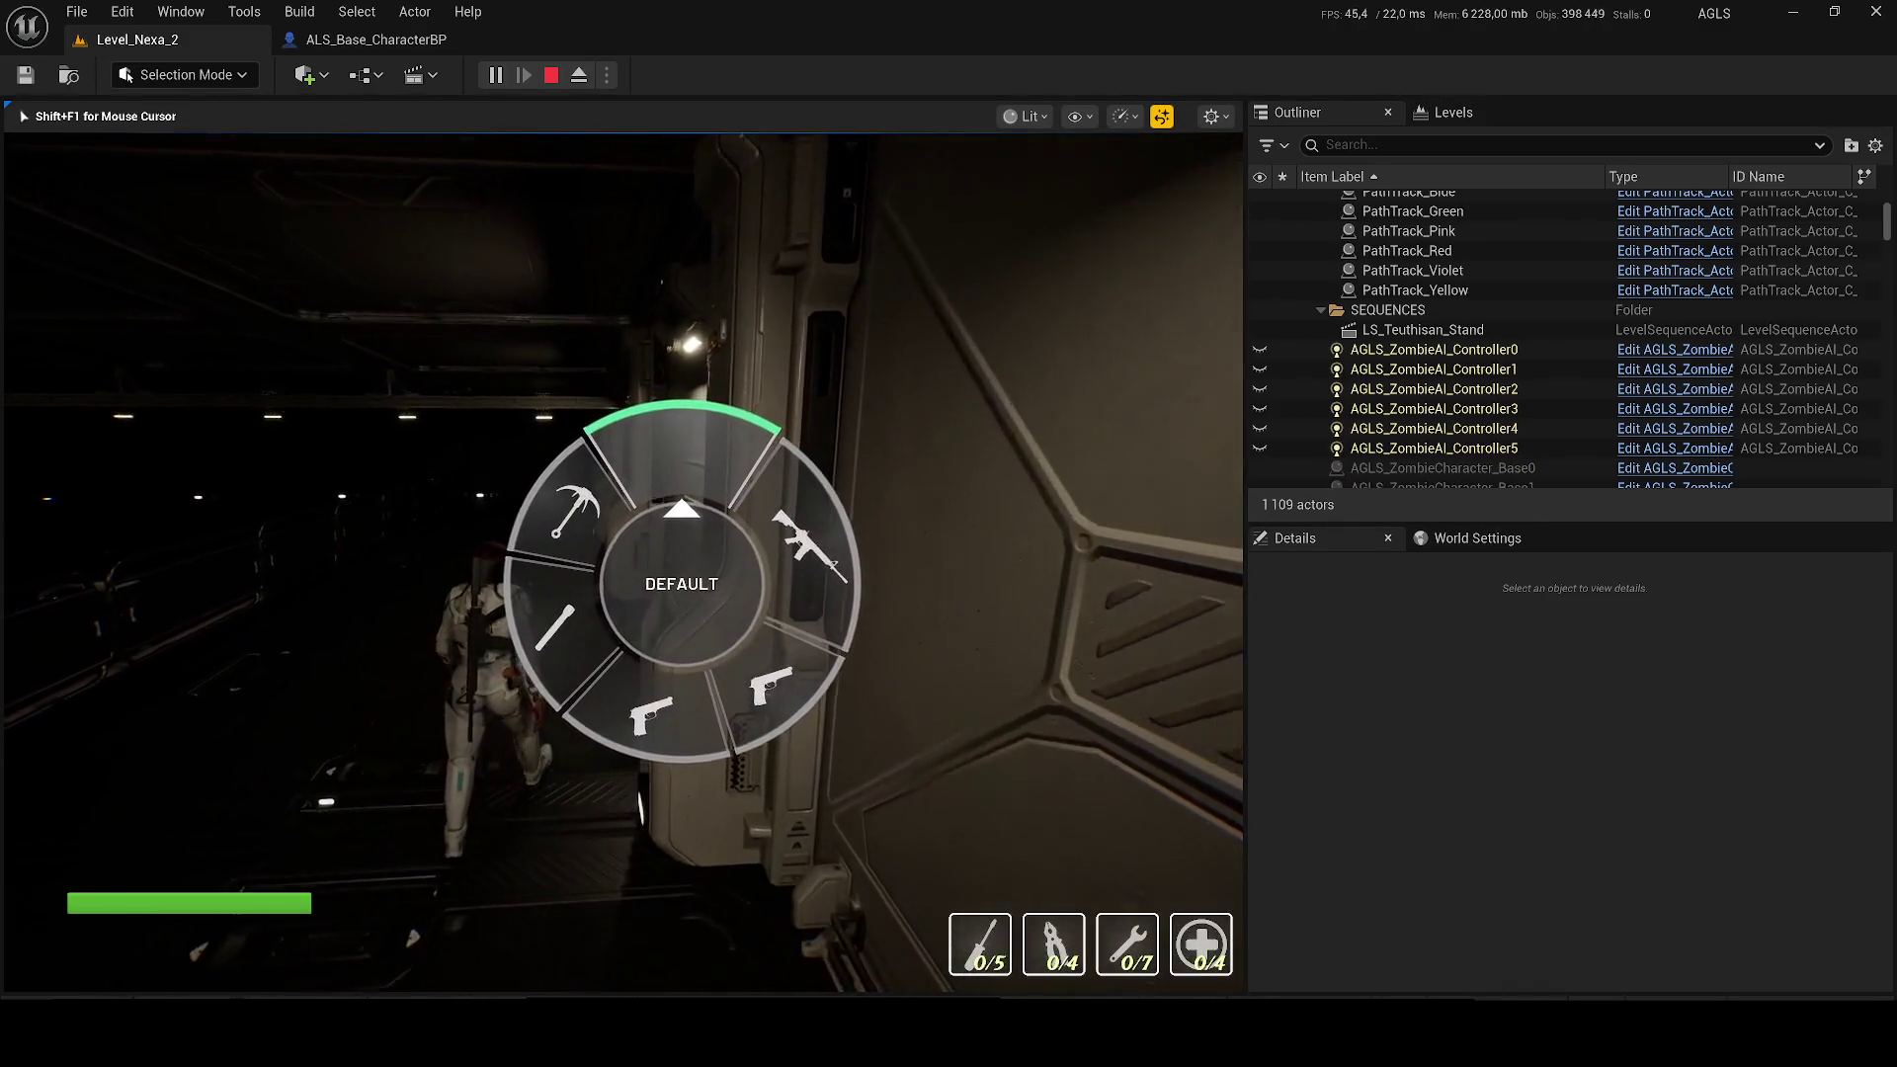
key("Tab")
key("w")
key("1")
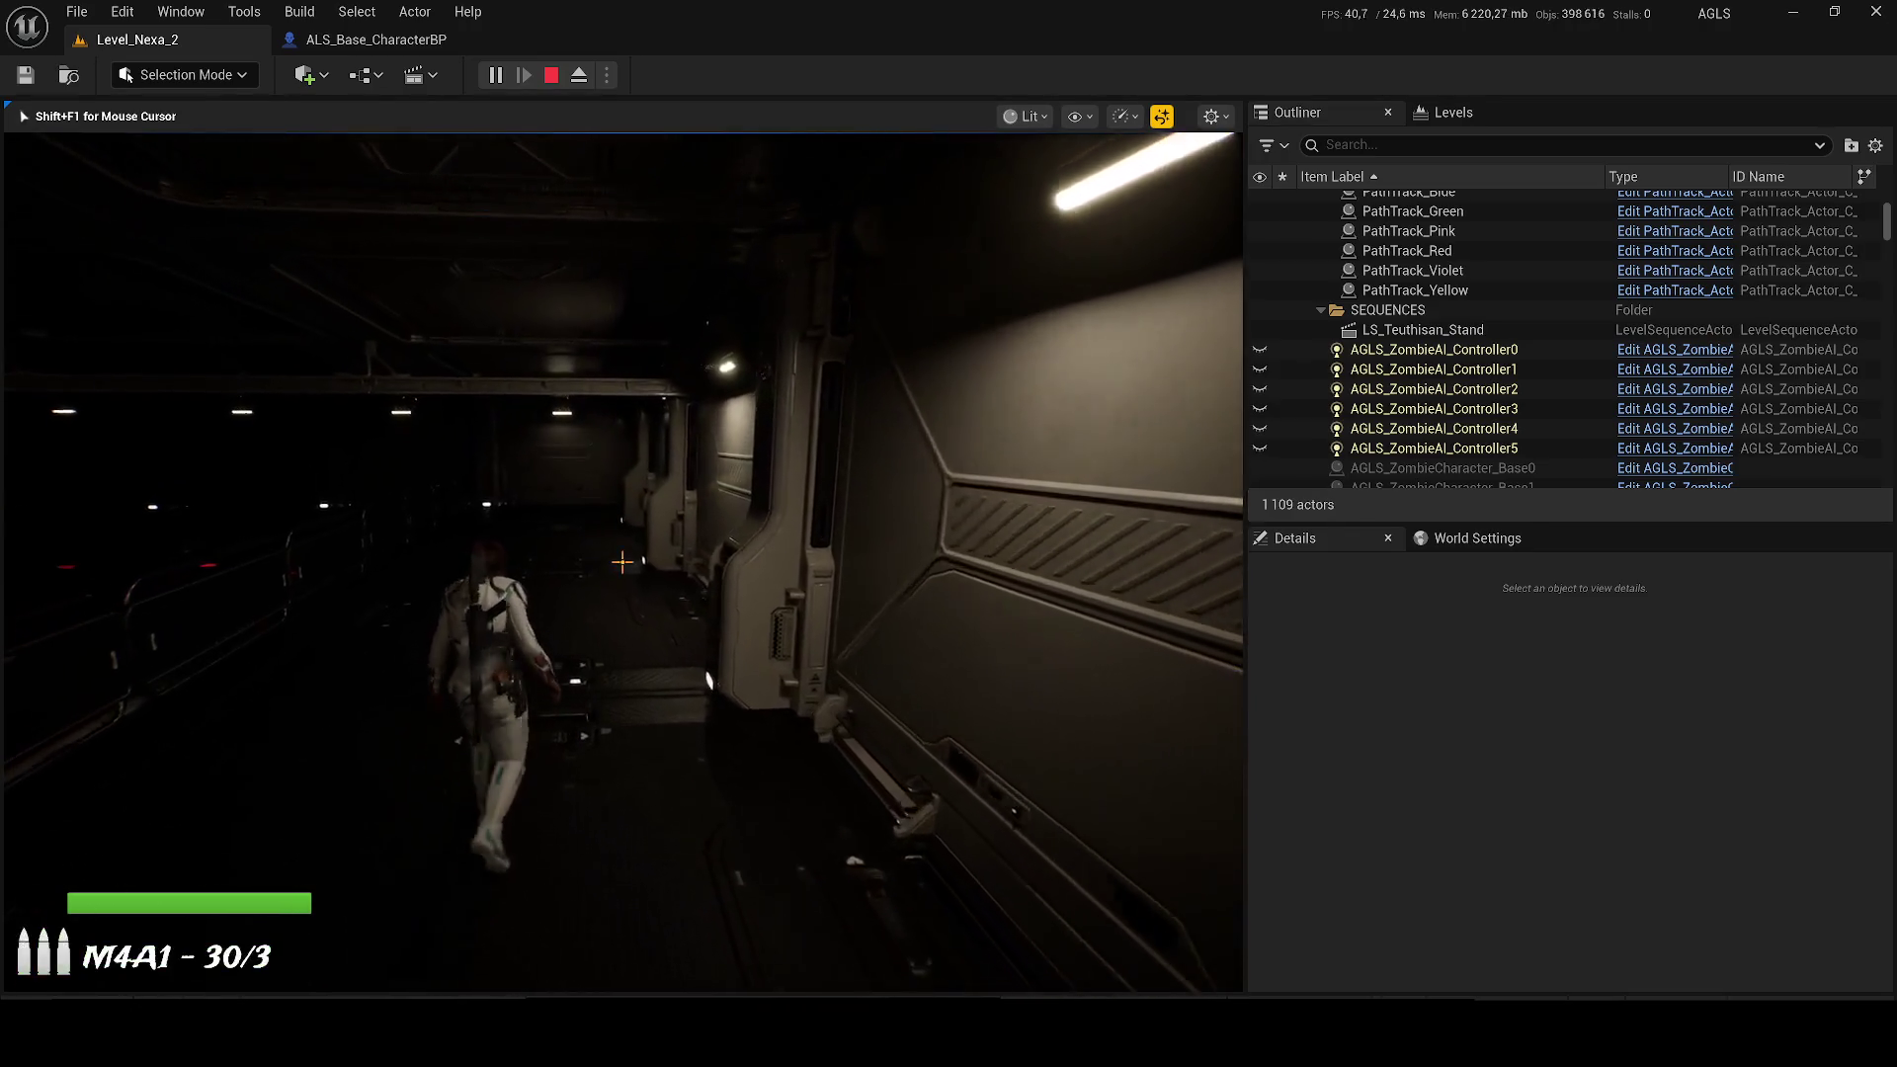
key("w")
key("1")
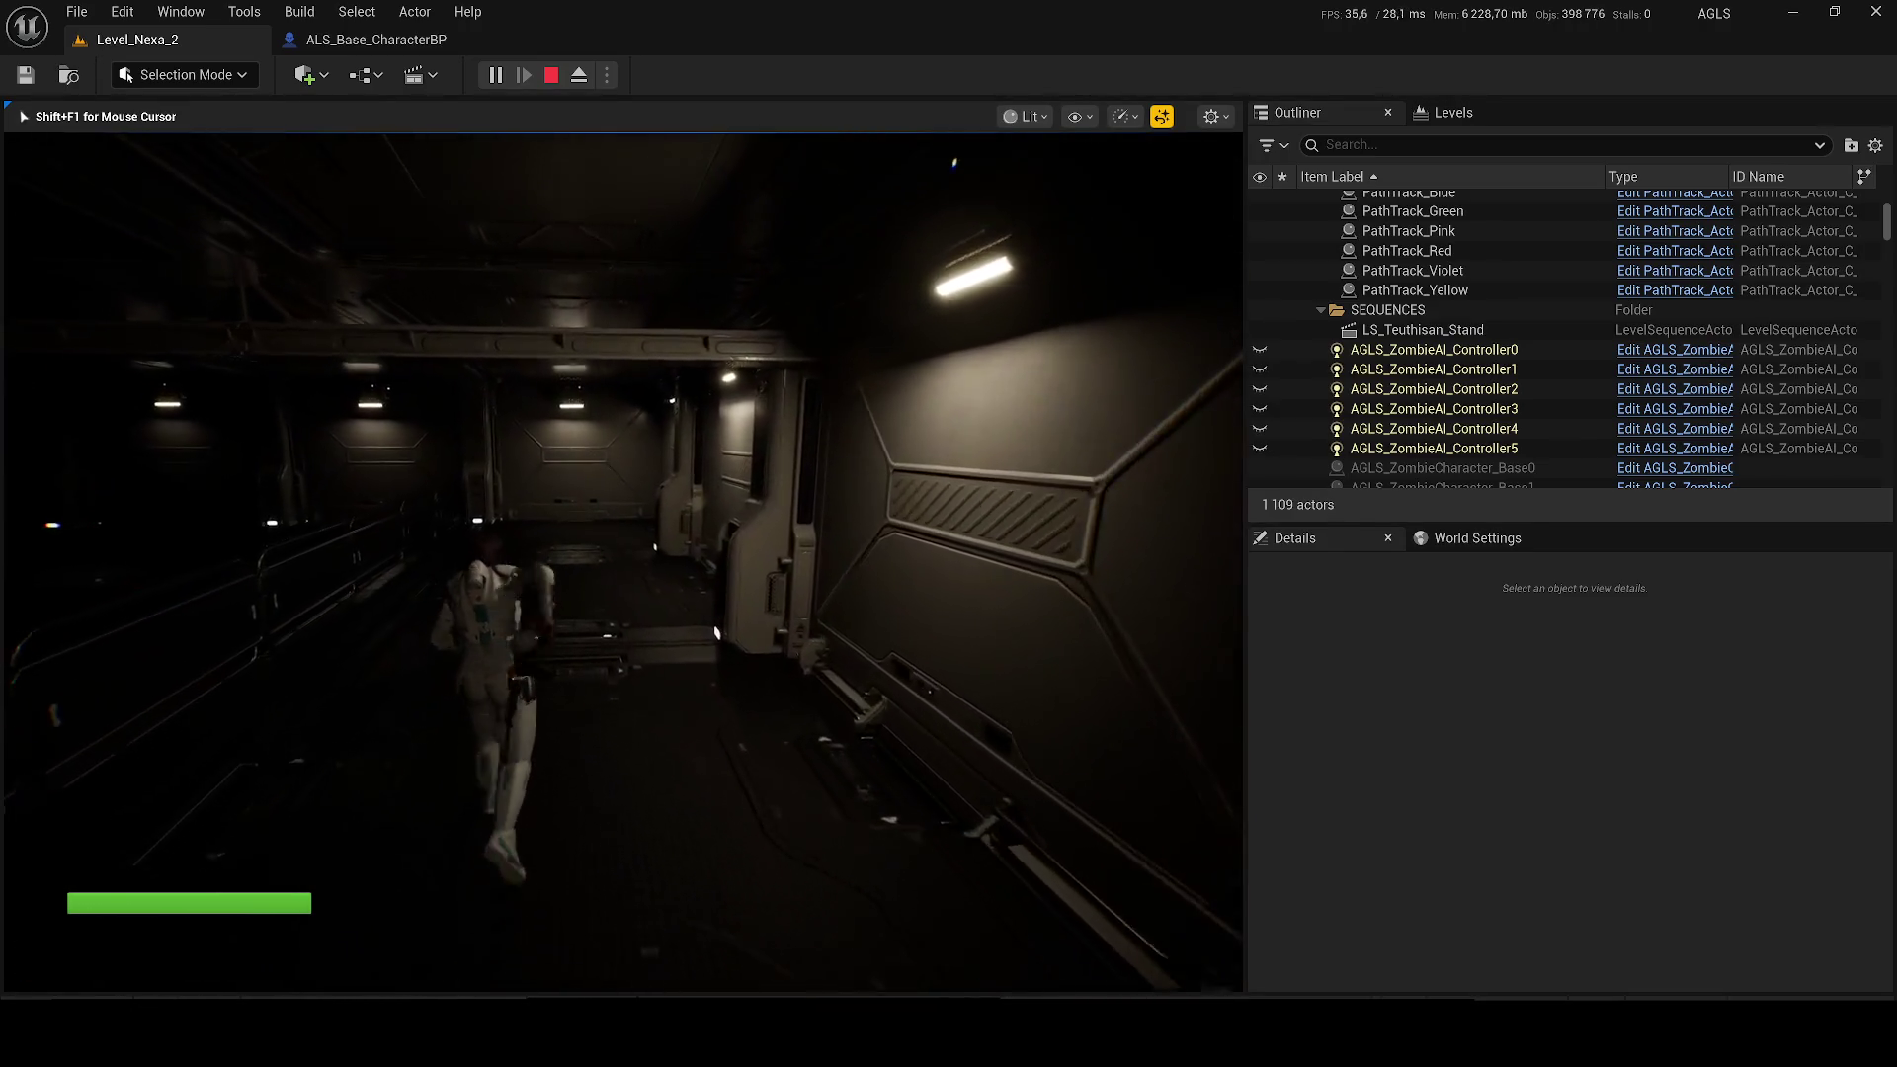
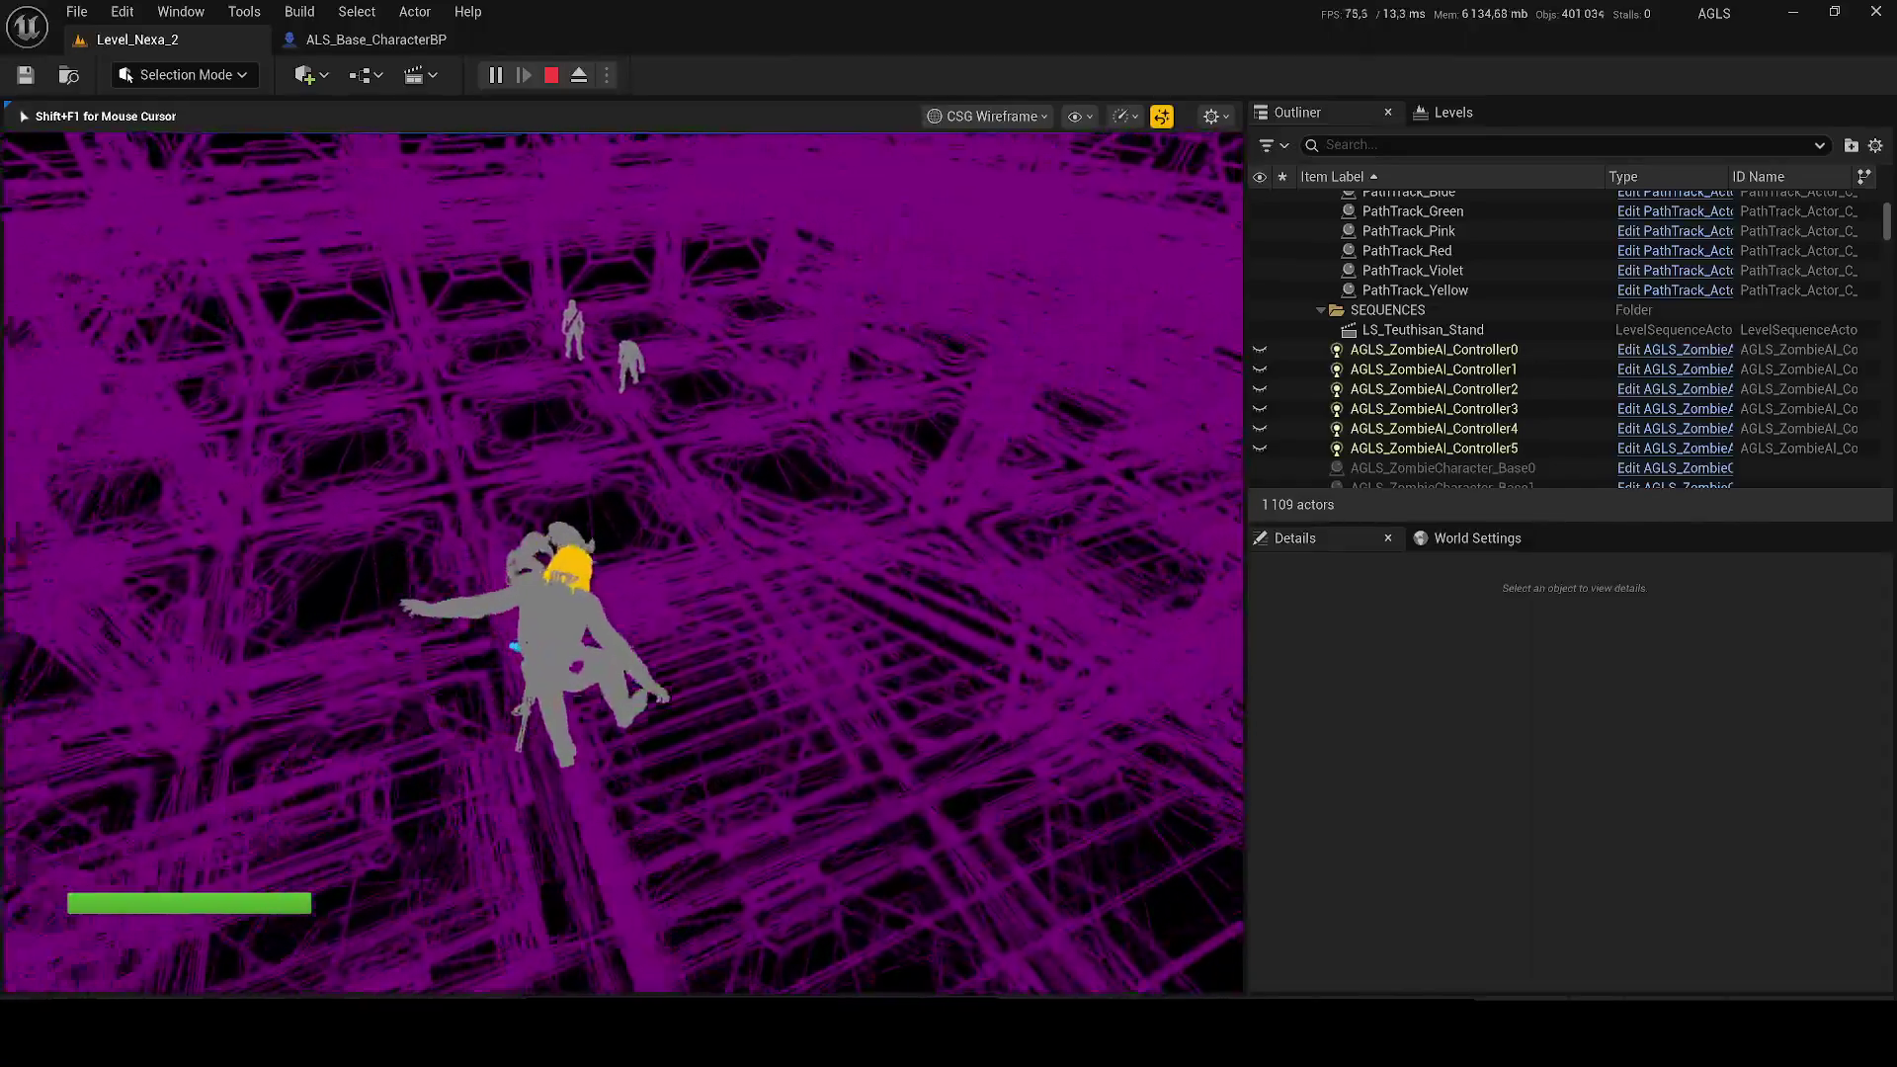
Step: Switch the playtest view to fully lit and start firing at the zombies down the walkway
key("F3")
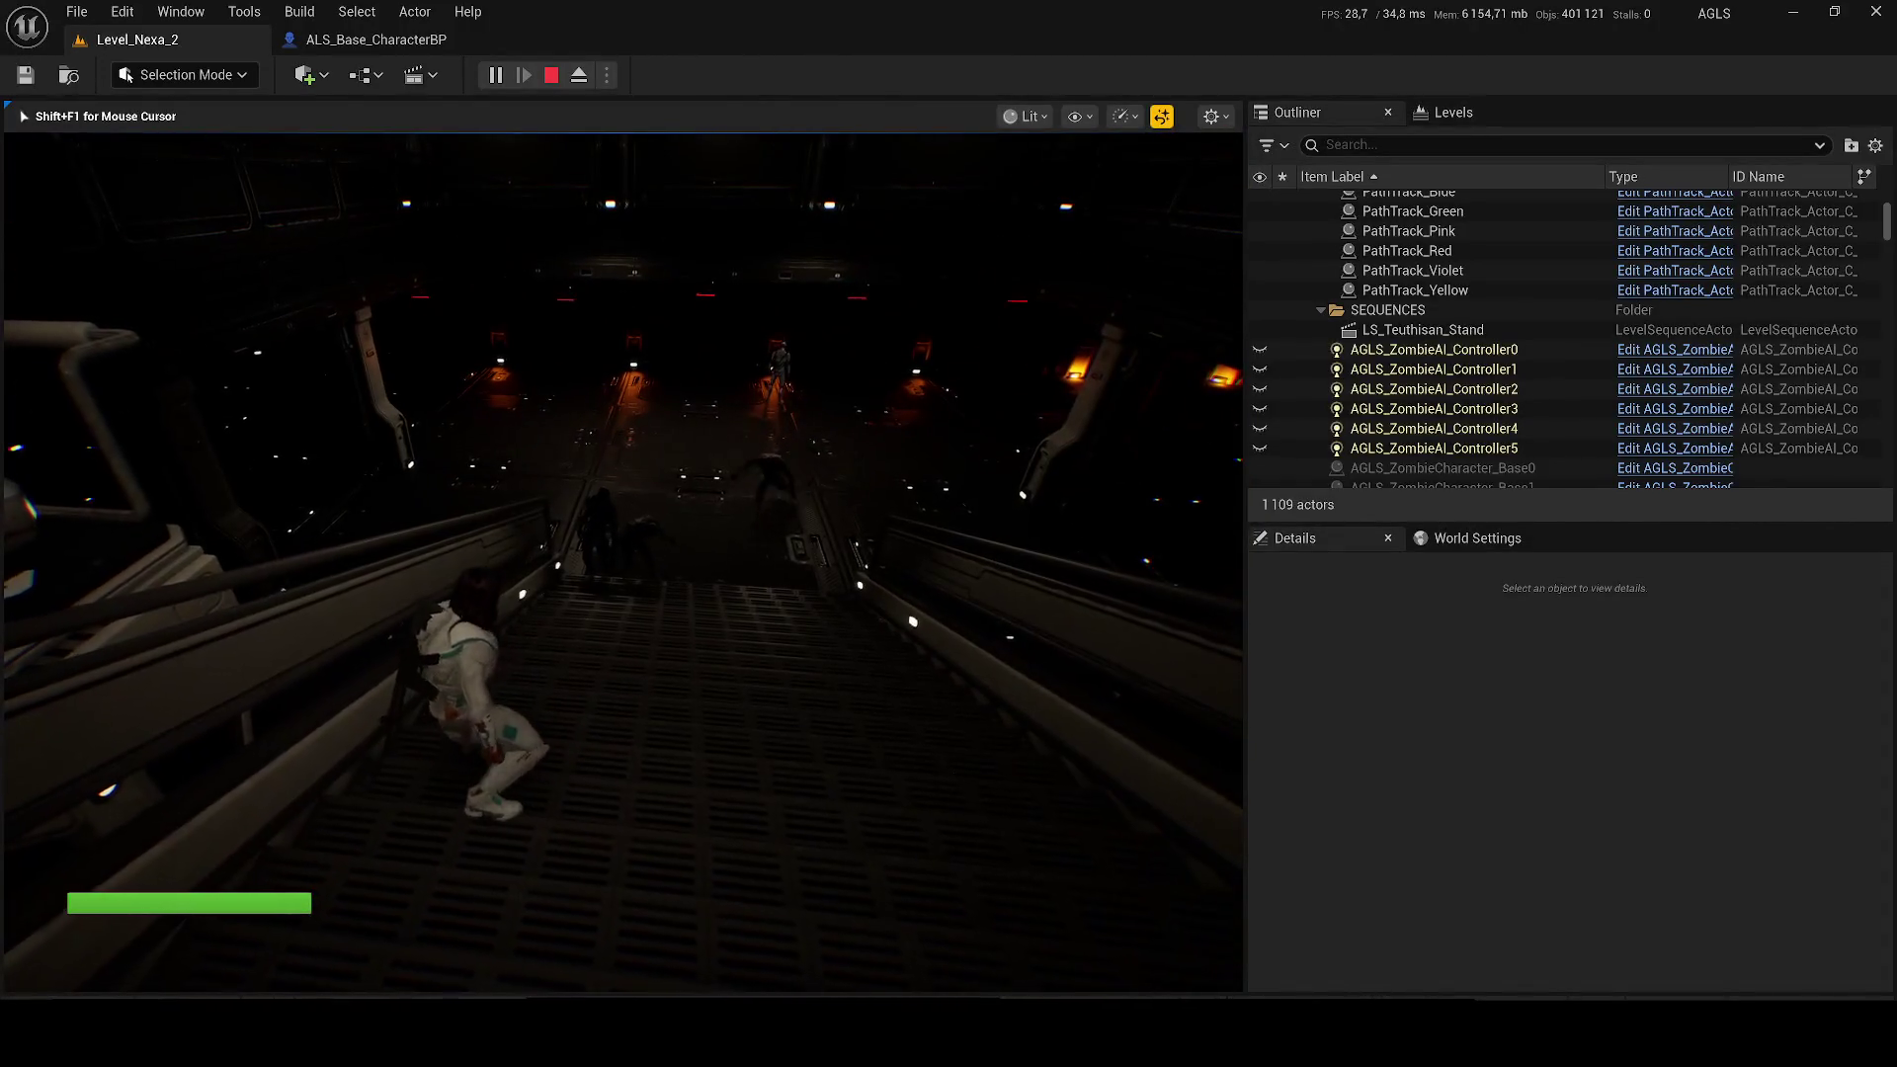
left_click(623, 562)
left_click(623, 562)
left_click(623, 562)
left_click(623, 563)
Step: Keep shooting the approaching enemies, then end the playtest and select the SM_Stairs_5_Merged stairs
left_click(622, 562)
left_click(623, 563)
left_click(623, 563)
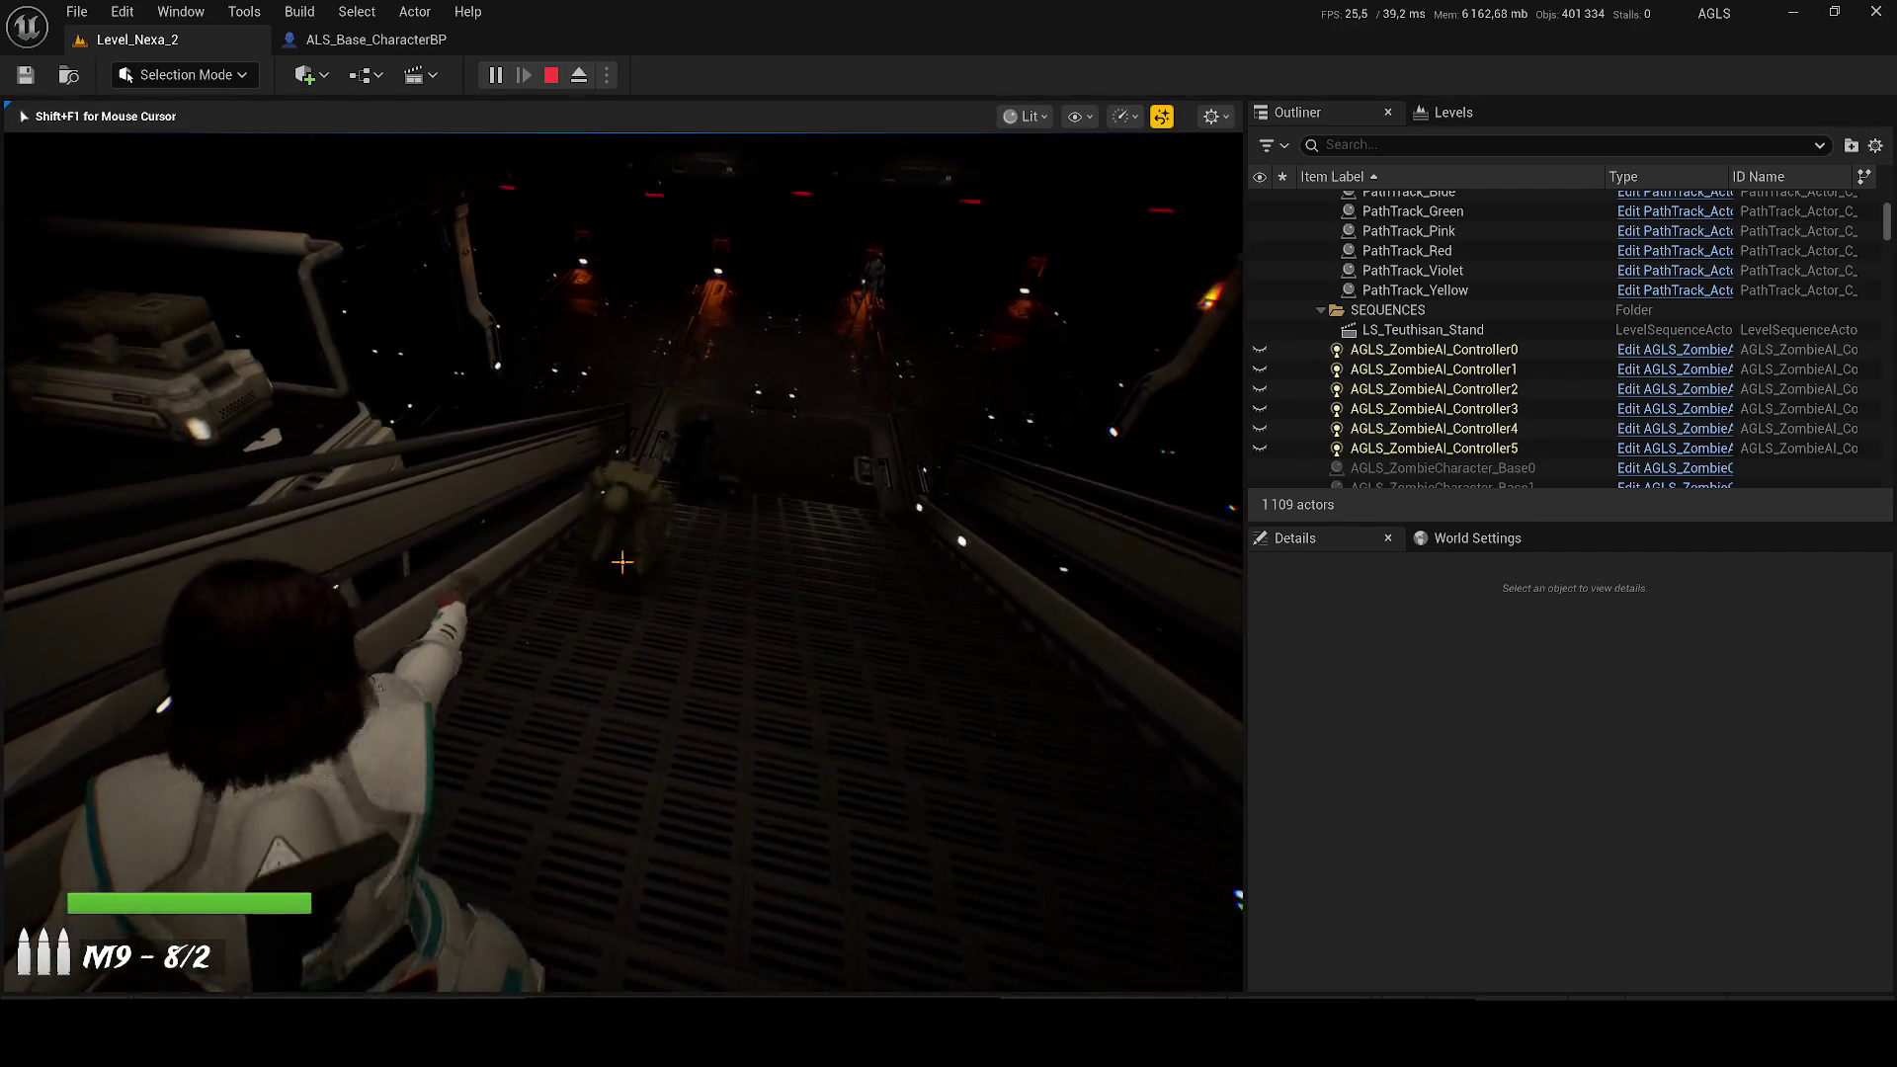
left_click(622, 563)
left_click(623, 563)
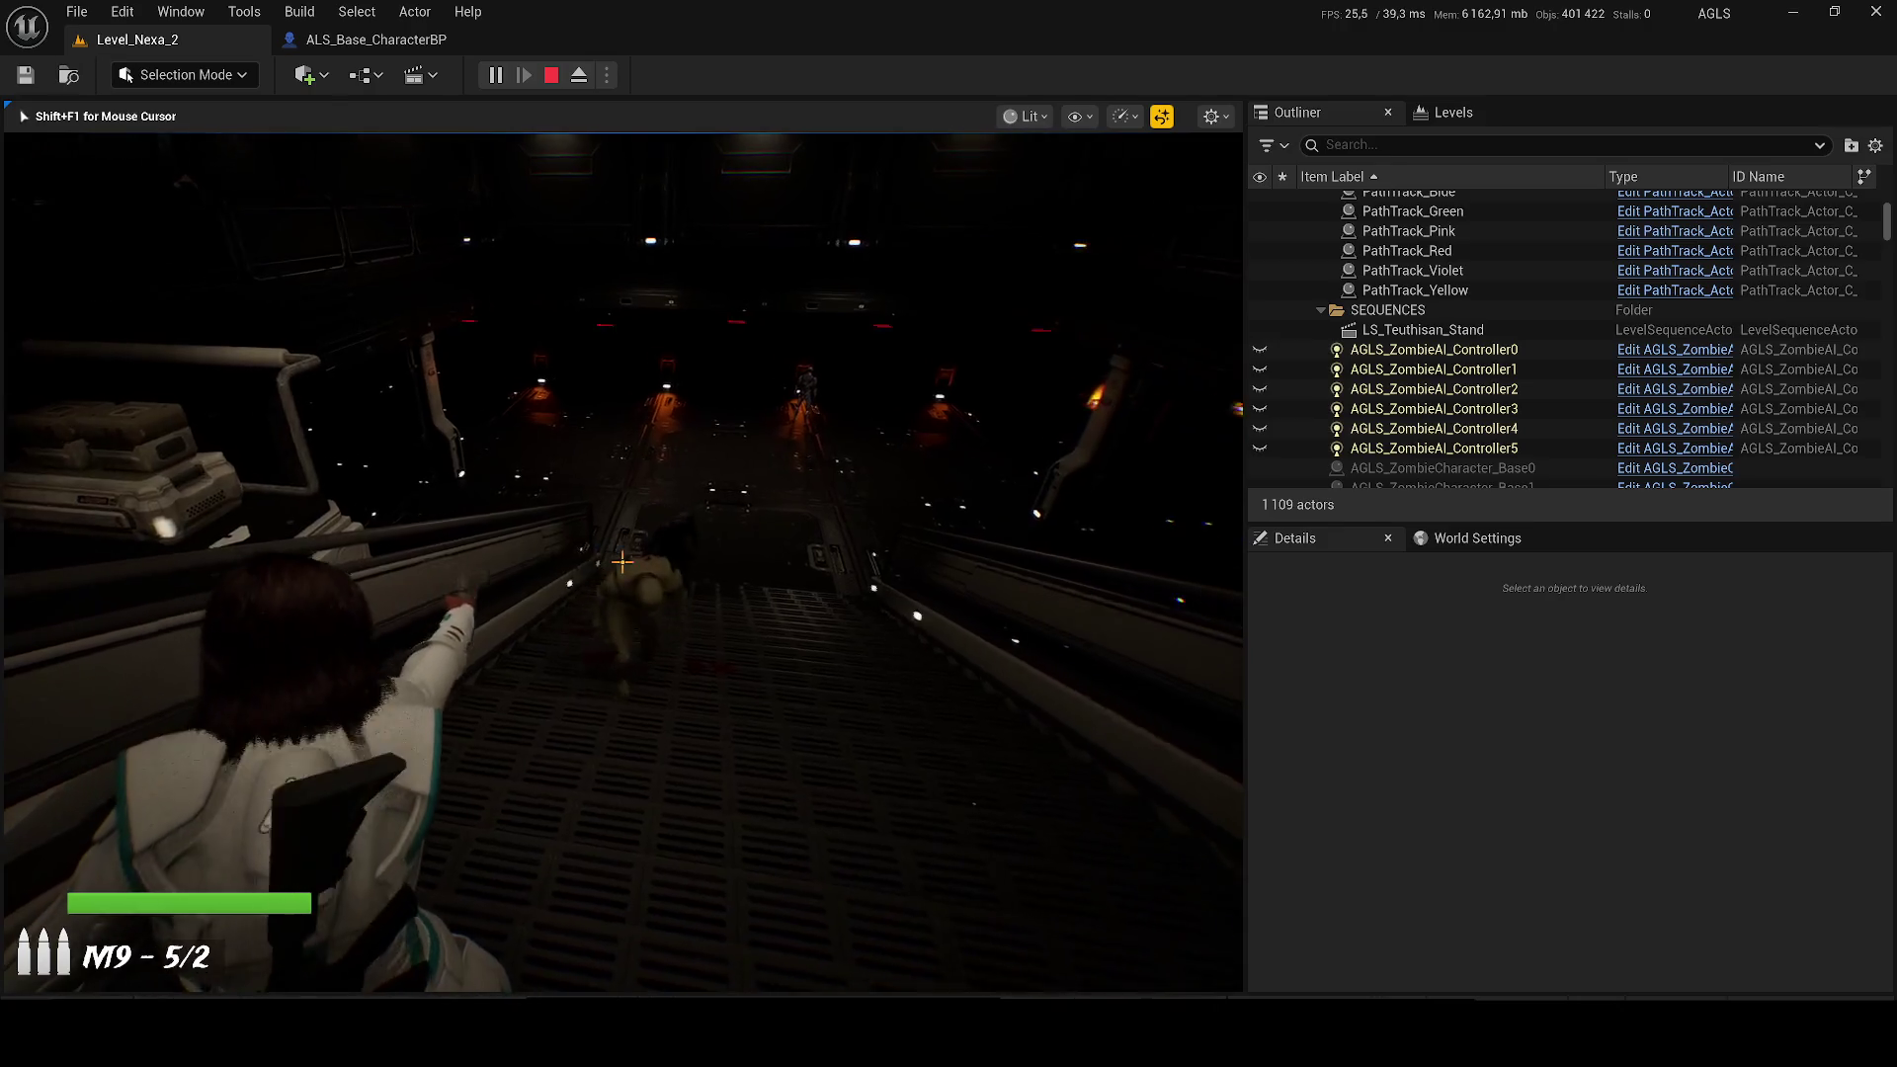
left_click(622, 562)
left_click(623, 562)
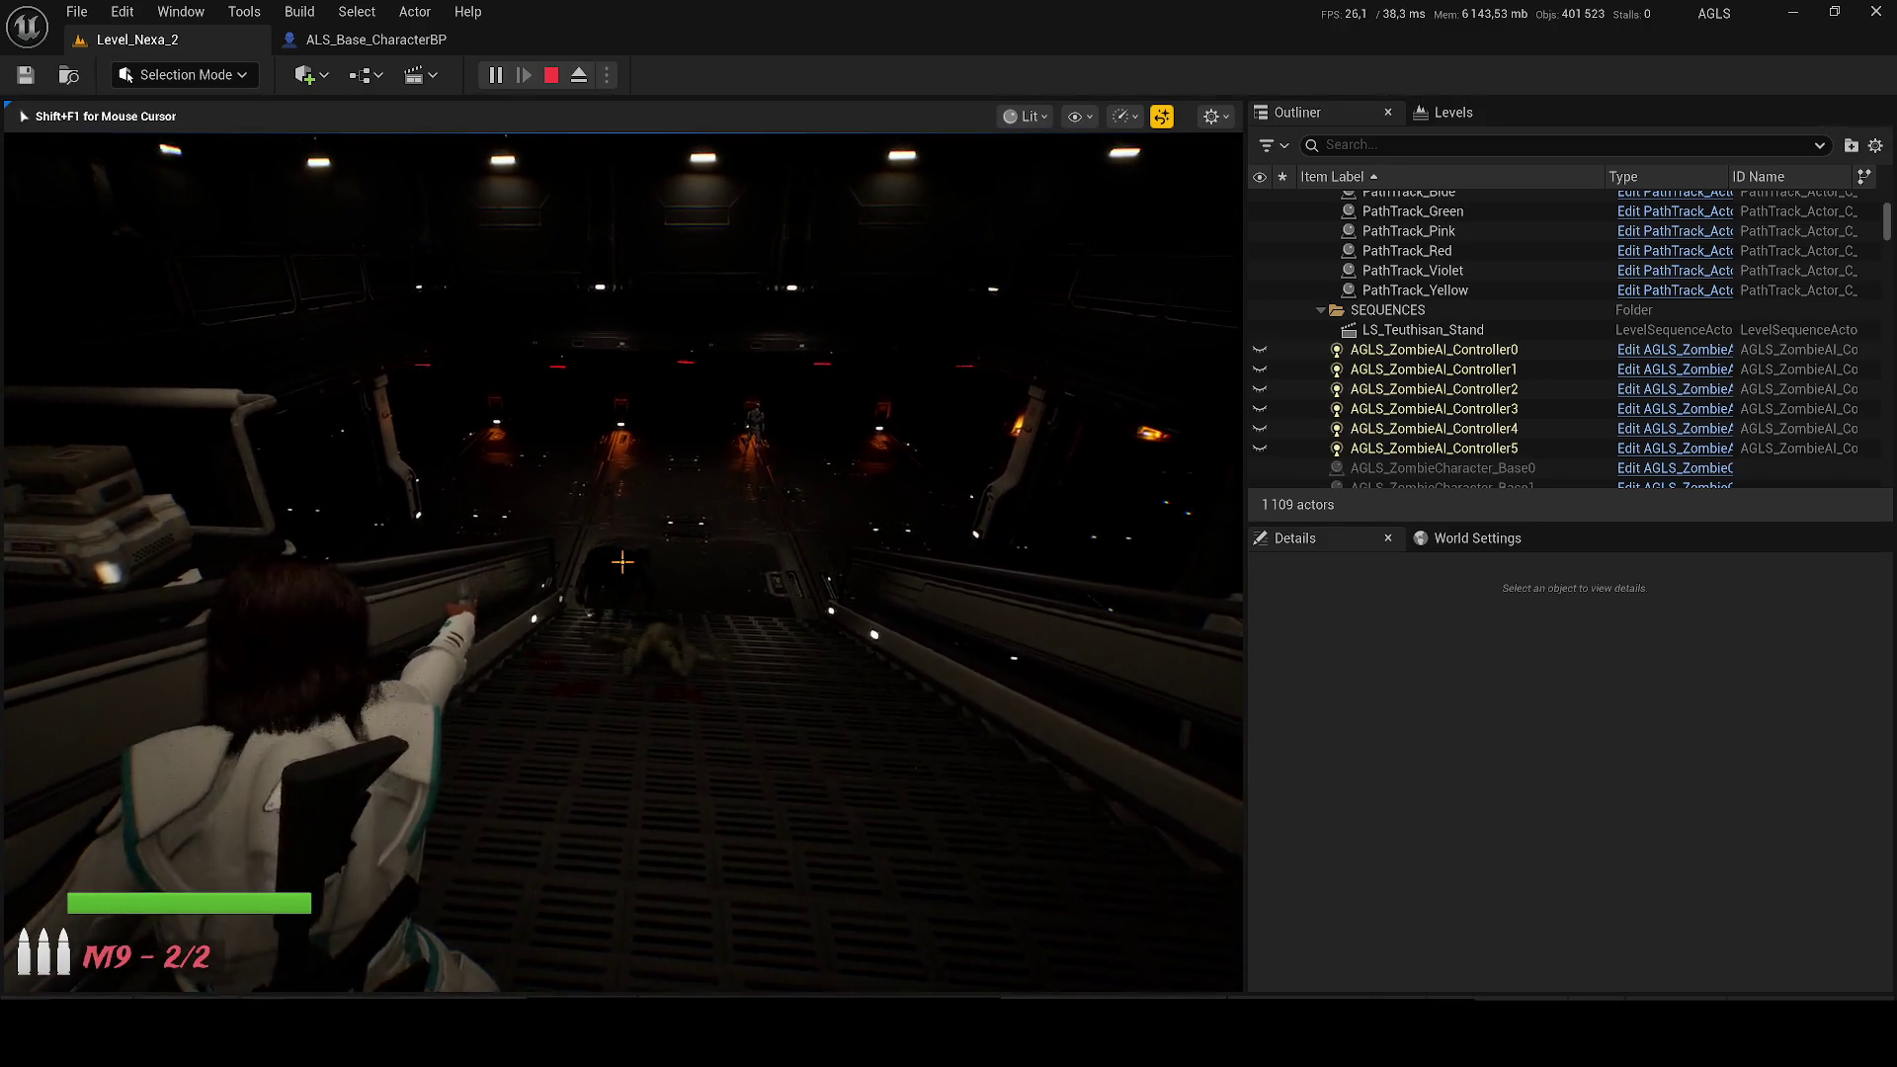
key("Escape")
left_click(811, 611)
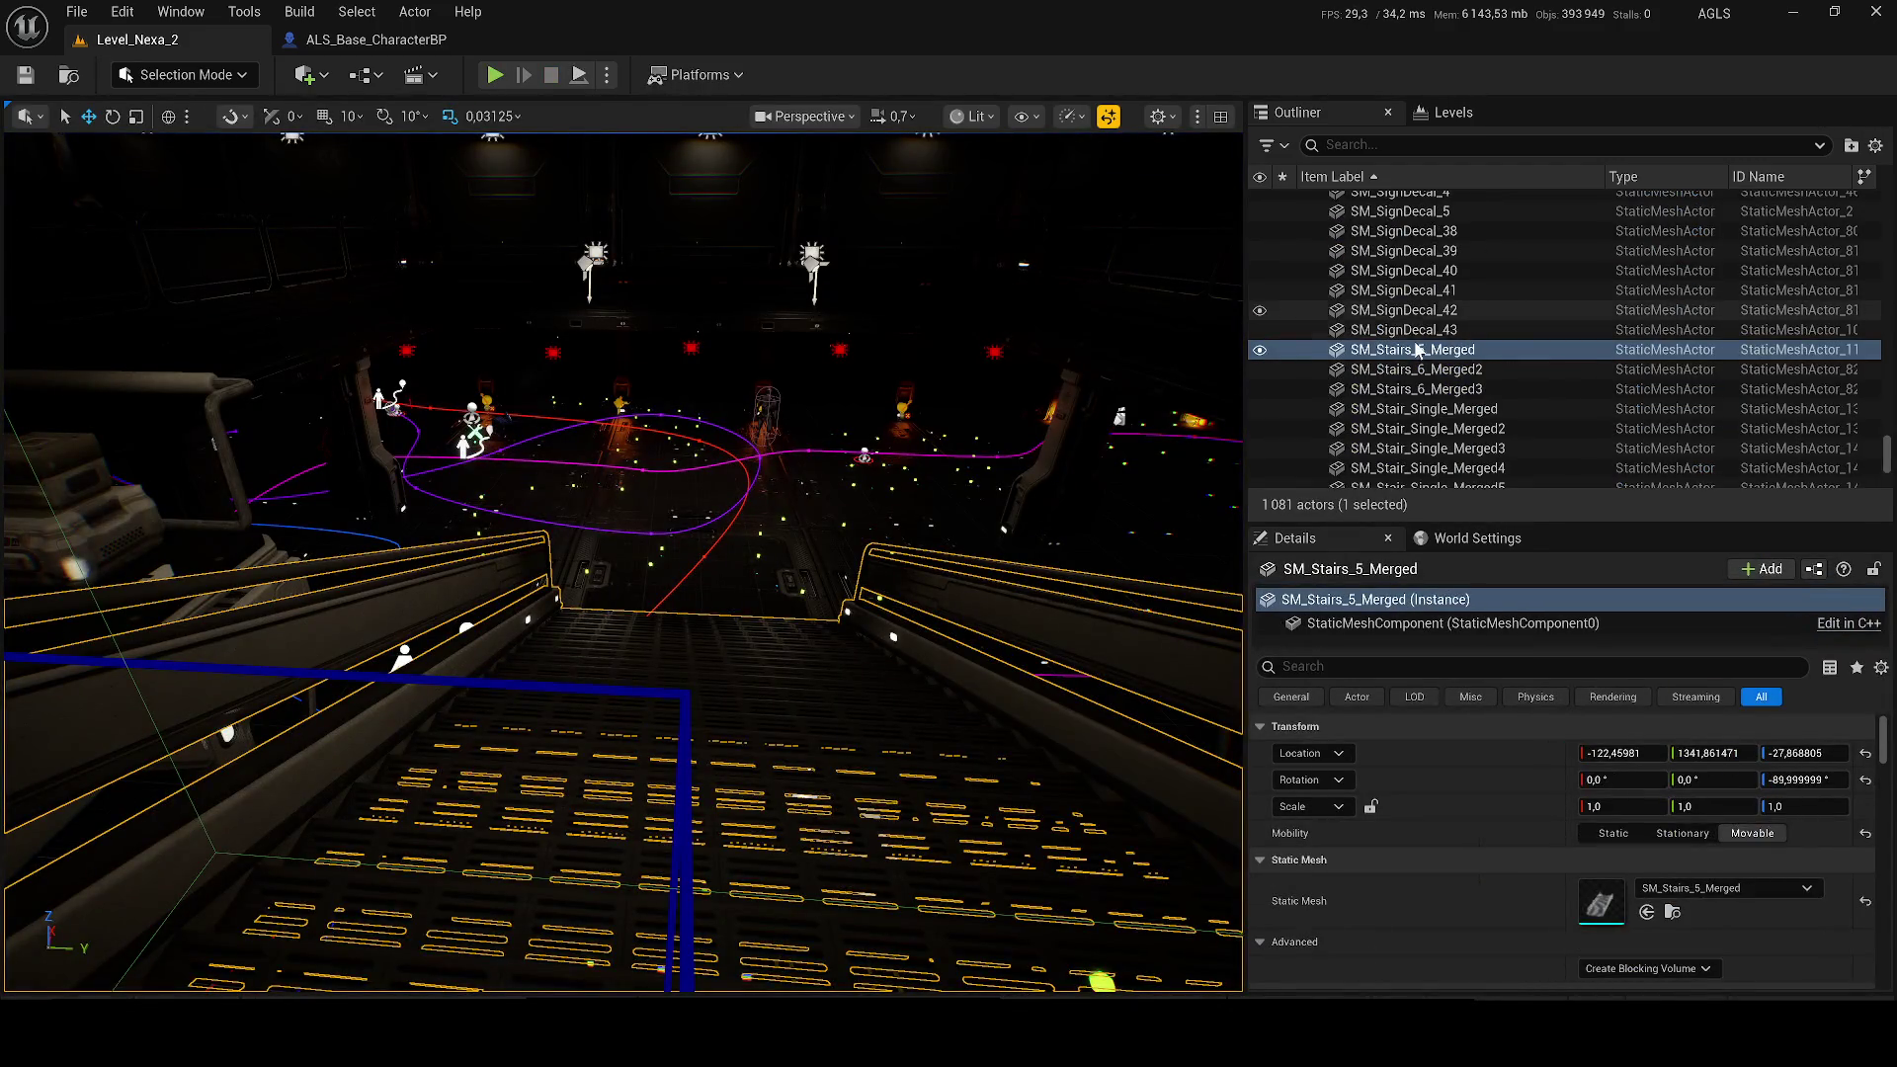
Step: Open SM_Stairs_5_Merged in its mesh editor, then return to Level_Nexa_2 and start playing
right_click(1418, 350)
left_click(1471, 328)
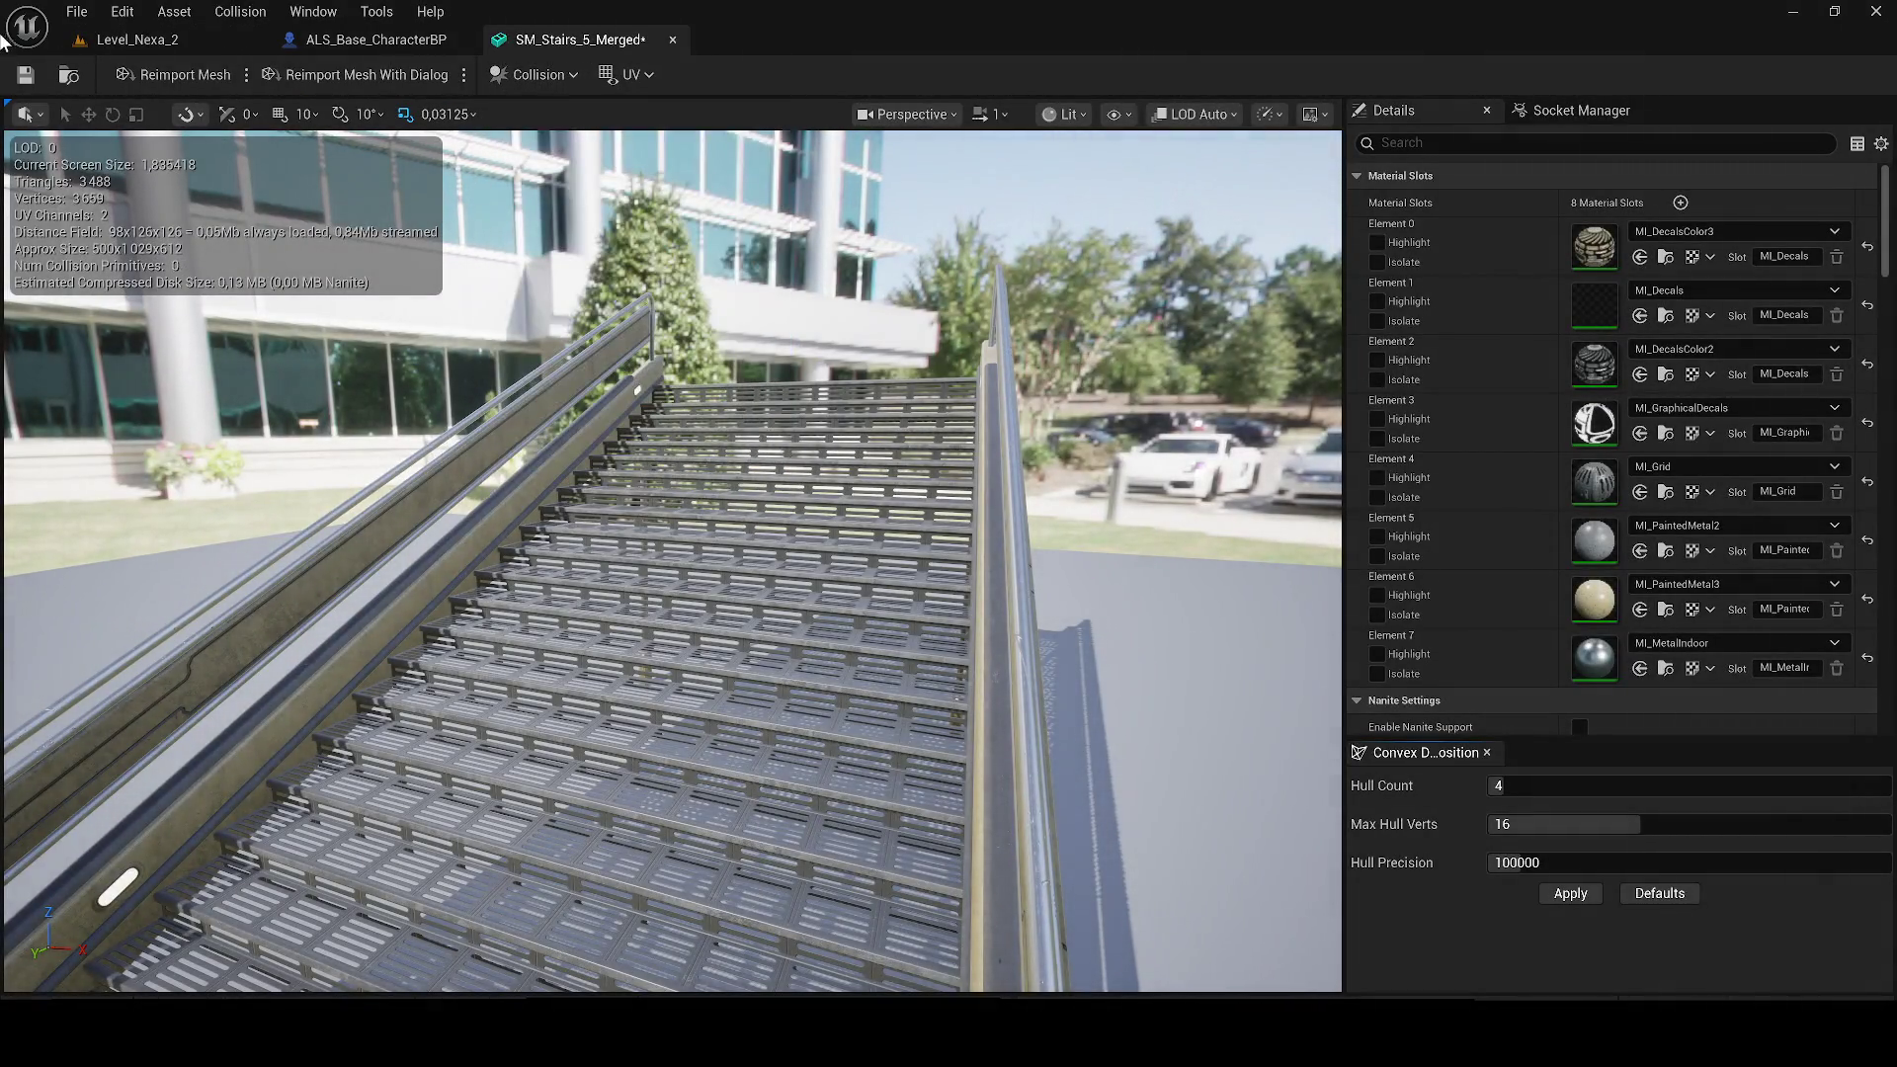
left_click(231, 47)
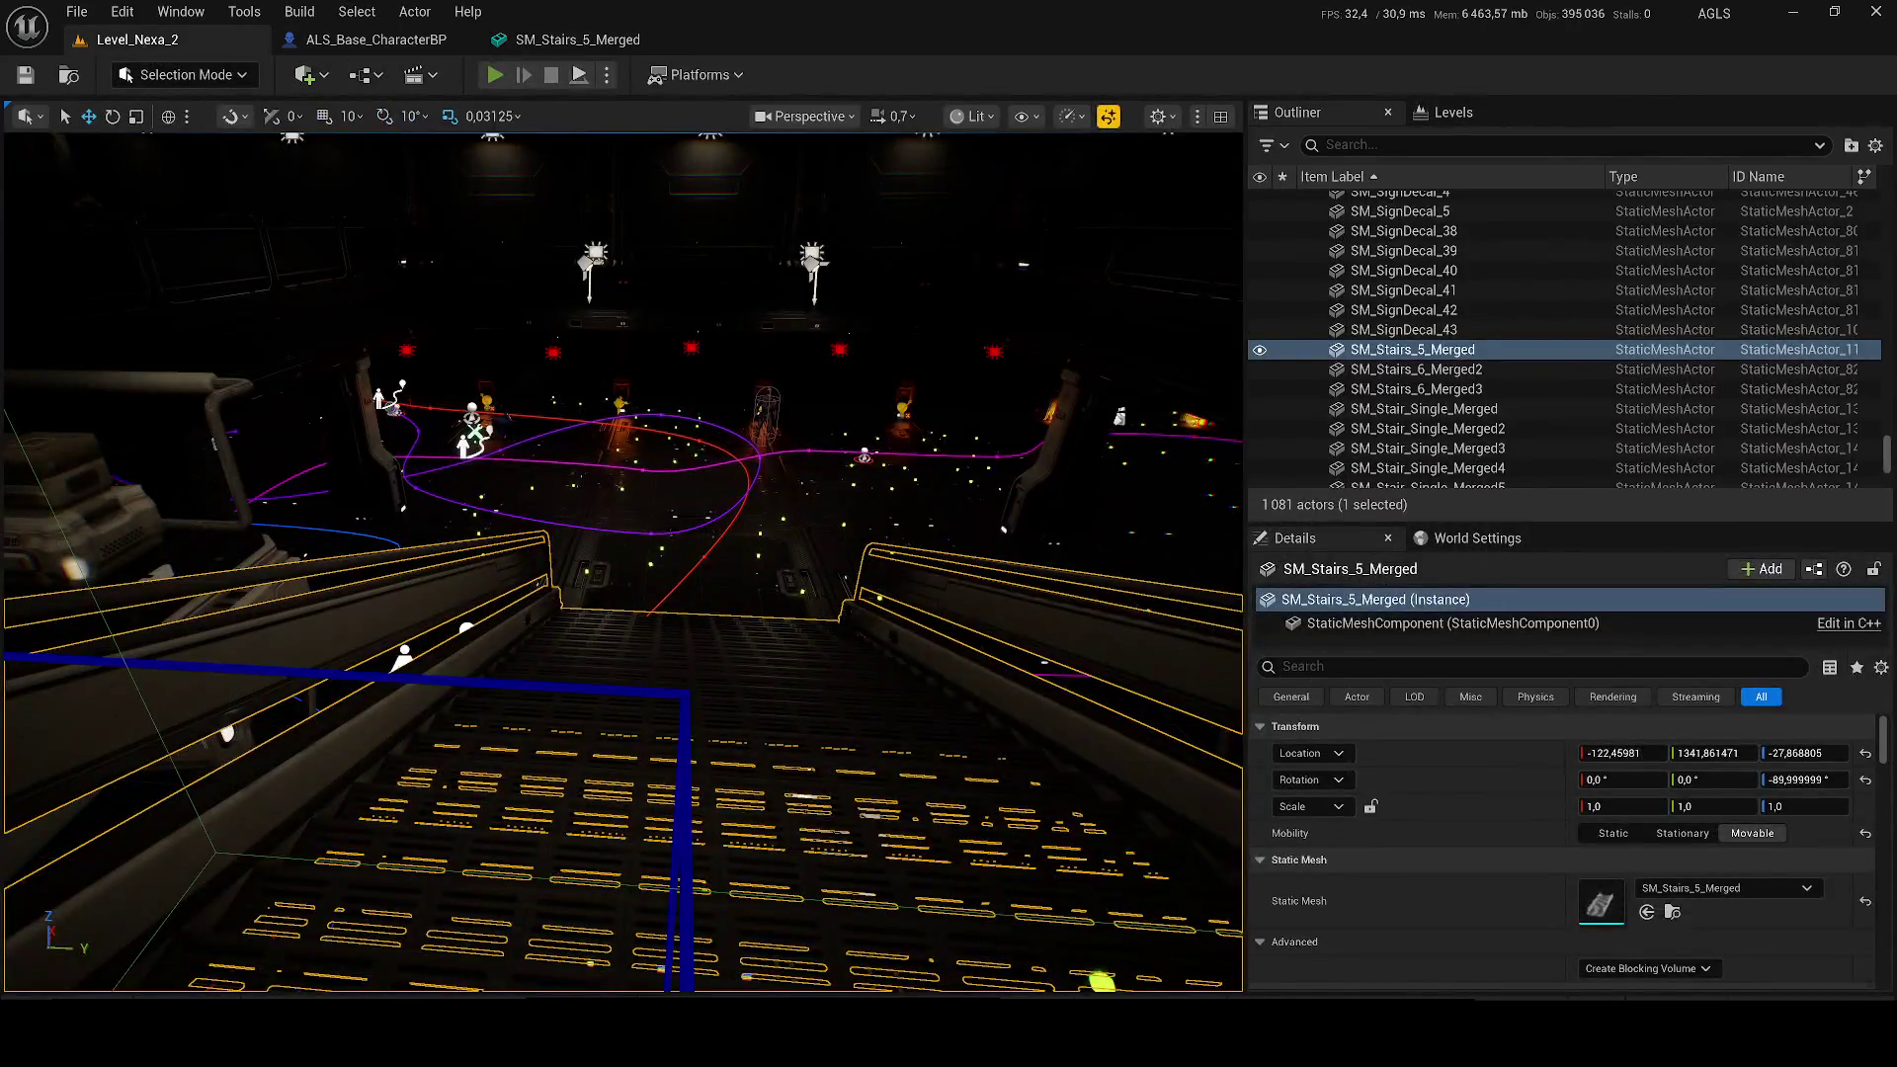
key("alt+p")
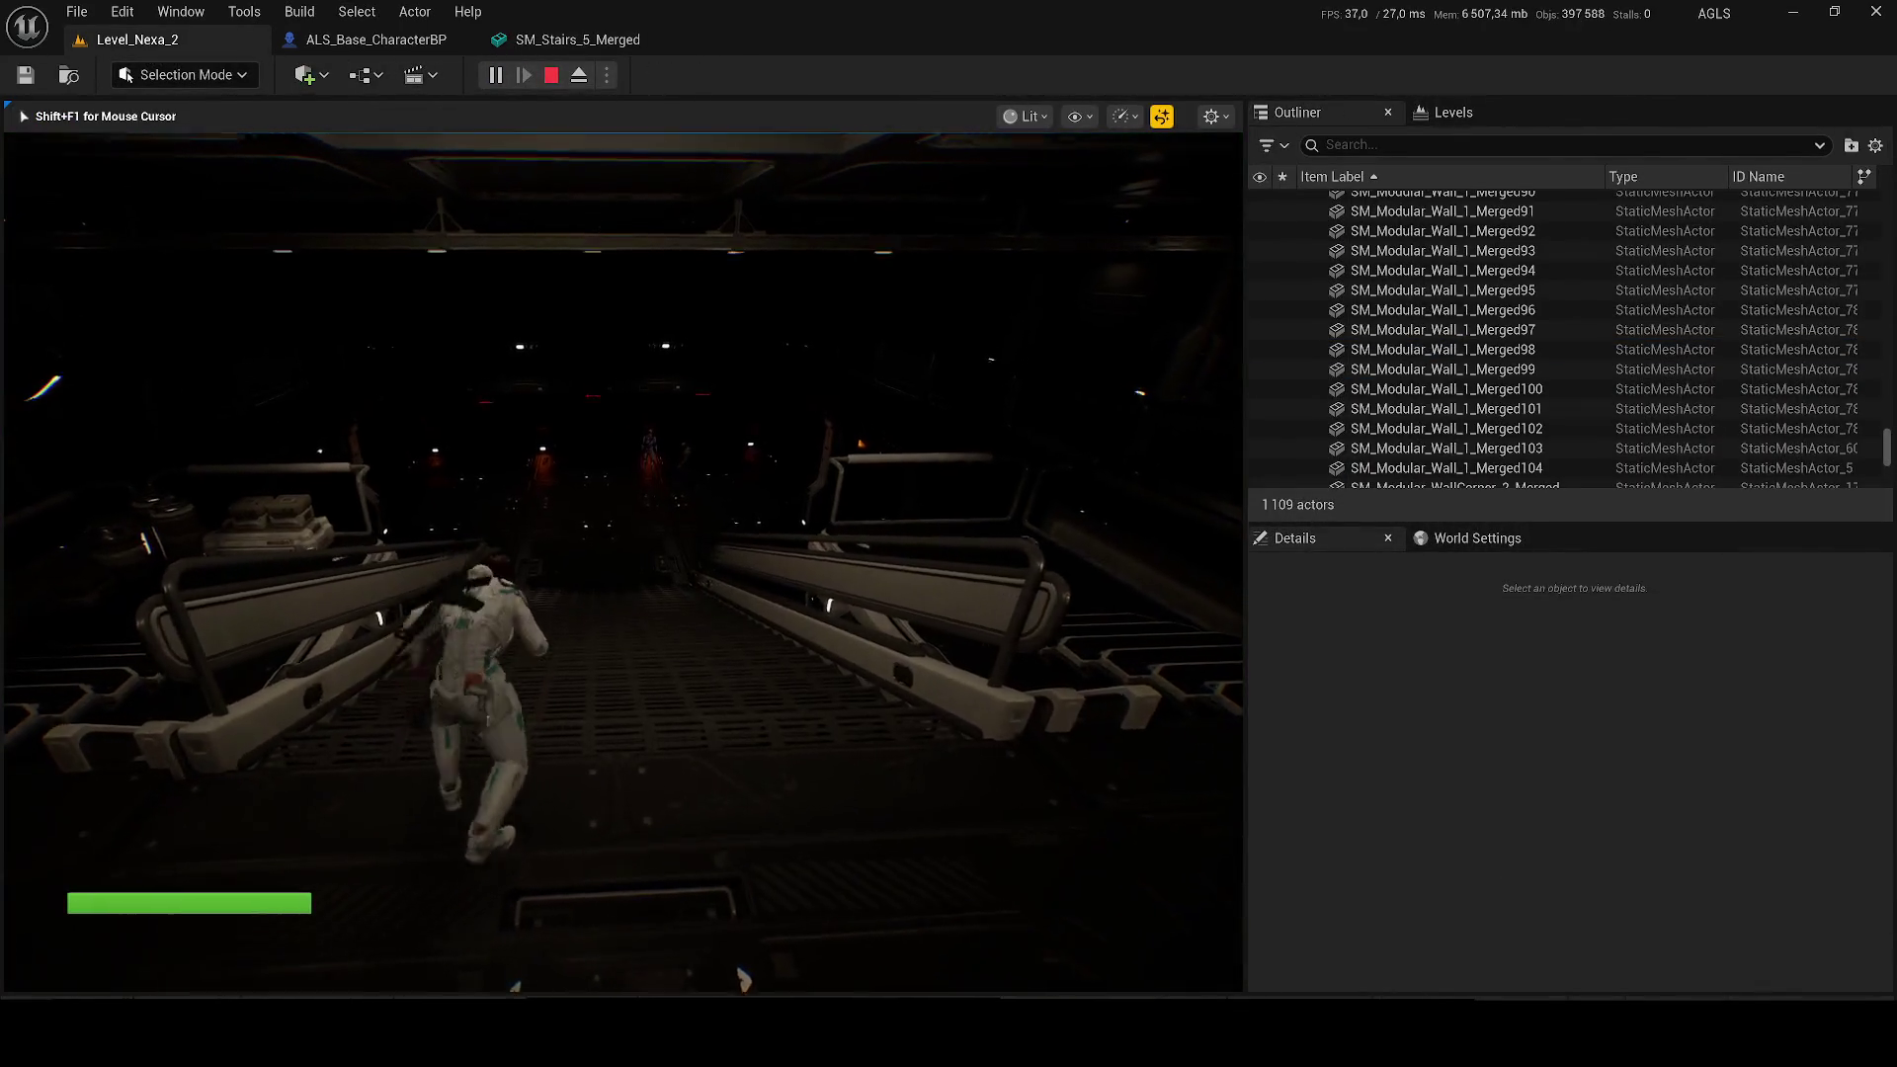
Step: Run the character down the ramp, up and down the stairway to the door corridor, then stop playing
key("w")
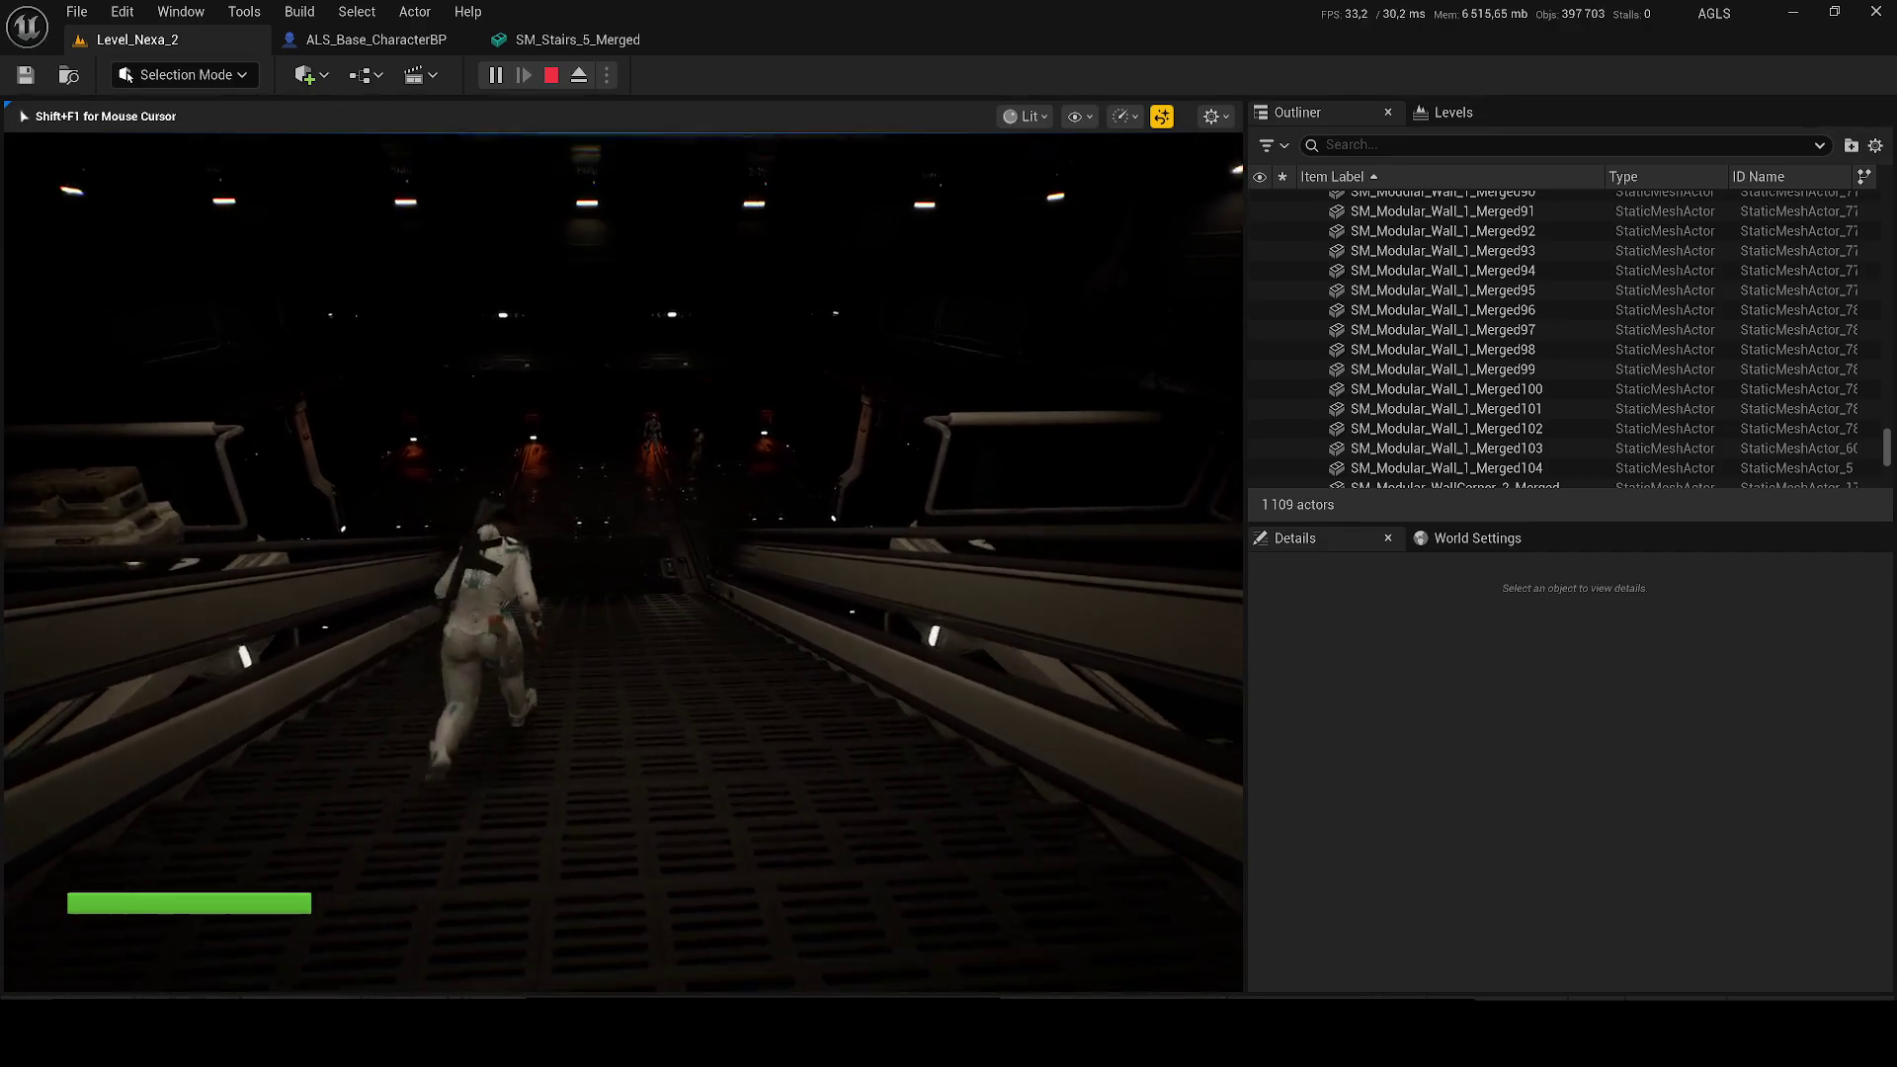
key("w")
key("w")
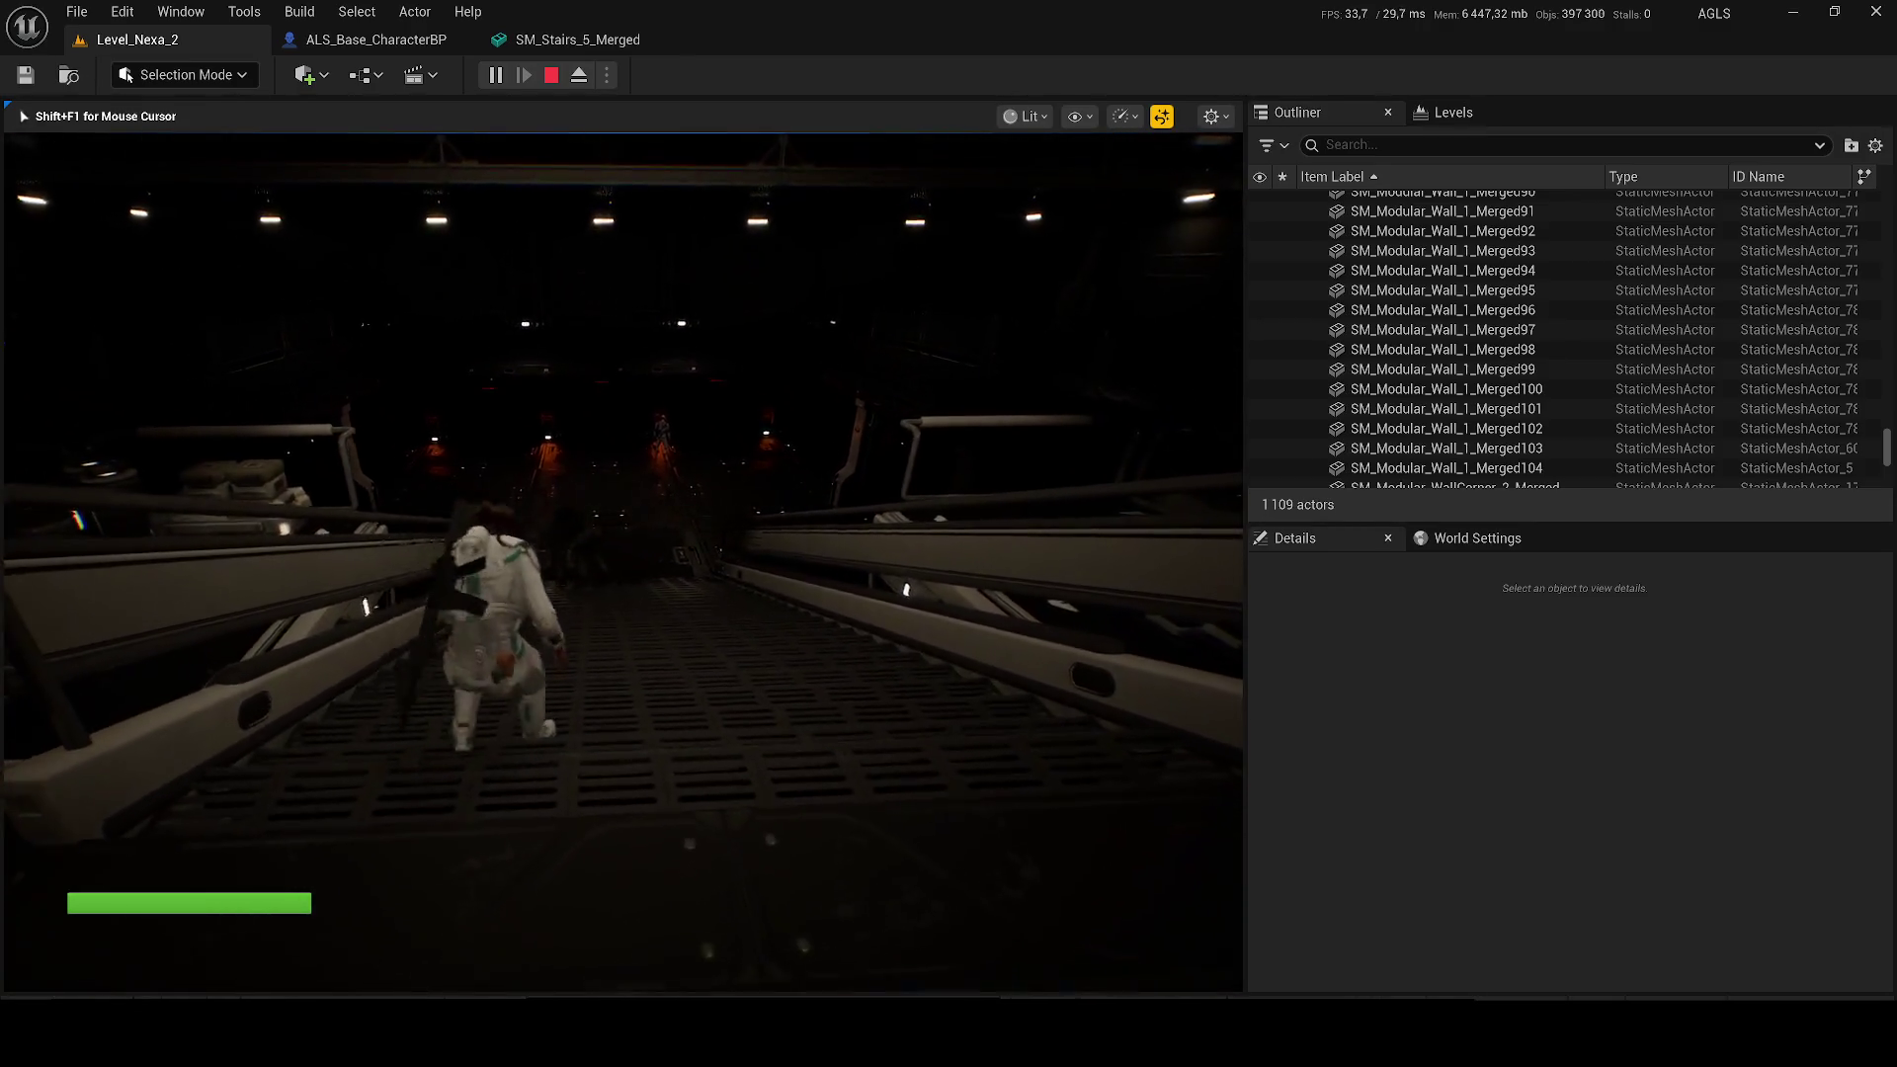
key("w")
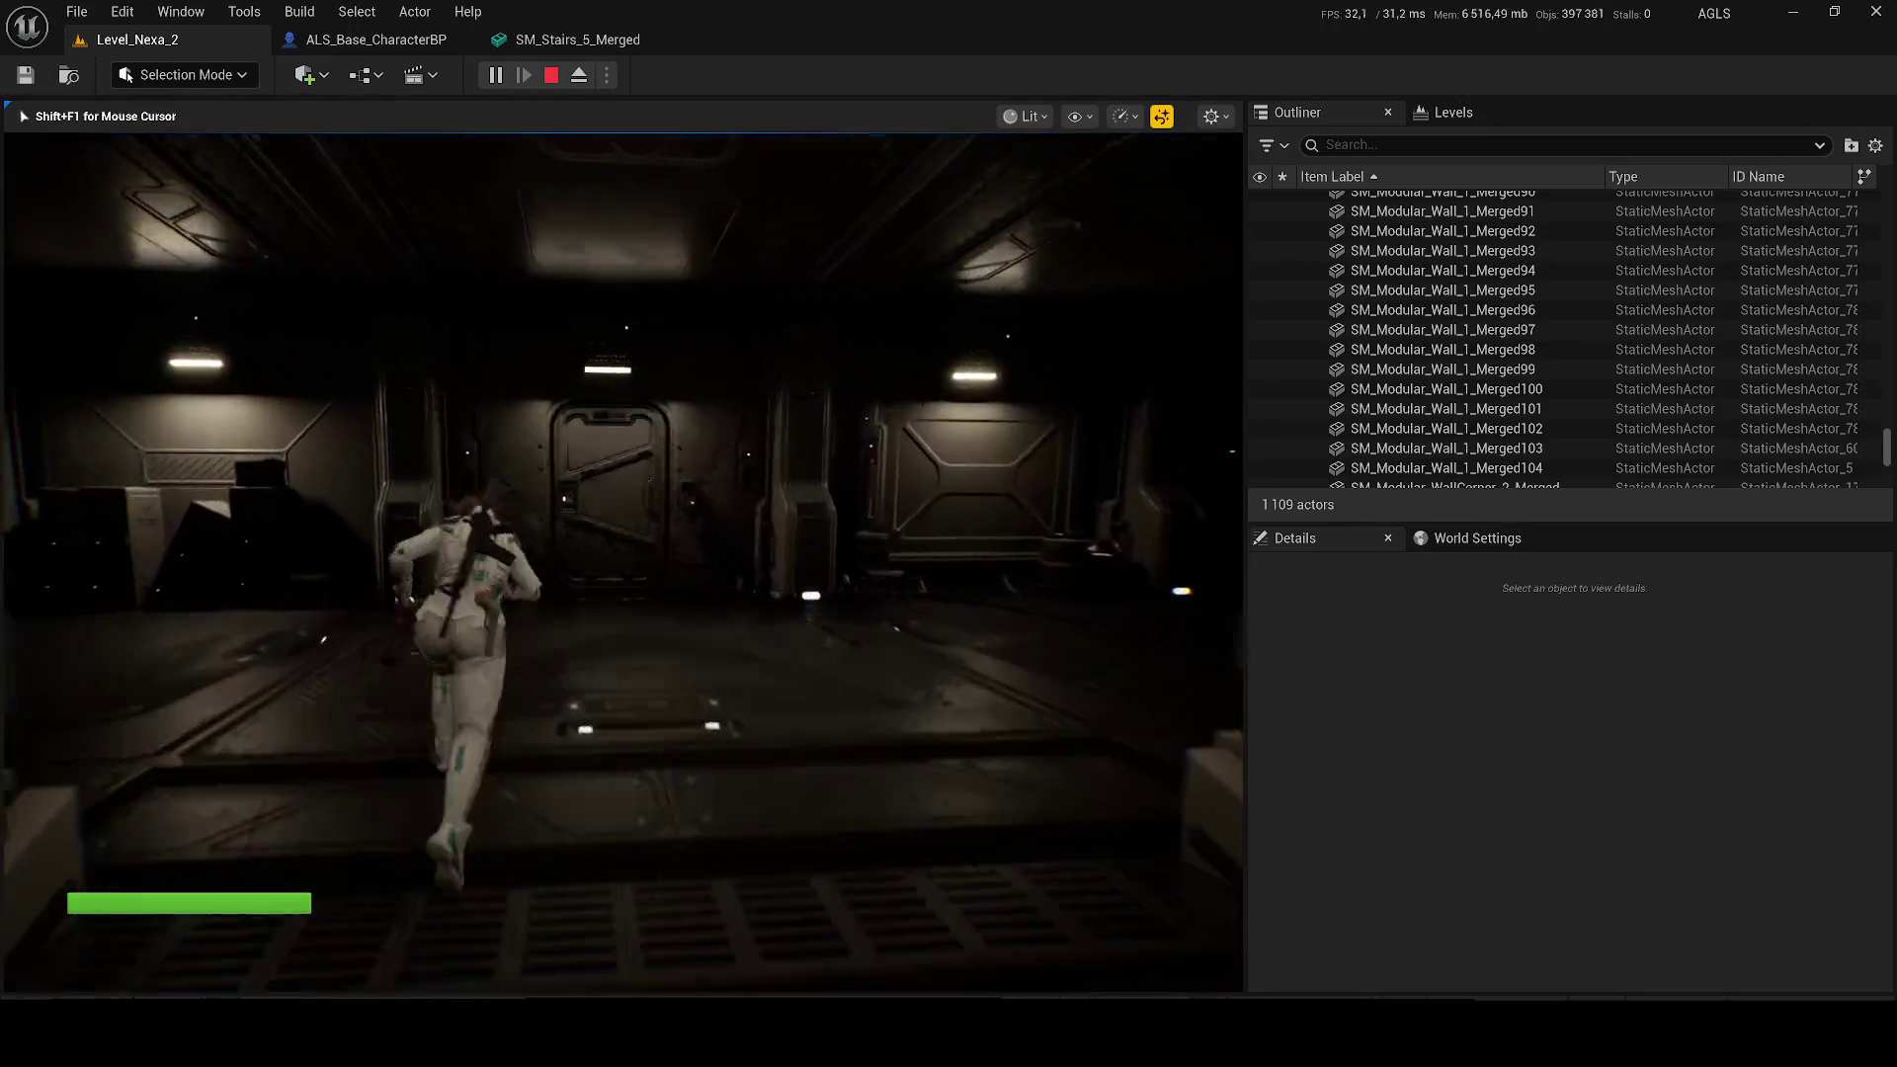
key("w")
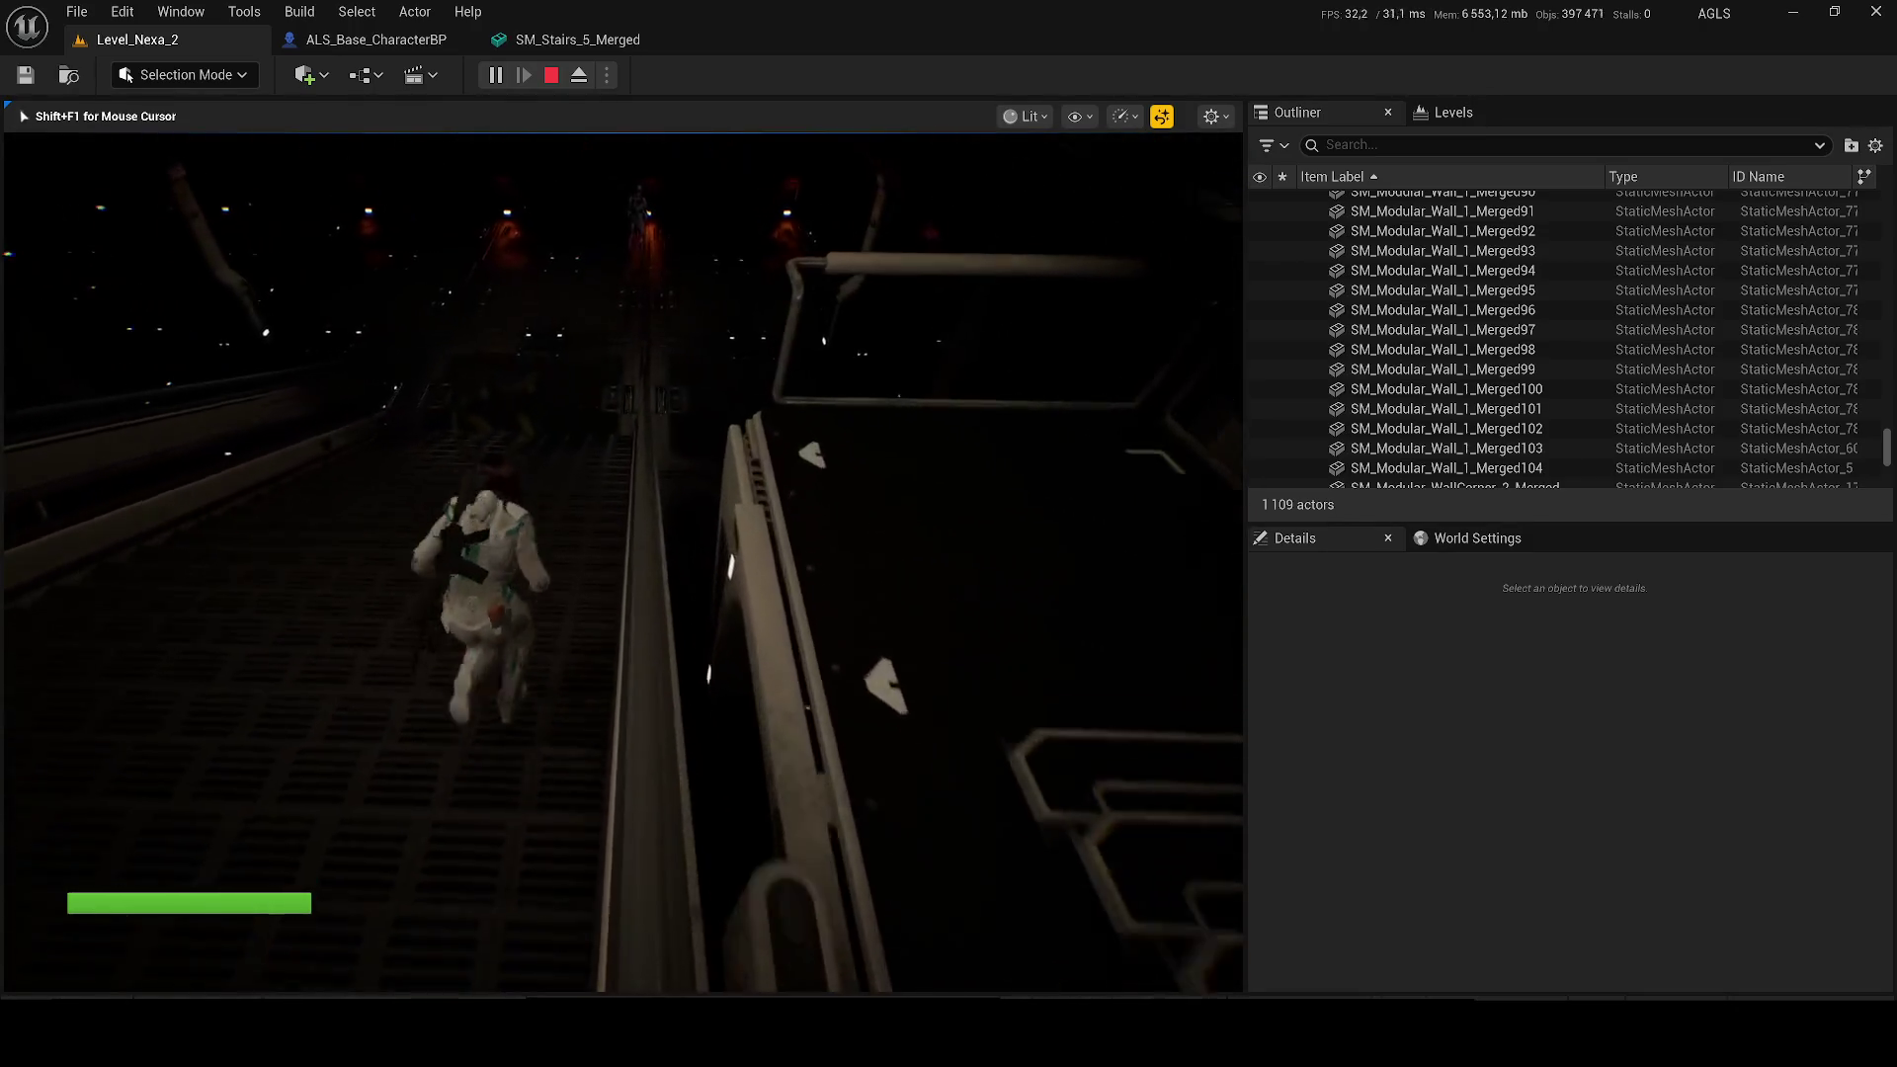
key("w")
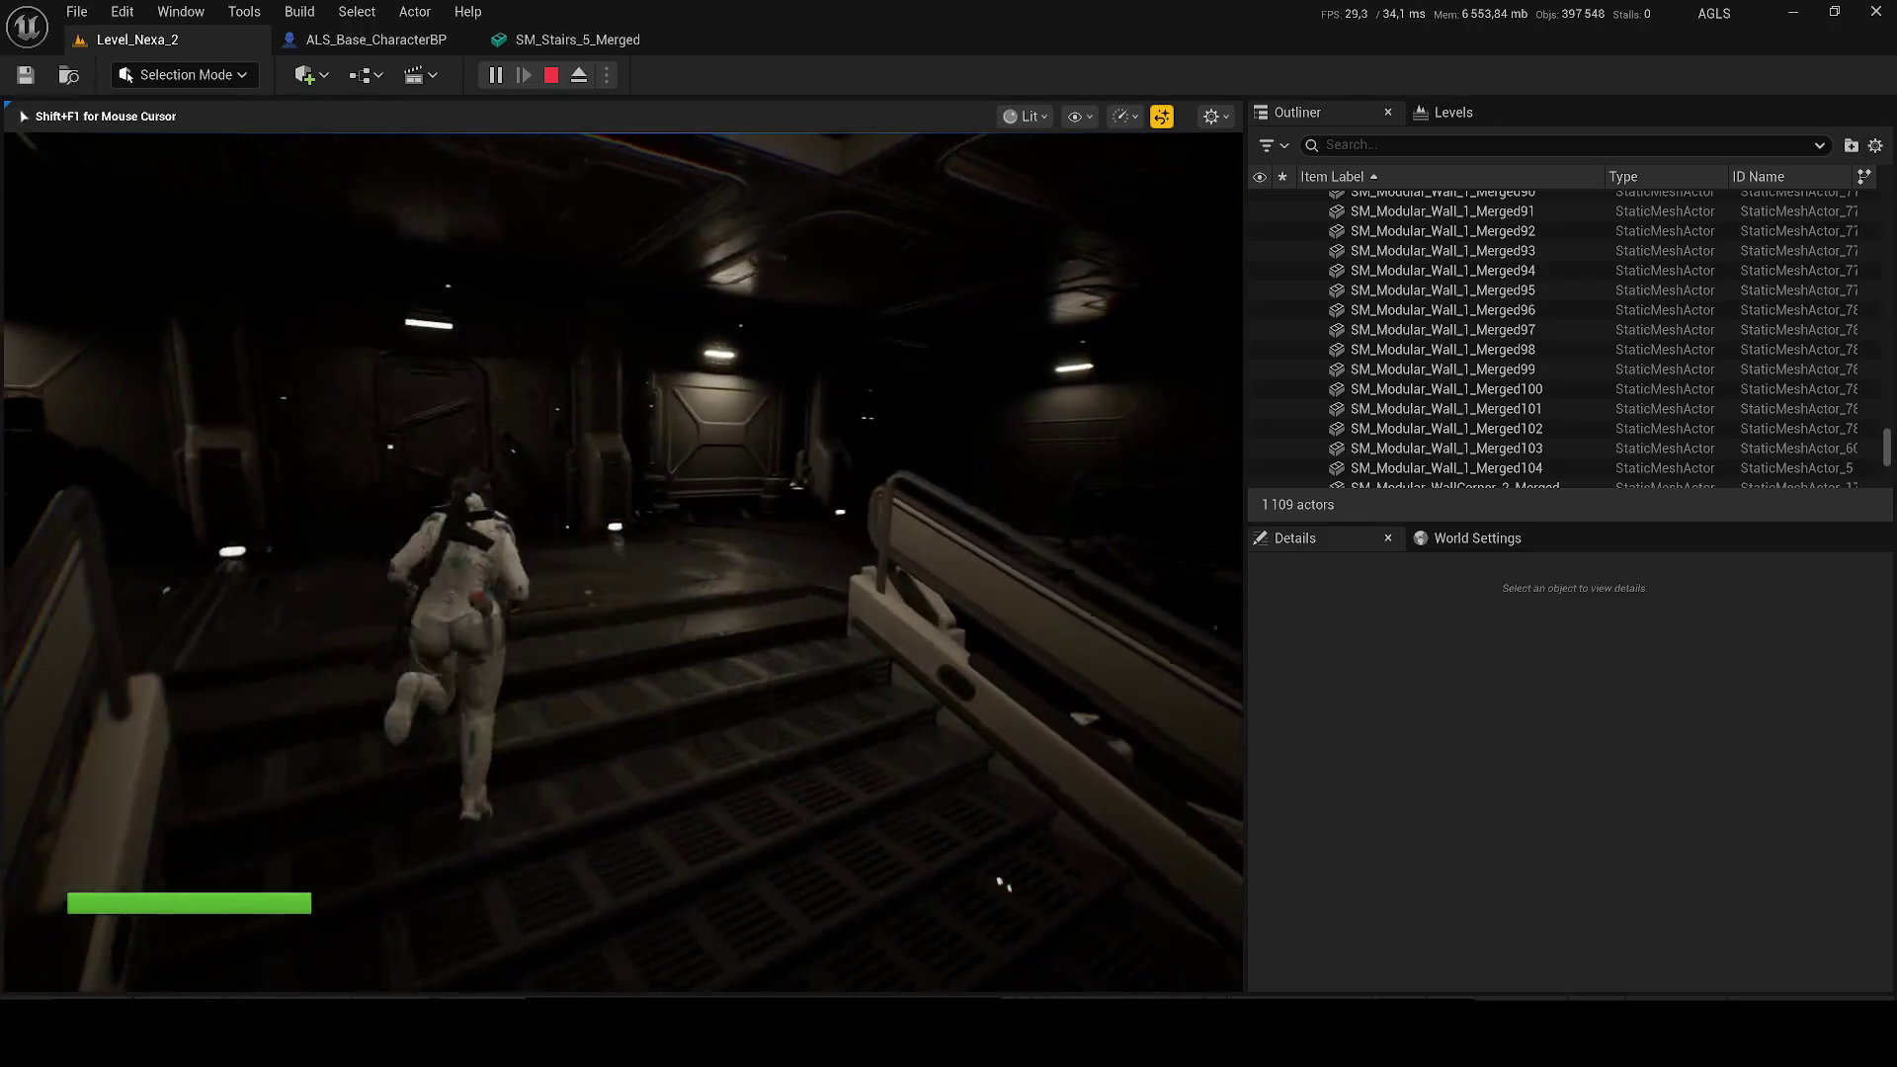
key("w")
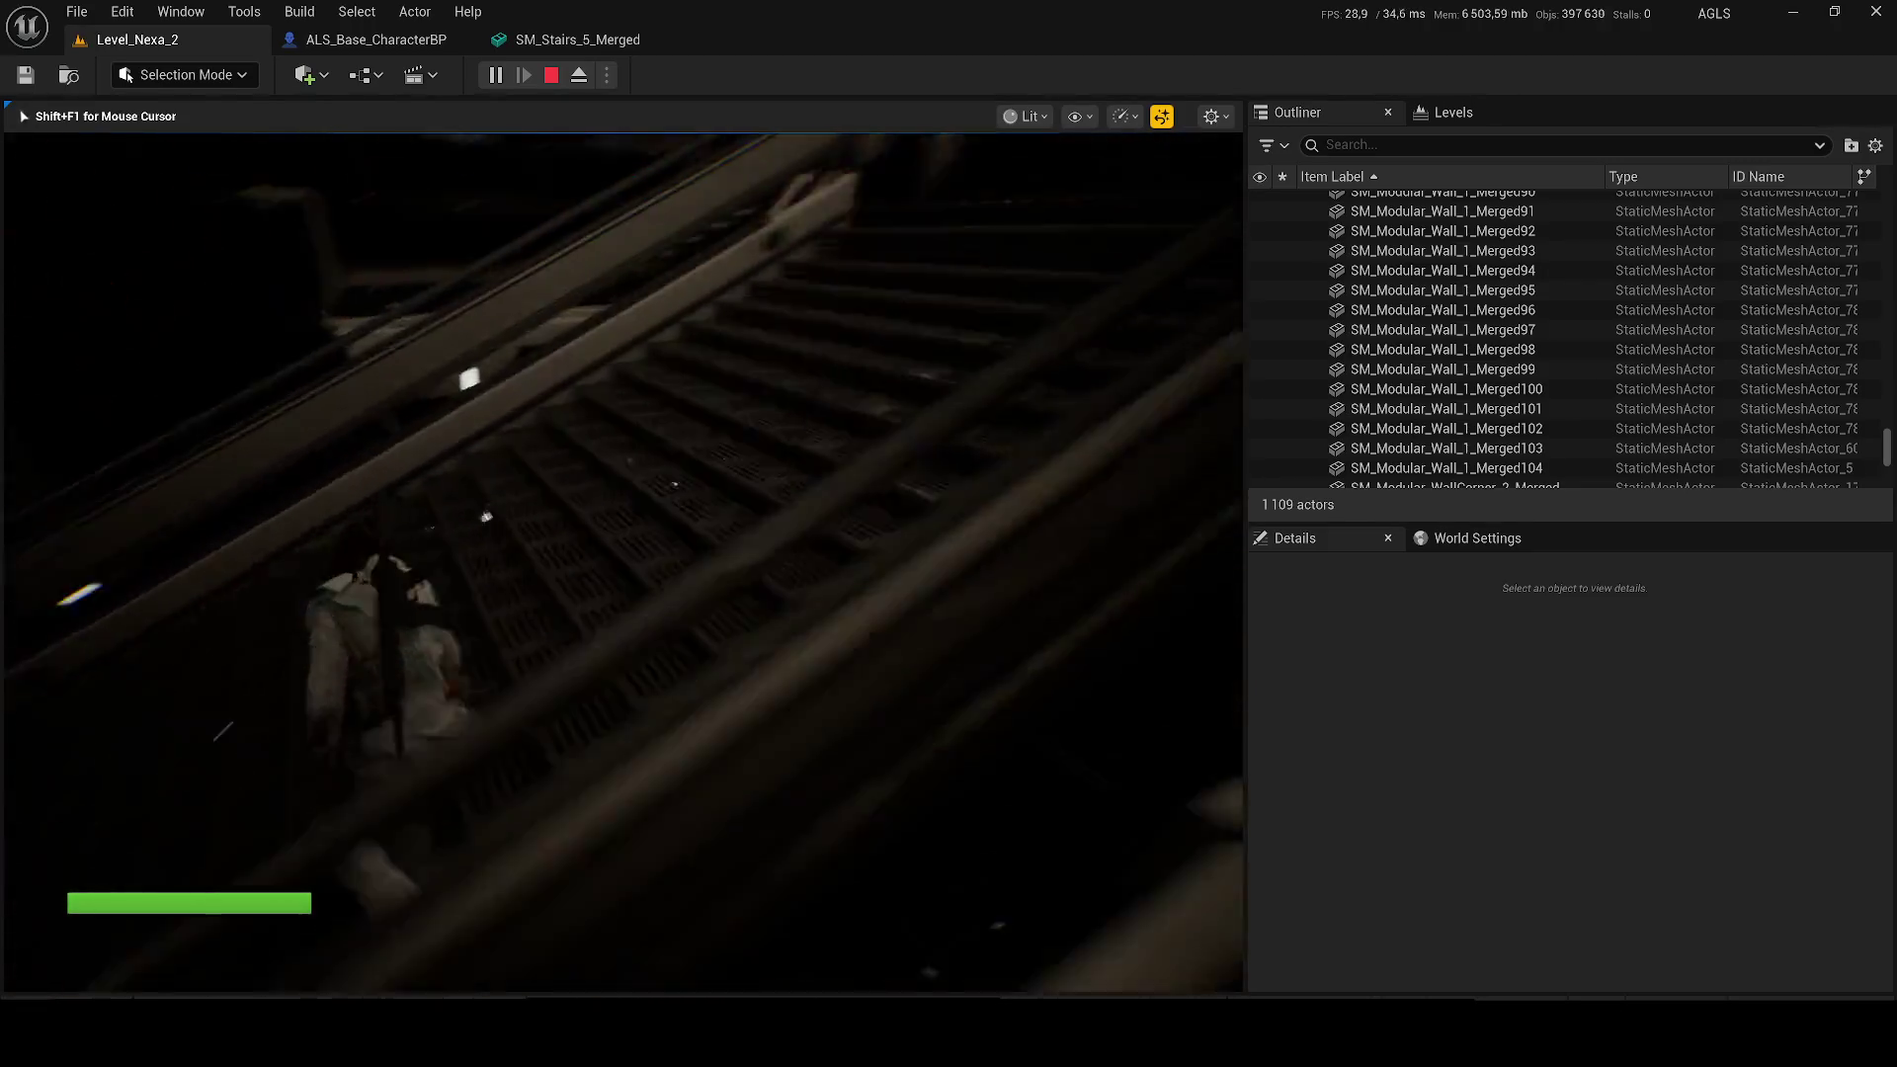
key("w")
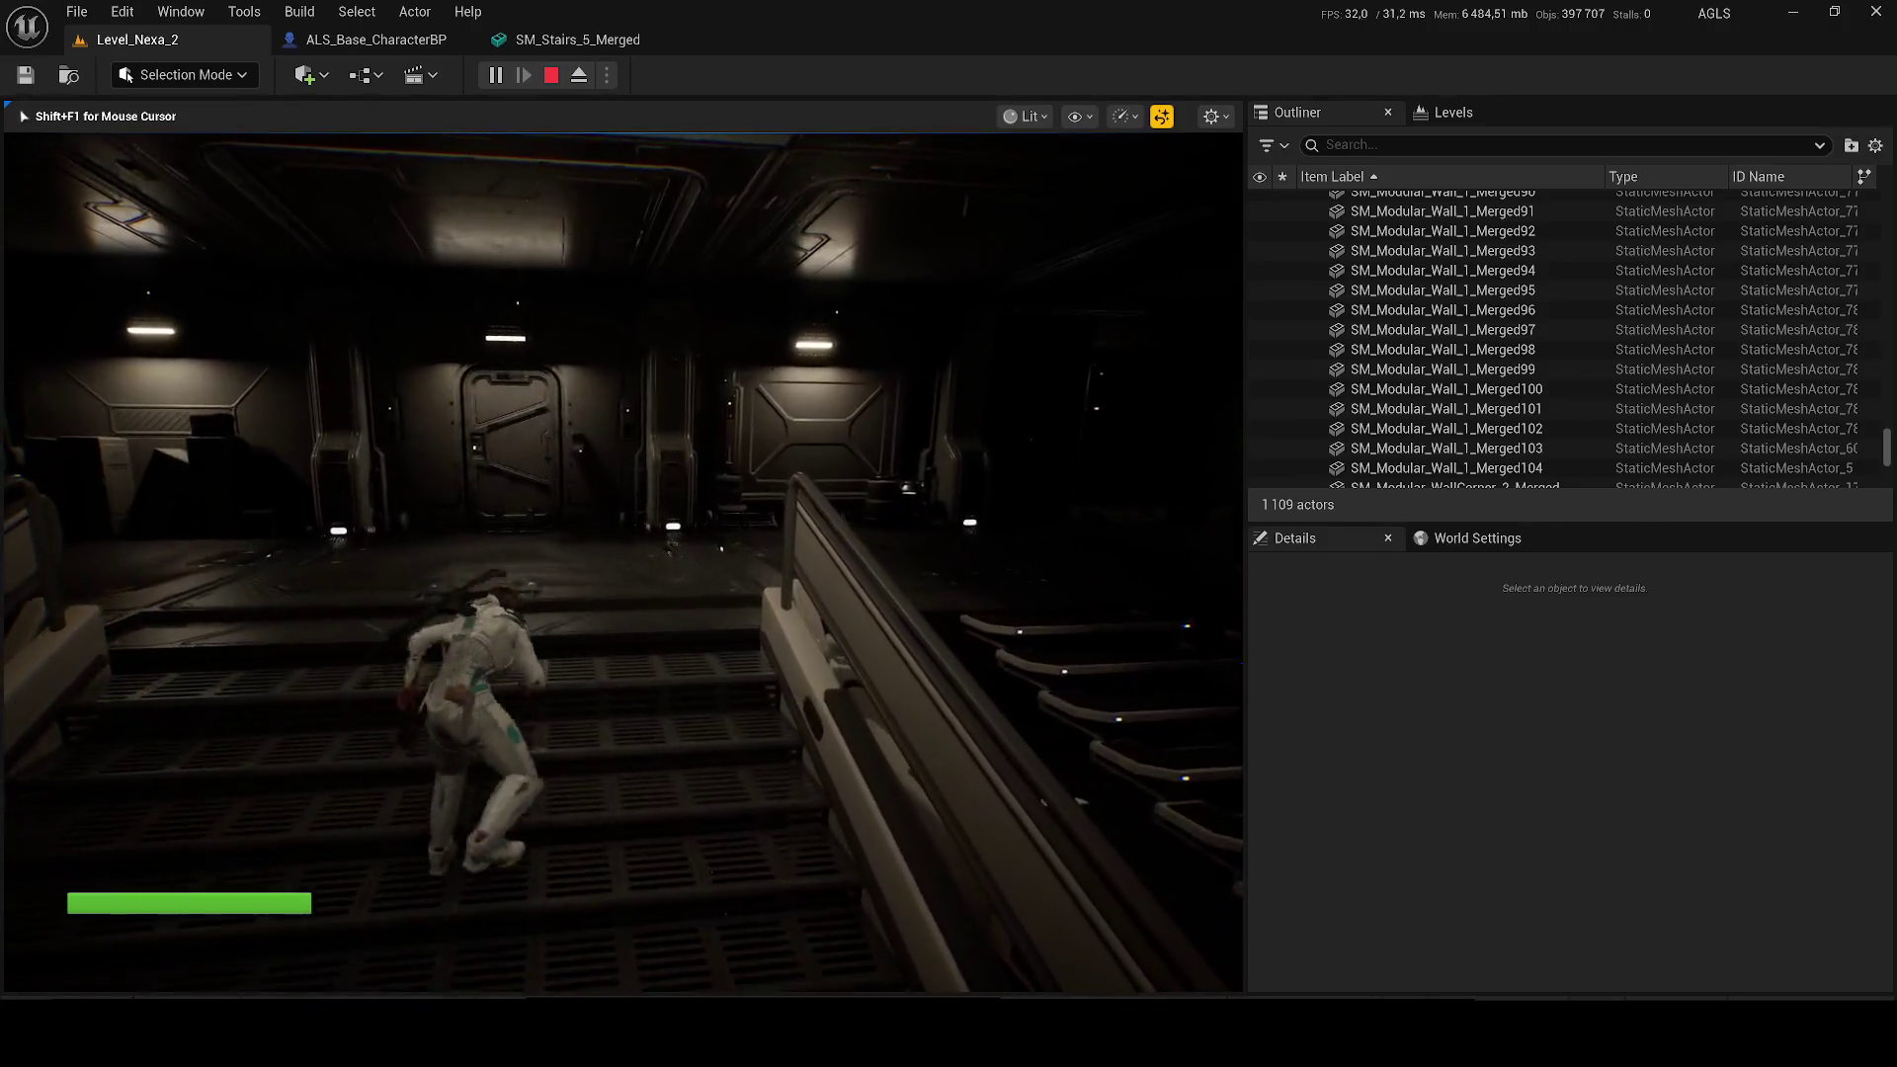
key("Escape")
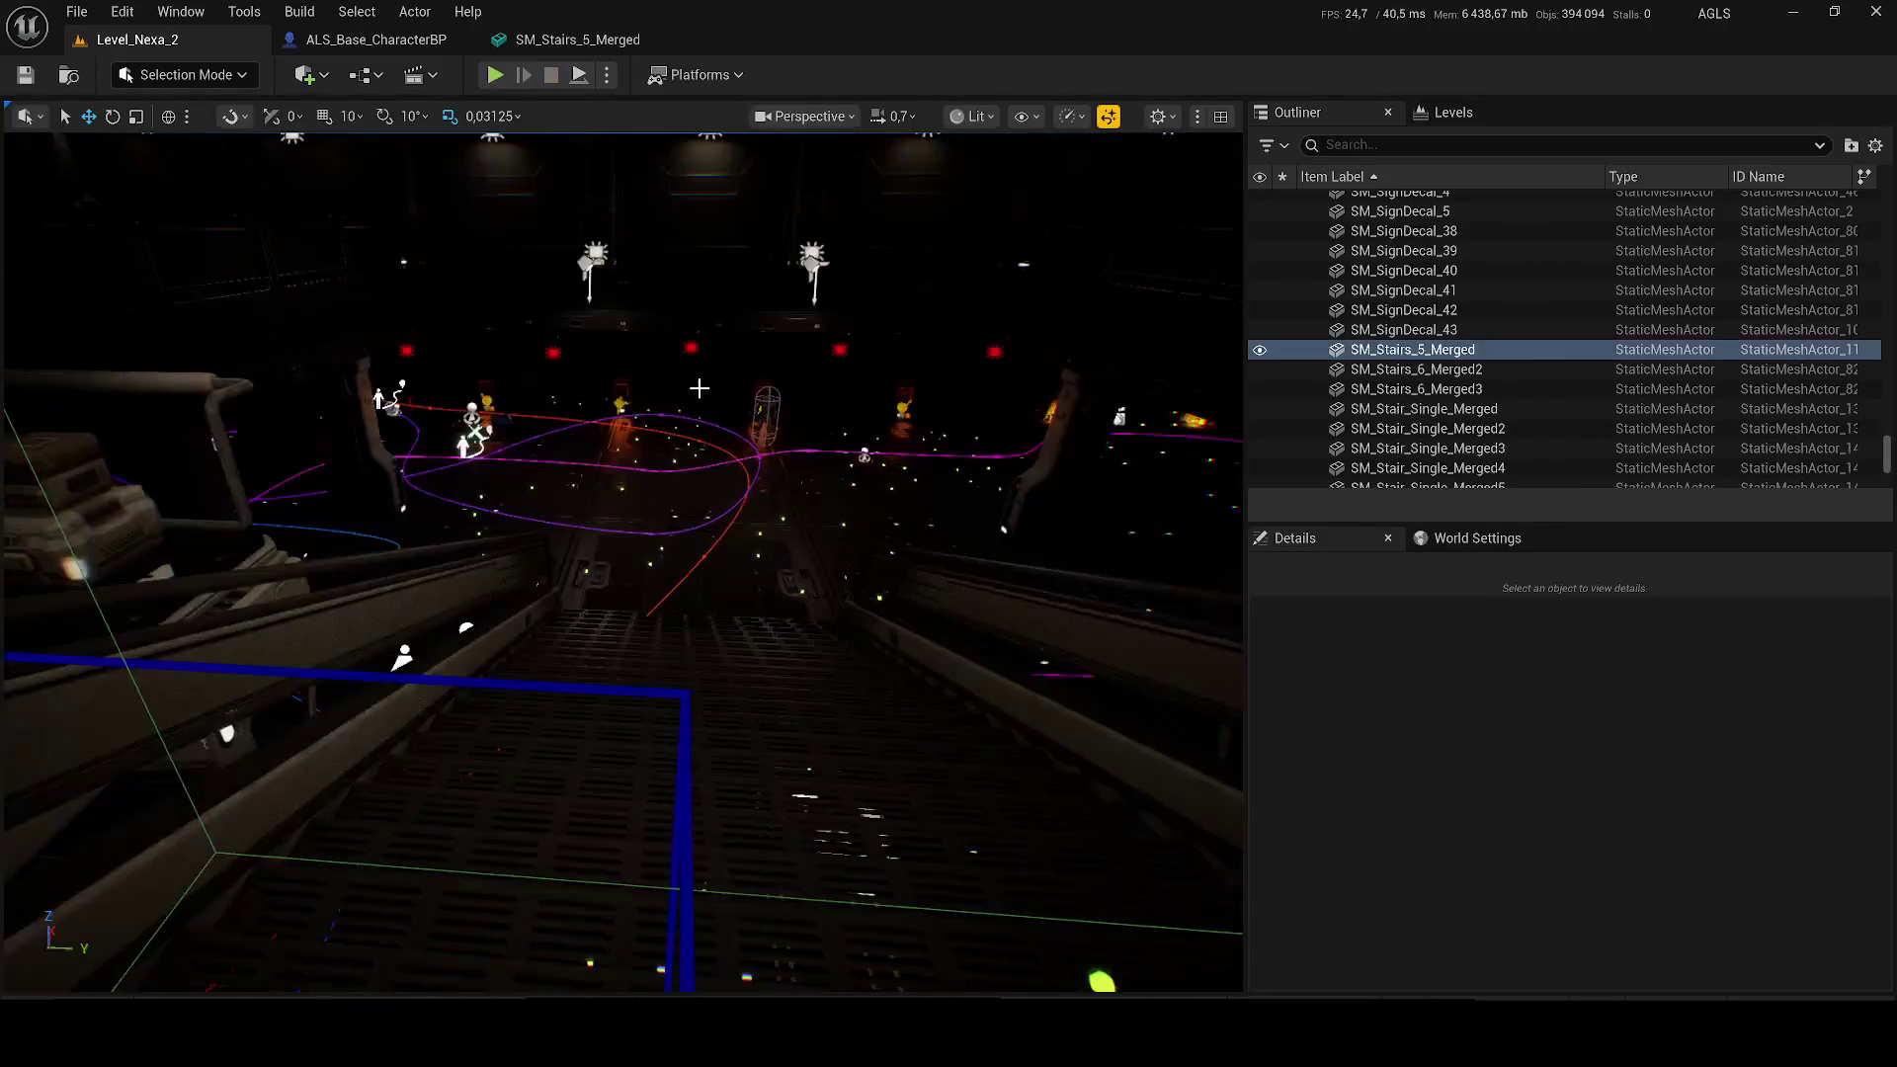
Step: Check the stairs mesh's Collision menu without changes, close its editor, and start a new playtest
left_click(609, 44)
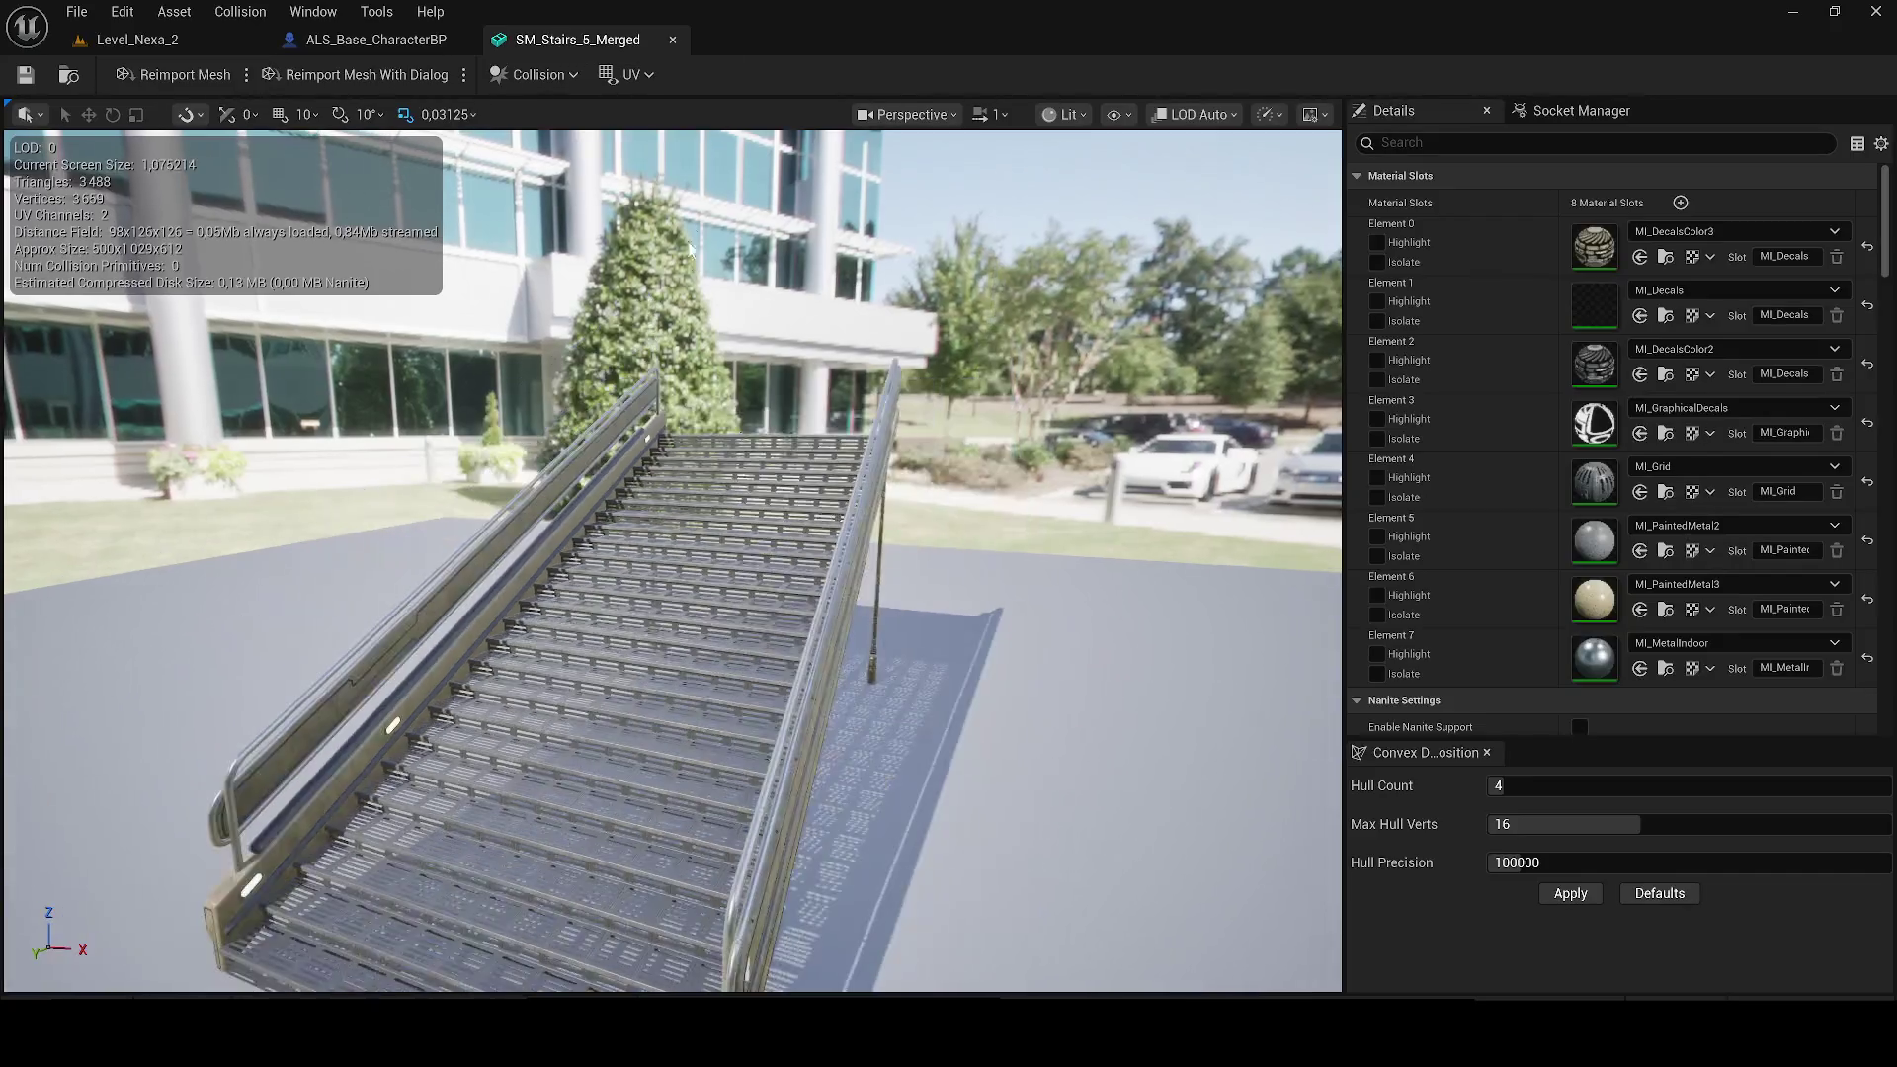
left_click(525, 77)
left_click(25, 87)
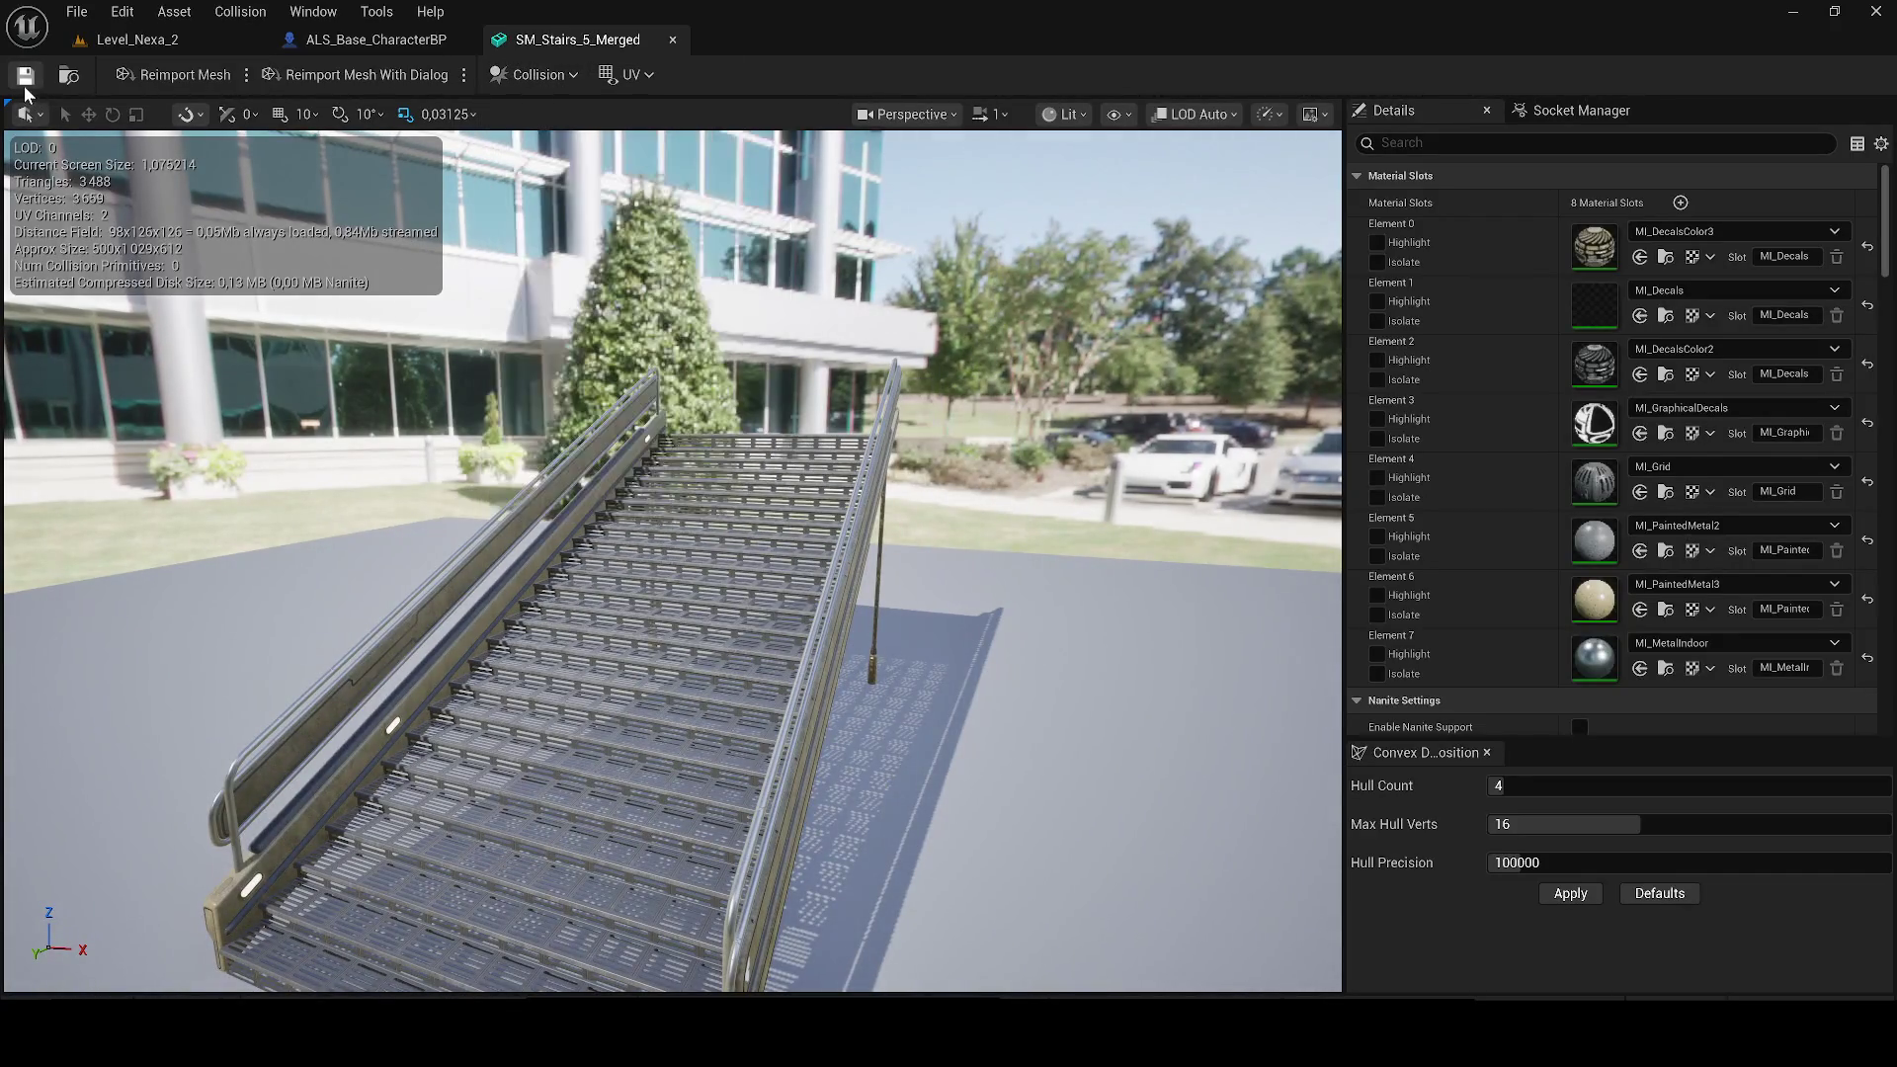
left_click(675, 40)
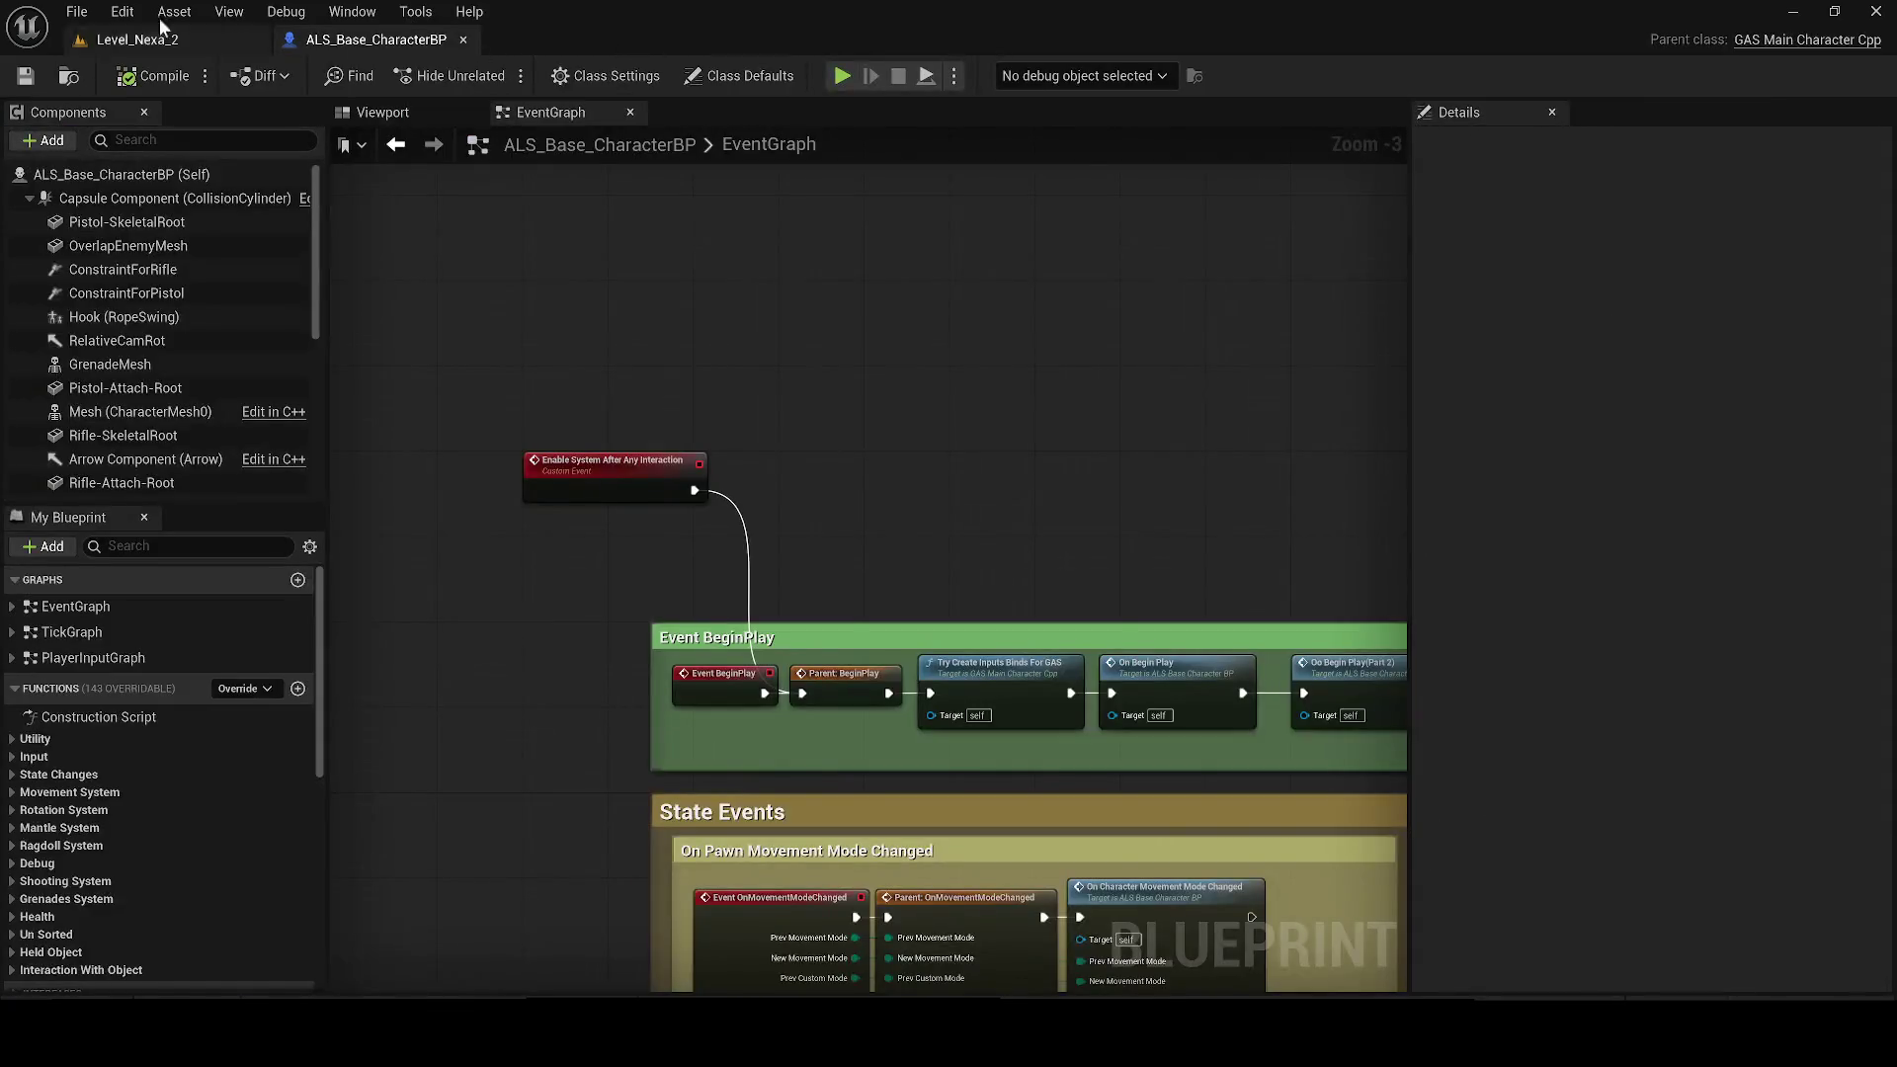
left_click(170, 42)
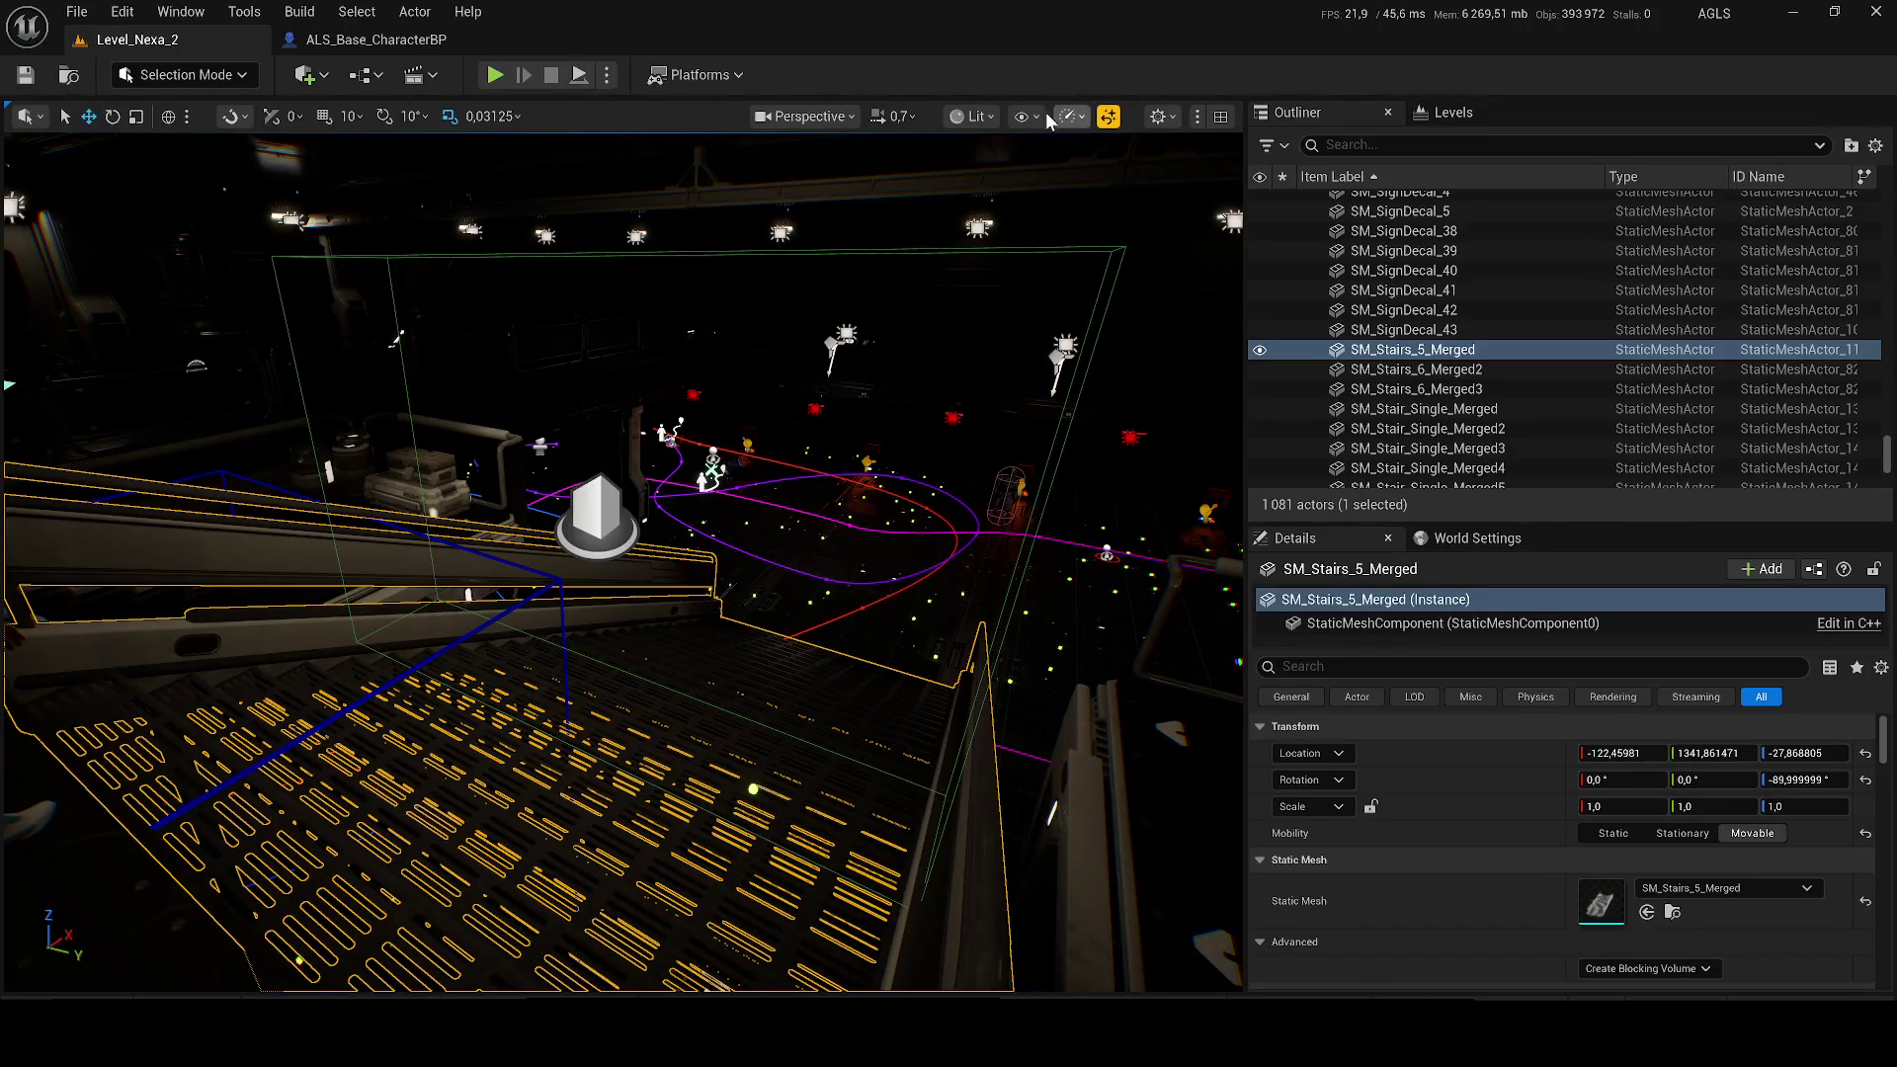
left_click(495, 75)
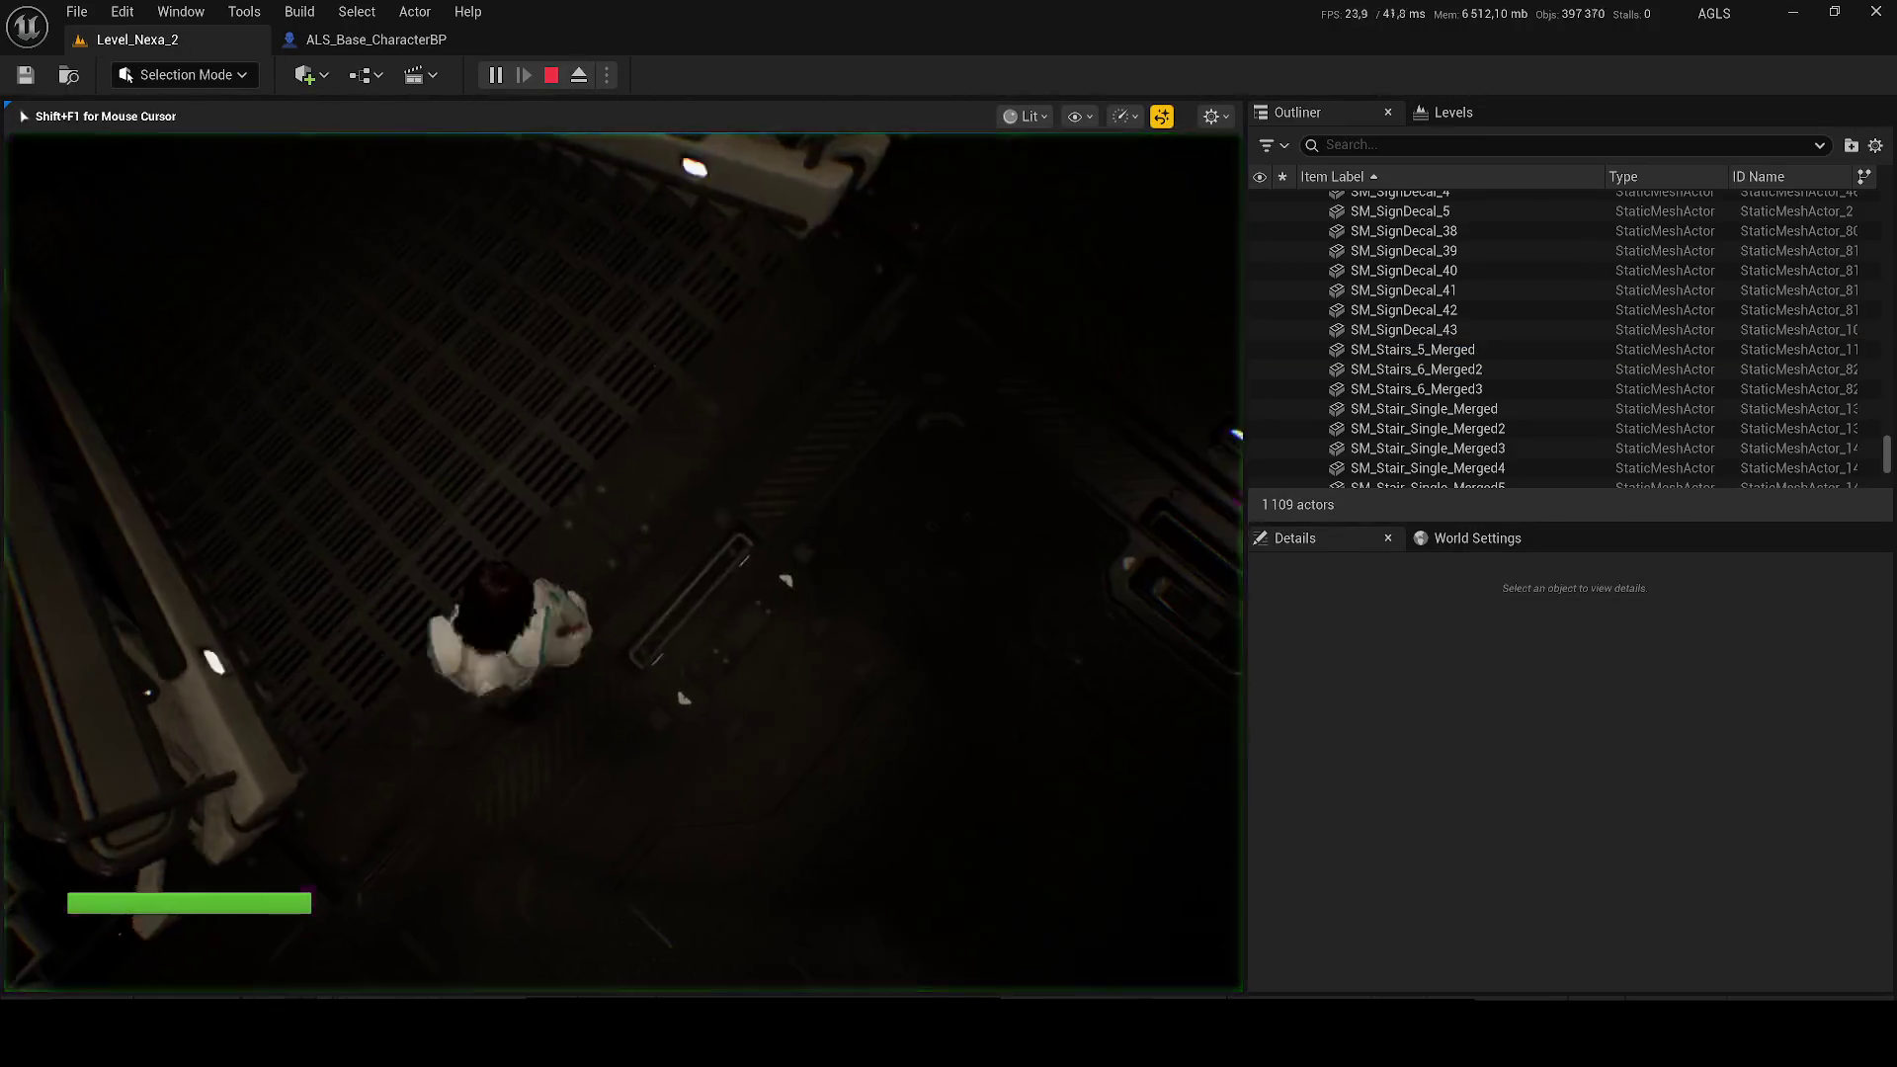
Step: In CSG Wireframe view, run up the stairs into the windowed room, then return to Lit and stop play
key("F1")
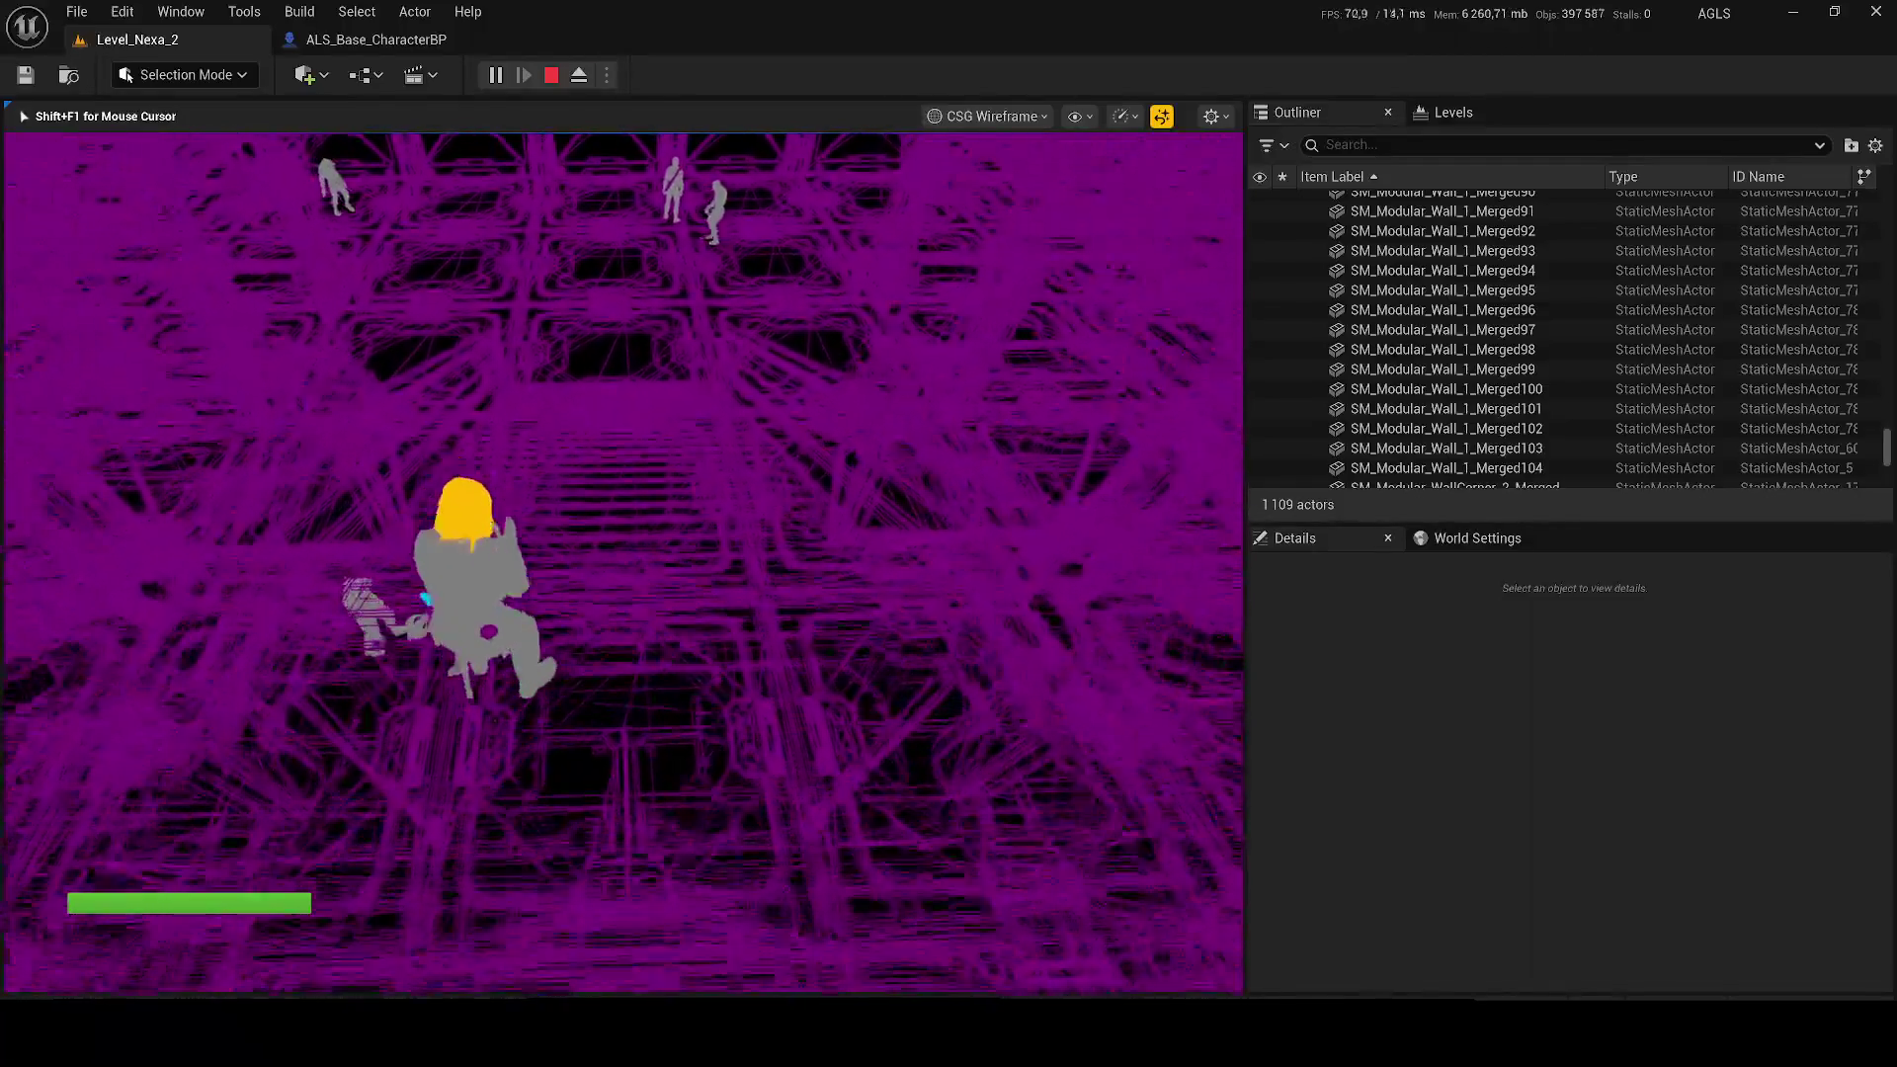
key("space")
key("w")
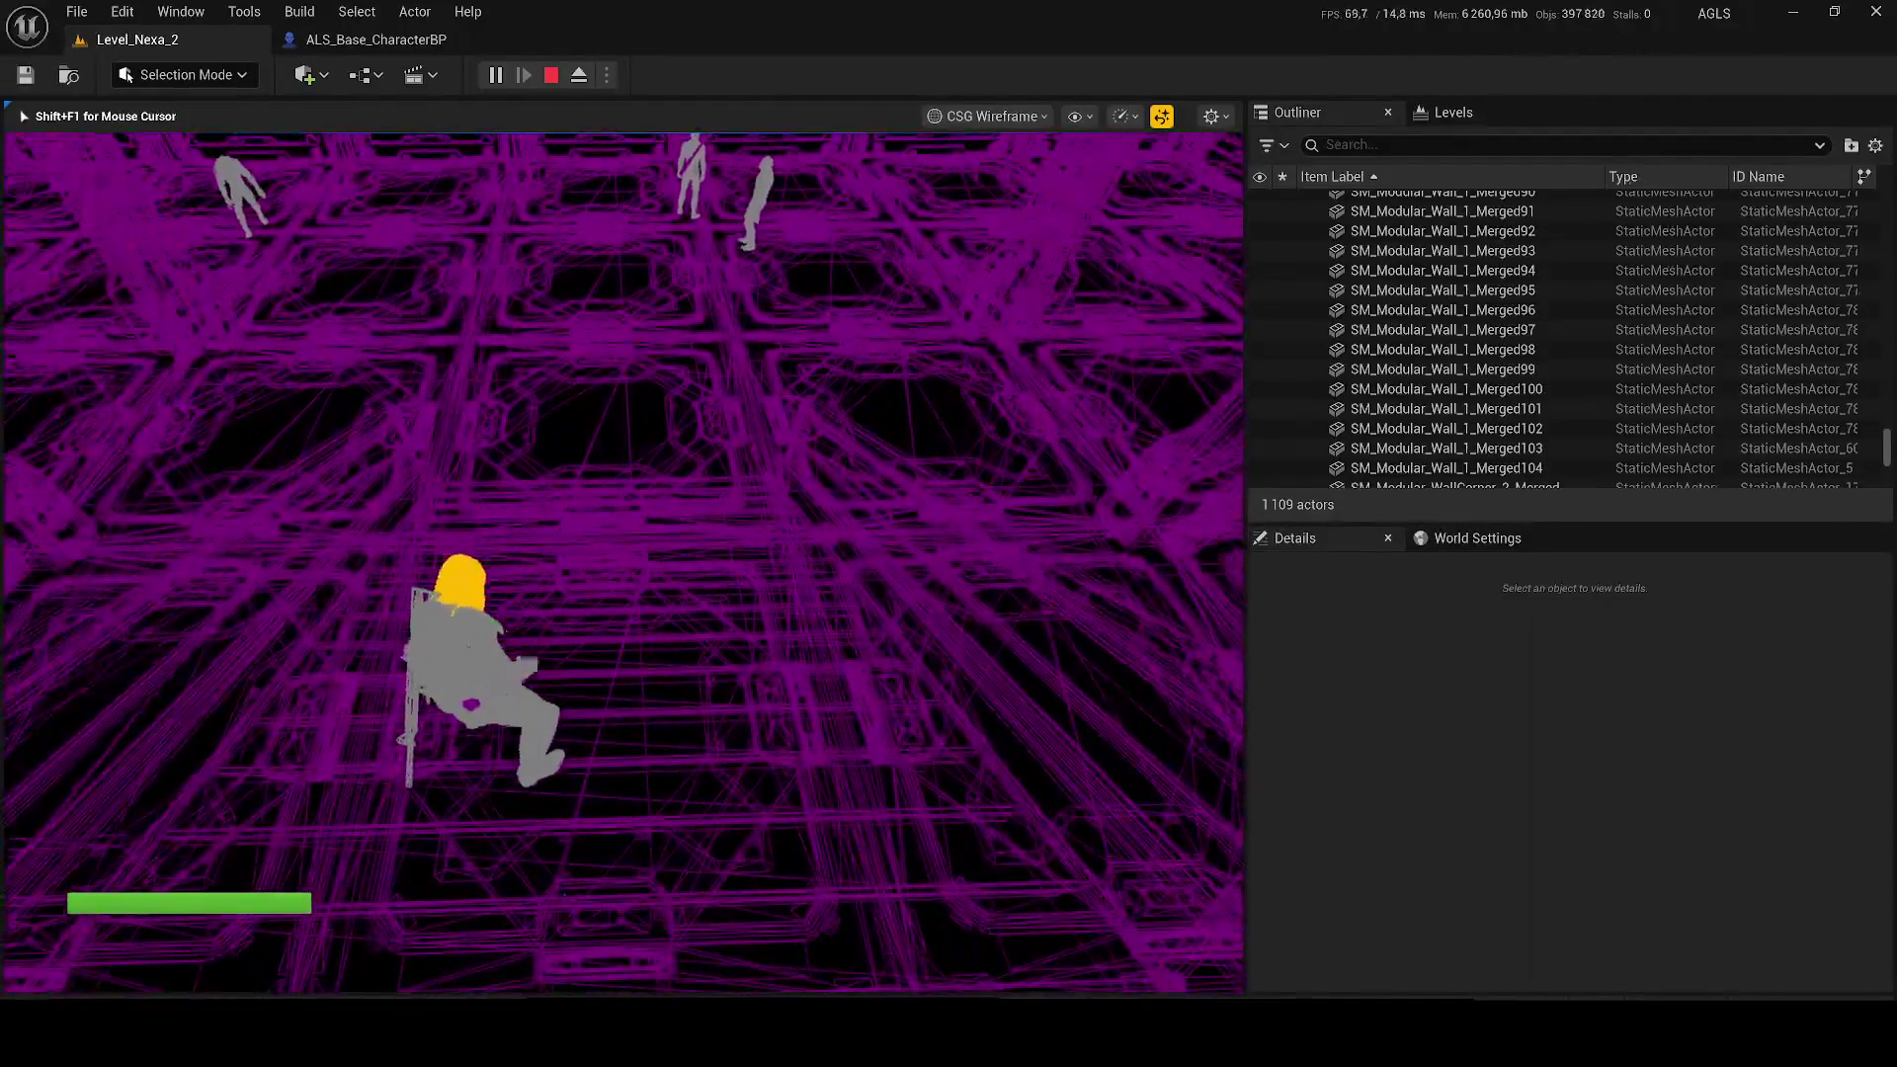
key("w")
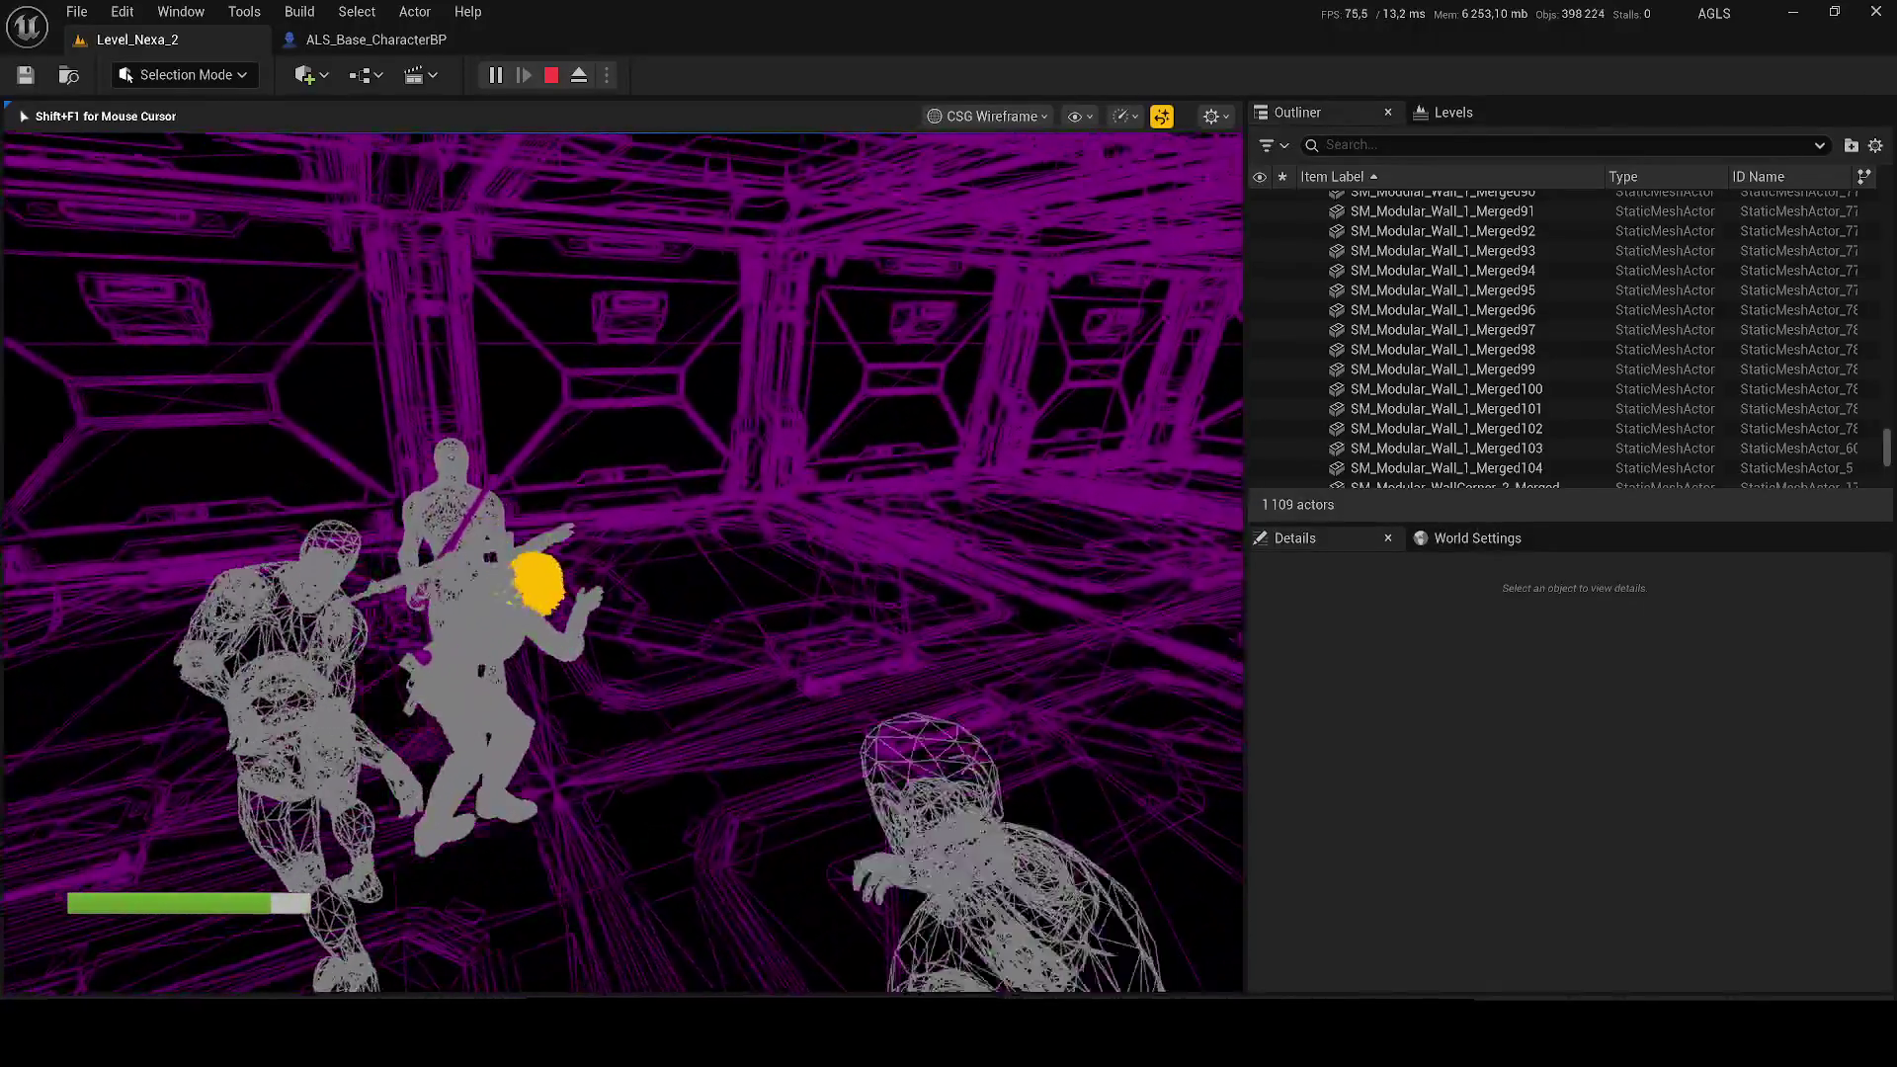
key("F3")
key("Escape")
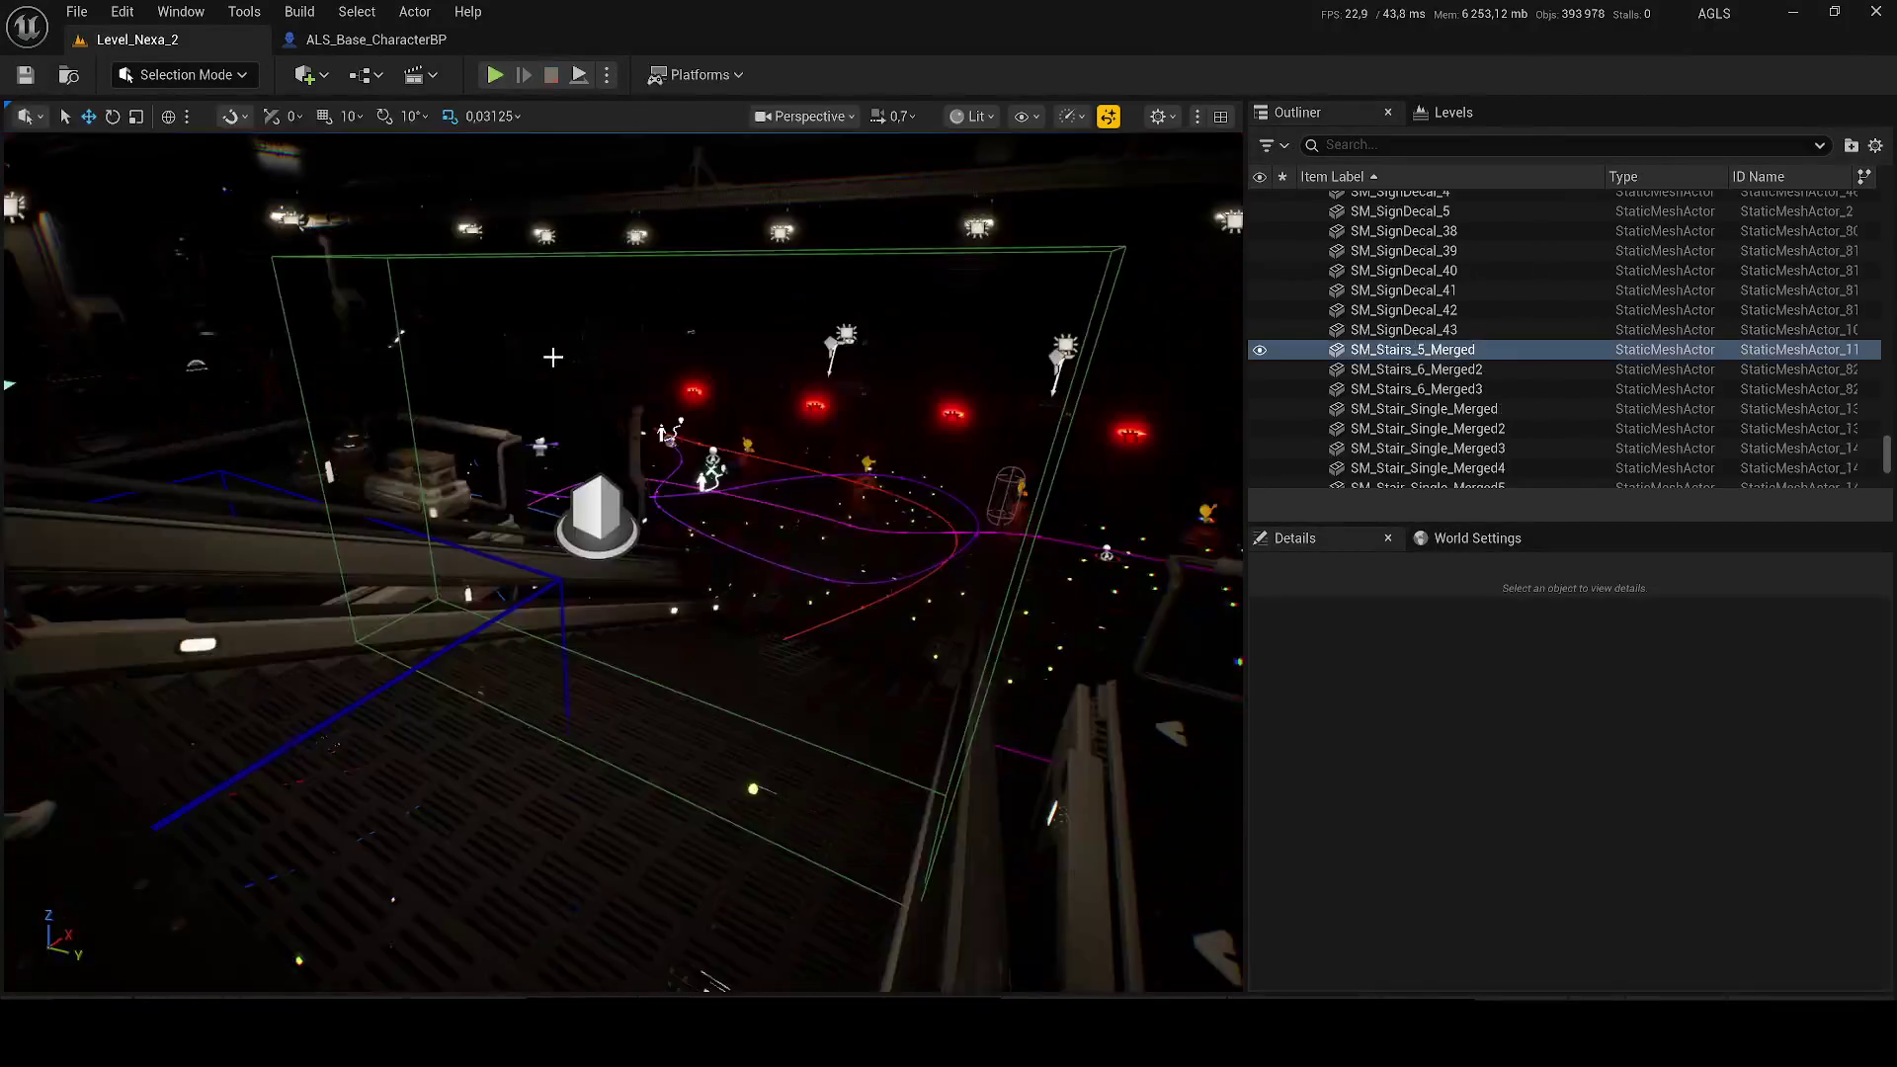
left_click(504, 549)
Step: Delete the BP_AI_SoldierMelee actor and select RectLights 40, 41 and 42
key("Delete")
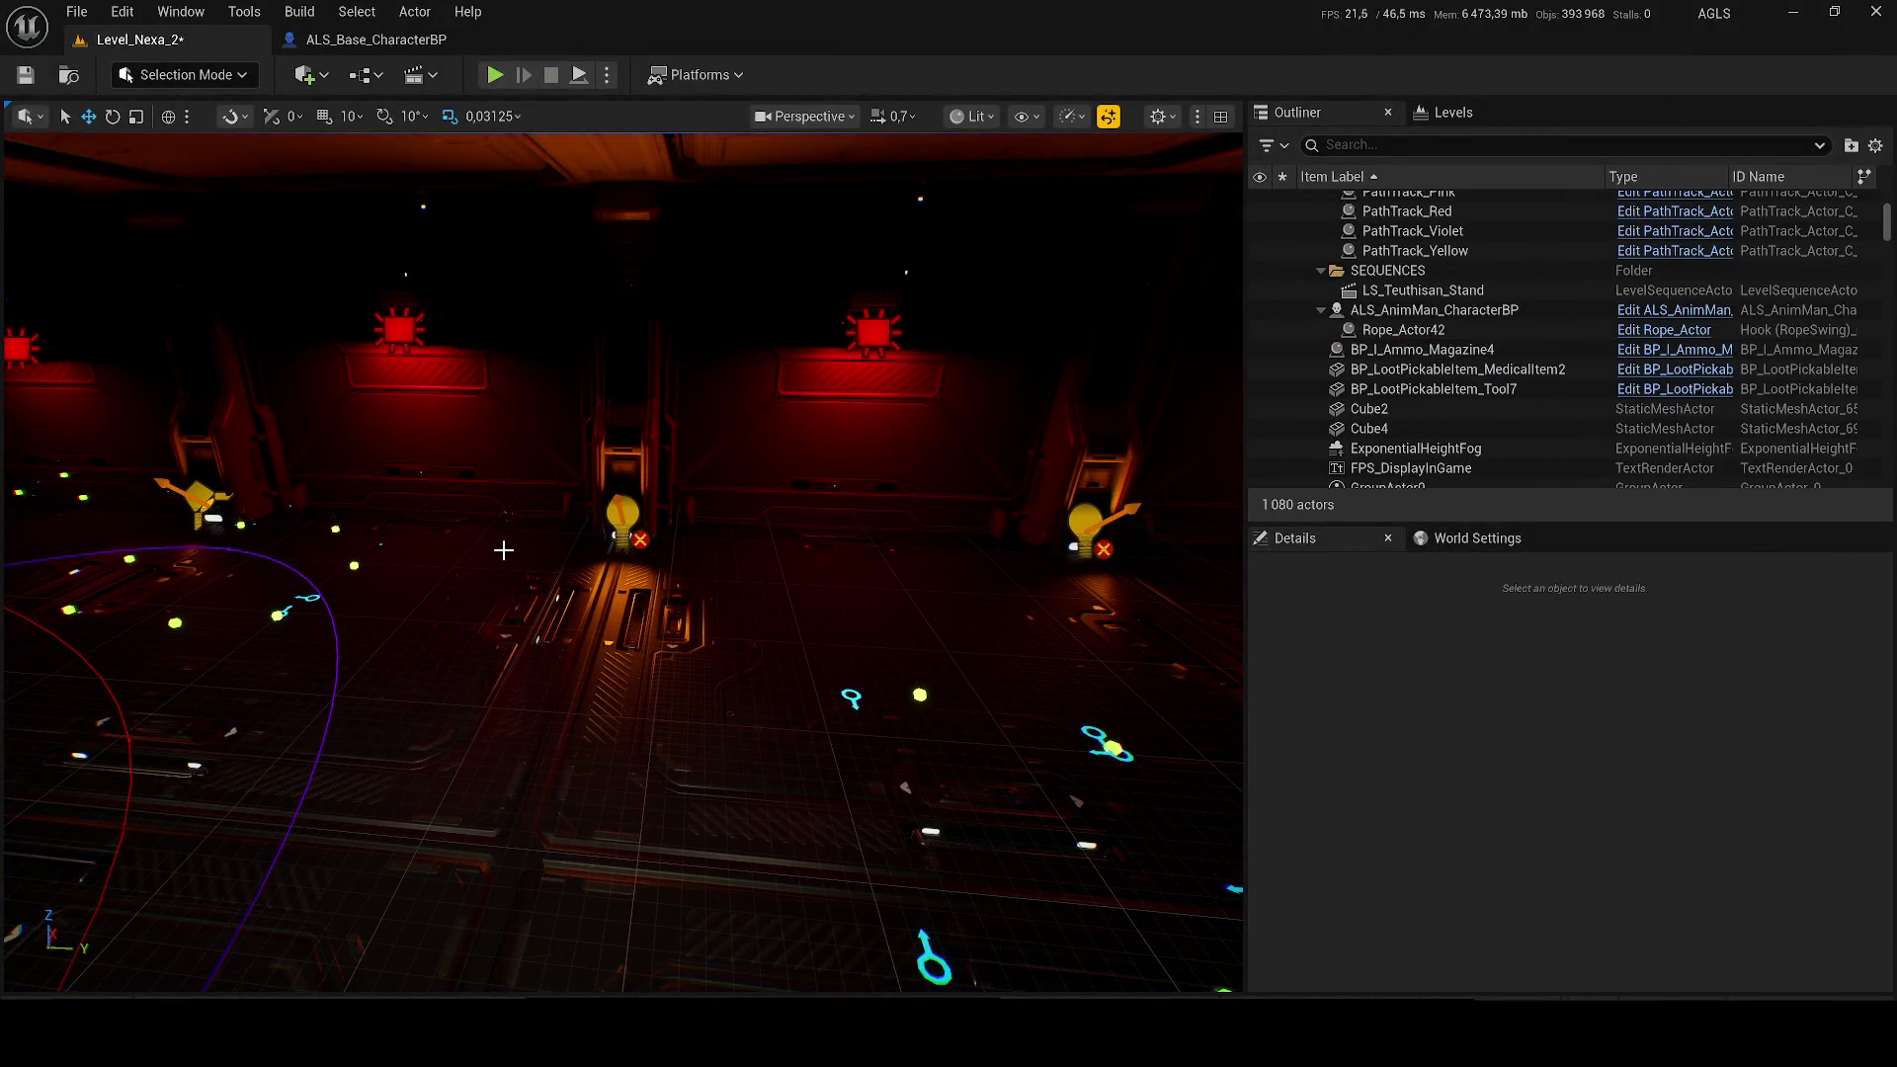
left_click(611, 514)
left_click_drag(610, 513, 494, 533)
left_click(612, 484, "ctrl")
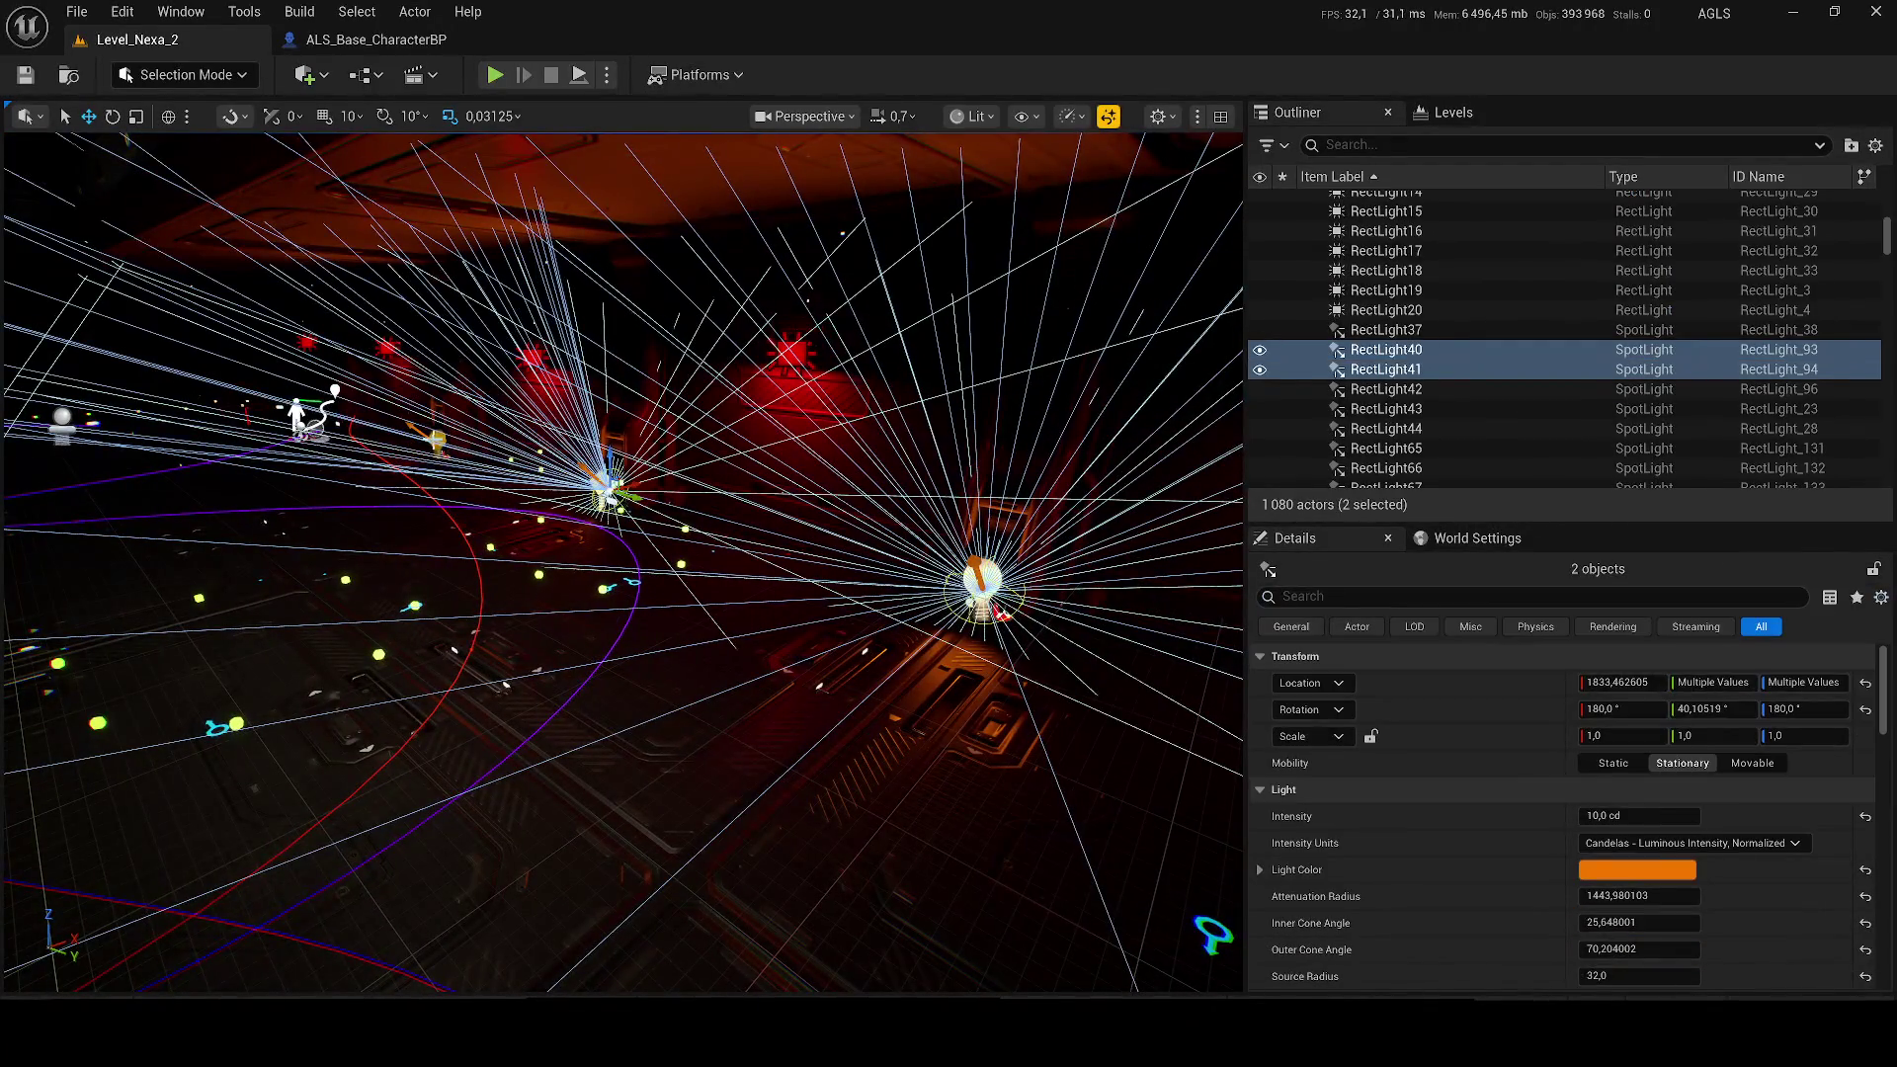
left_click(438, 441, "ctrl")
Step: Add RectLight69 and RectLight68 to the selection and set the lights' intensity to 5 cd
key("f")
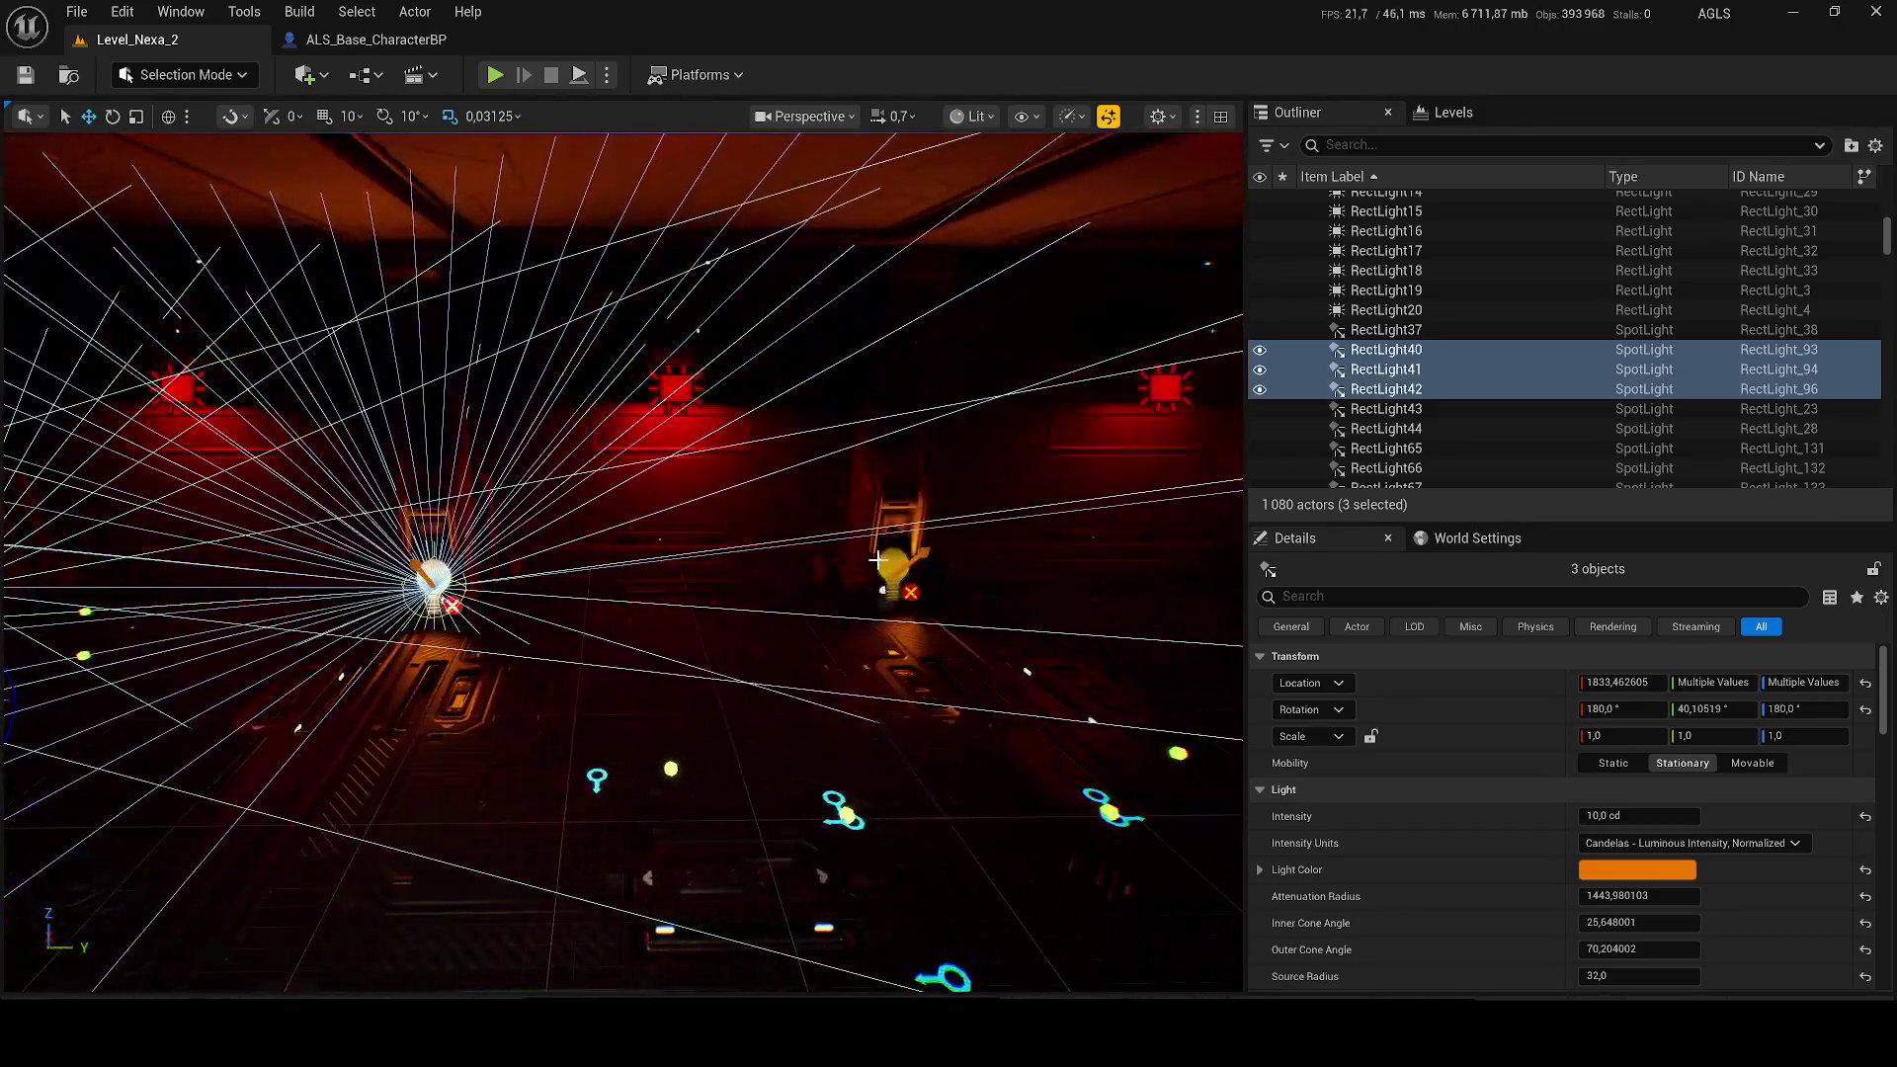
left_click(894, 568, "ctrl")
key("f")
left_click(649, 550, "ctrl")
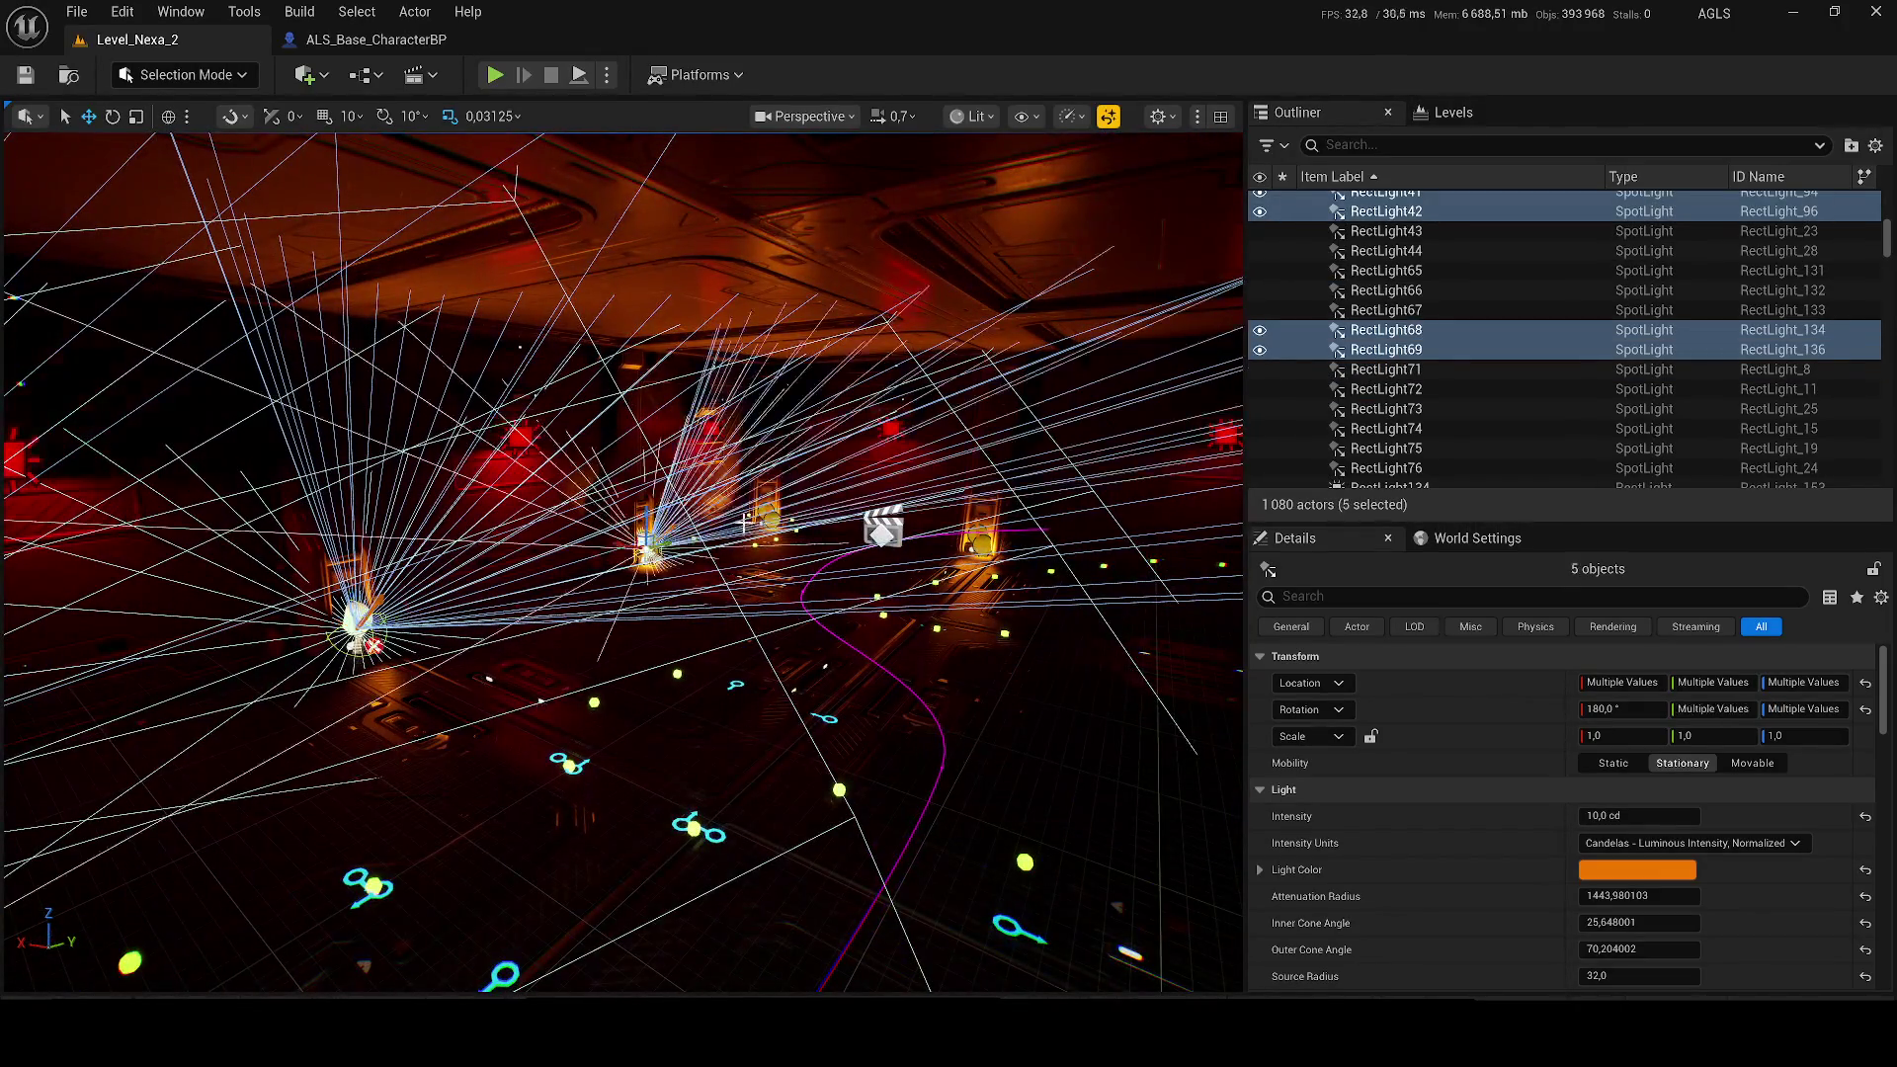
left_click(1640, 816)
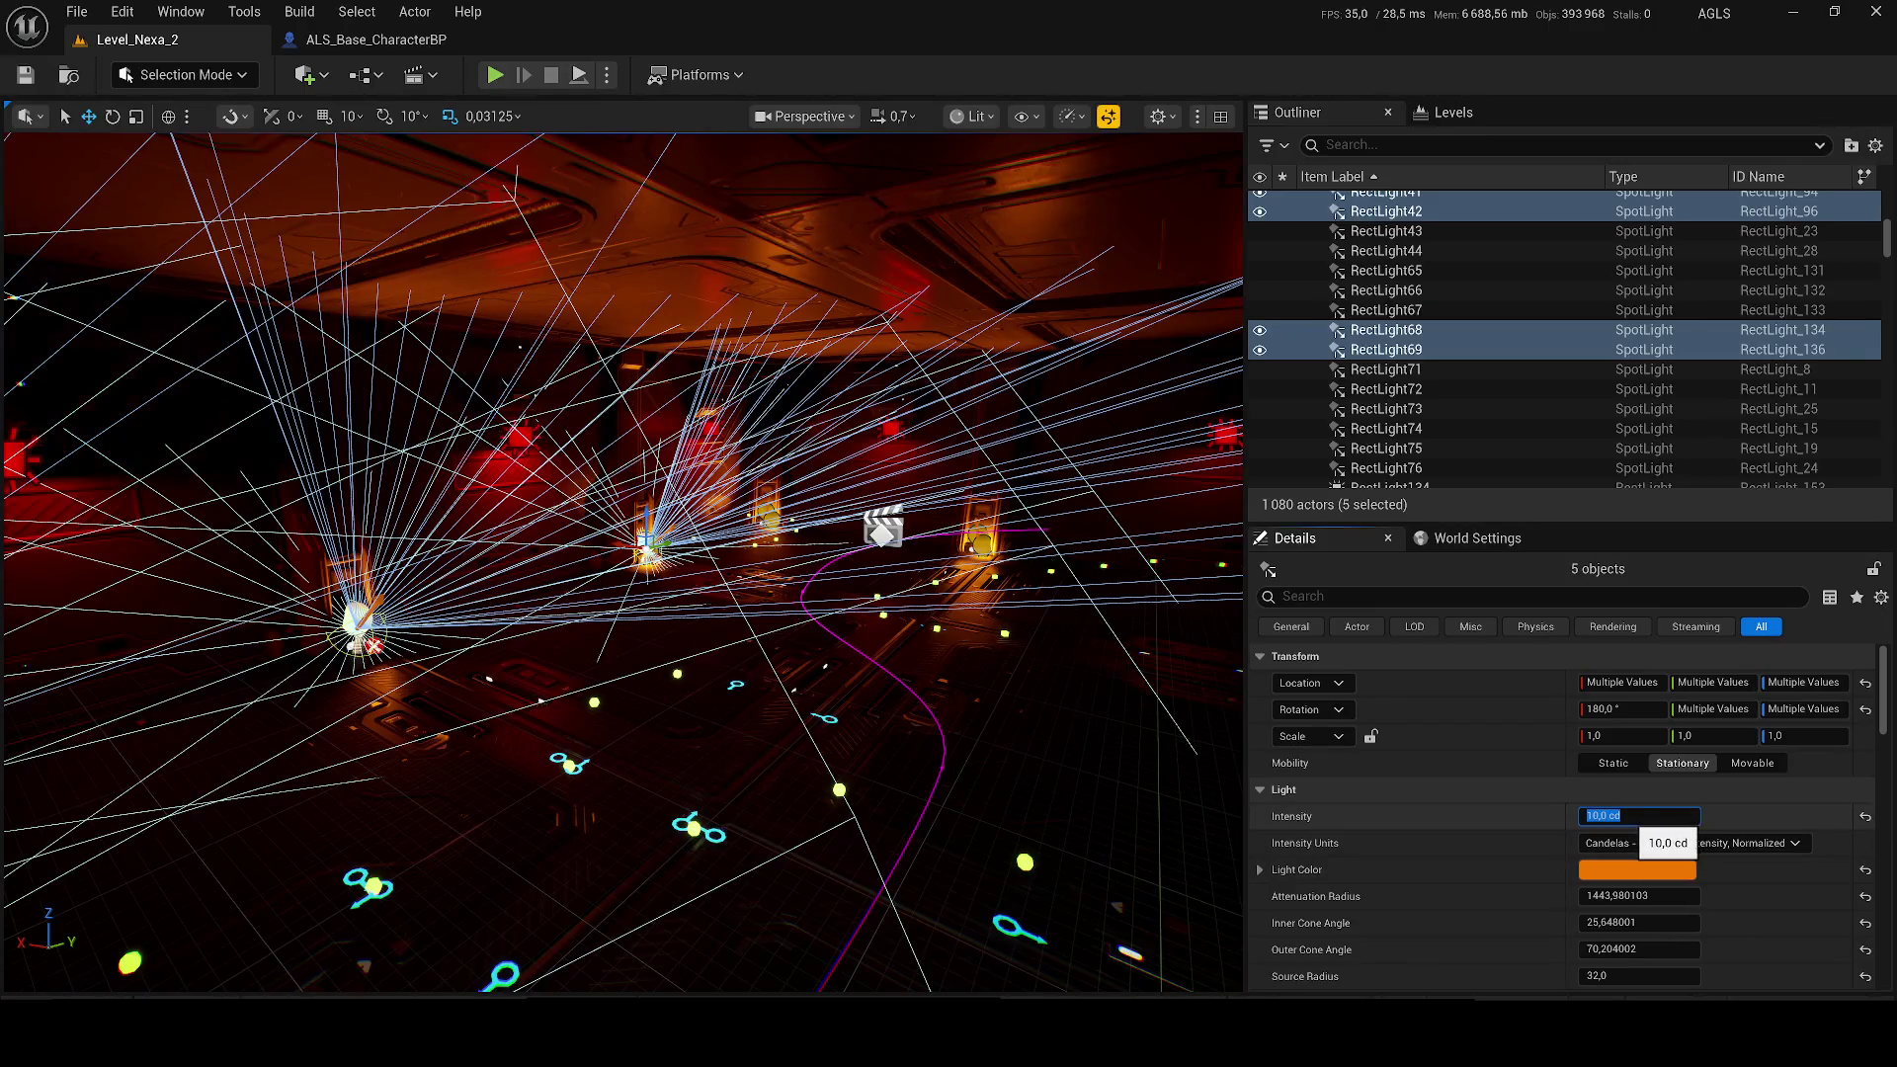
type("5")
key("Return")
Step: Pick the left-wall RectLights, narrow the choice to RectLight67, and delete it
double_click(1387, 408)
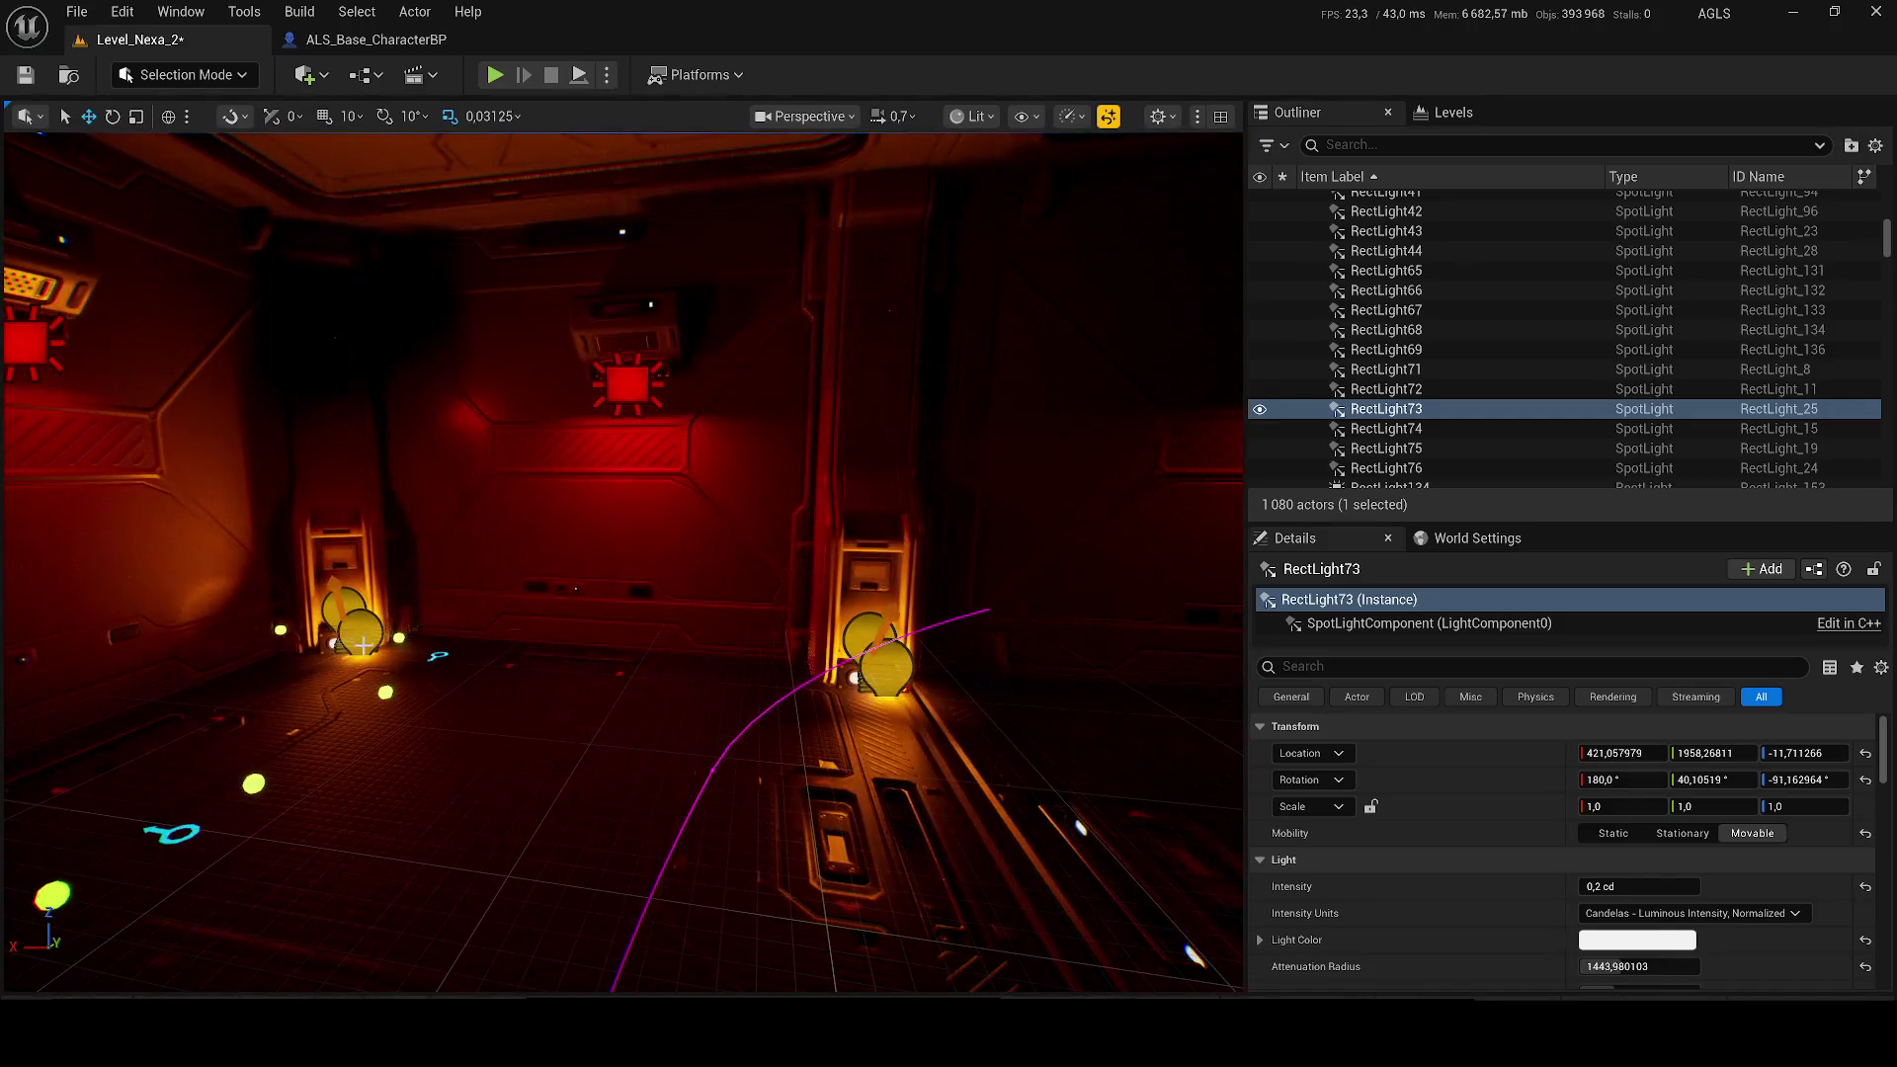
left_click(358, 618)
left_click(366, 607, "ctrl")
left_click(895, 673, "ctrl")
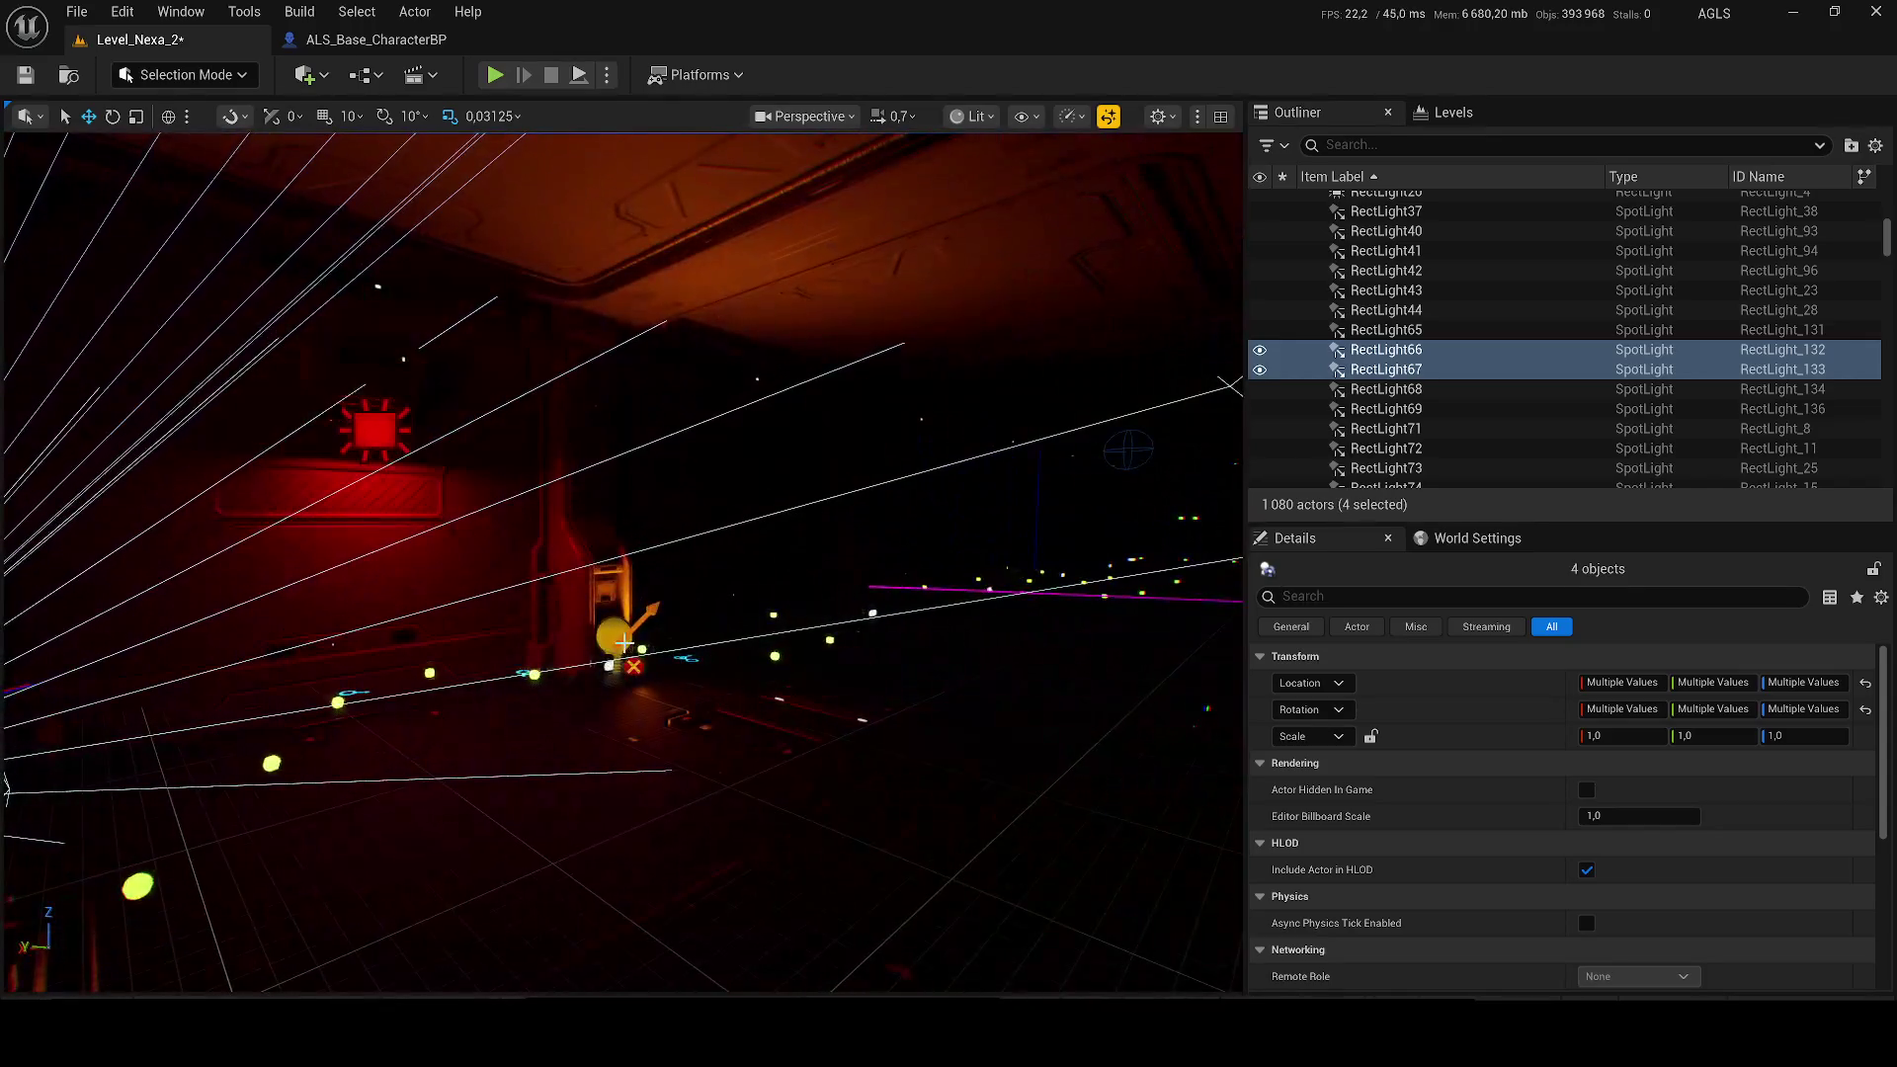
left_click(617, 647, "ctrl")
left_click_drag(975, 648, 939, 632)
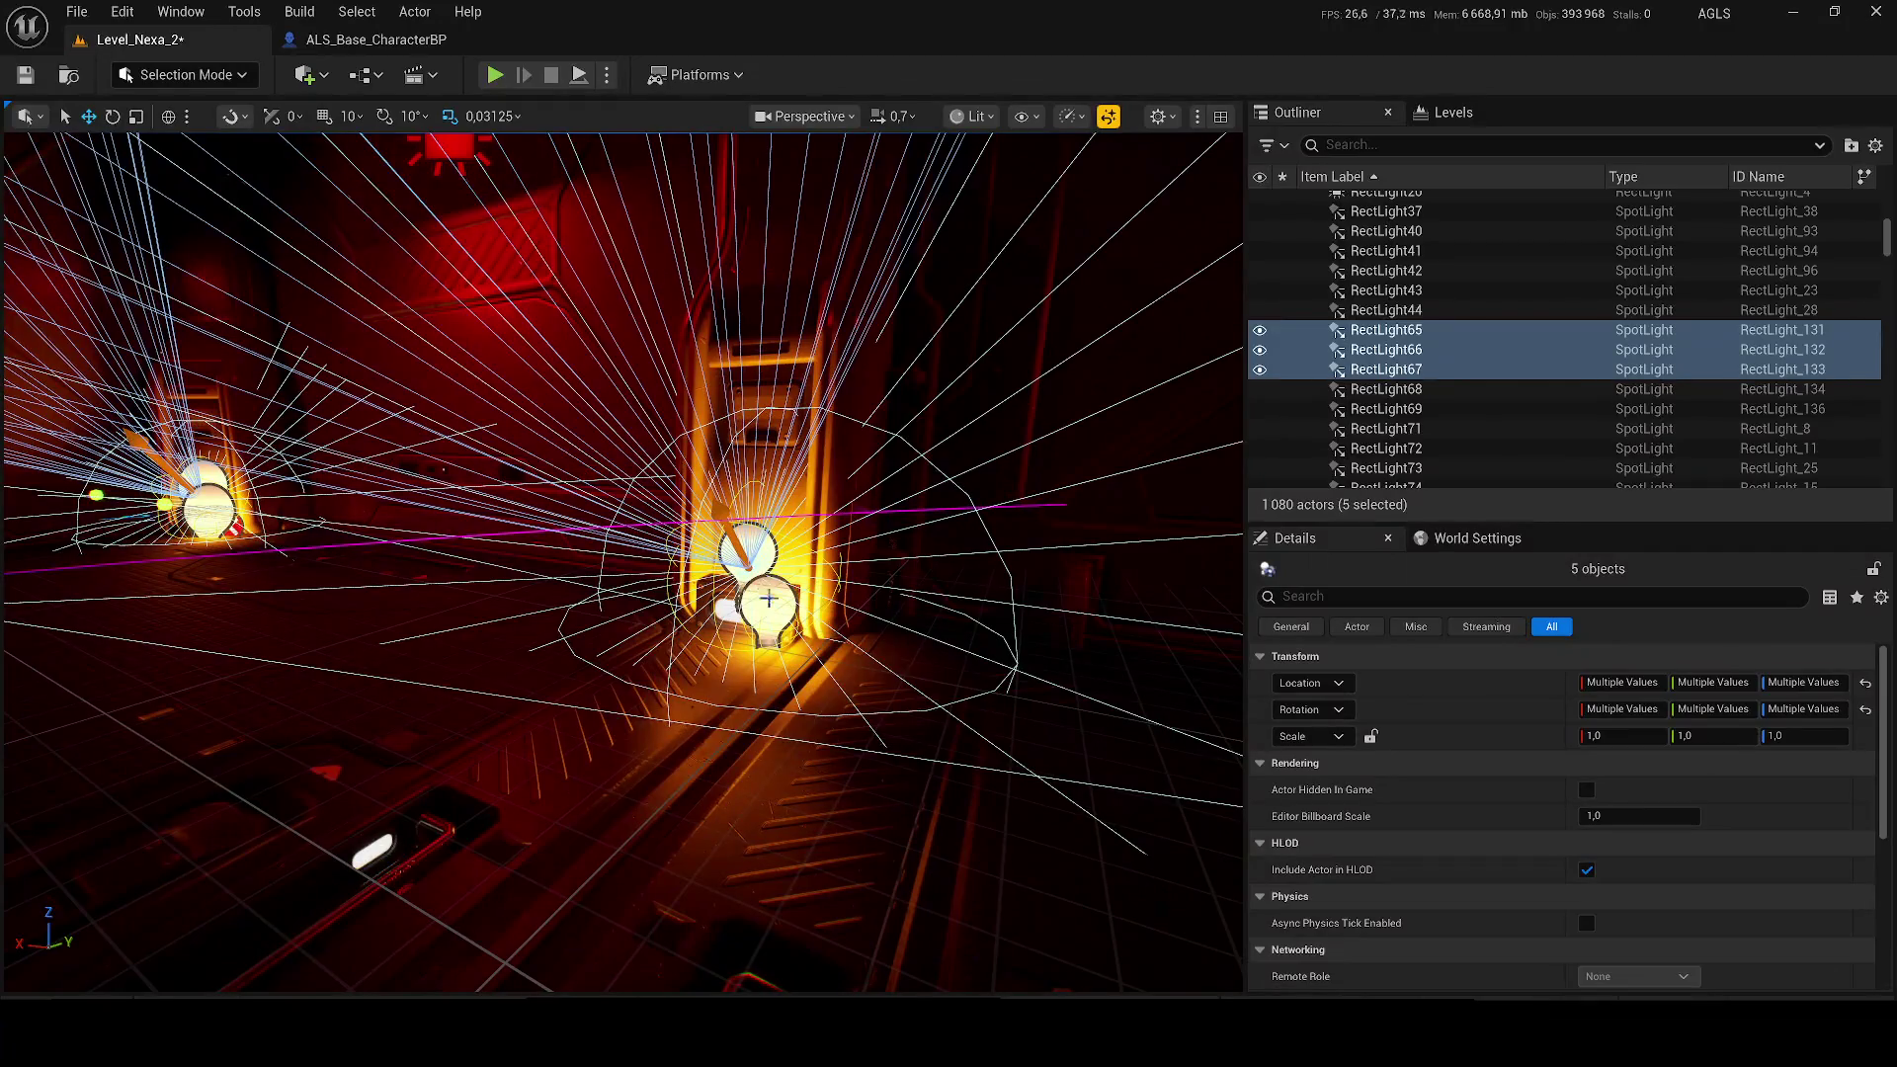
left_click(753, 539, "ctrl")
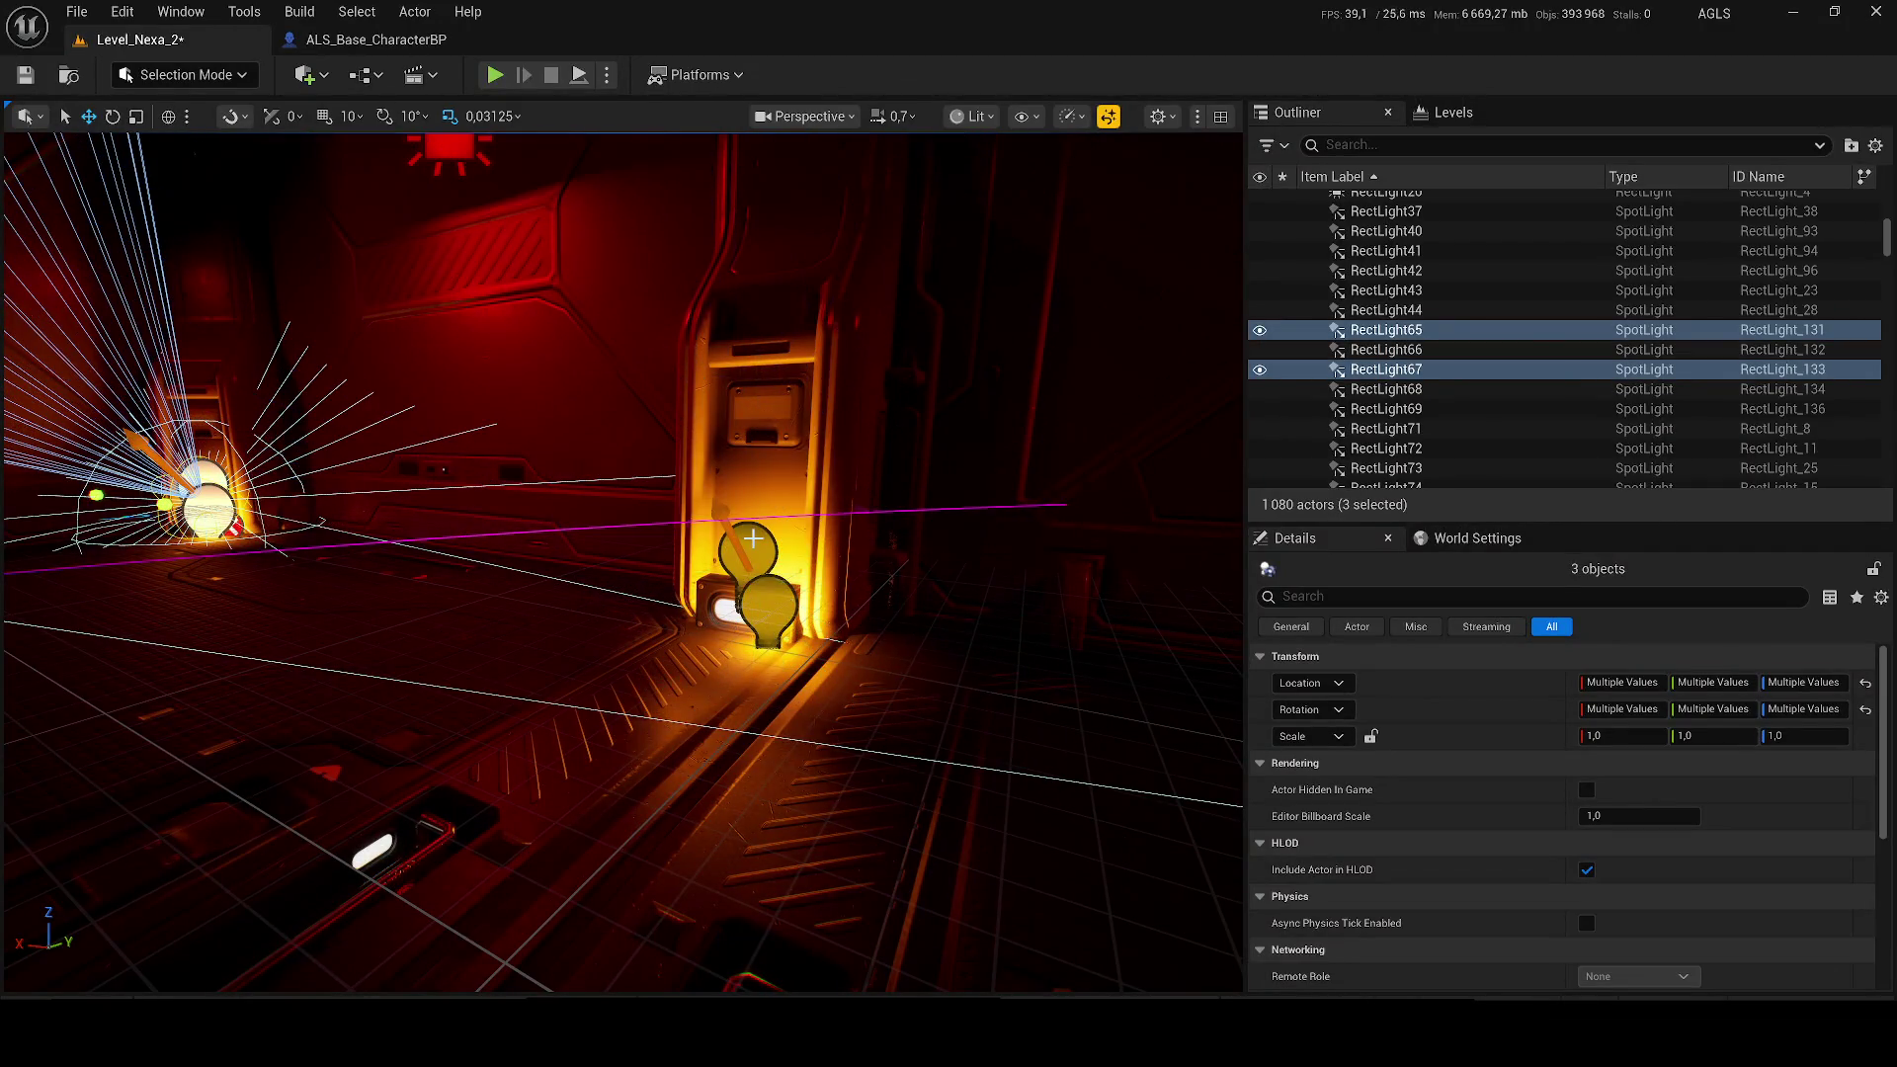
left_click(203, 499)
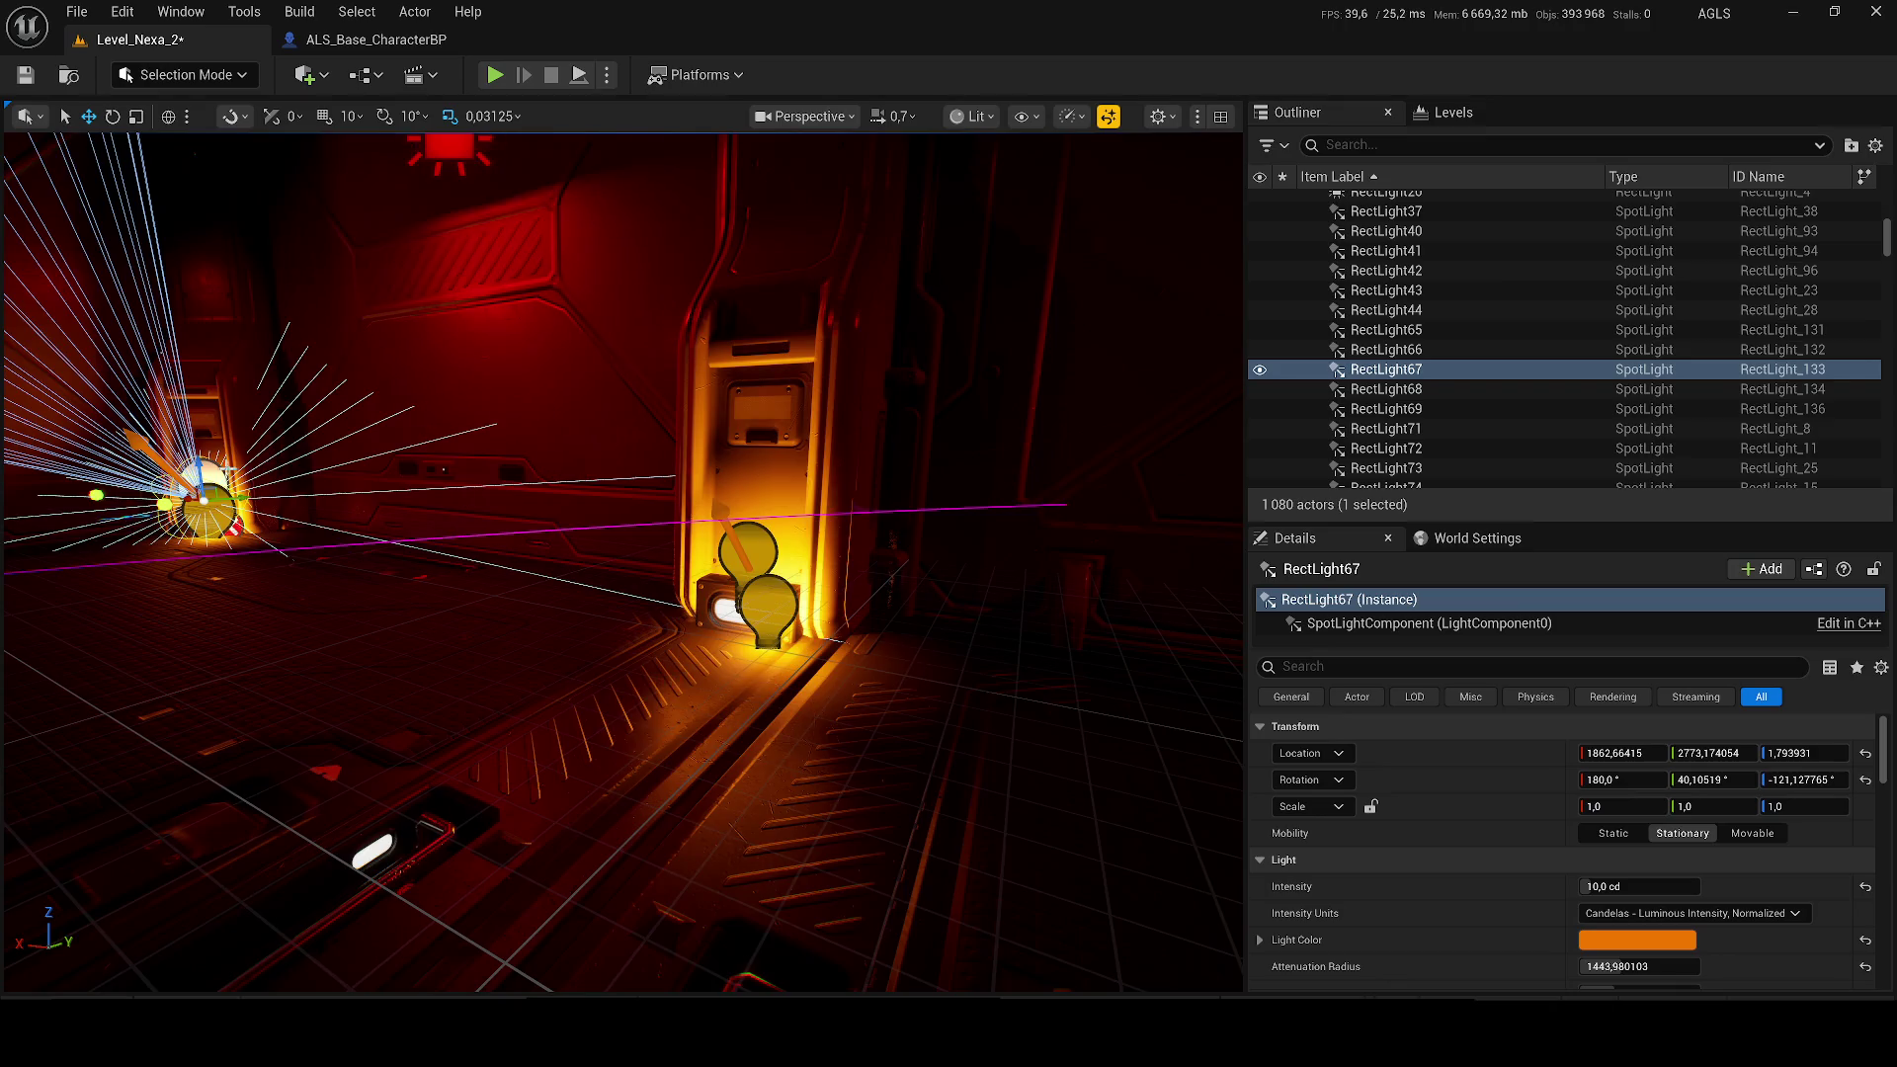
key("Delete")
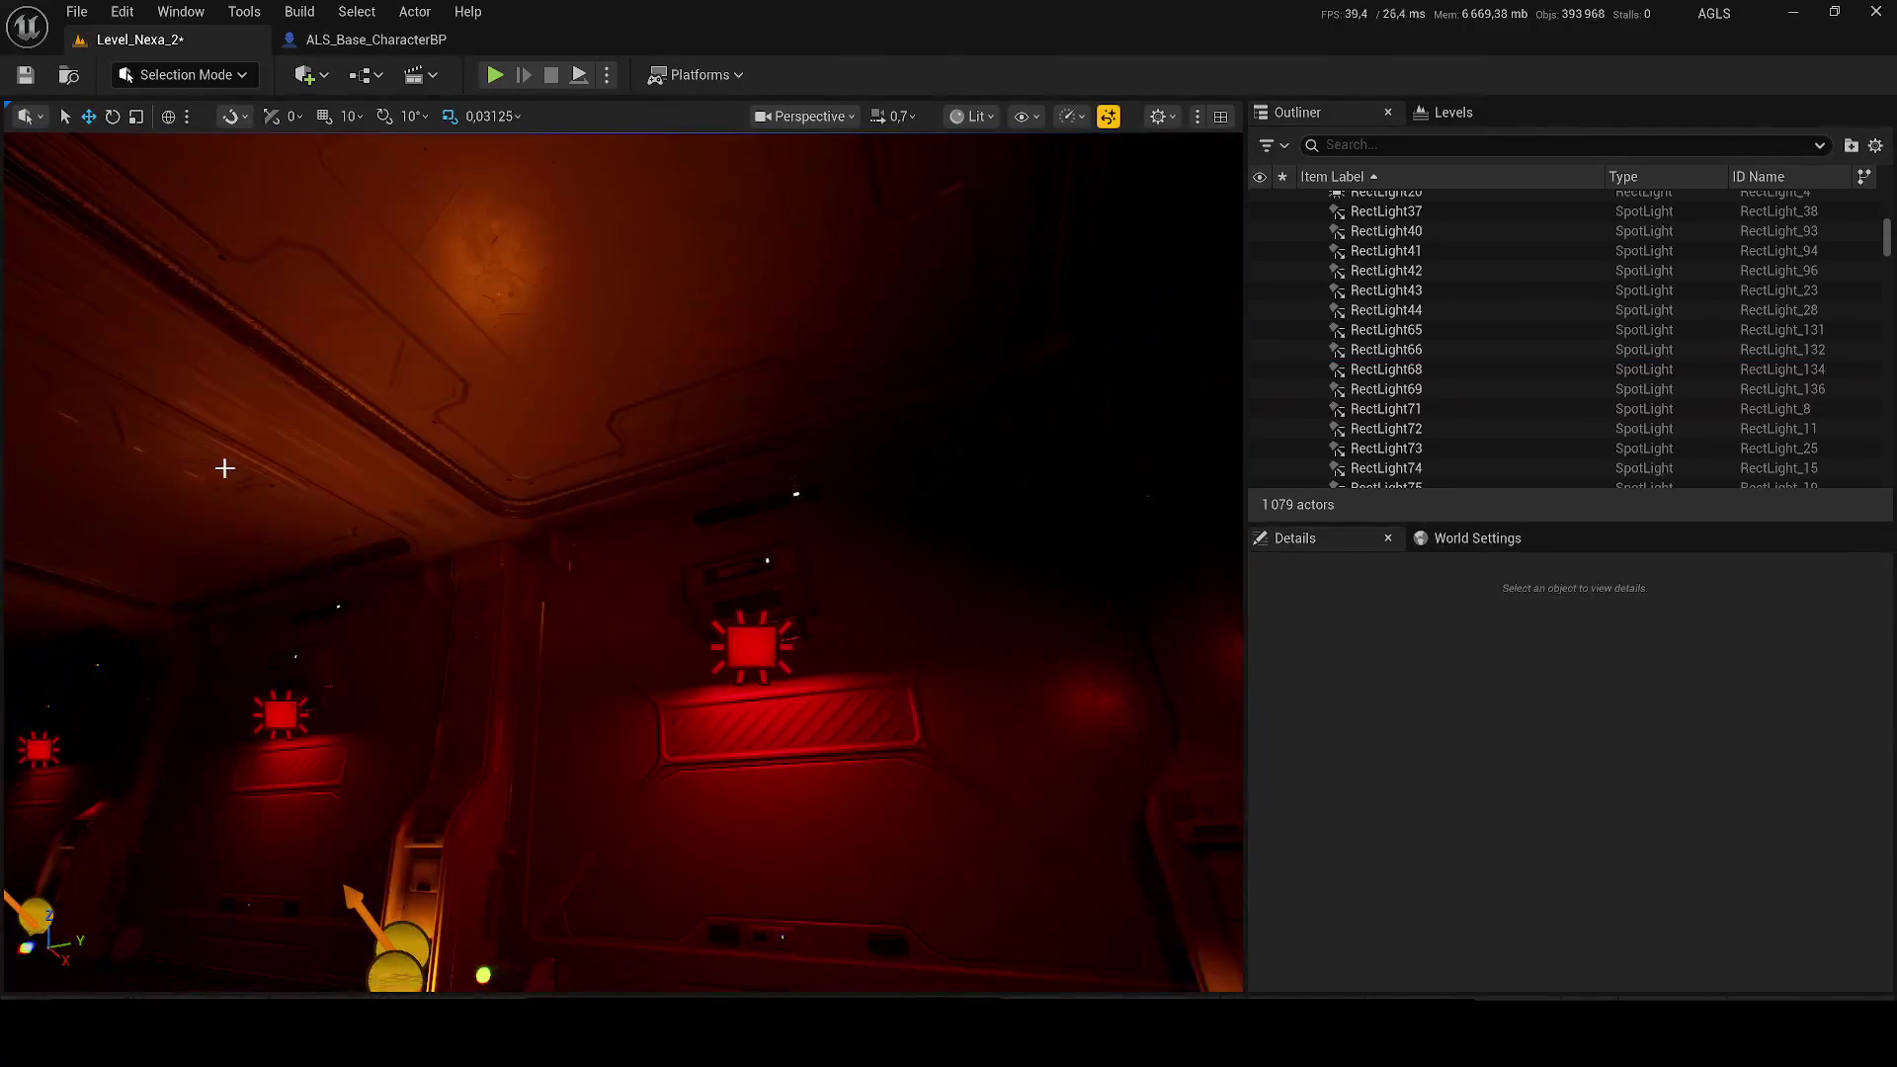
Step: Pick PointLight3 and RectLight69 down the corridor, and remove PointLight4 and RectLight68
left_click_drag(318, 518, 424, 573)
left_click(558, 665)
left_click_drag(557, 665, 432, 642)
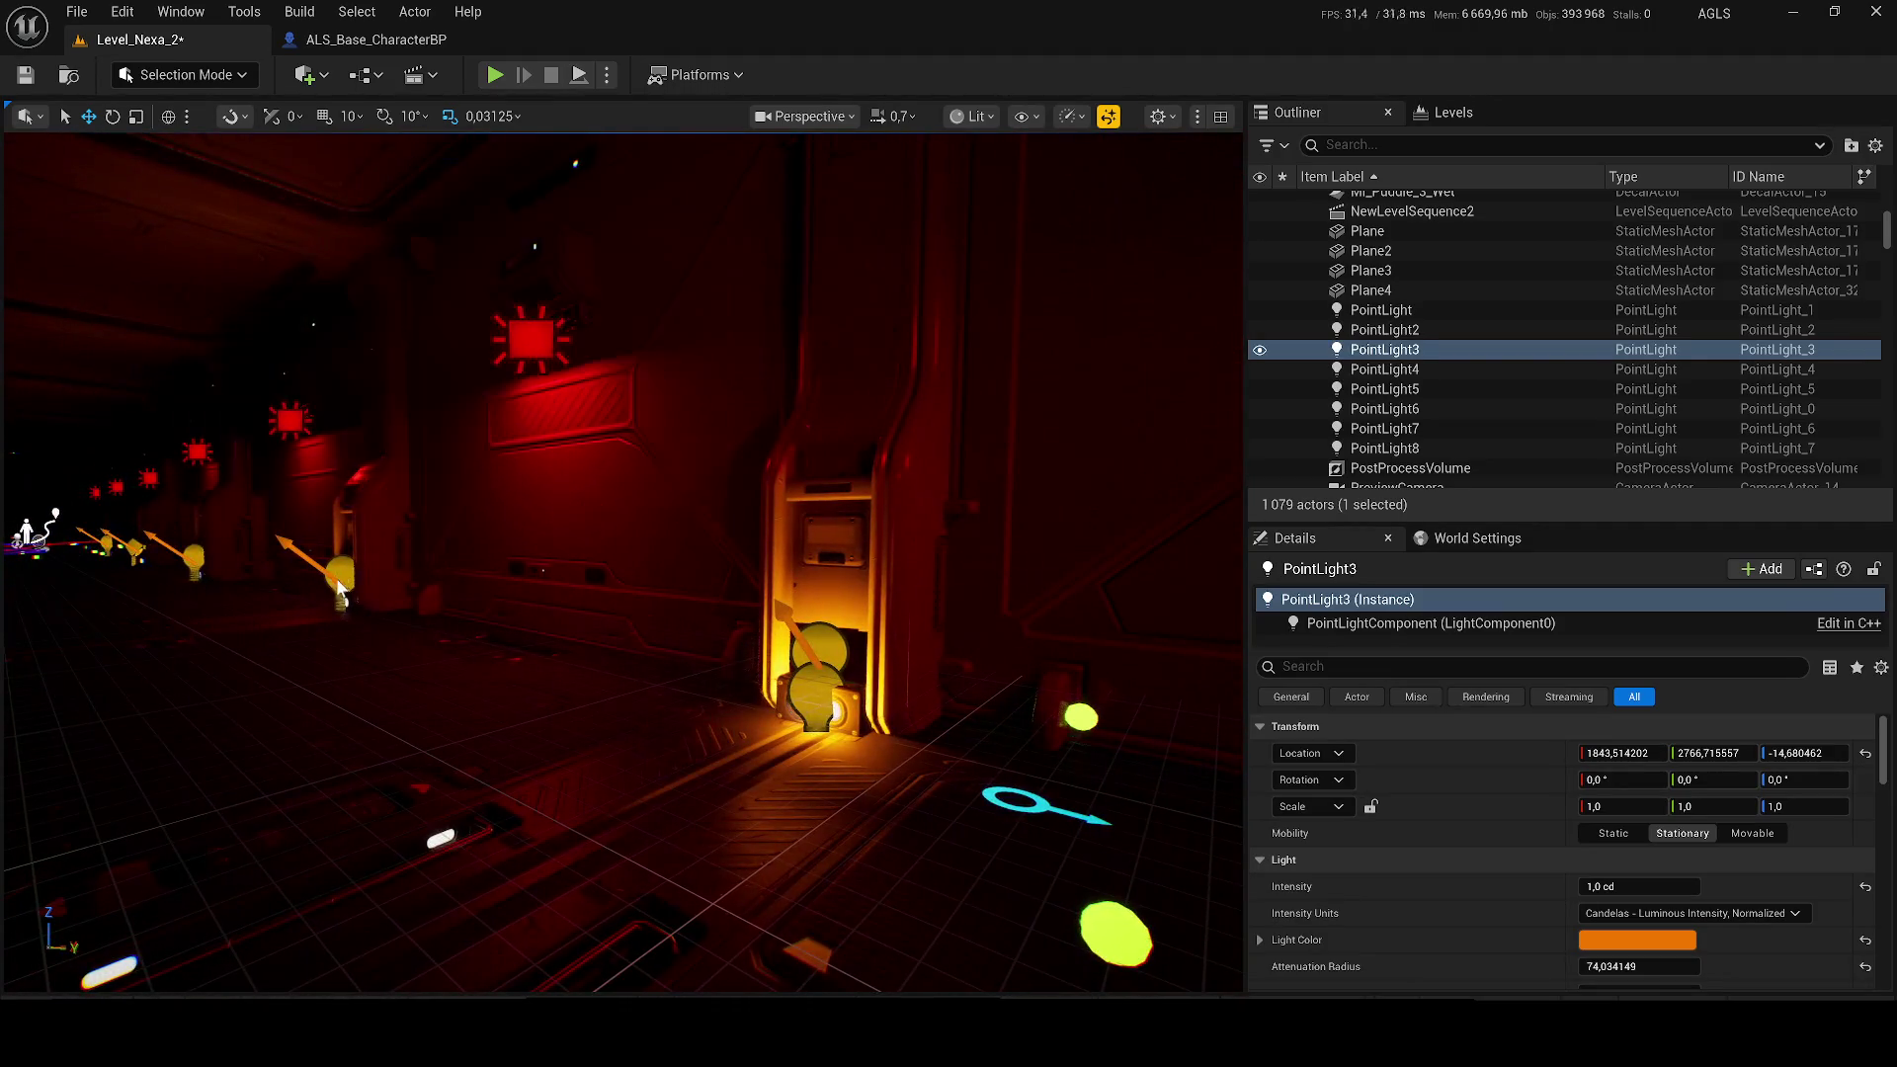
left_click(339, 585, "ctrl")
key("ctrl+z")
key("ctrl+z")
key("ctrl+z")
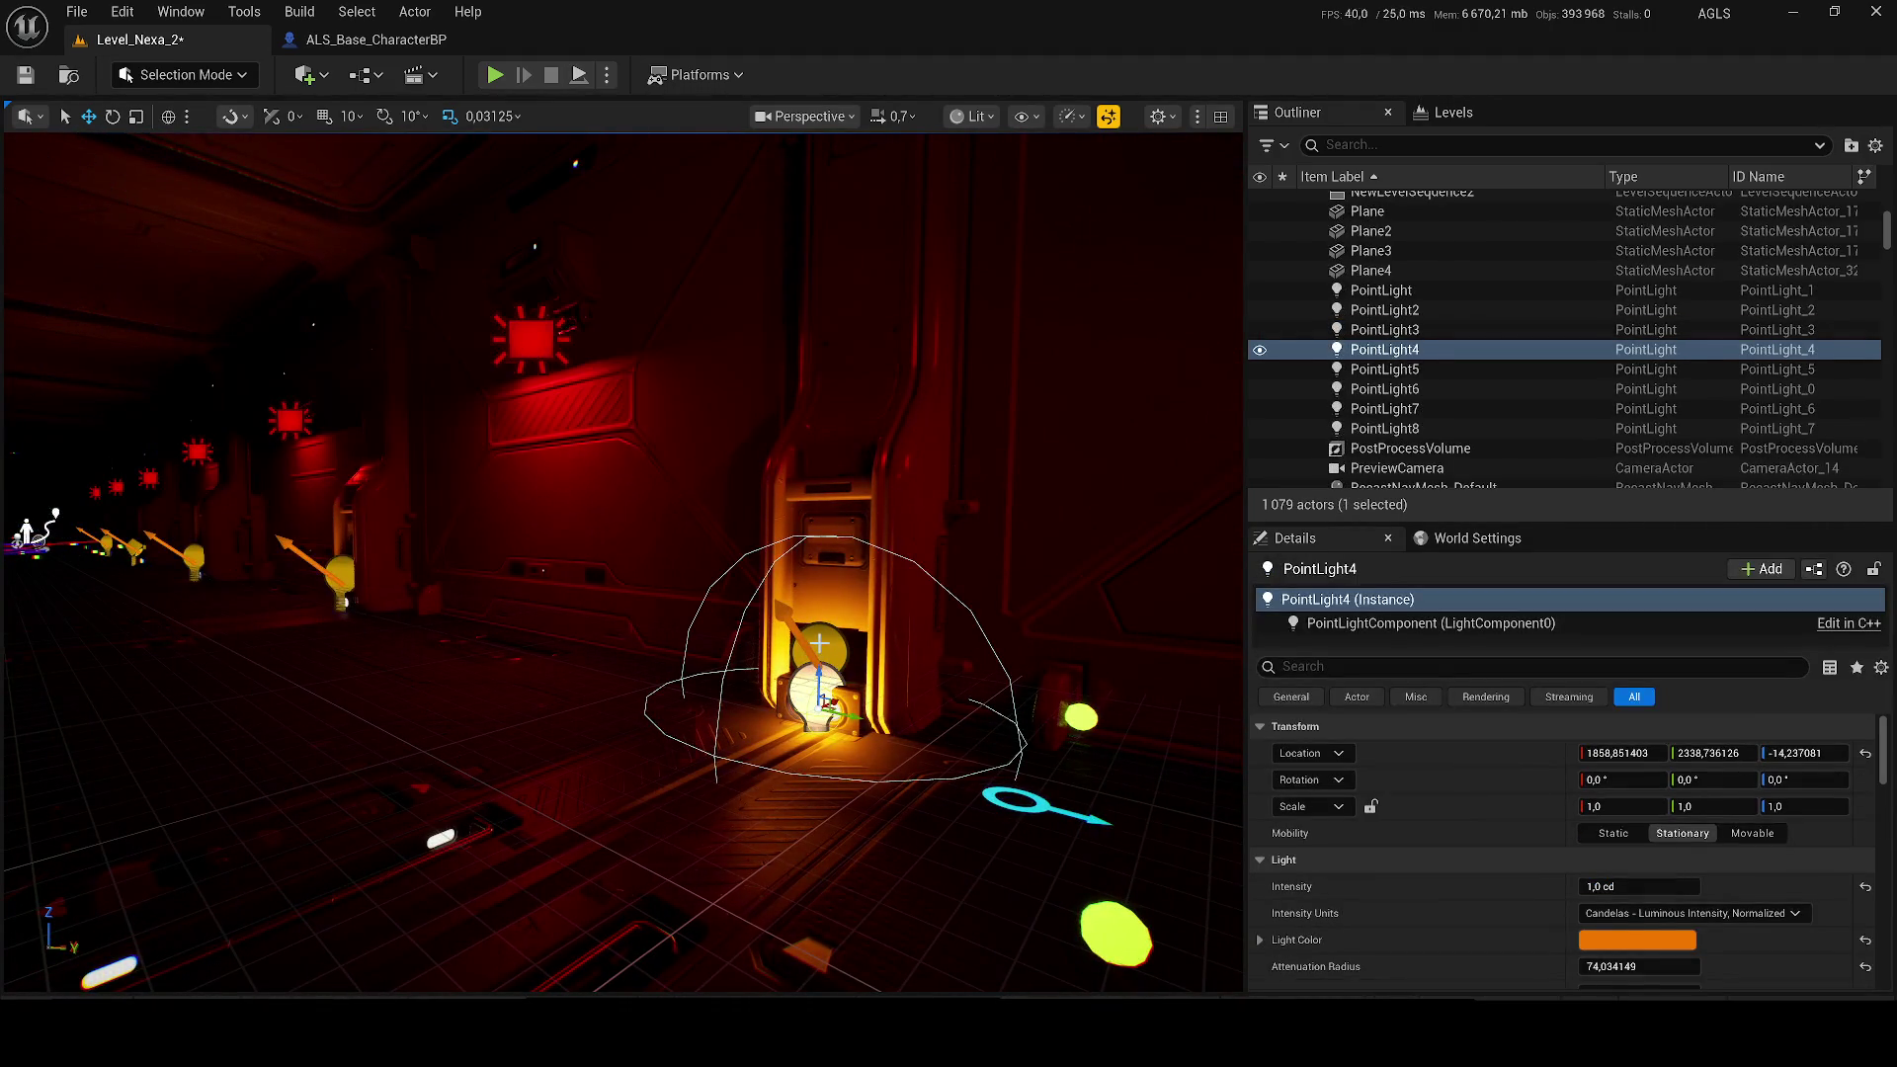
key("ctrl+z")
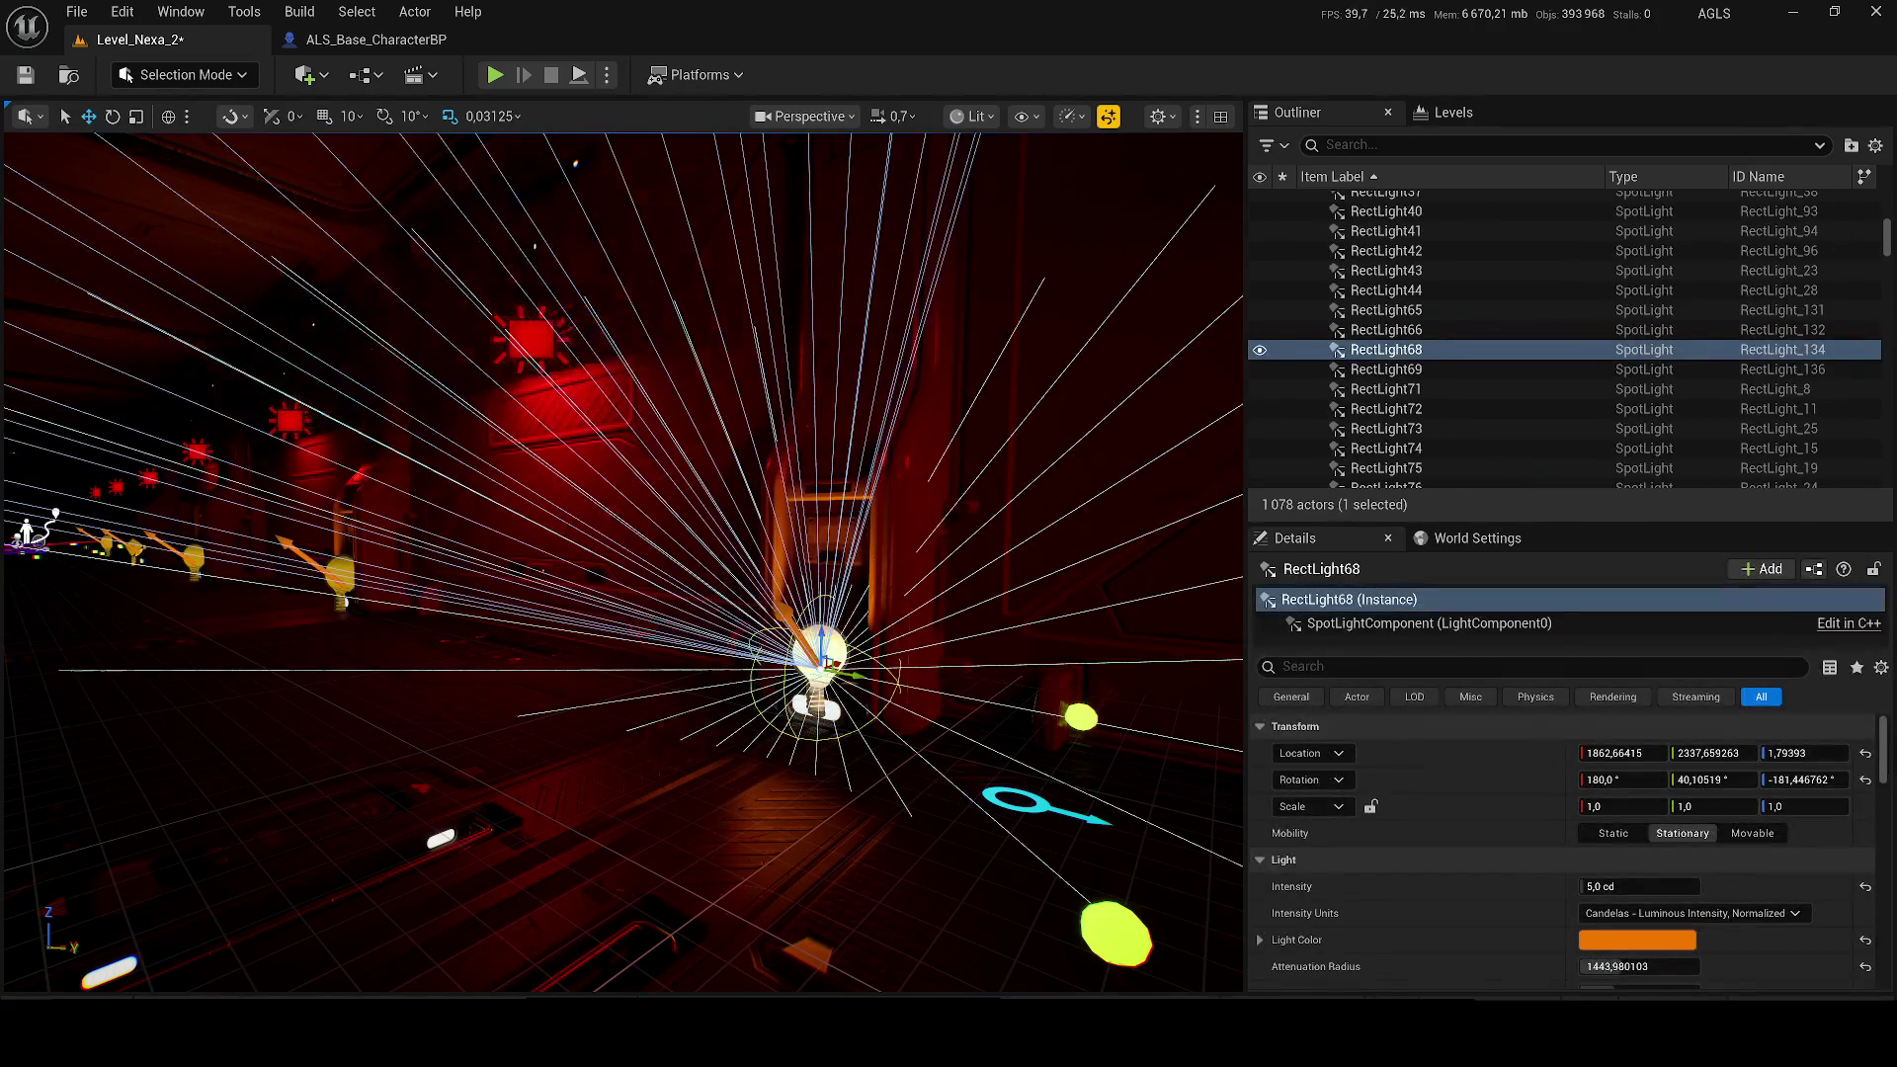
left_click_drag(724, 629, 714, 583)
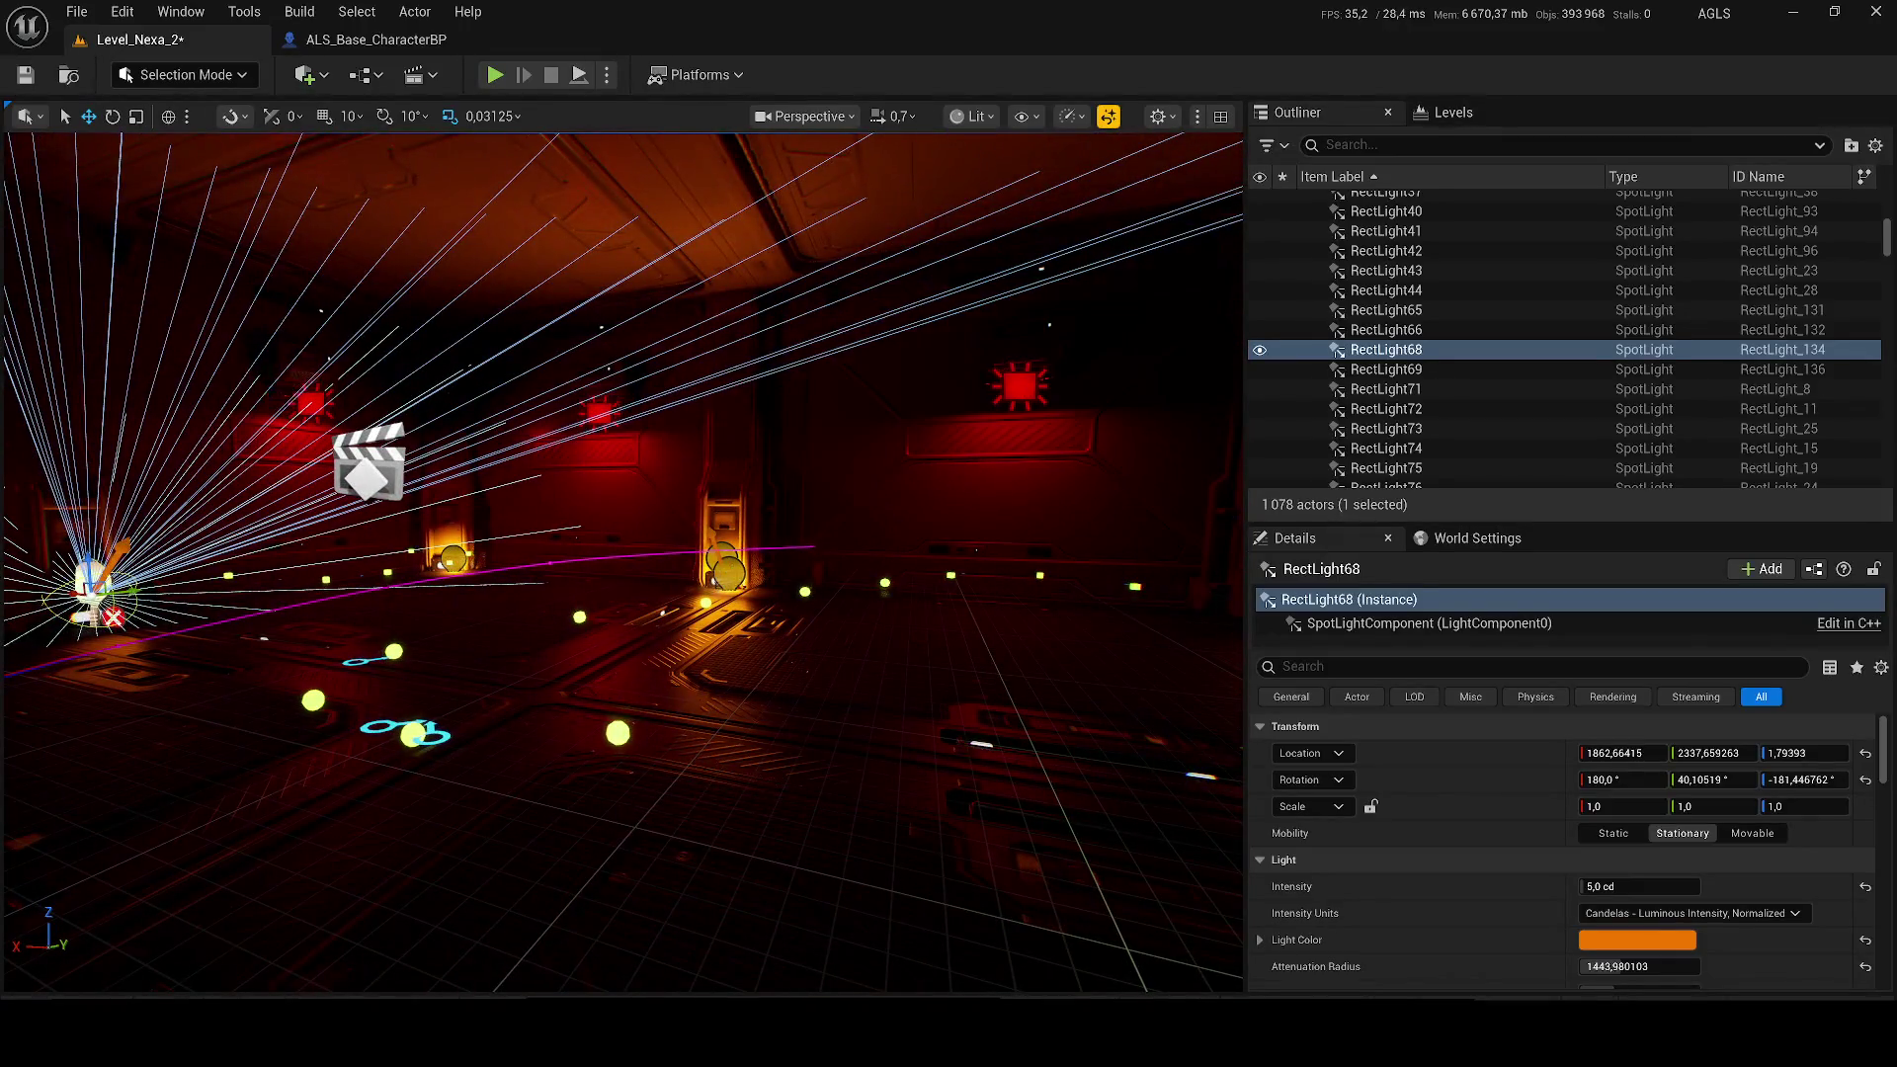
key("ctrl+z")
Step: Remove RectLight65, then RectLight40, RectLight41 and RectLight69, and save the level
key("ctrl+z")
key("ctrl+z")
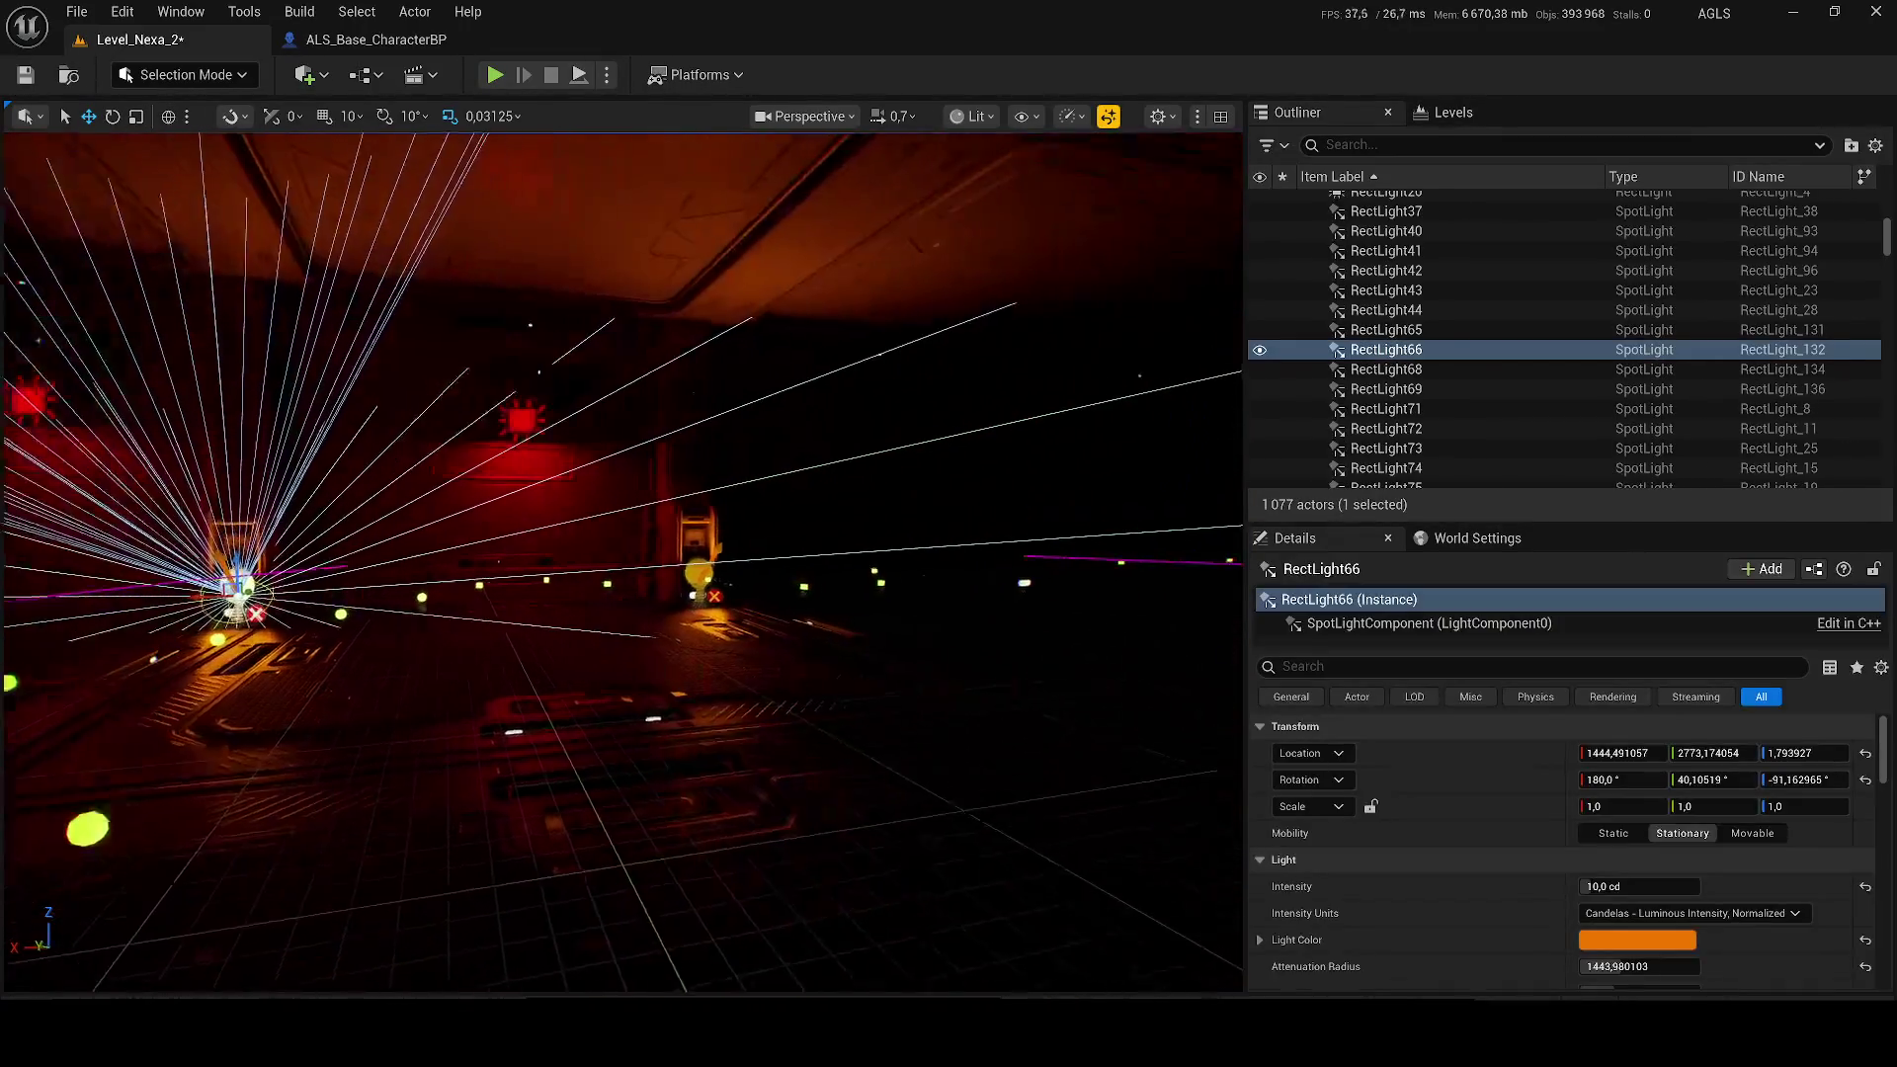
key("ctrl+z")
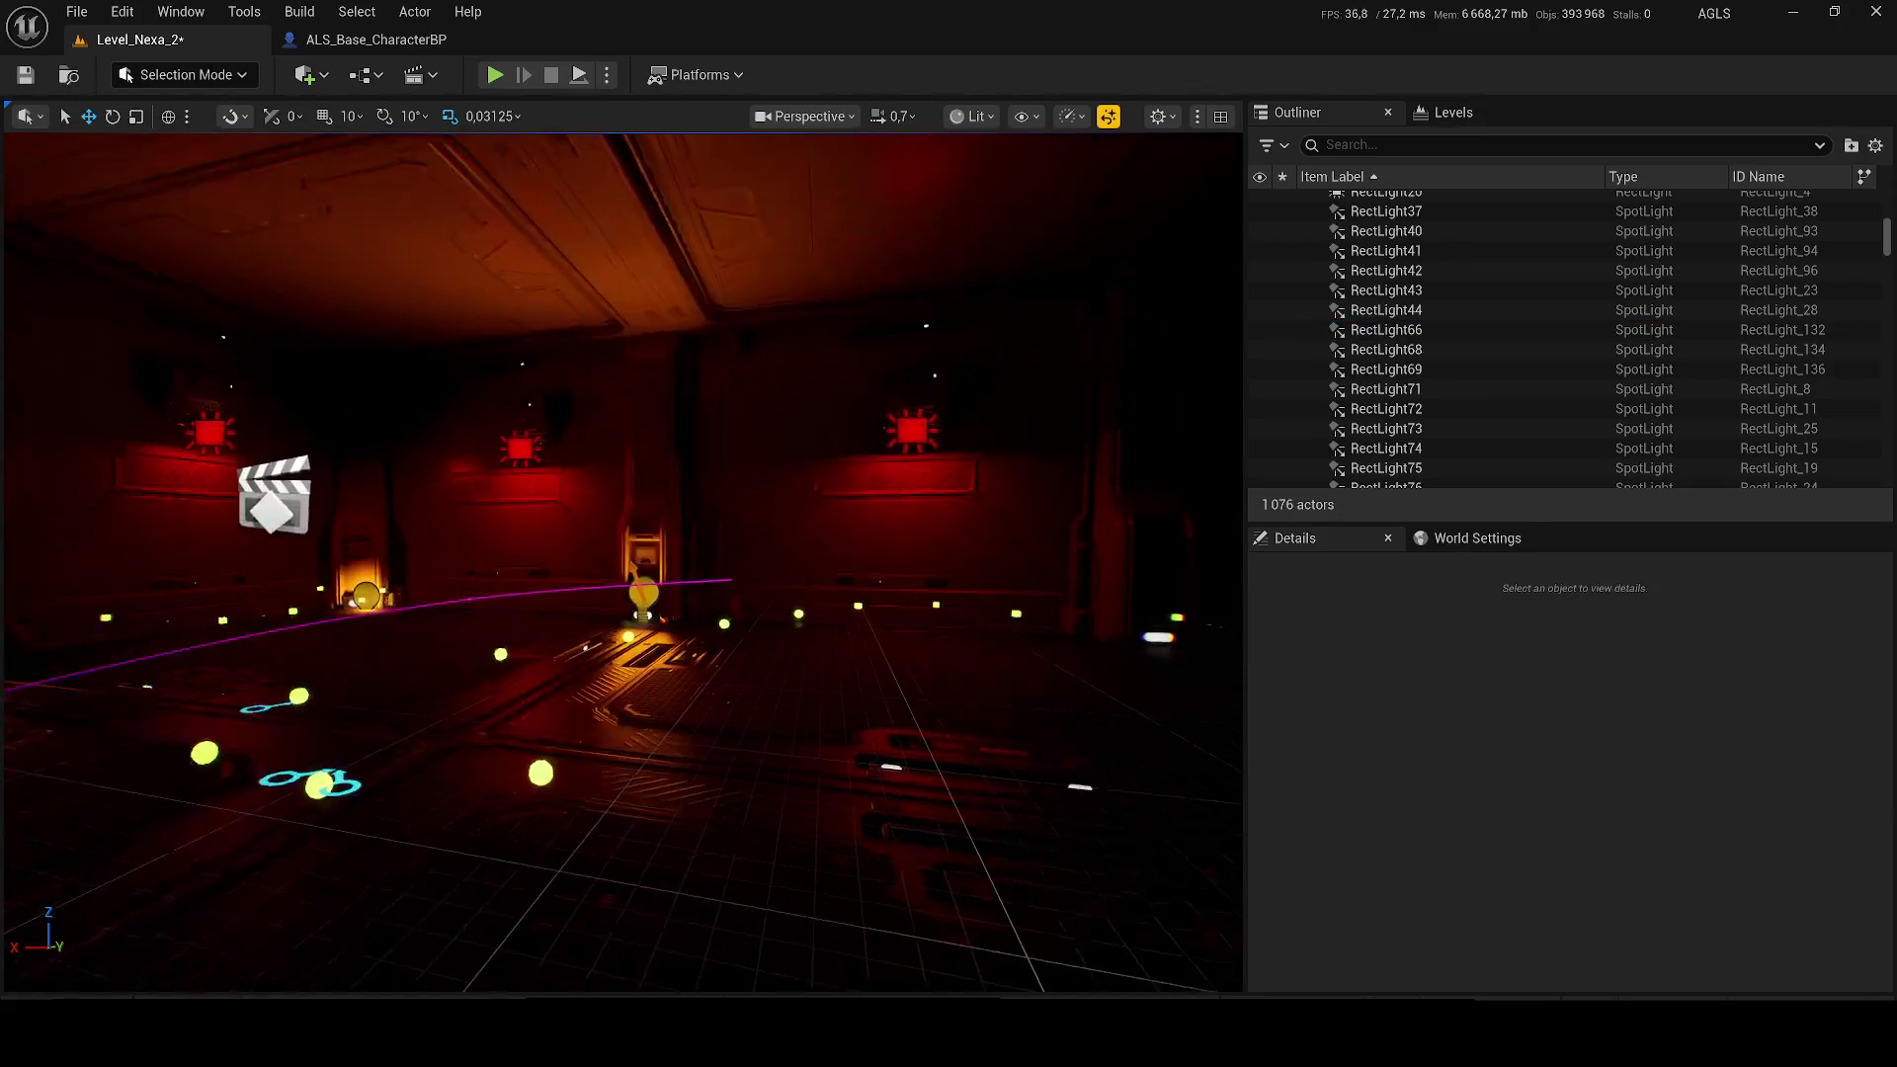
key("ctrl+z")
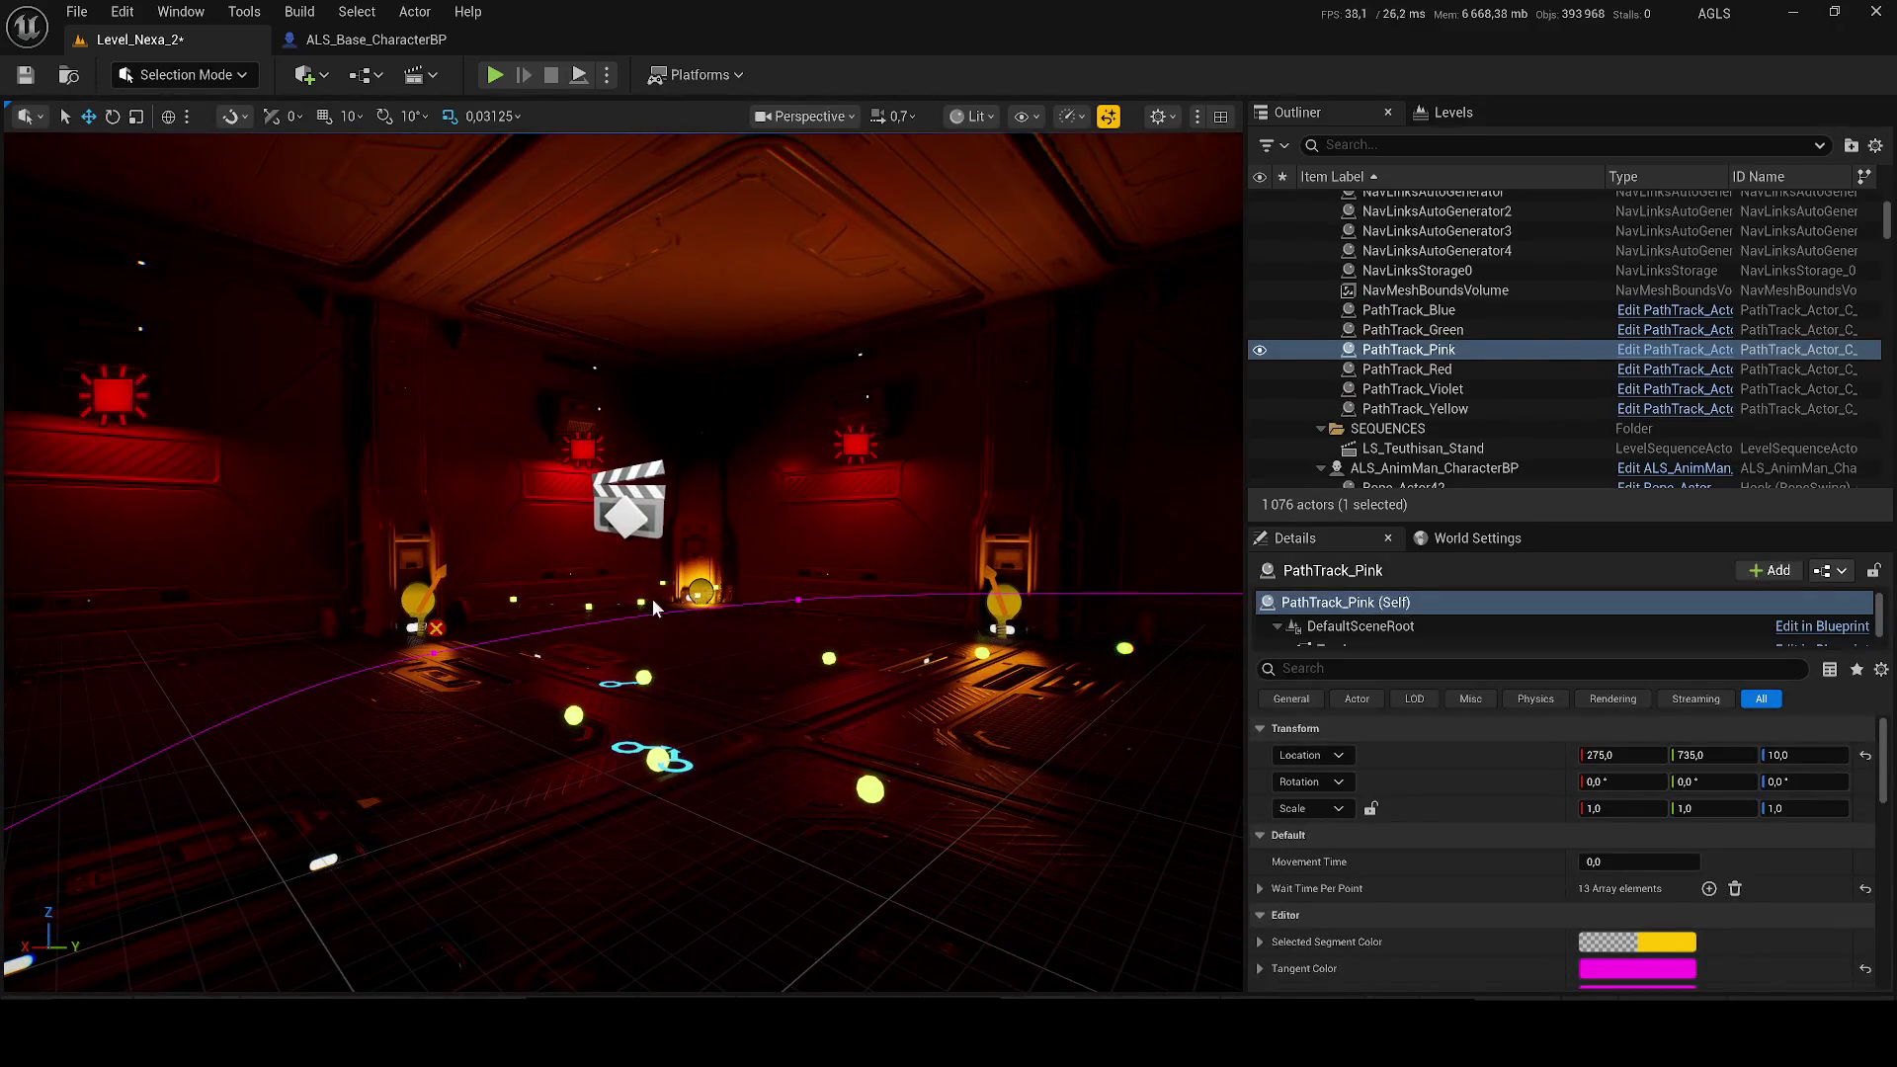
key("ctrl+z")
key("ctrl+z")
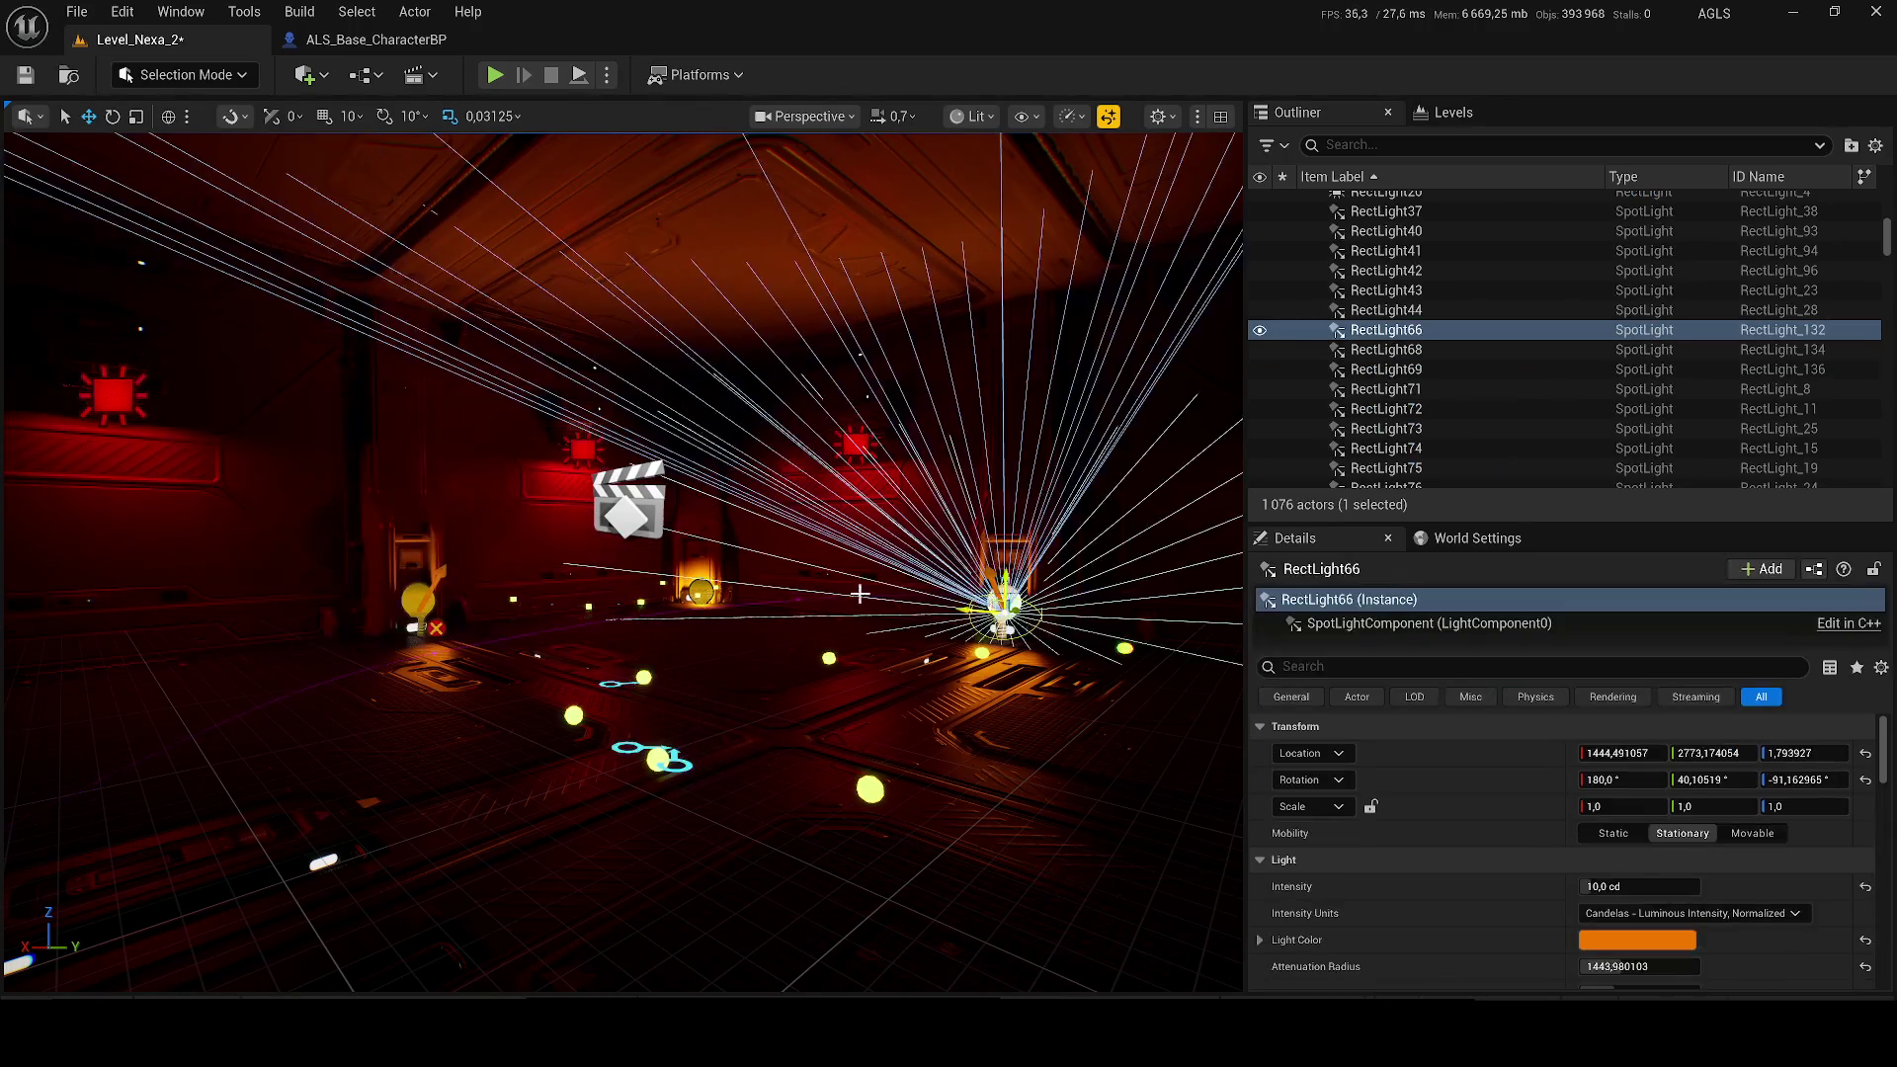
key("ctrl+z")
key("ctrl+z")
key("ctrl+z")
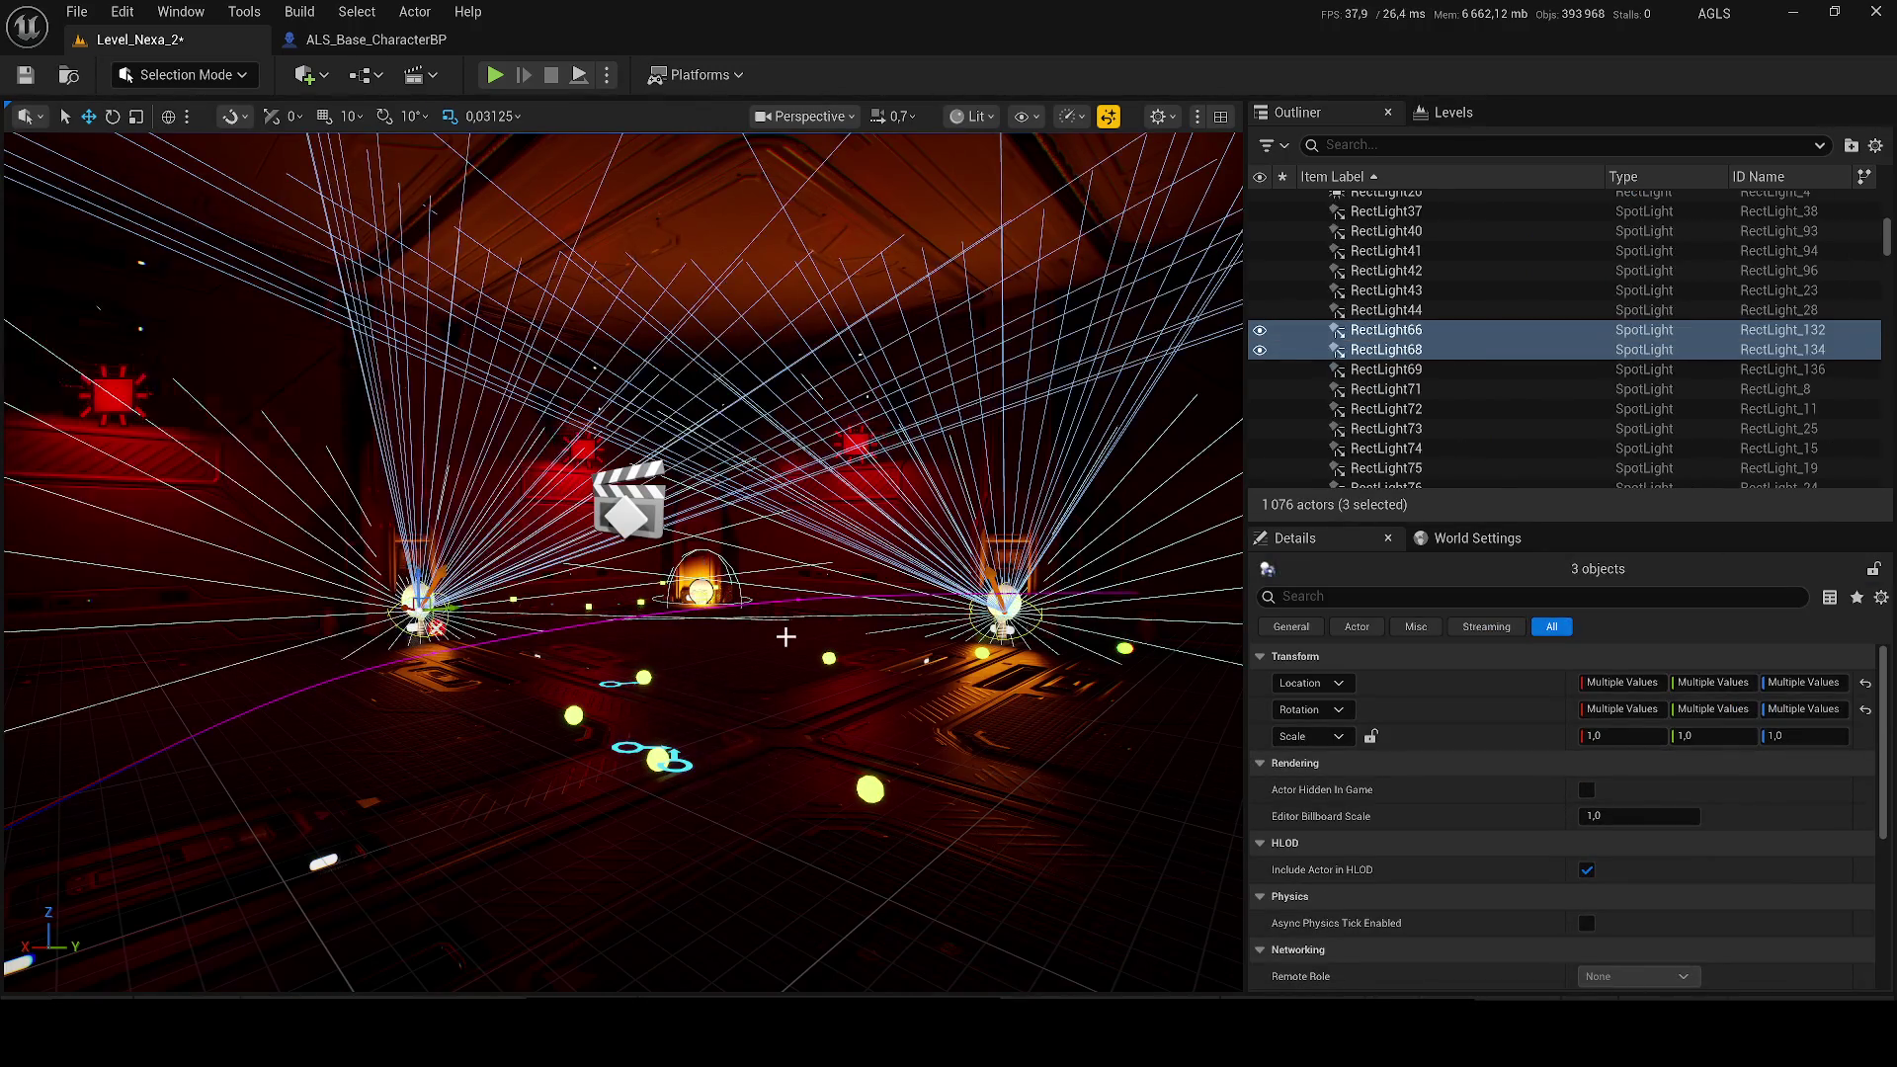
key("ctrl+z")
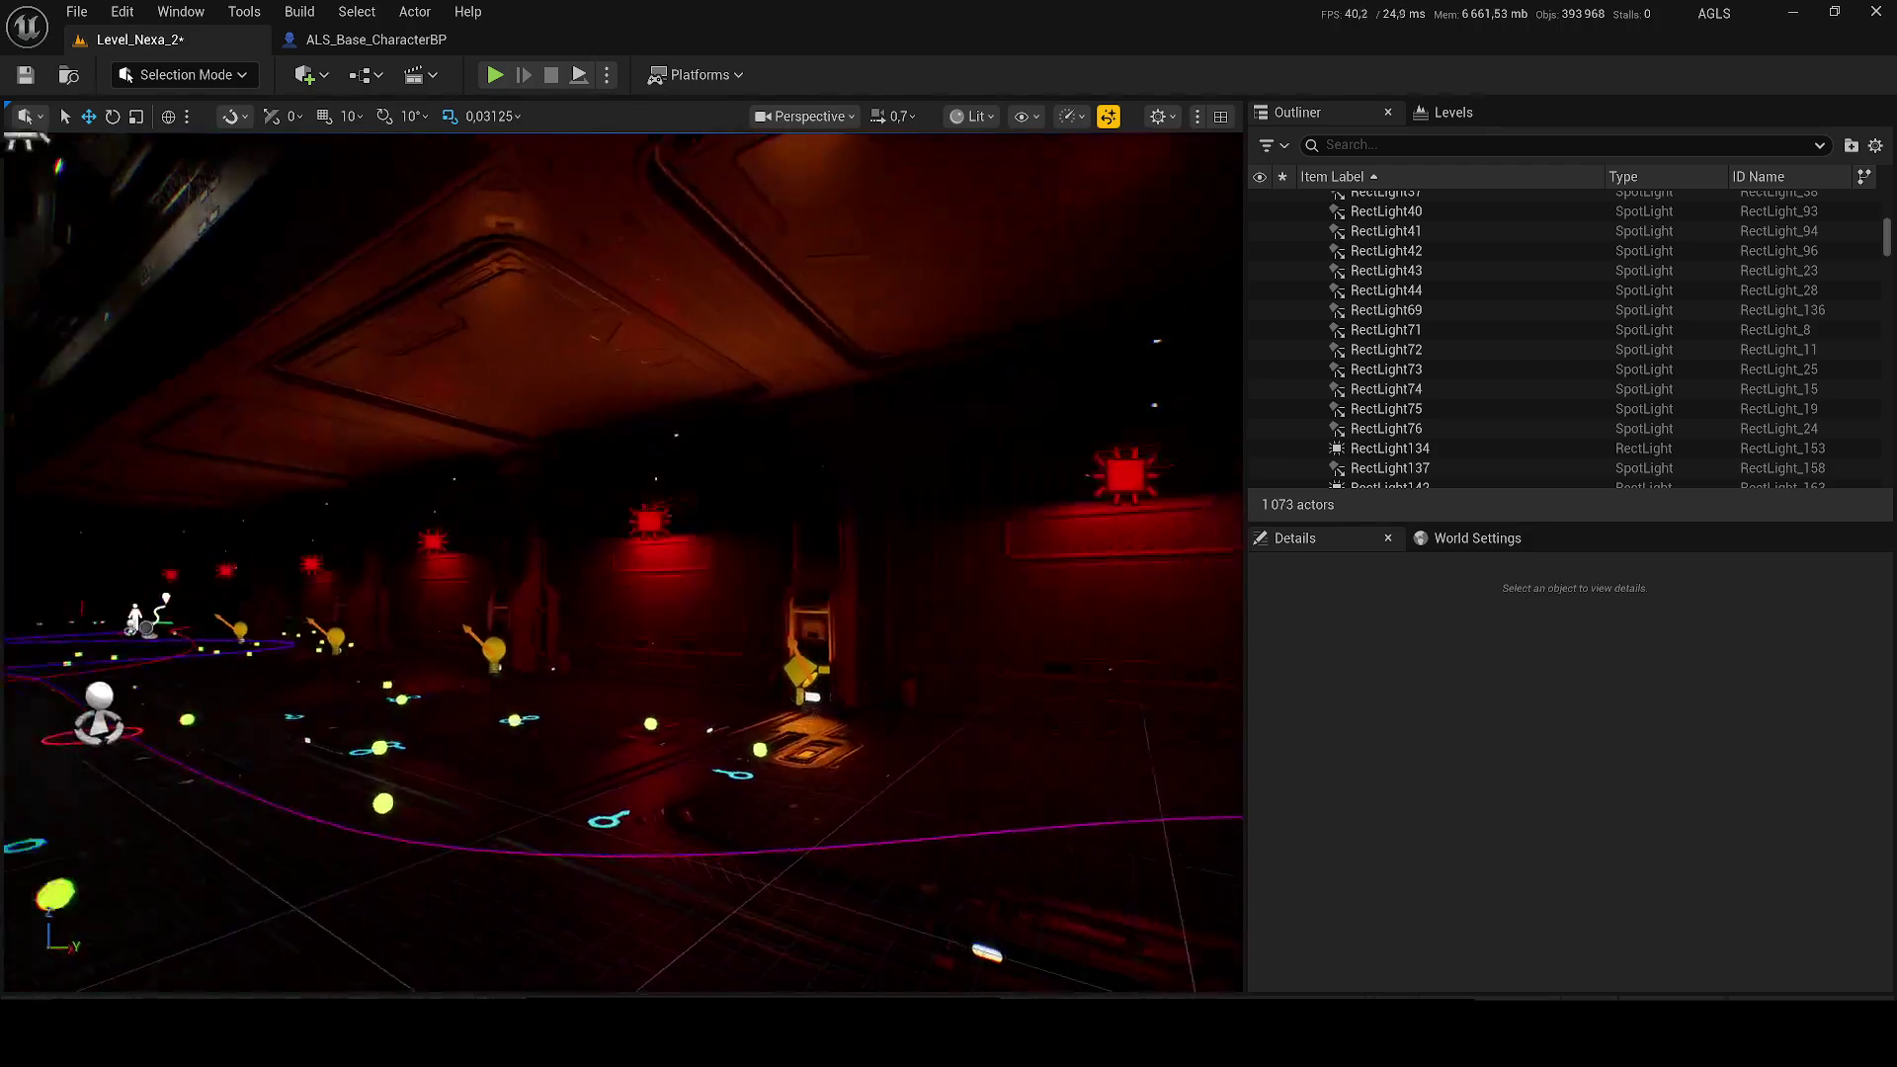
key("ctrl+z")
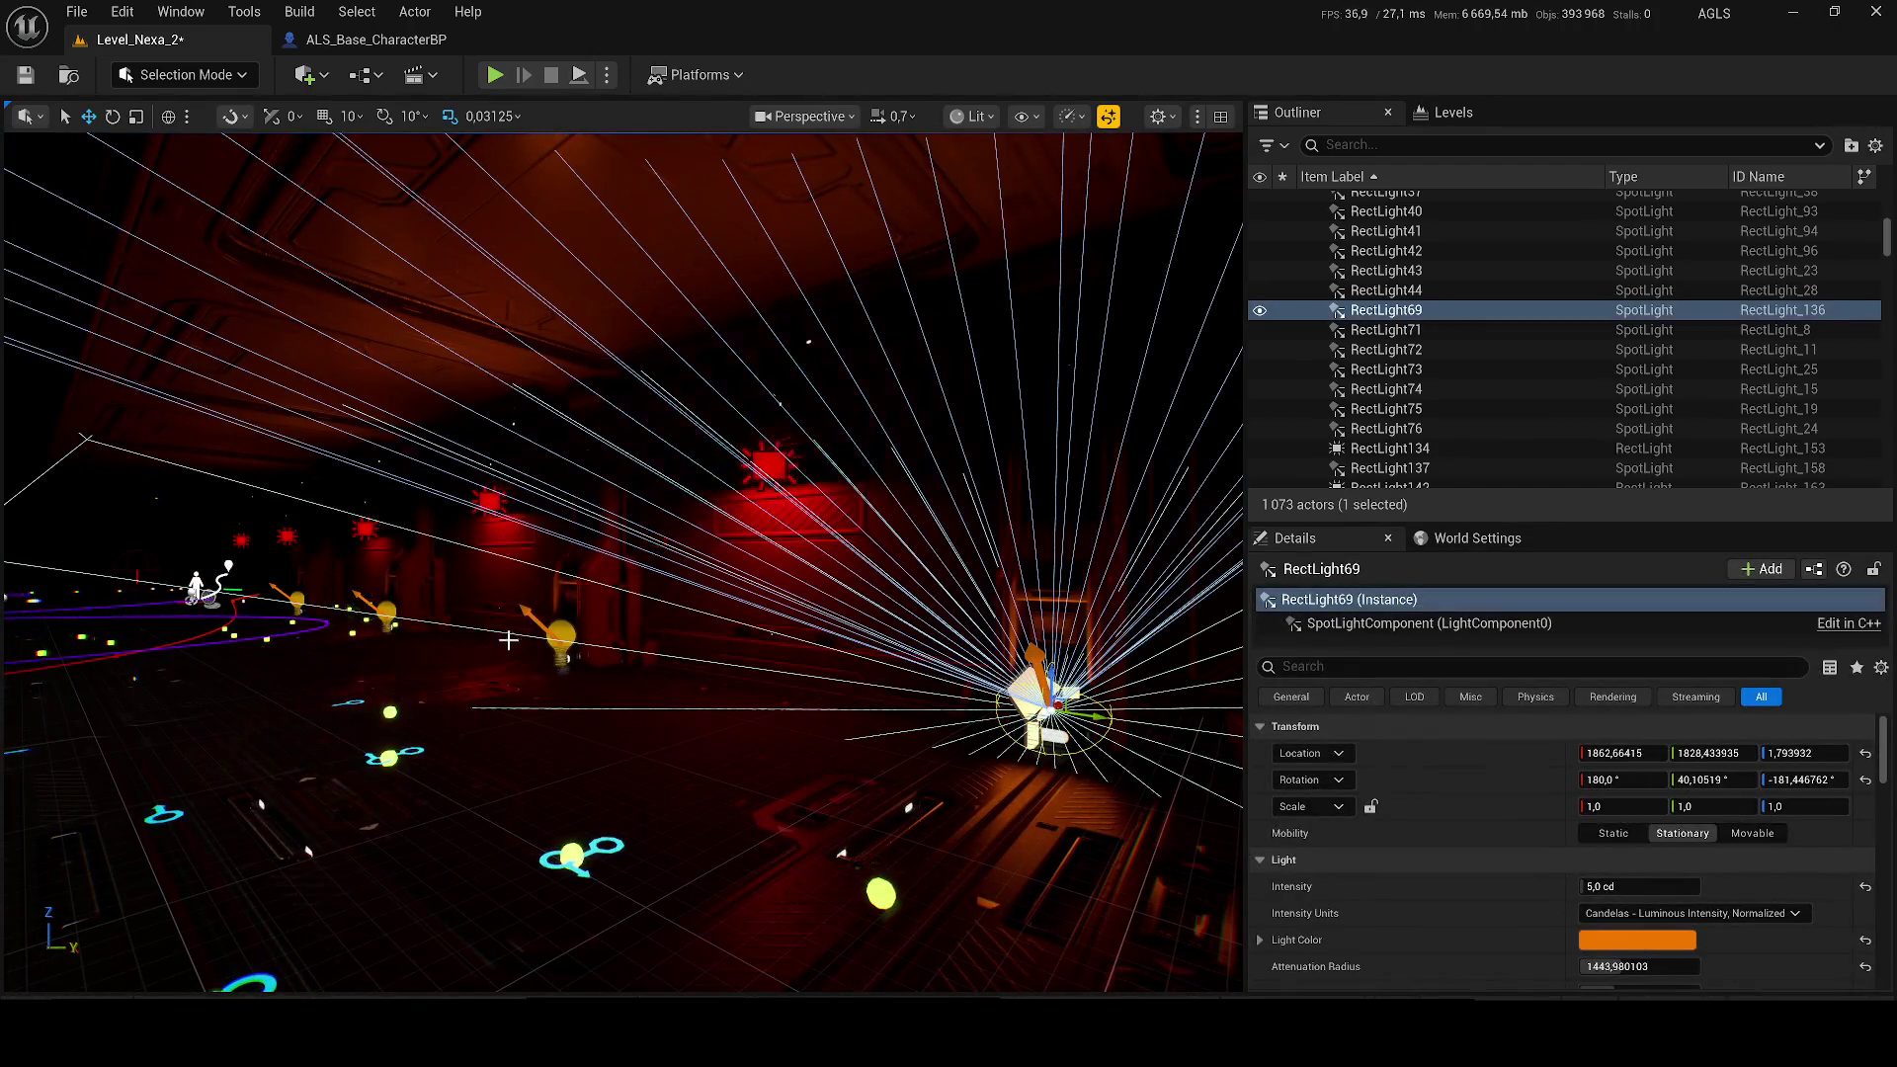
key("ctrl+z")
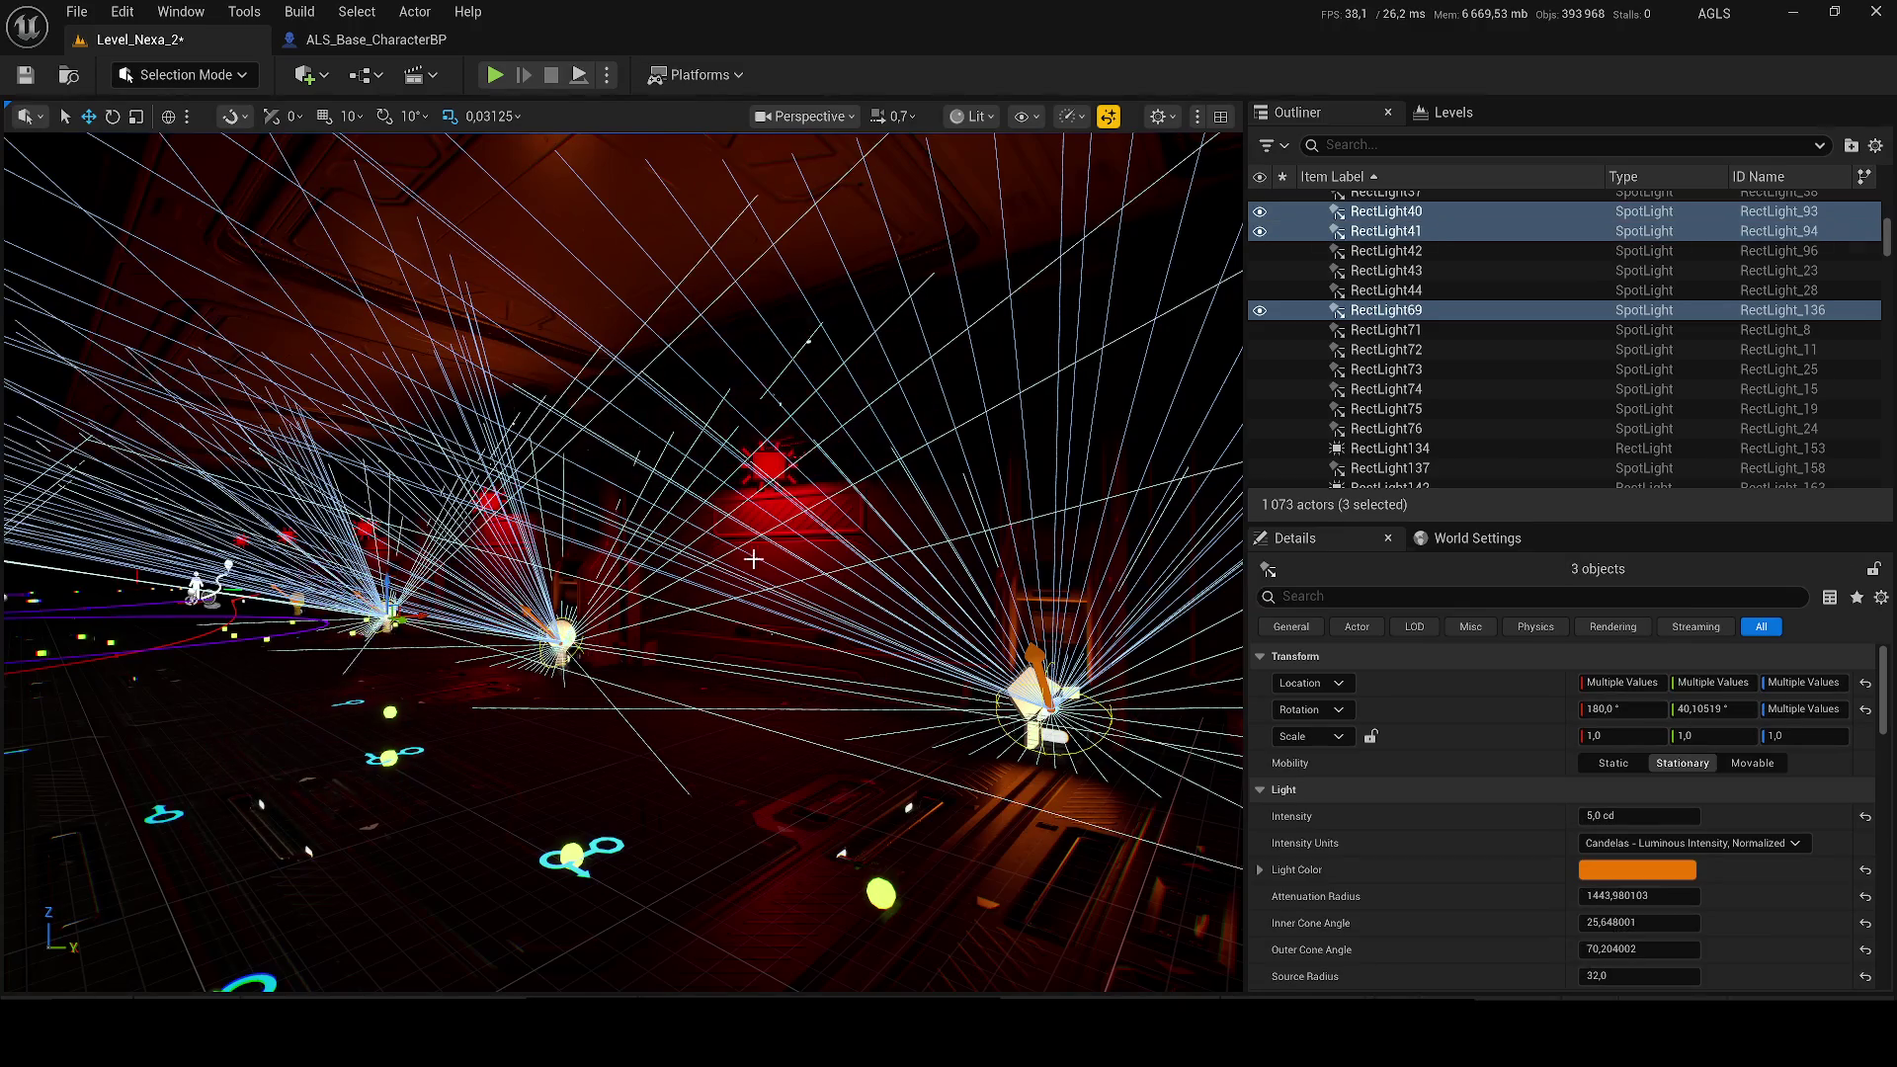
key("ctrl+z")
key("ctrl+s")
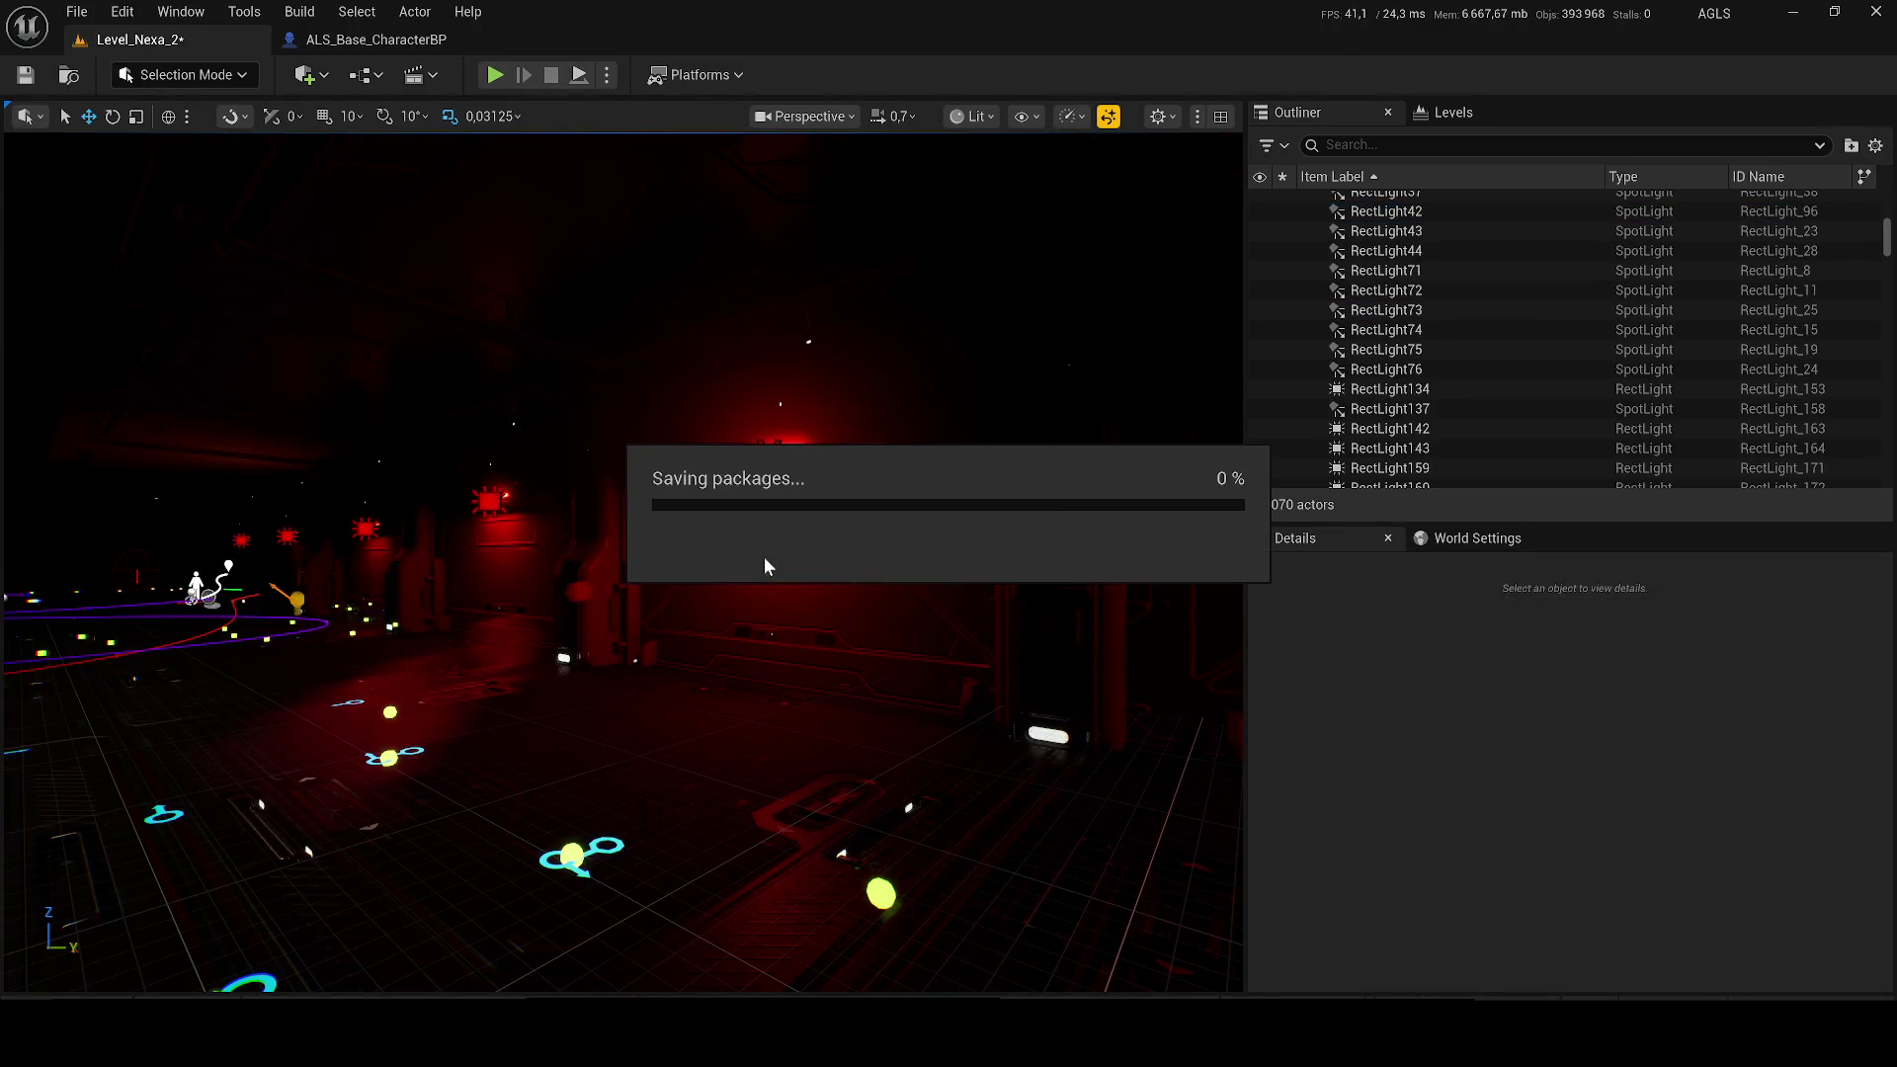
Step: Look around the red-lit corridor while the level save completes
mouse_move(606, 538)
left_mouse_down()
mouse_move(553, 538)
mouse_move(638, 534)
mouse_move(593, 533)
left_mouse_up()
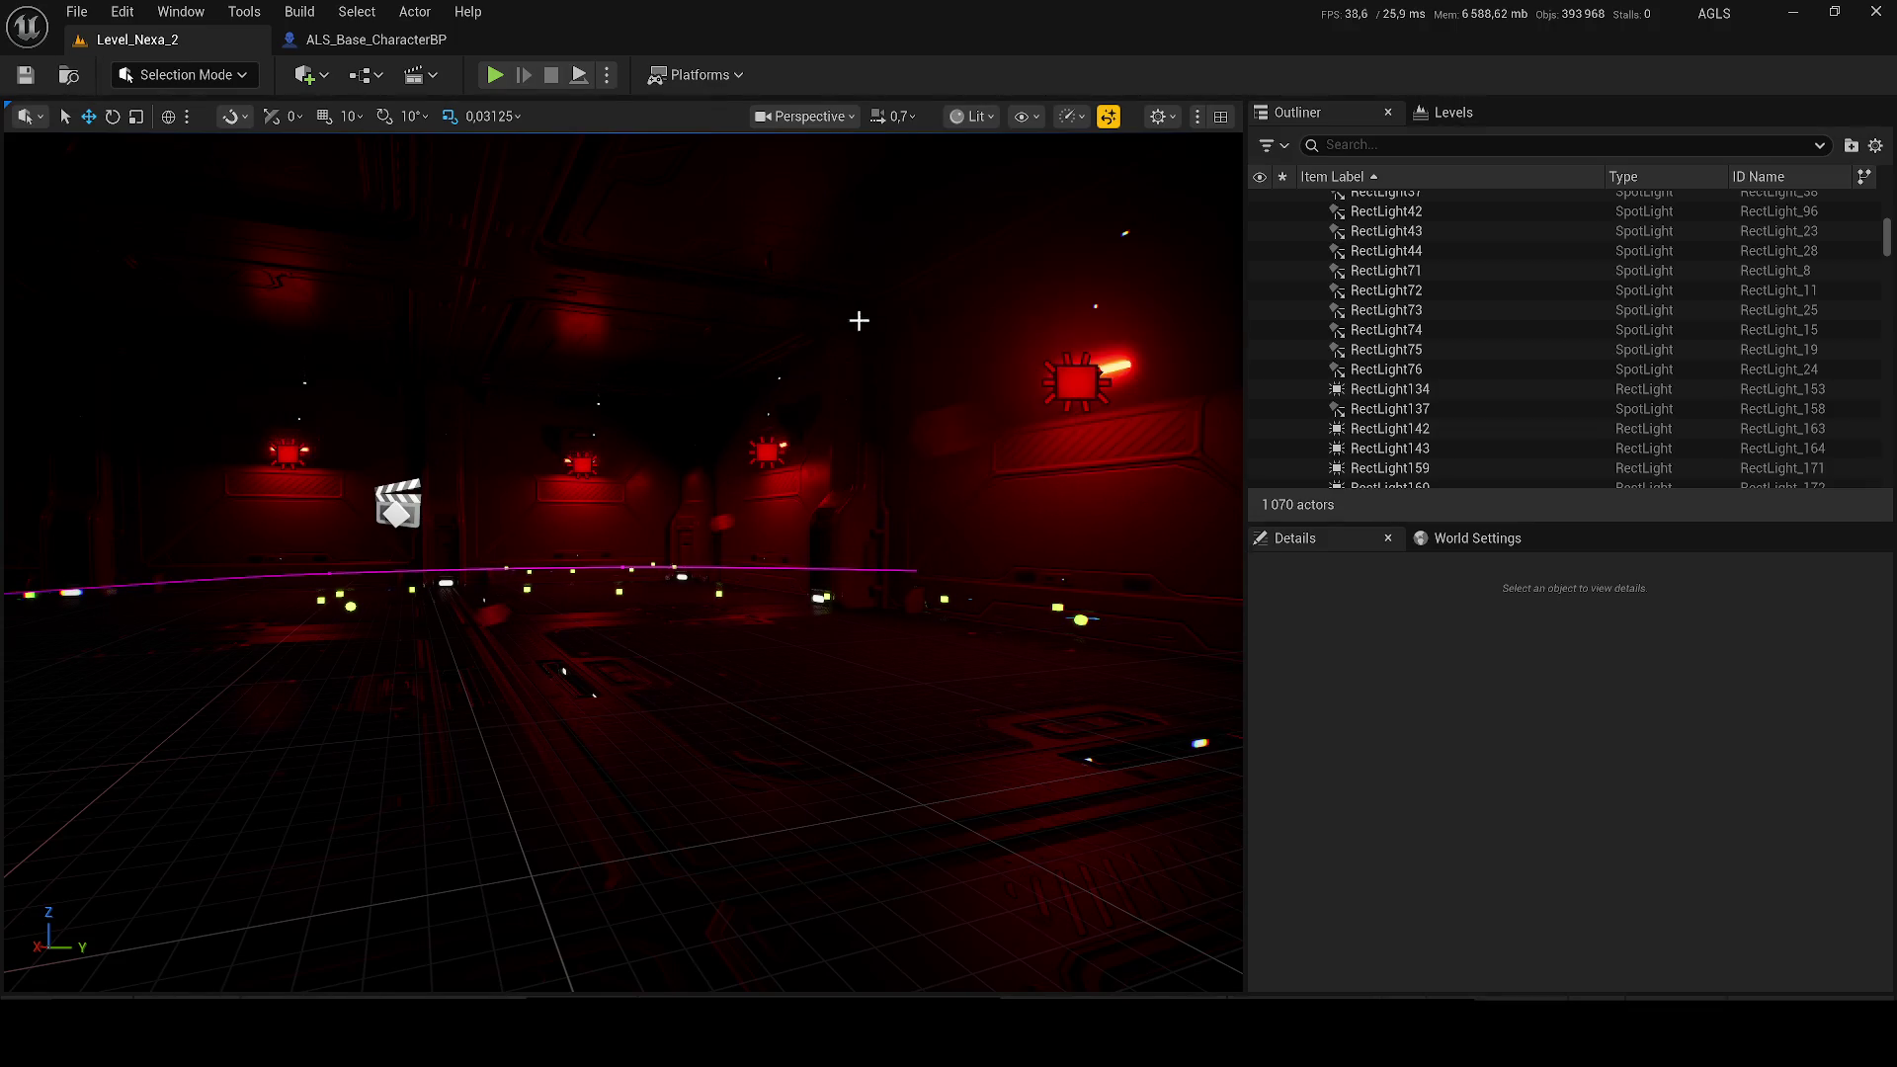
Step: Delete PointLight8 and three more red point lights near the pillar and paths
mouse_move(657, 296)
left_mouse_down()
mouse_move(533, 292)
mouse_move(623, 296)
mouse_move(544, 296)
mouse_move(625, 445)
left_mouse_up()
scroll(623, 563, "up", 1)
left_click(534, 537)
left_click_drag(533, 536, 540, 557)
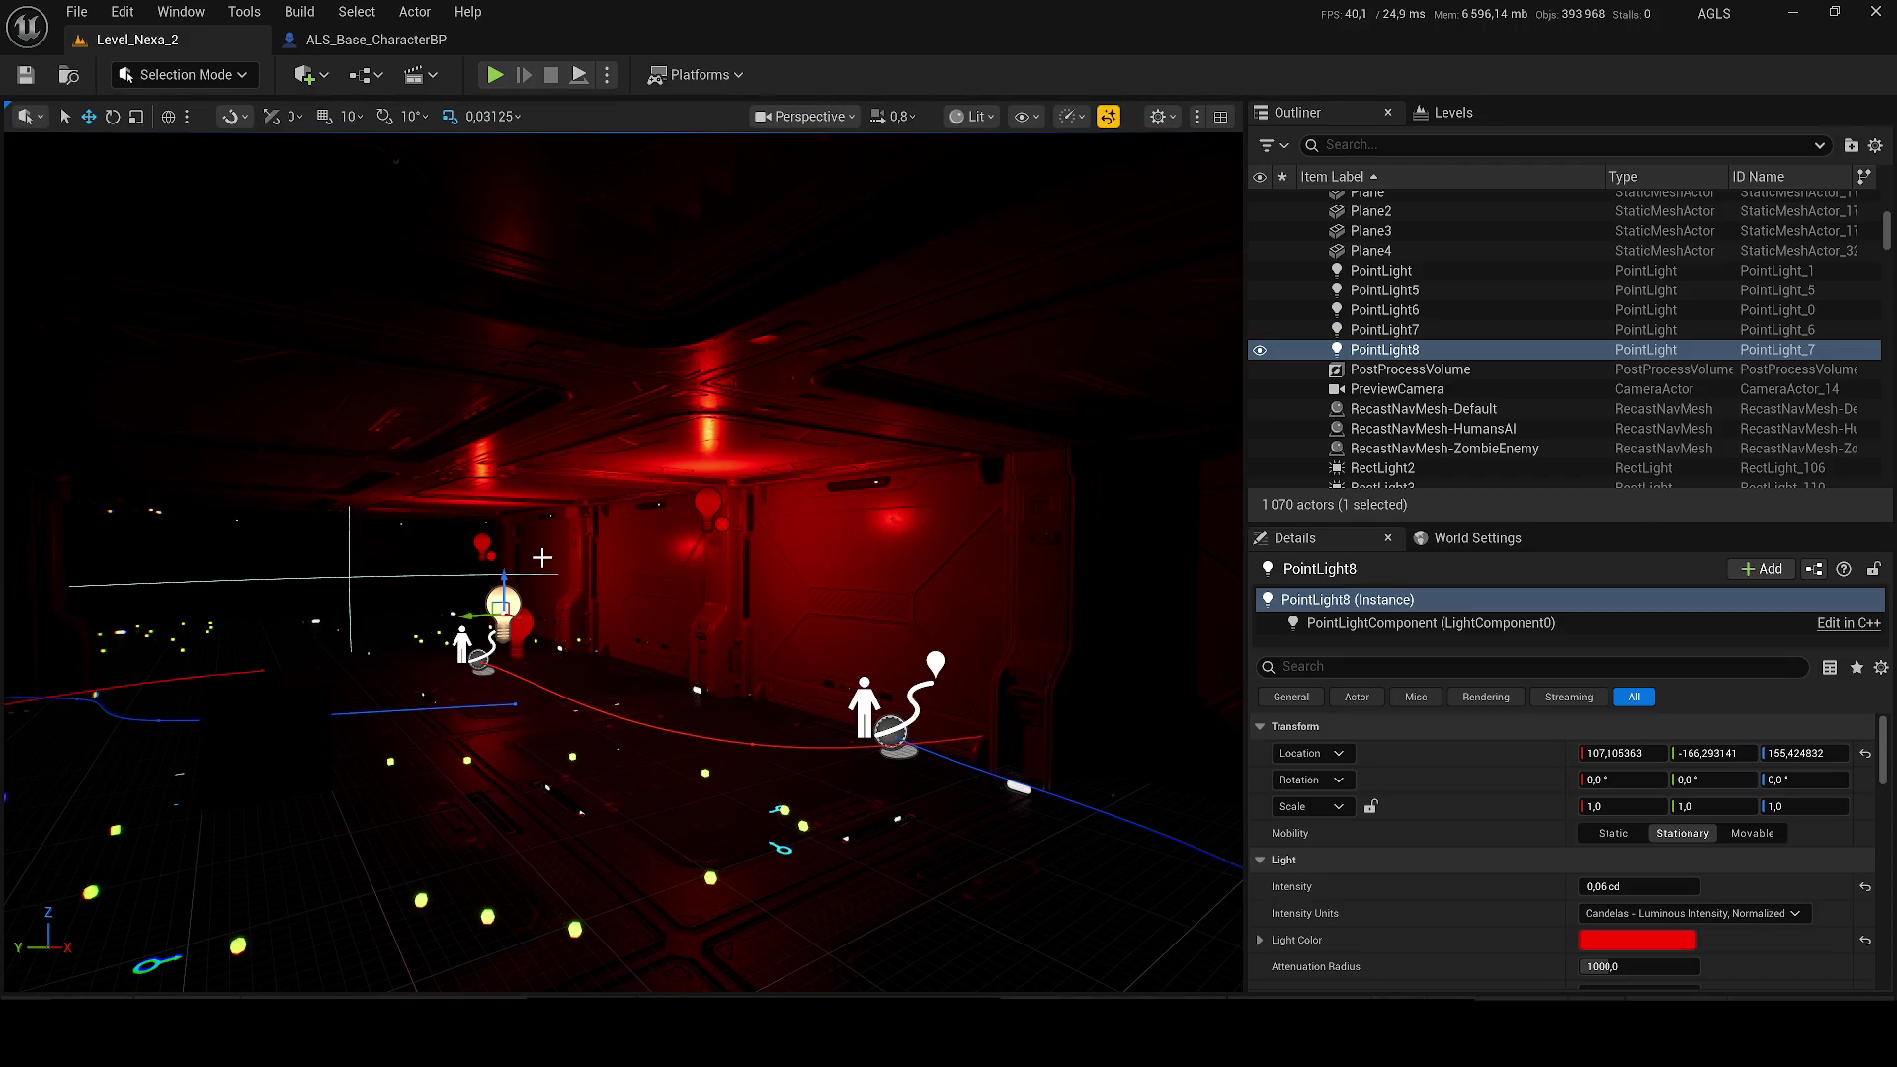
key("Delete")
left_click(486, 542)
key("Delete")
left_click(515, 623)
key("Delete")
left_click(708, 506)
key("Delete")
Step: Delete one more red point light, then undo to restore it
left_click_drag(563, 566, 692, 573)
left_click(563, 566)
key("Delete")
key("ctrl+z")
Step: Lower RectLight220's intensity on the red wall, then delete it and save the level
mouse_move(581, 627)
left_mouse_down()
mouse_move(711, 617)
mouse_move(682, 613)
mouse_move(712, 543)
mouse_move(633, 553)
left_mouse_up()
left_click(712, 542)
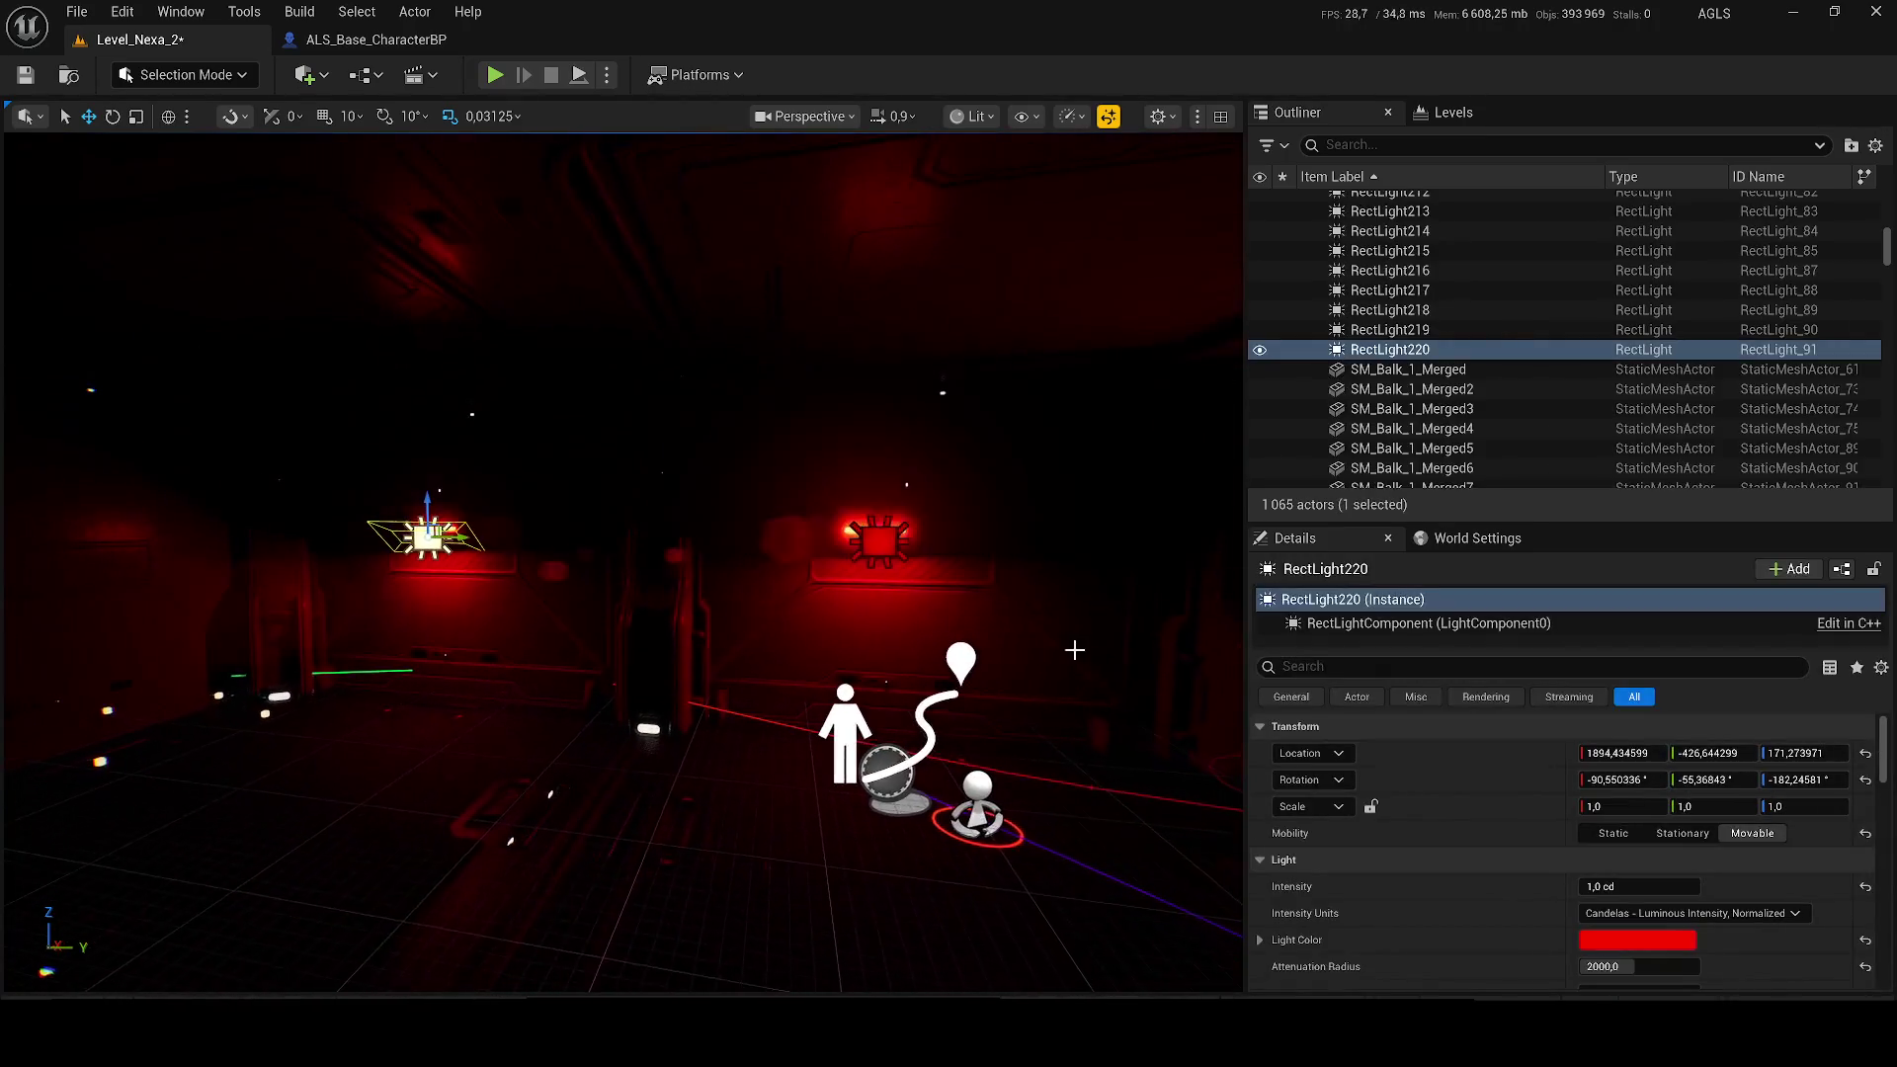
left_click_drag(1641, 886, 1607, 887)
mouse_move(632, 553)
left_mouse_down()
mouse_move(692, 513)
mouse_move(762, 317)
mouse_move(939, 796)
mouse_move(594, 437)
left_mouse_up()
key("Delete")
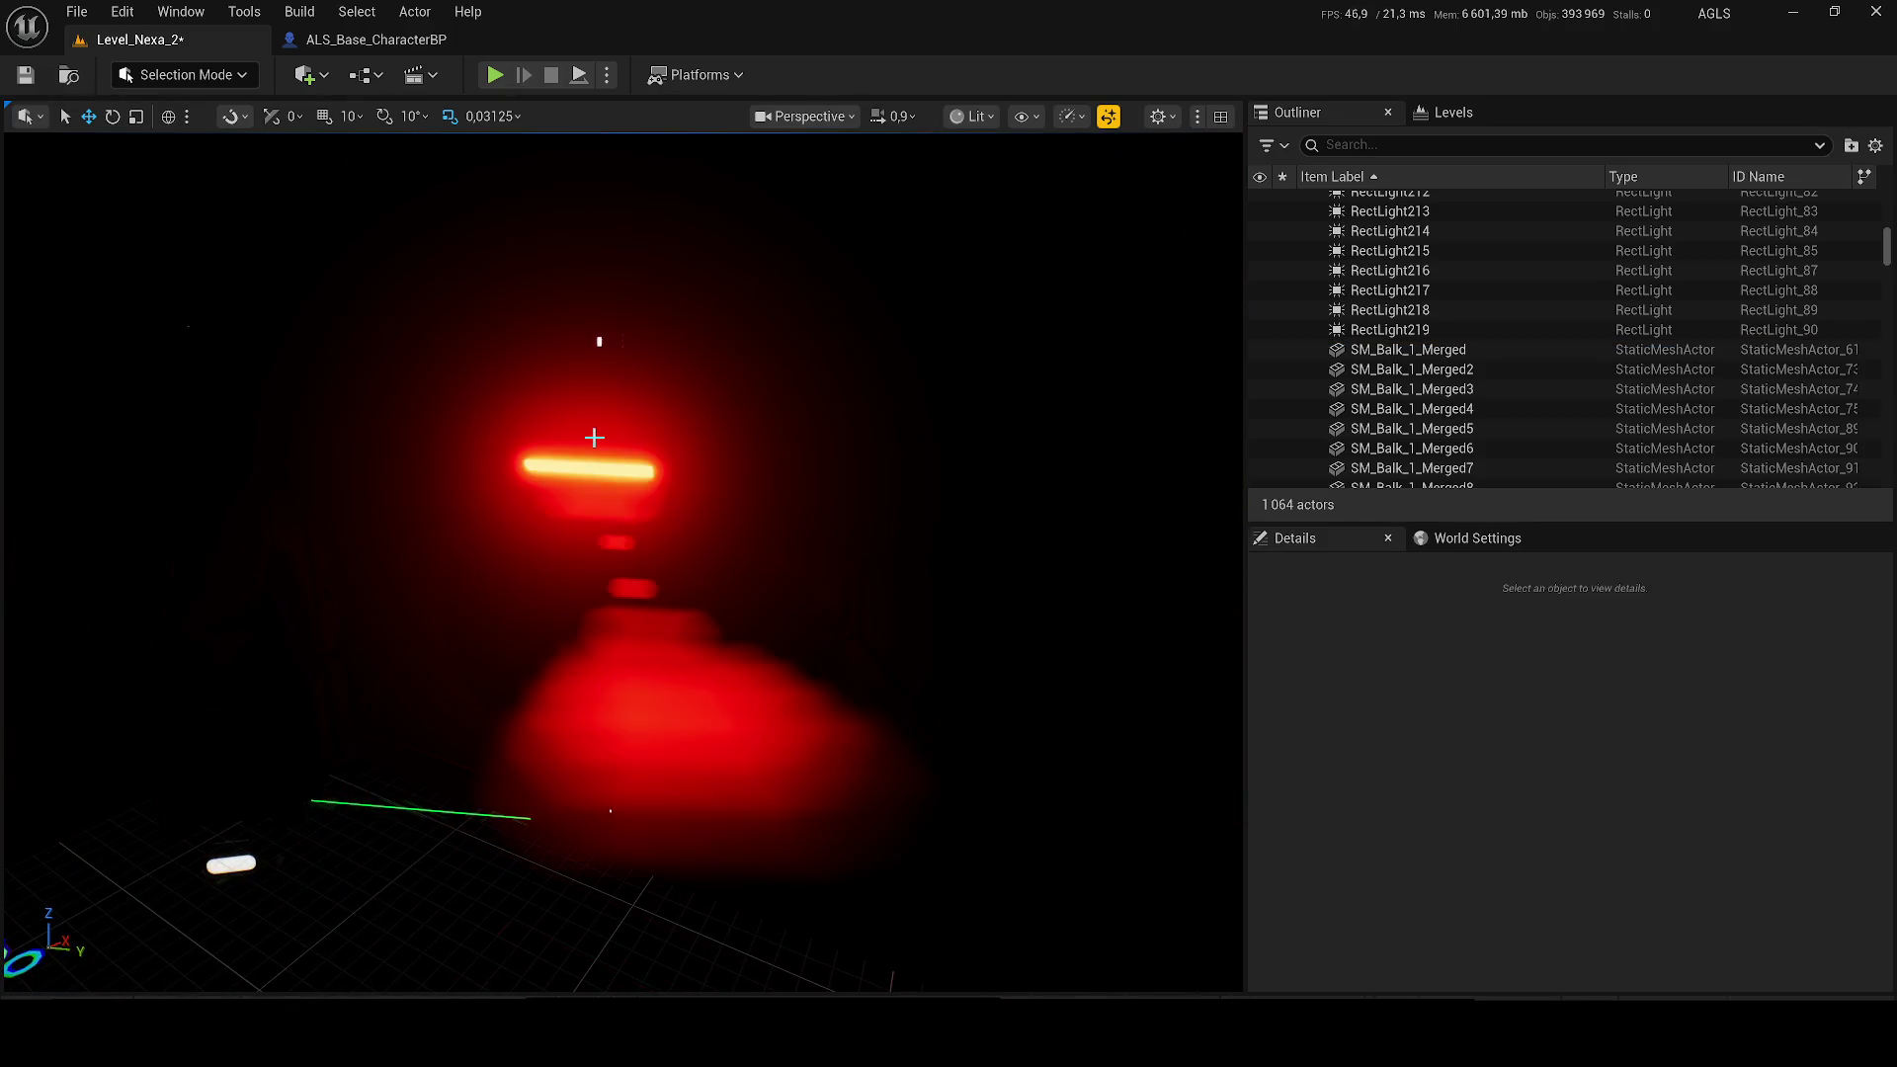
scroll(687, 585, "down", 5)
key("ctrl+s")
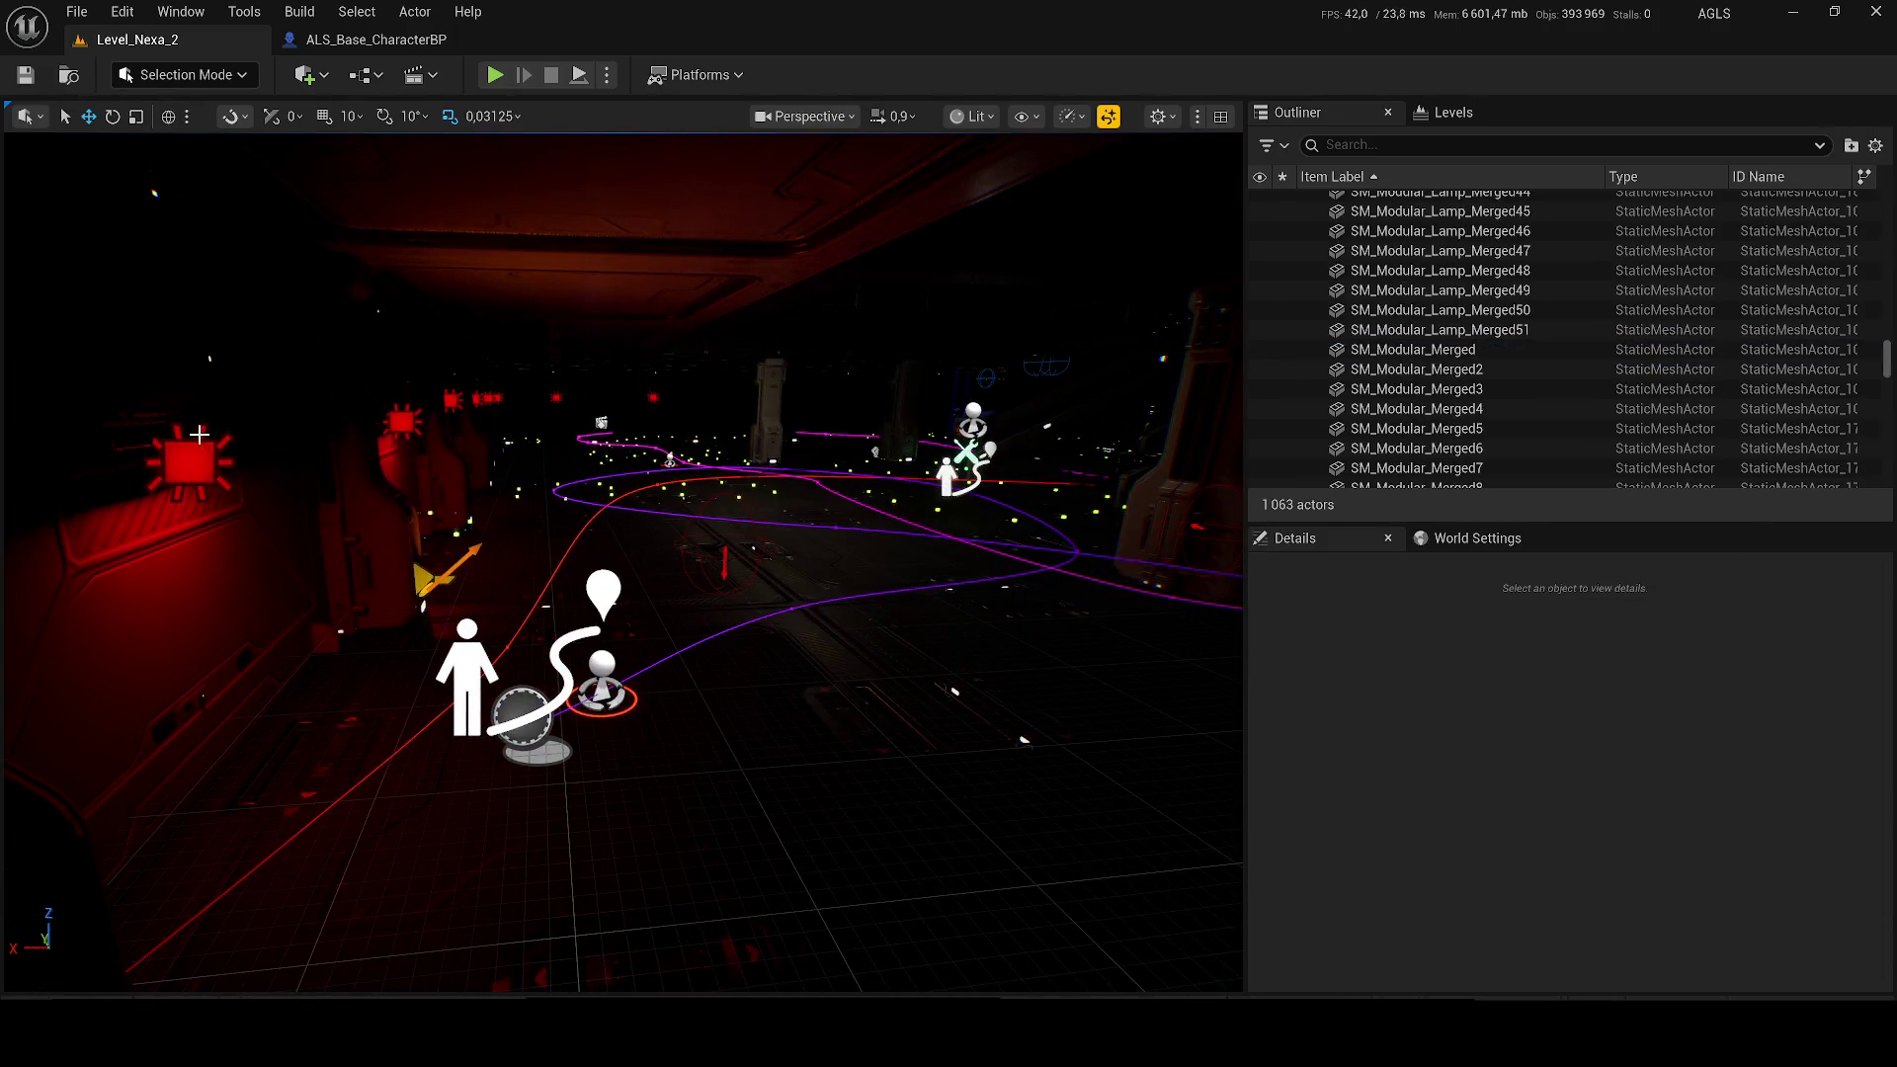
Step: Select the SM_Modular_Lamp_Merged51 lamp, pull back for a wider room view, and start a playtest
left_click(187, 460)
scroll(187, 460, "up", 3)
left_click_drag(633, 494, 628, 138)
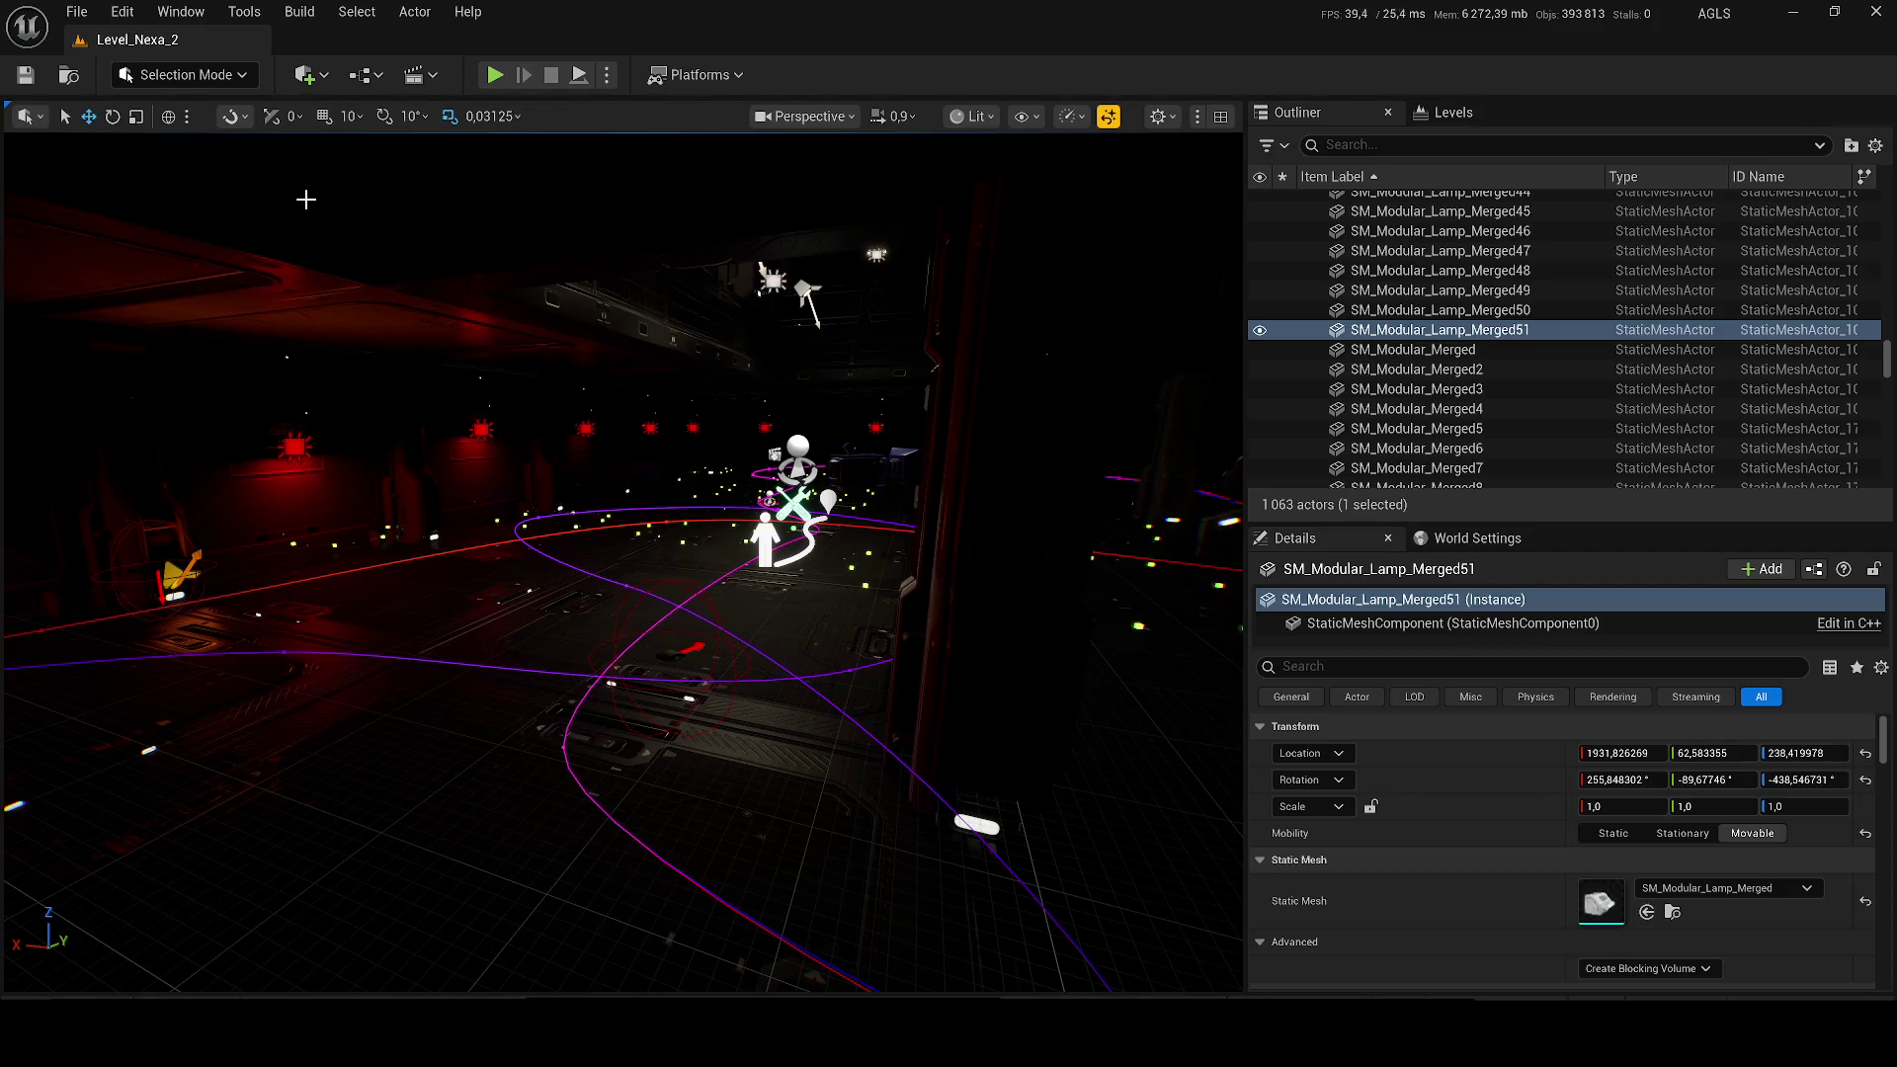
key("alt+p")
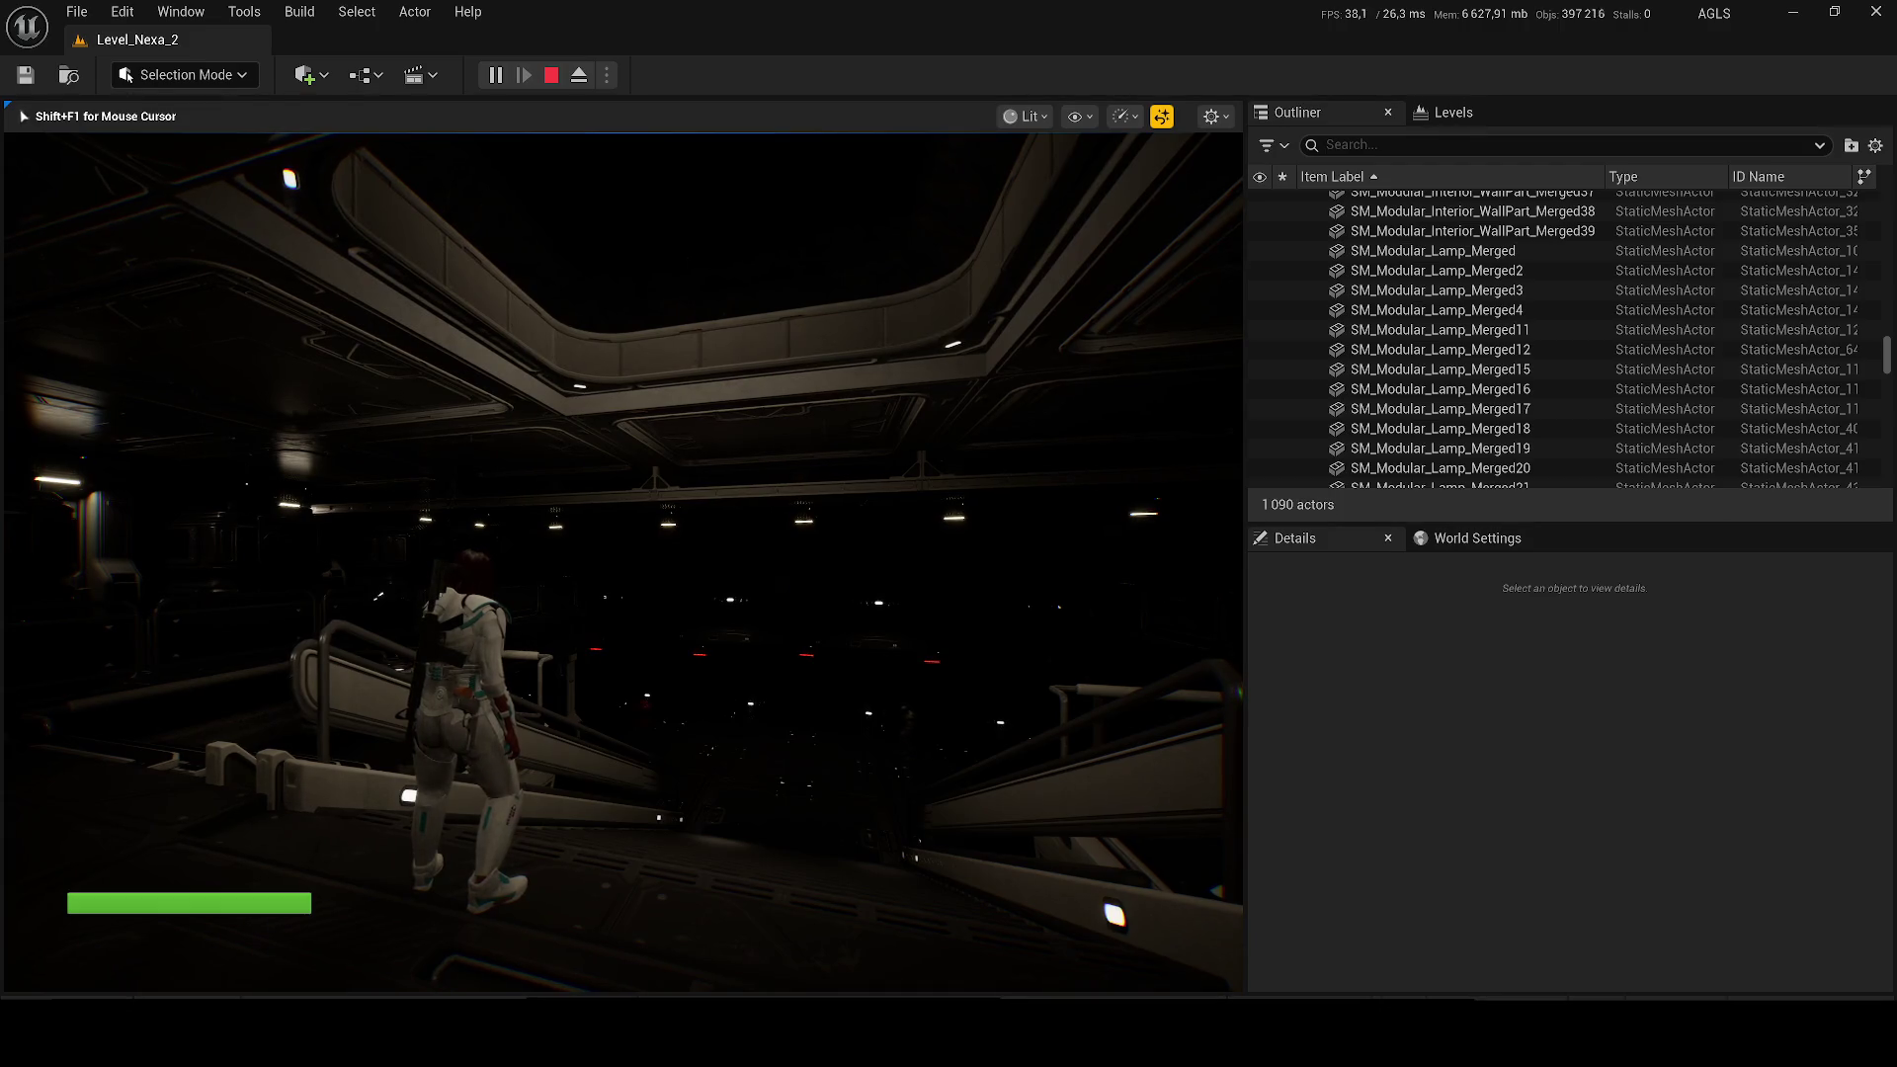
Step: Walk the character down the corridor, sidestepping to the right
key("w")
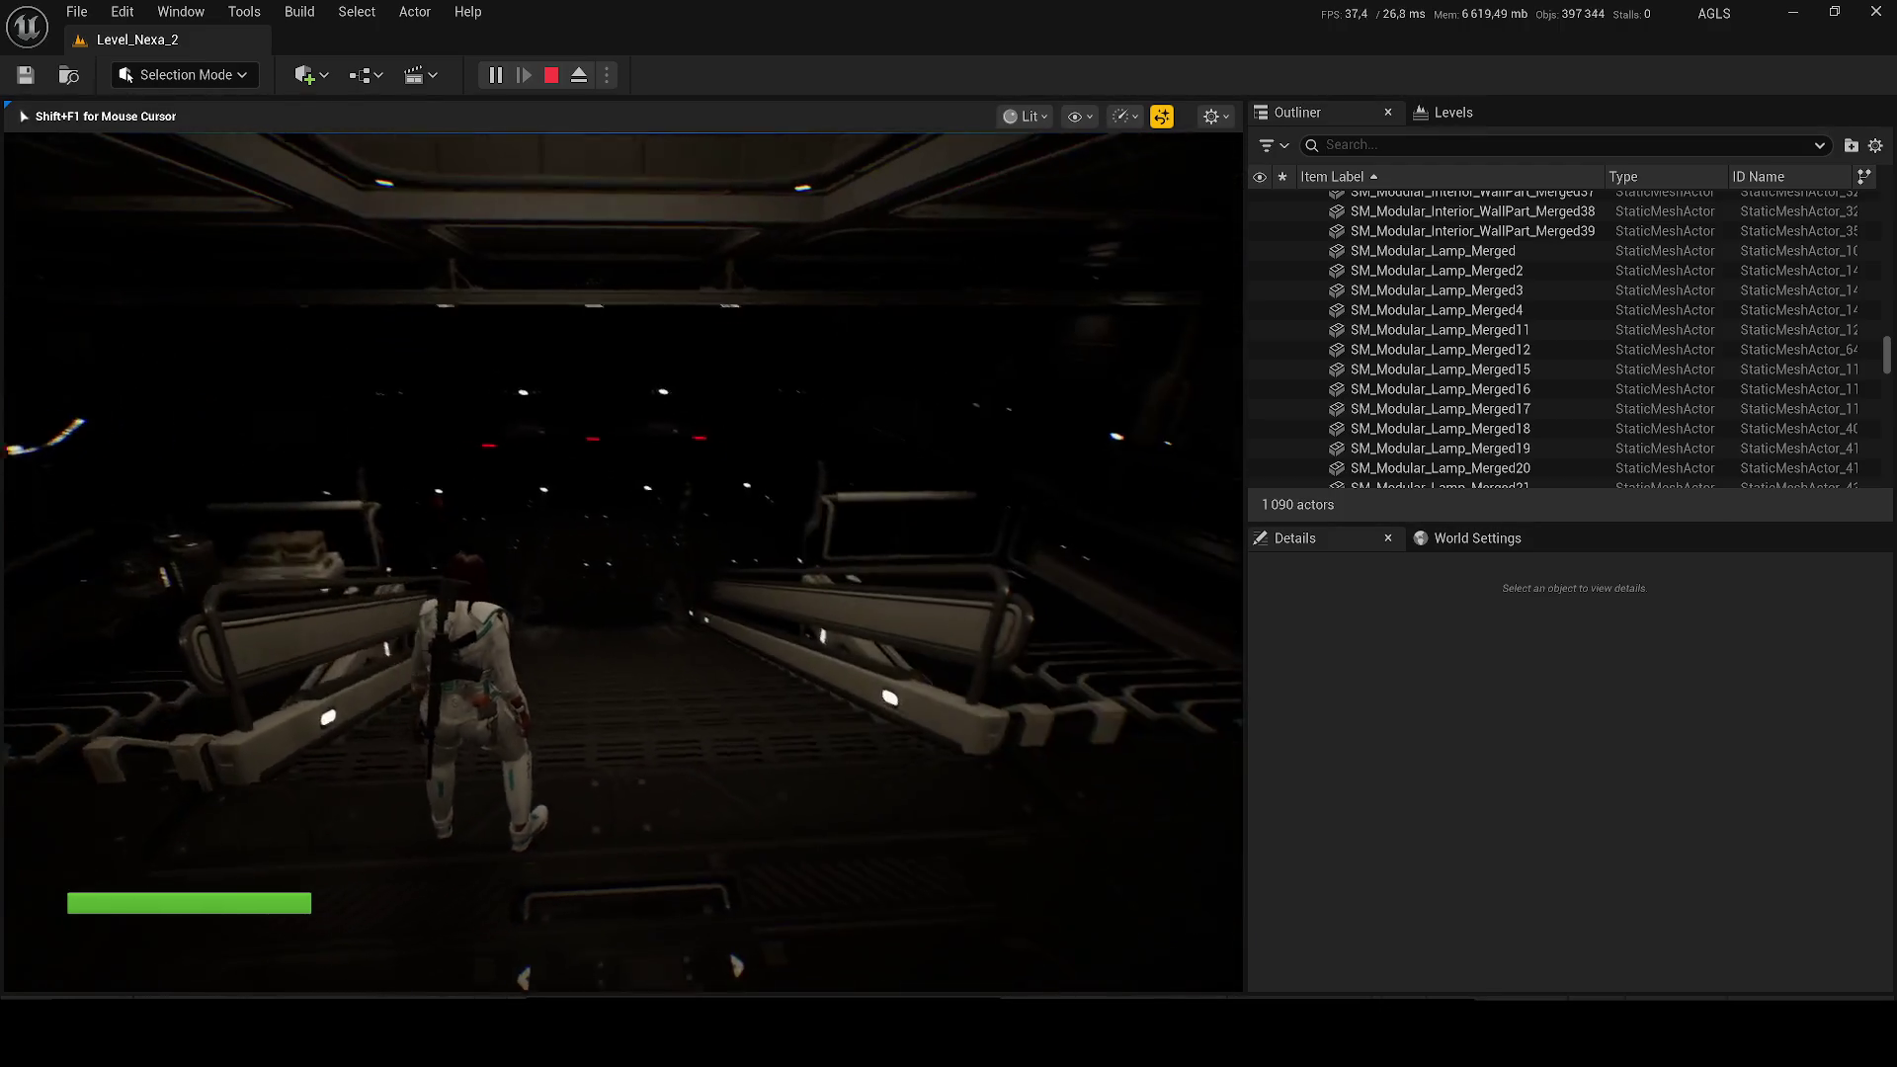
key("d")
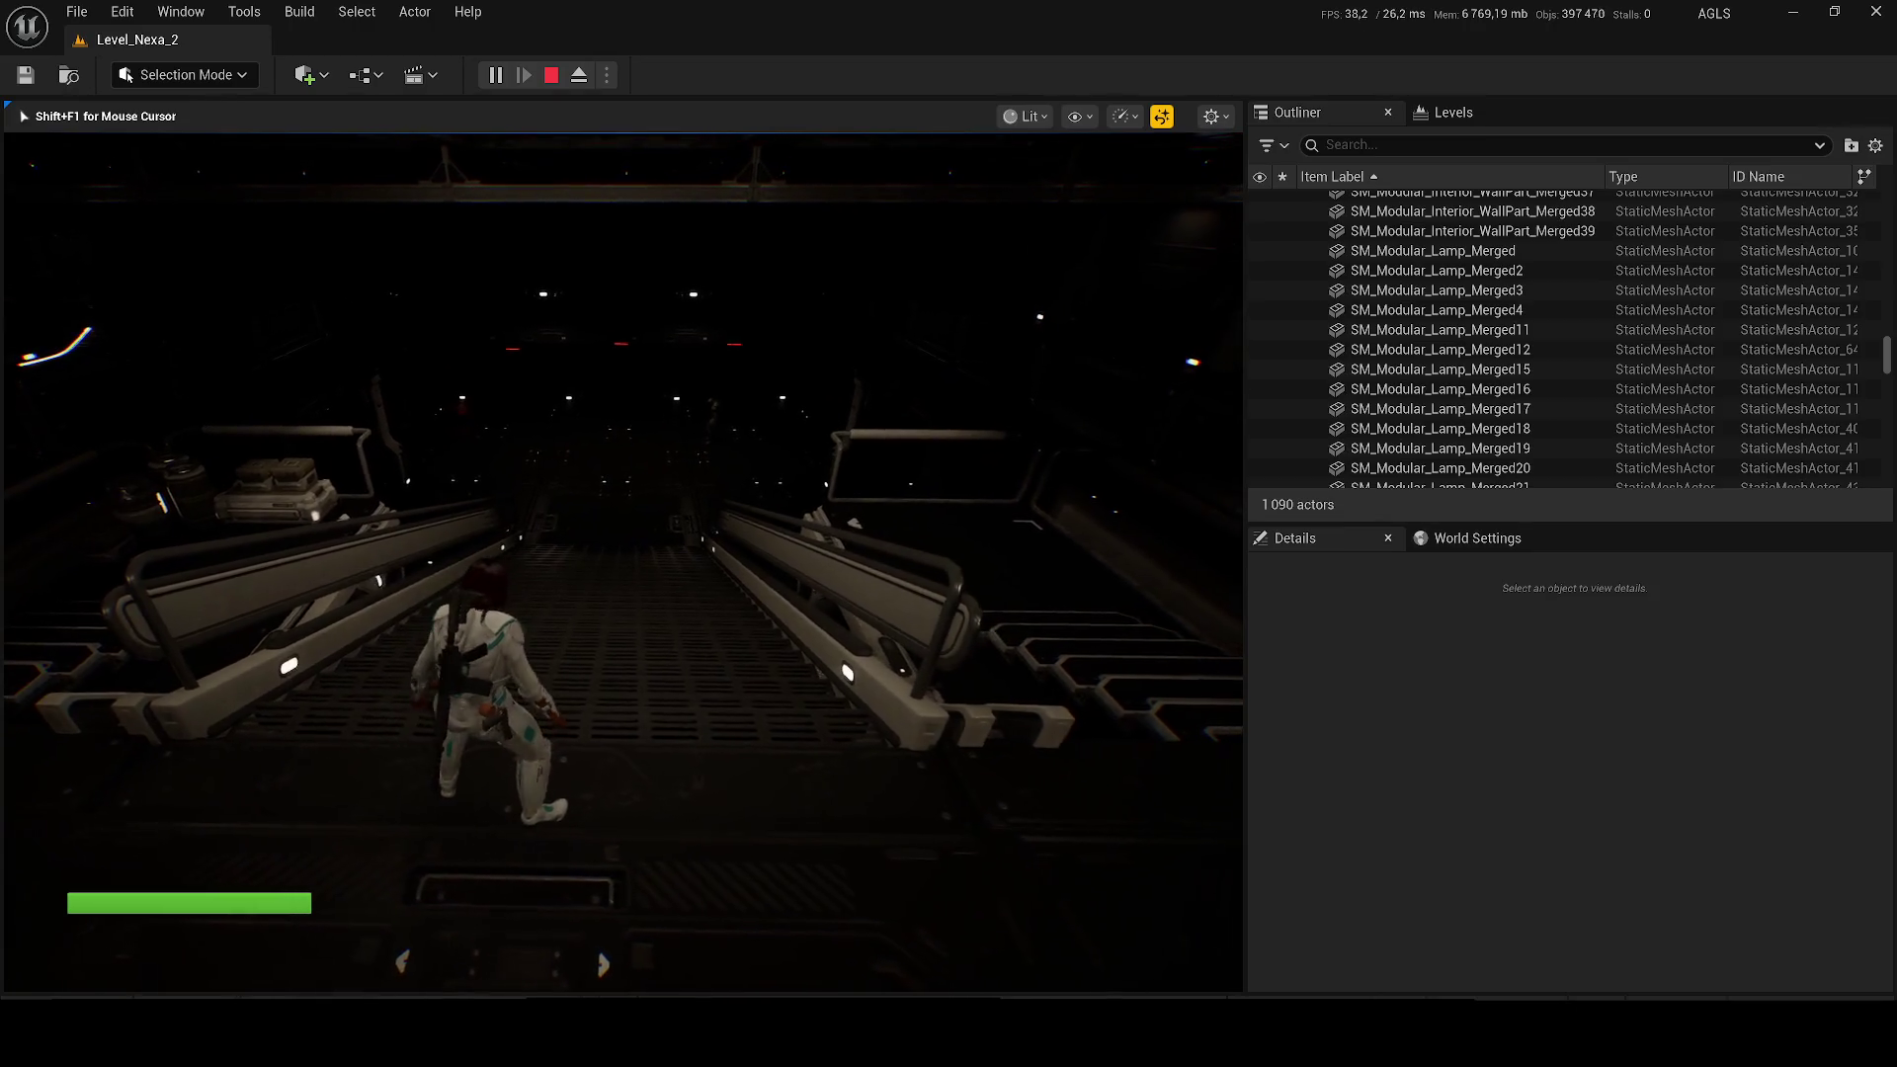
key("w")
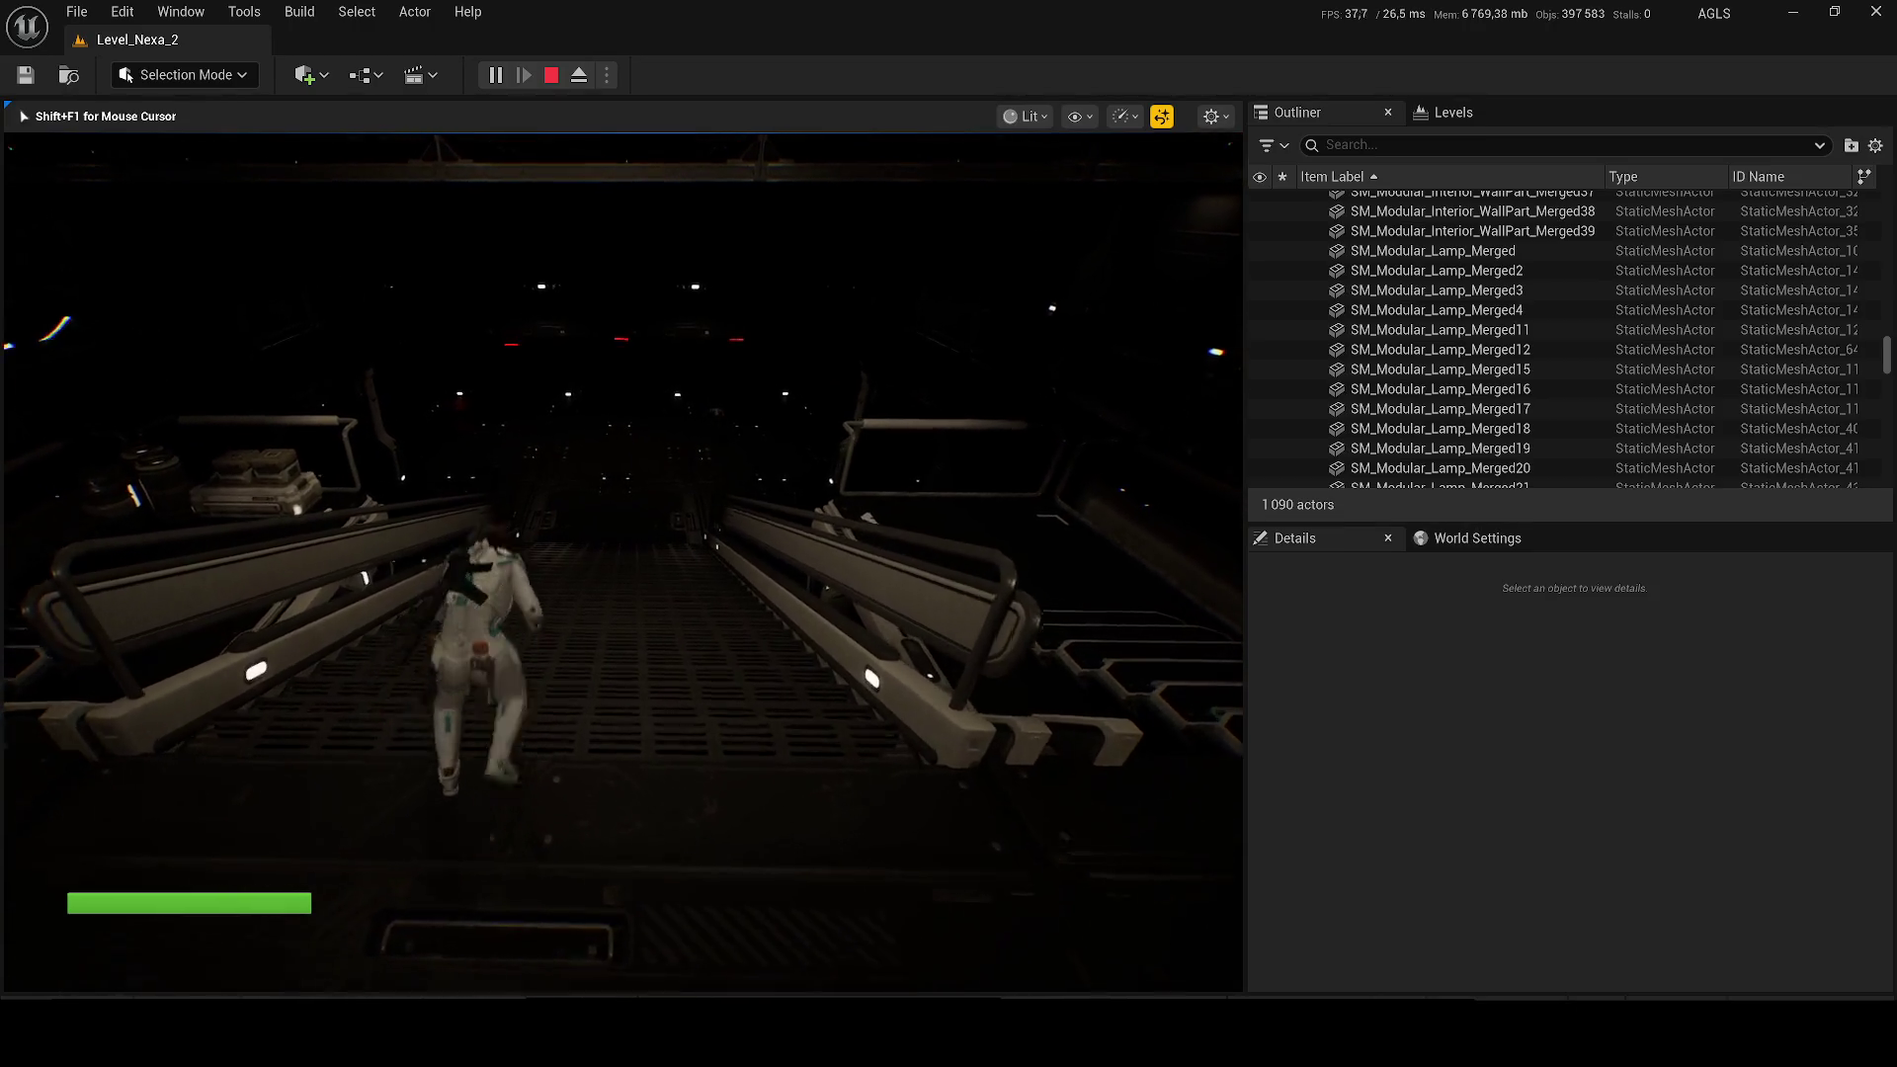
key("w")
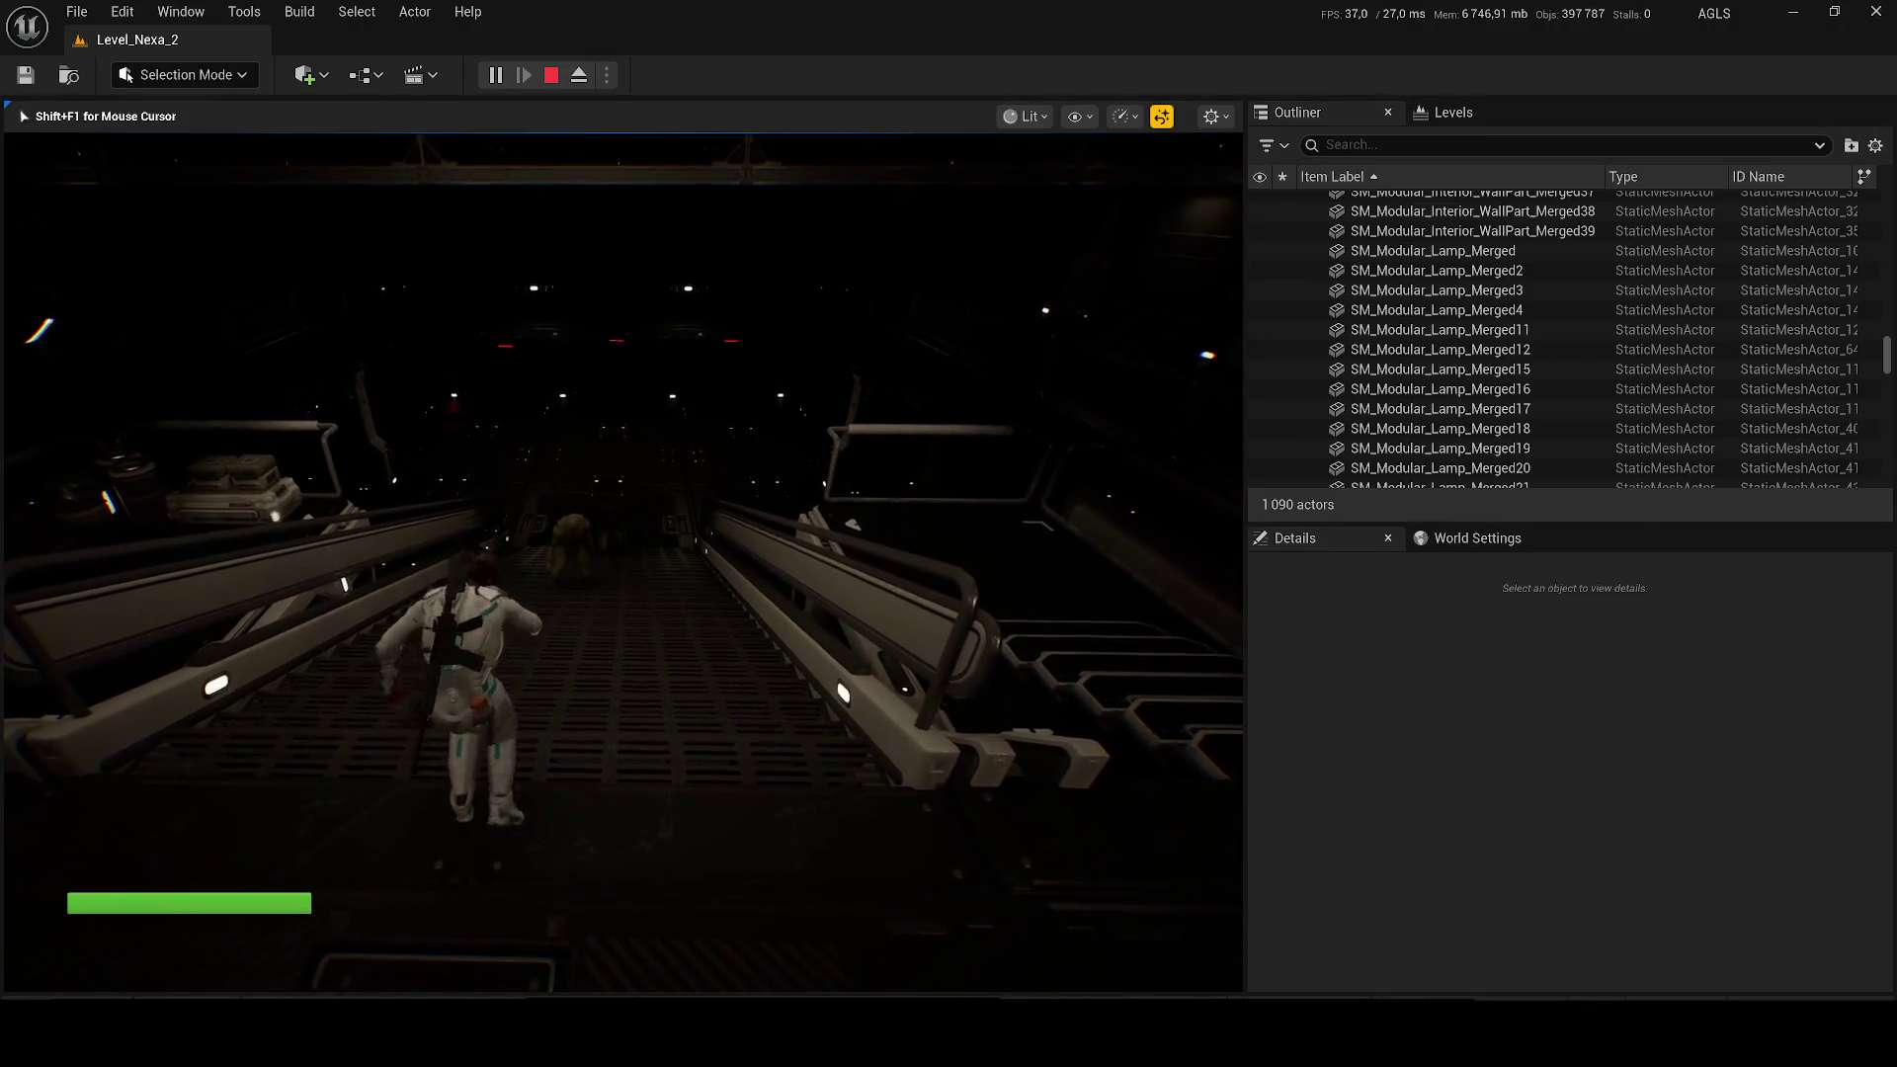
key("w")
key("w")
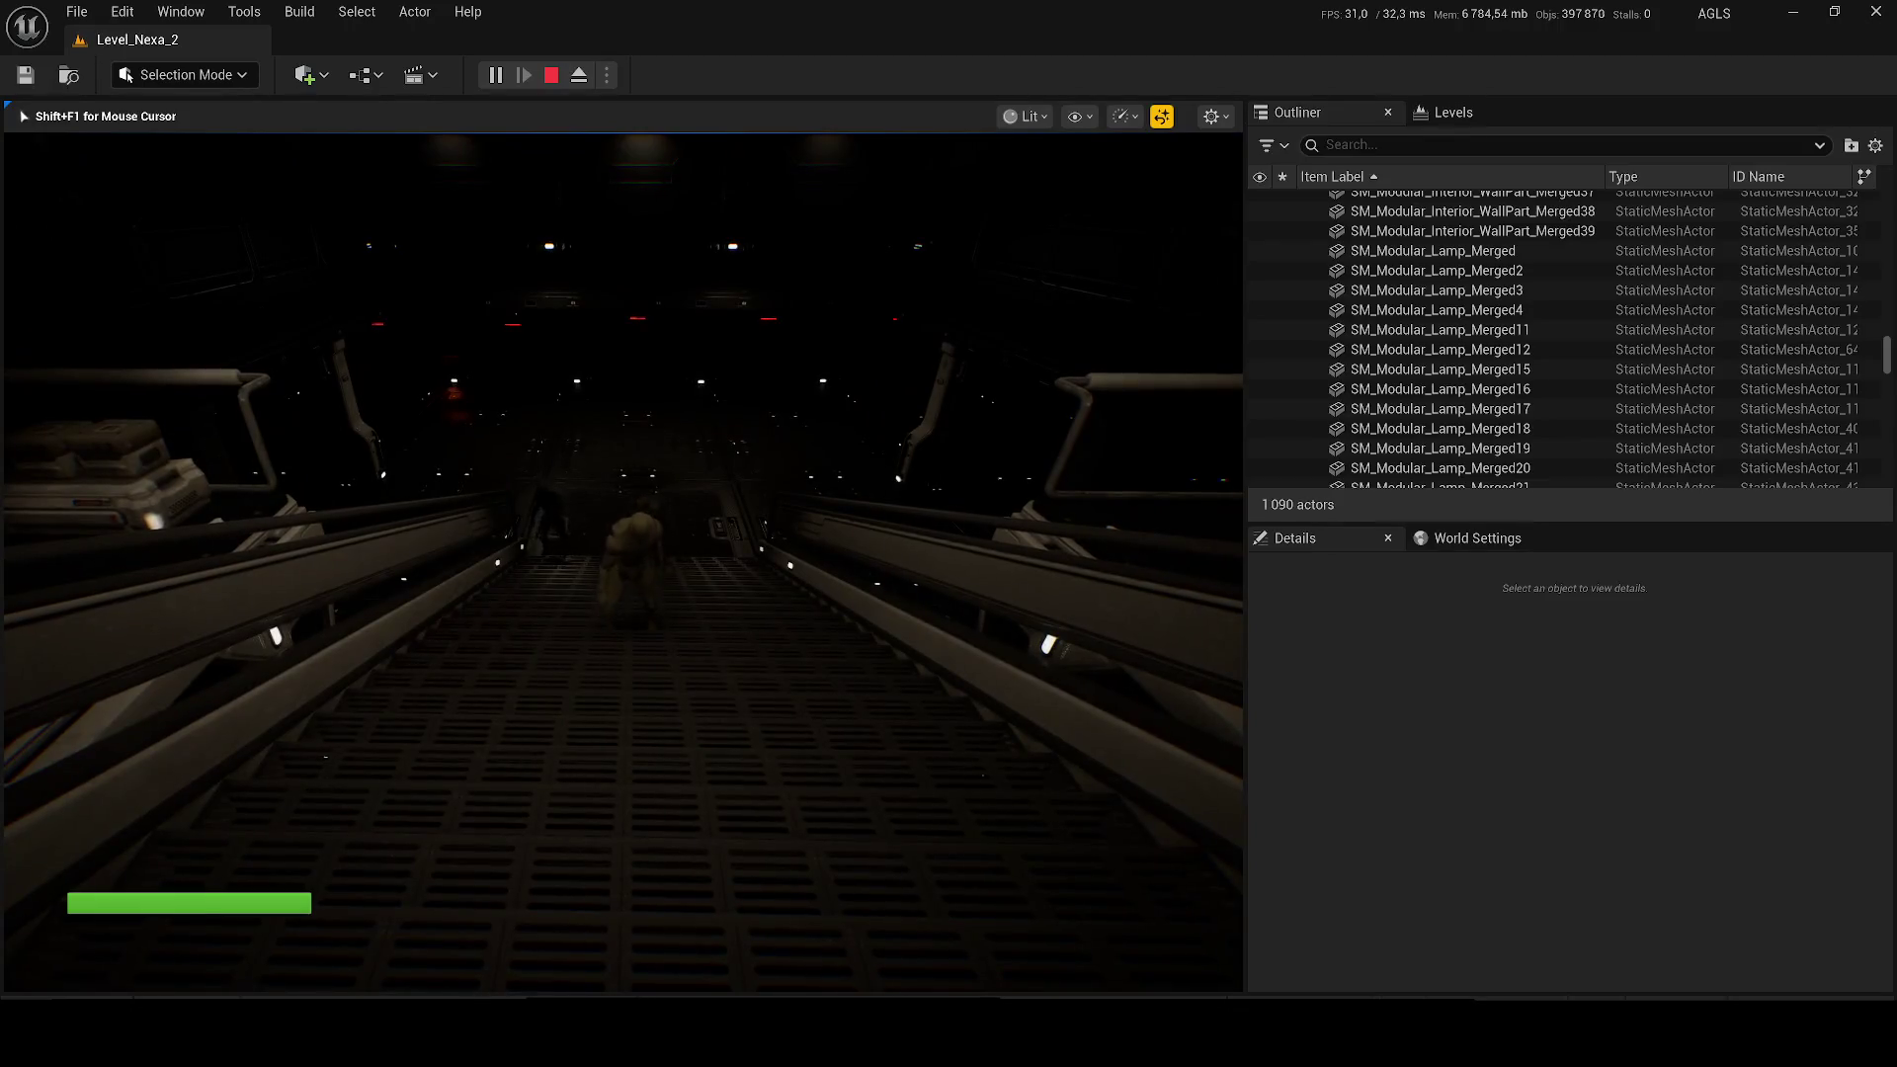
Step: Draw the pistol and shoot the creature, toggling third-person view and reloading once
key("1")
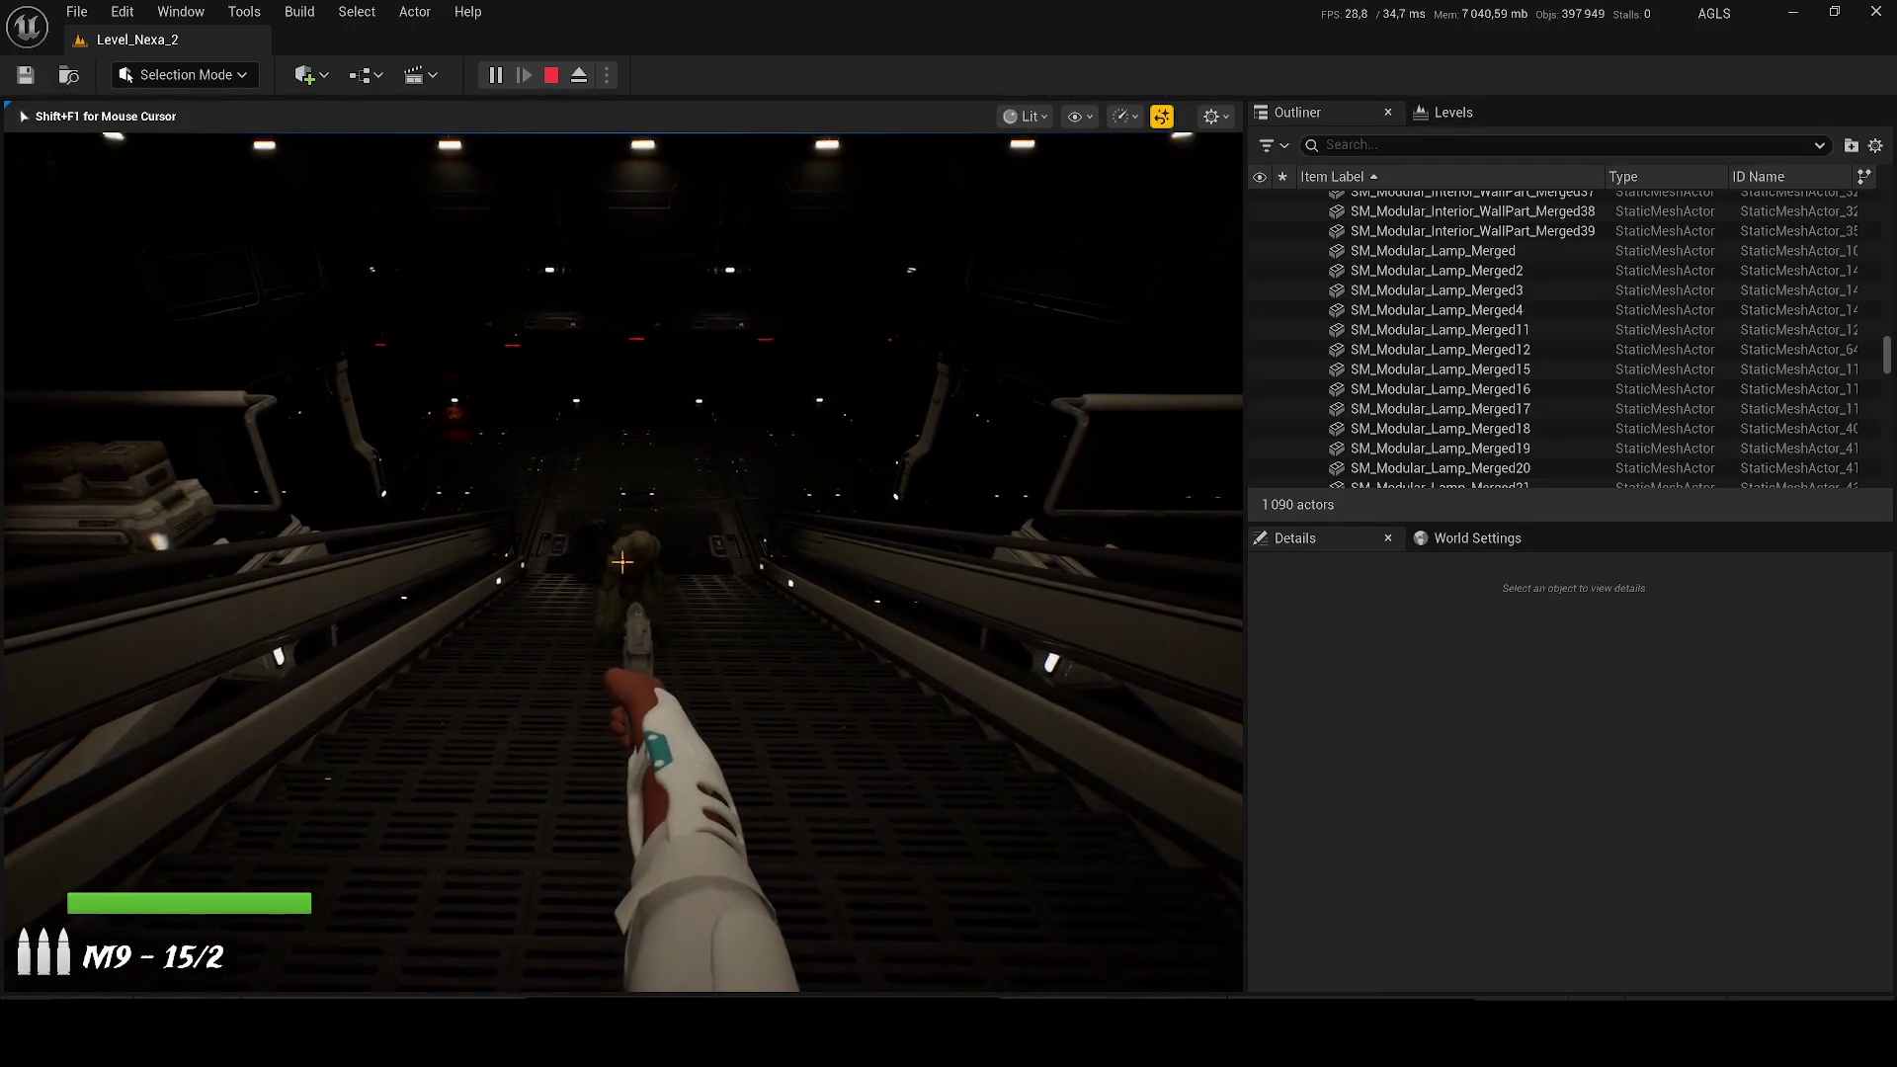
left_click(622, 562)
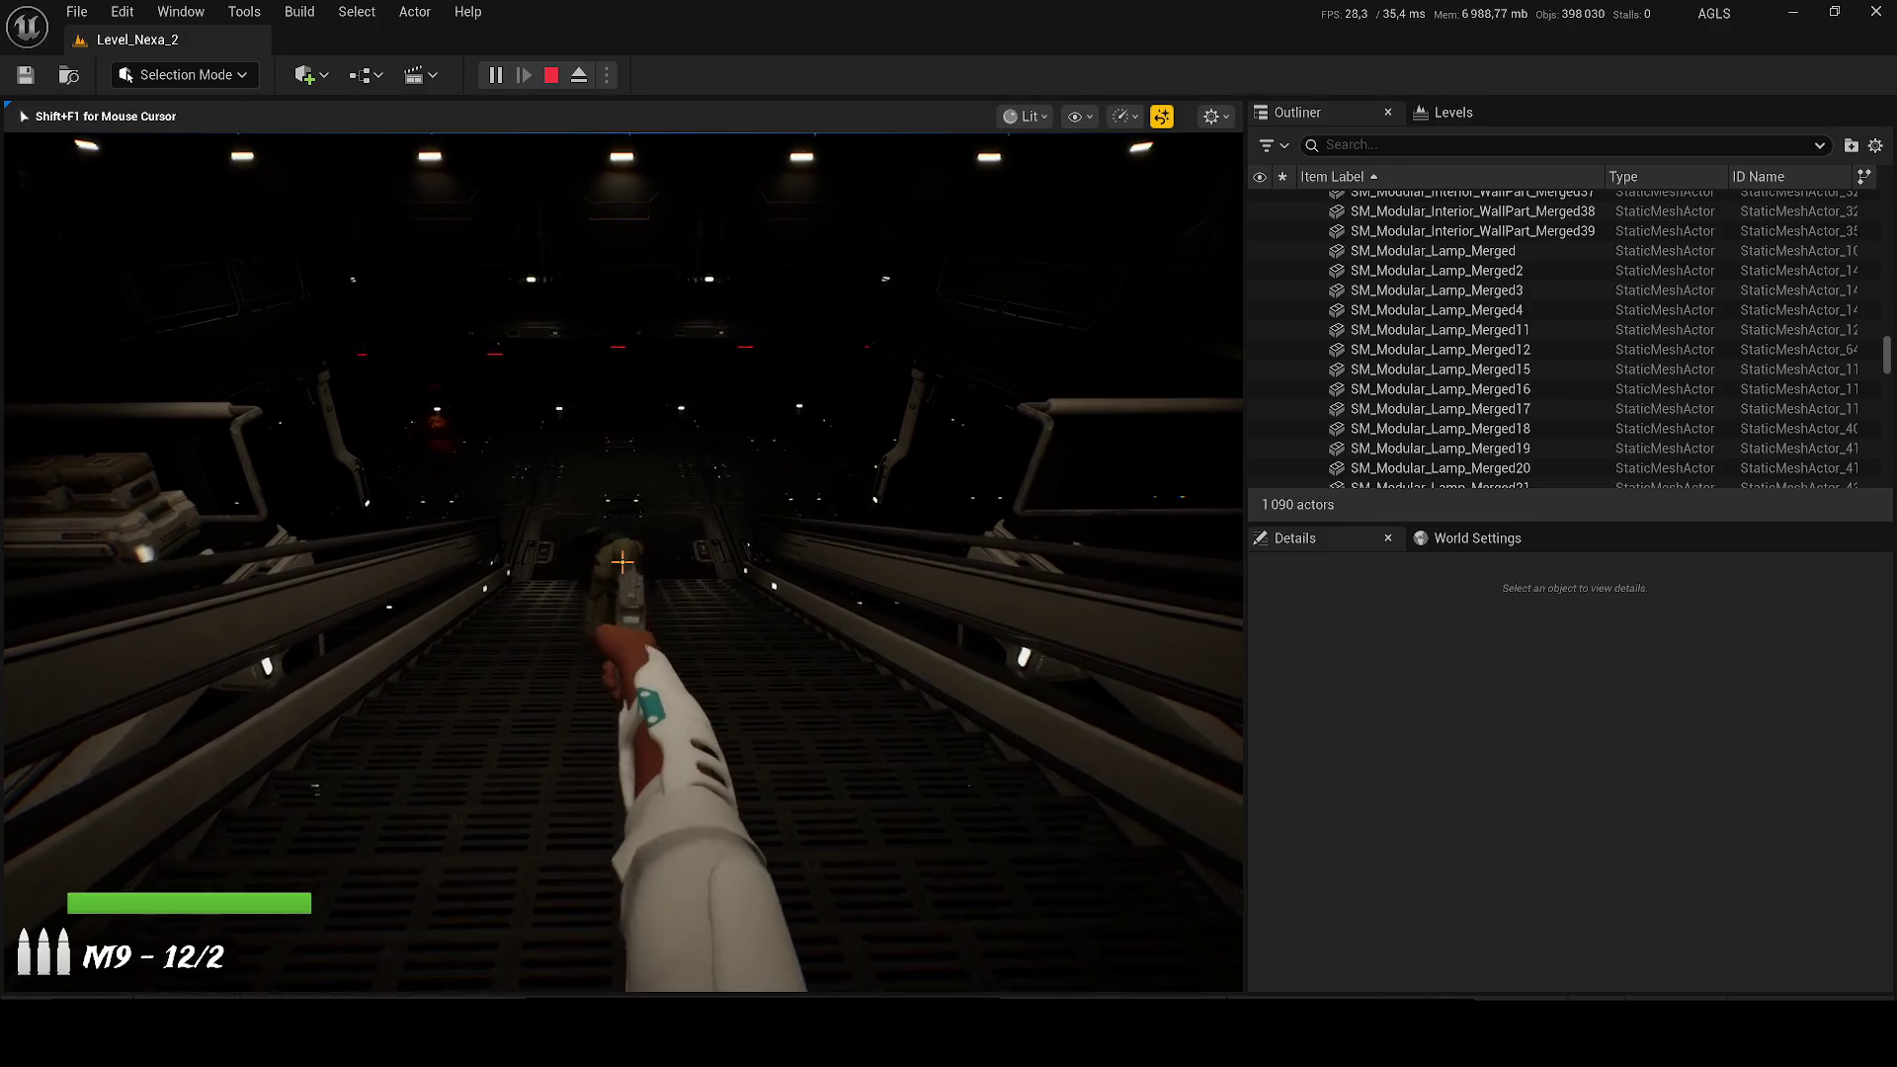
key("v")
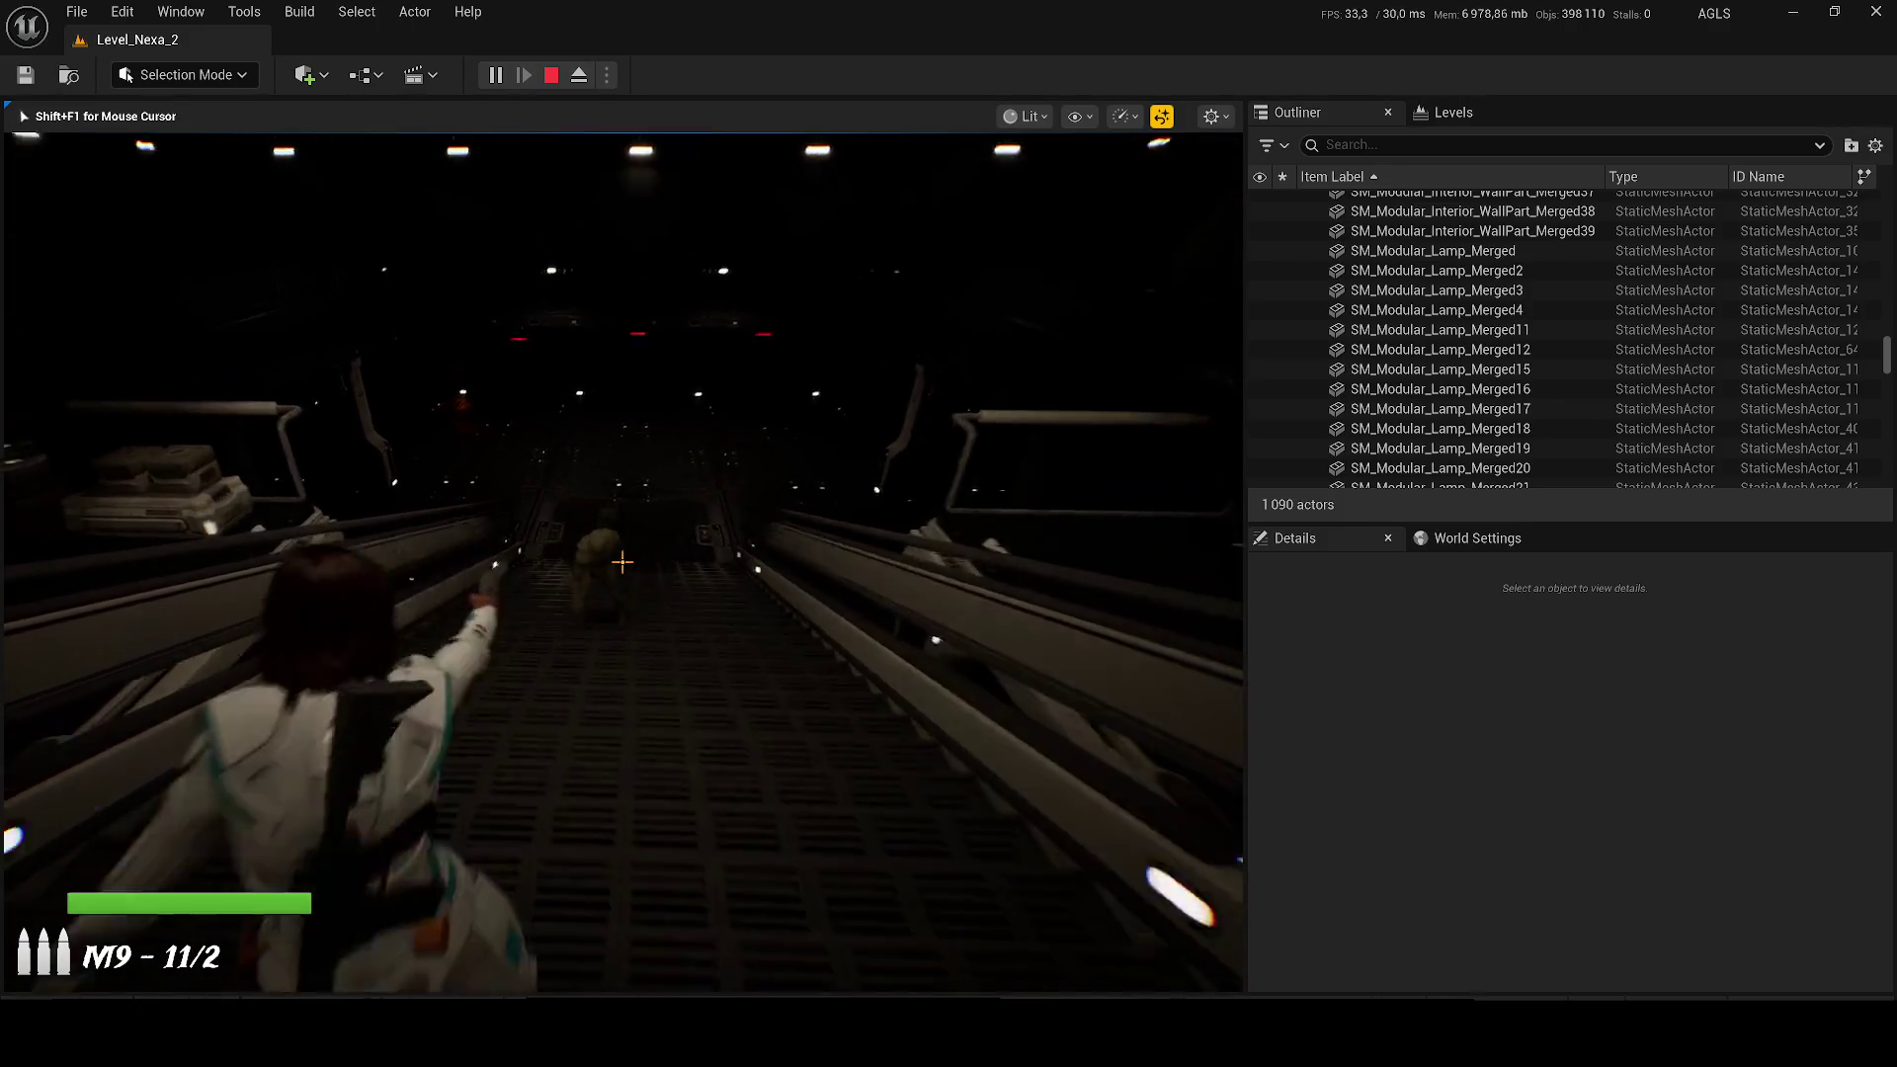
left_click(622, 562)
left_click(623, 562)
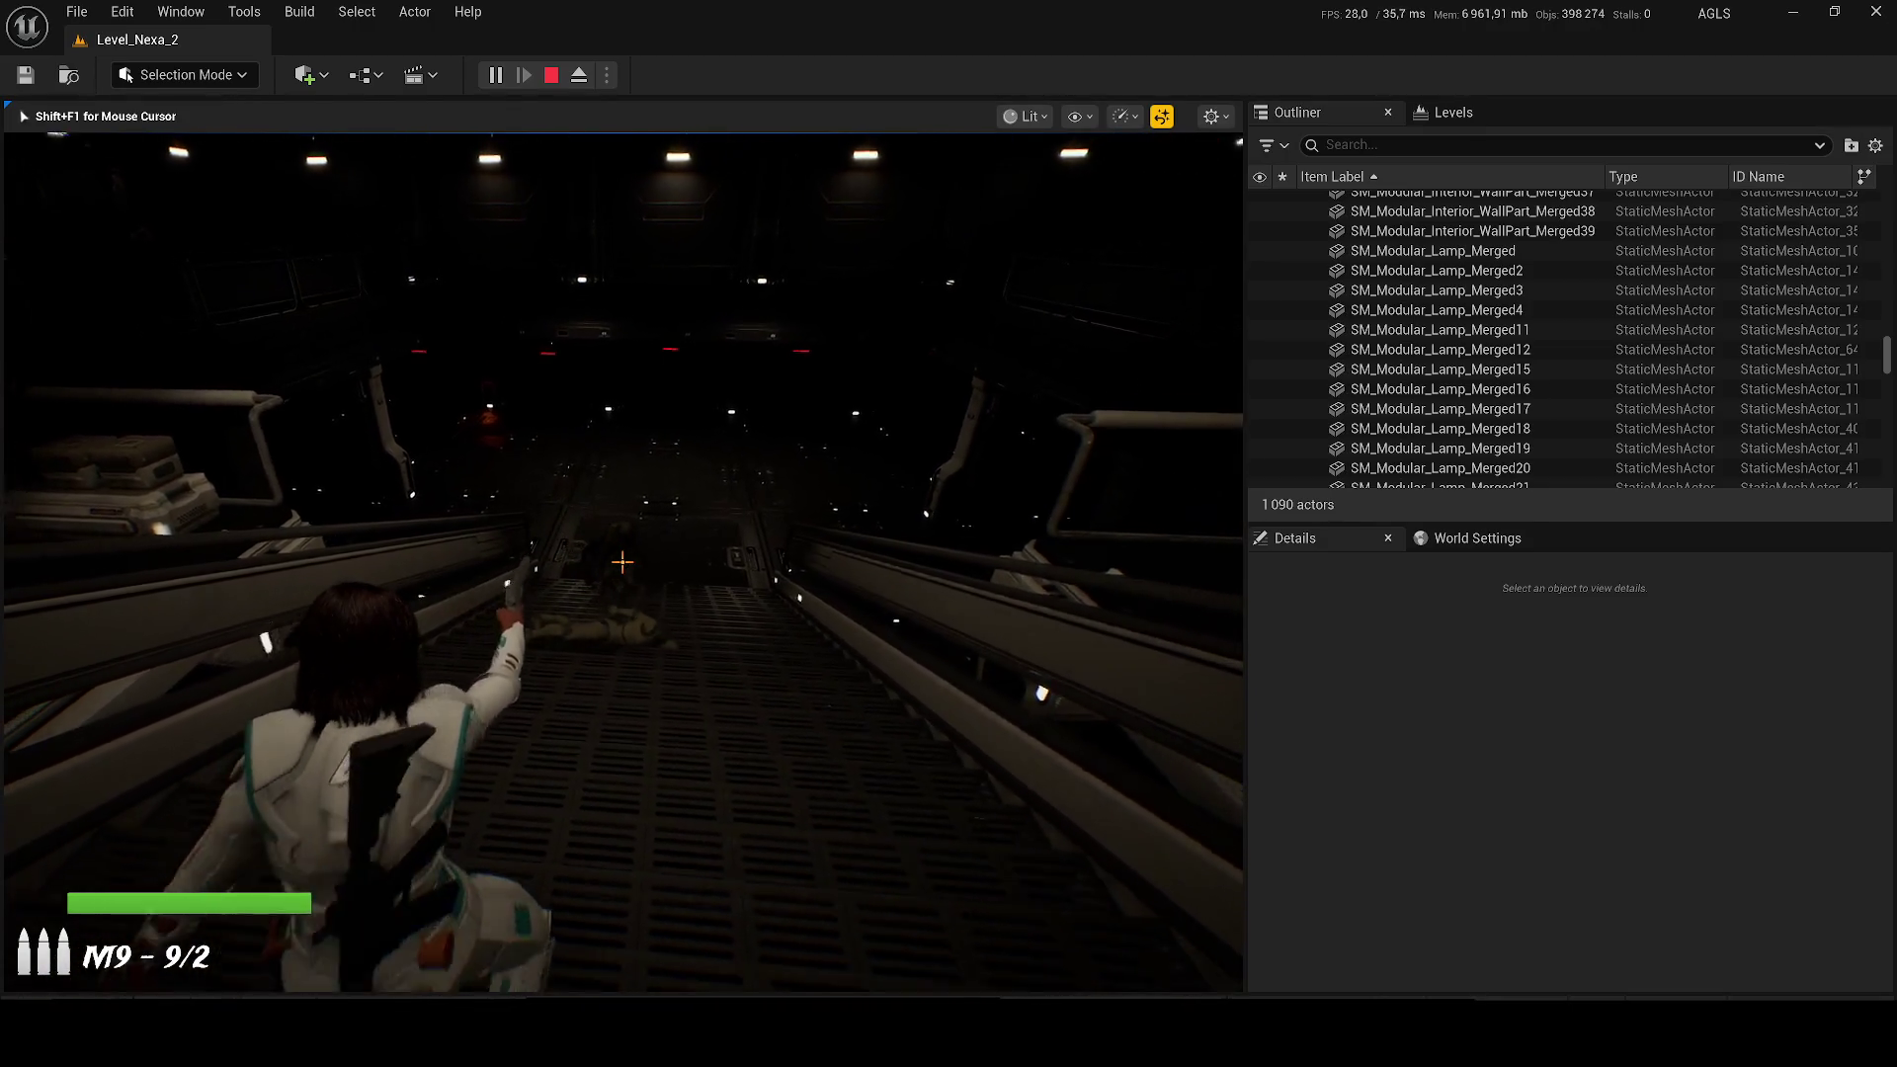
key("v")
left_click(622, 562)
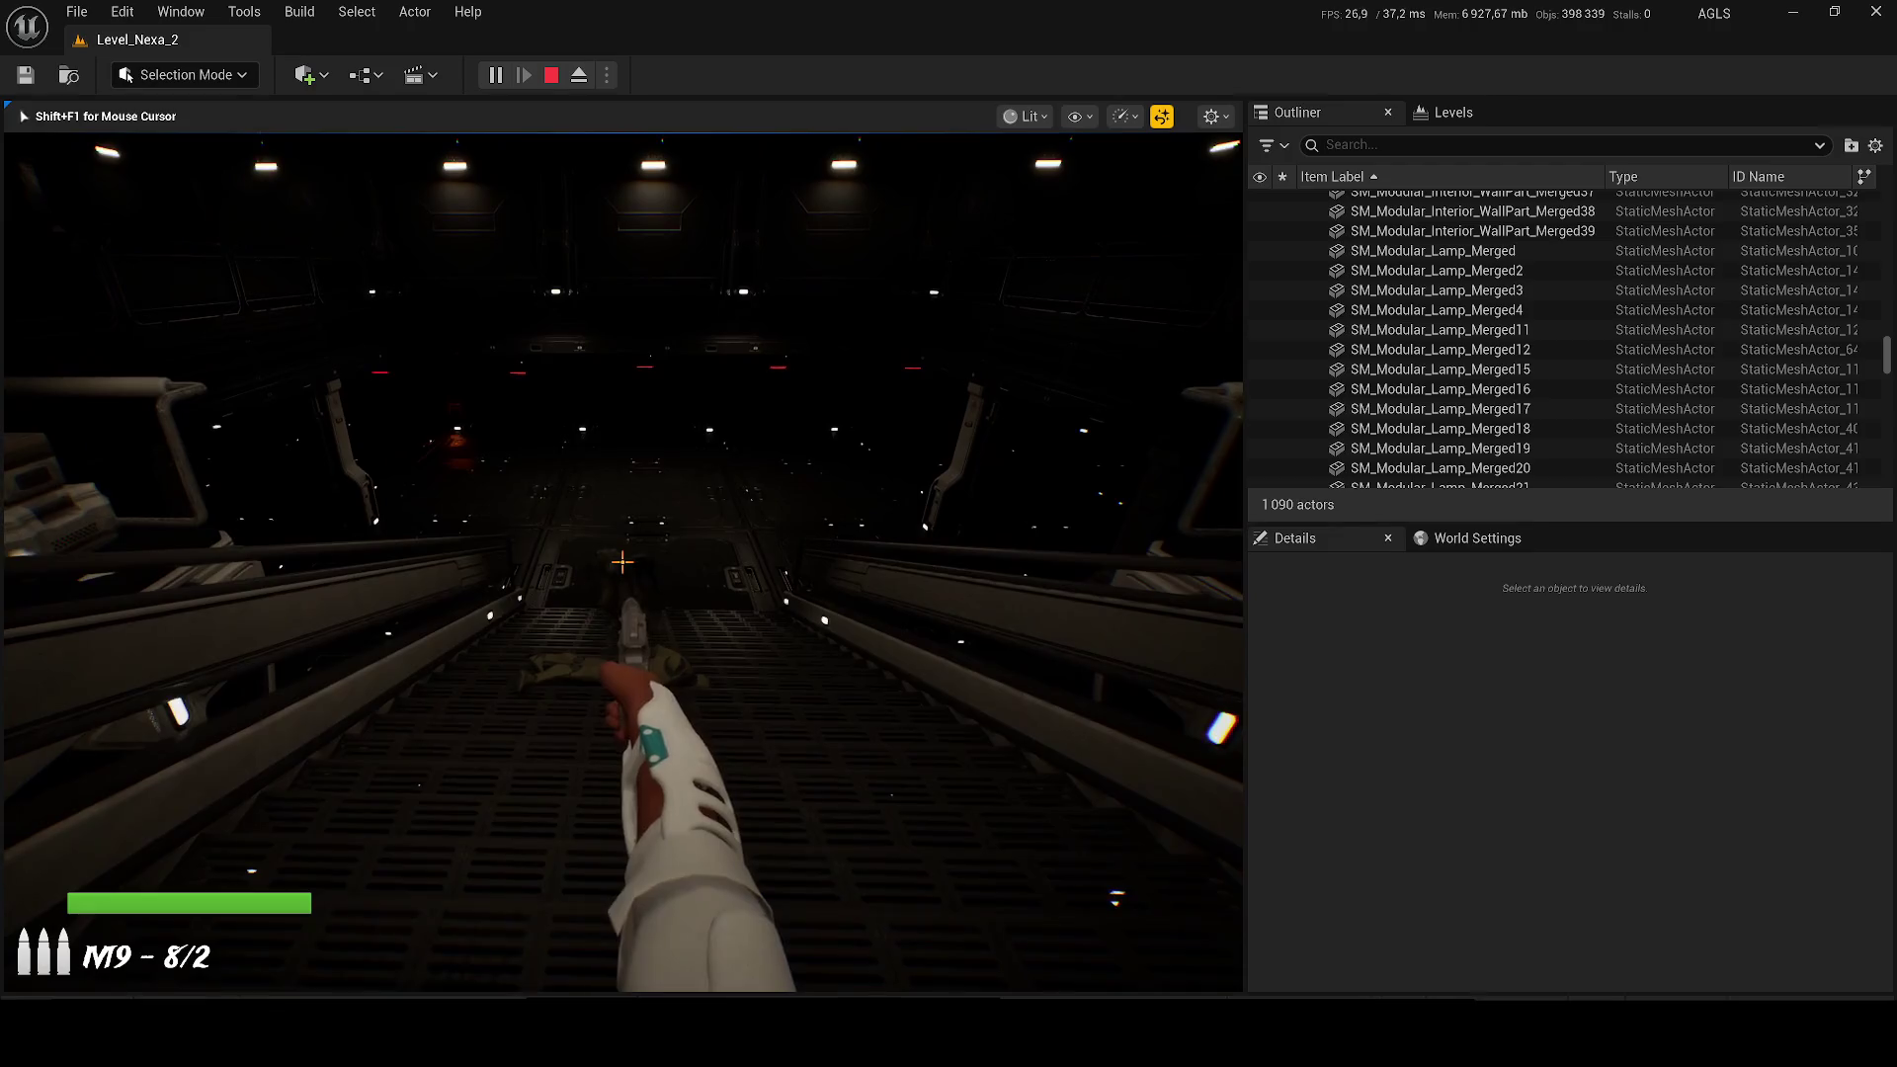
left_click(622, 562)
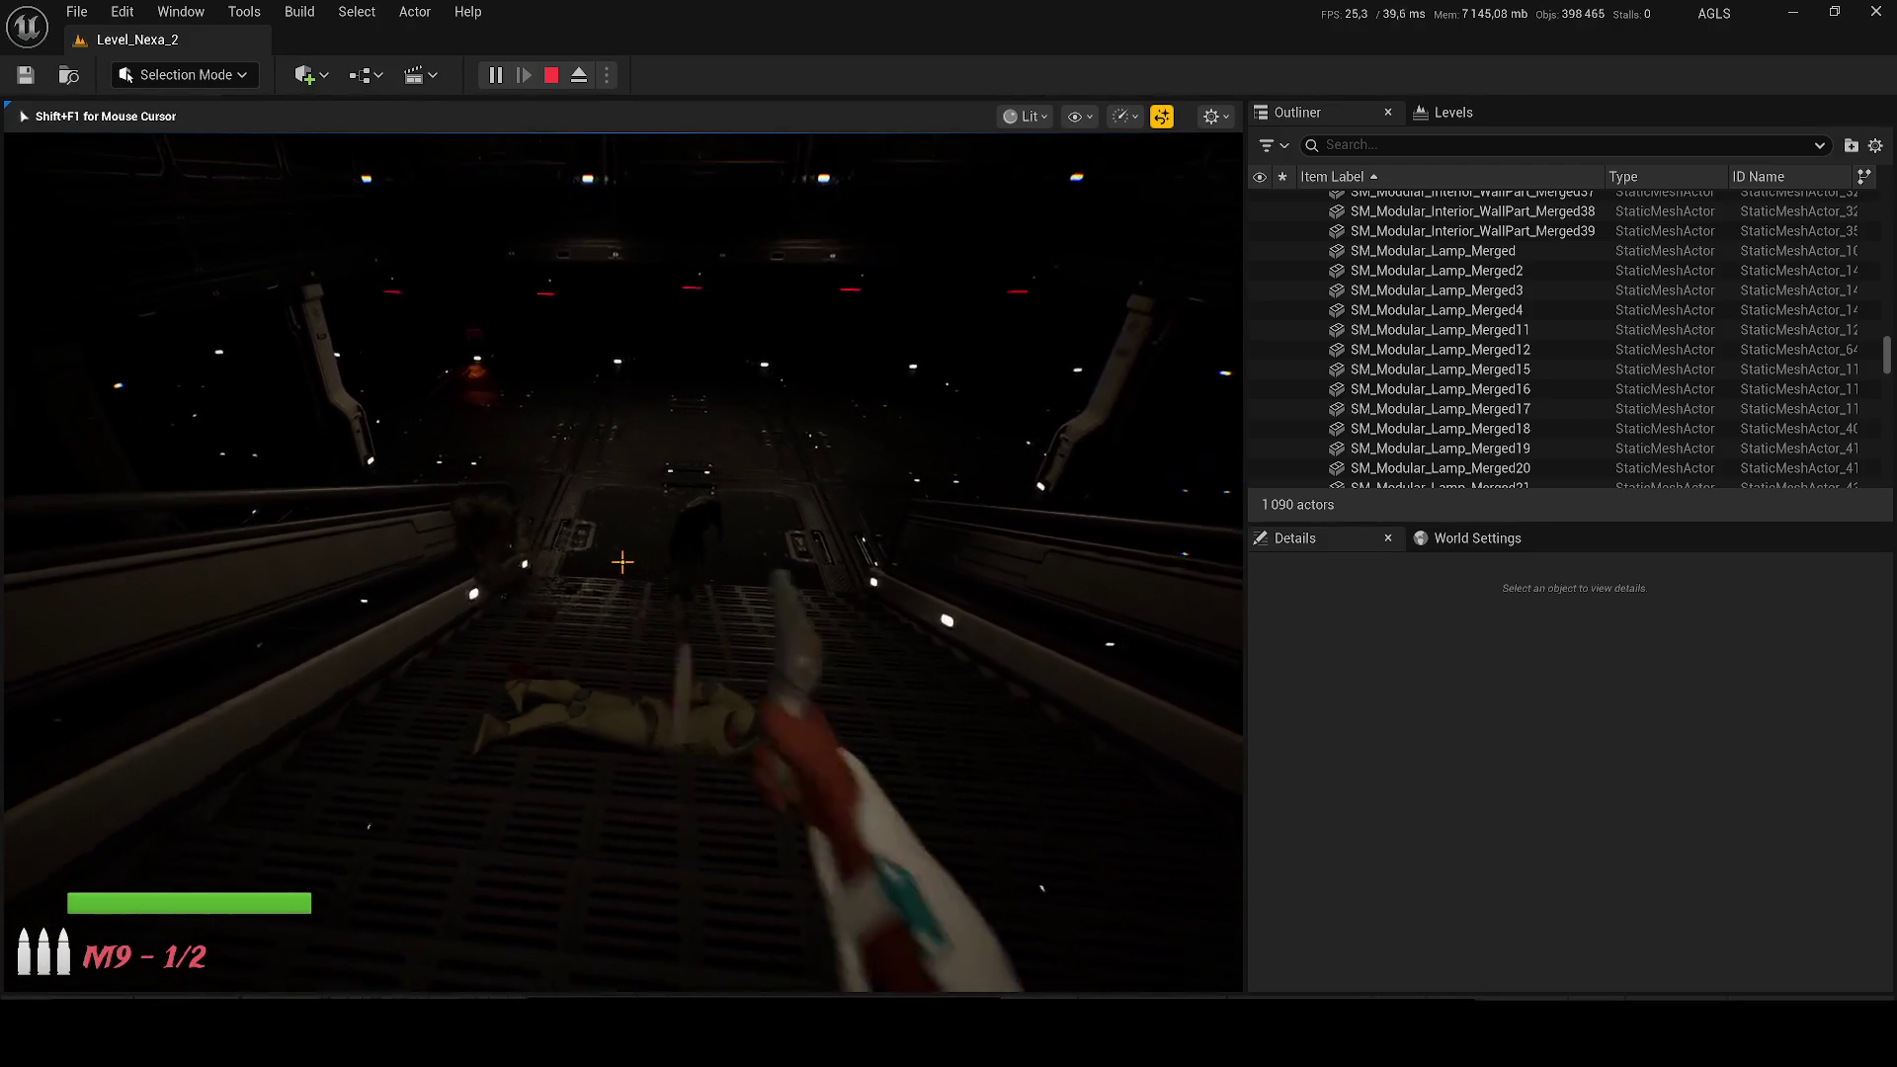
key("r")
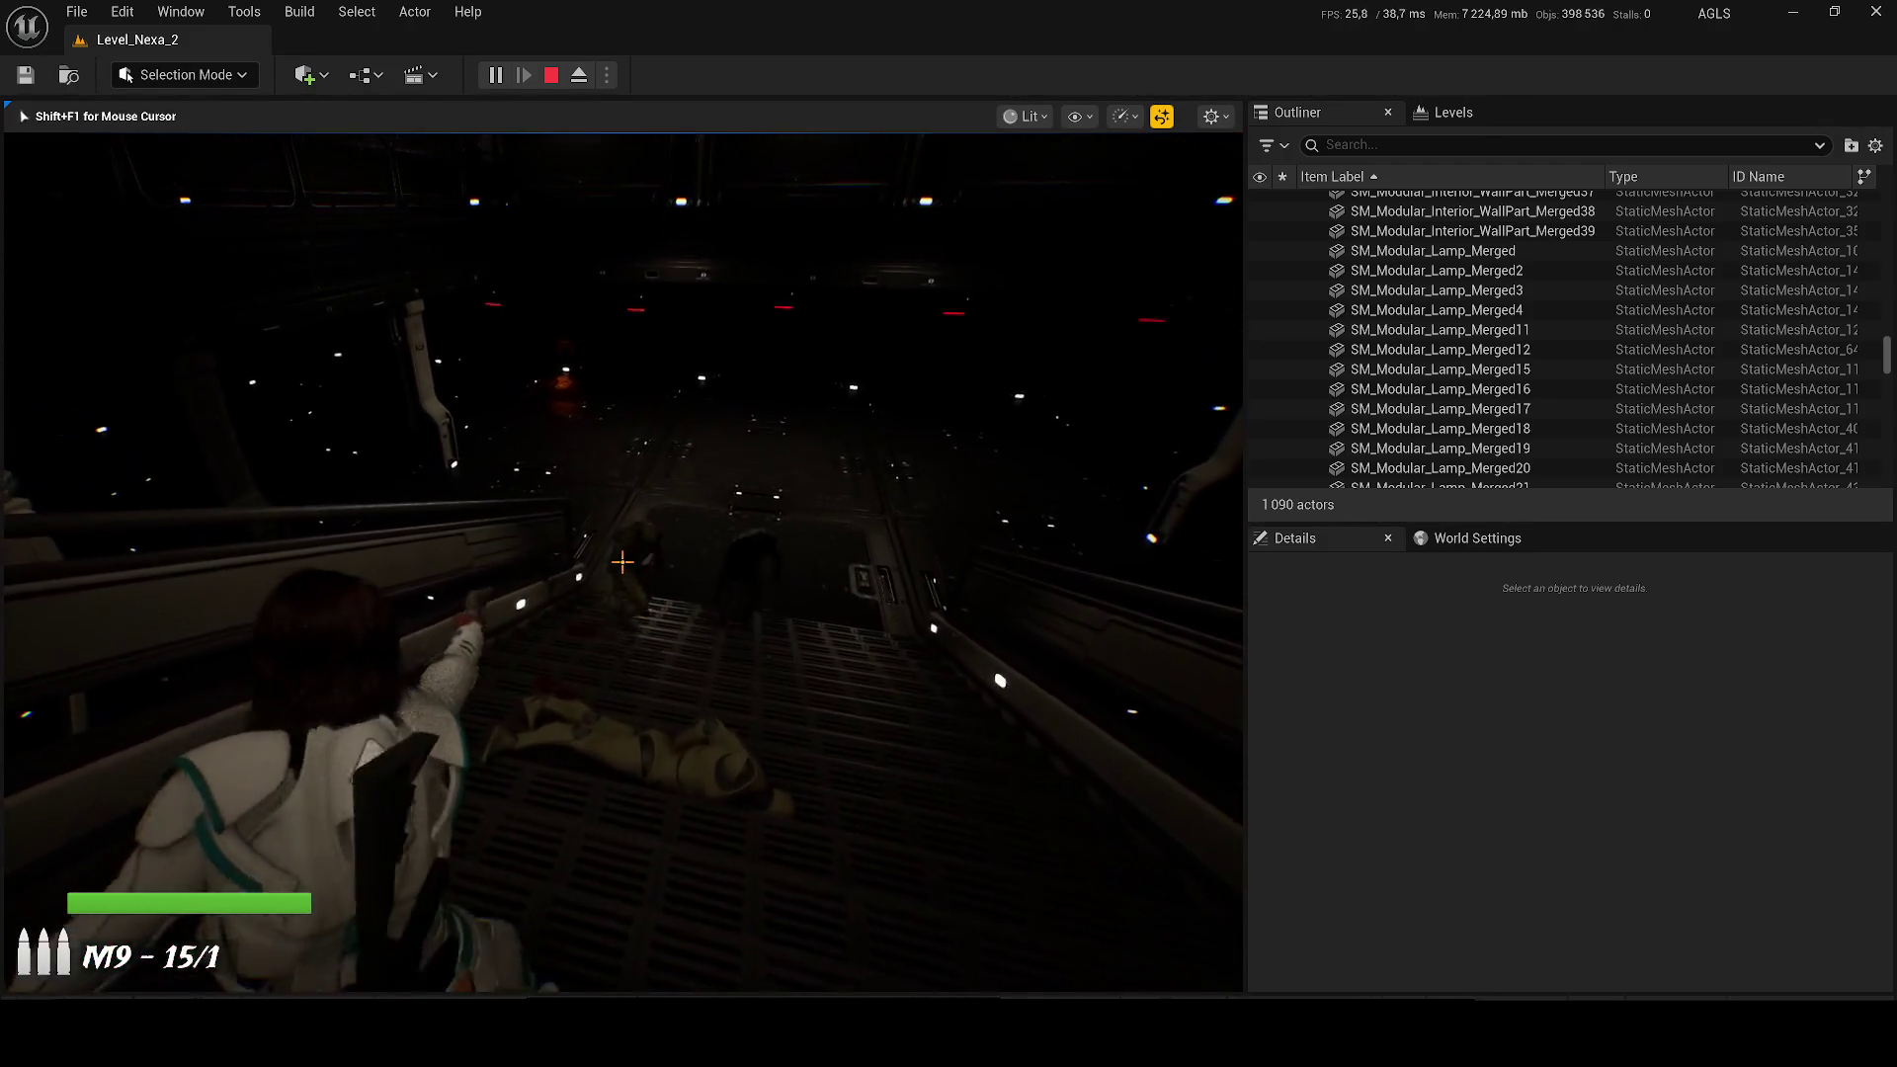
left_click(623, 562)
left_click(622, 562)
left_click(622, 563)
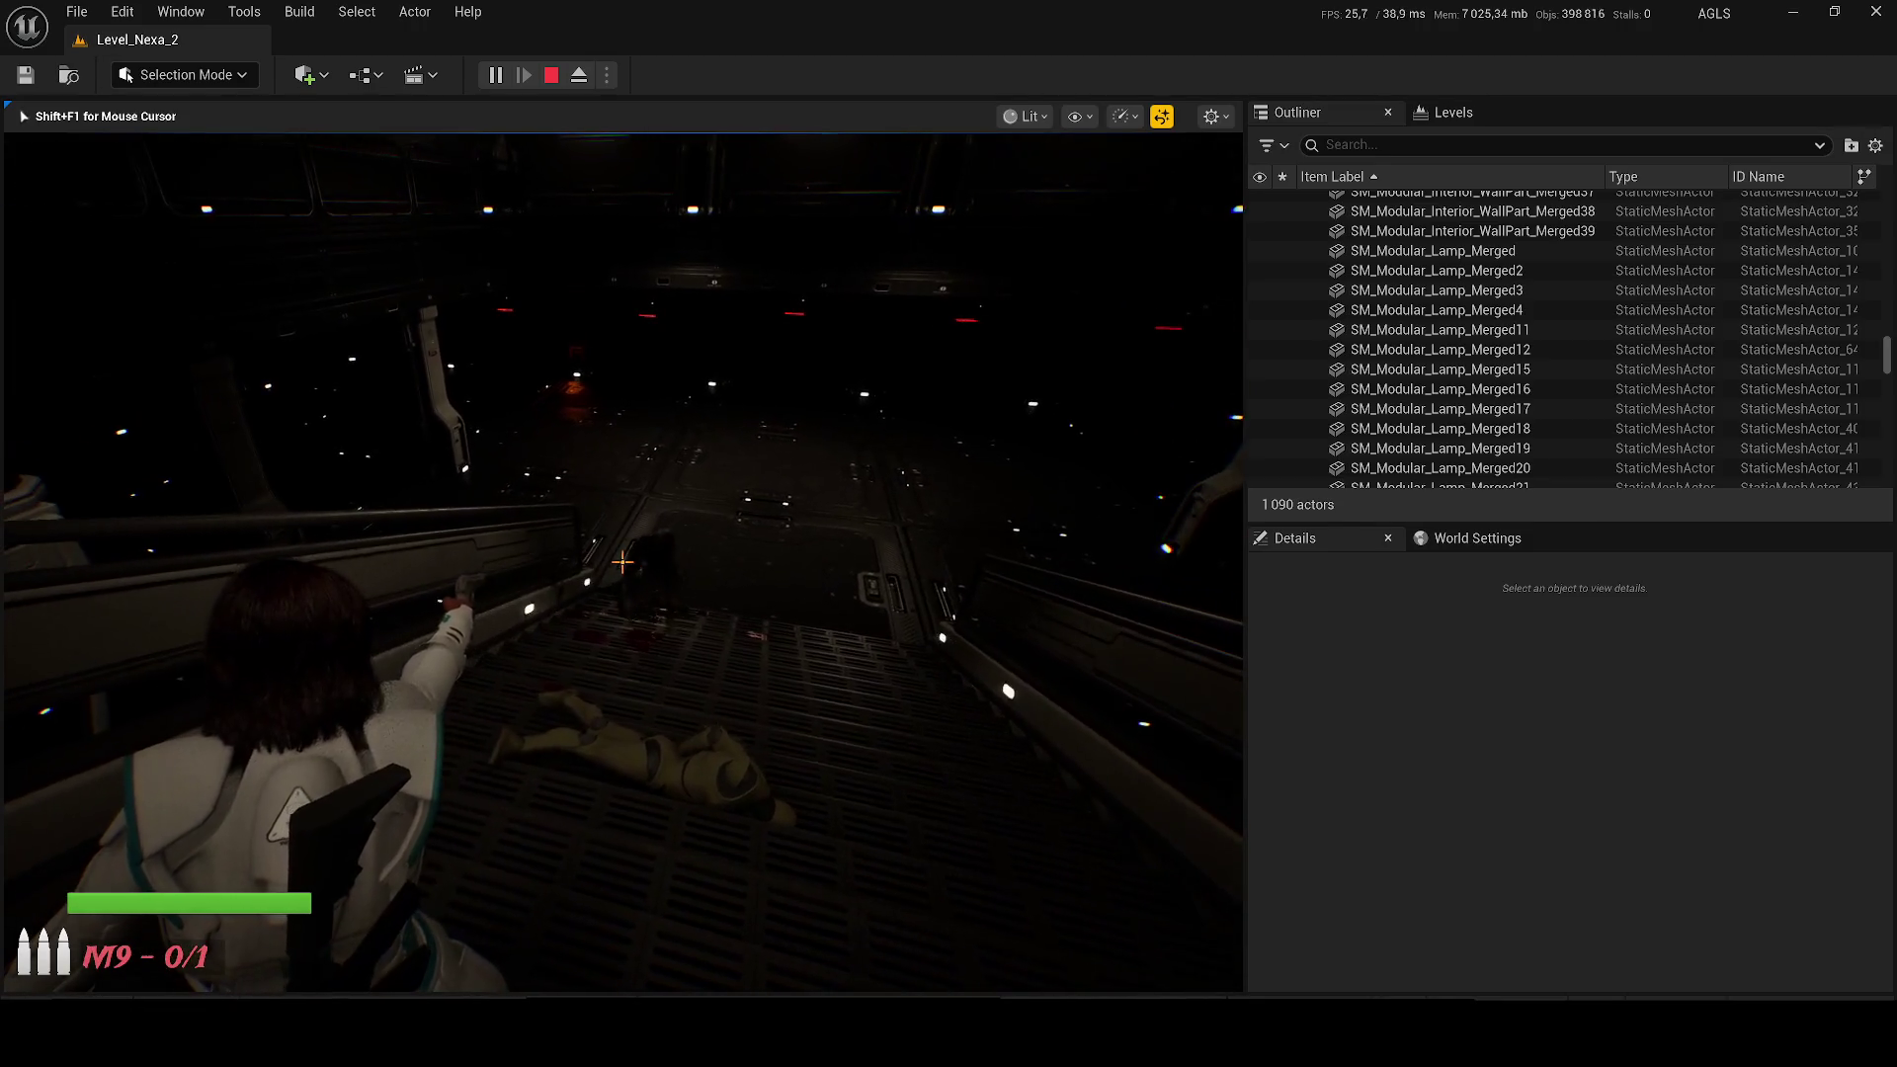
Step: Advance into the red-lit hall firing, switch to the M4A1 rifle, then stop the playtest
key("w")
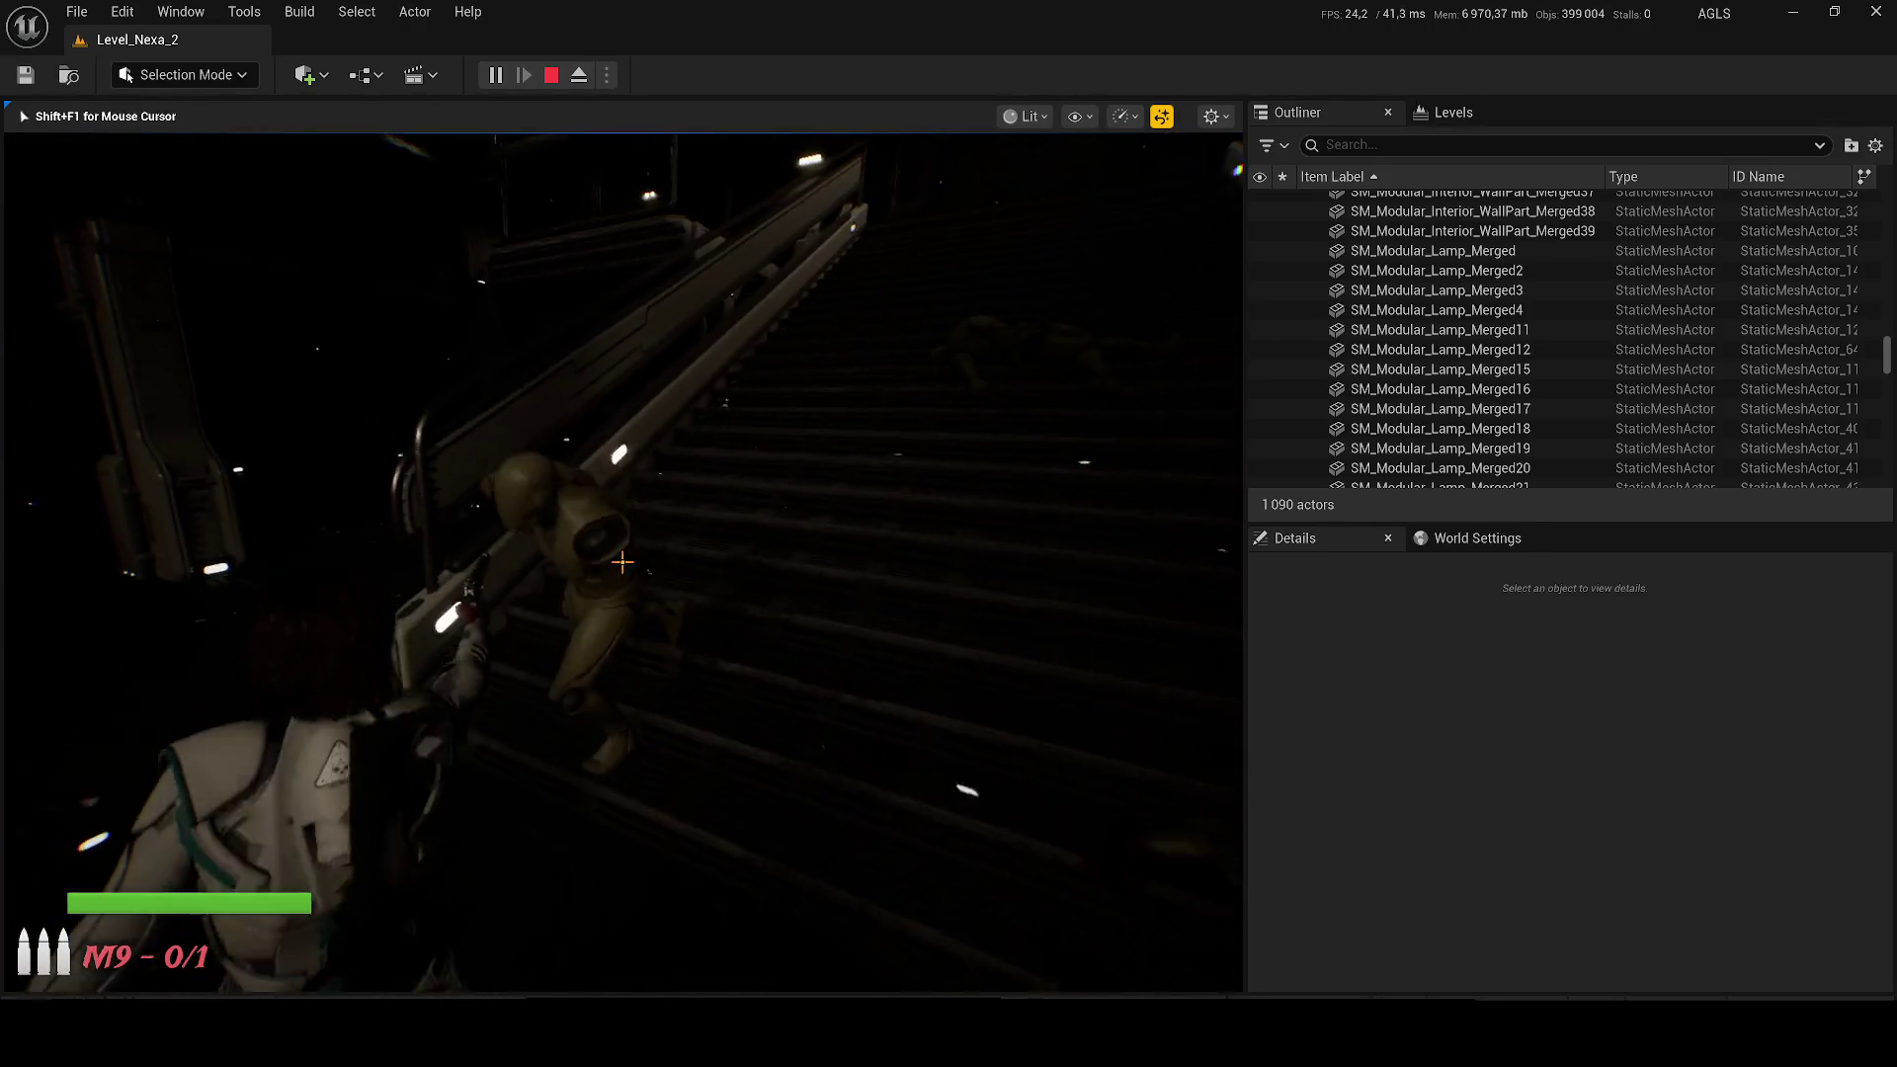
left_click(623, 563)
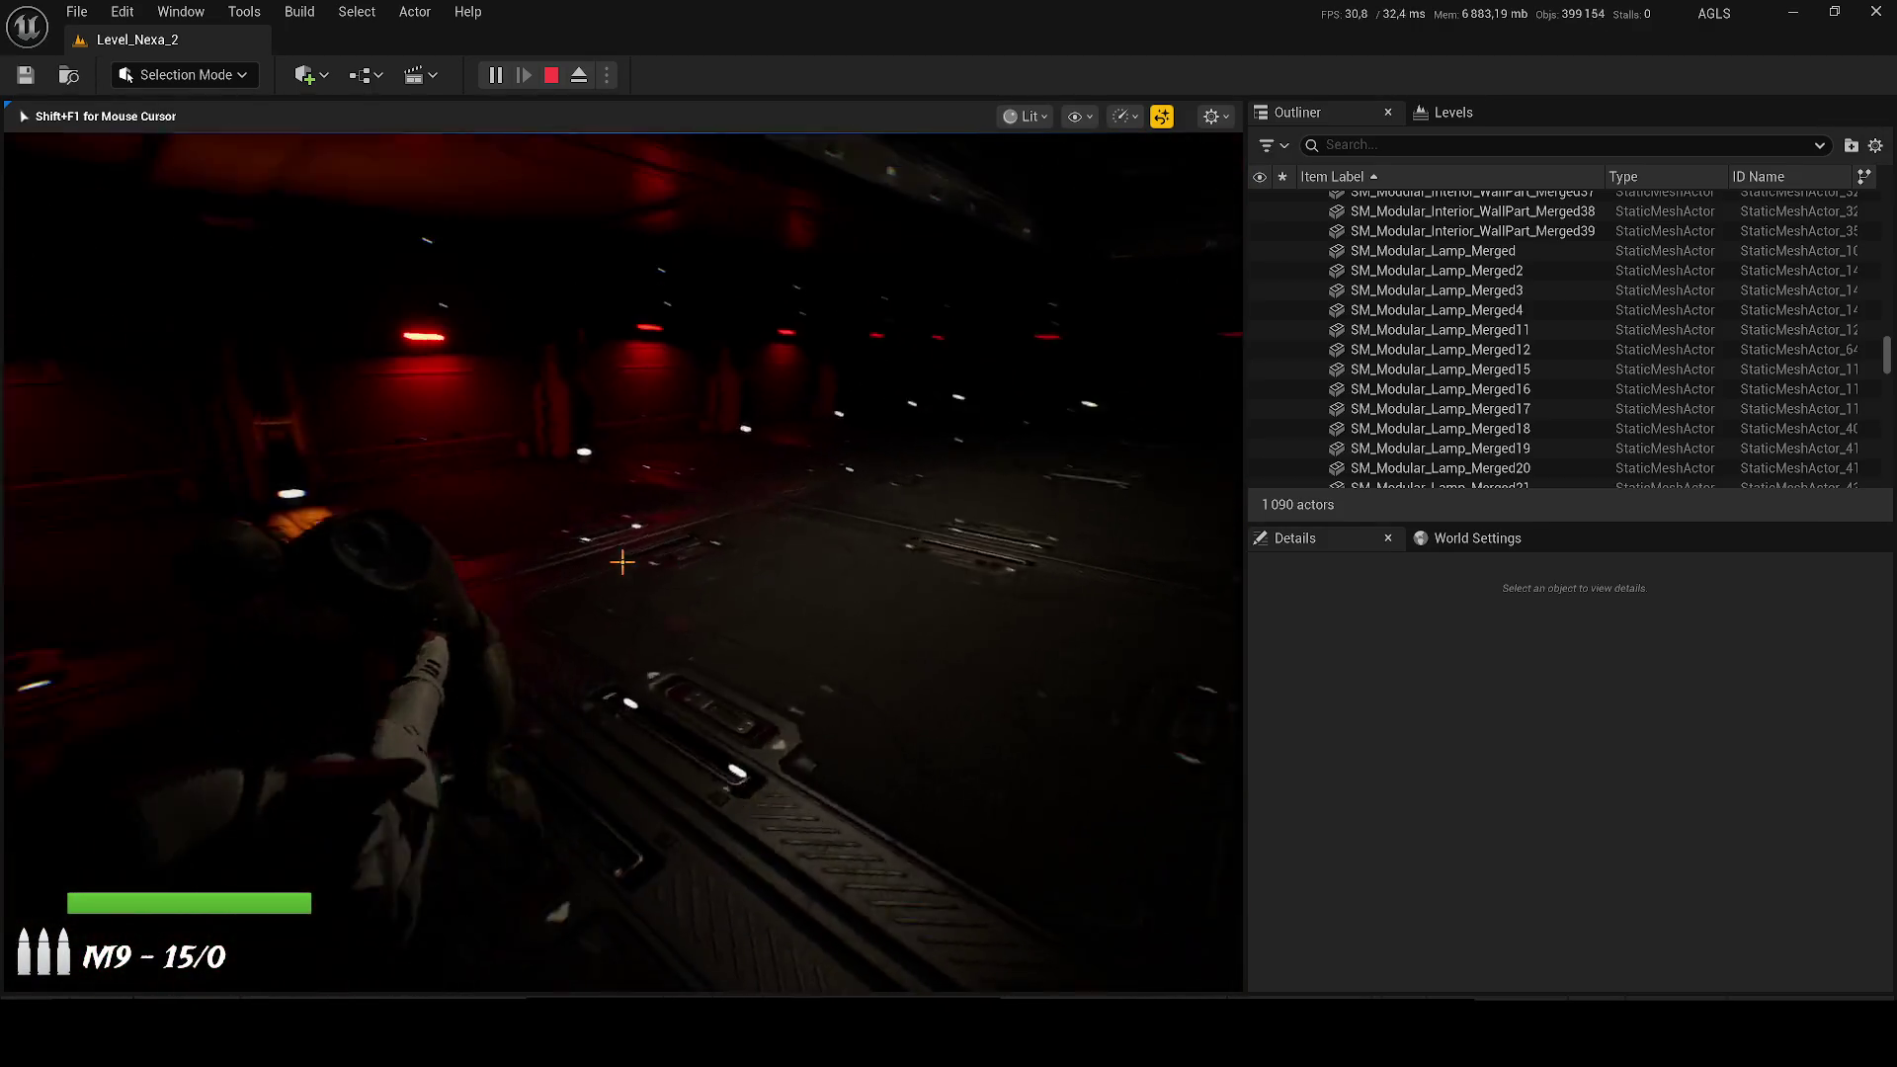
left_click(622, 562)
left_click(622, 562)
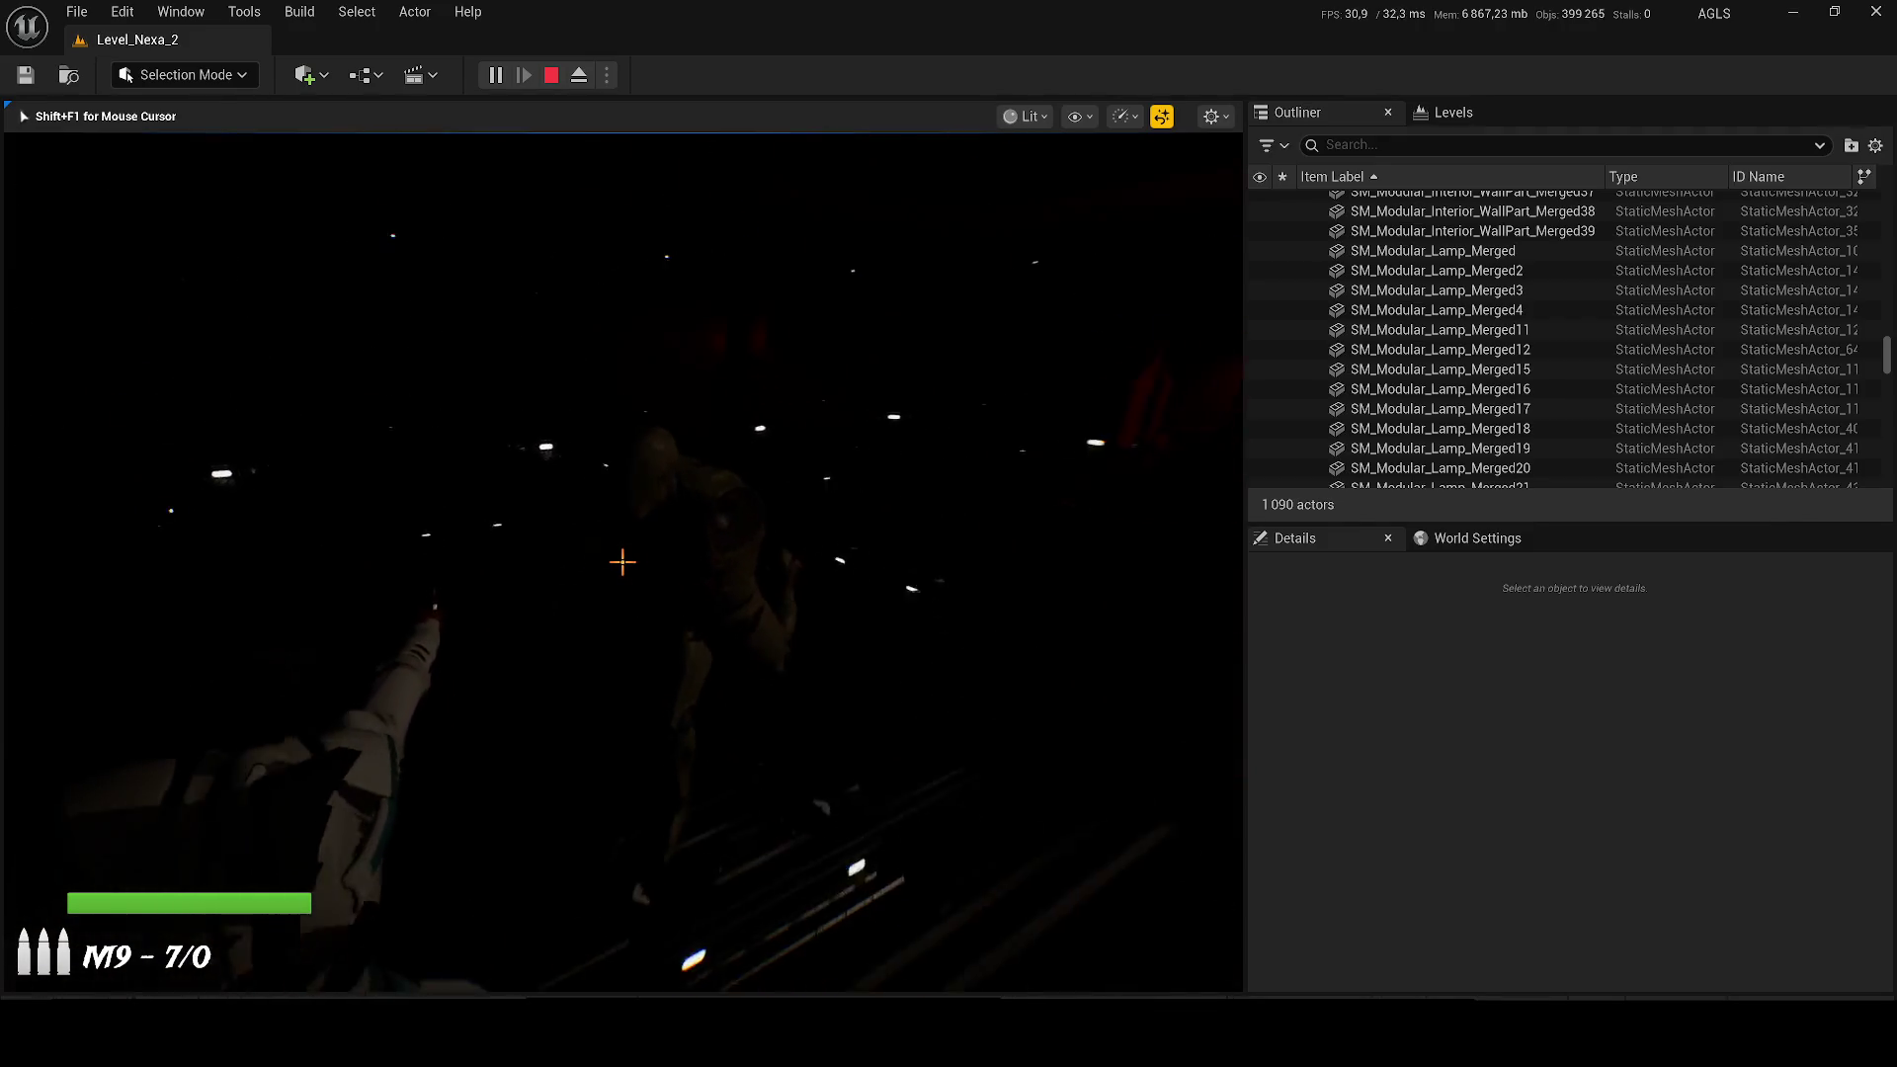
left_click(622, 562)
left_click(622, 563)
left_click(622, 562)
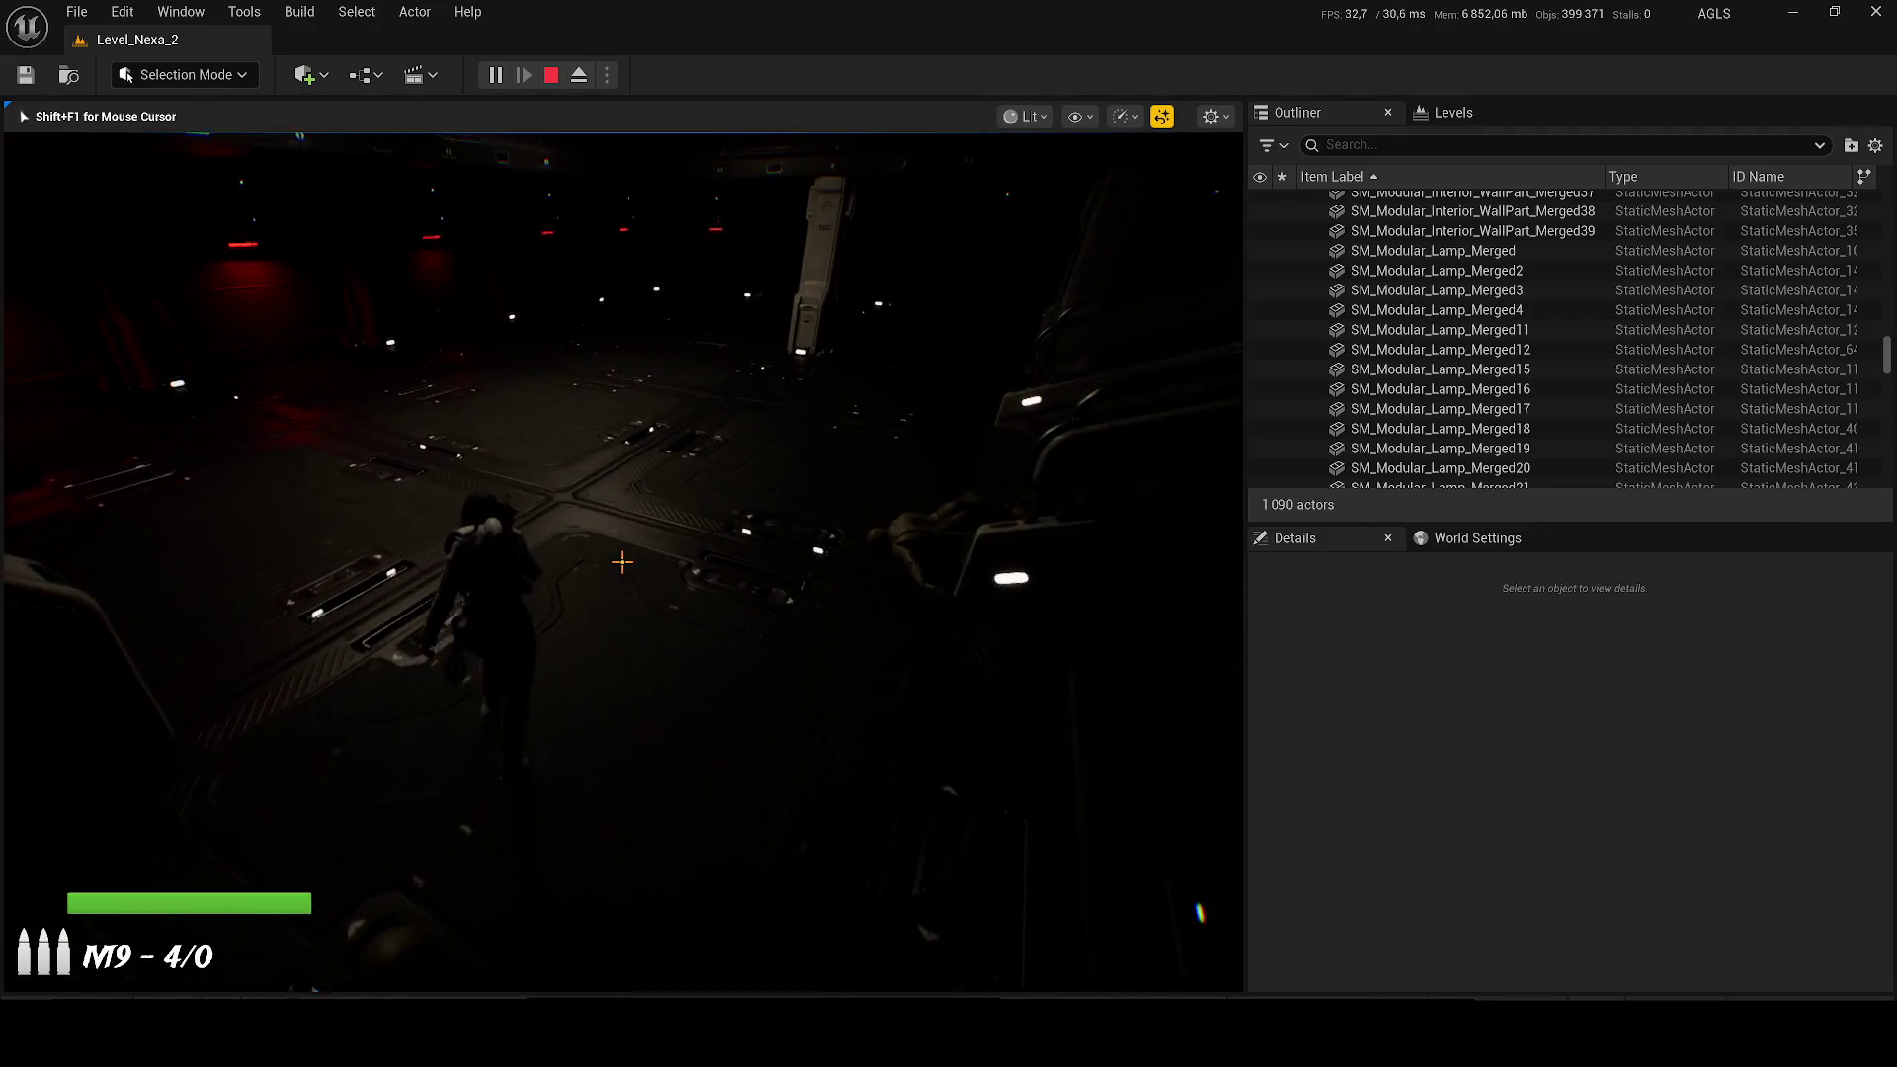
key("1")
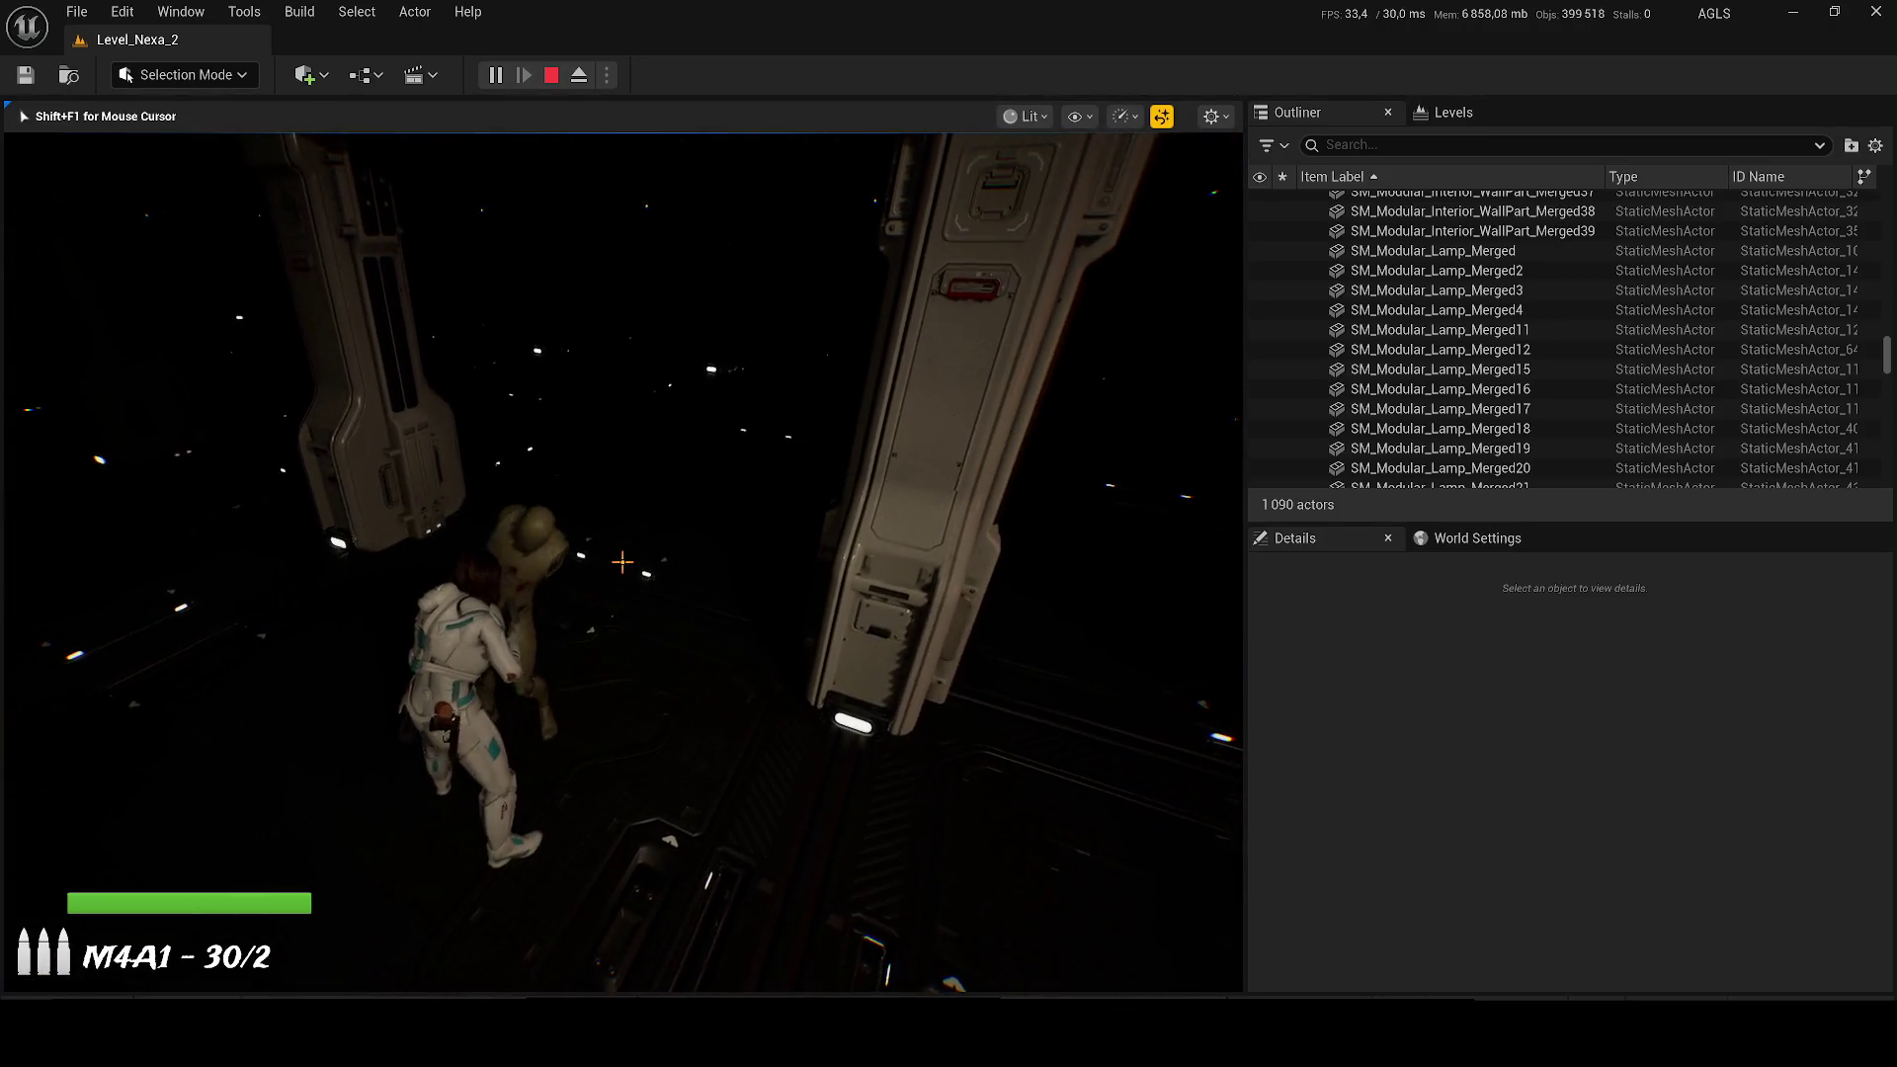
left_click(623, 562)
left_click(622, 562)
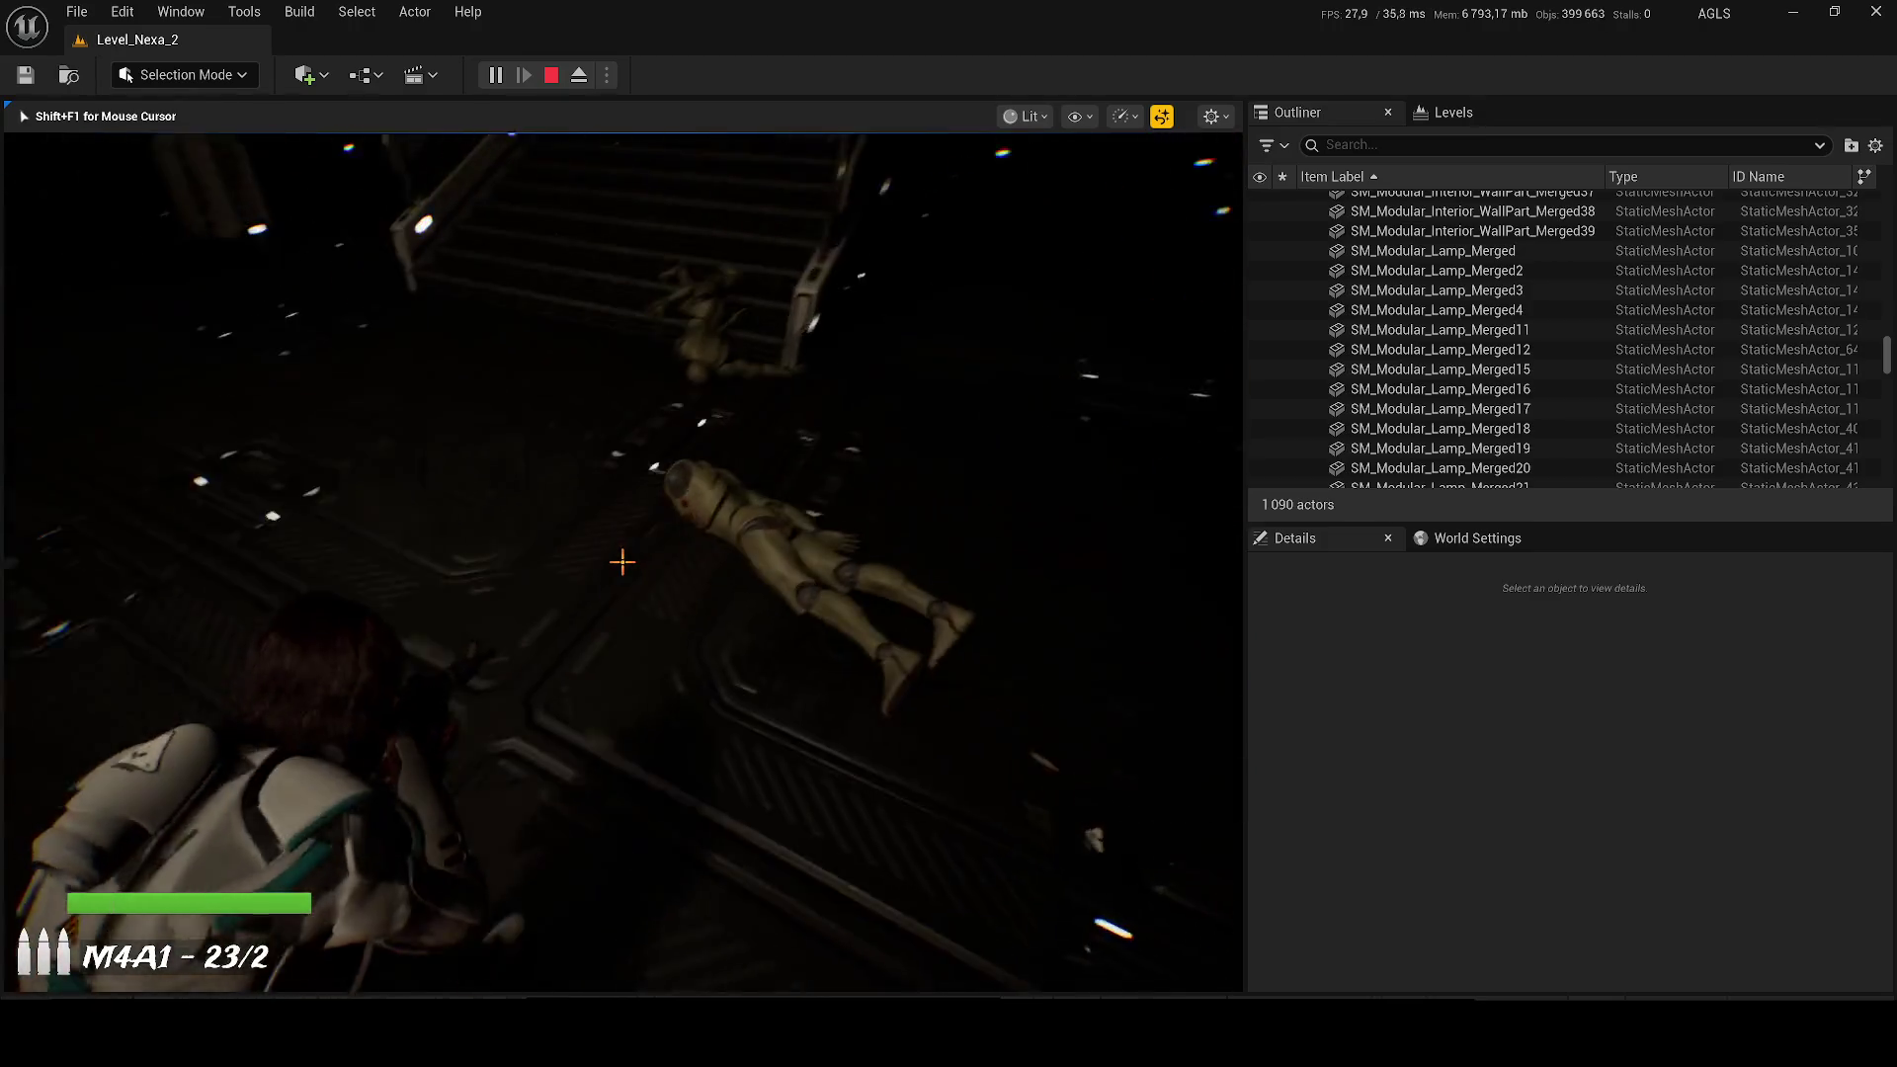
key("Escape")
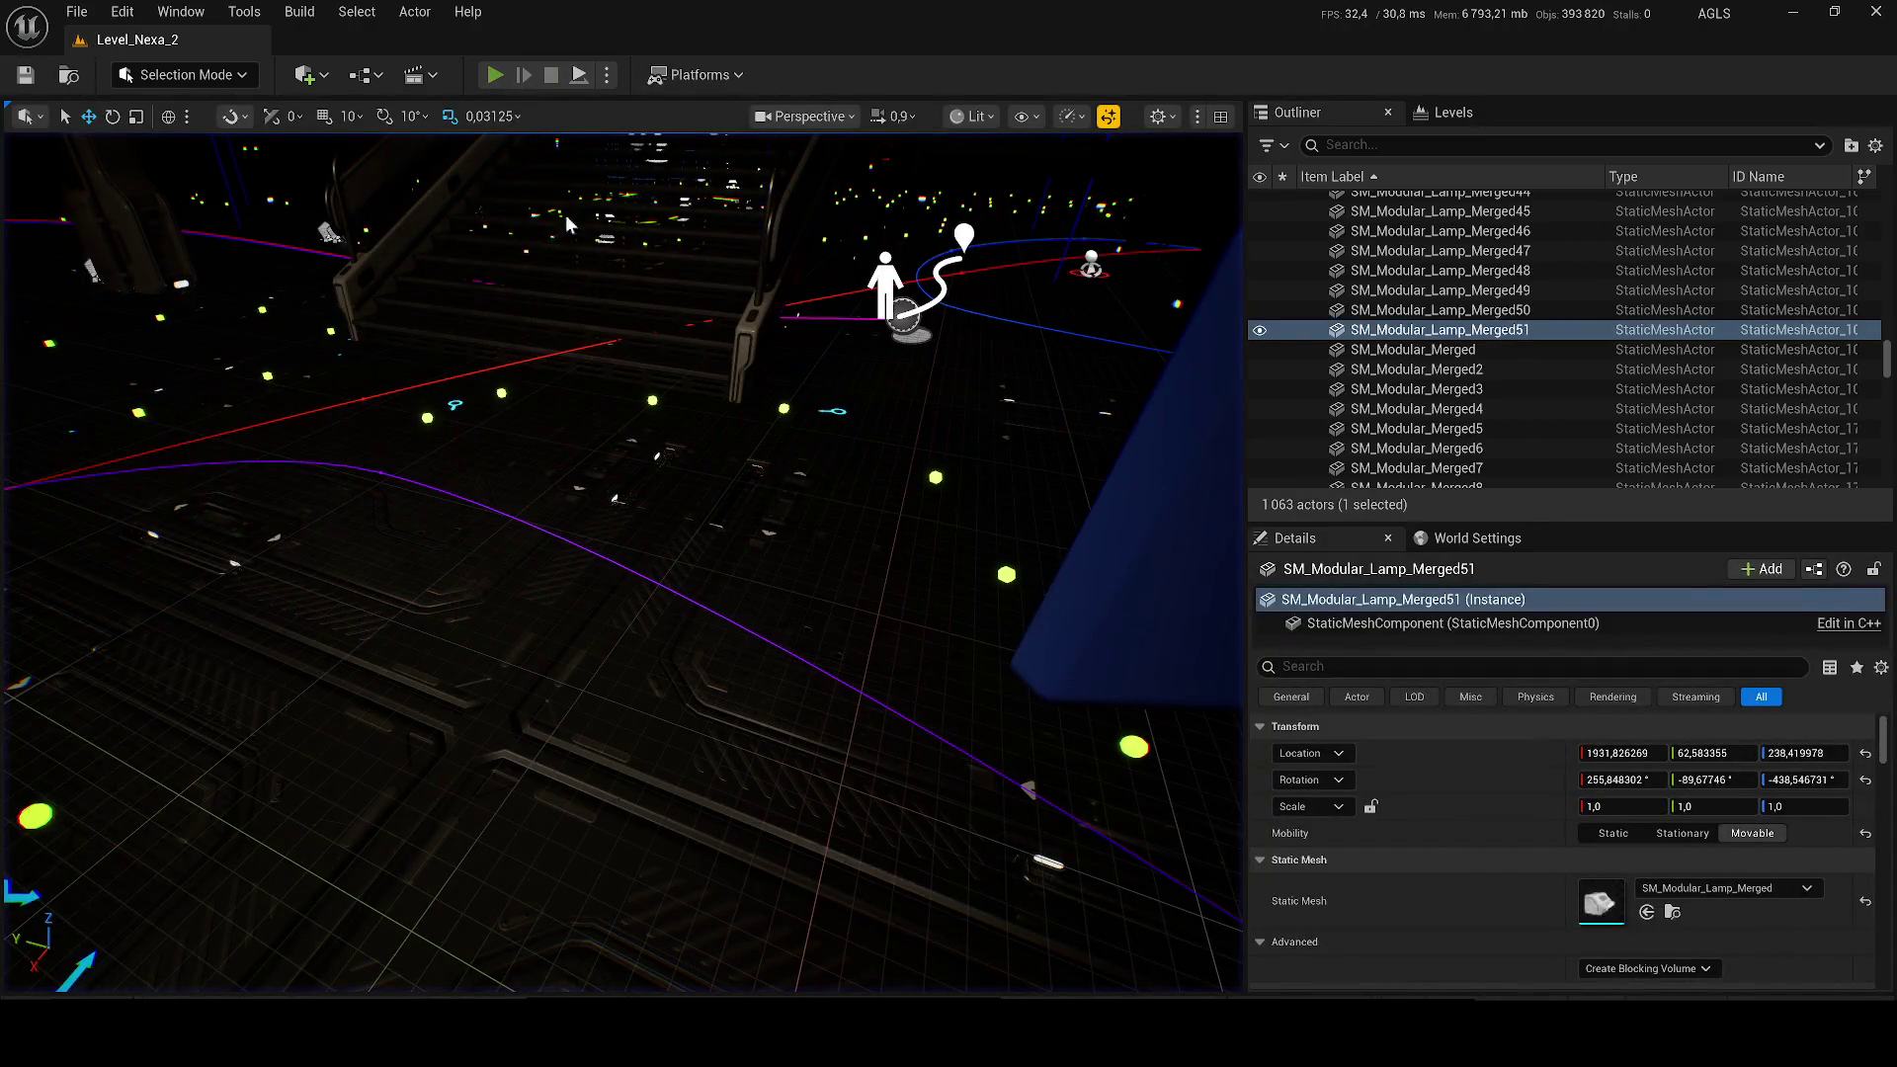
Step: Playtest the level: walk into the red-lit room, perform a finisher on an enemy, then stop
key("alt+p")
key("w")
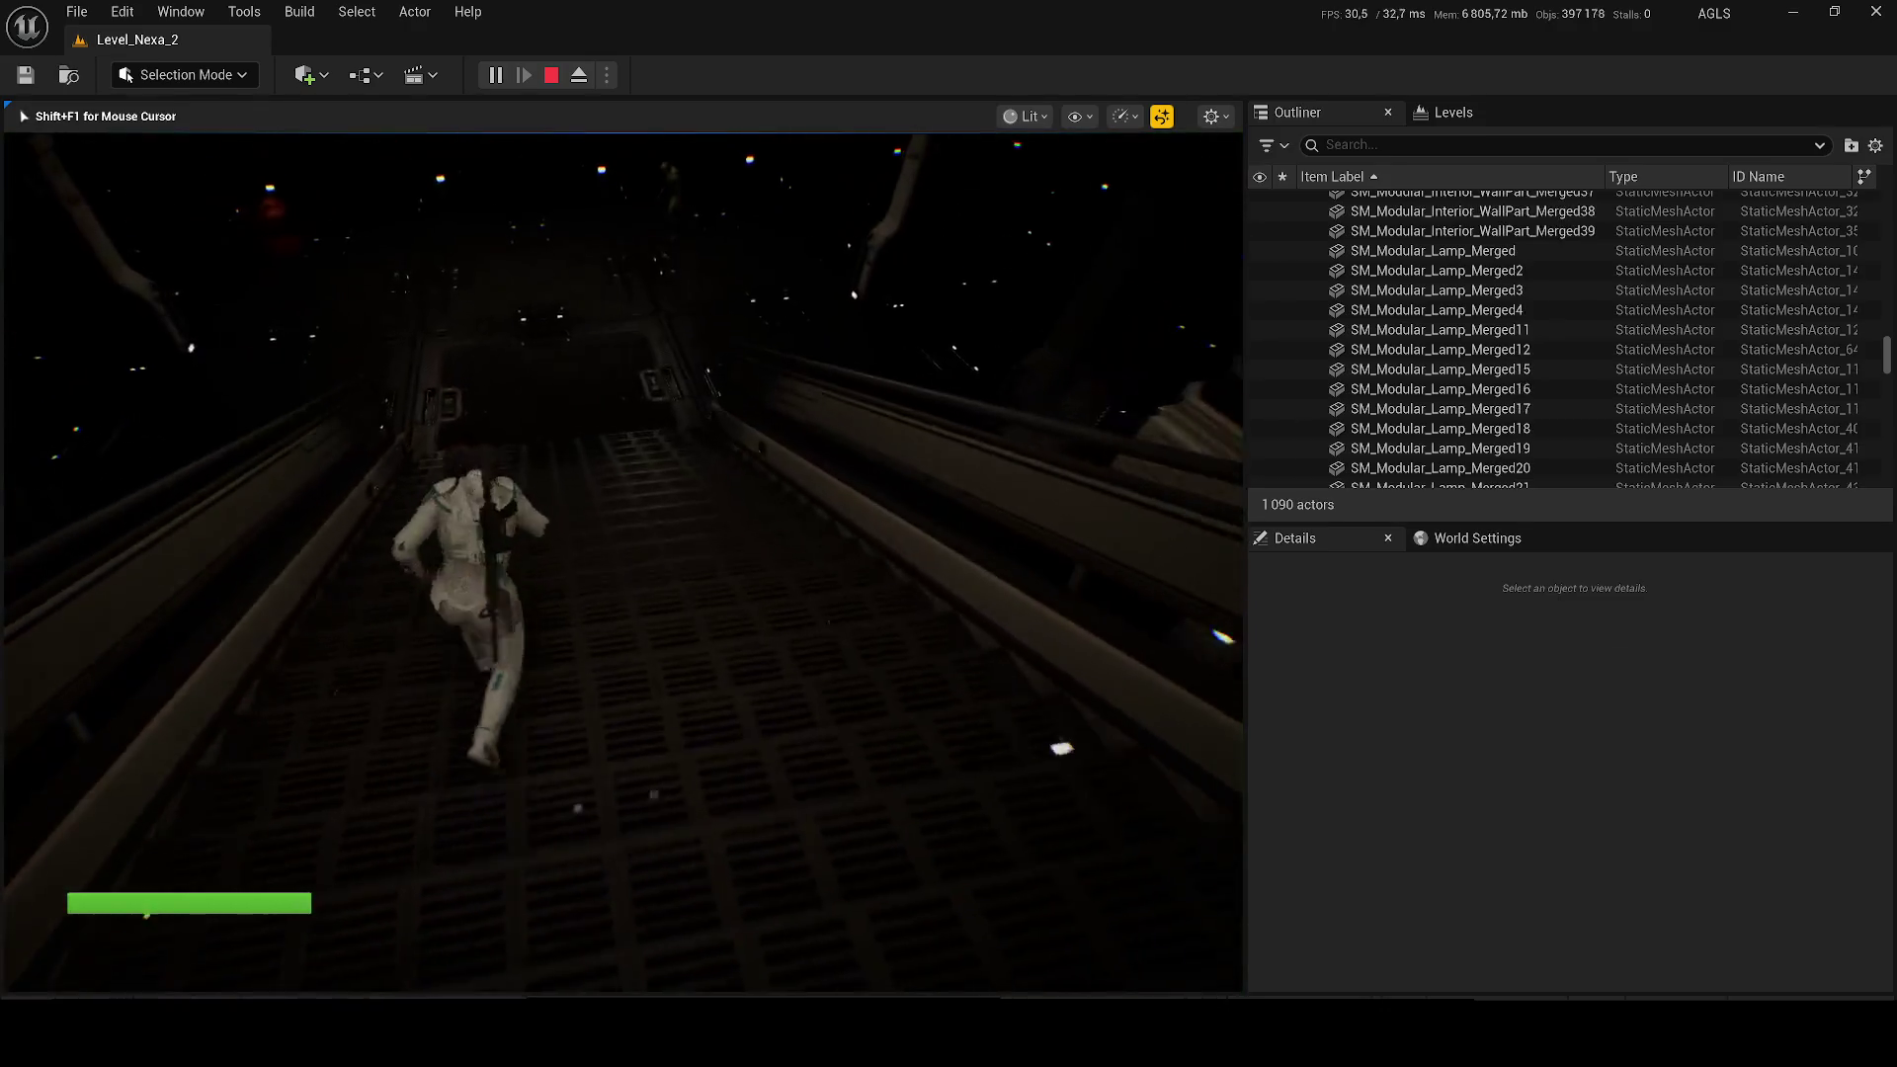
key("w")
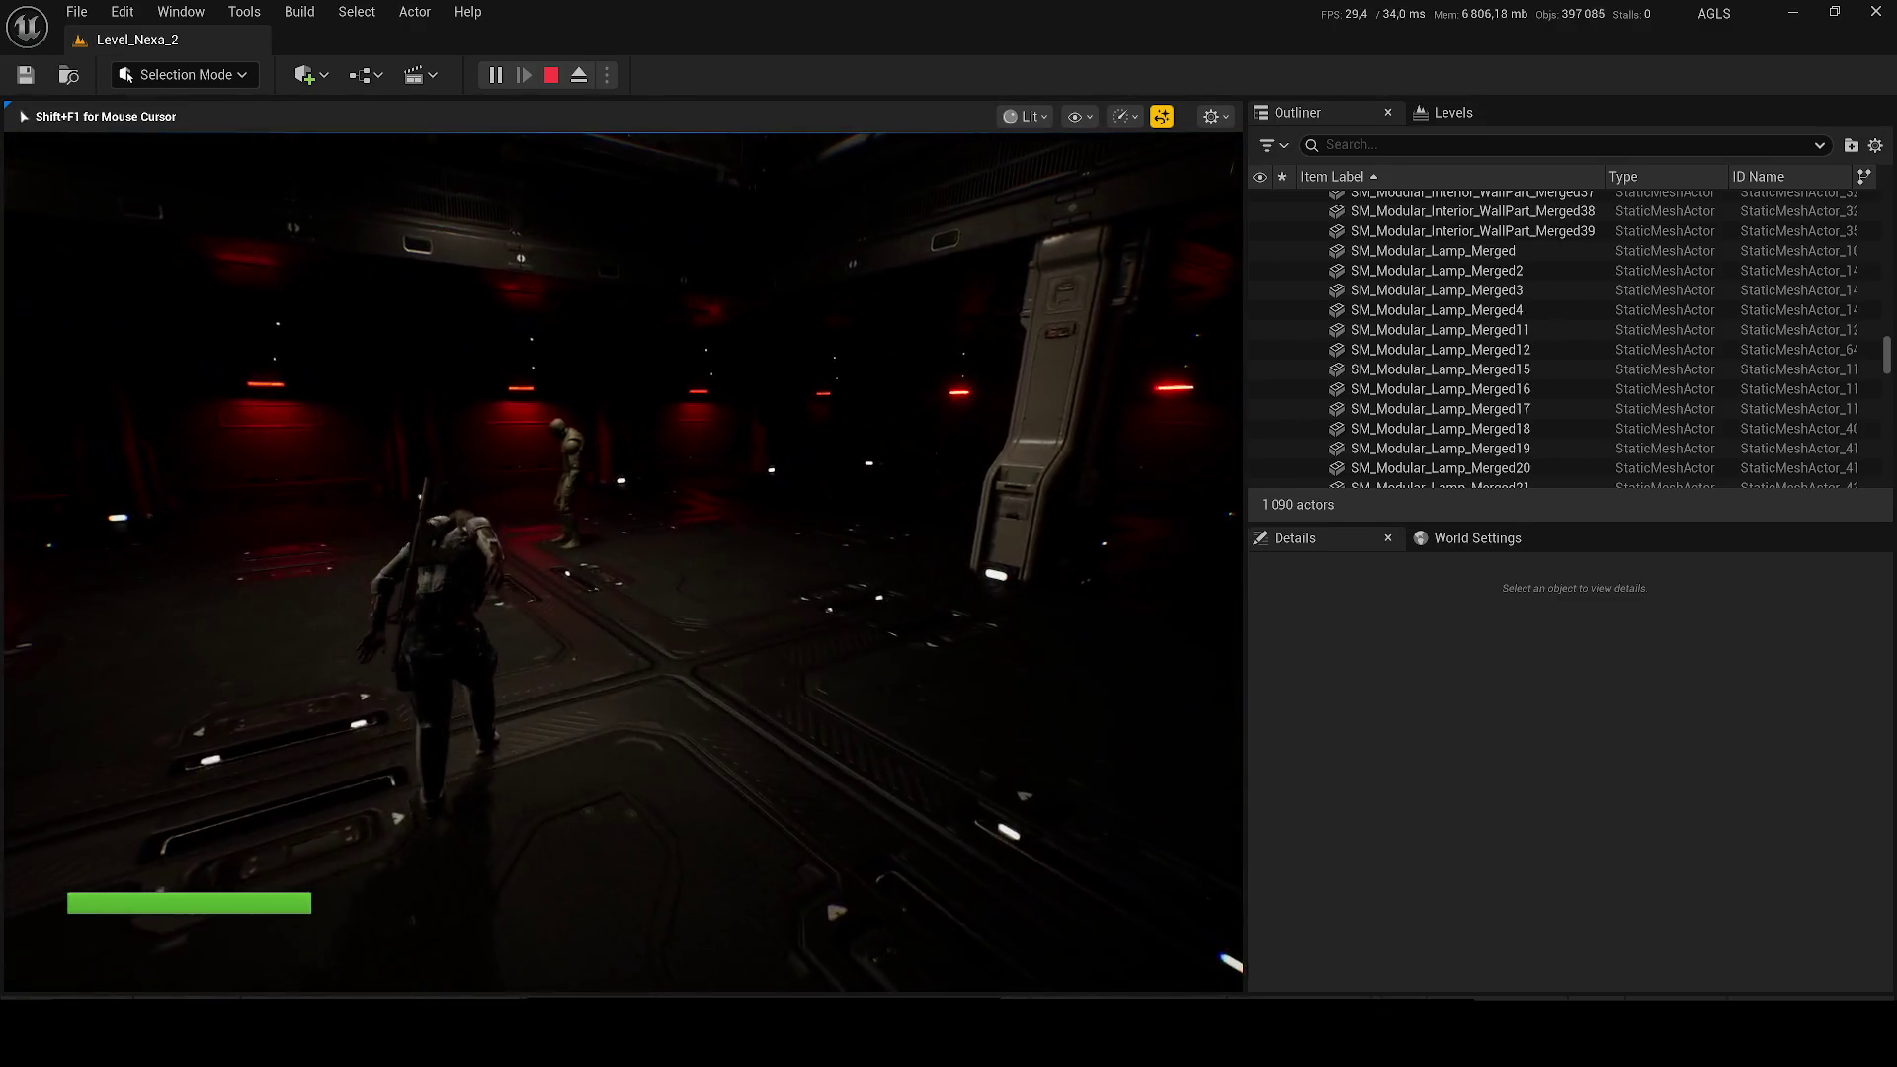
key("w")
key("w")
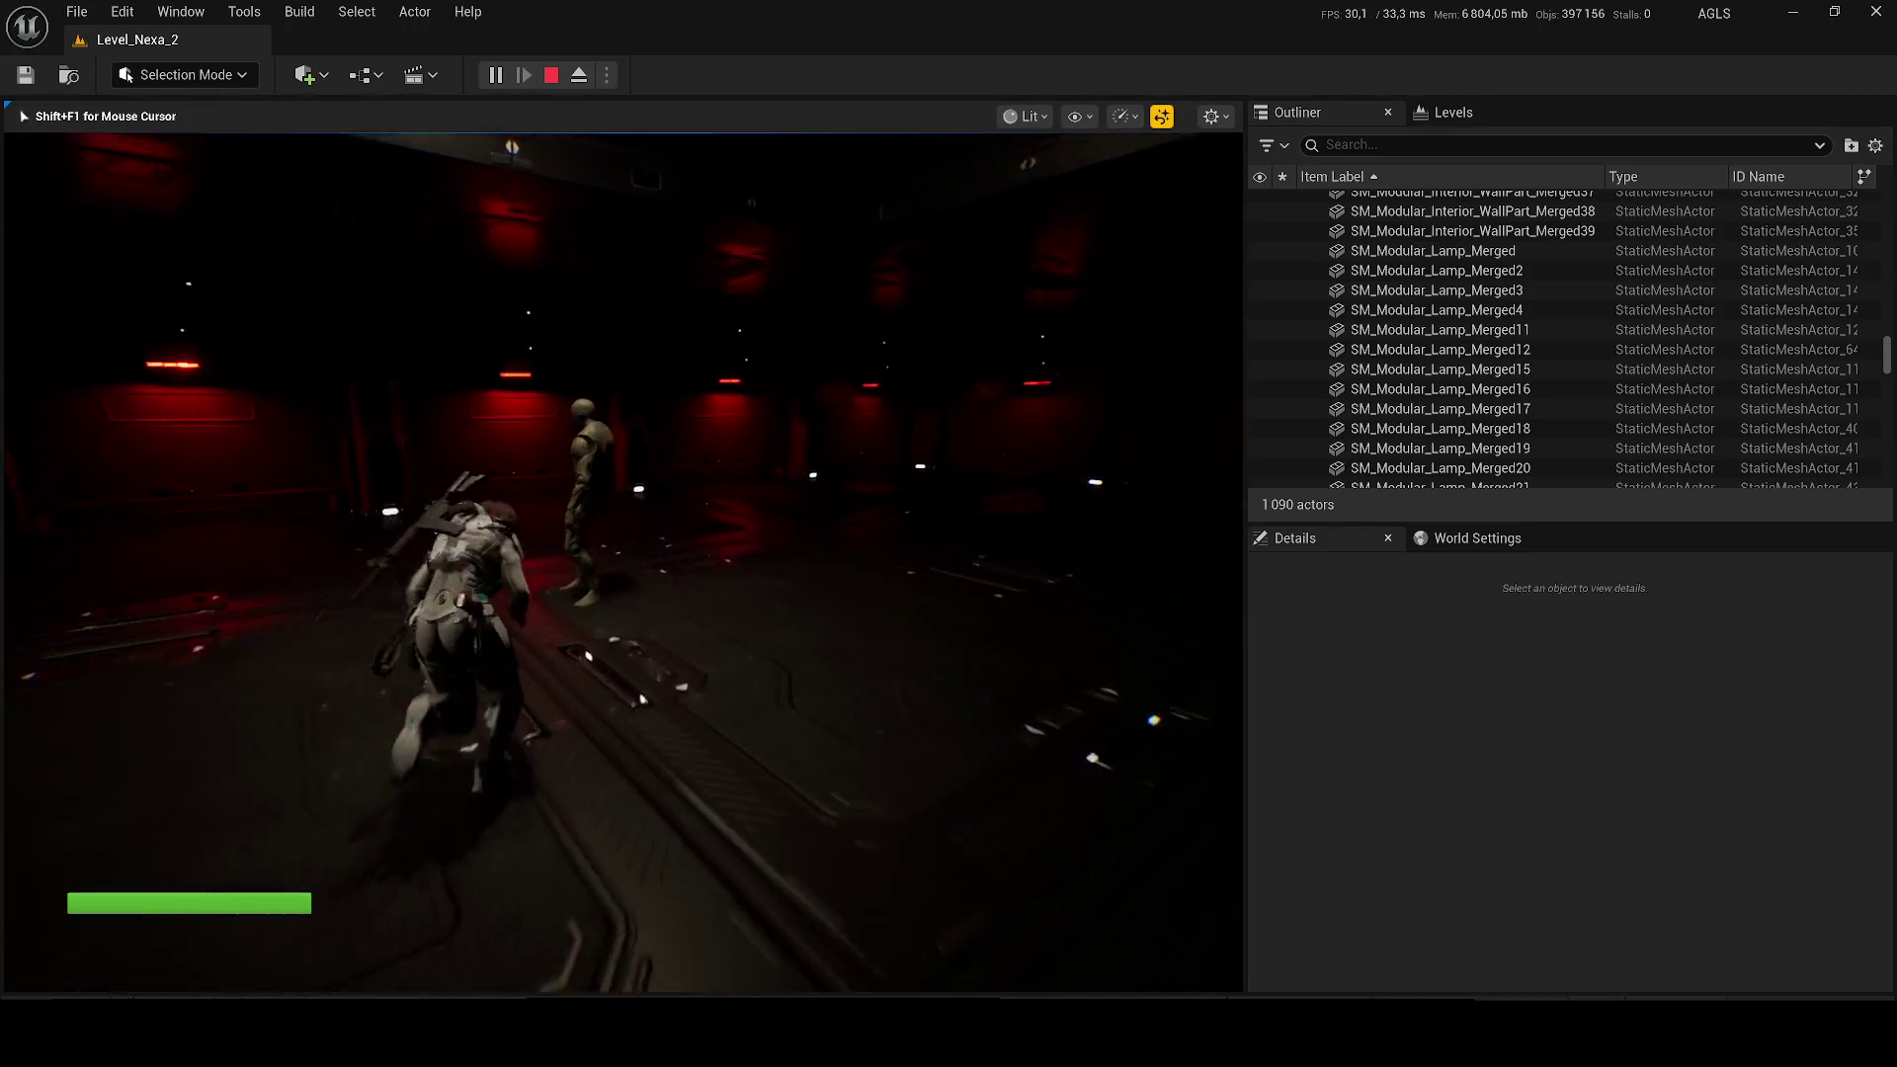
key("f")
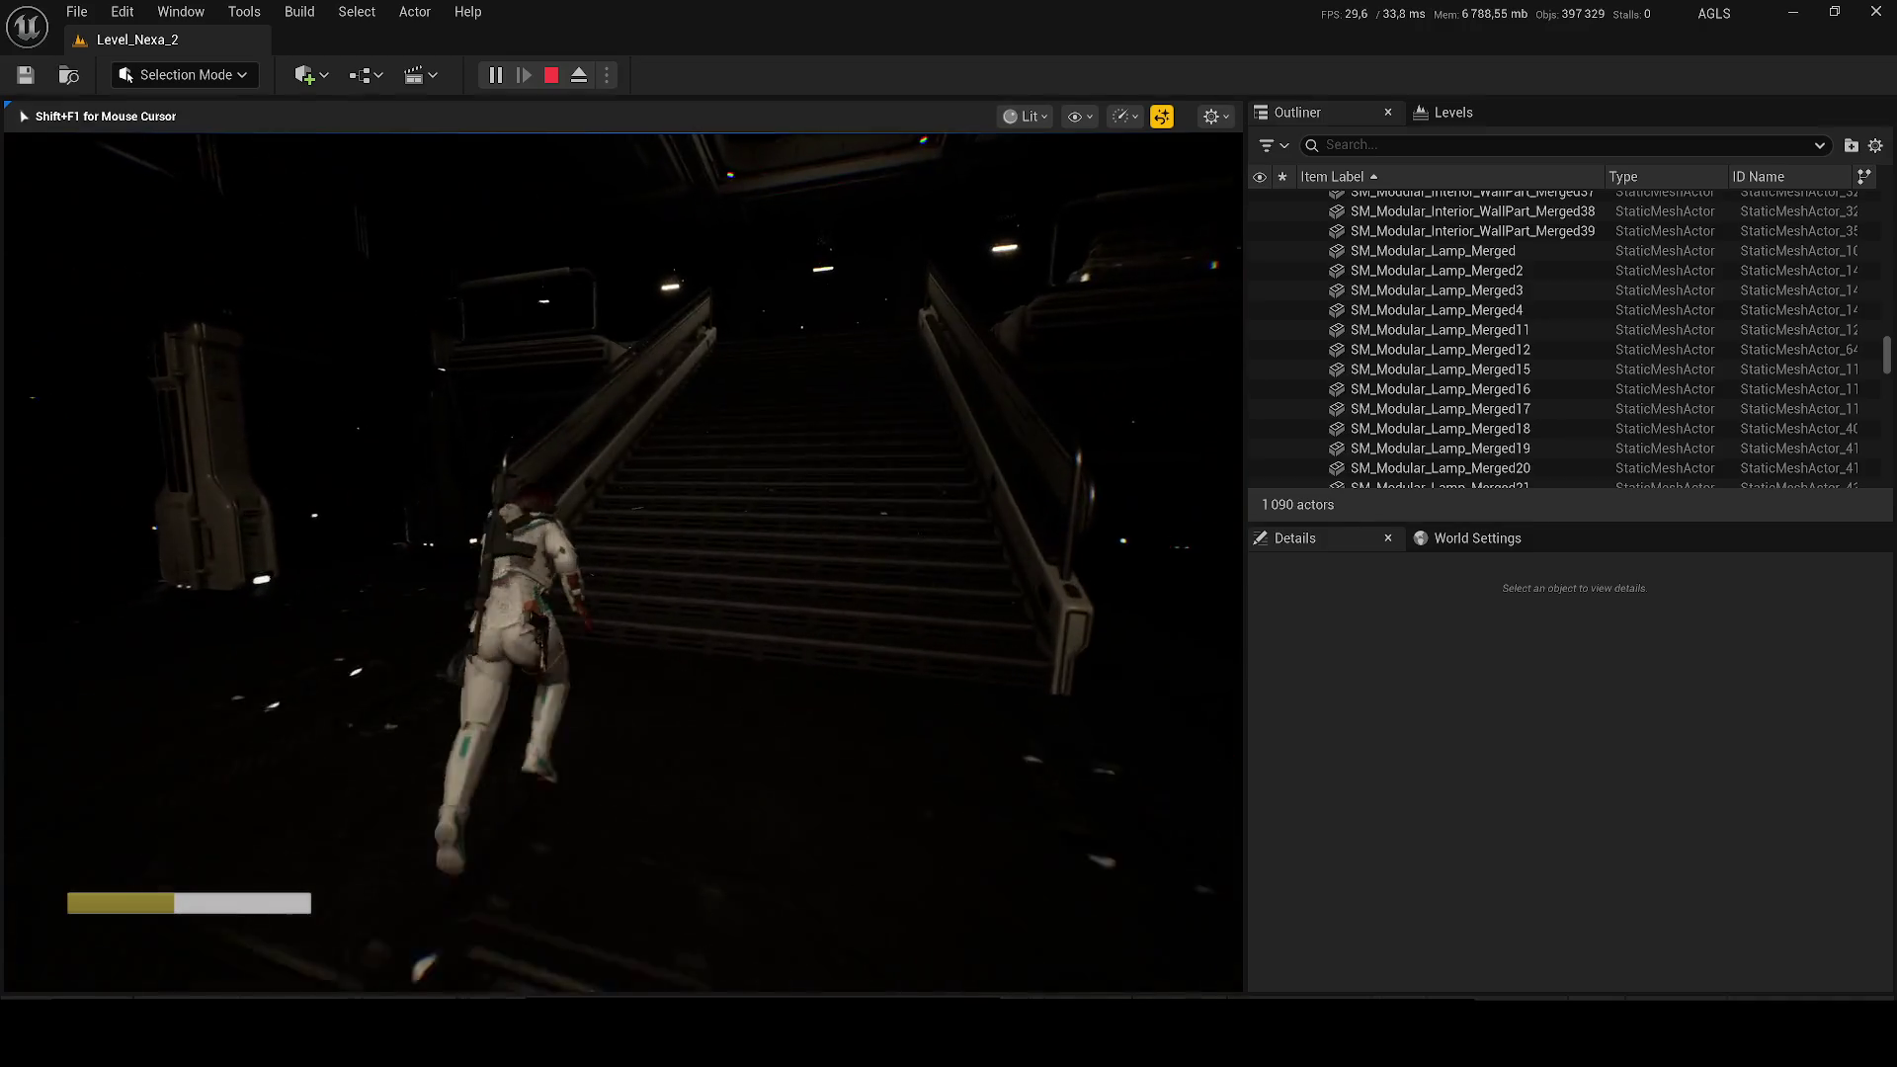
key("Escape")
Step: Restart the playtest and shoot the enemies down the hall and on the stairs
key("alt+p")
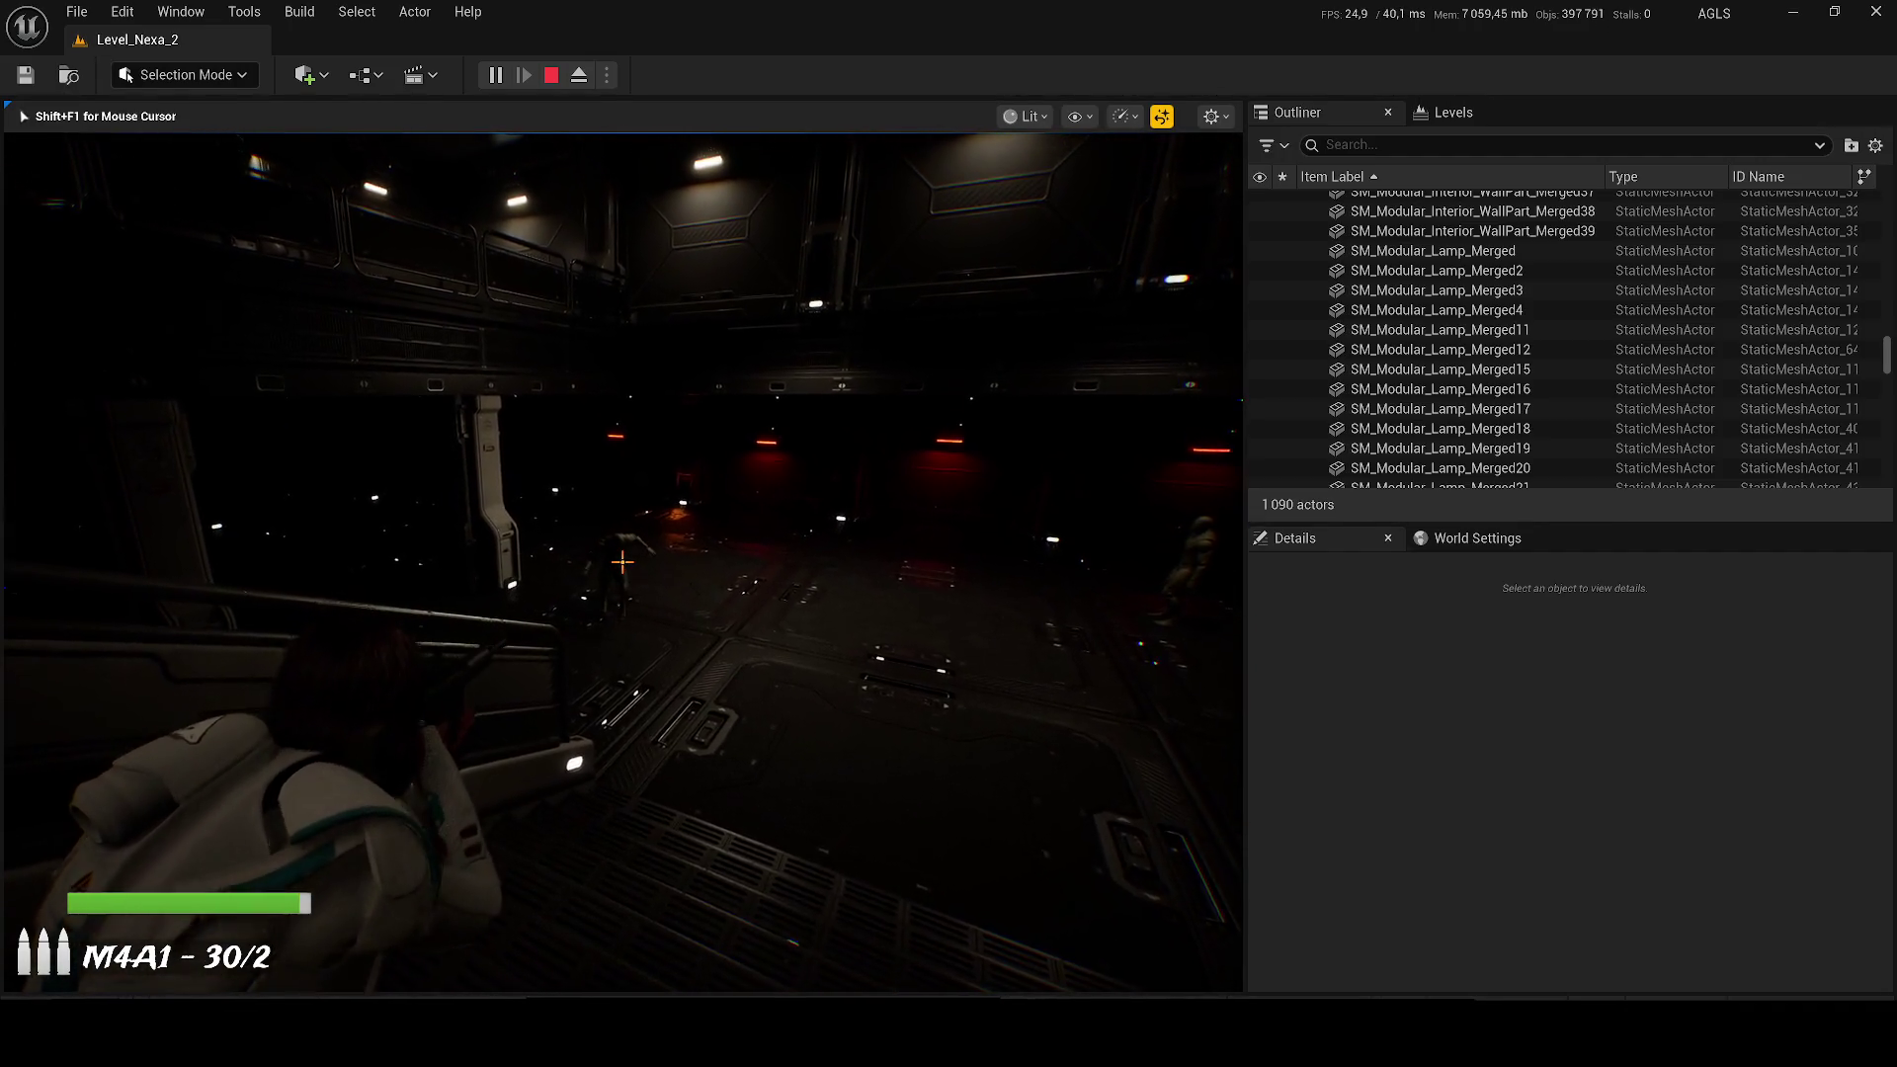
left_click(622, 562)
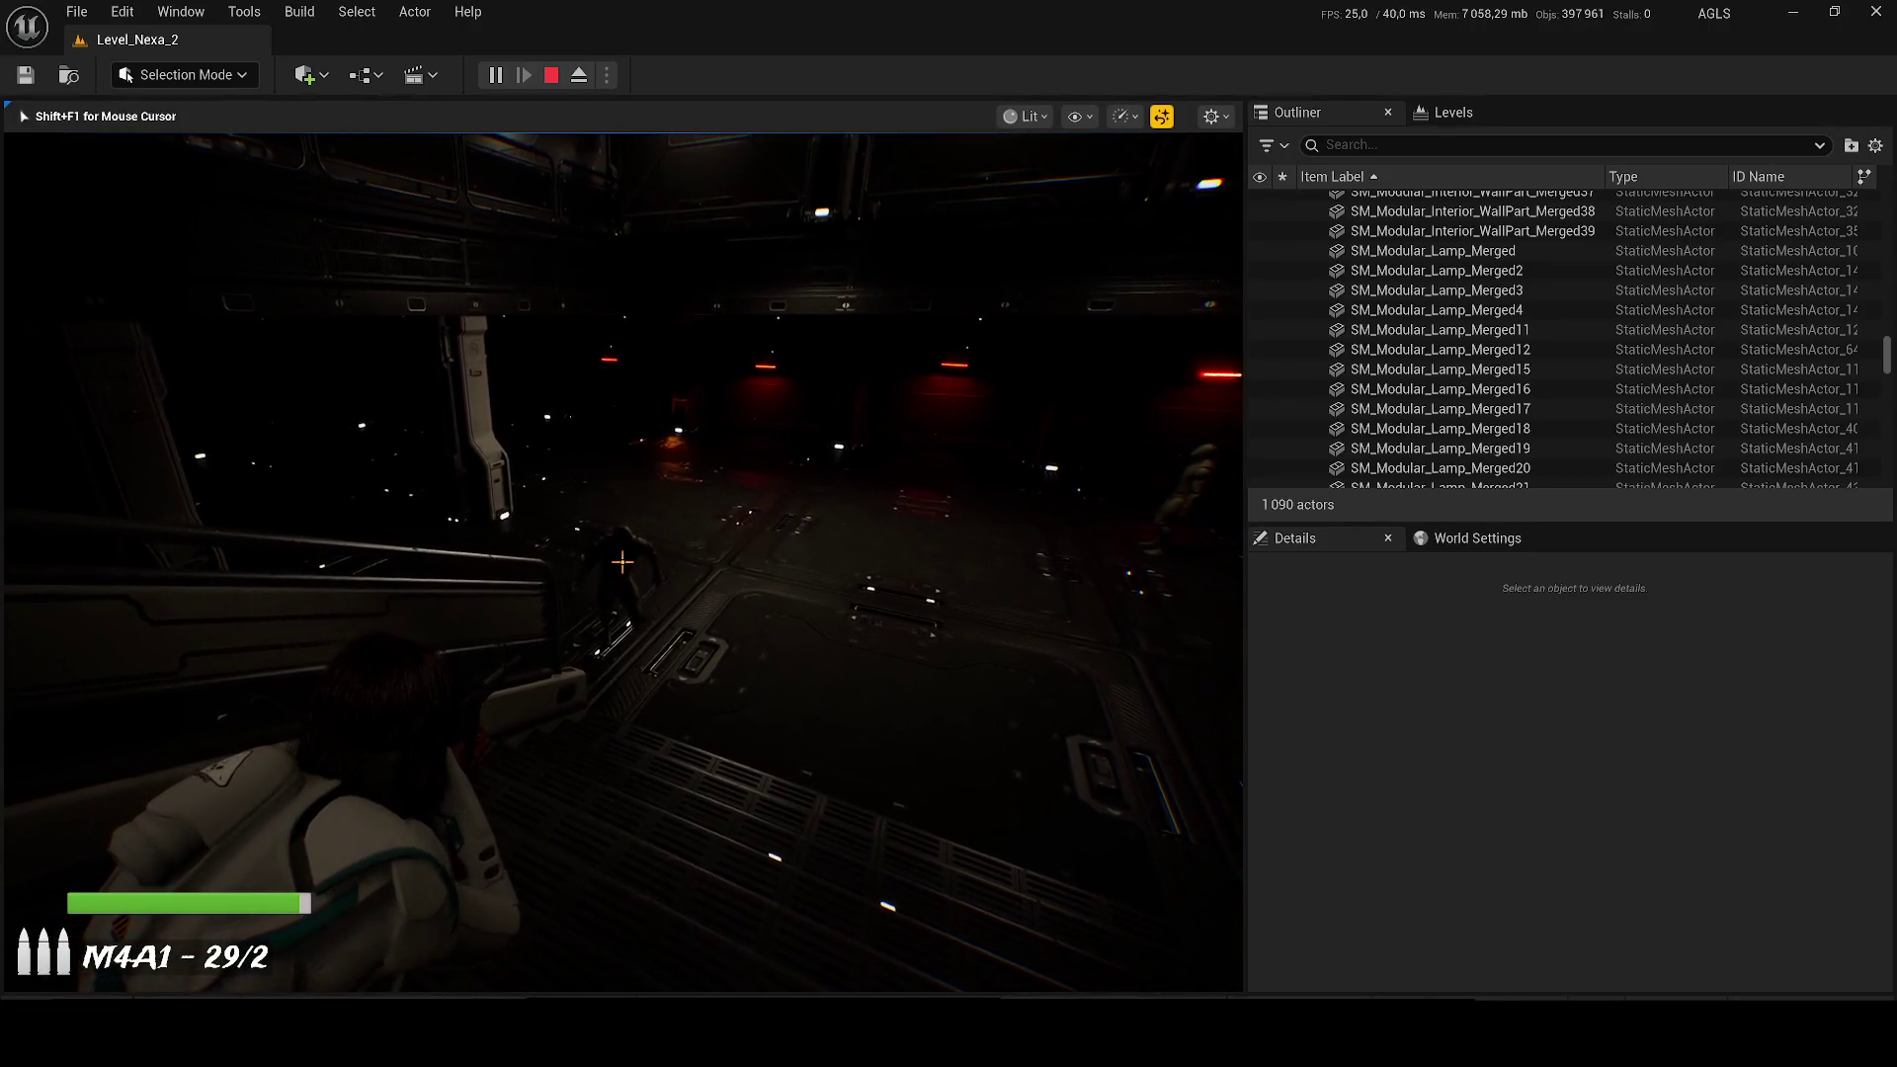
left_click(622, 563)
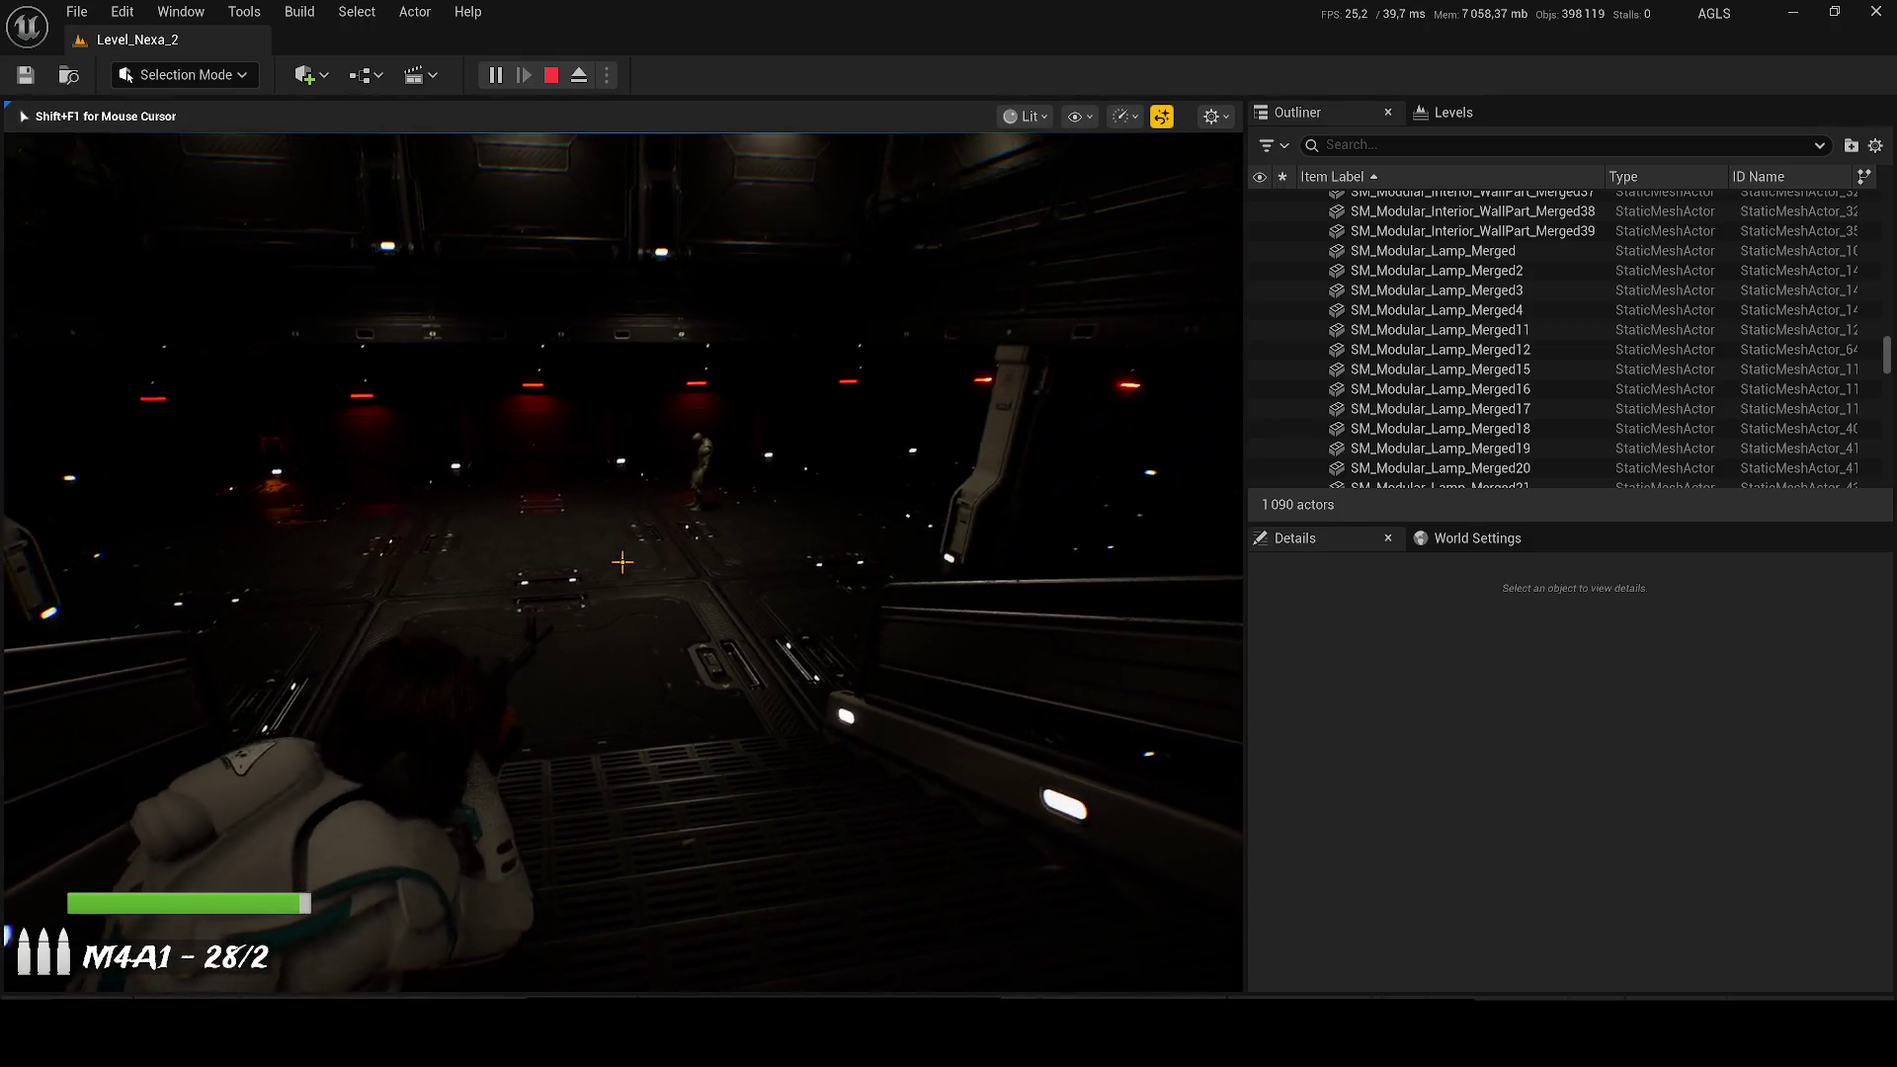
left_click(622, 562)
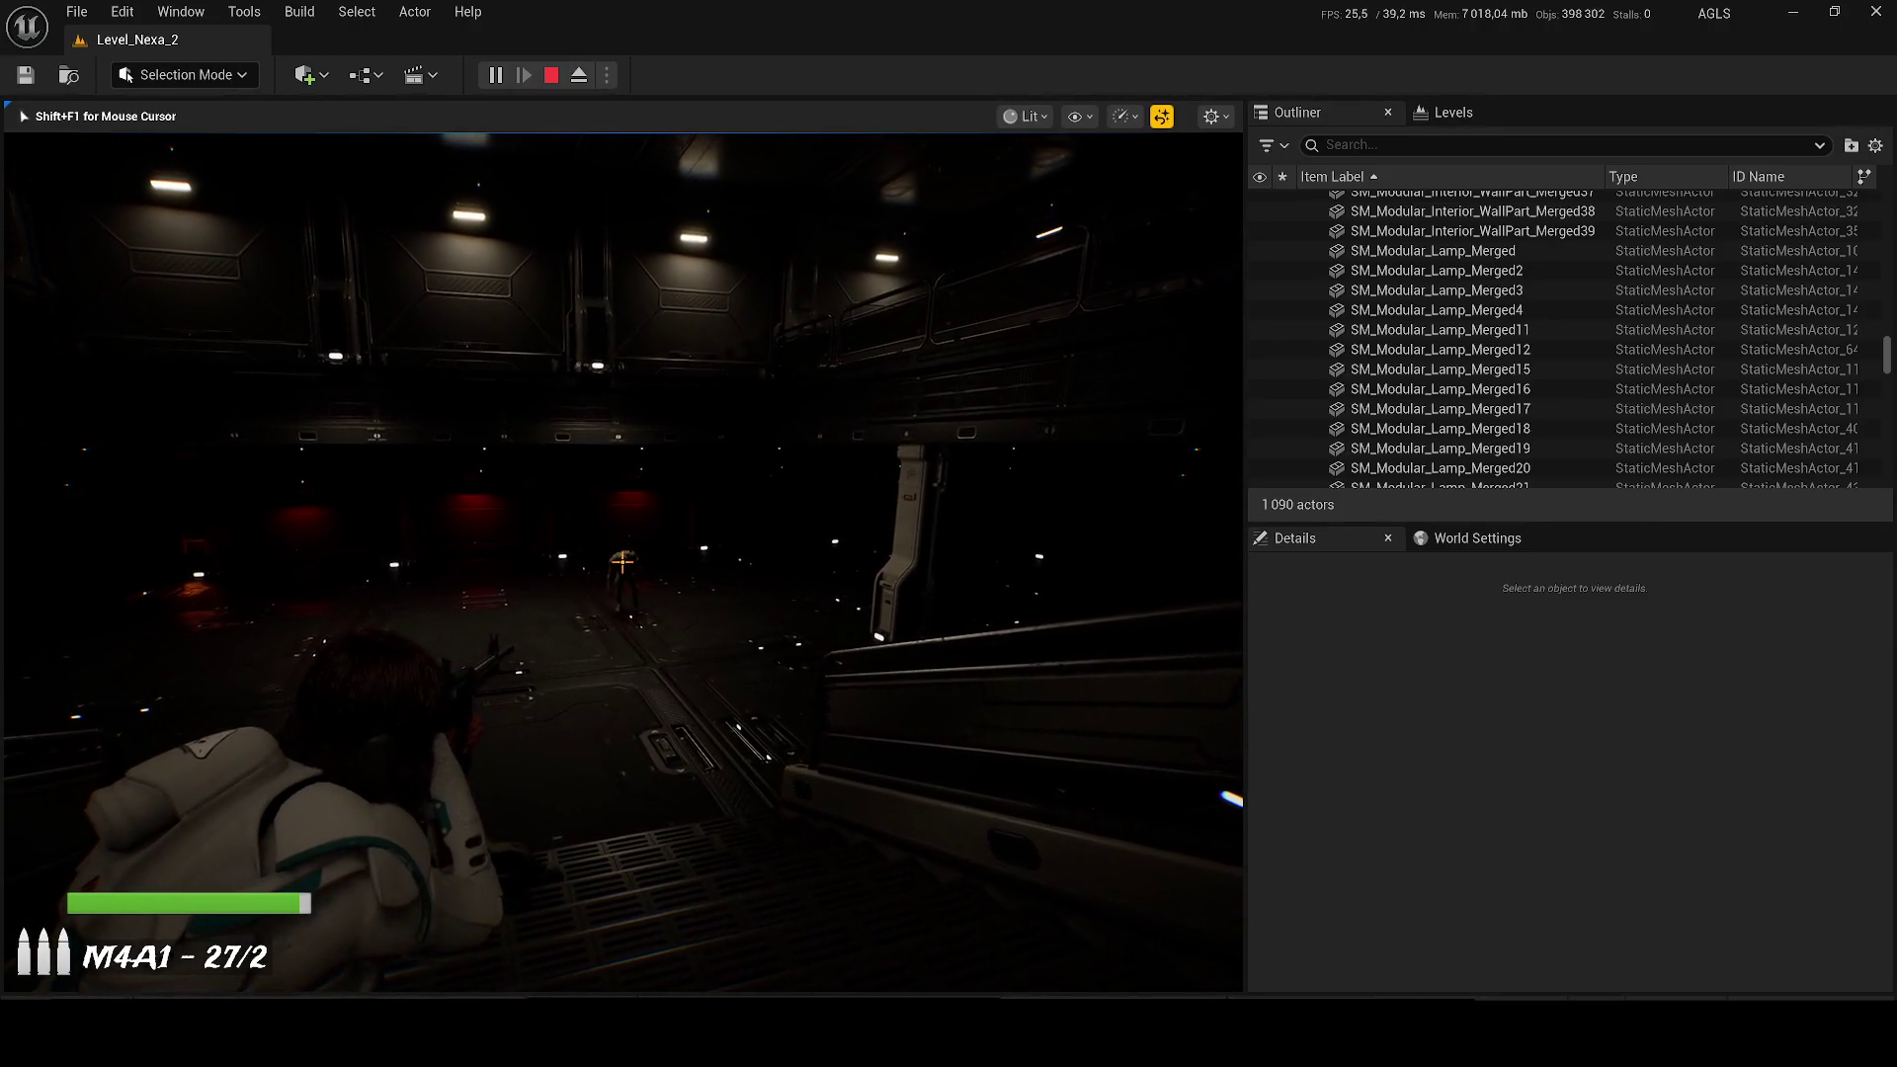
left_click(623, 563)
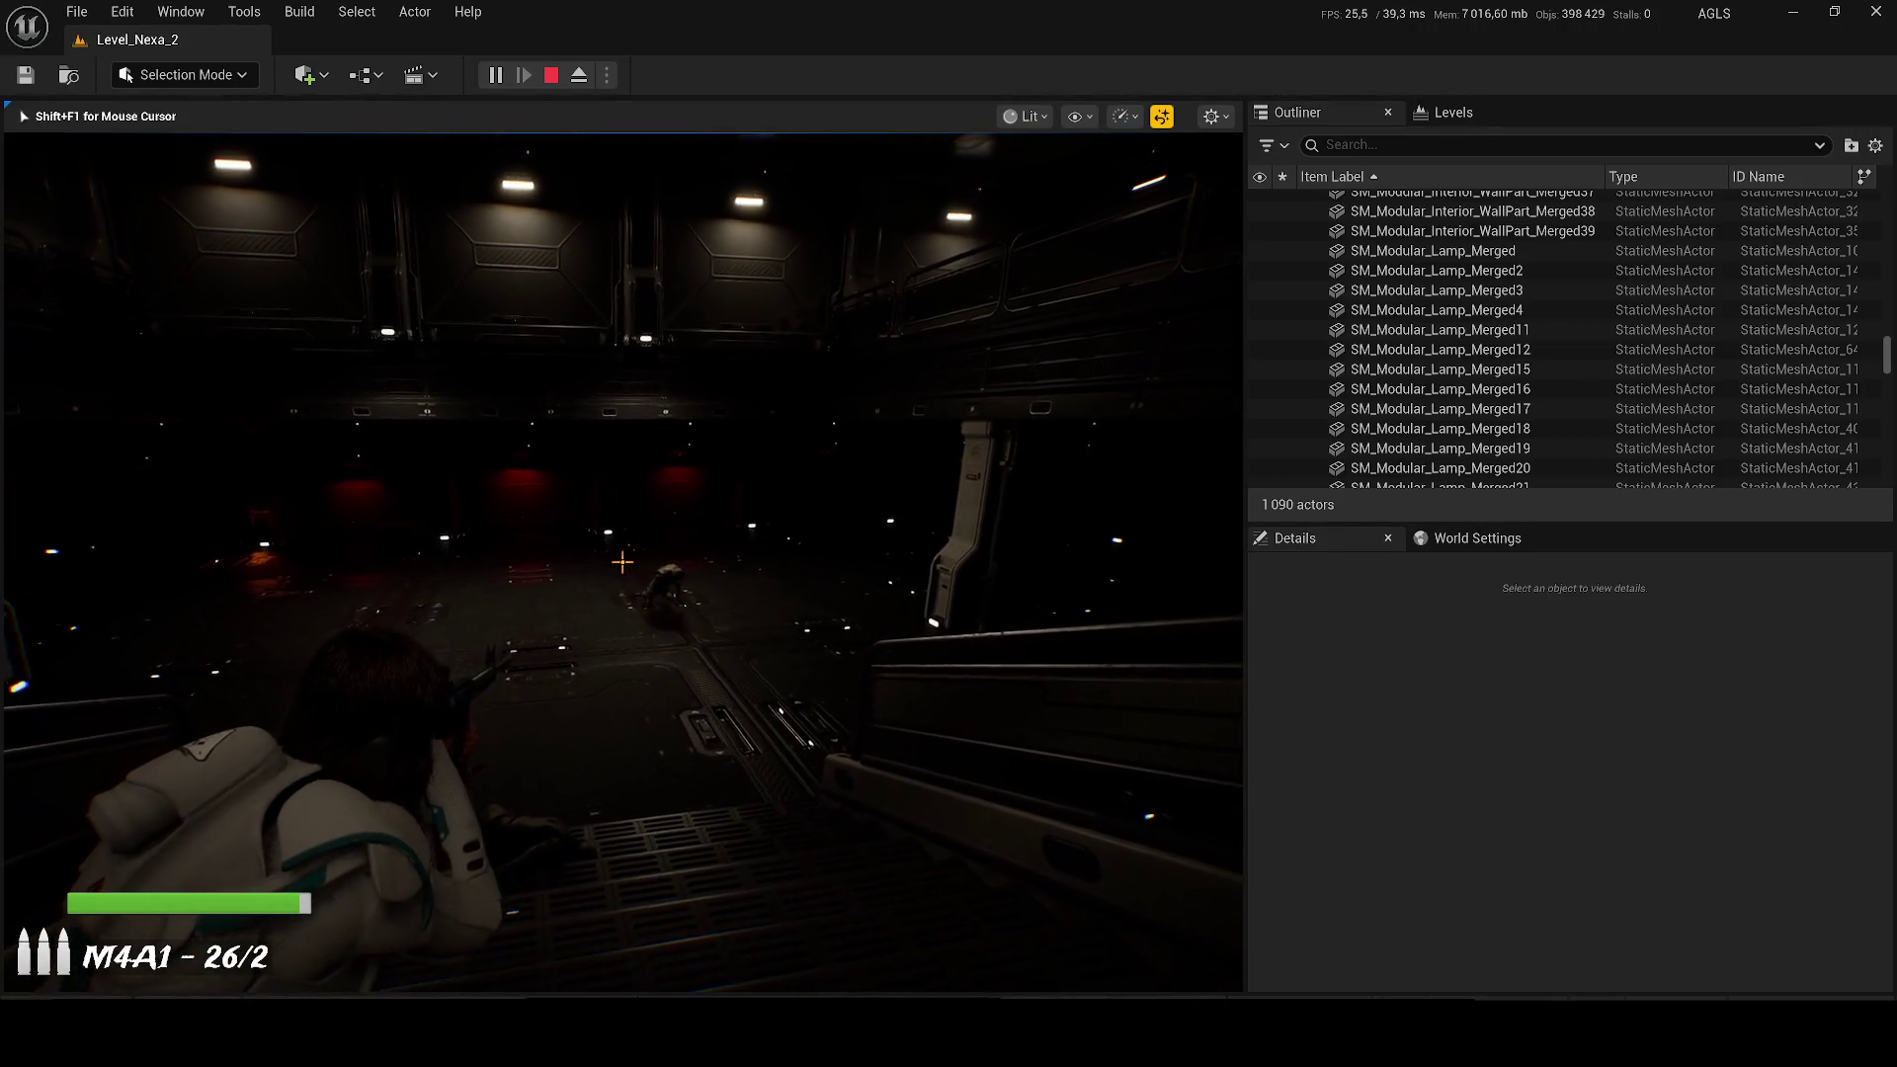
key("w")
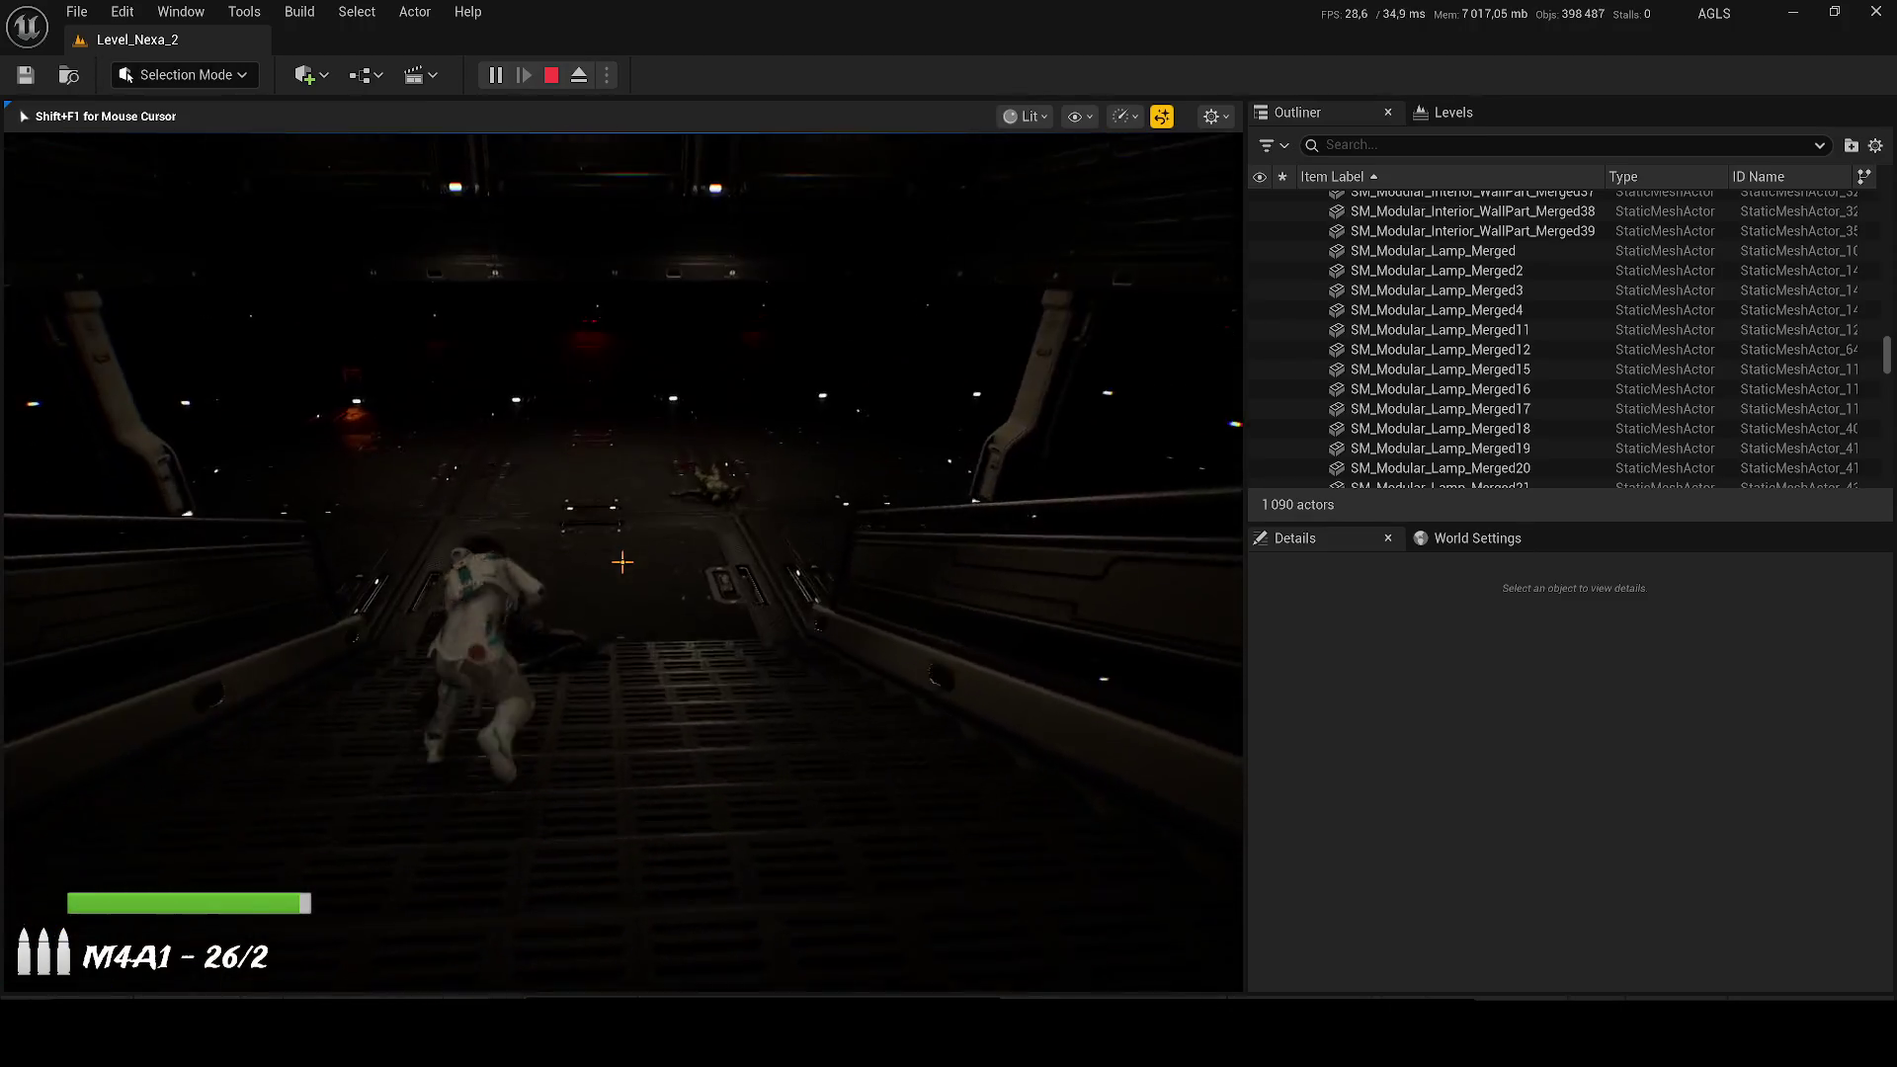
key("w")
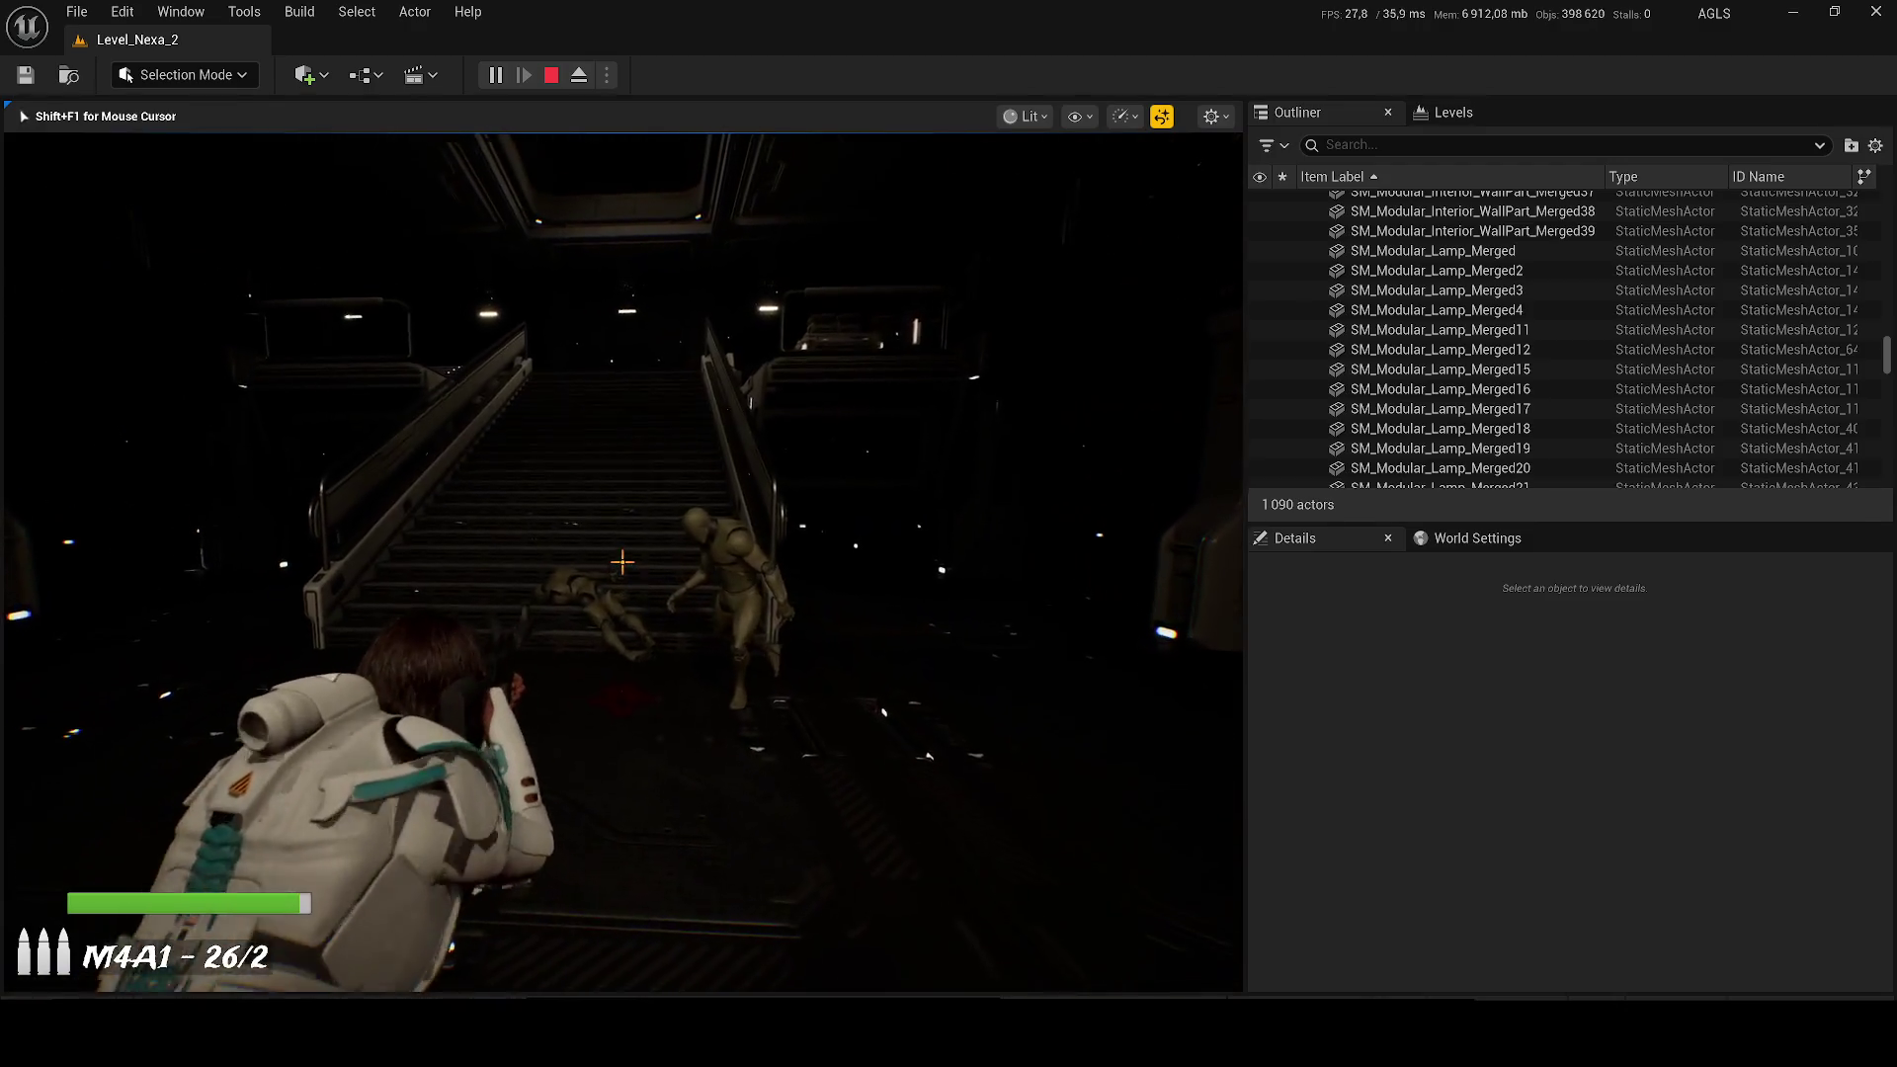
left_click(623, 562)
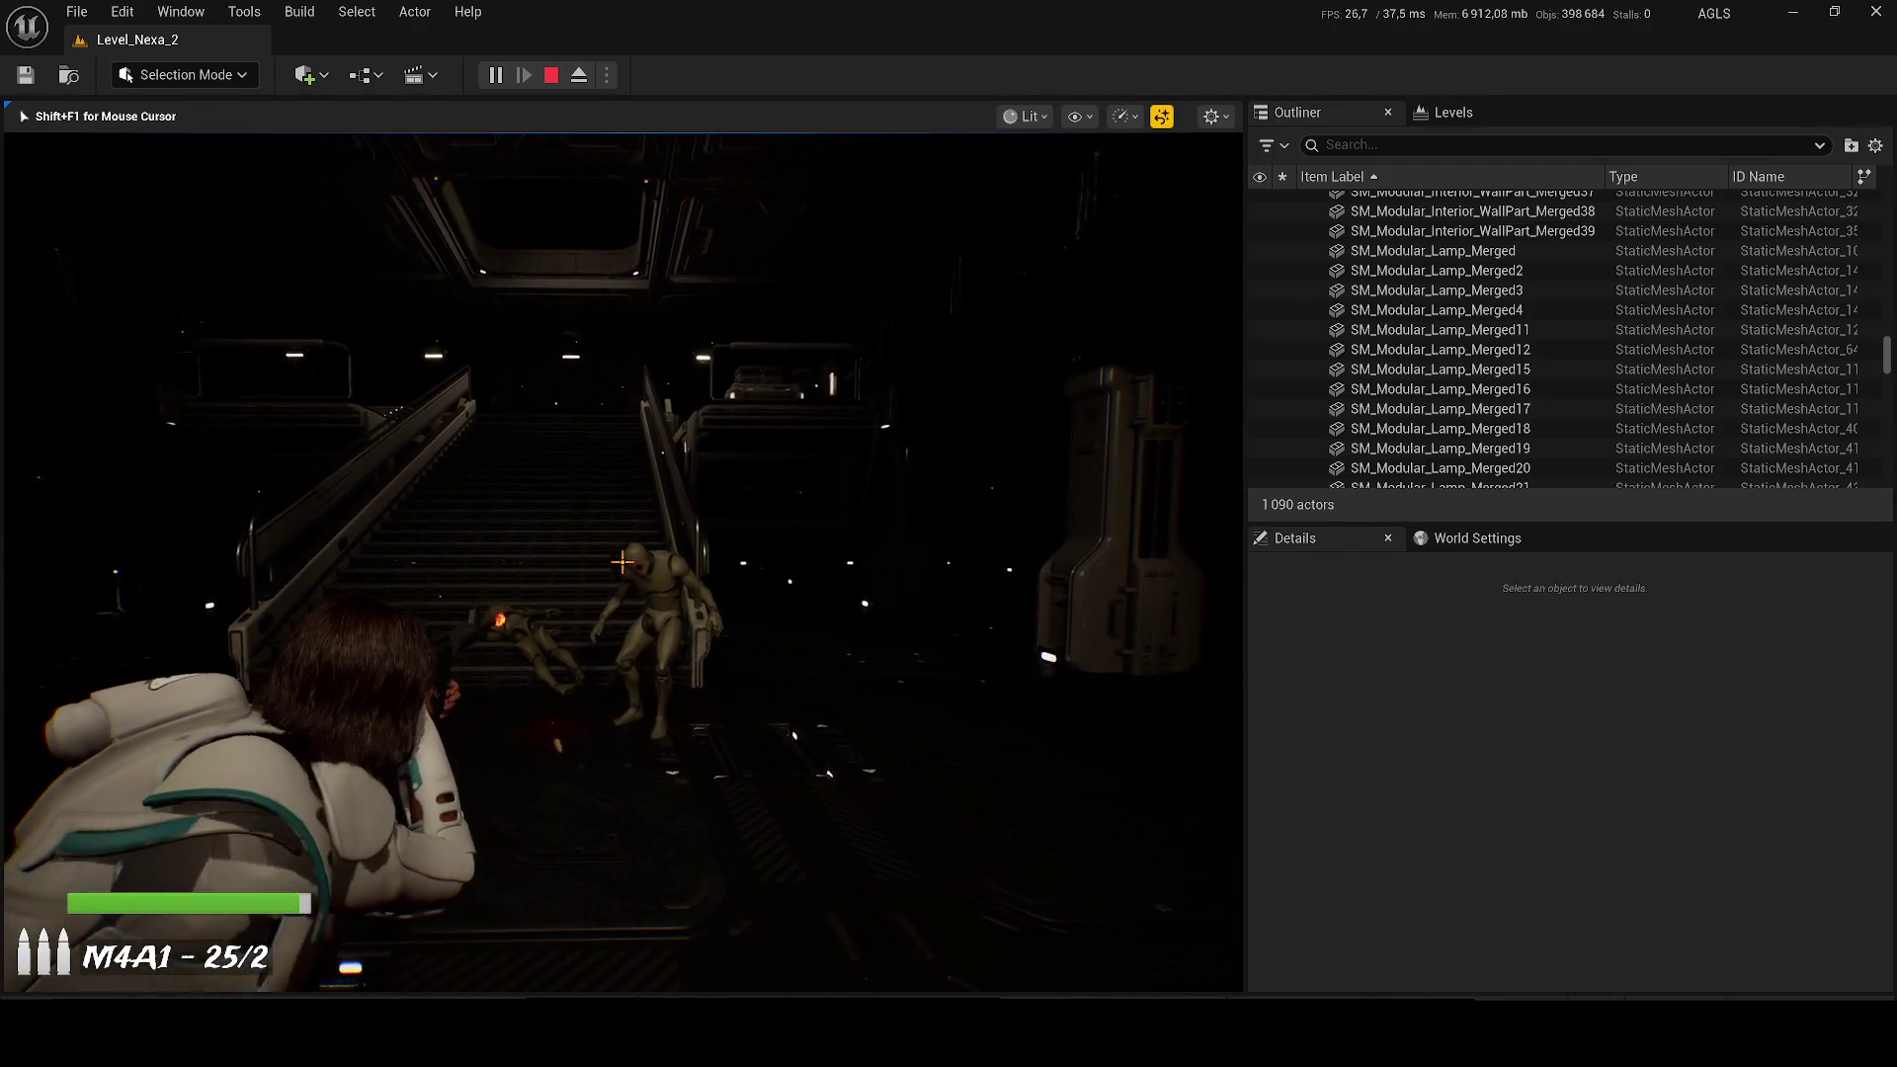
key("w")
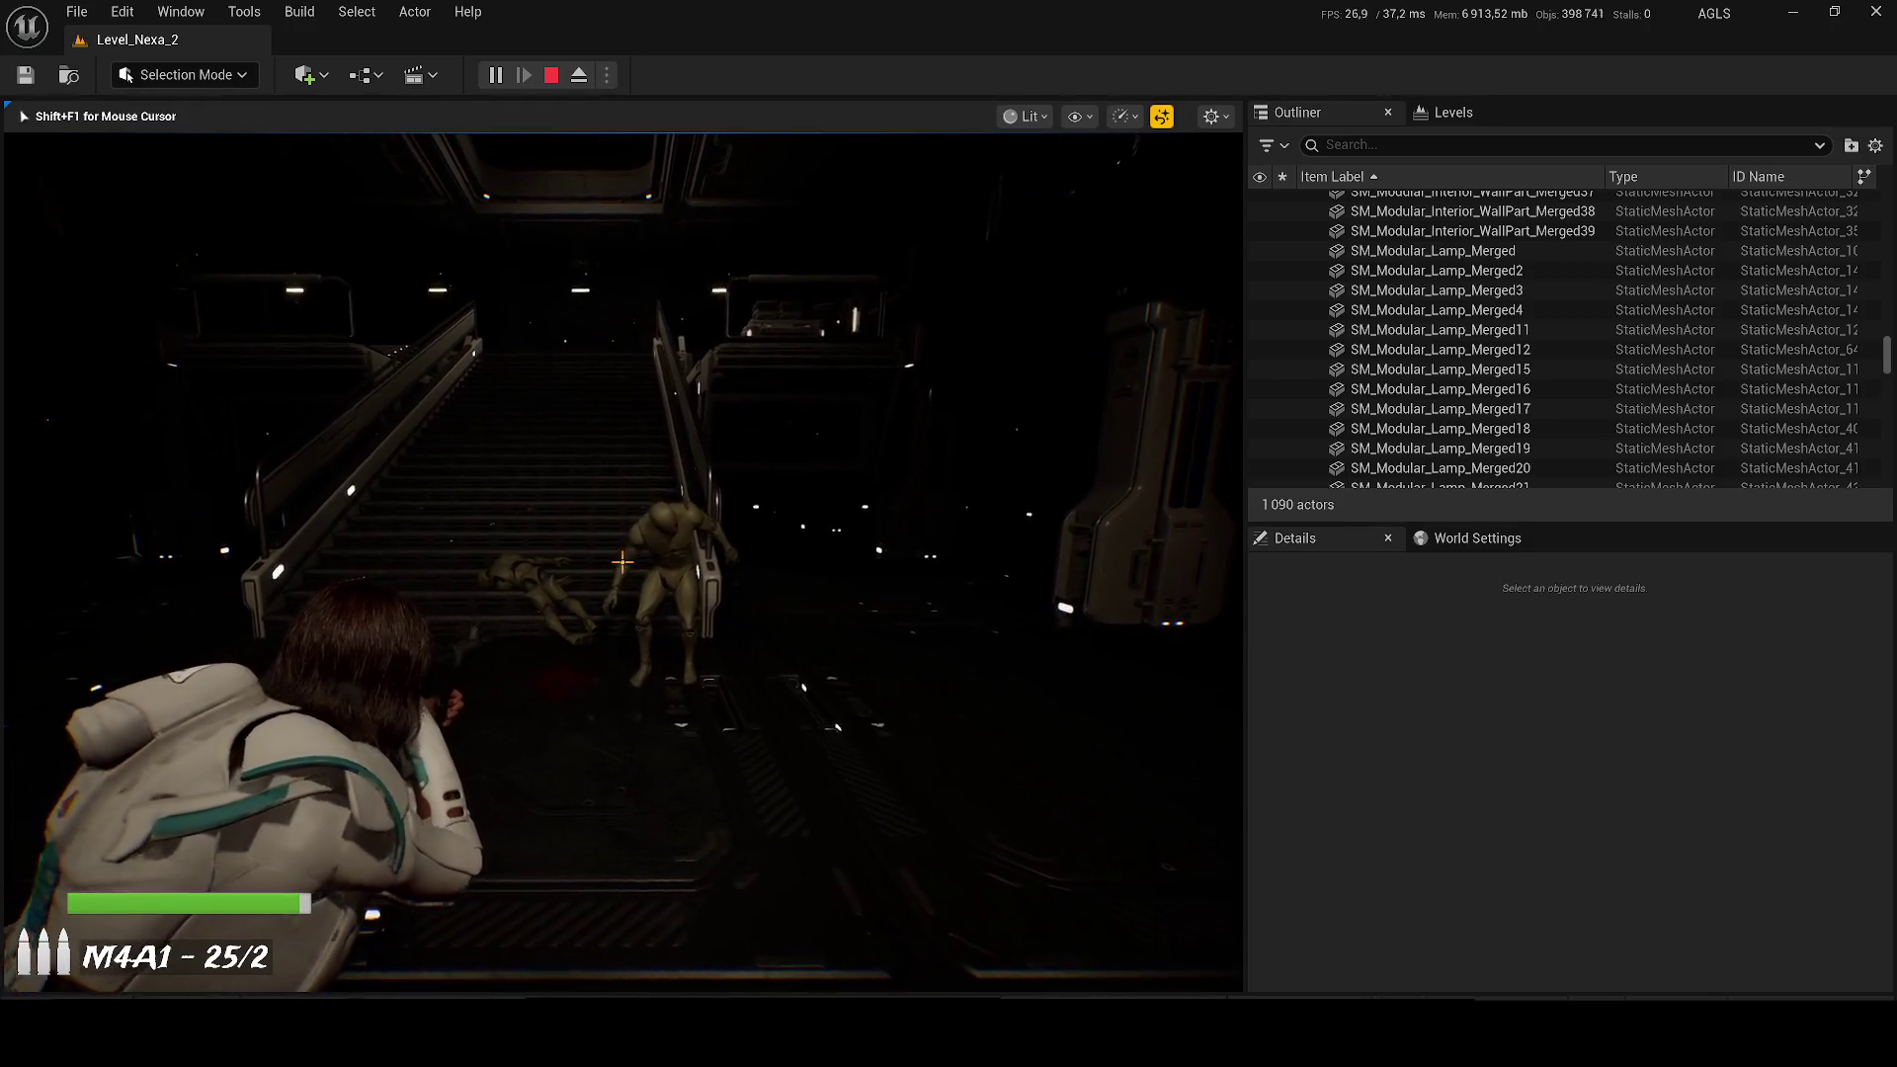
key("w")
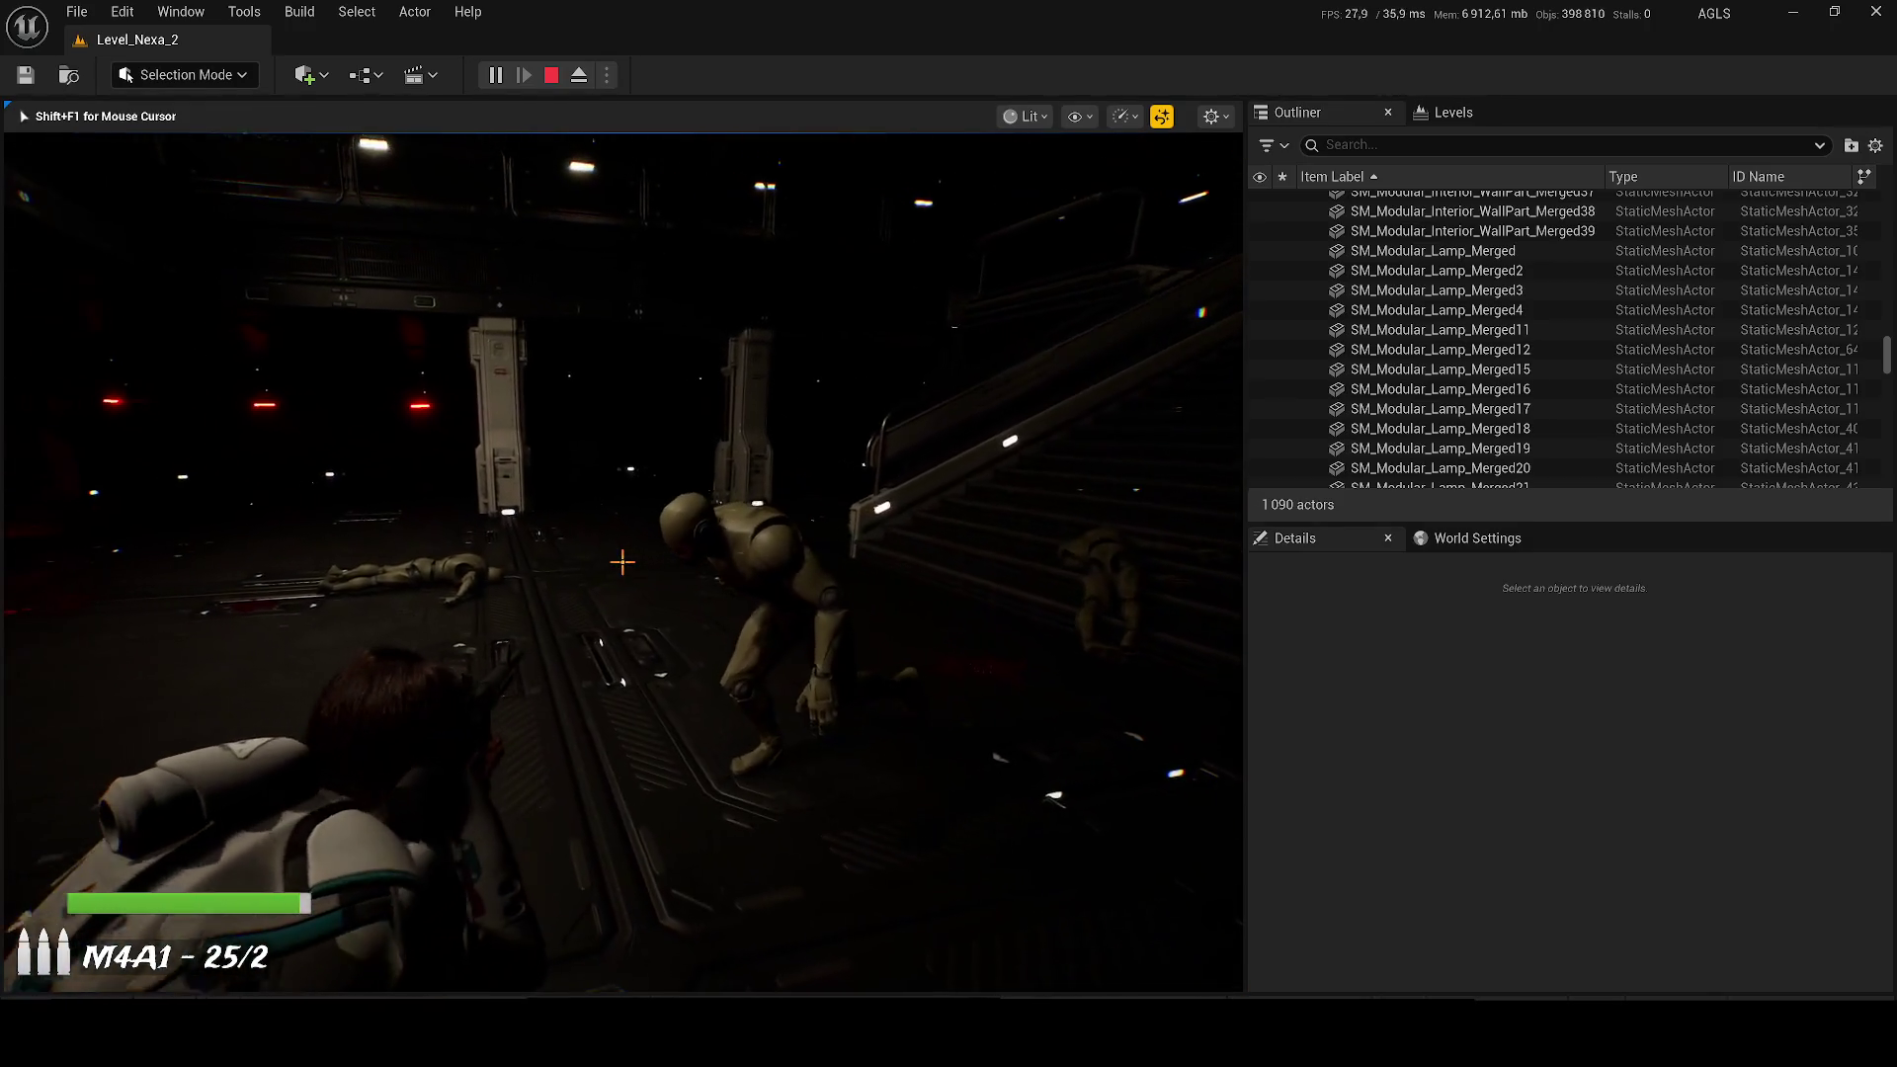
left_click(623, 563)
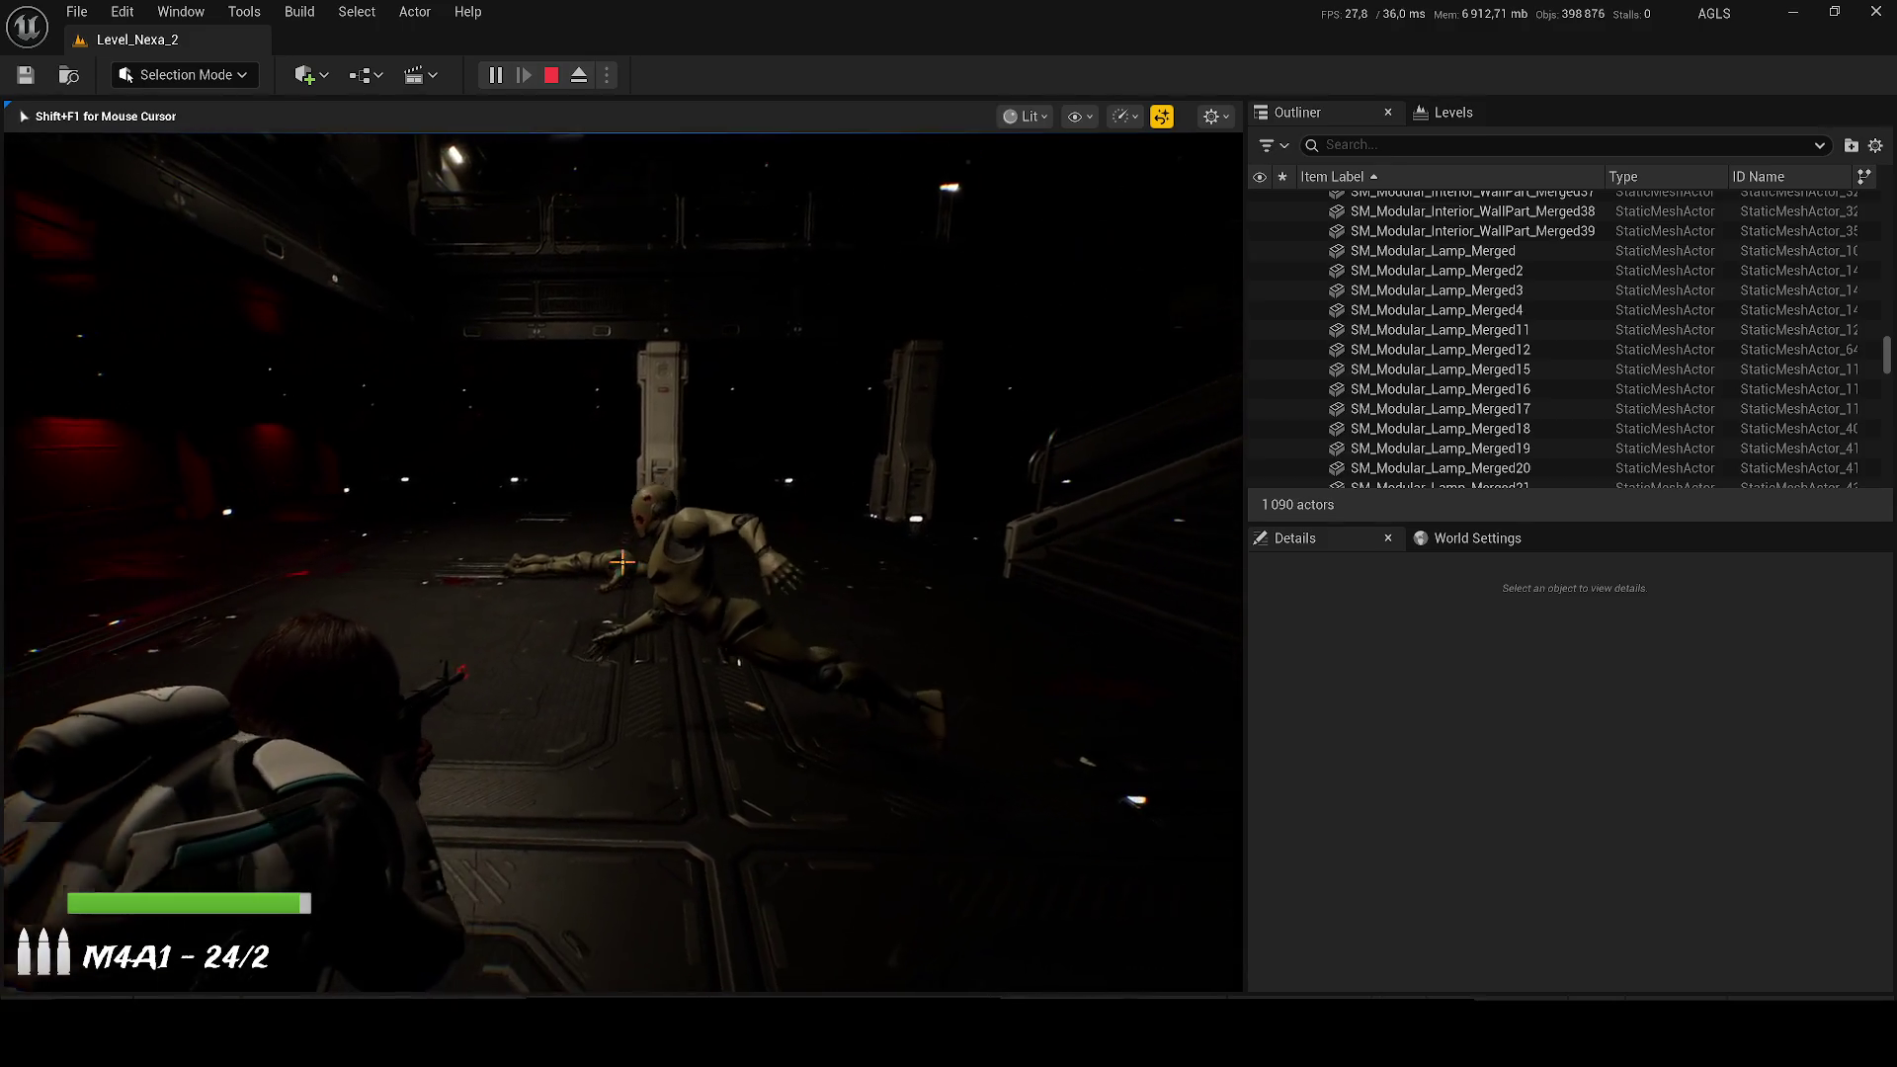
Step: Run past the pillar and down the corridor, reloading, then eject to the editor camera with F8
key("w")
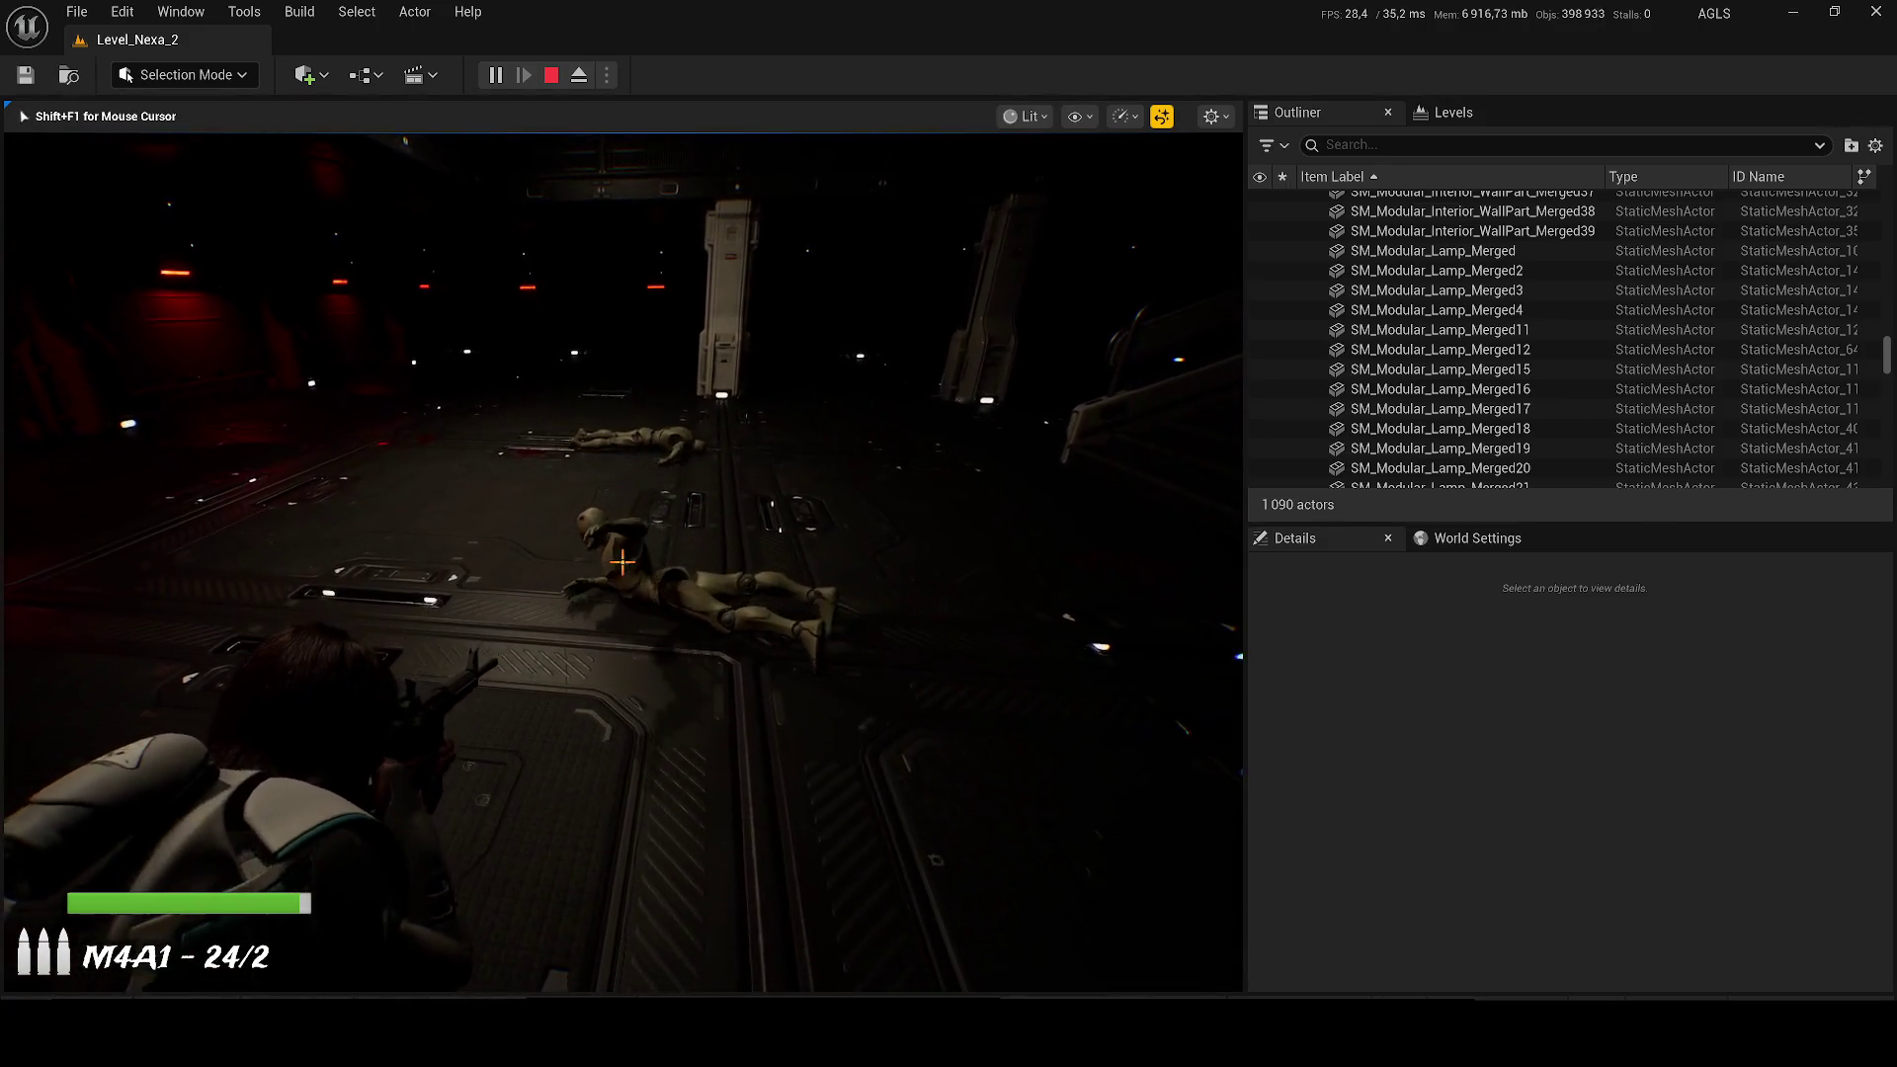
key("w")
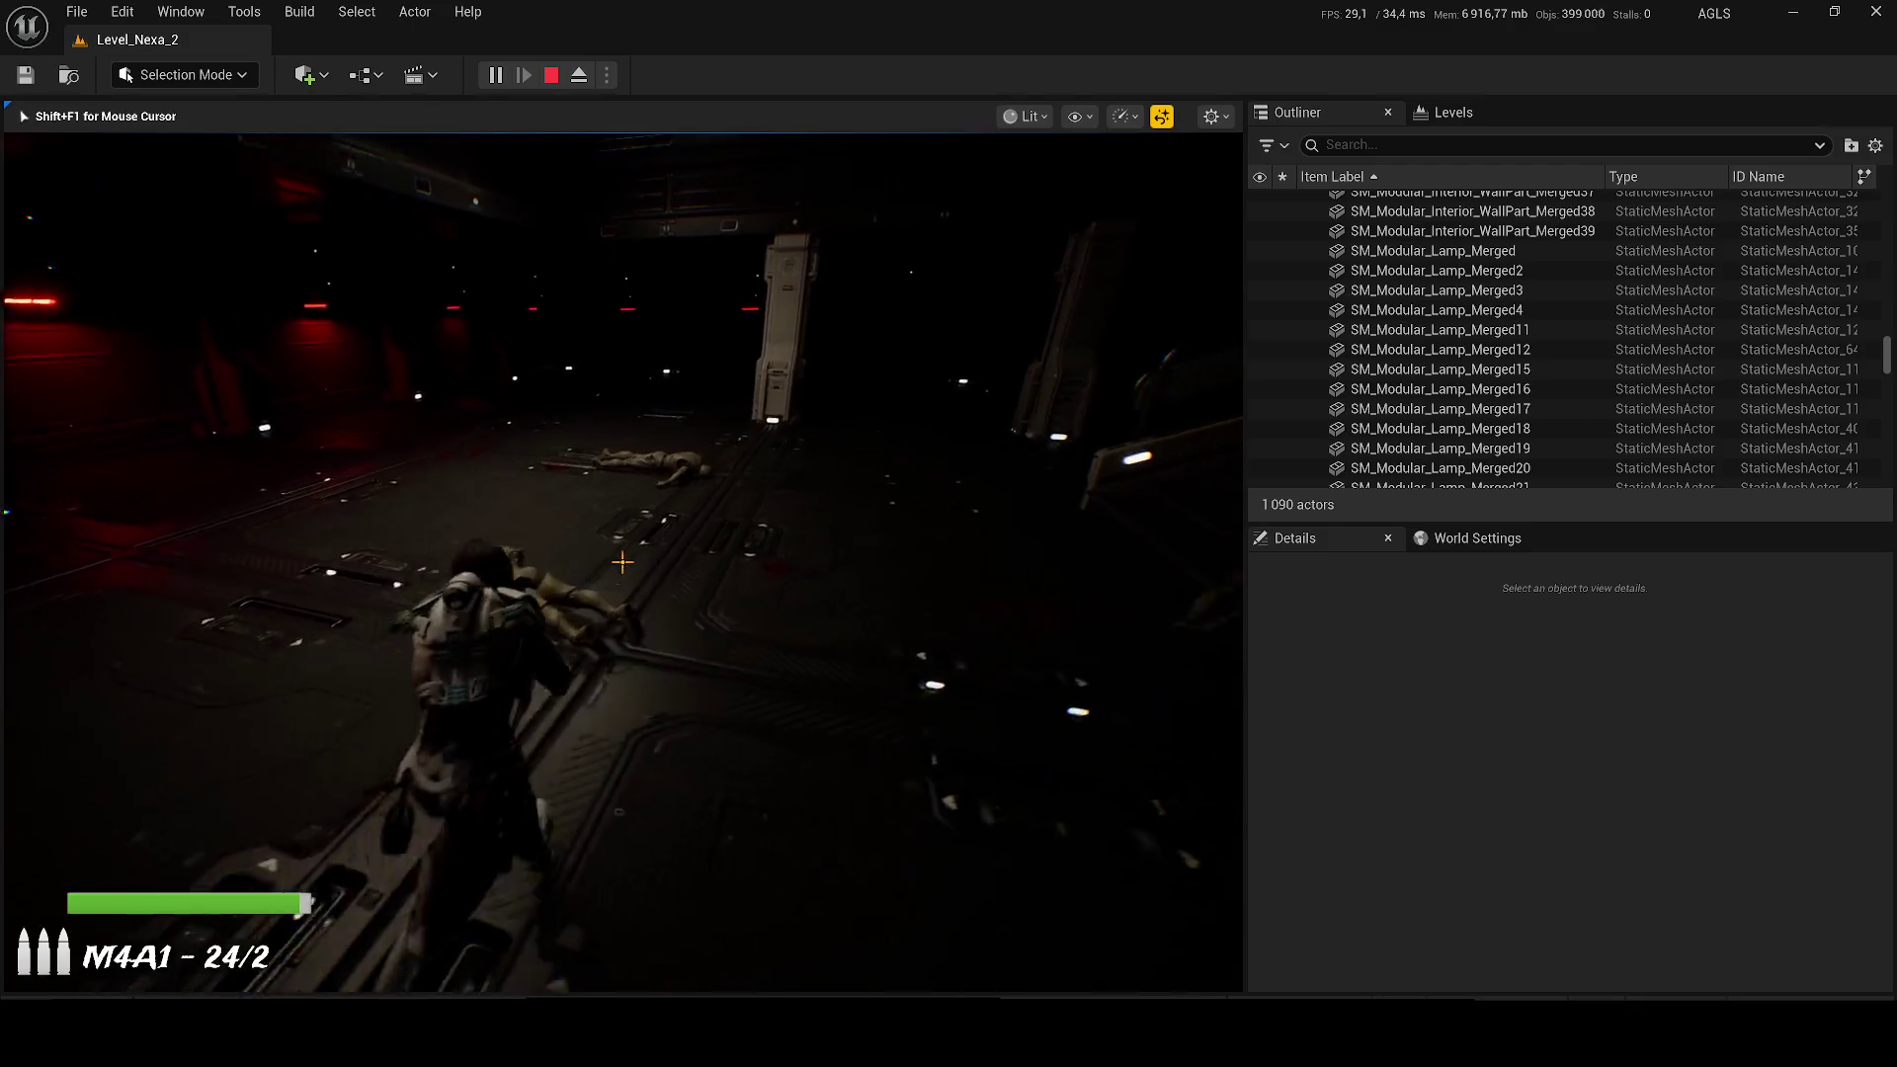
key("w")
key("r")
key("w")
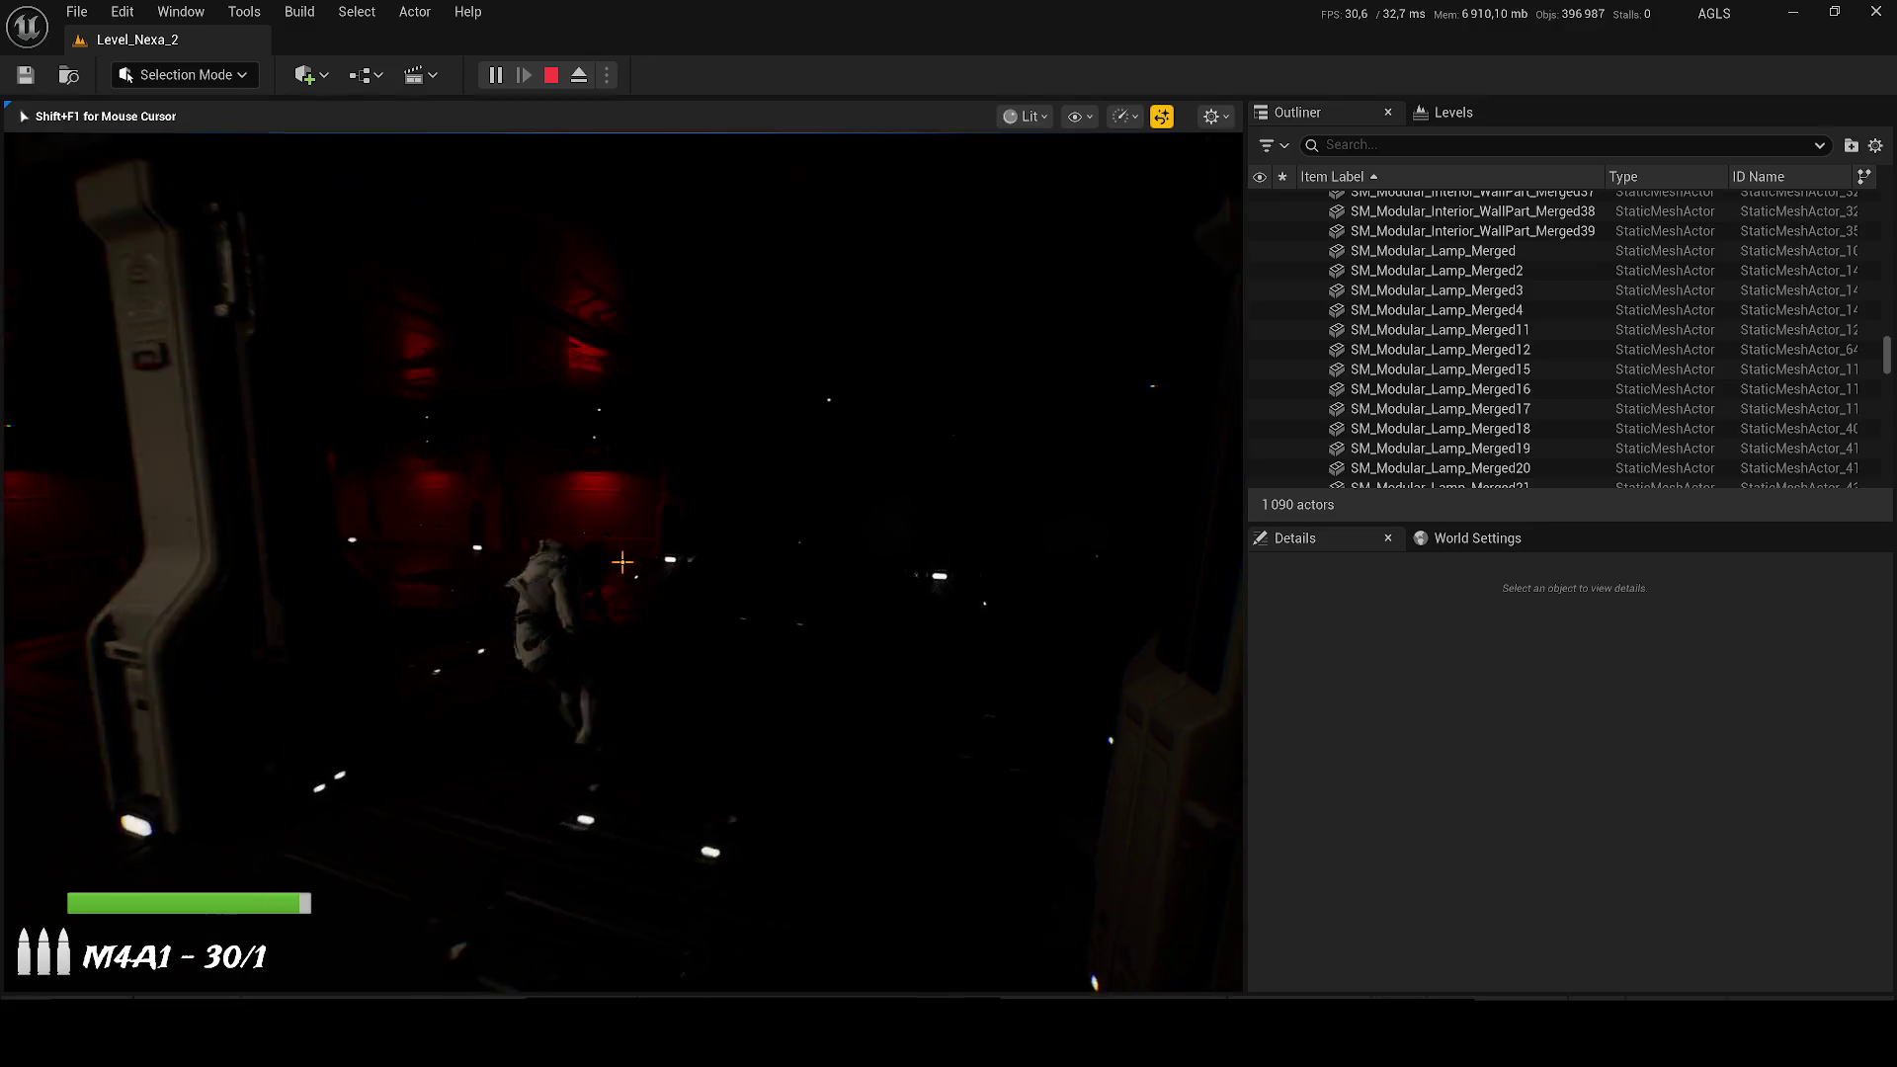
key("w")
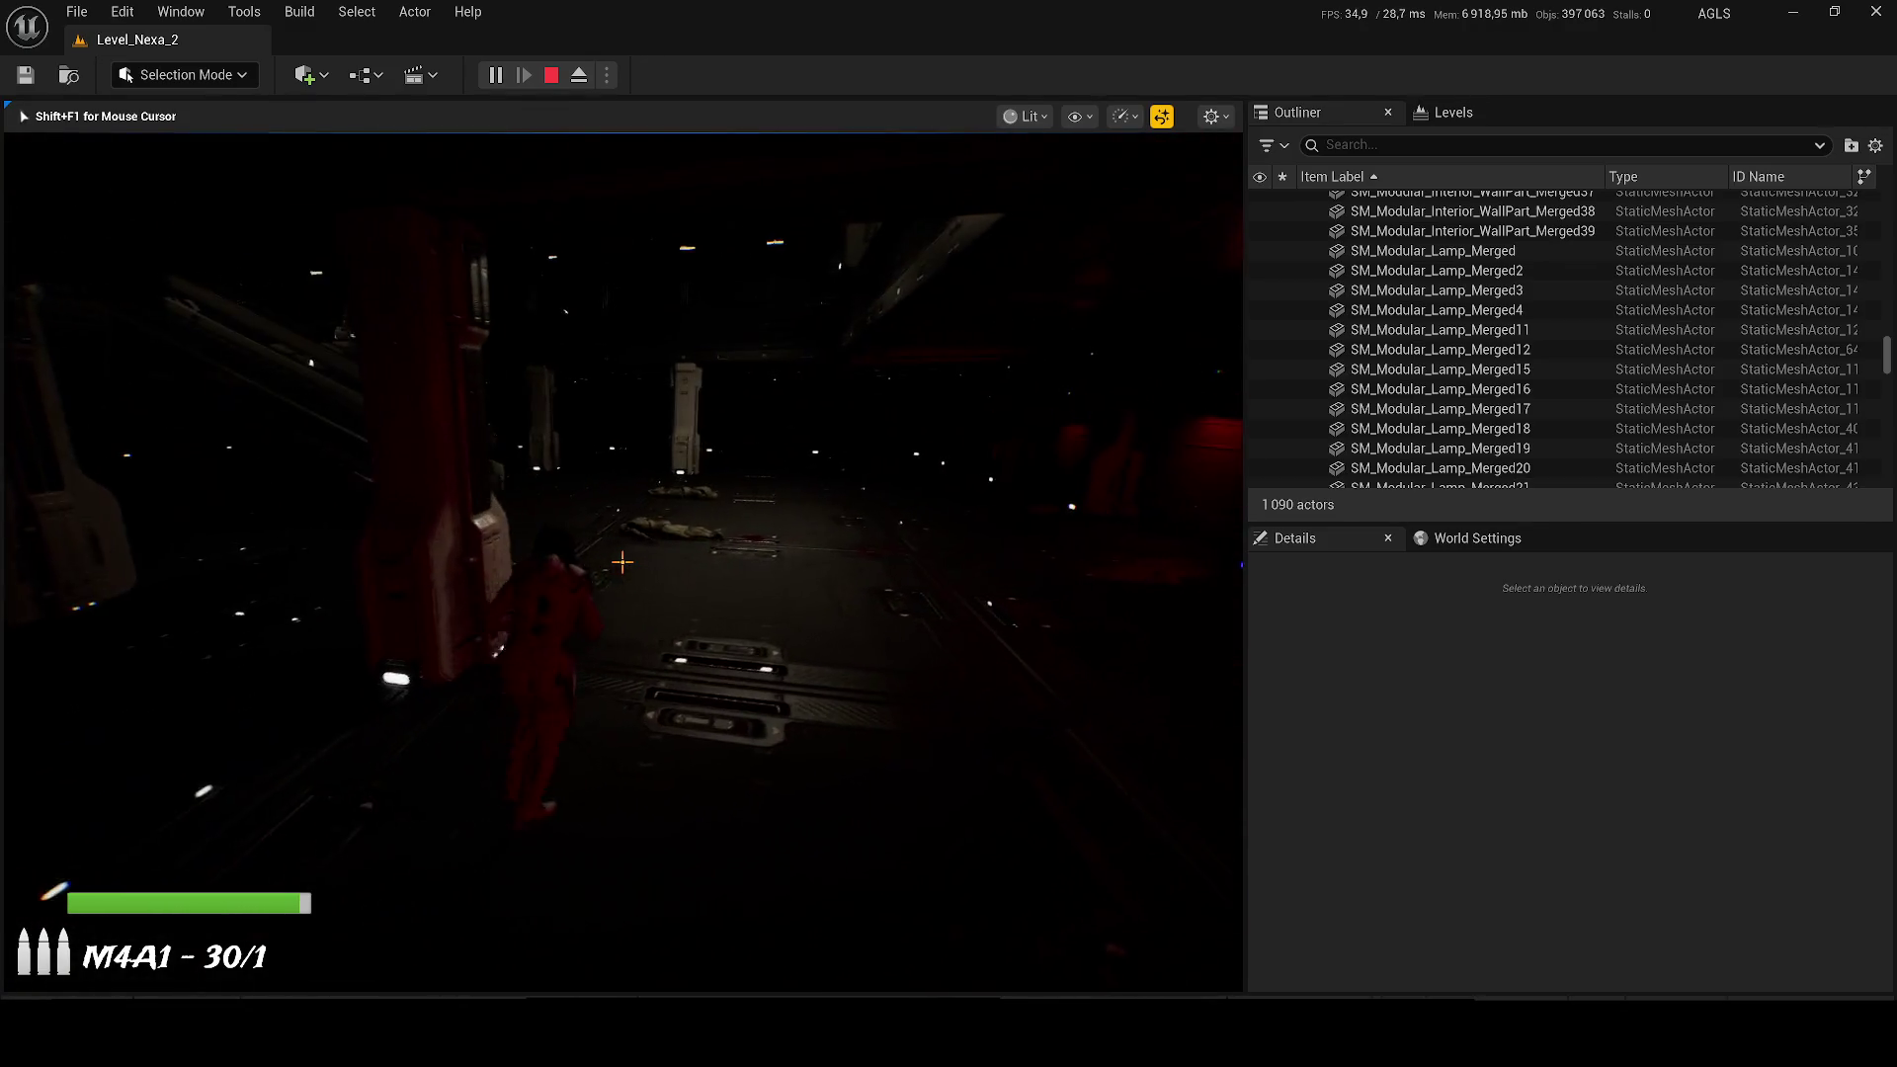
key("w")
key("w")
key("w")
key("w")
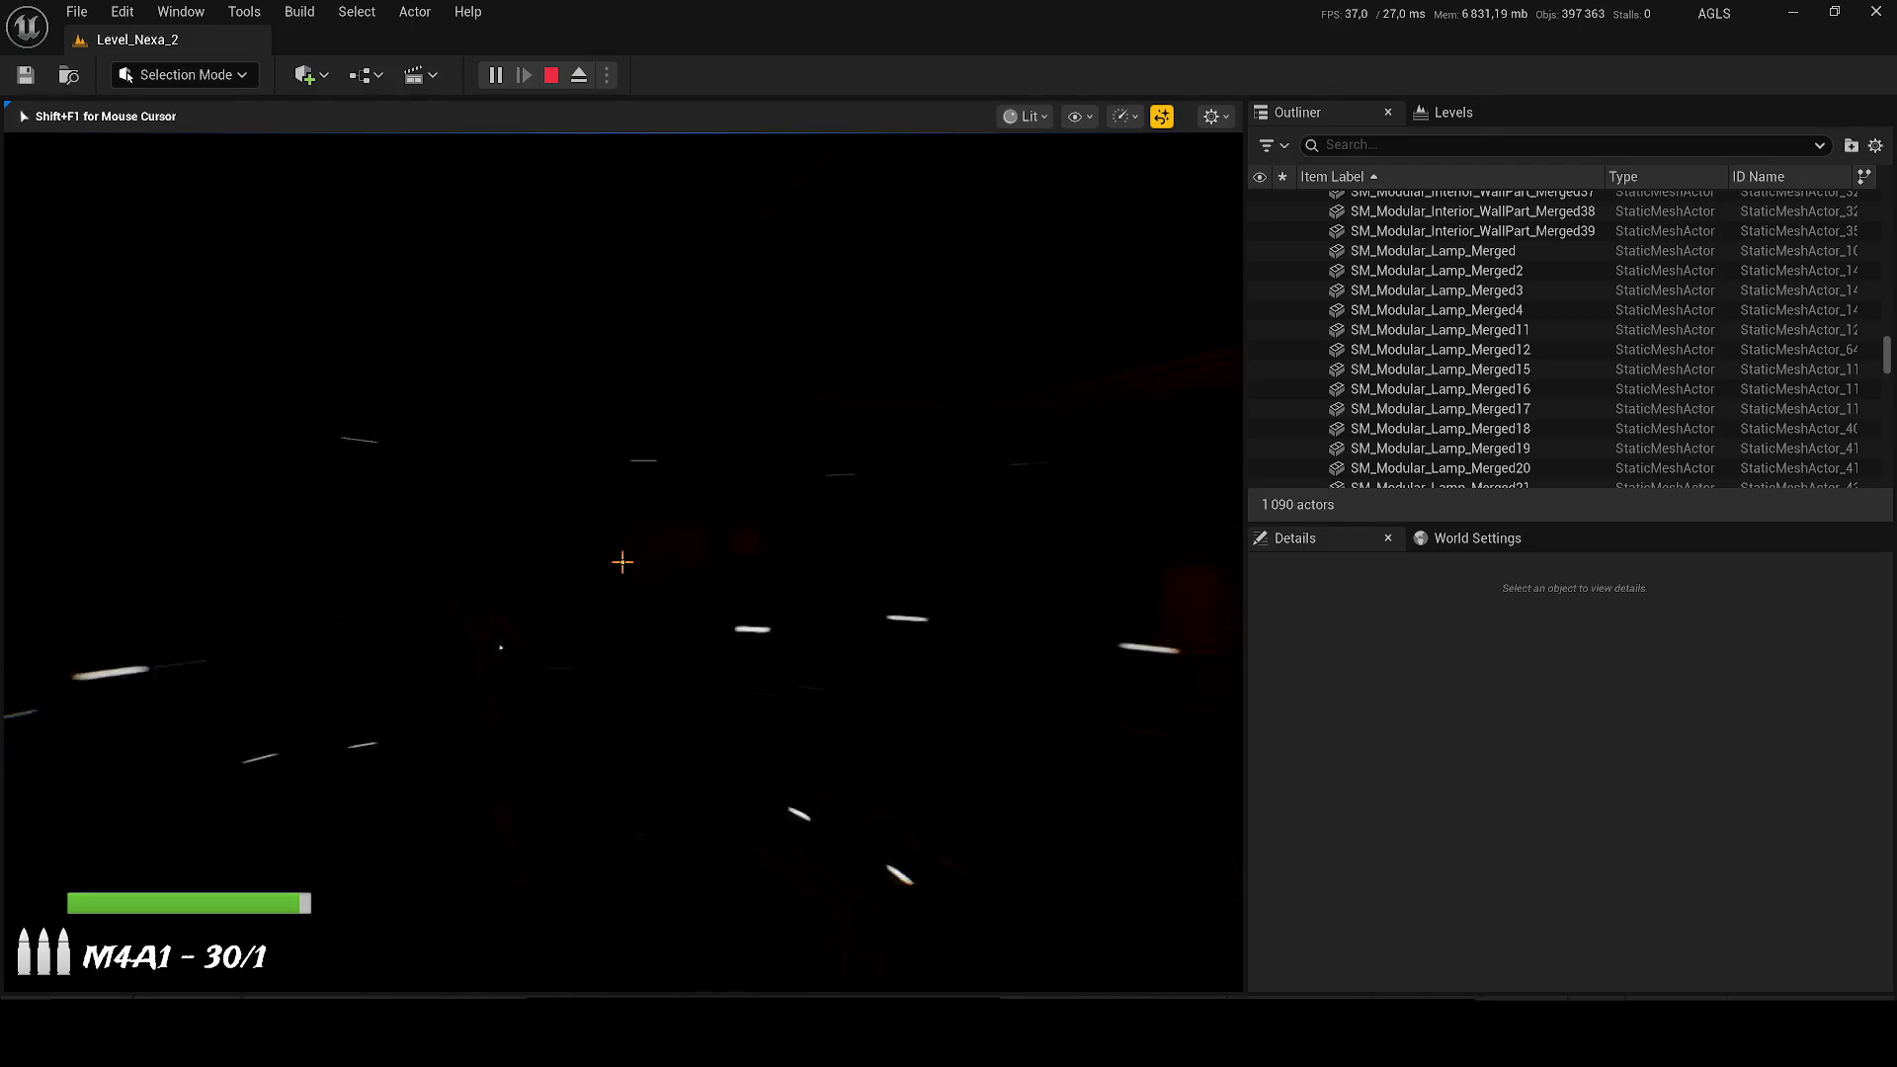
key("super")
key("super")
key("F8")
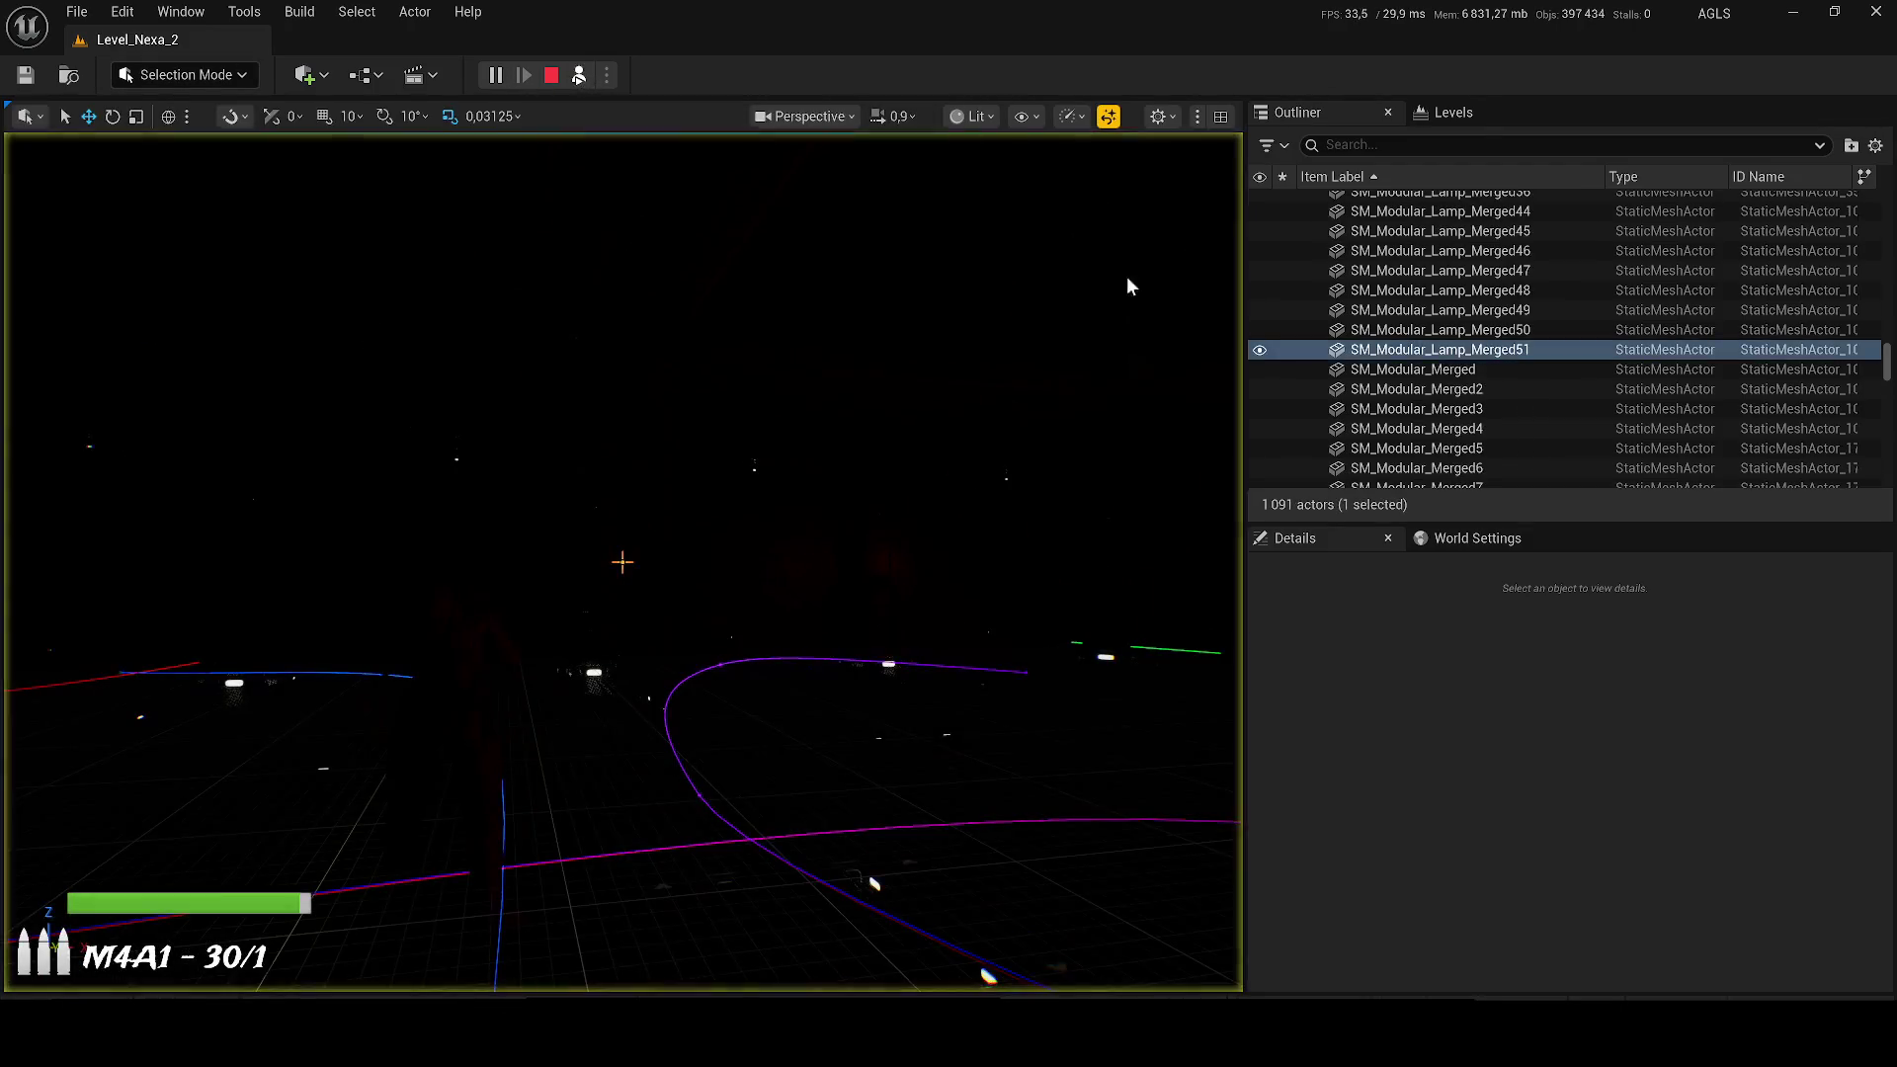
Step: Select SM_Modular_Merged3, frame the pillared room, and stop the playtest
left_click(1021, 249)
key("f")
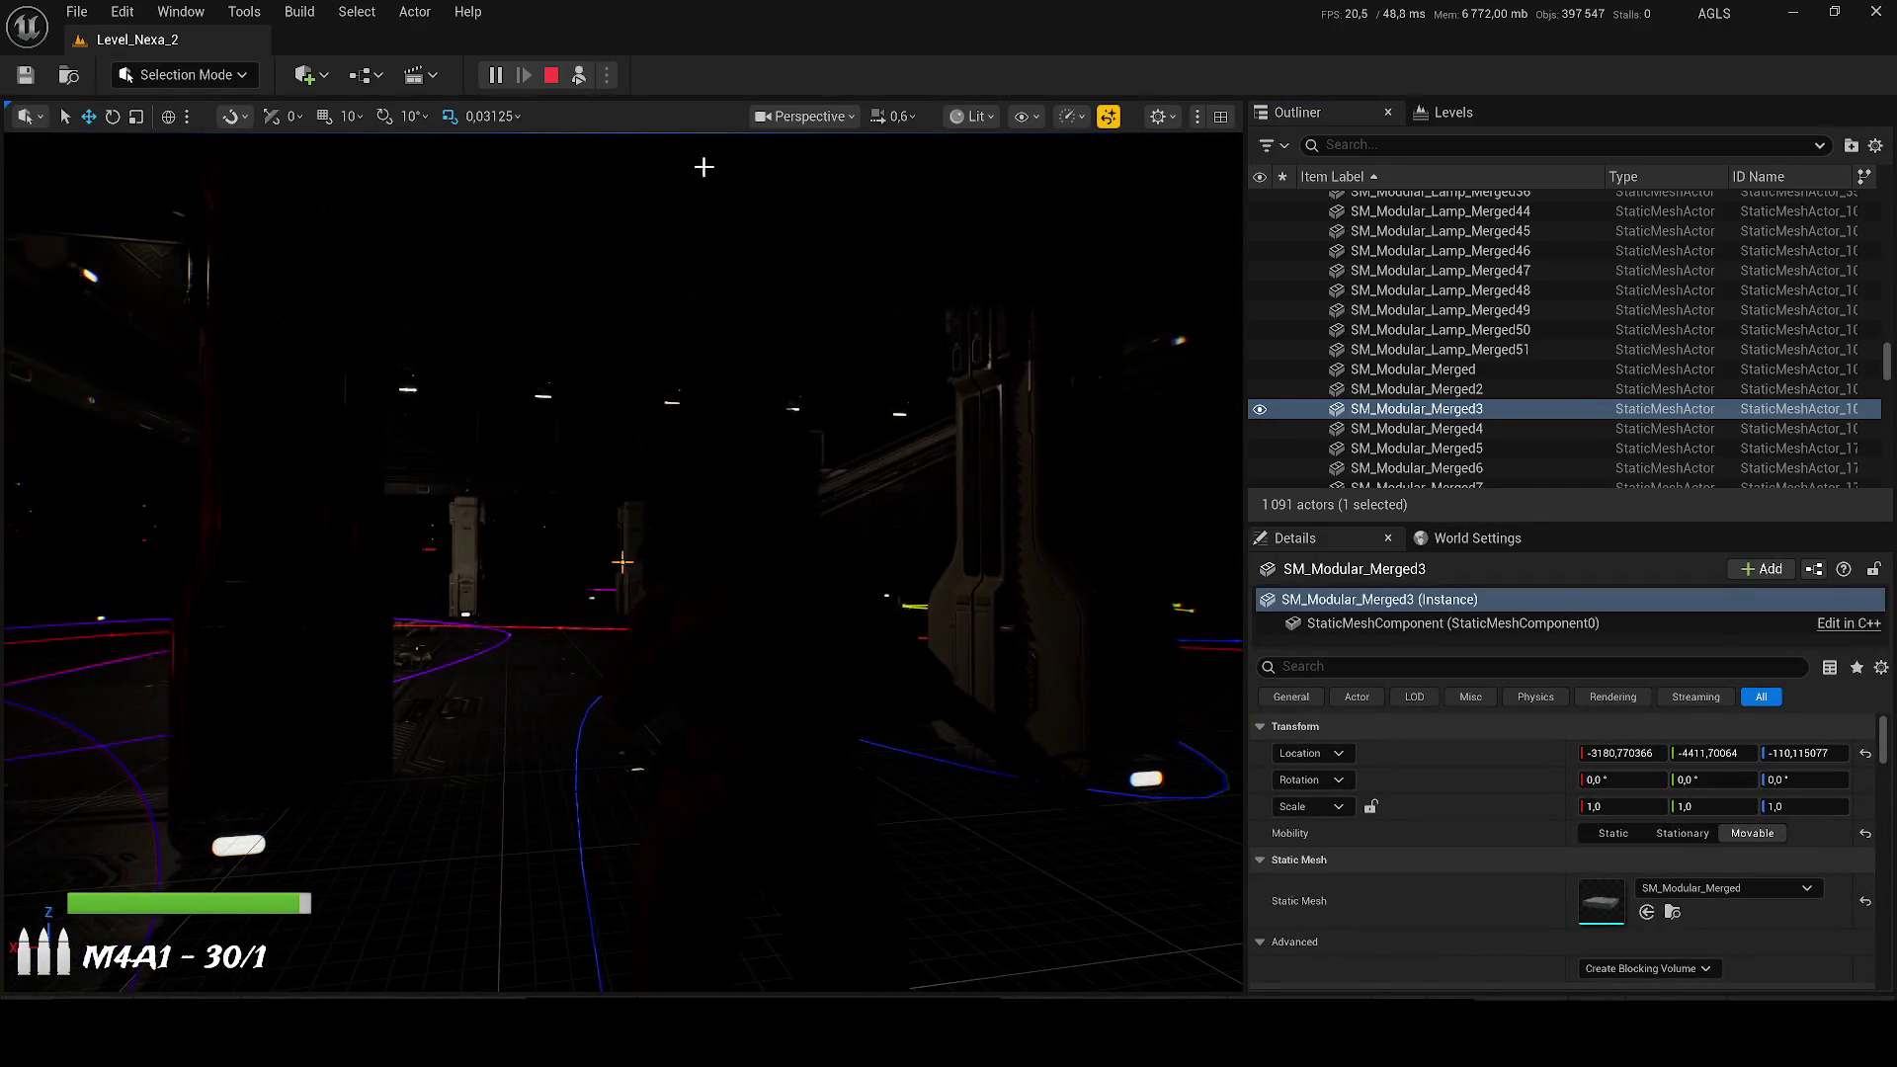
left_click(551, 76)
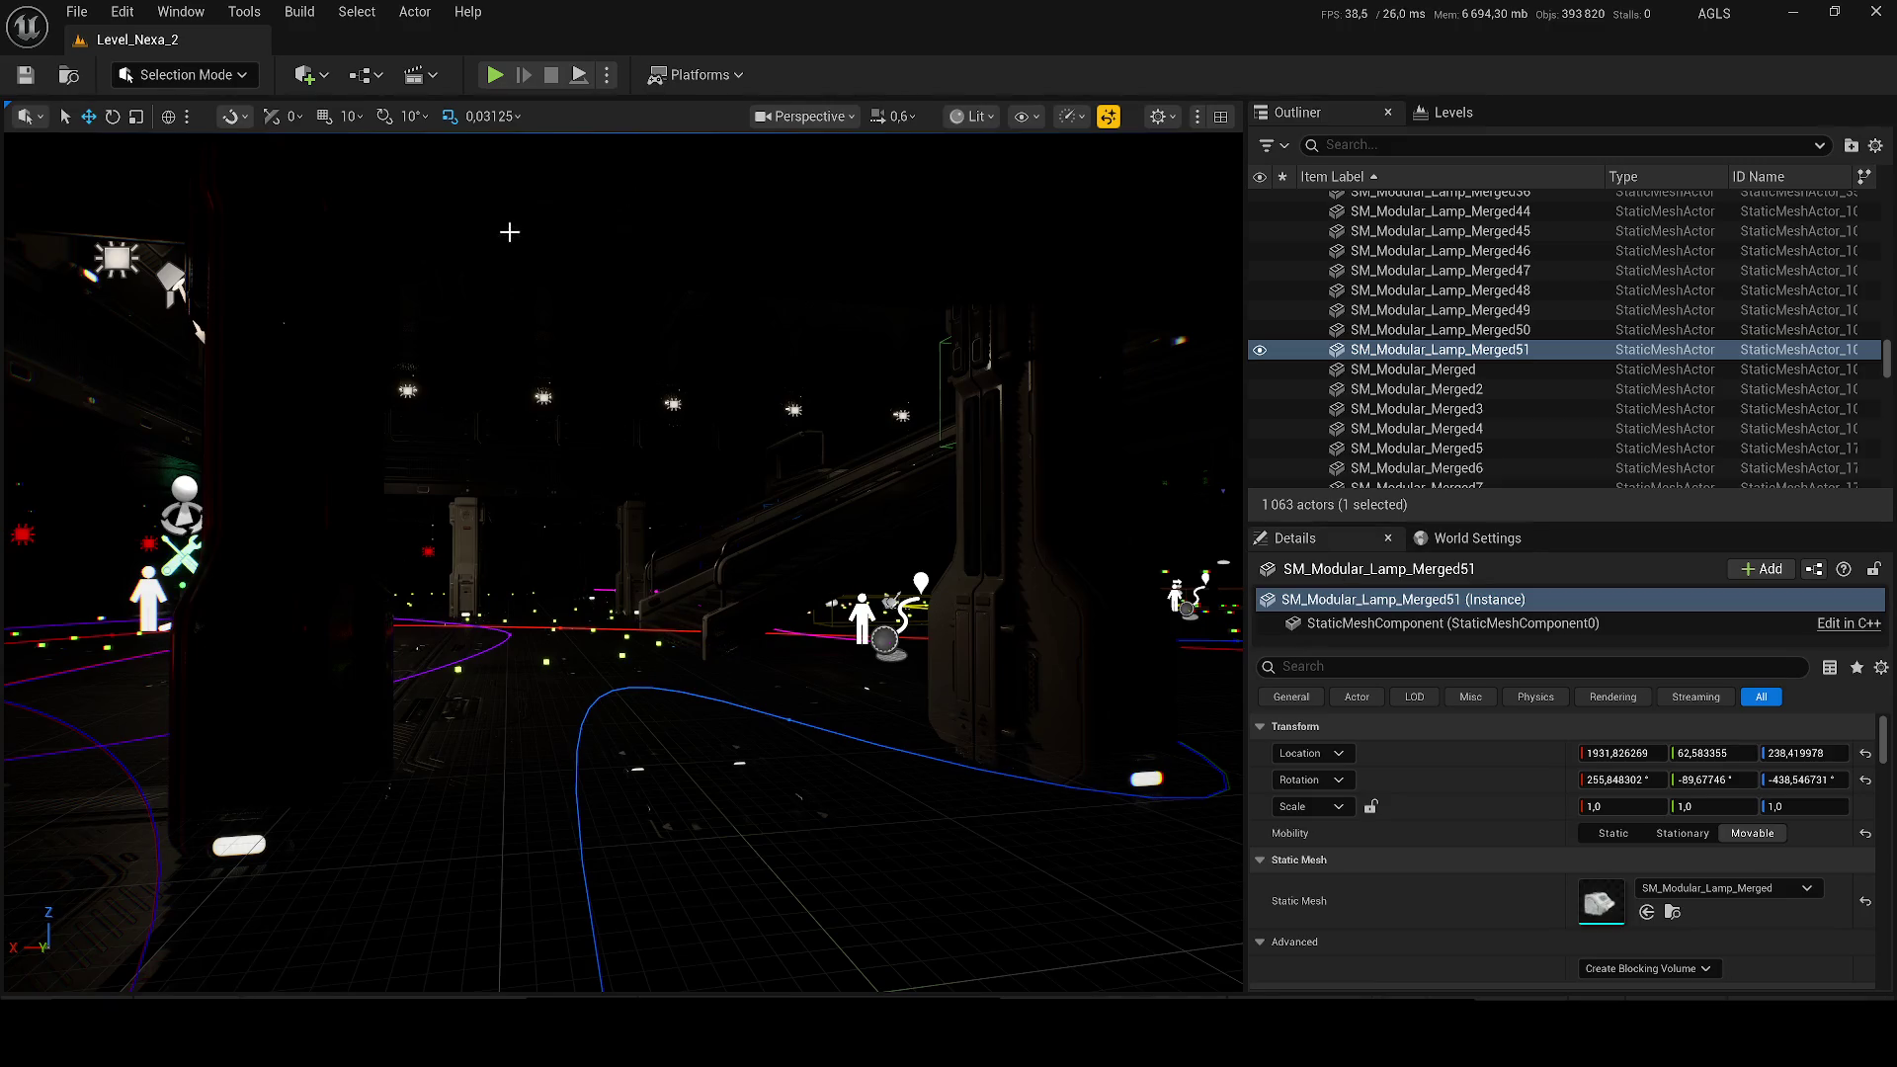
Step: Load a level sequence, switch to rotate mode, and show the top-level Content folder in the Content Drawer
left_click(423, 76)
left_click(465, 275)
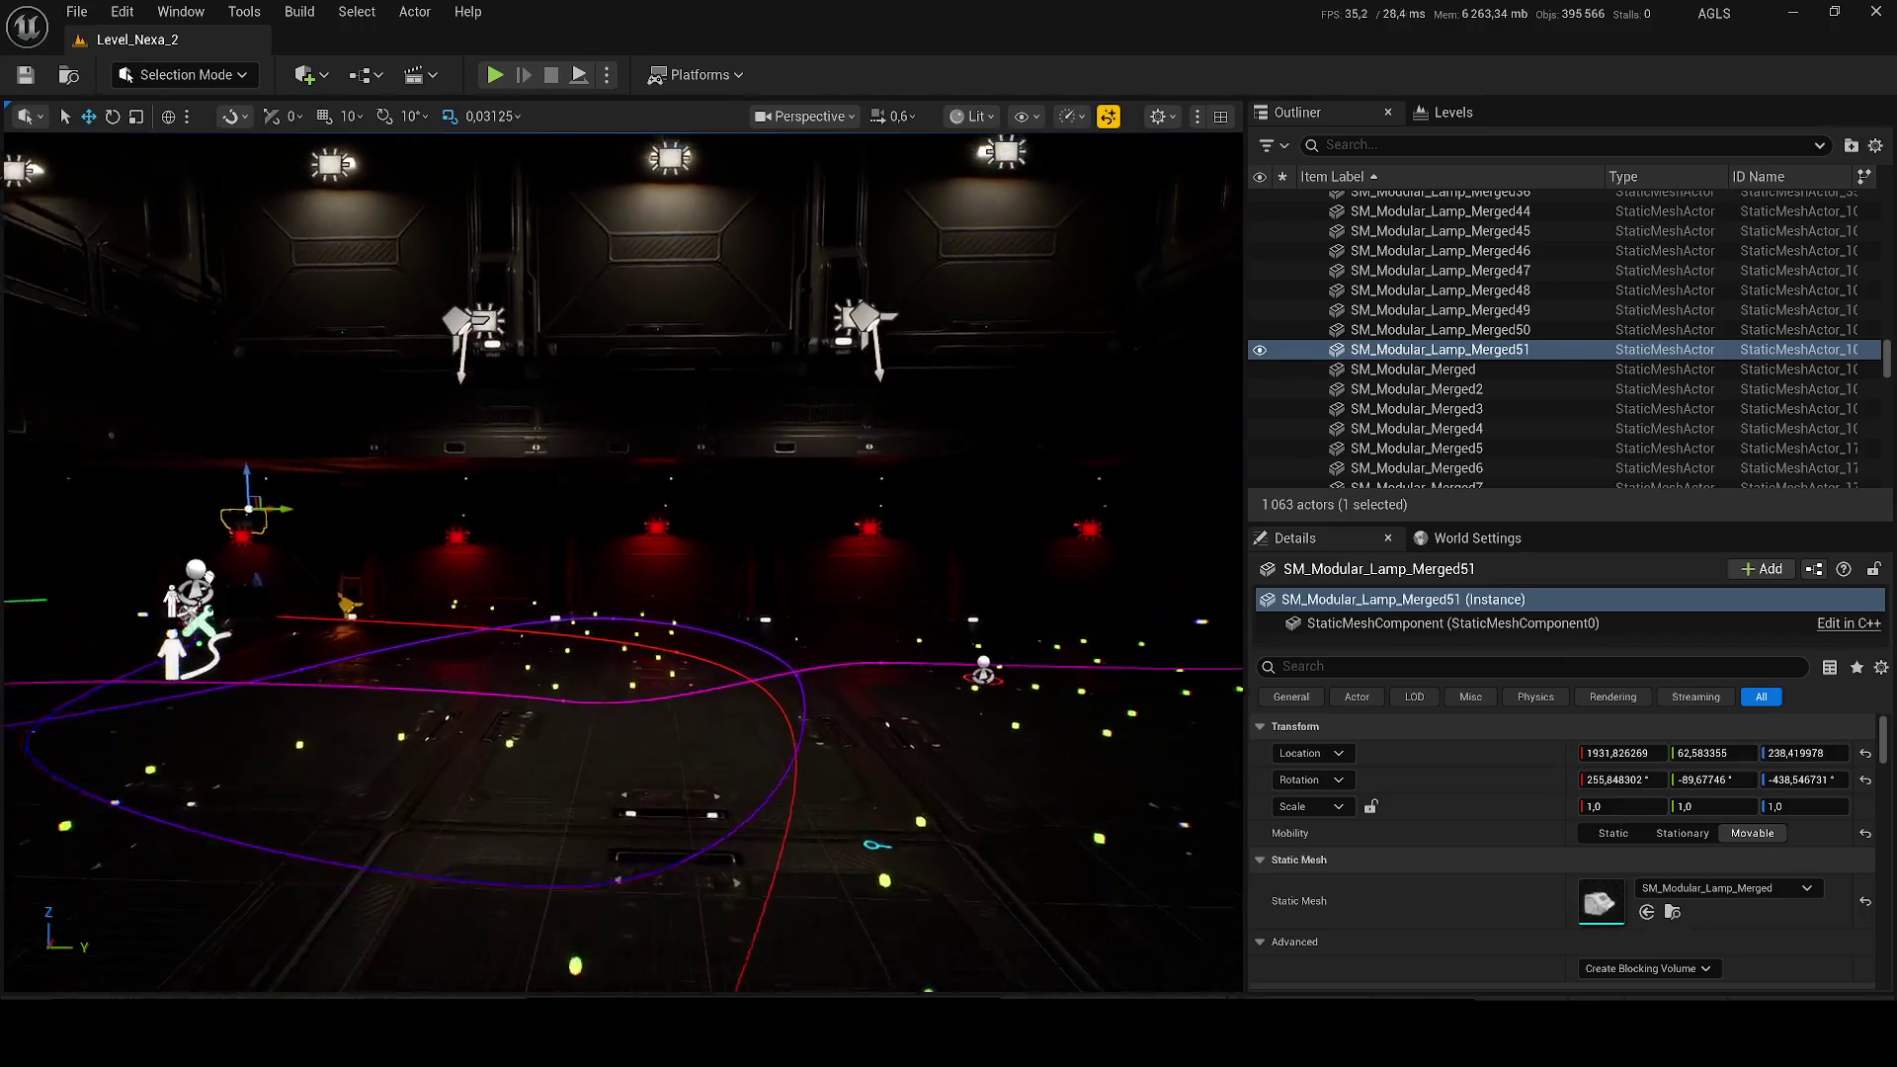
scroll(622, 563, "up", 1)
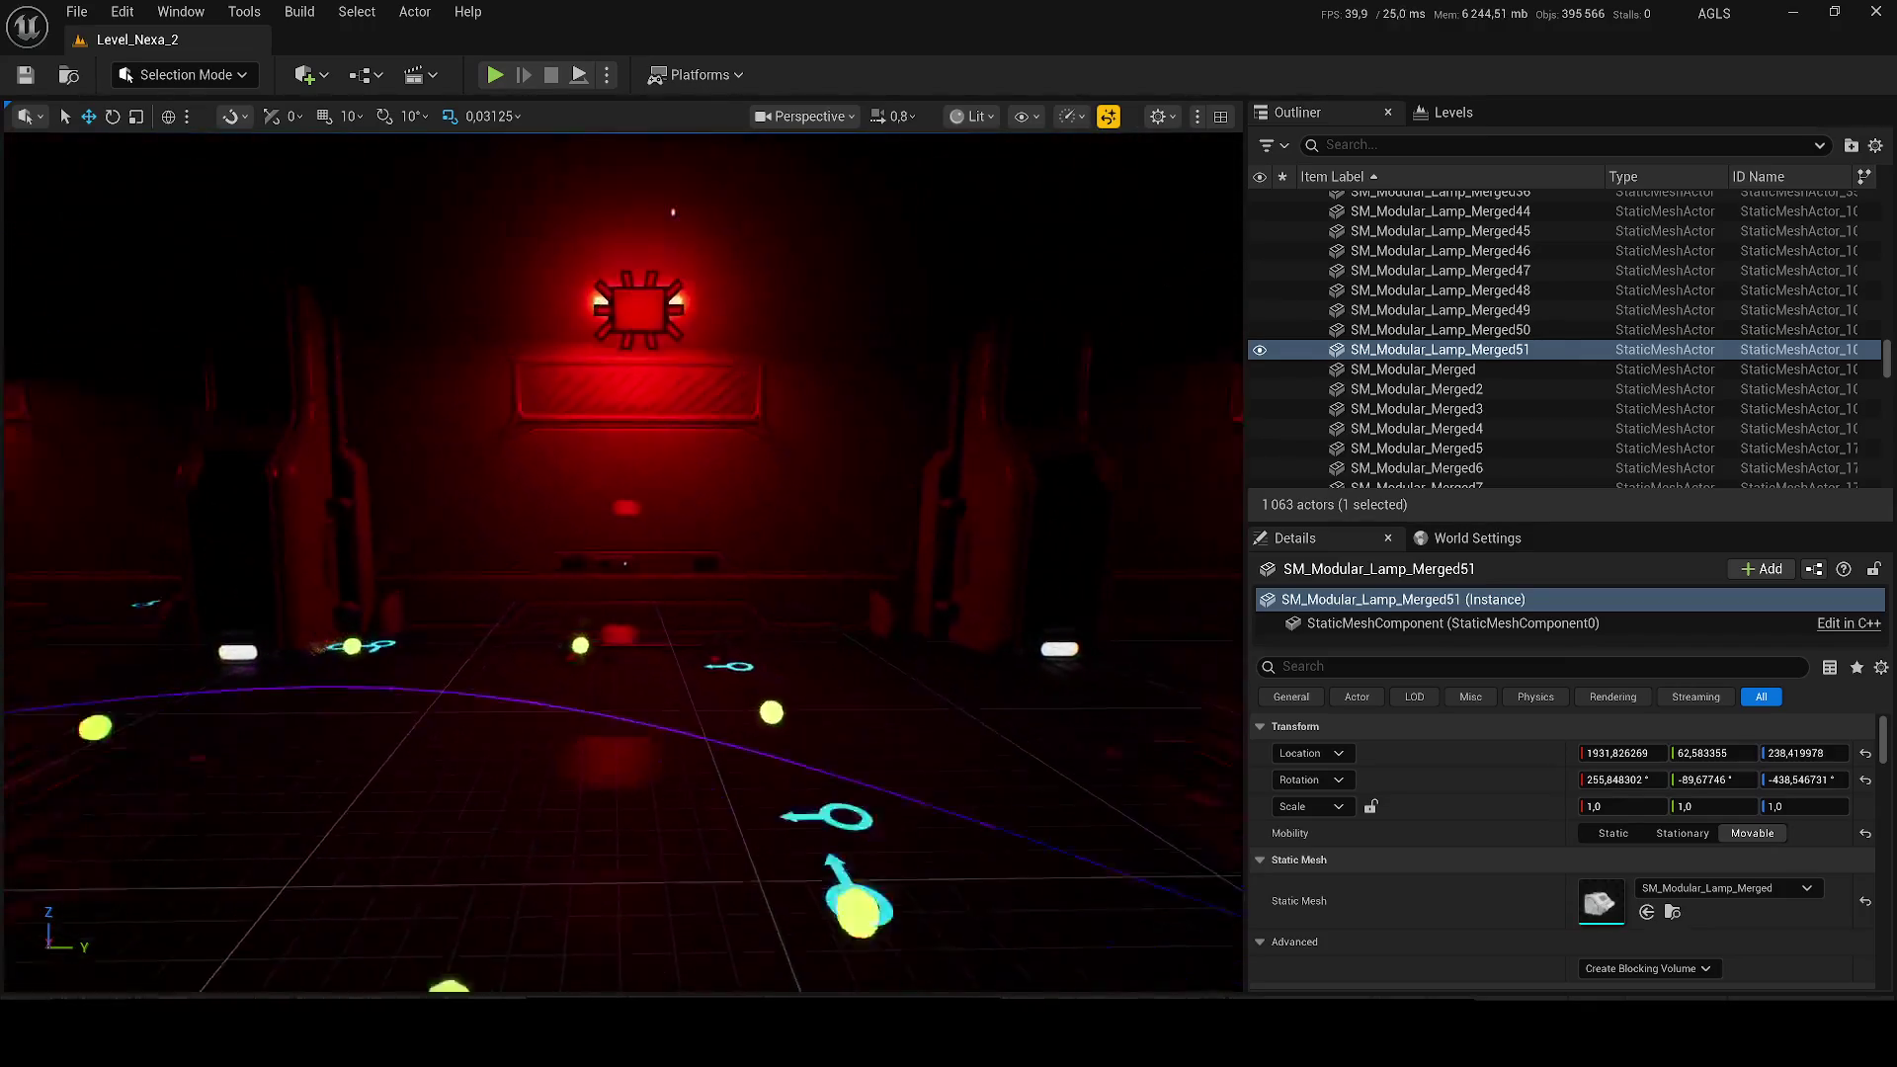
key("e")
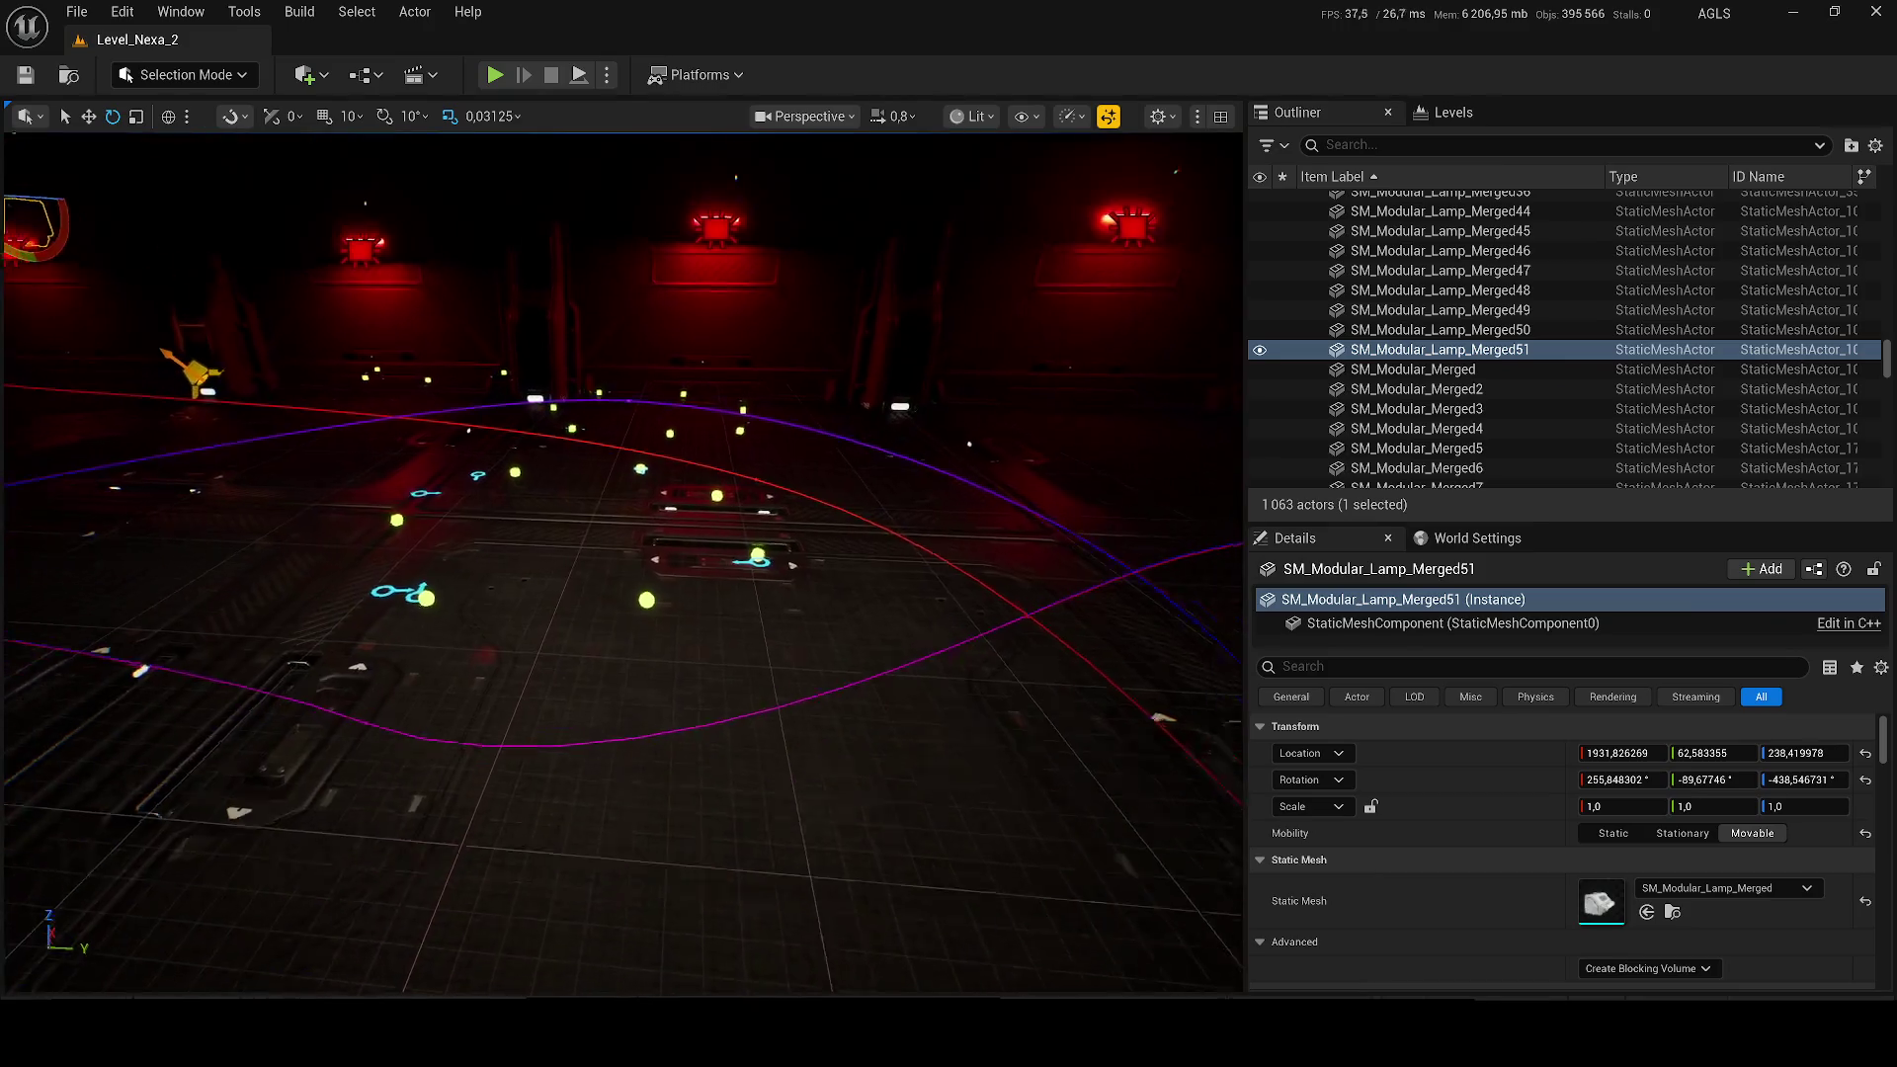
key("ctrl+space")
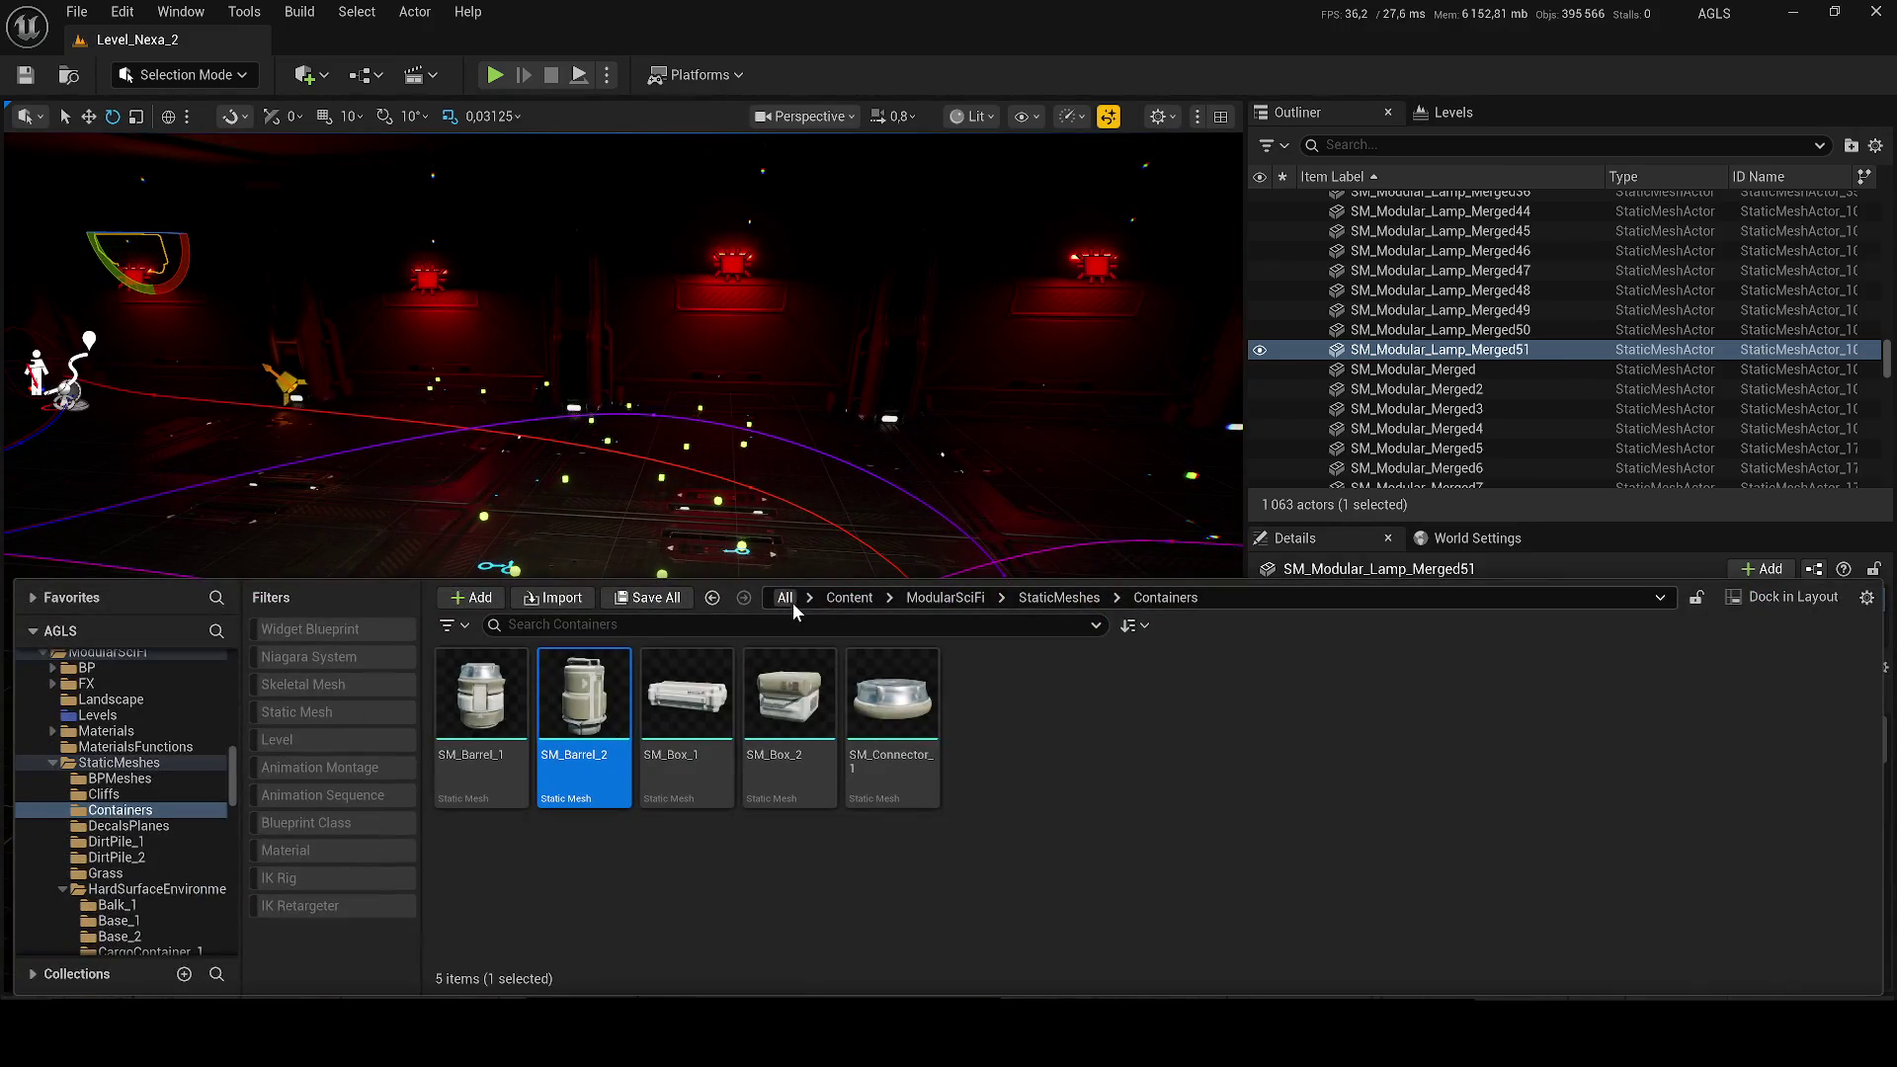
left_click(849, 597)
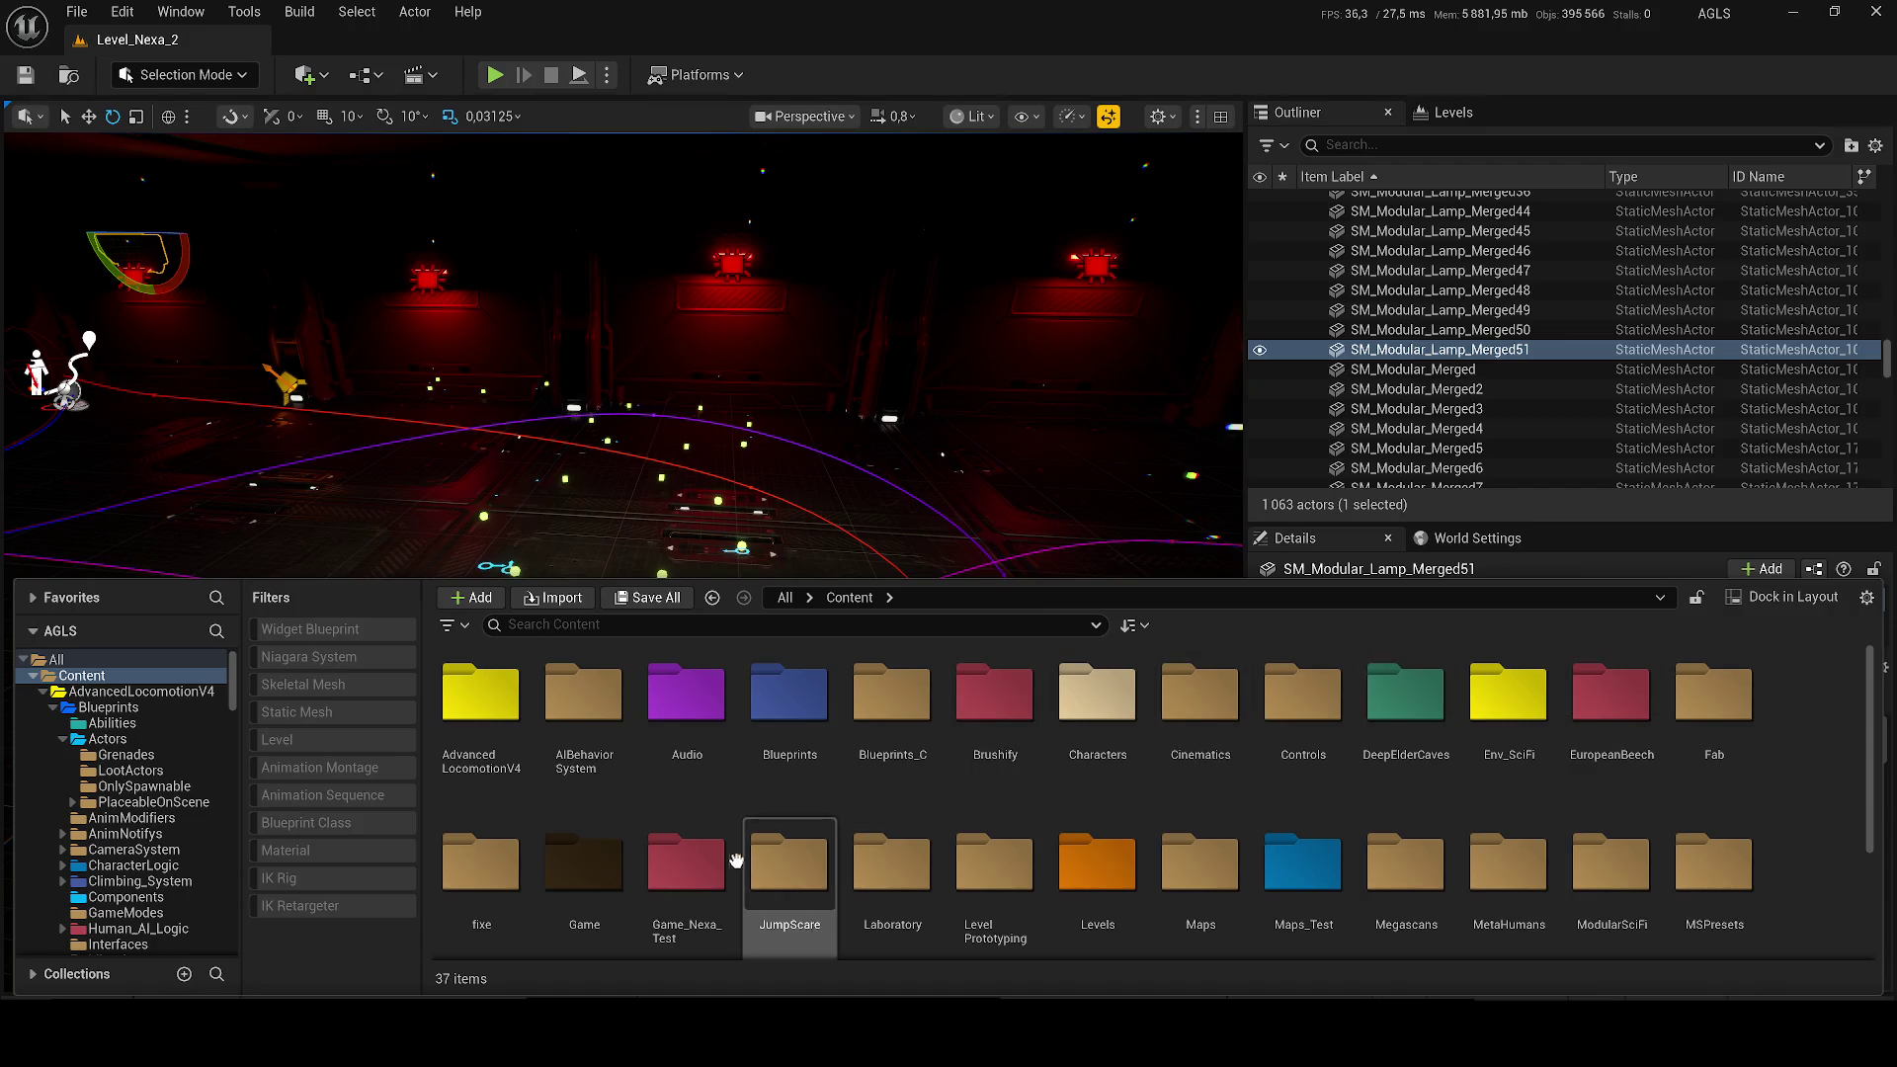
Step: Raise the Content Browser splitter twice so all 37 Content items, including Levels, Maps and Megascans, fit
left_click_drag(759, 579, 766, 472)
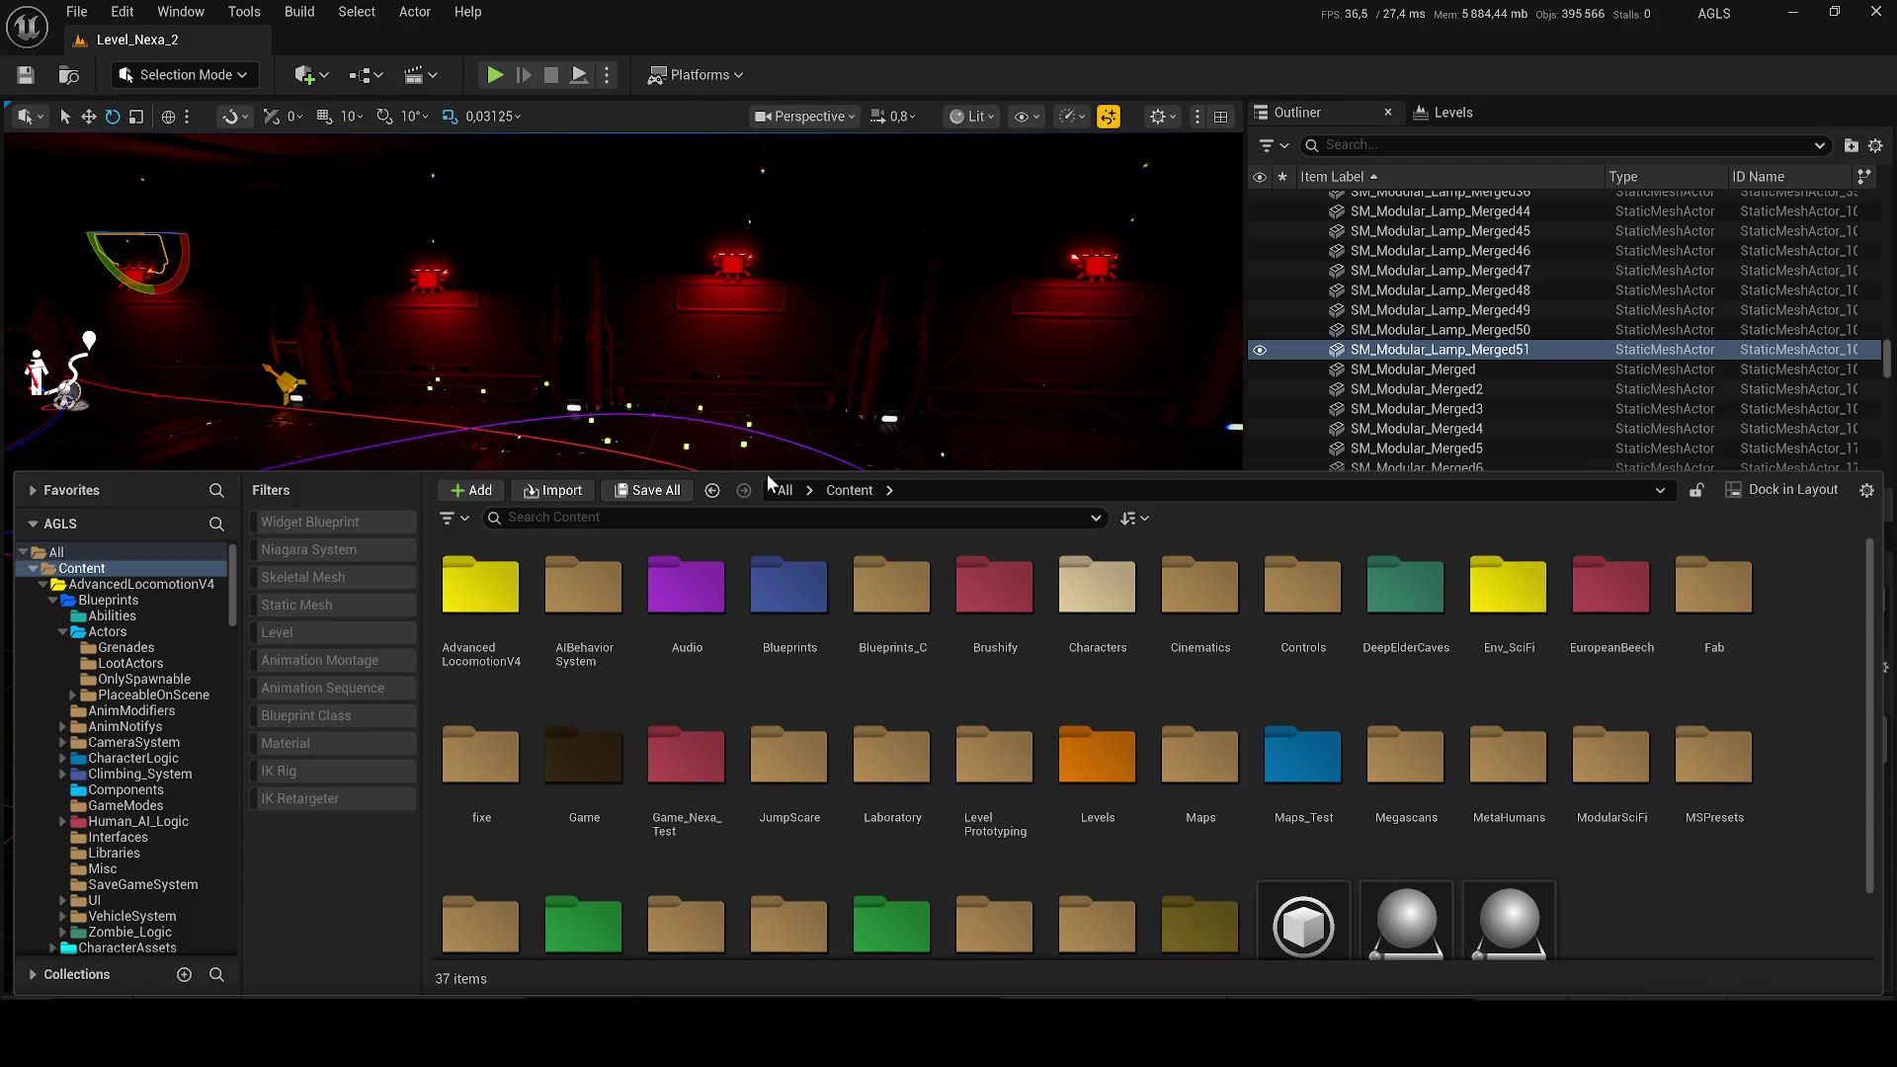
scroll(767, 464, "down", 2)
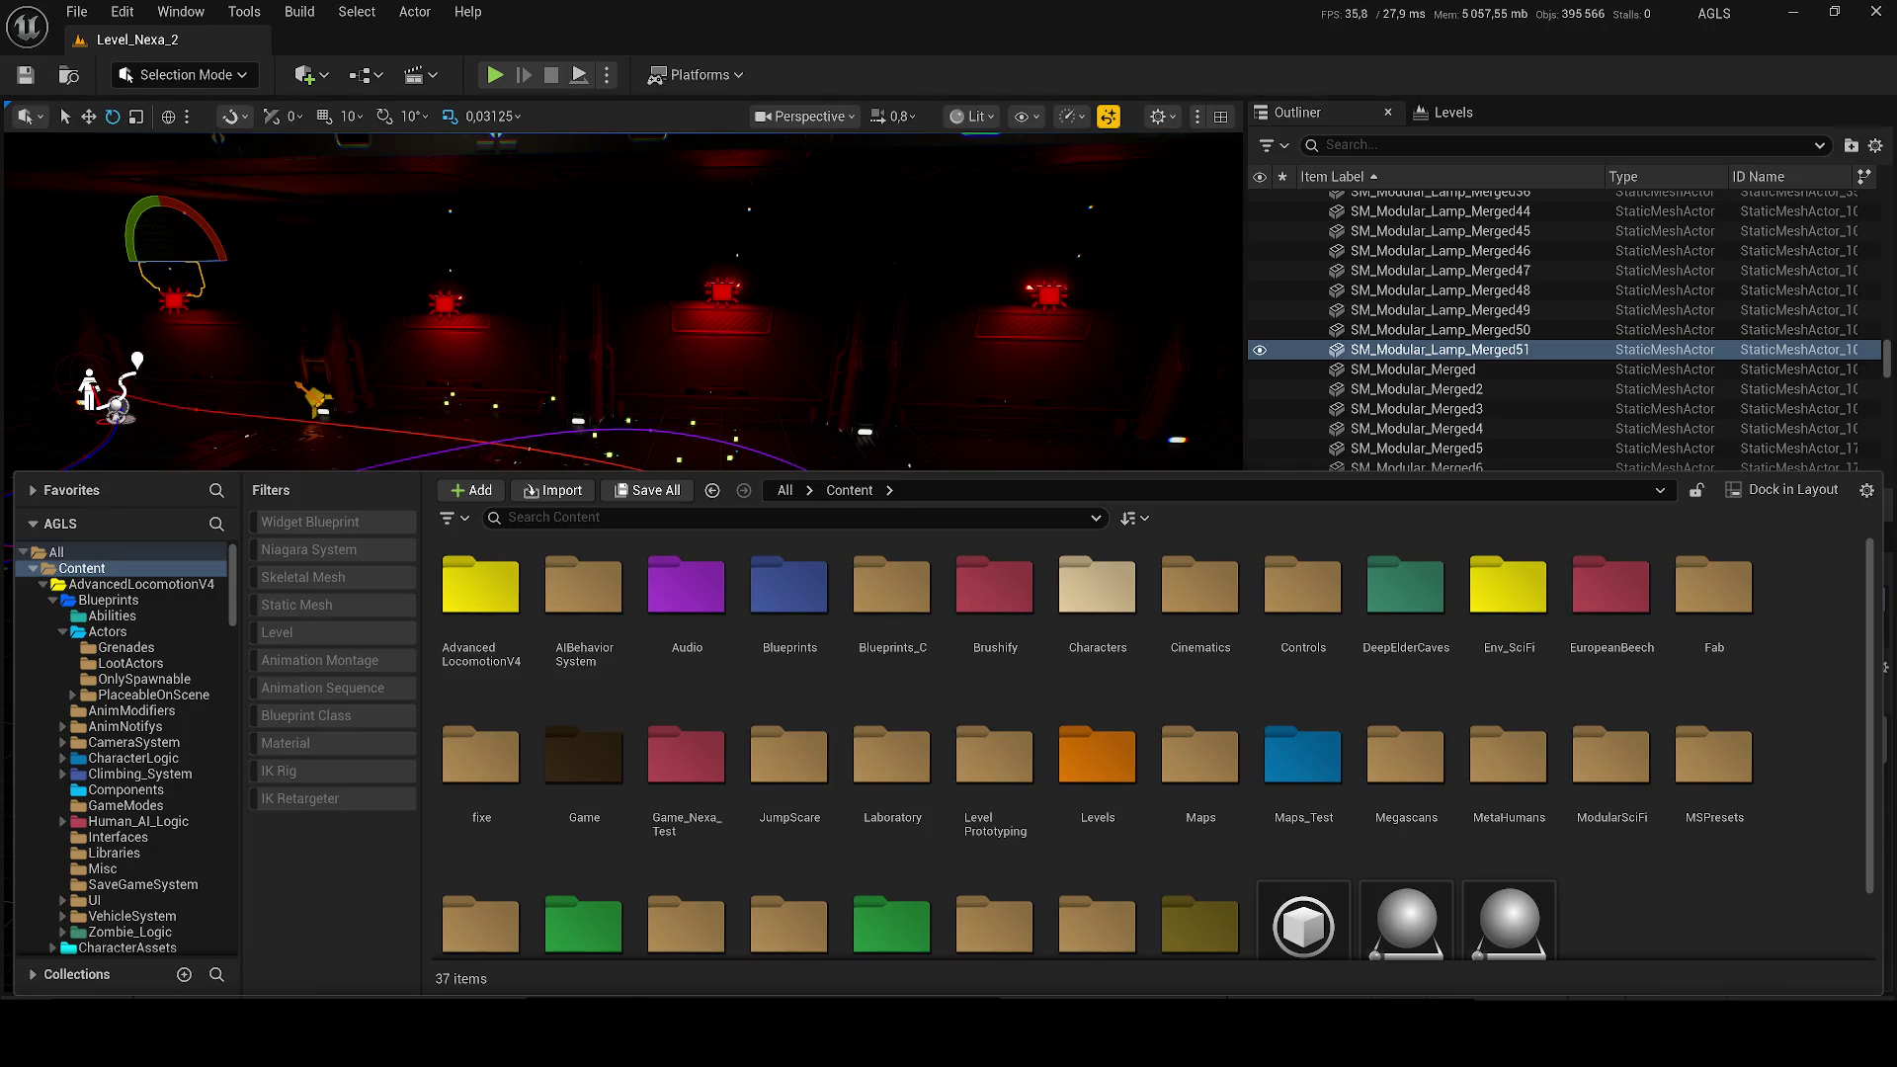
key("Escape")
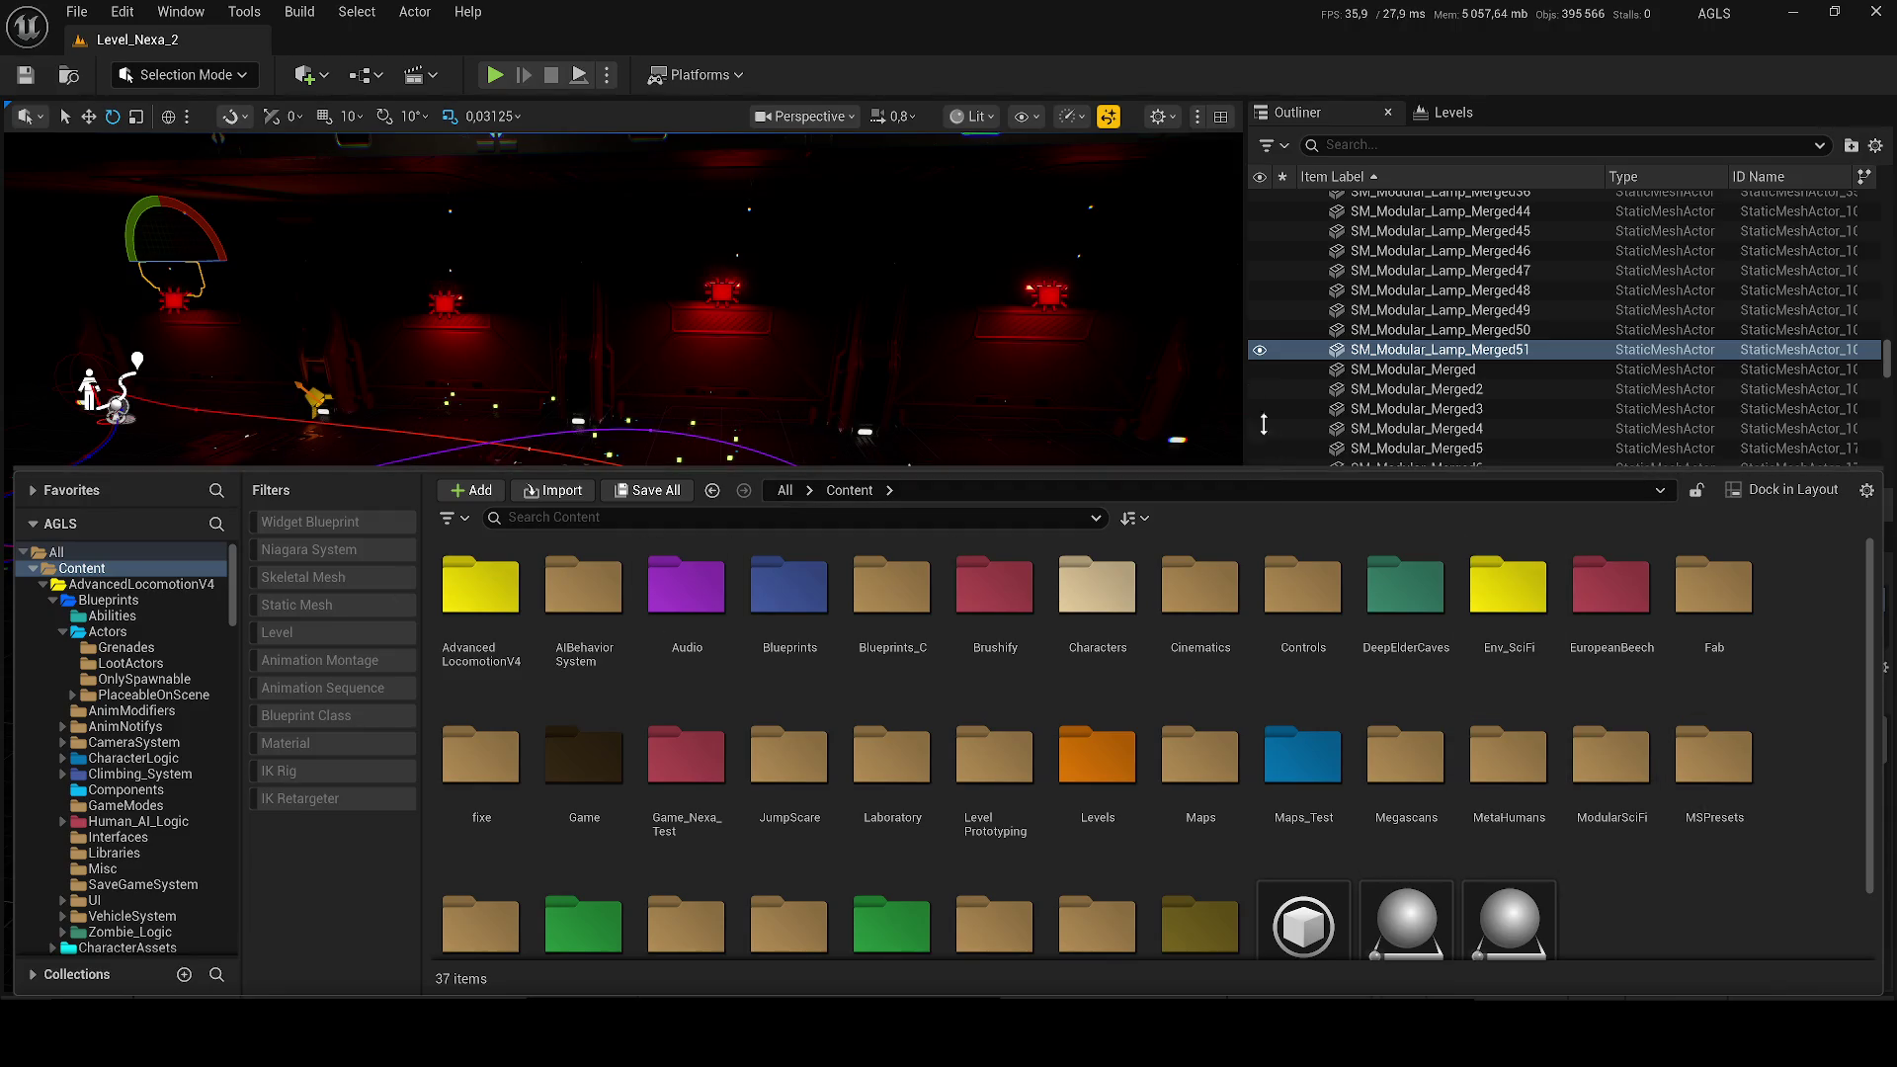
left_click_drag(1269, 442, 1270, 312)
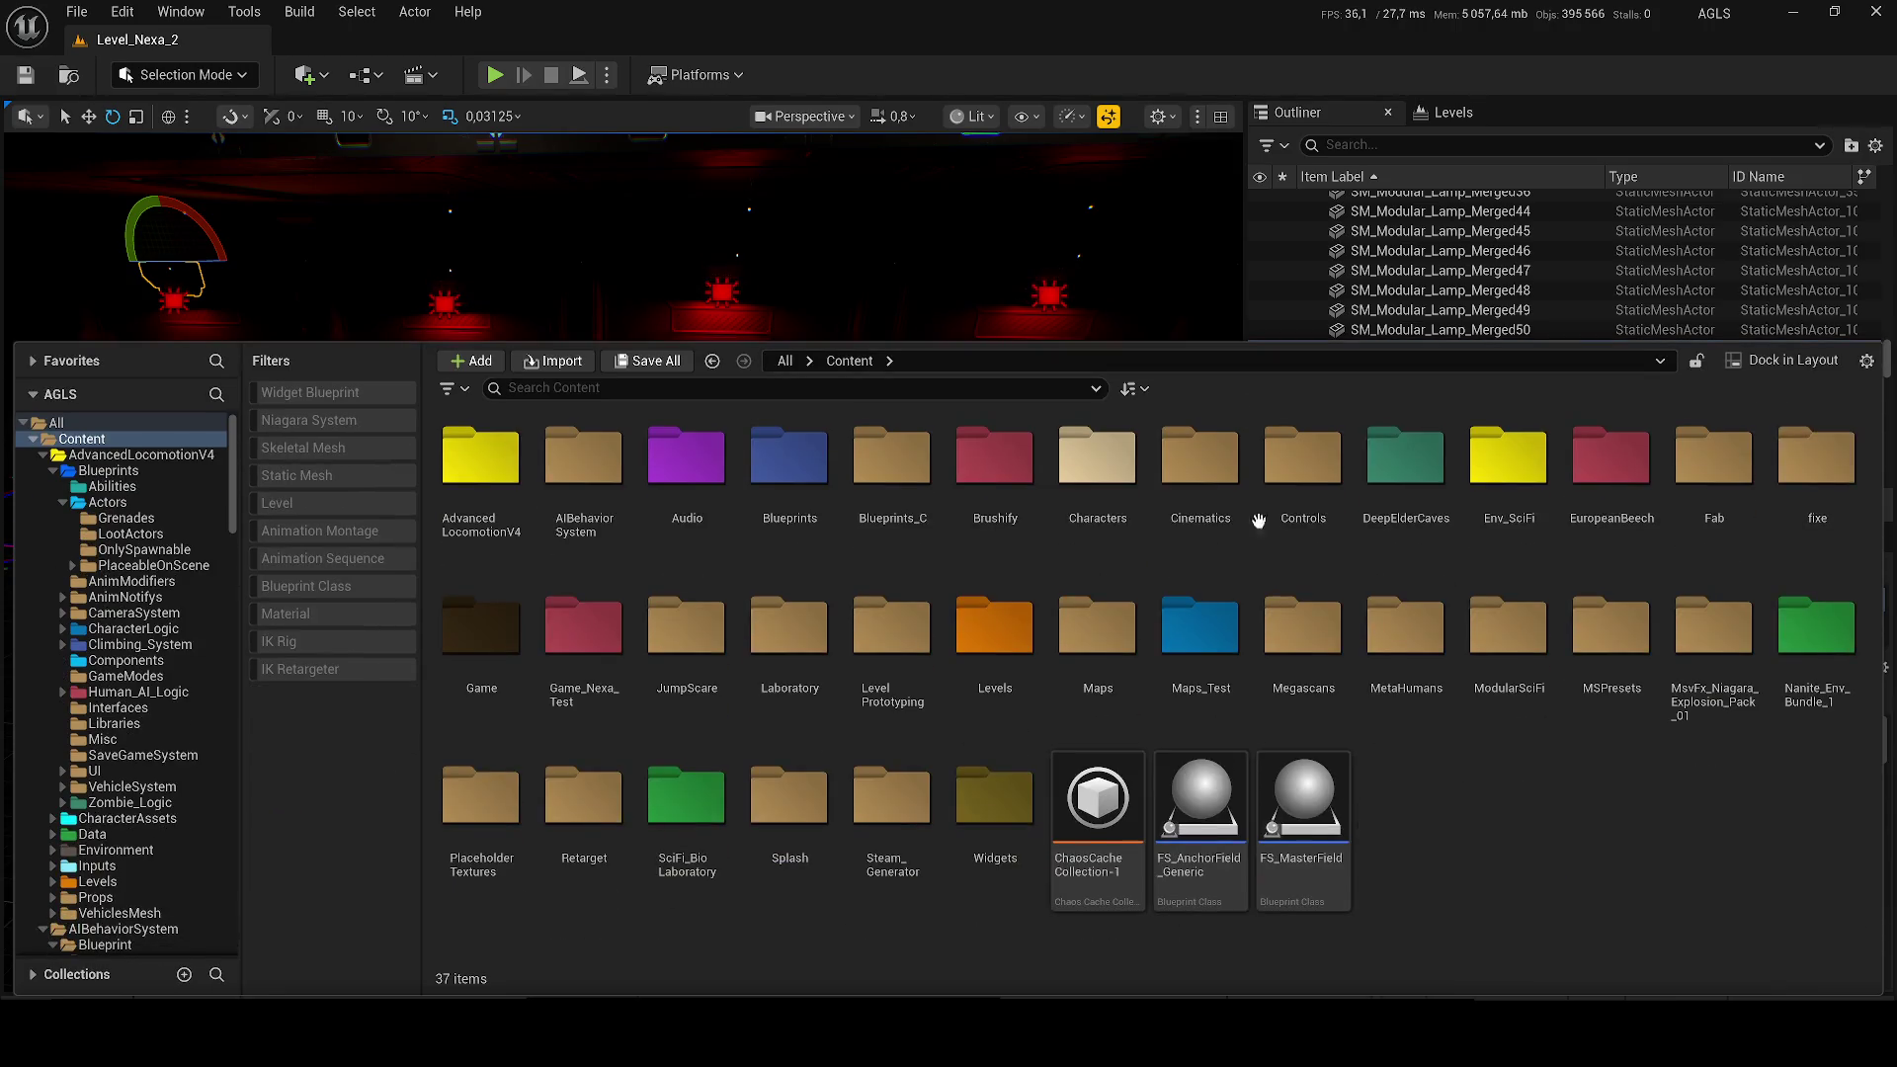
Step: Create a new folder named 'Tentacules' in the top-level Content folder
right_click(1482, 864)
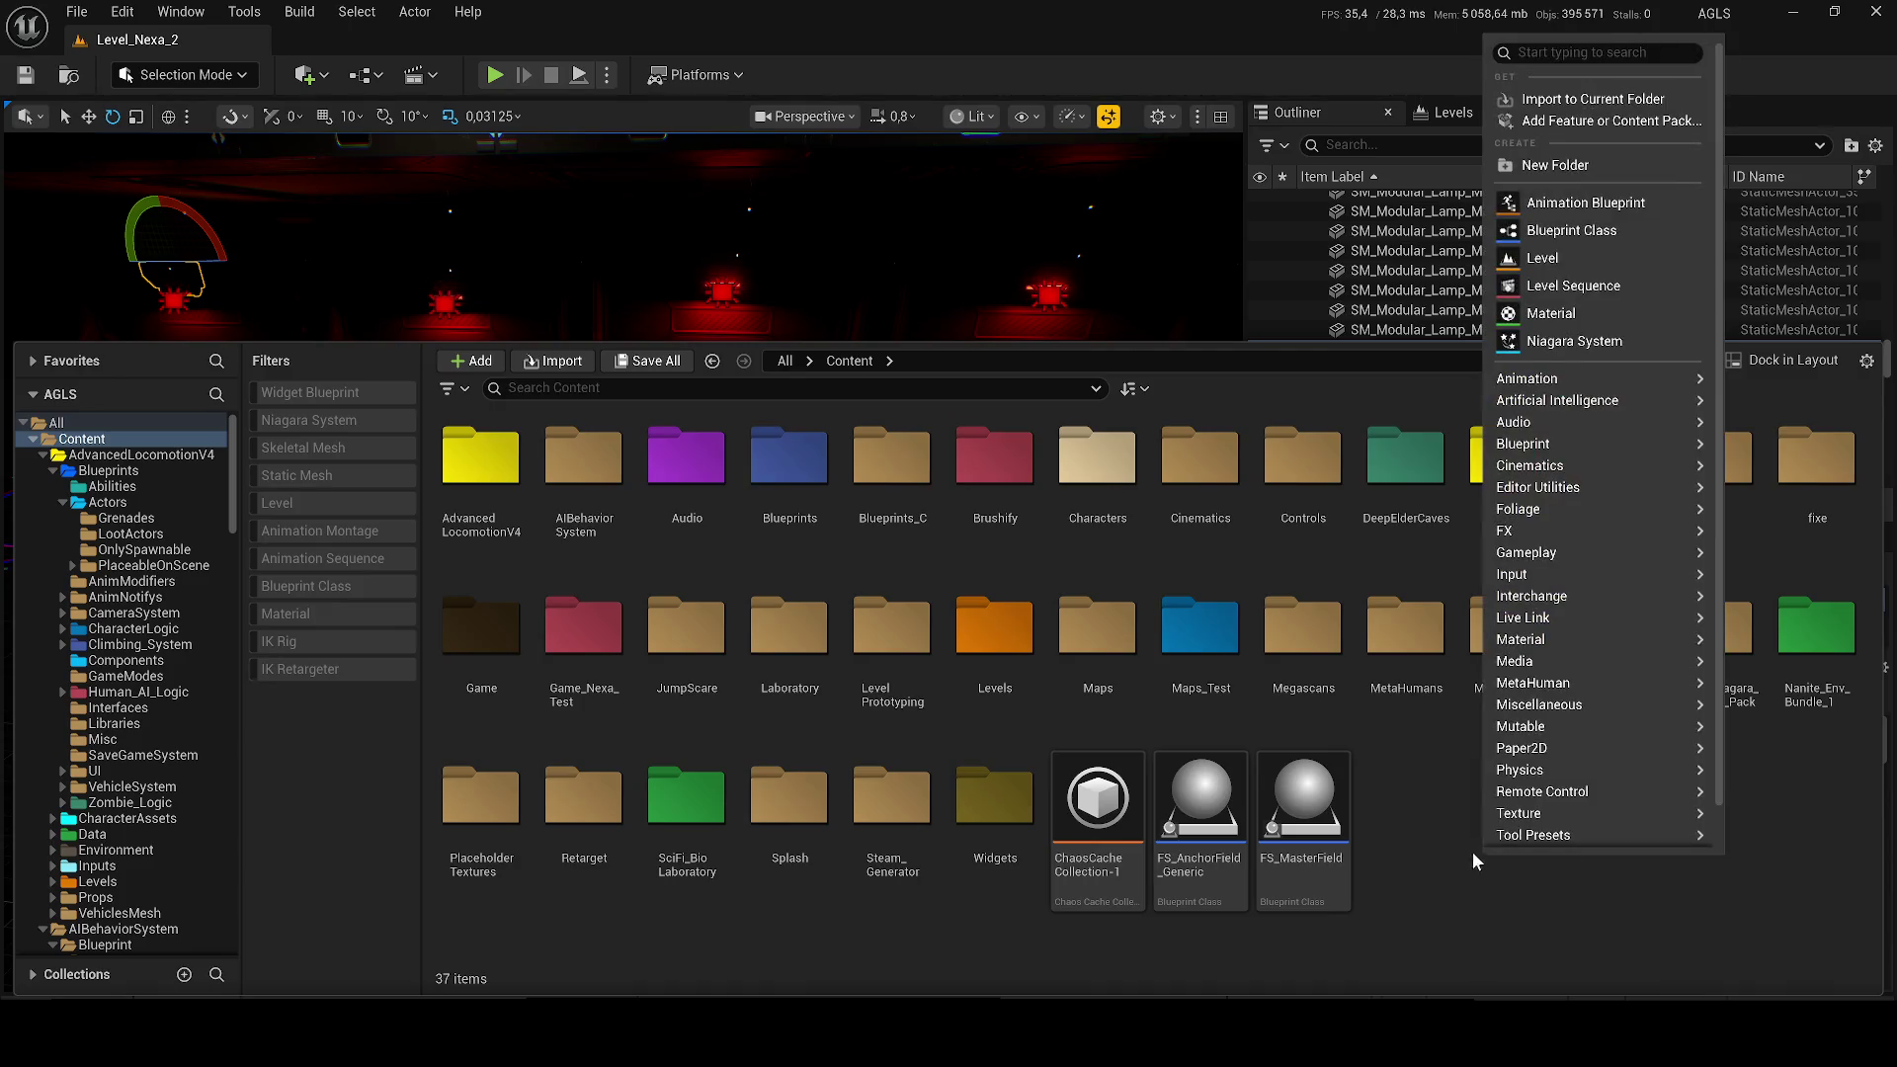
left_click(1530, 165)
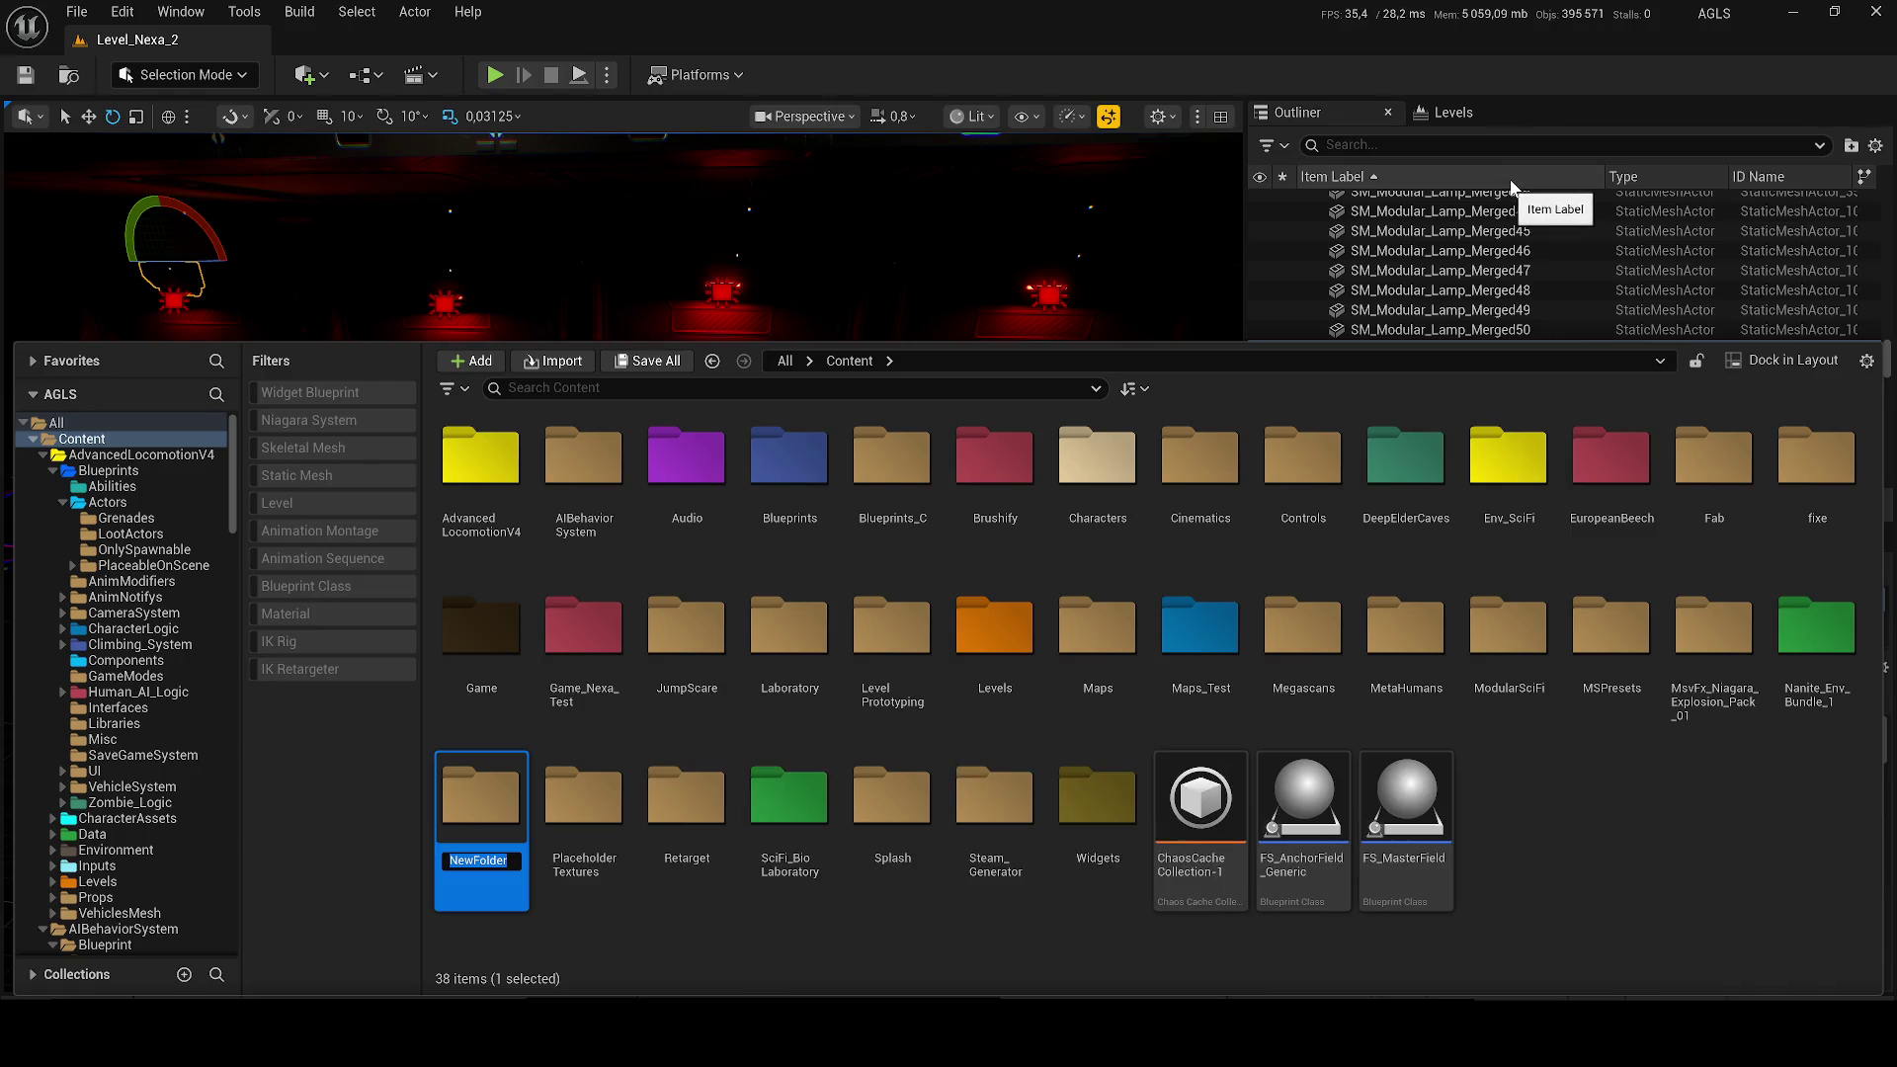
type("Tentacul")
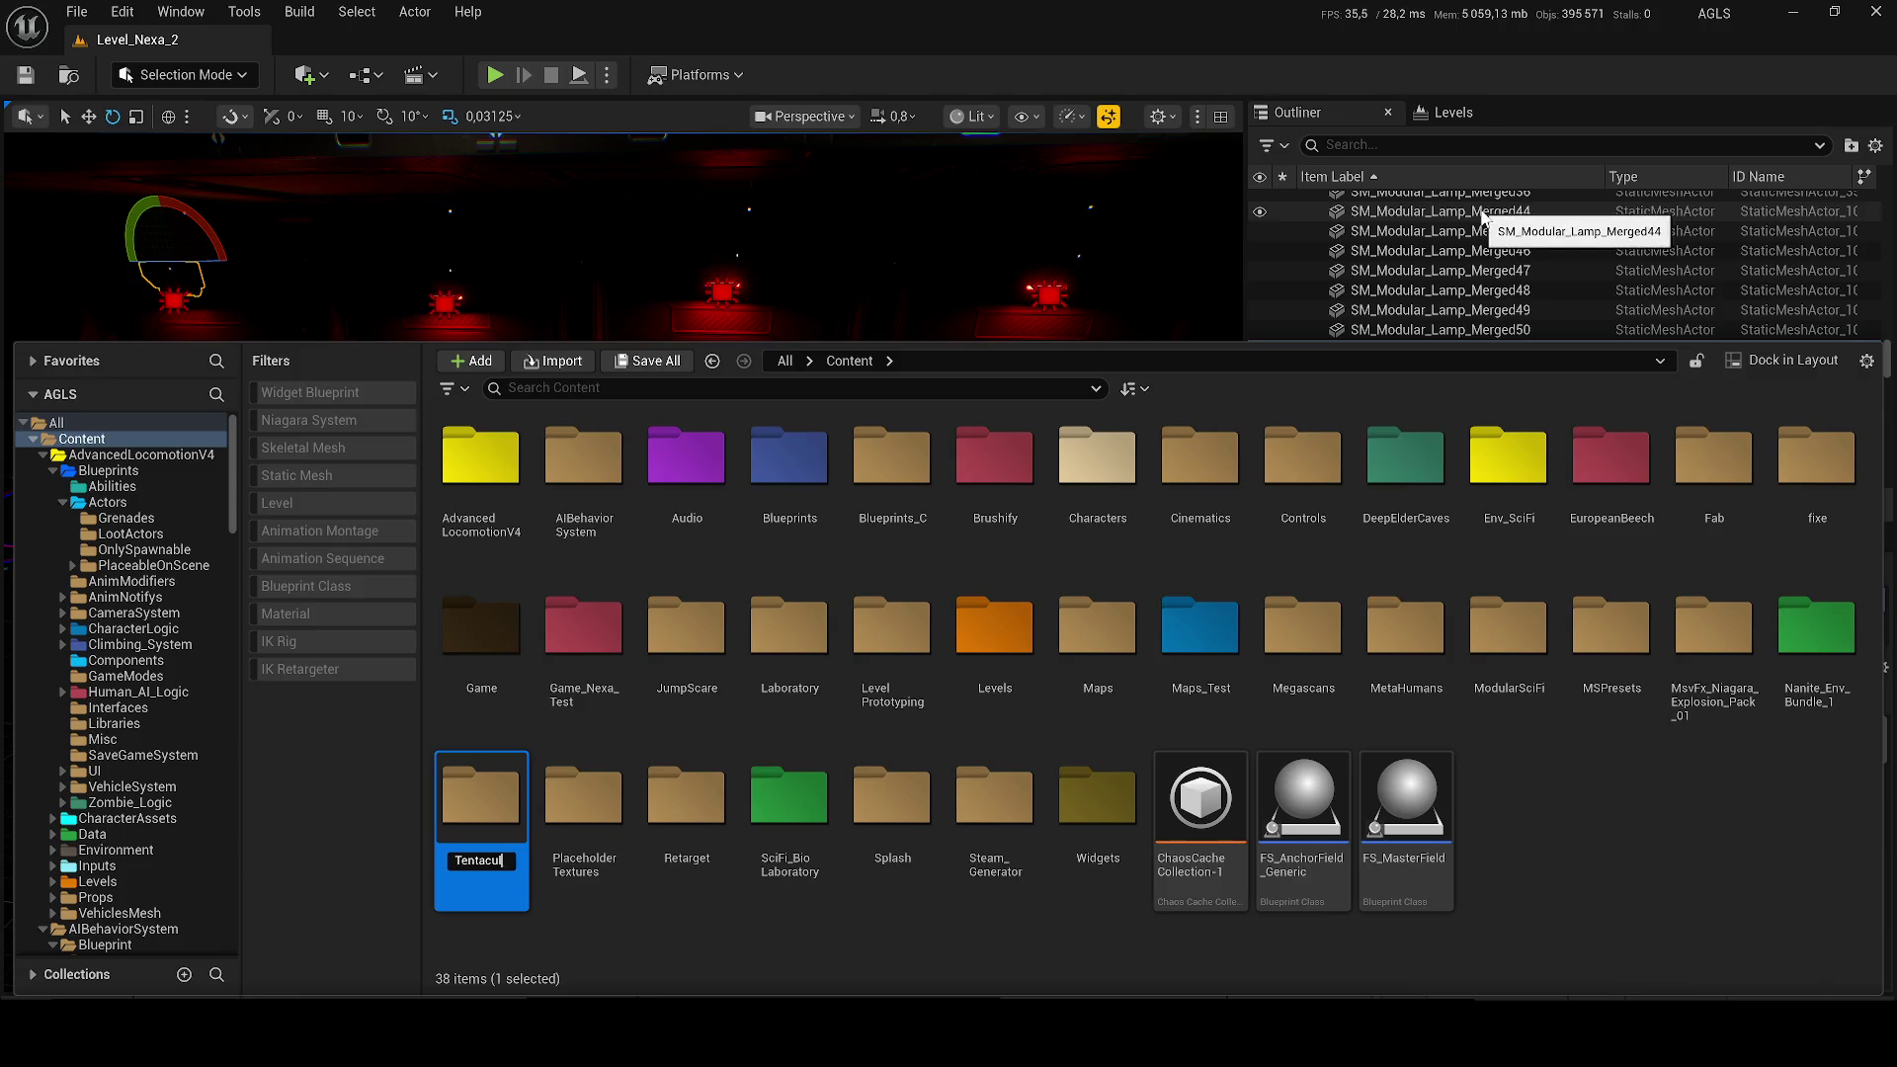
type("es")
key("Return")
key("Return")
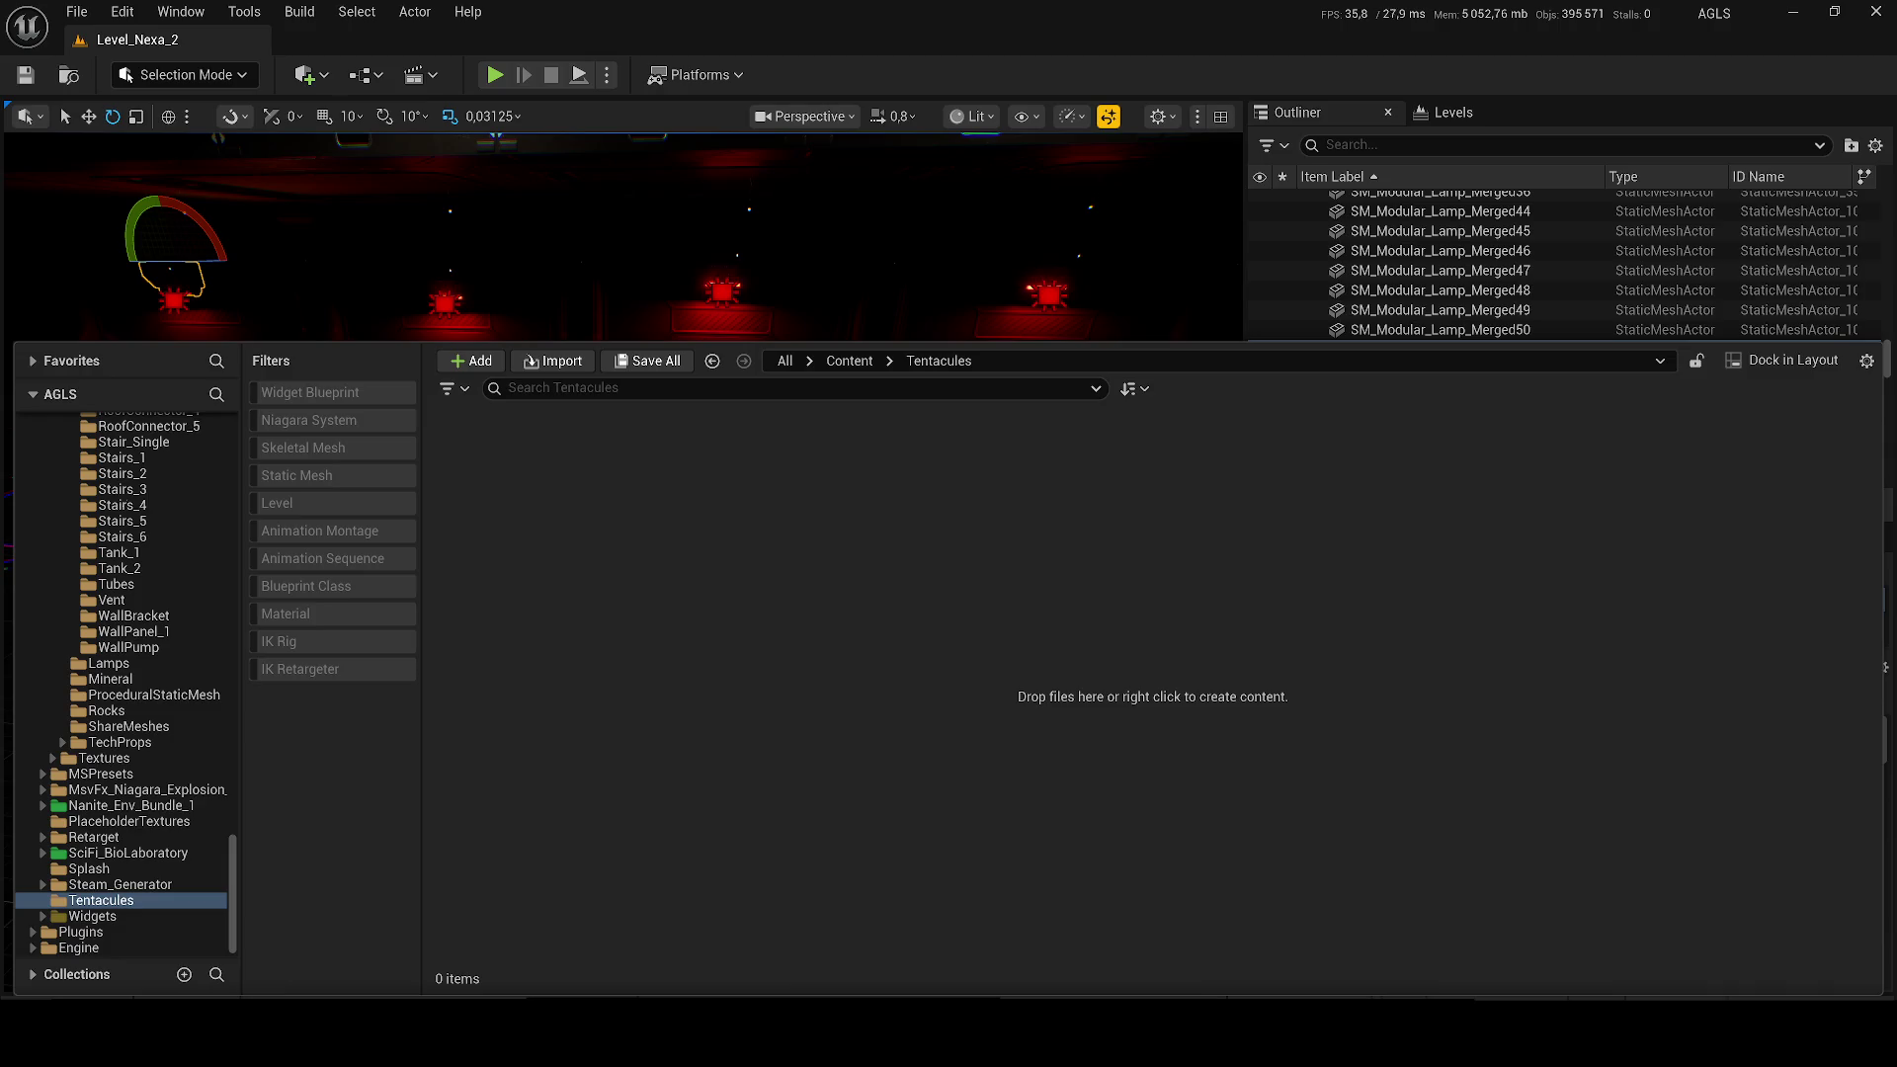
Step: Import the Alien Tendrils kit into Tentacules and shrink the content browser to enlarge the viewport
left_click_drag(866, 610, 866, 610)
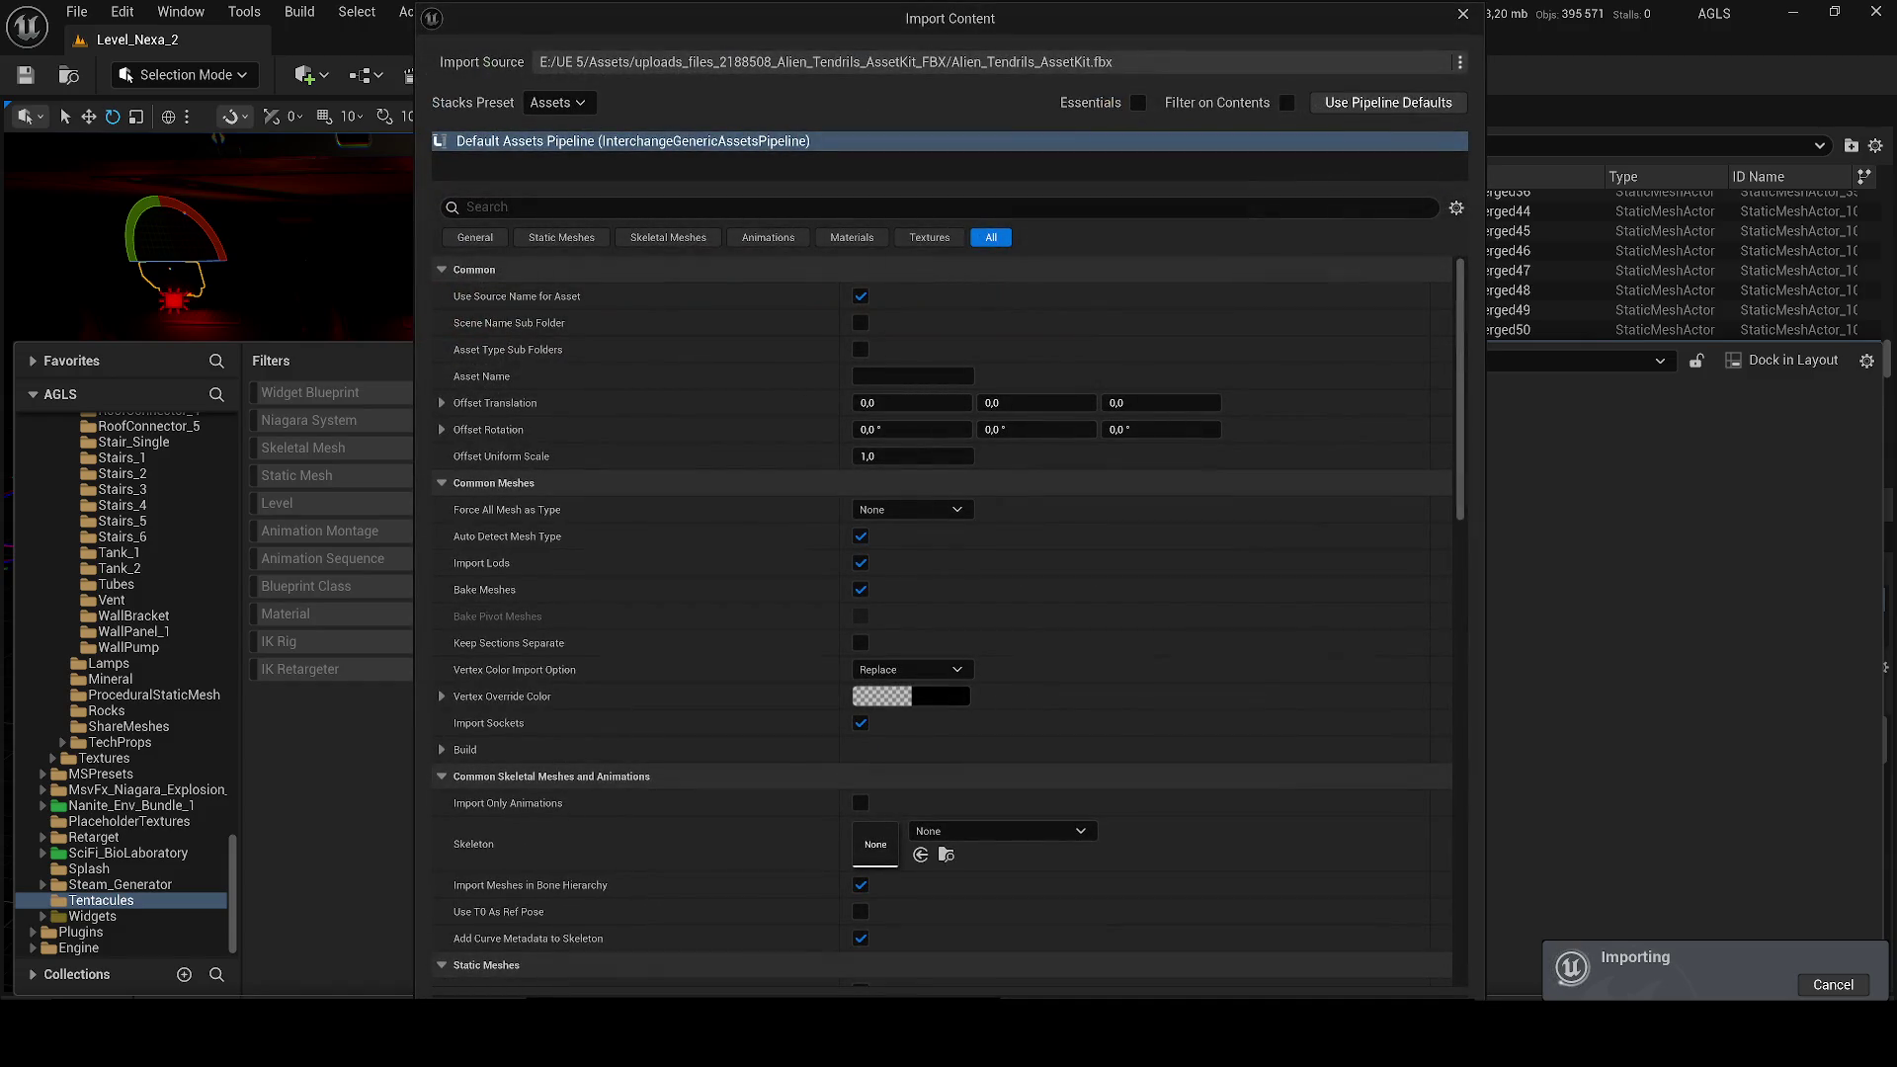
left_click(1221, 986)
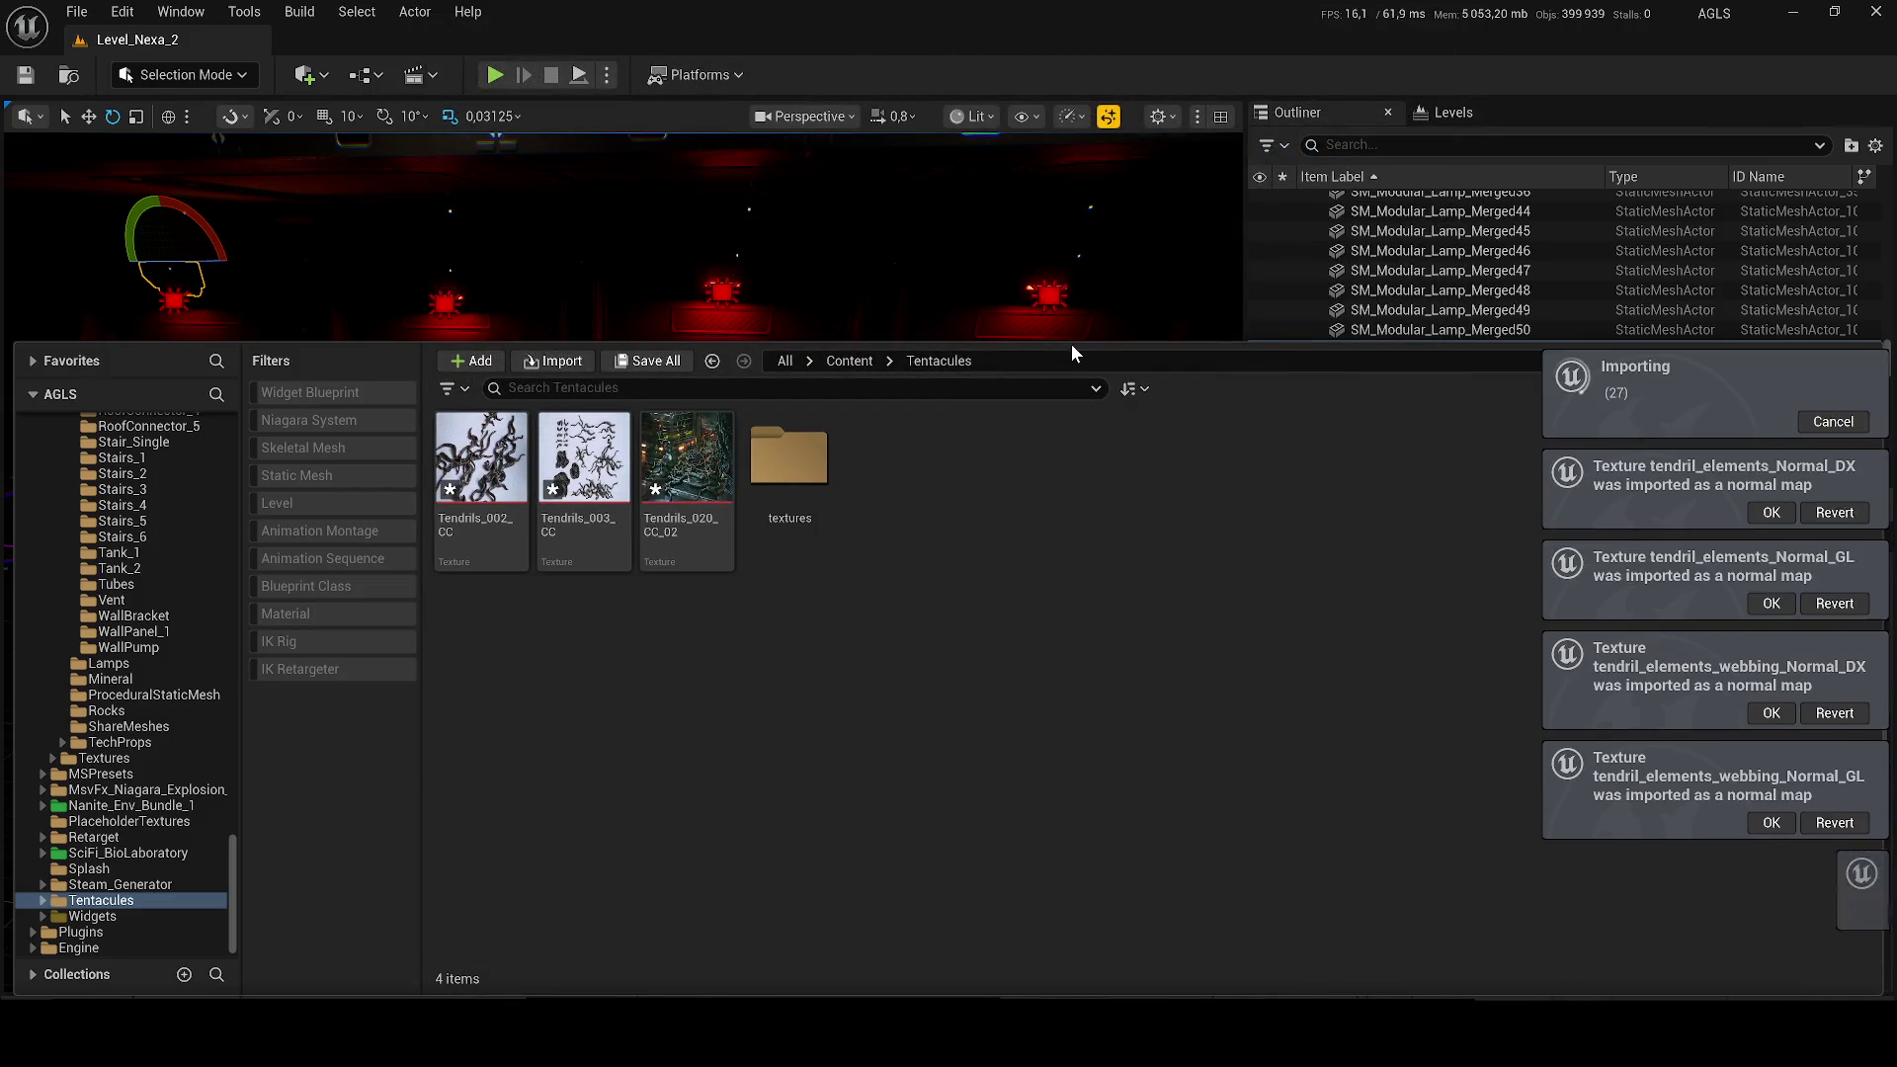
left_click_drag(1075, 346, 1077, 599)
Step: Preview the Tendrils_020_CC_02 texture, close it, and reopen the Content Drawer
double_click(708, 731)
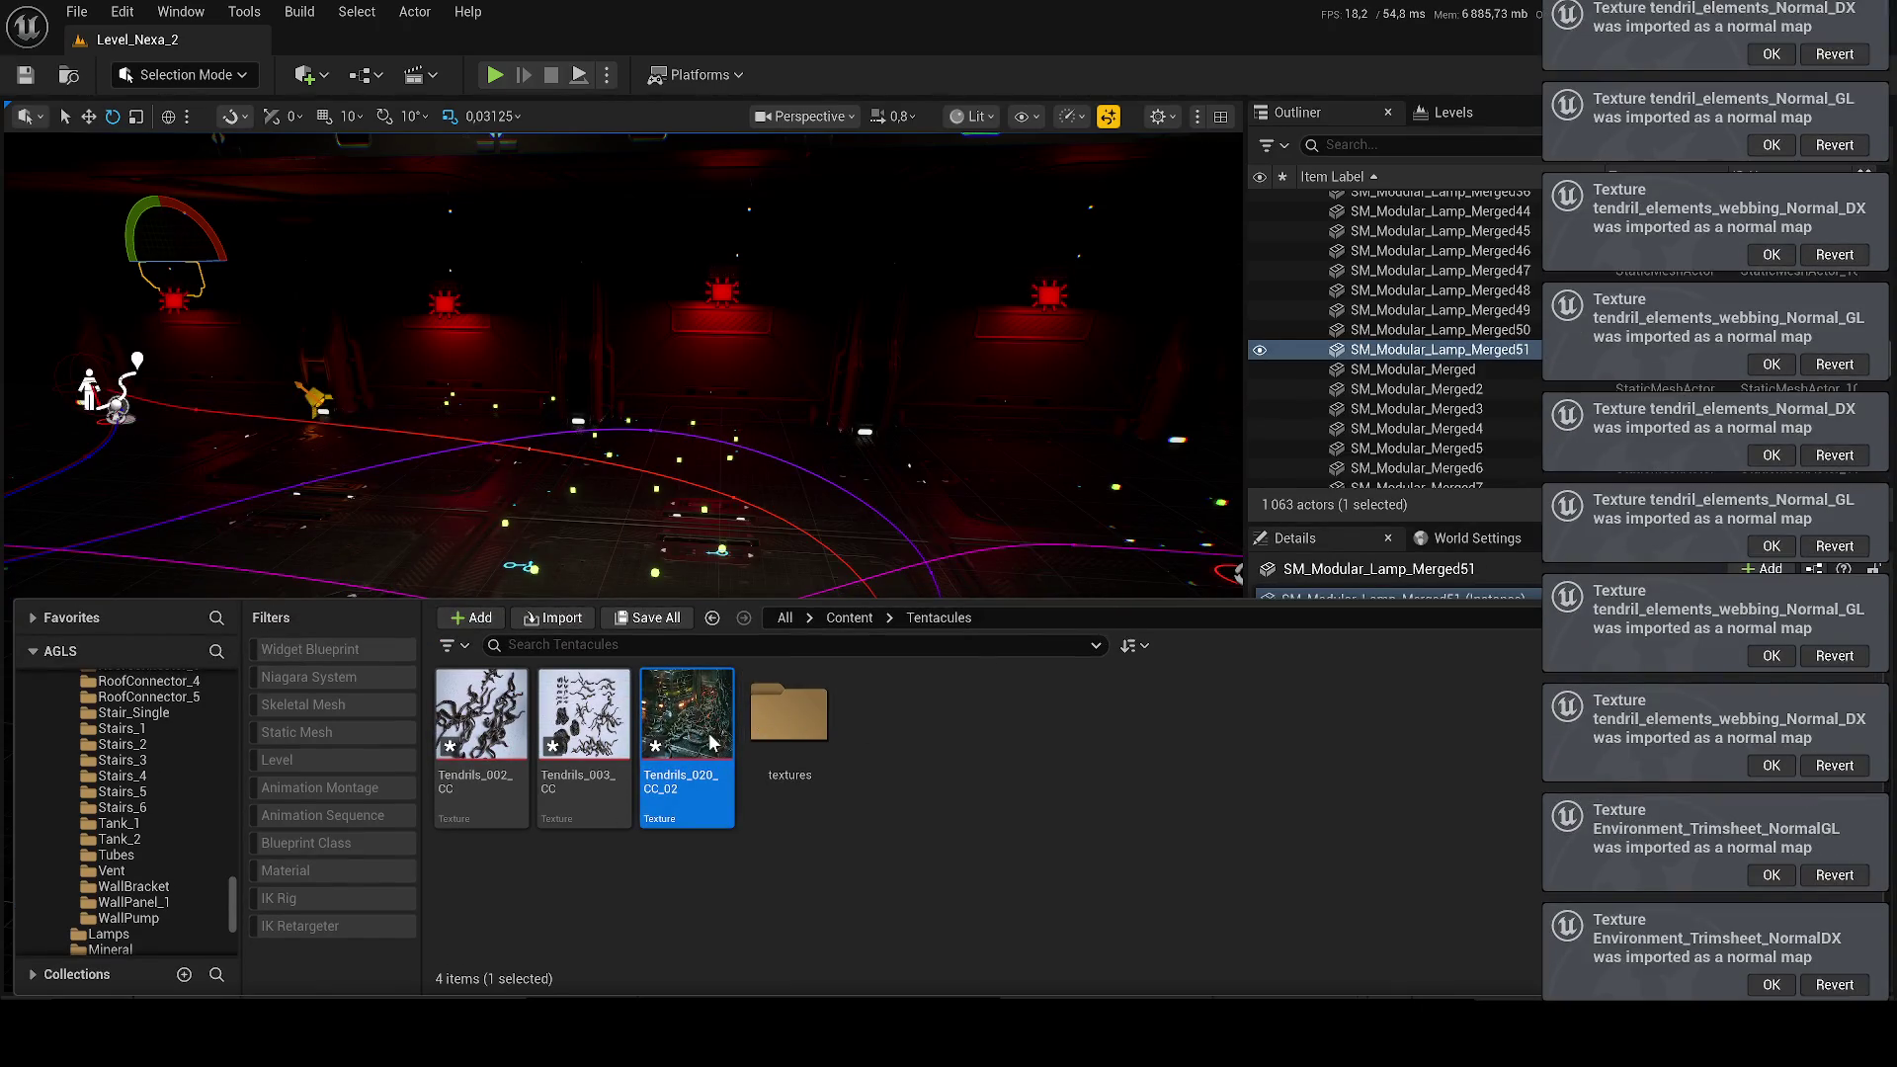
scroll(820, 573, "up", 1)
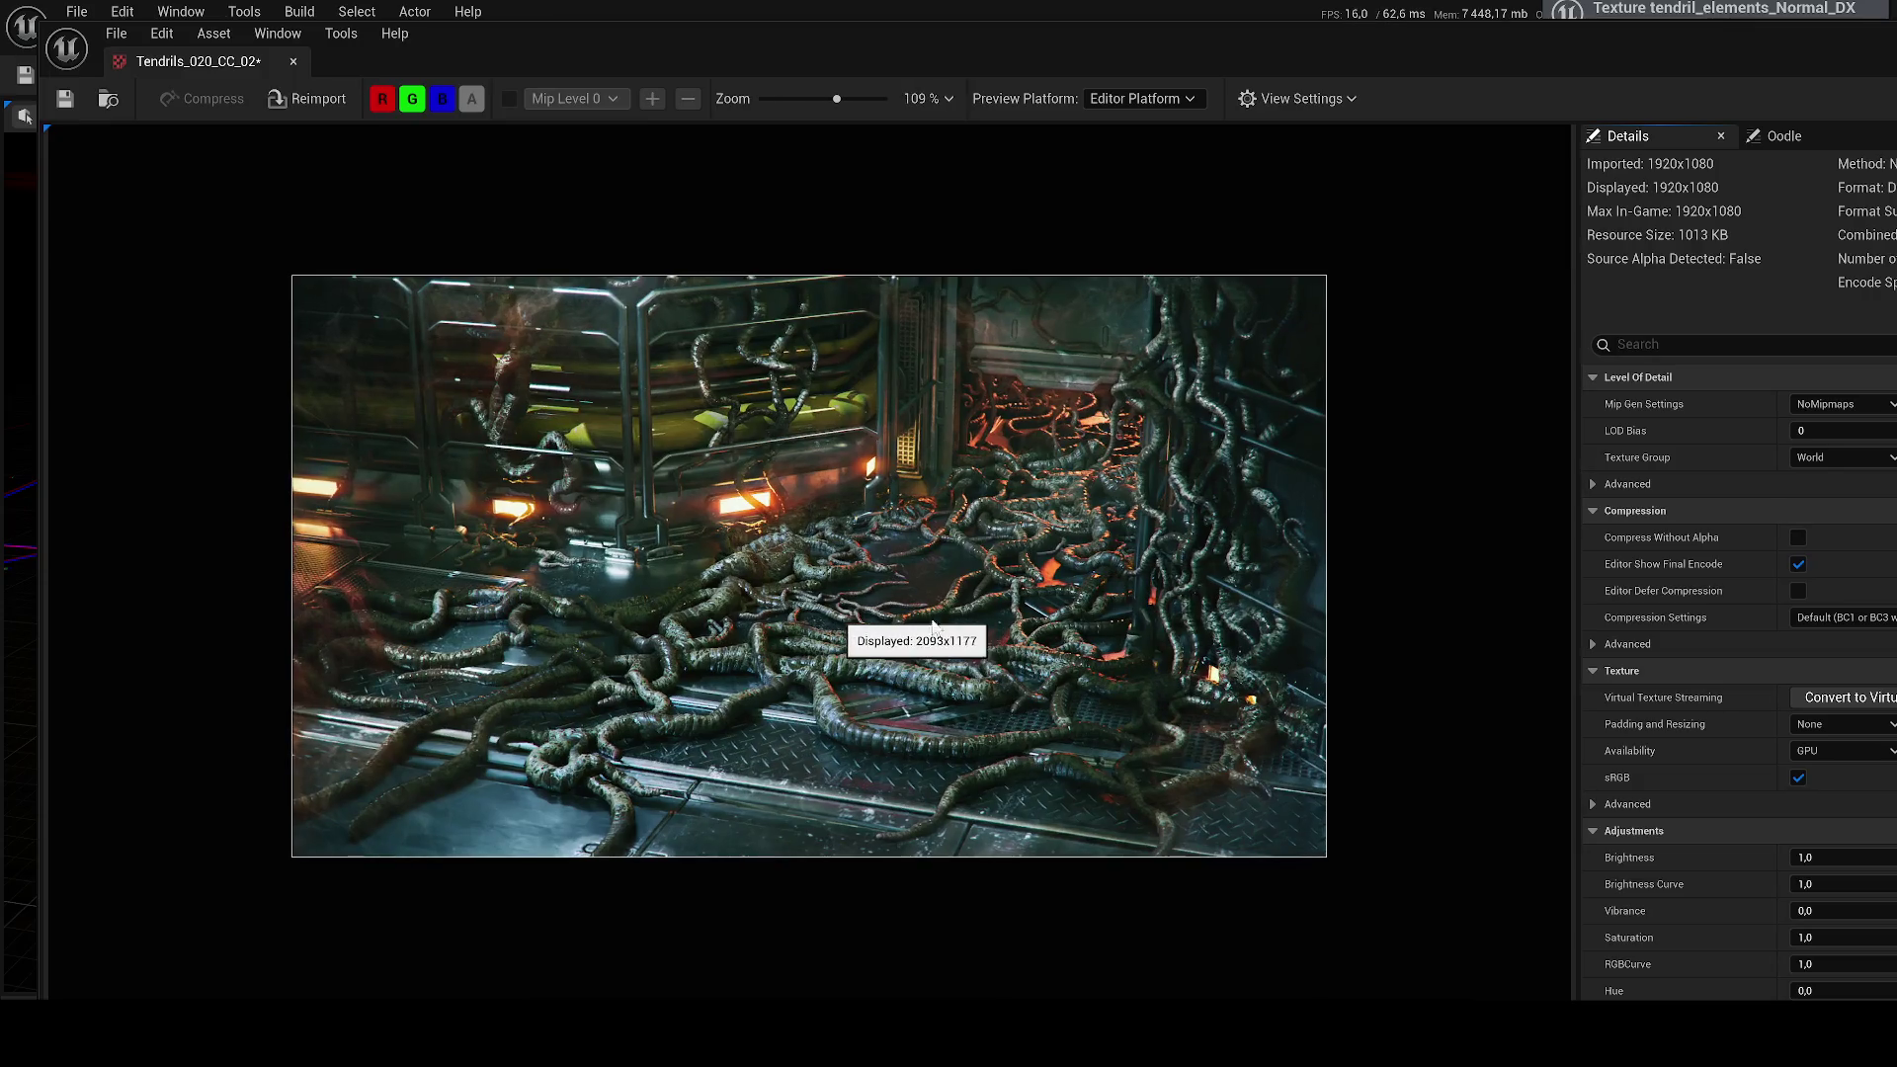
scroll(993, 572, "up", 1)
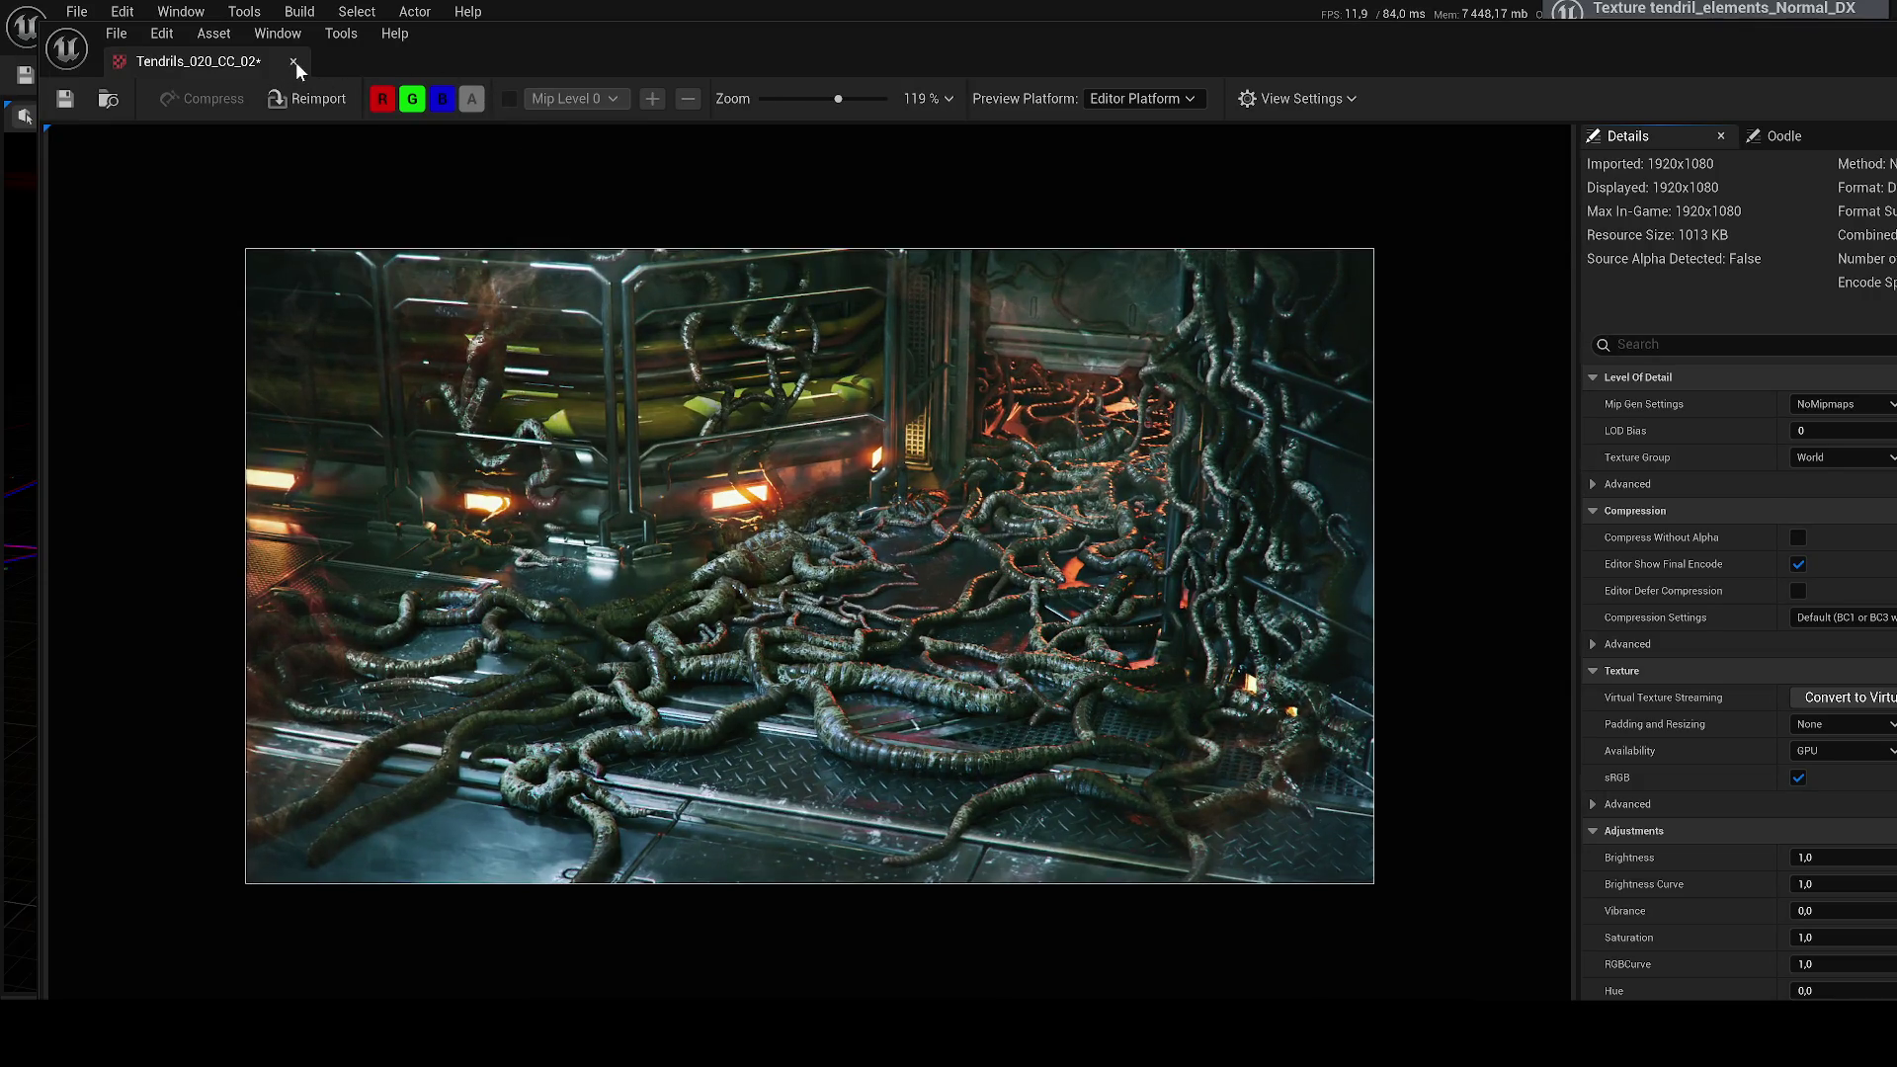
left_click(295, 61)
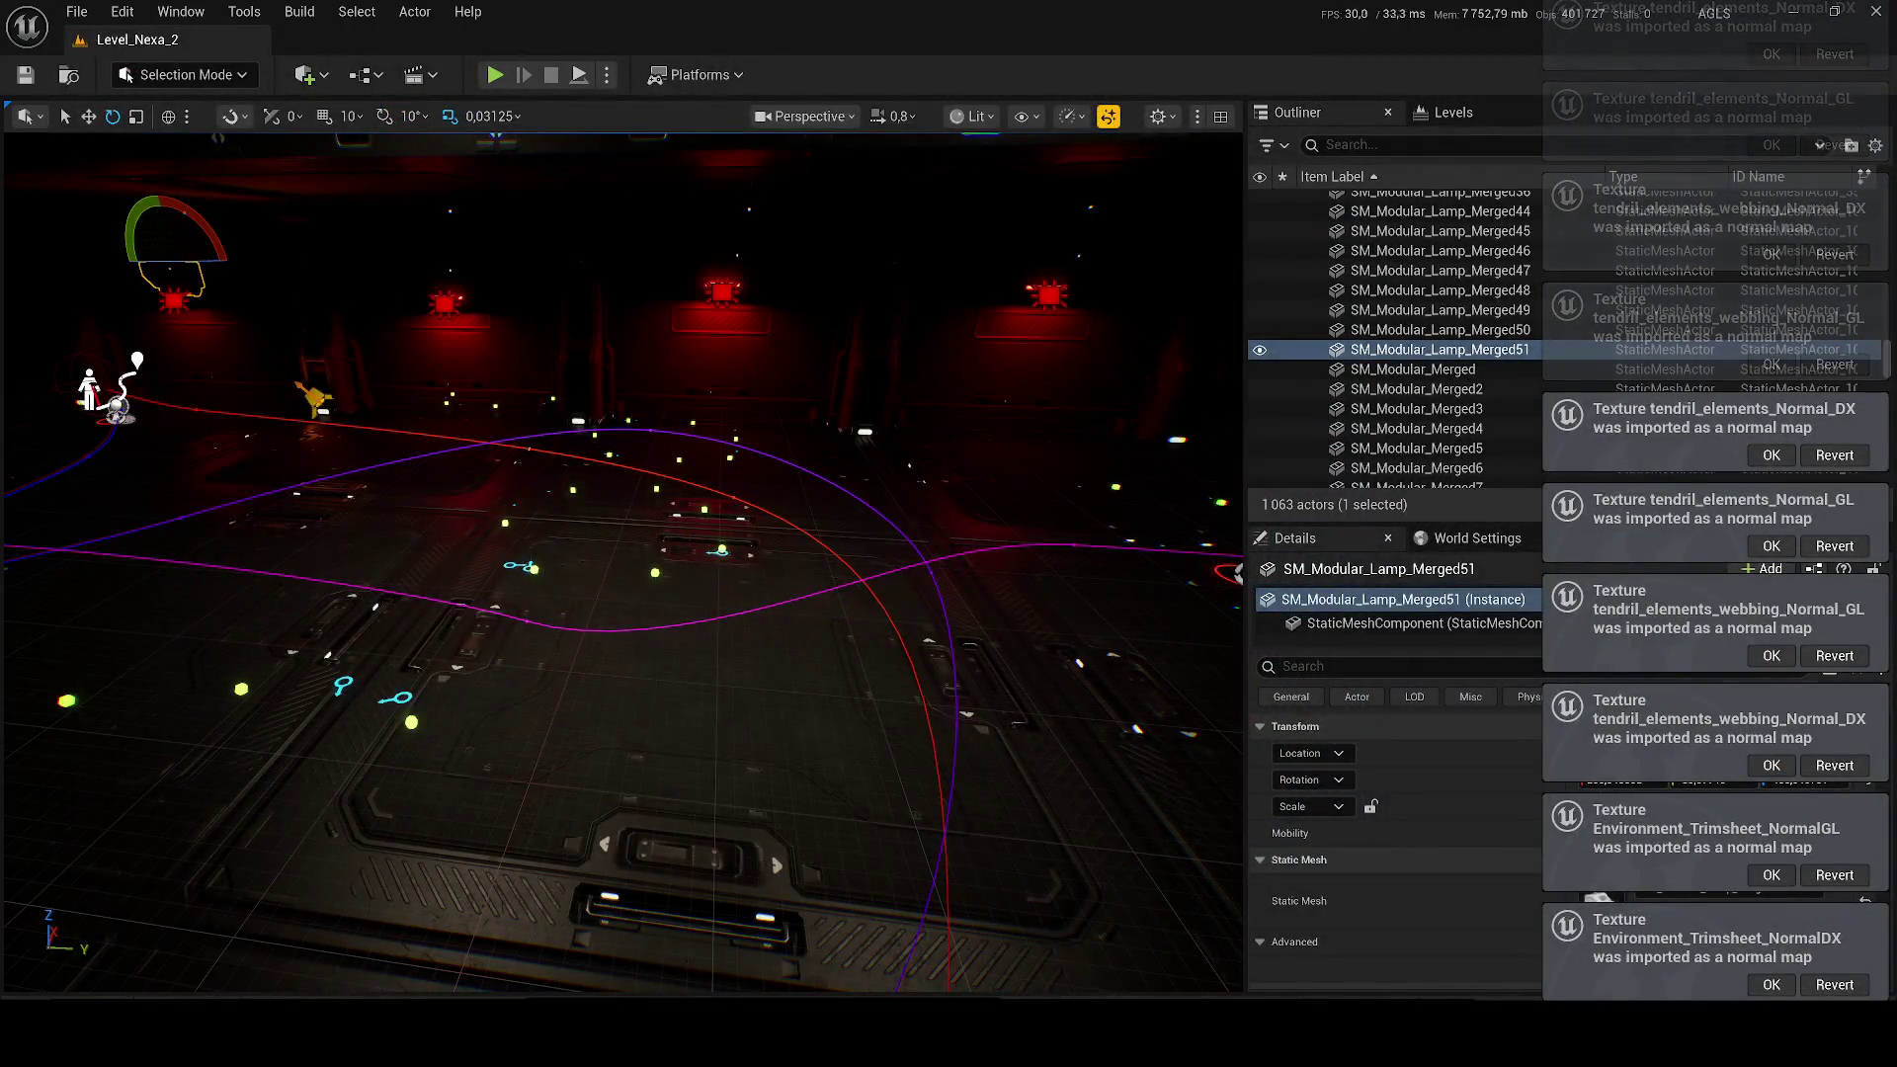
key("ctrl+space")
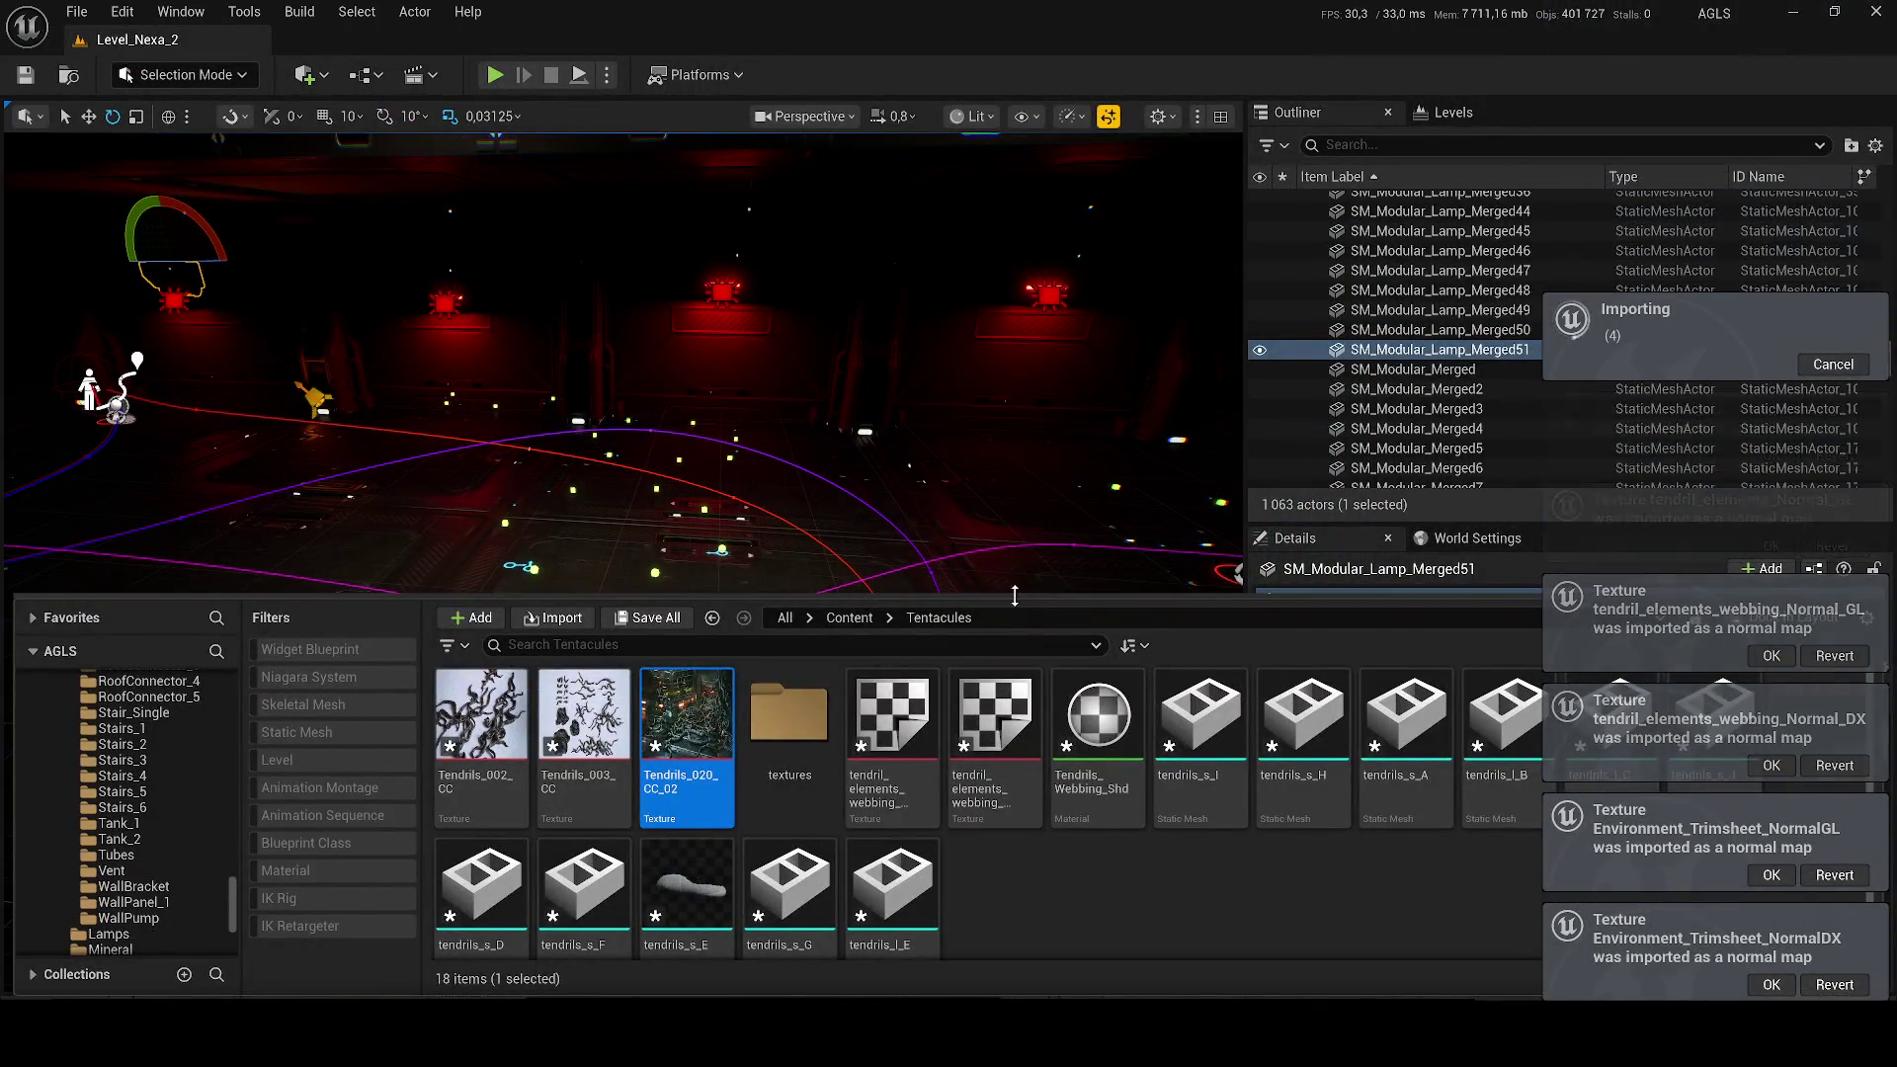
Step: Give the asset list more room and approve overwriting the Normal_GL and Roughness textures
left_click_drag(1015, 595, 1018, 477)
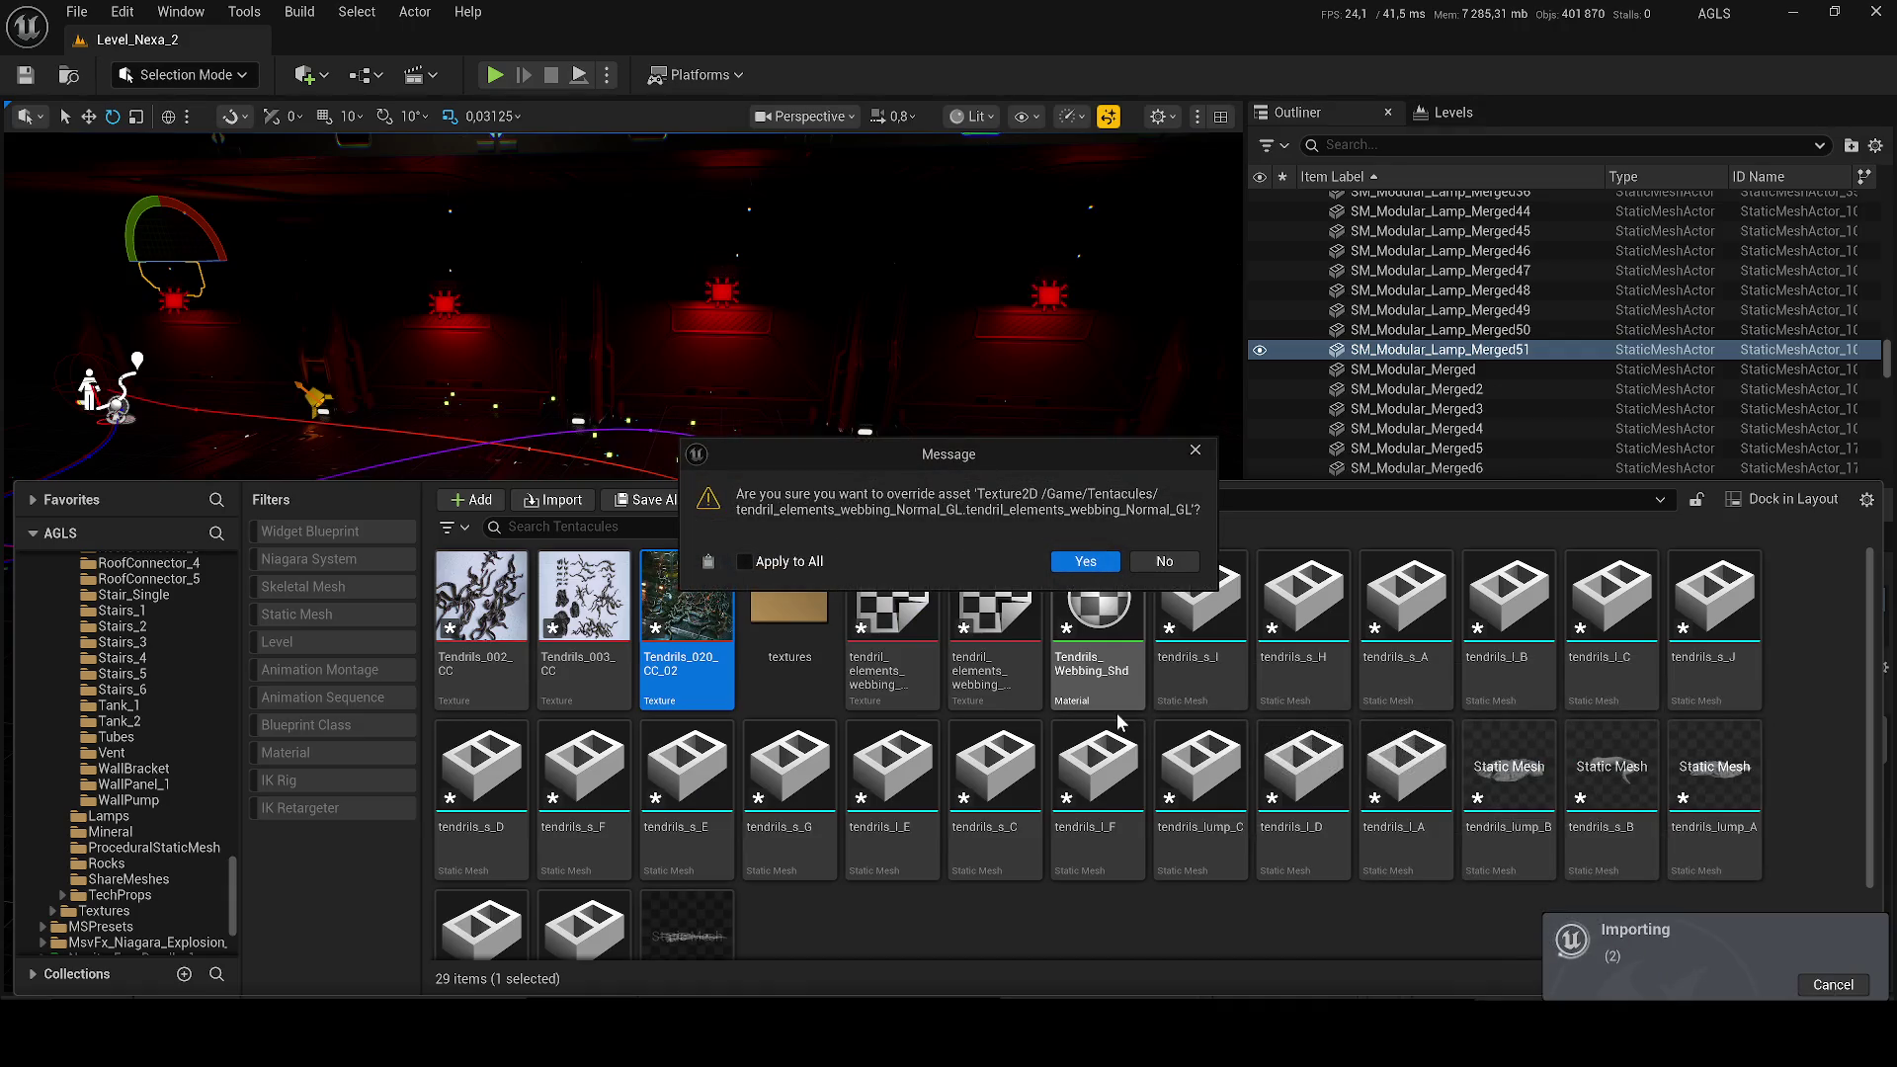
left_click(1086, 564)
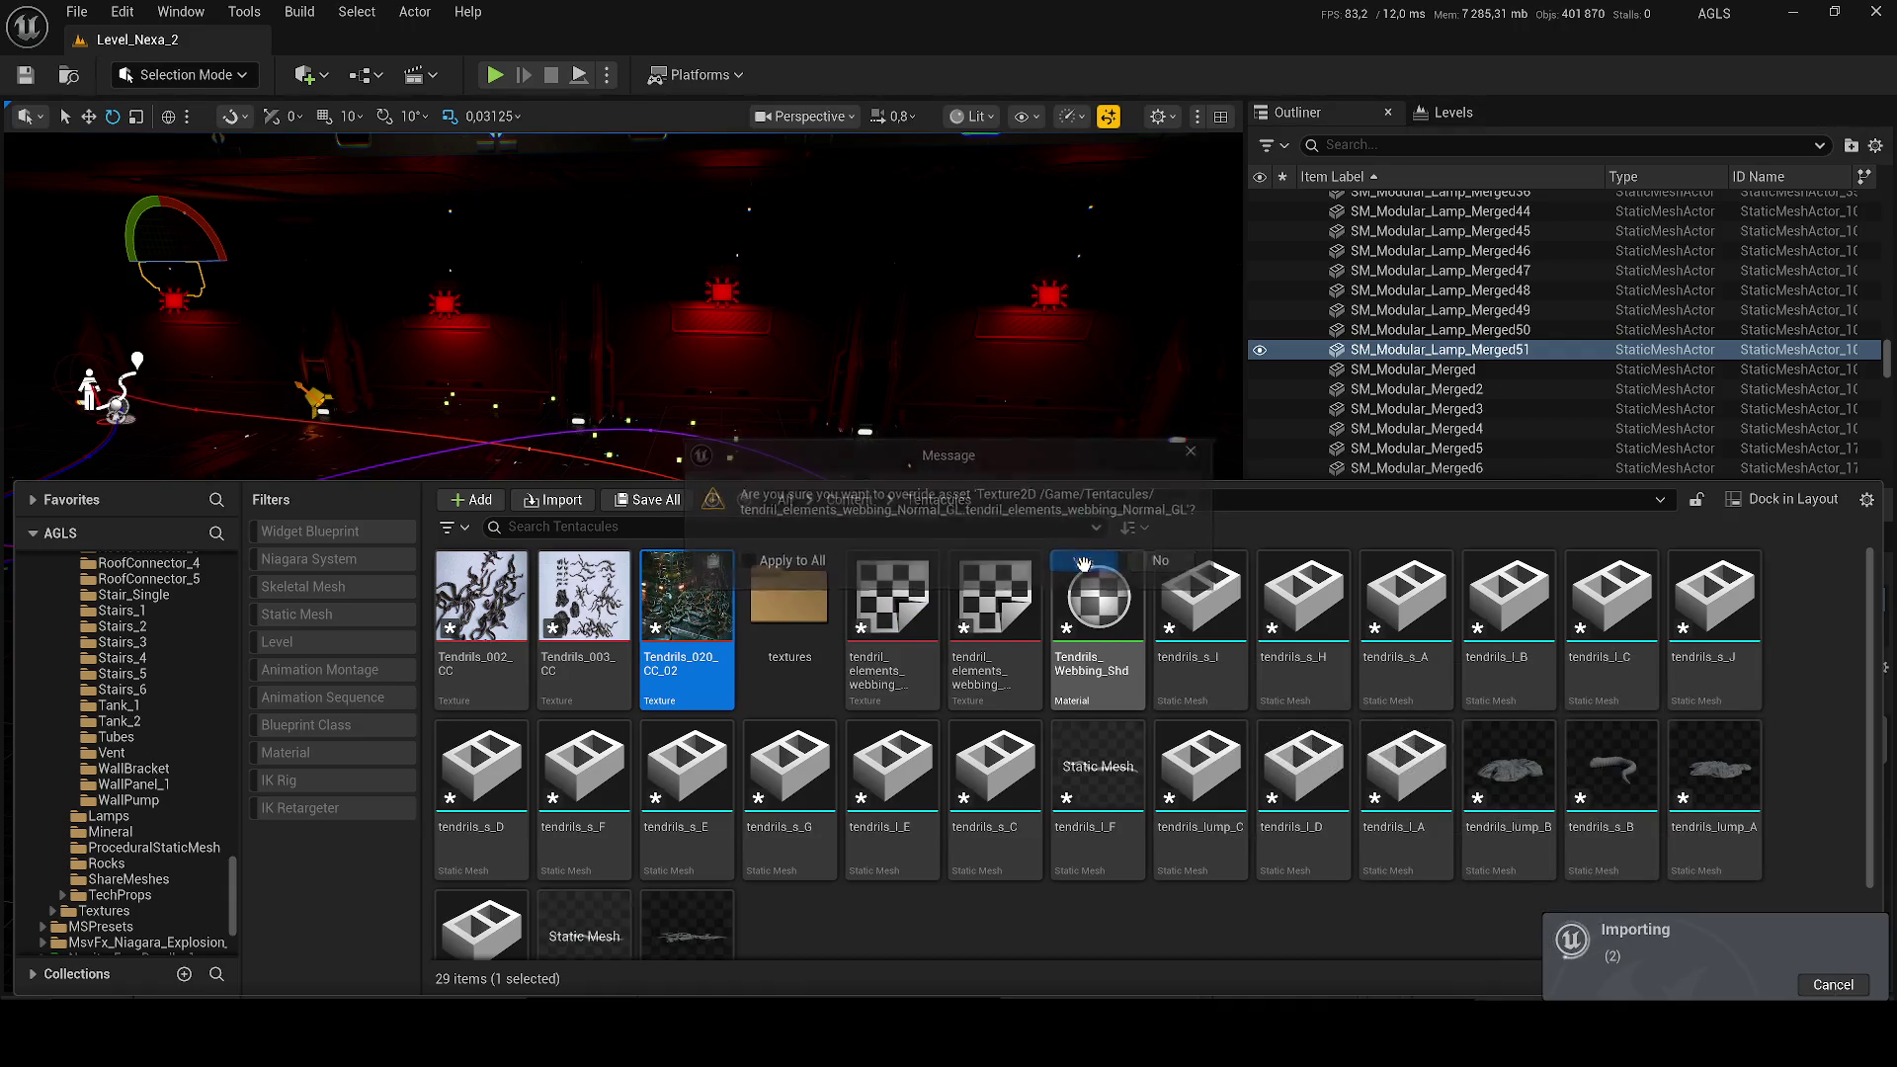
left_click(1086, 563)
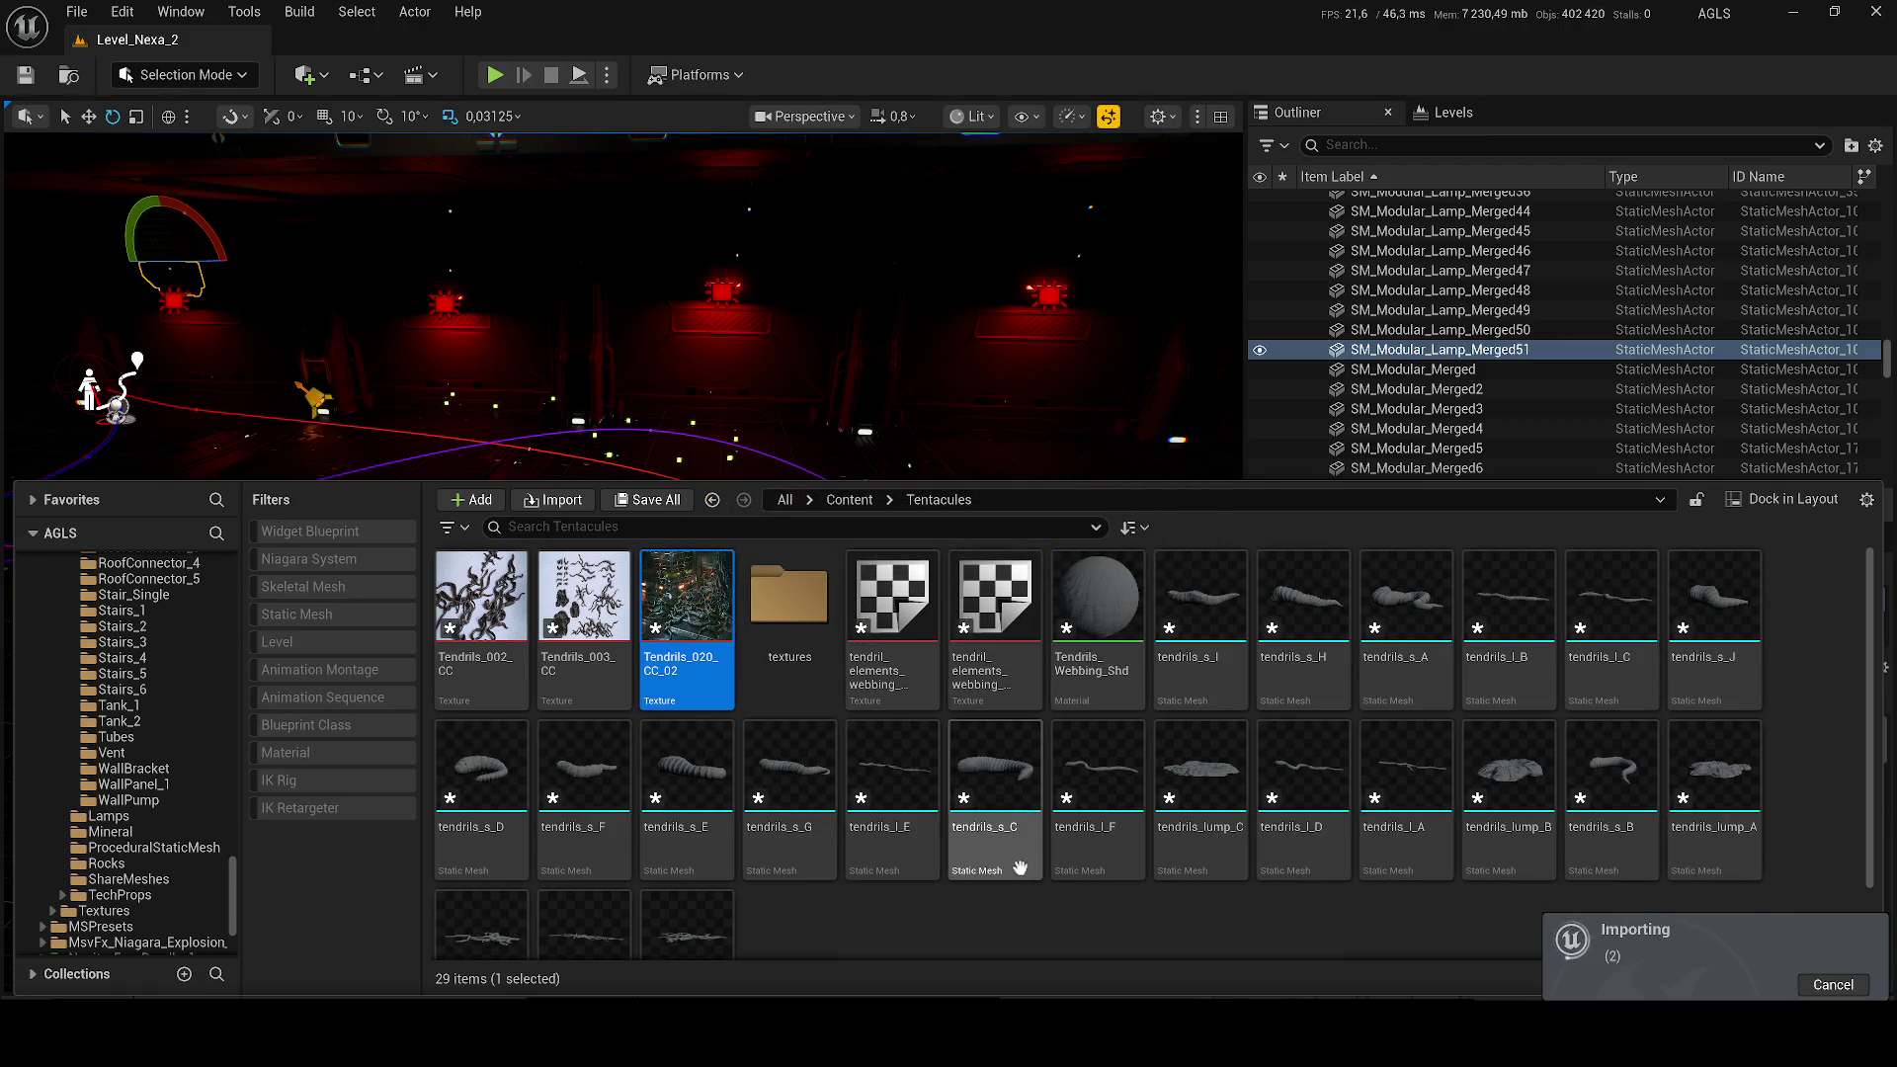
Step: Browse the imported meshes, selecting tendrils_l_E and then tendrils_s_B
scroll(1087, 791, "down", 3)
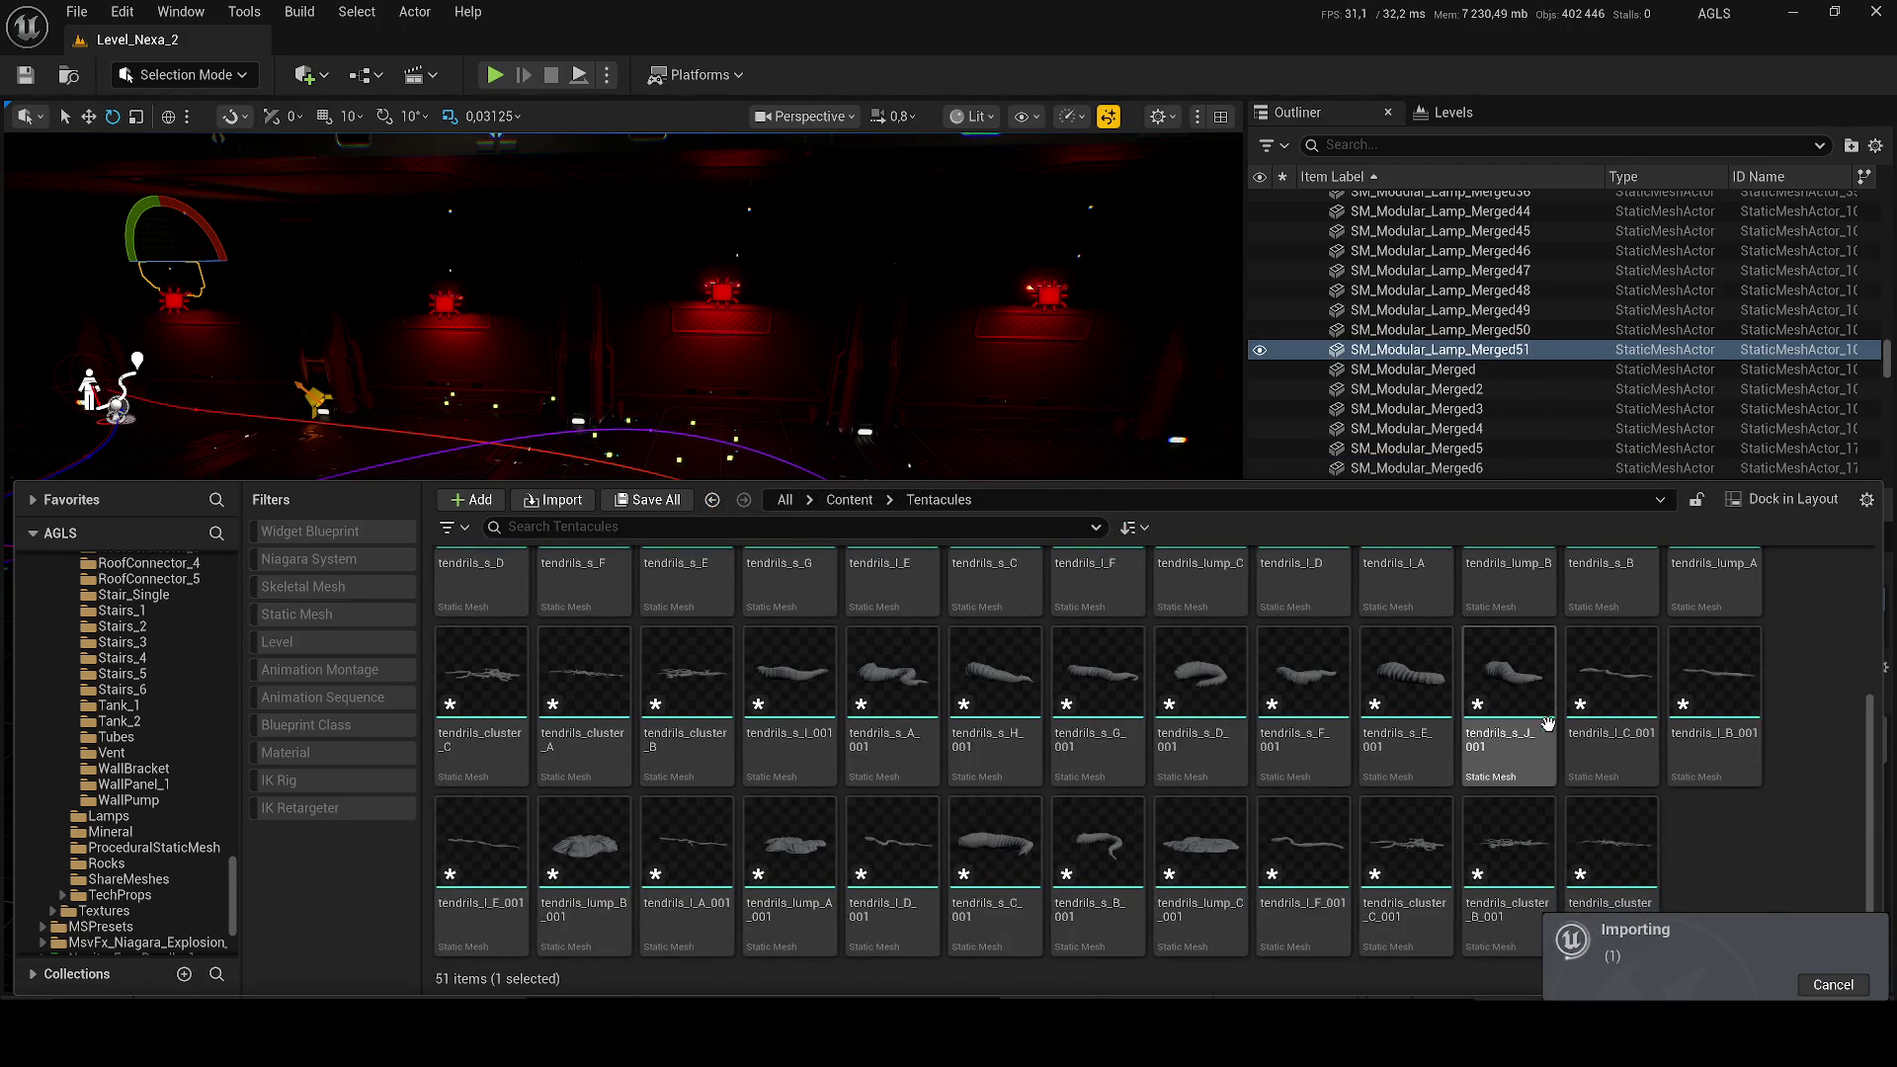
mouse_move(876, 761)
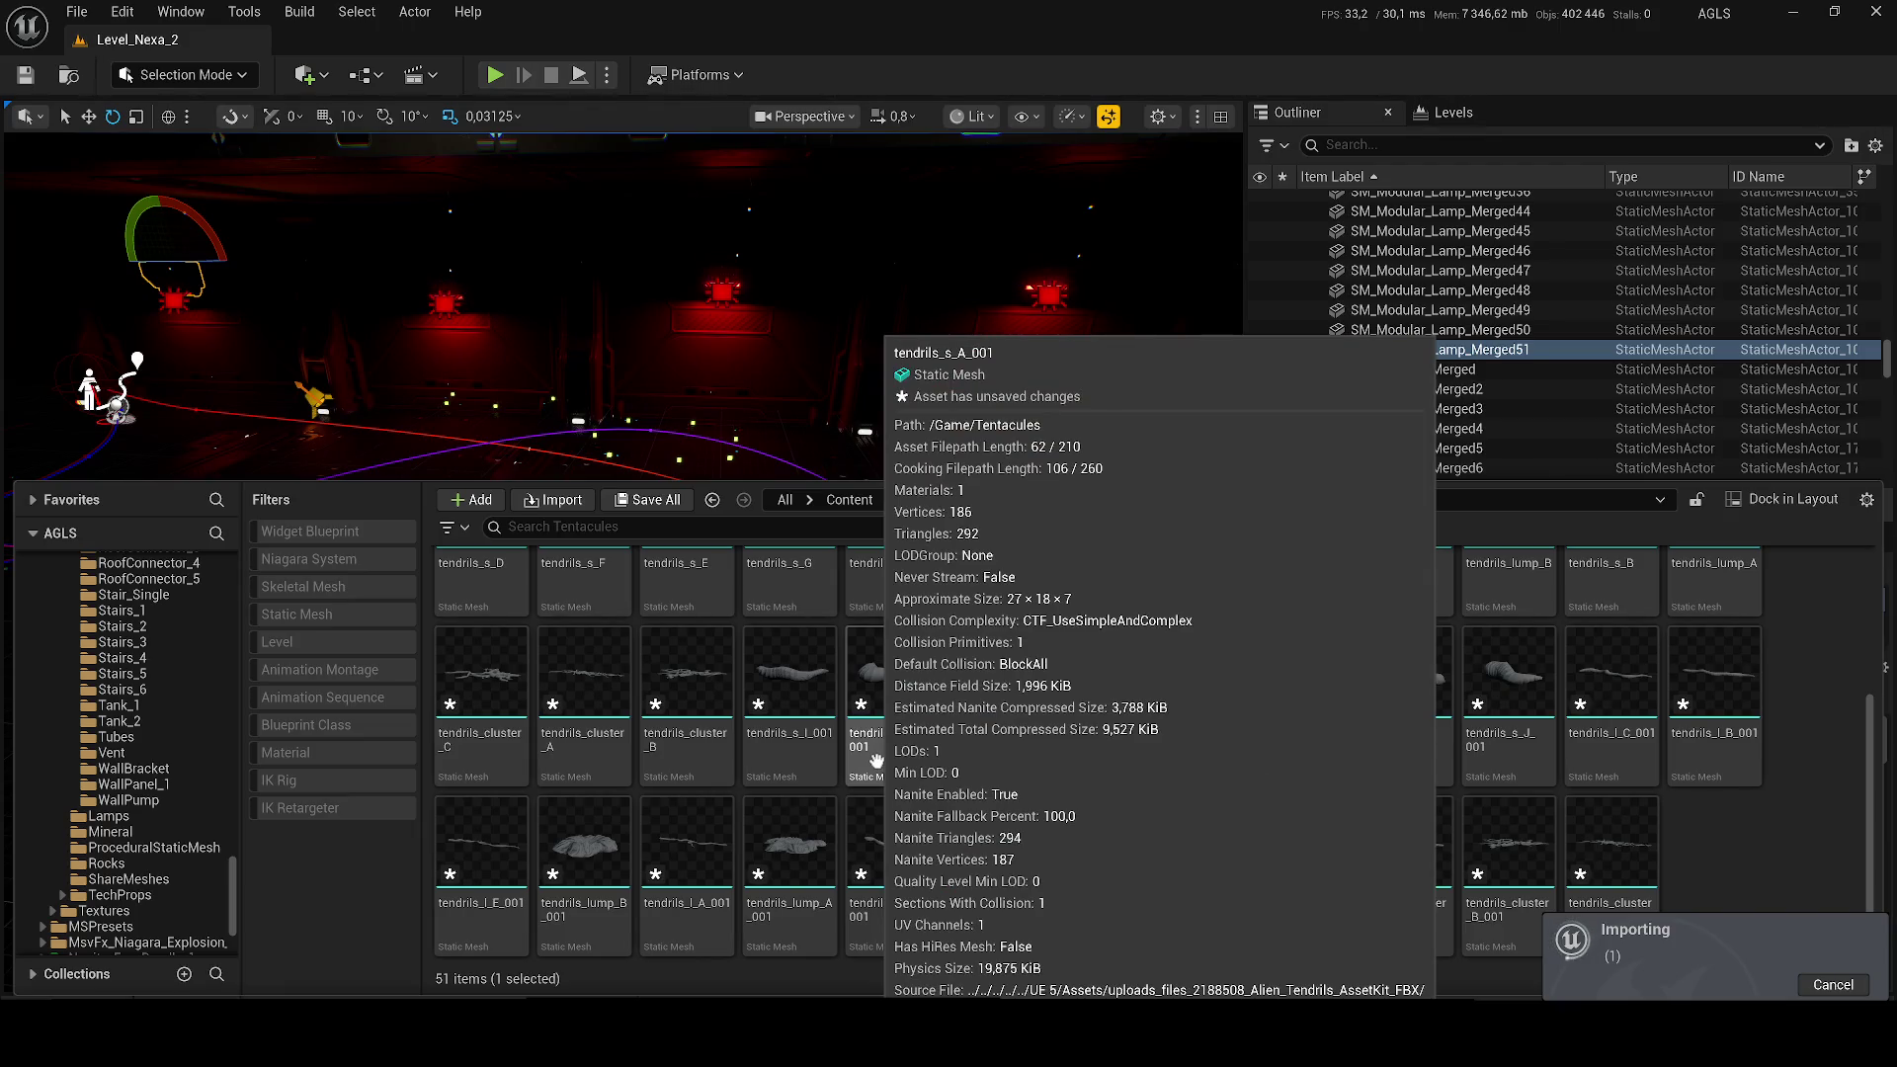
scroll(877, 761, "up", 3)
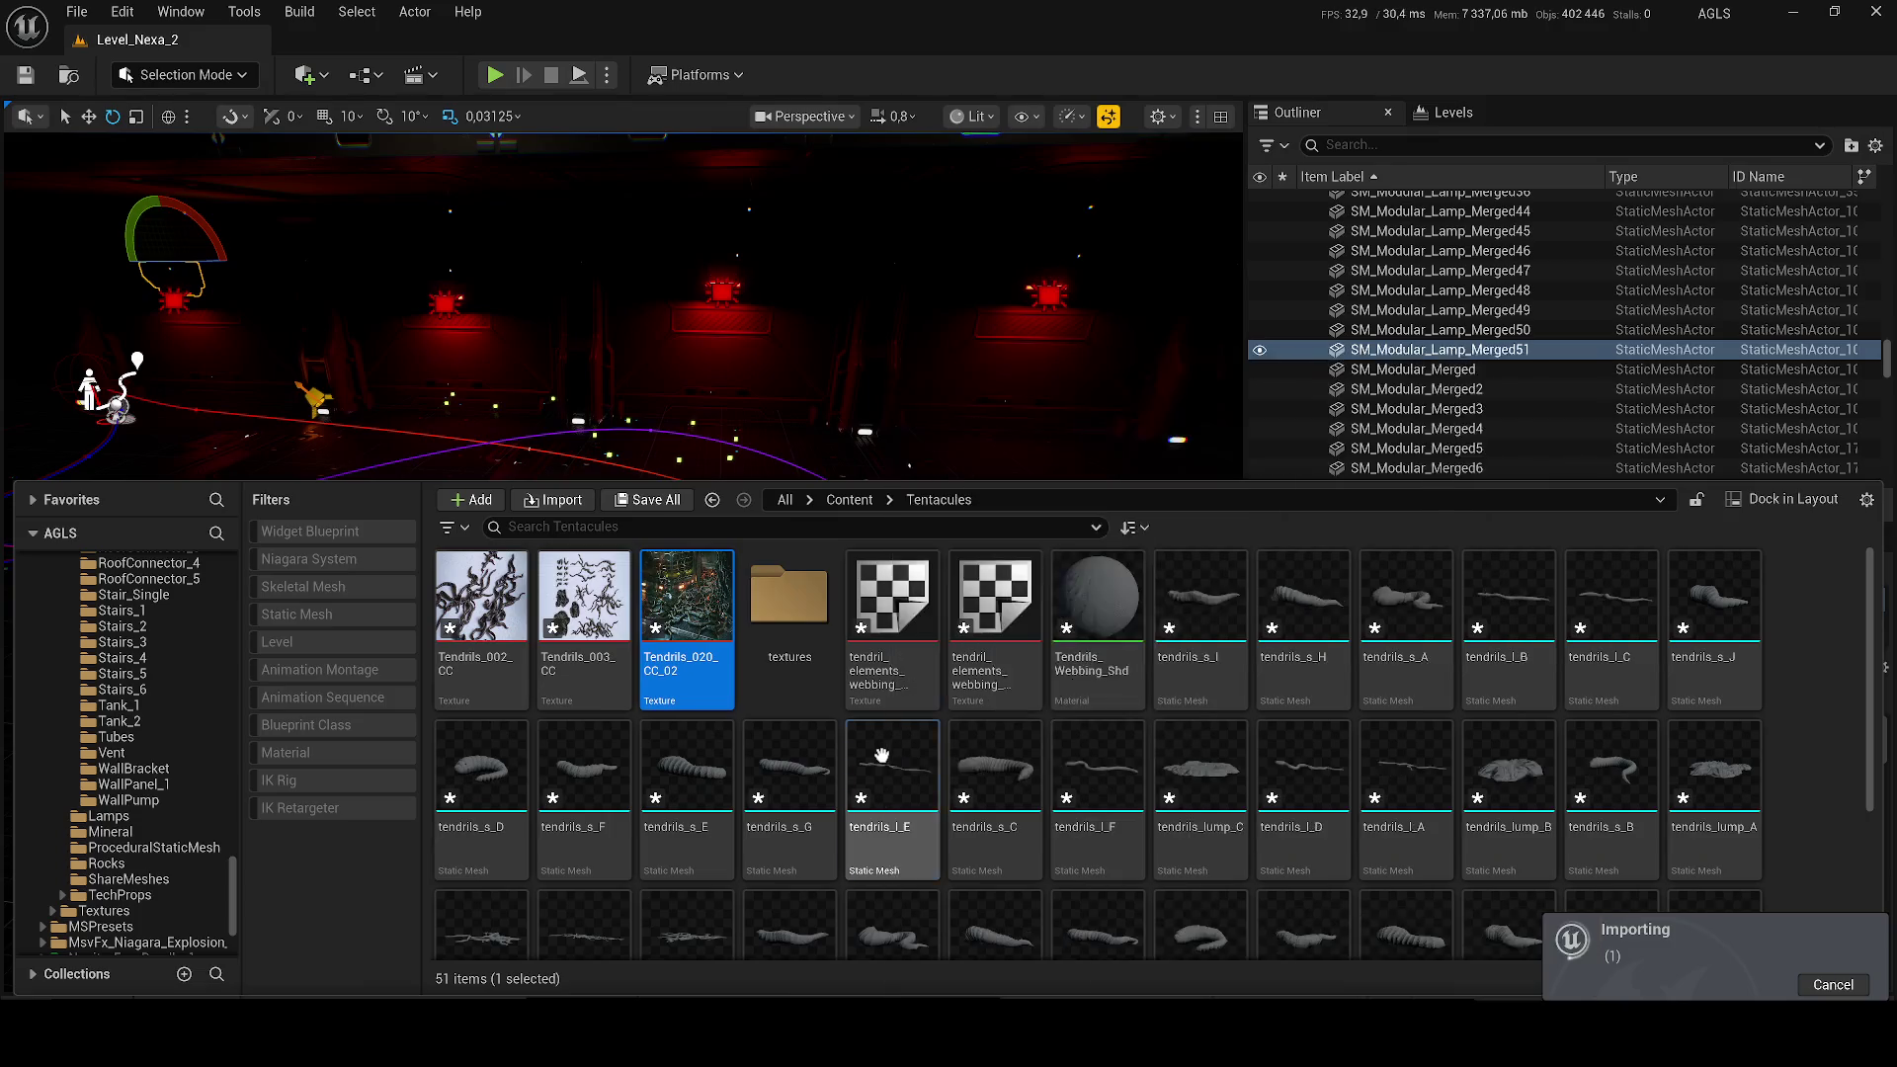
left_click(881, 756)
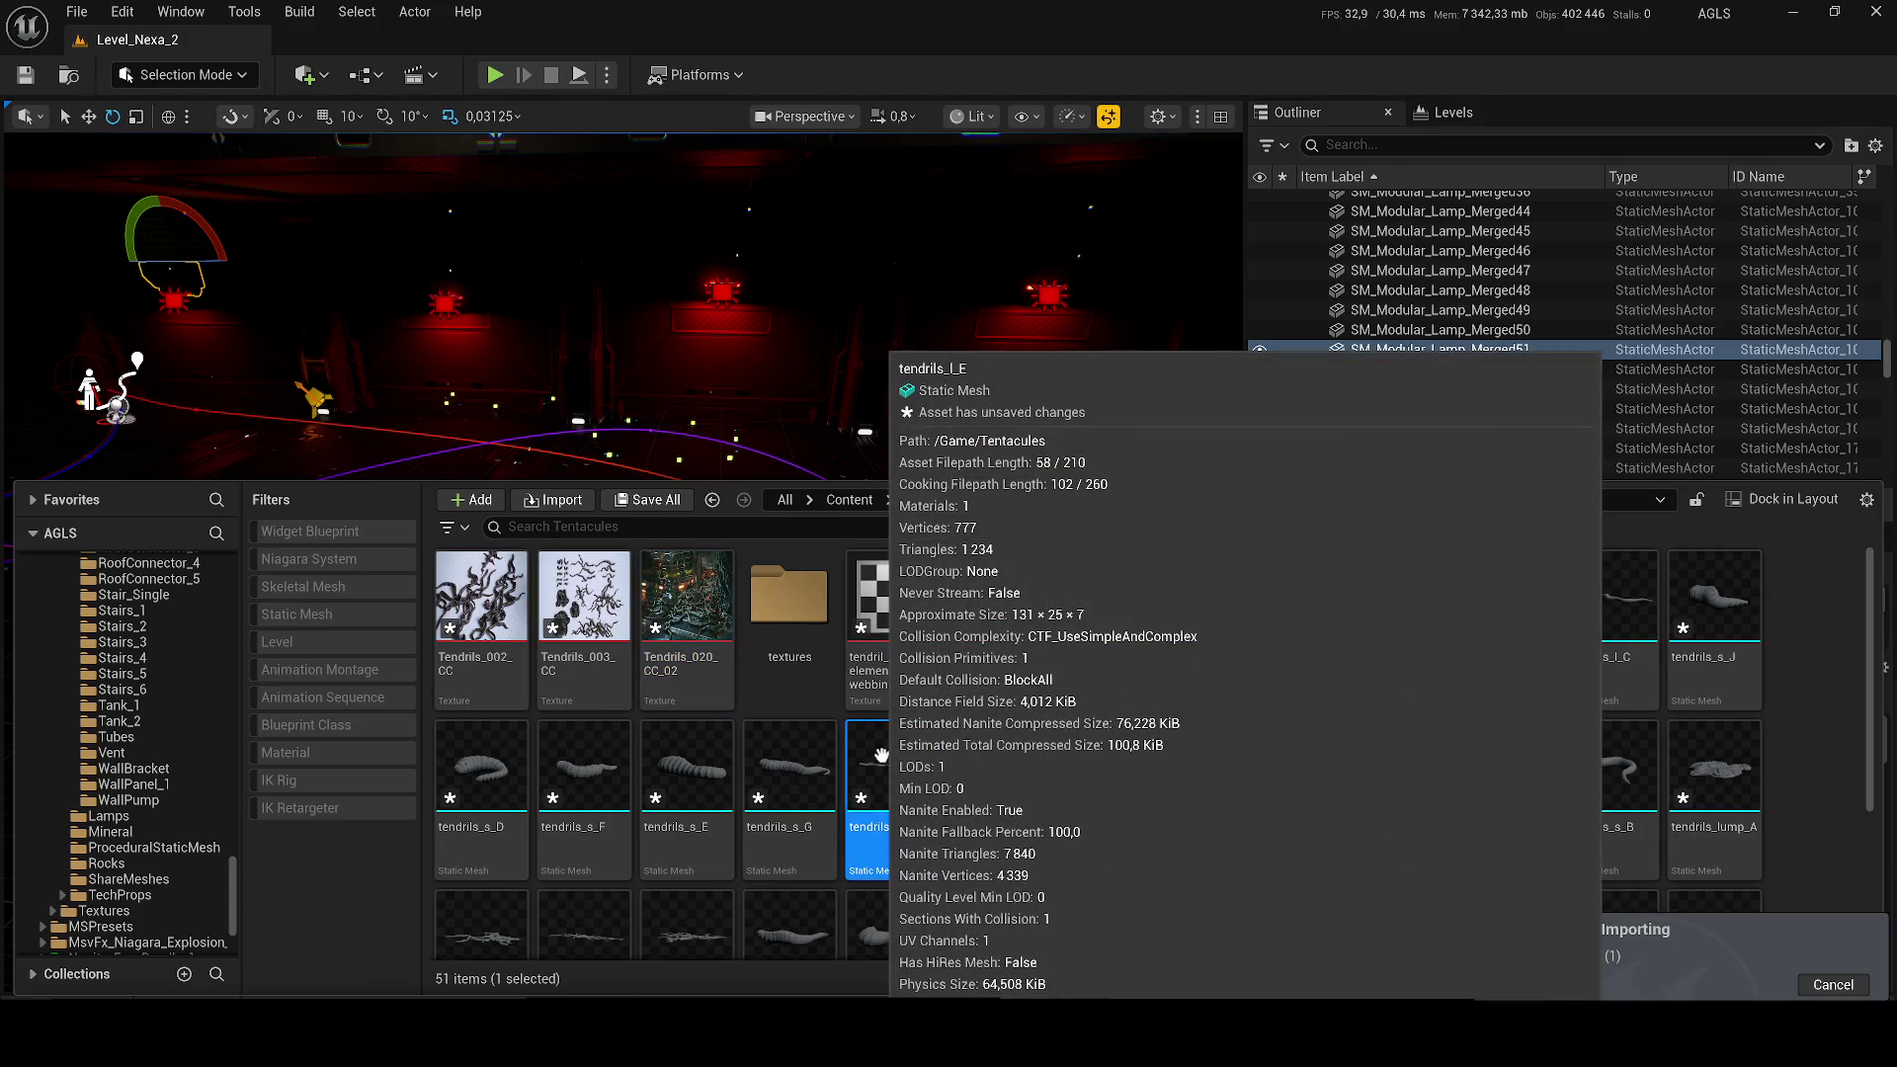
left_click(1582, 756)
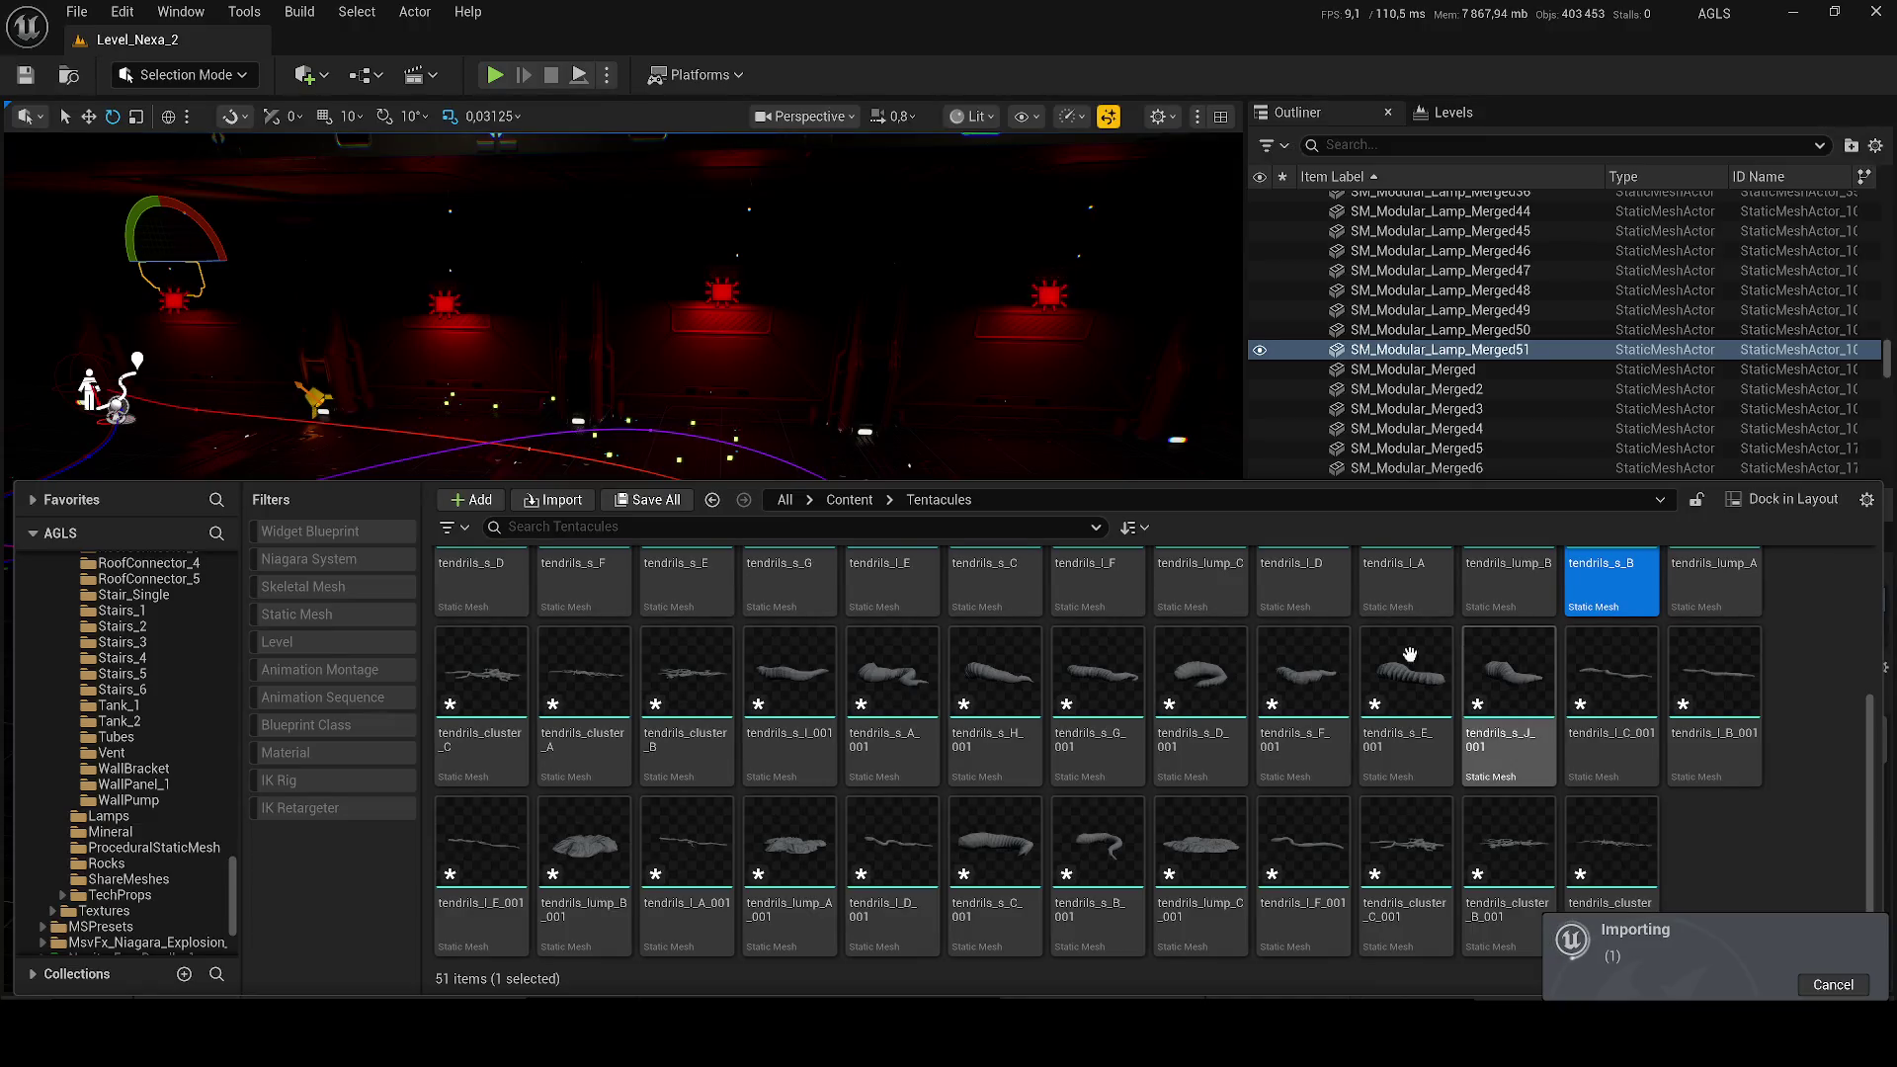
Step: Check the textures subfolder, return to Tentacules, select Env_Trim_012 and scroll through the imported assets
left_click(788, 652)
double_click(788, 652)
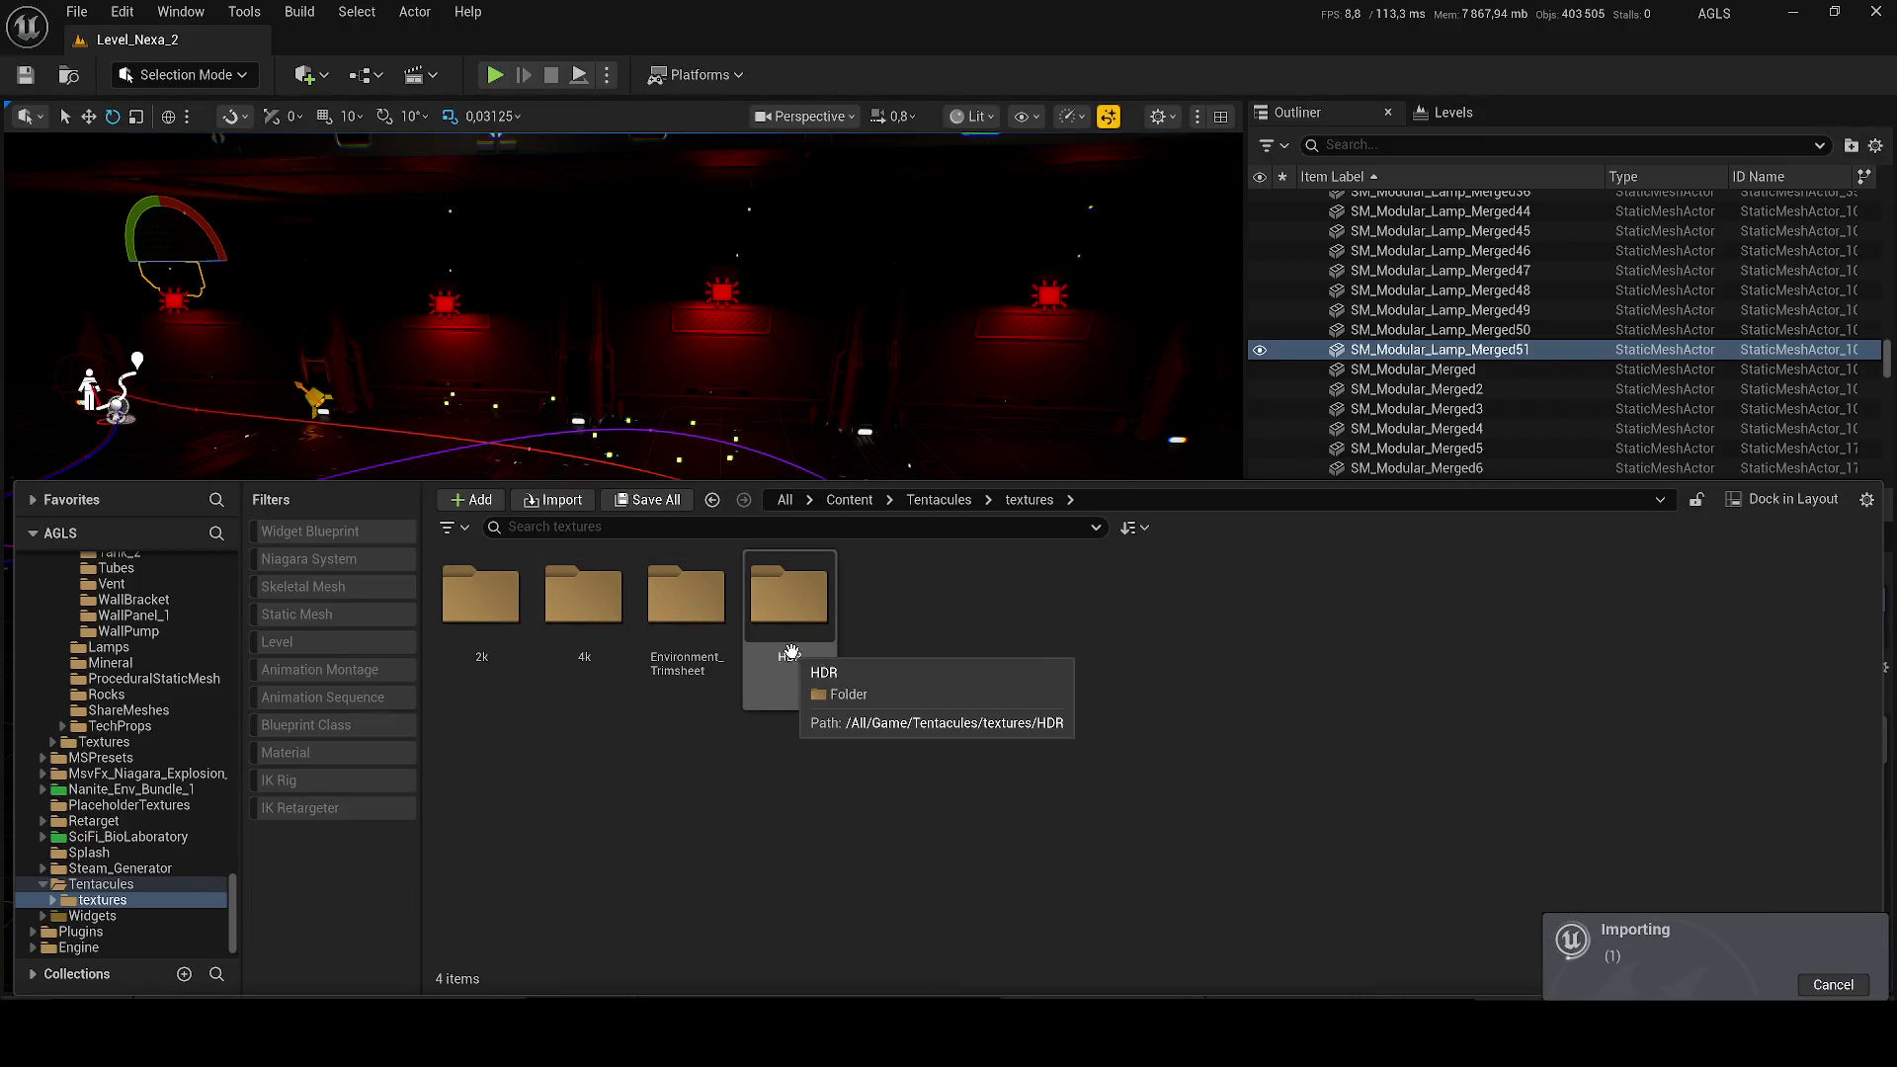
left_click(947, 498)
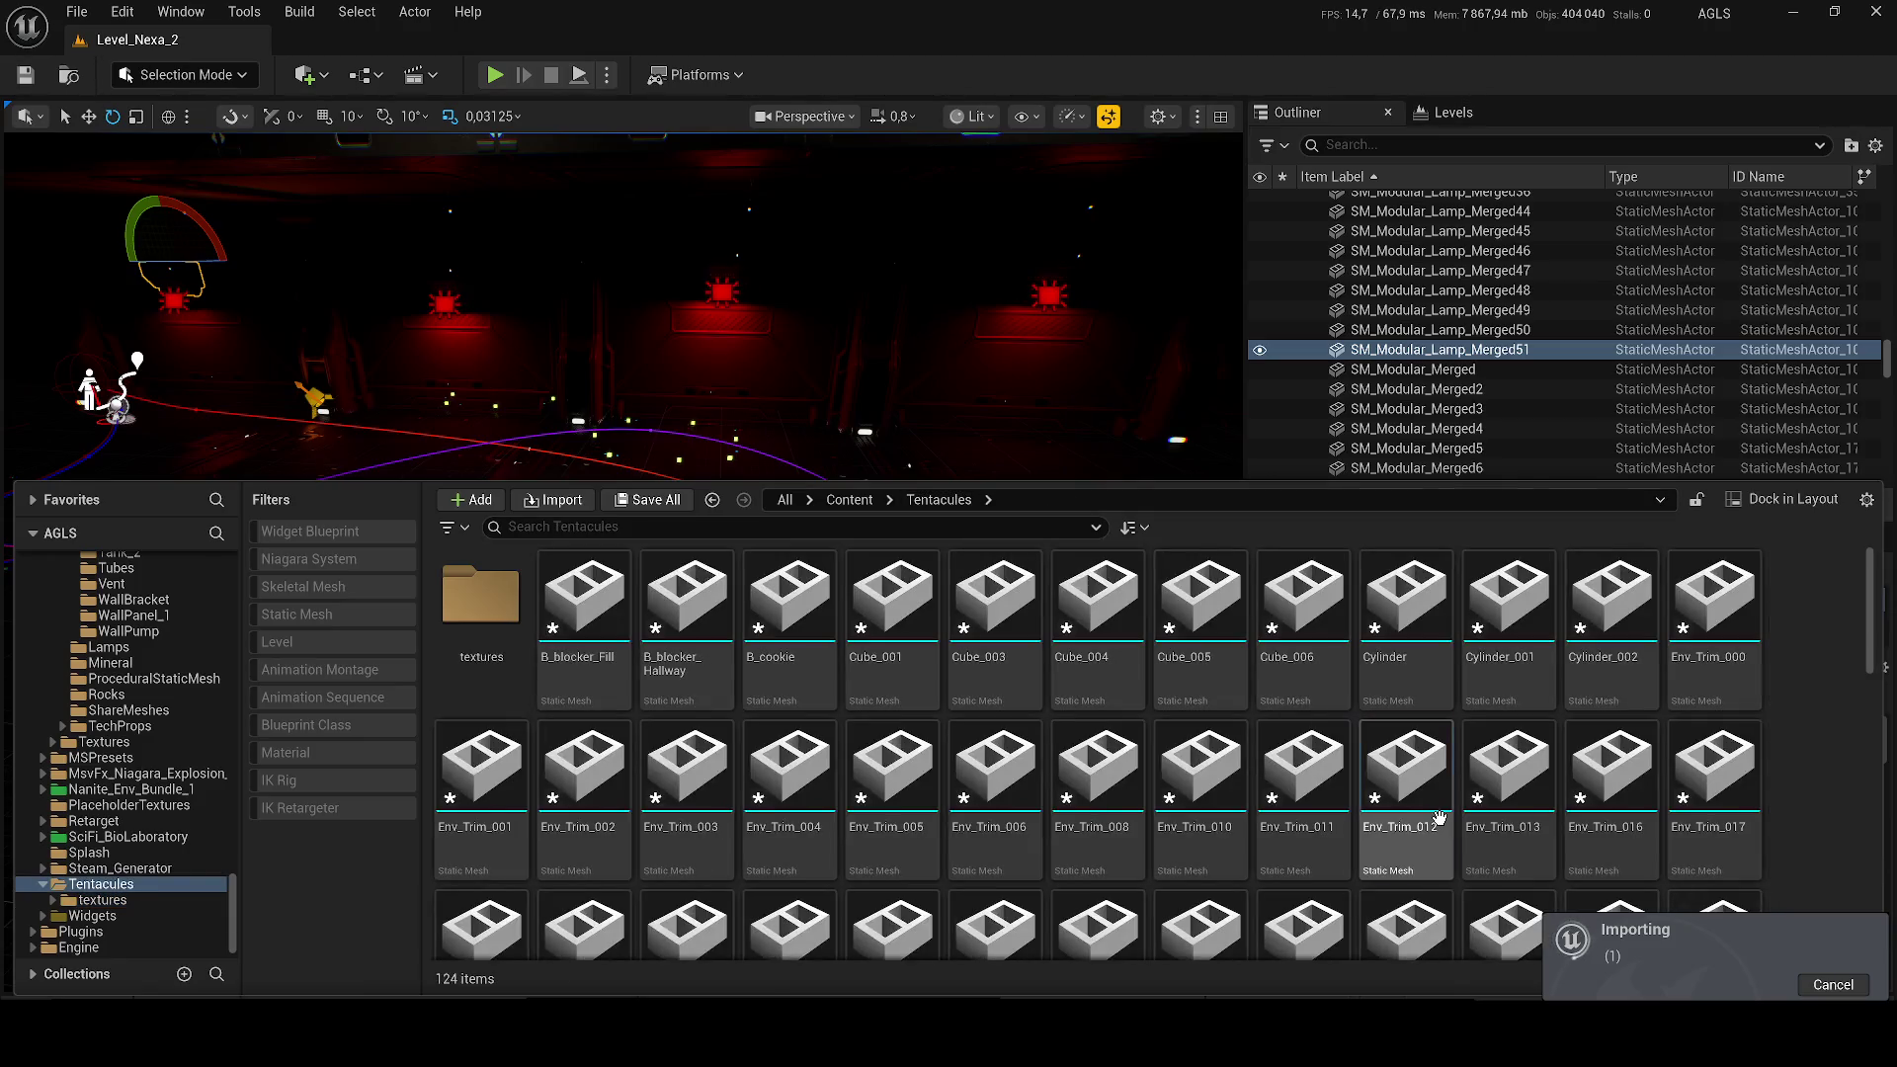
left_click(1406, 781)
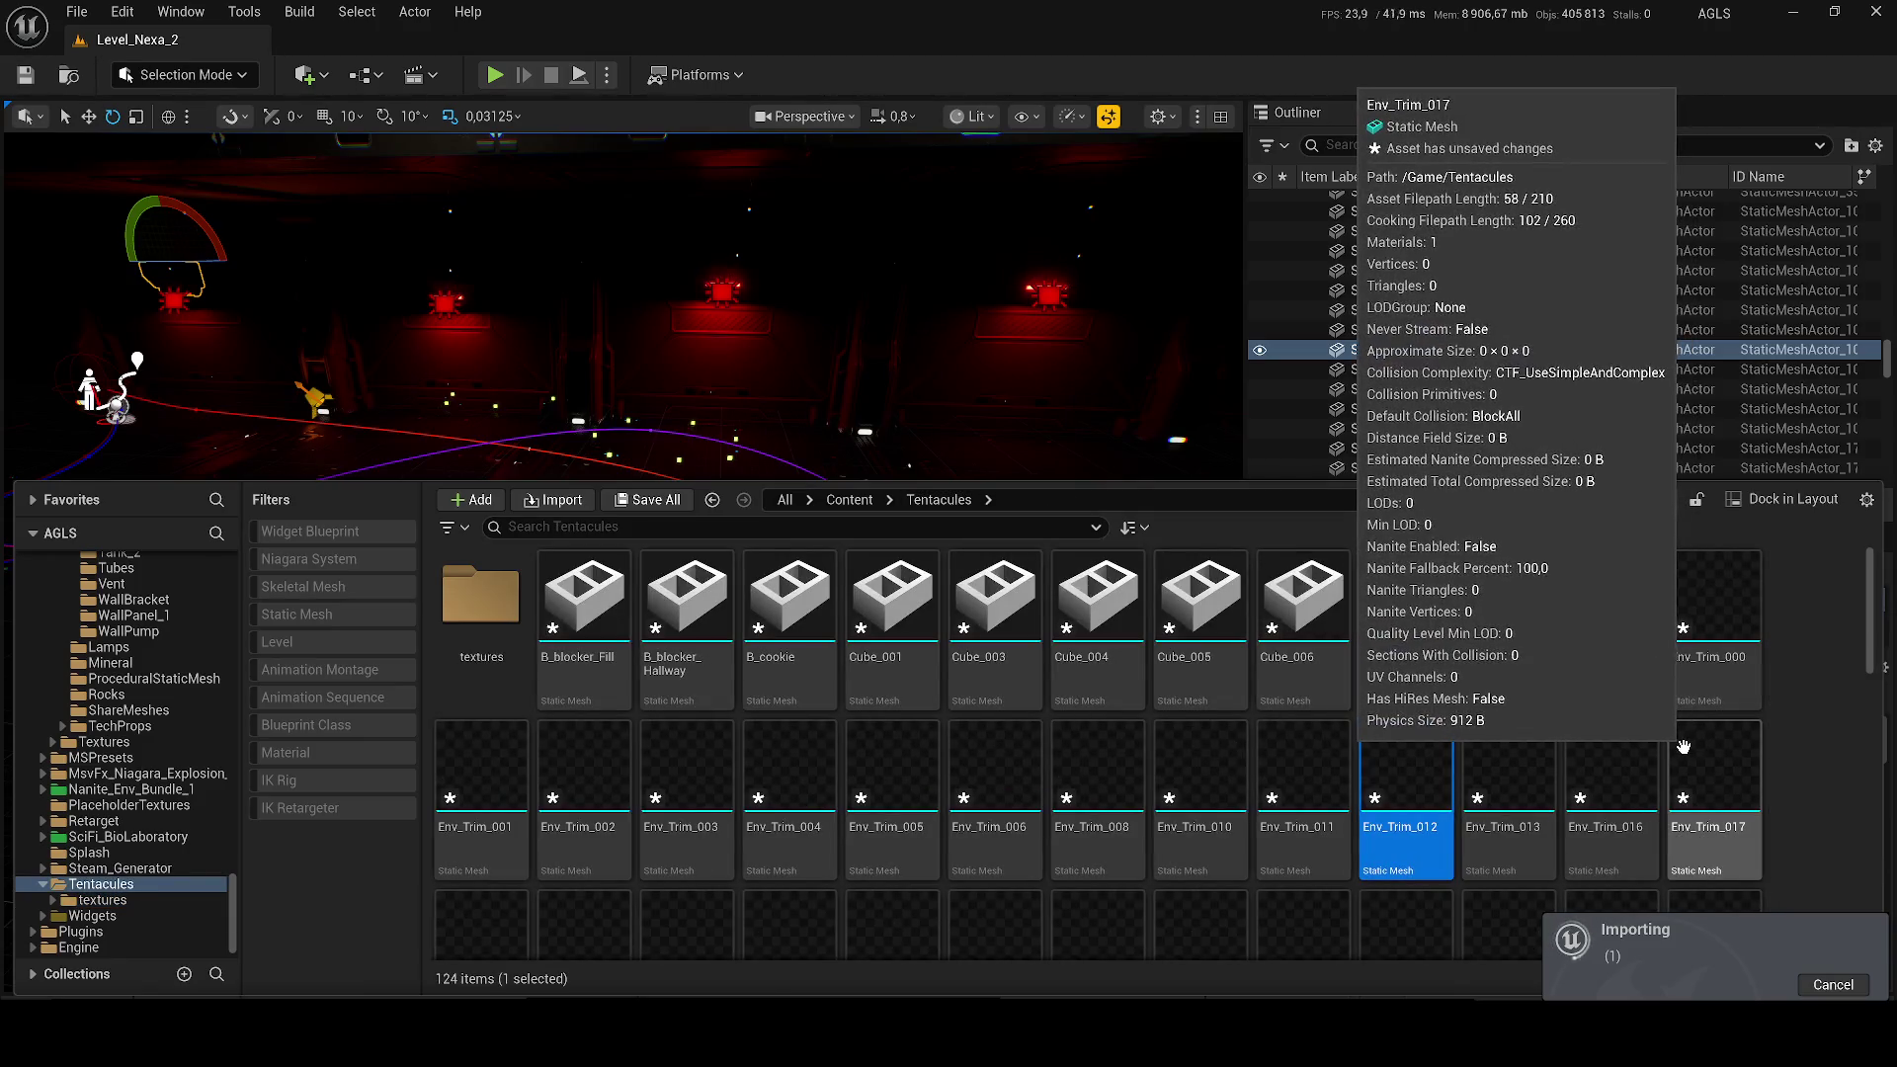
scroll(1290, 803, "down", 2)
scroll(1290, 802, "down", 5)
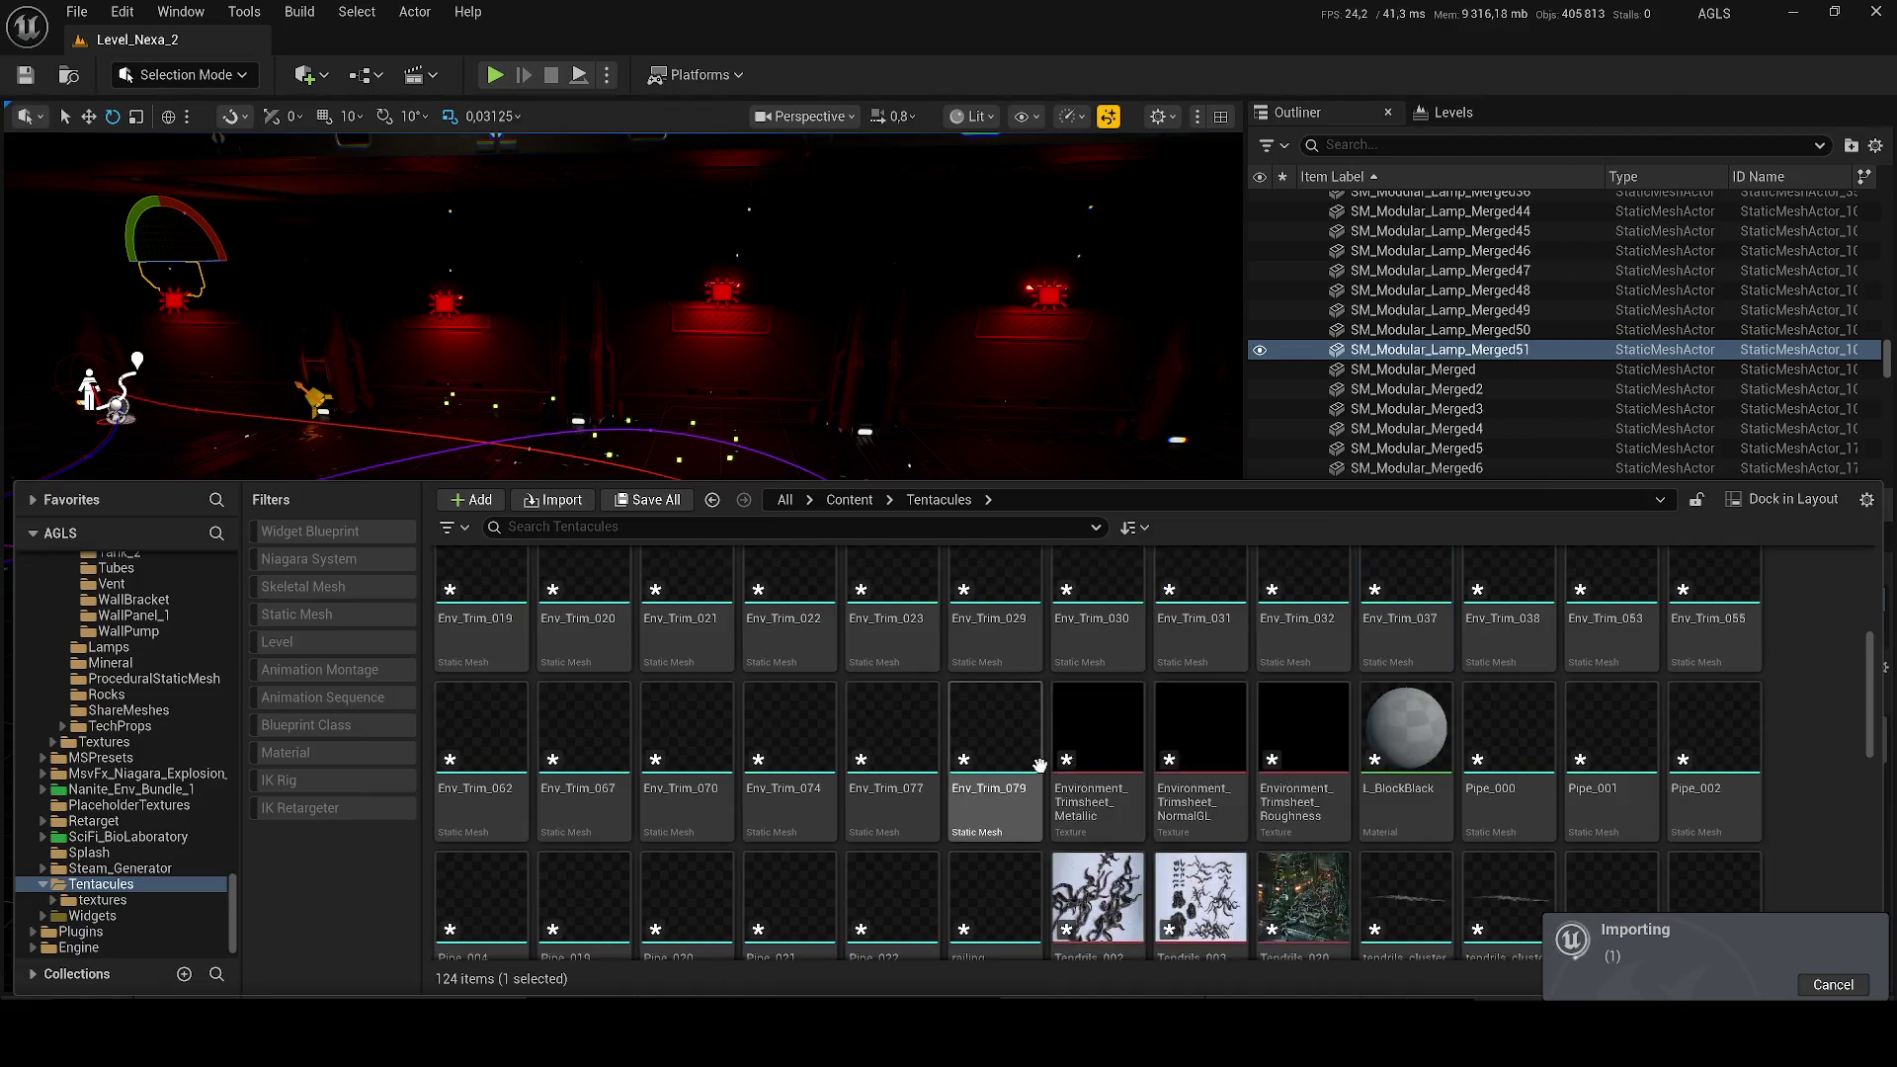
scroll(1451, 766, "down", 6)
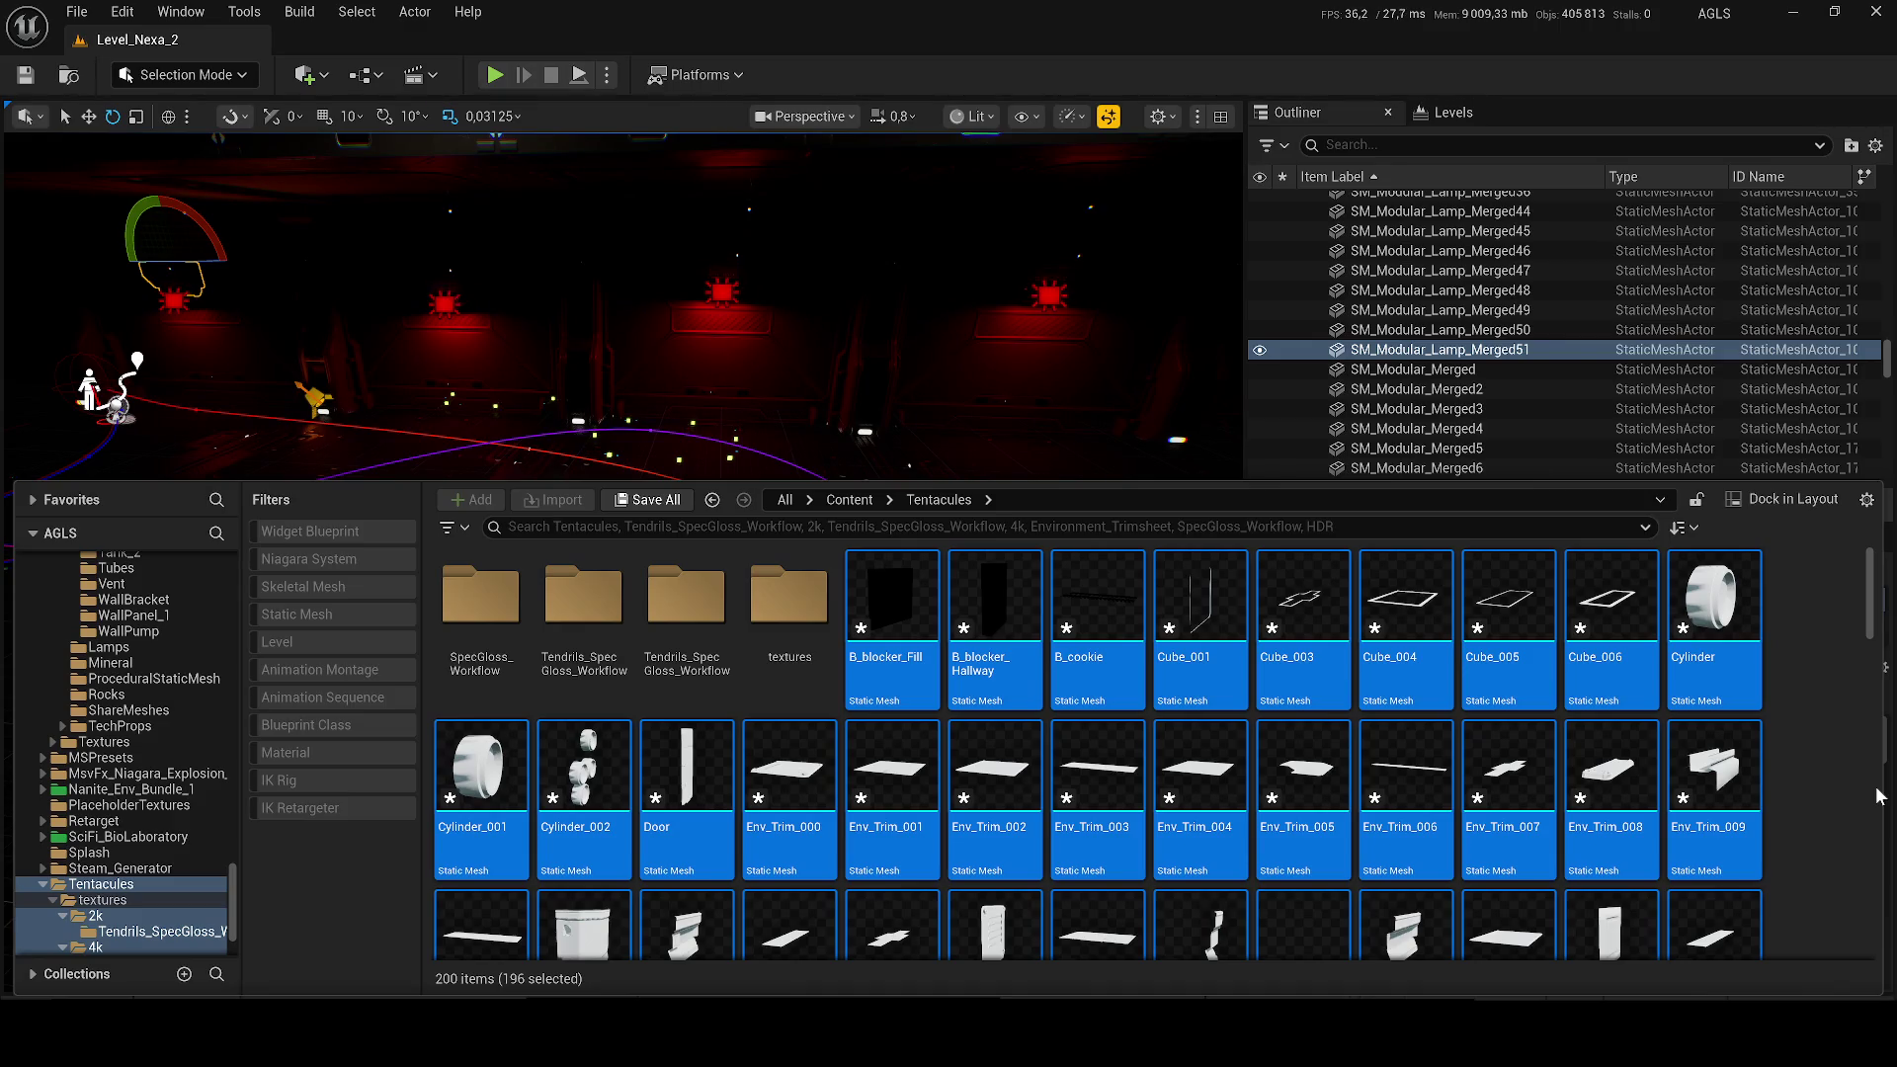
Step: Save the selected imported assets and close the Message Log
key("ctrl+shift+s")
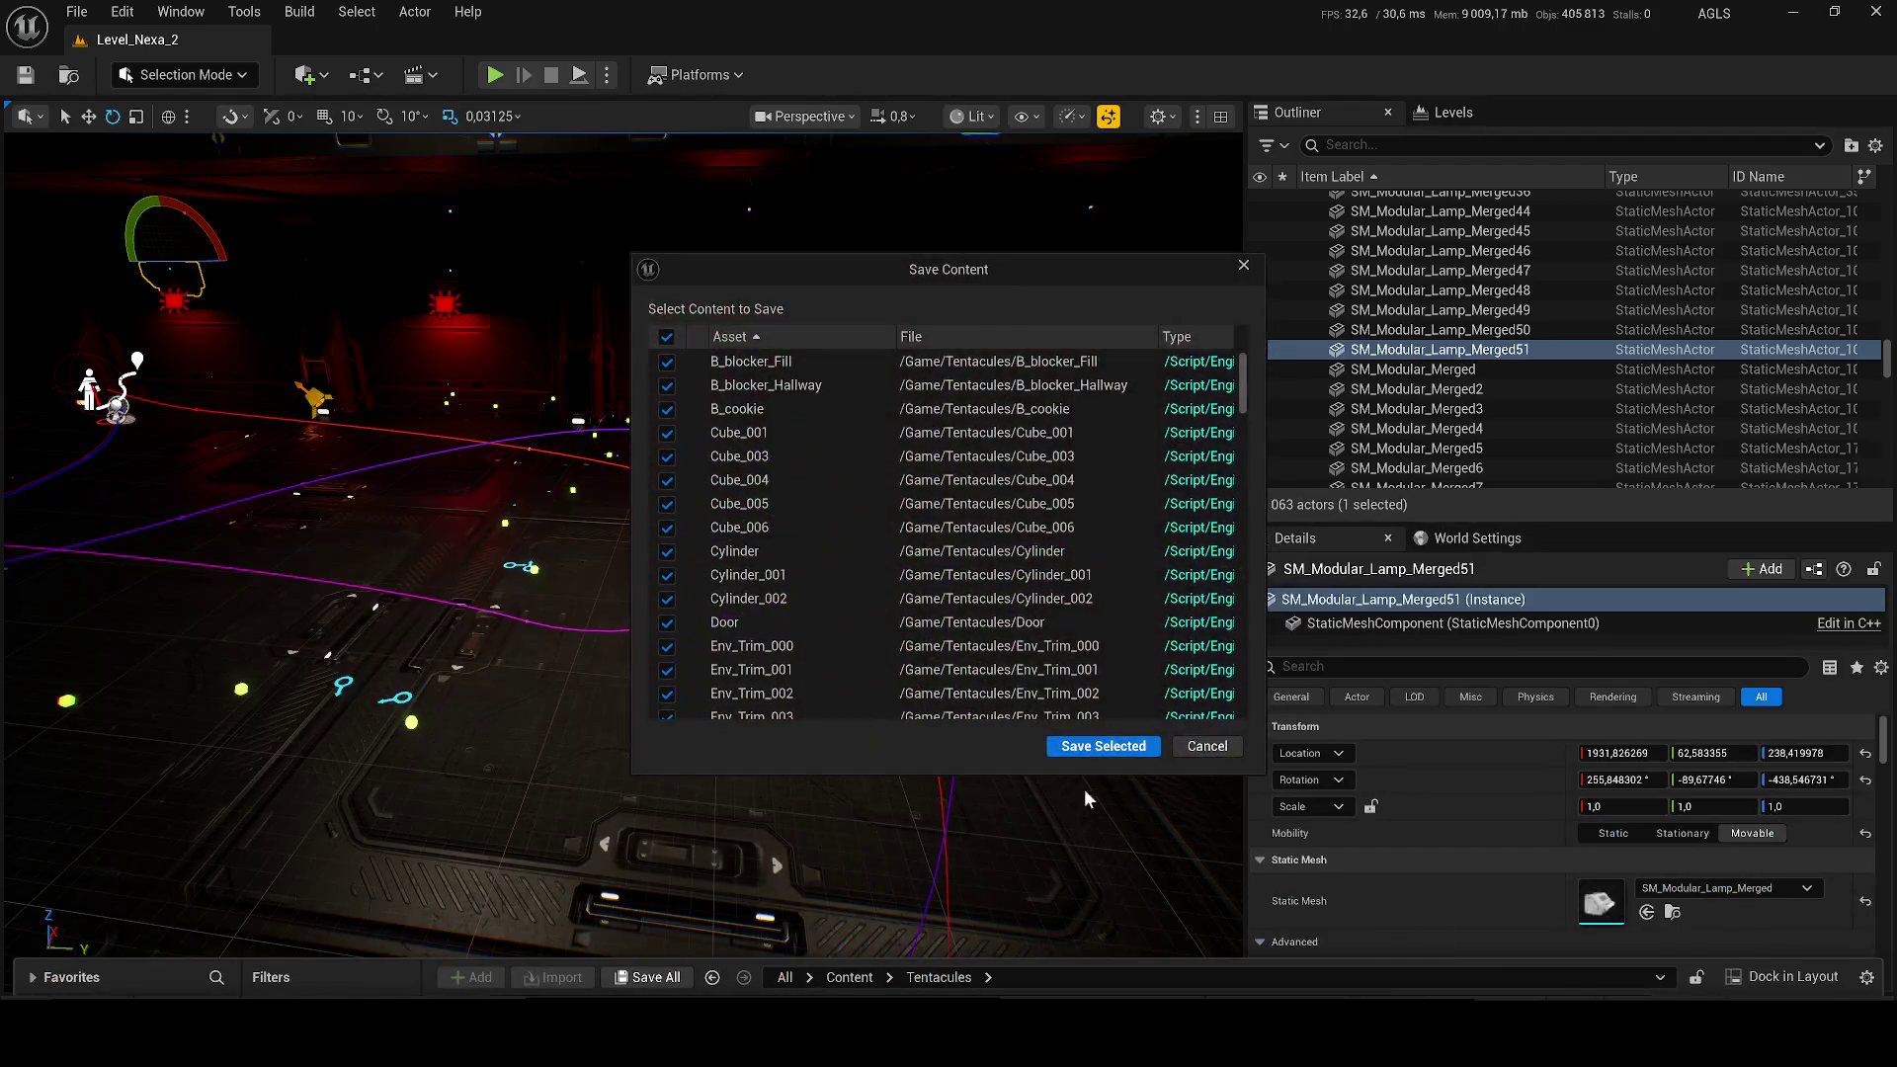
left_click(1088, 749)
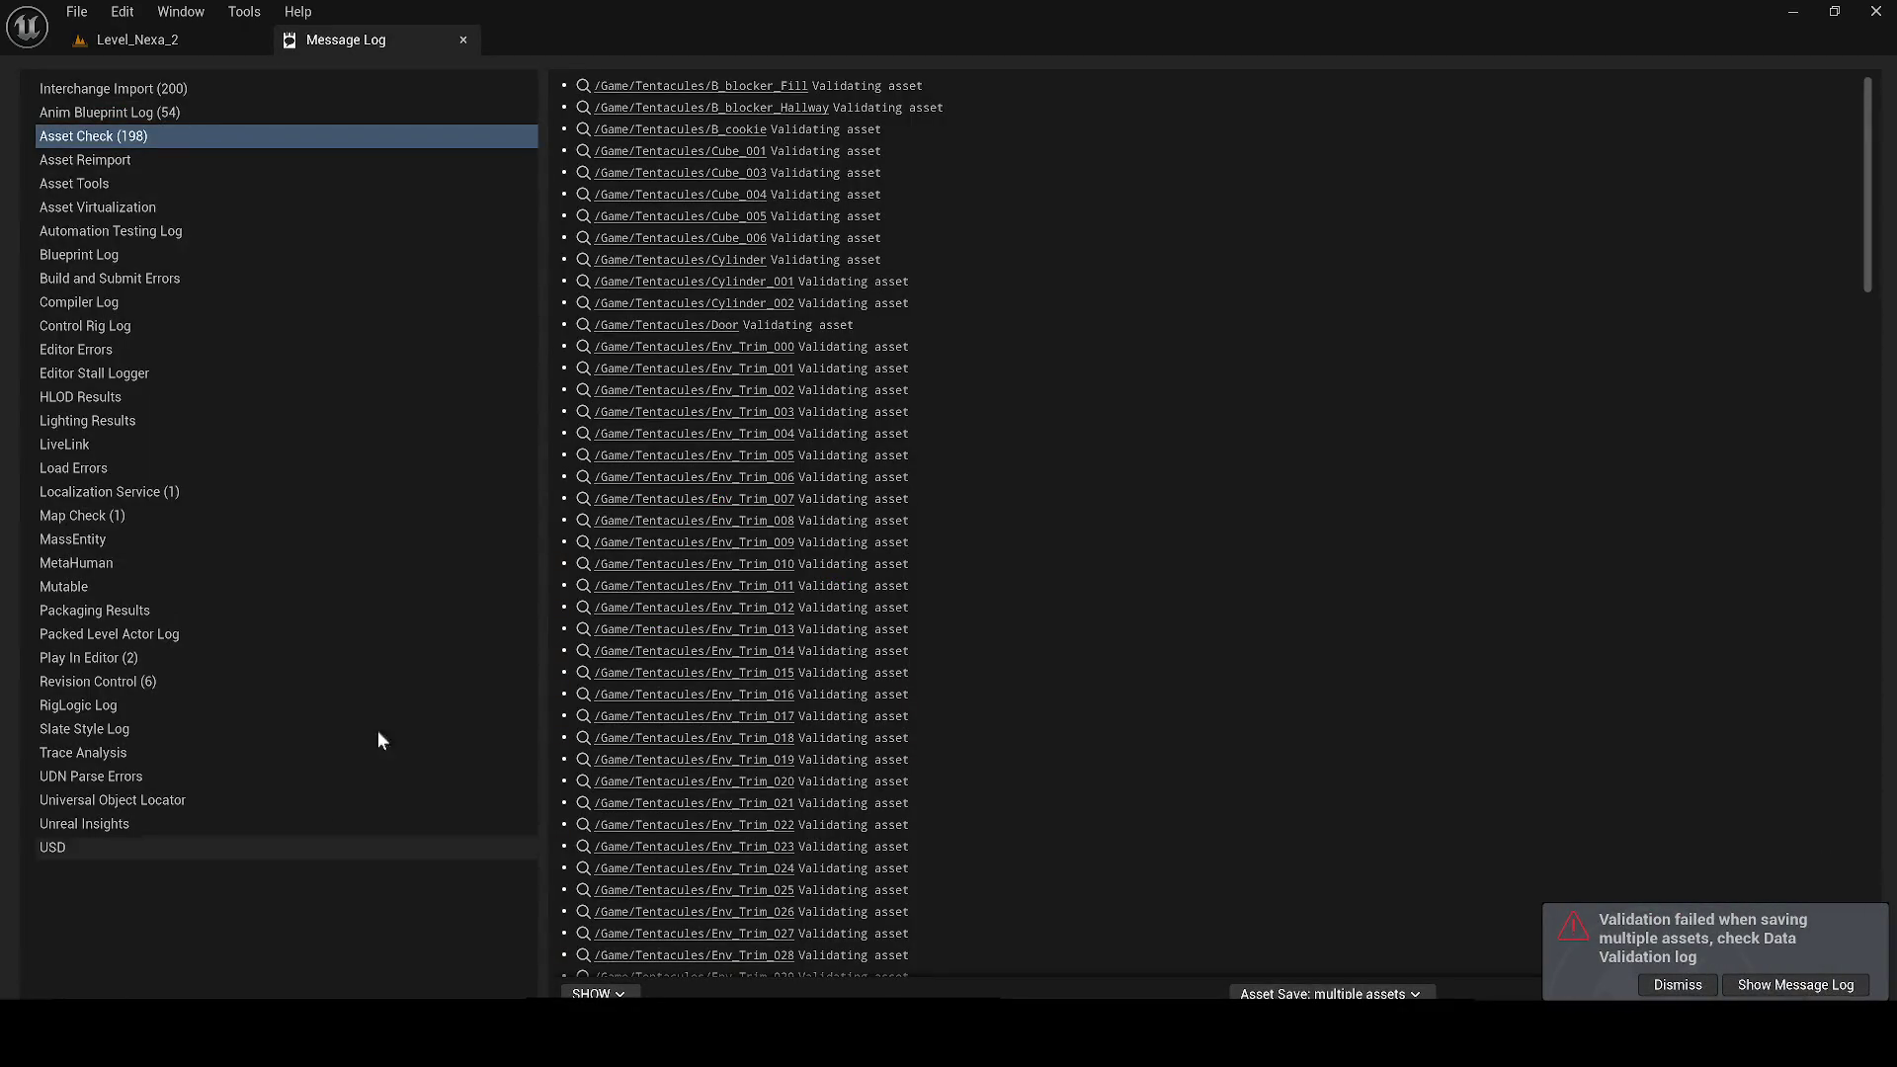
left_click(464, 39)
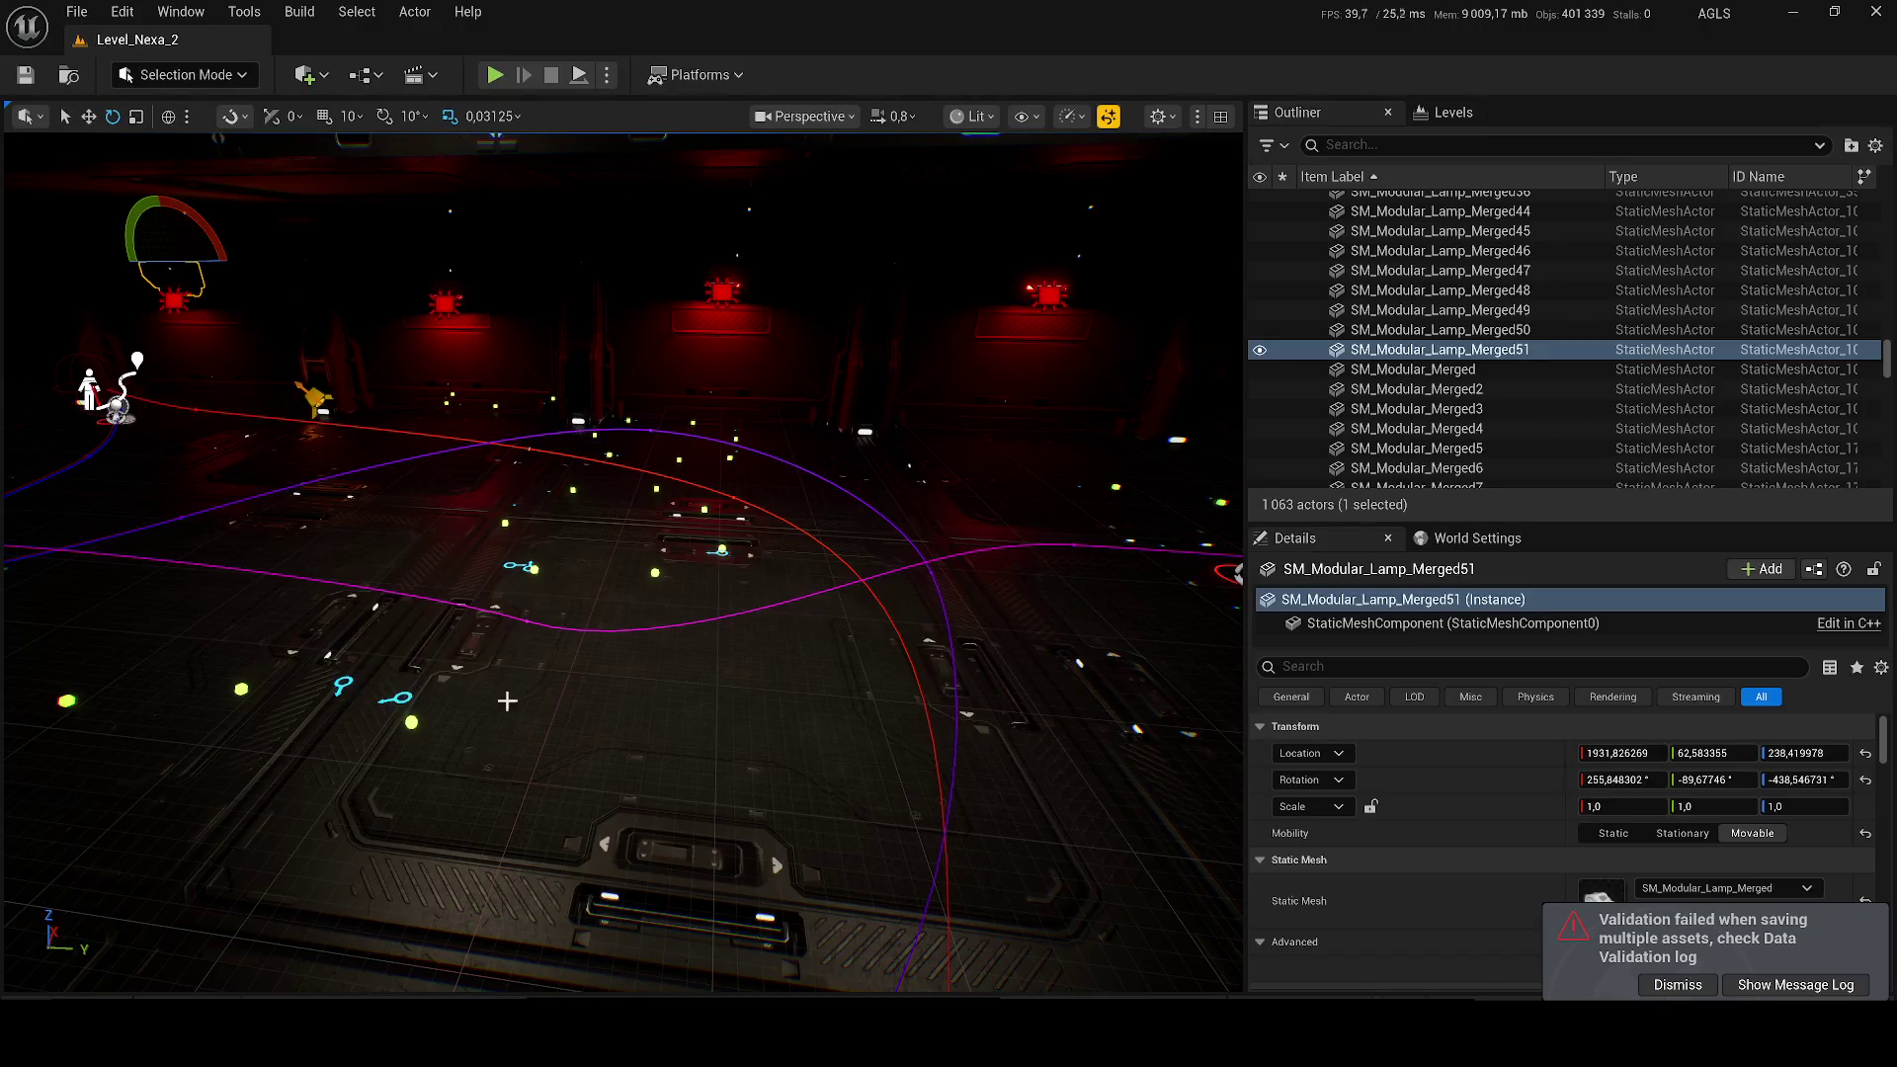
Step: Reopen the Content Drawer and select the tendrils_cluster_C_004 mesh
key("ctrl+space")
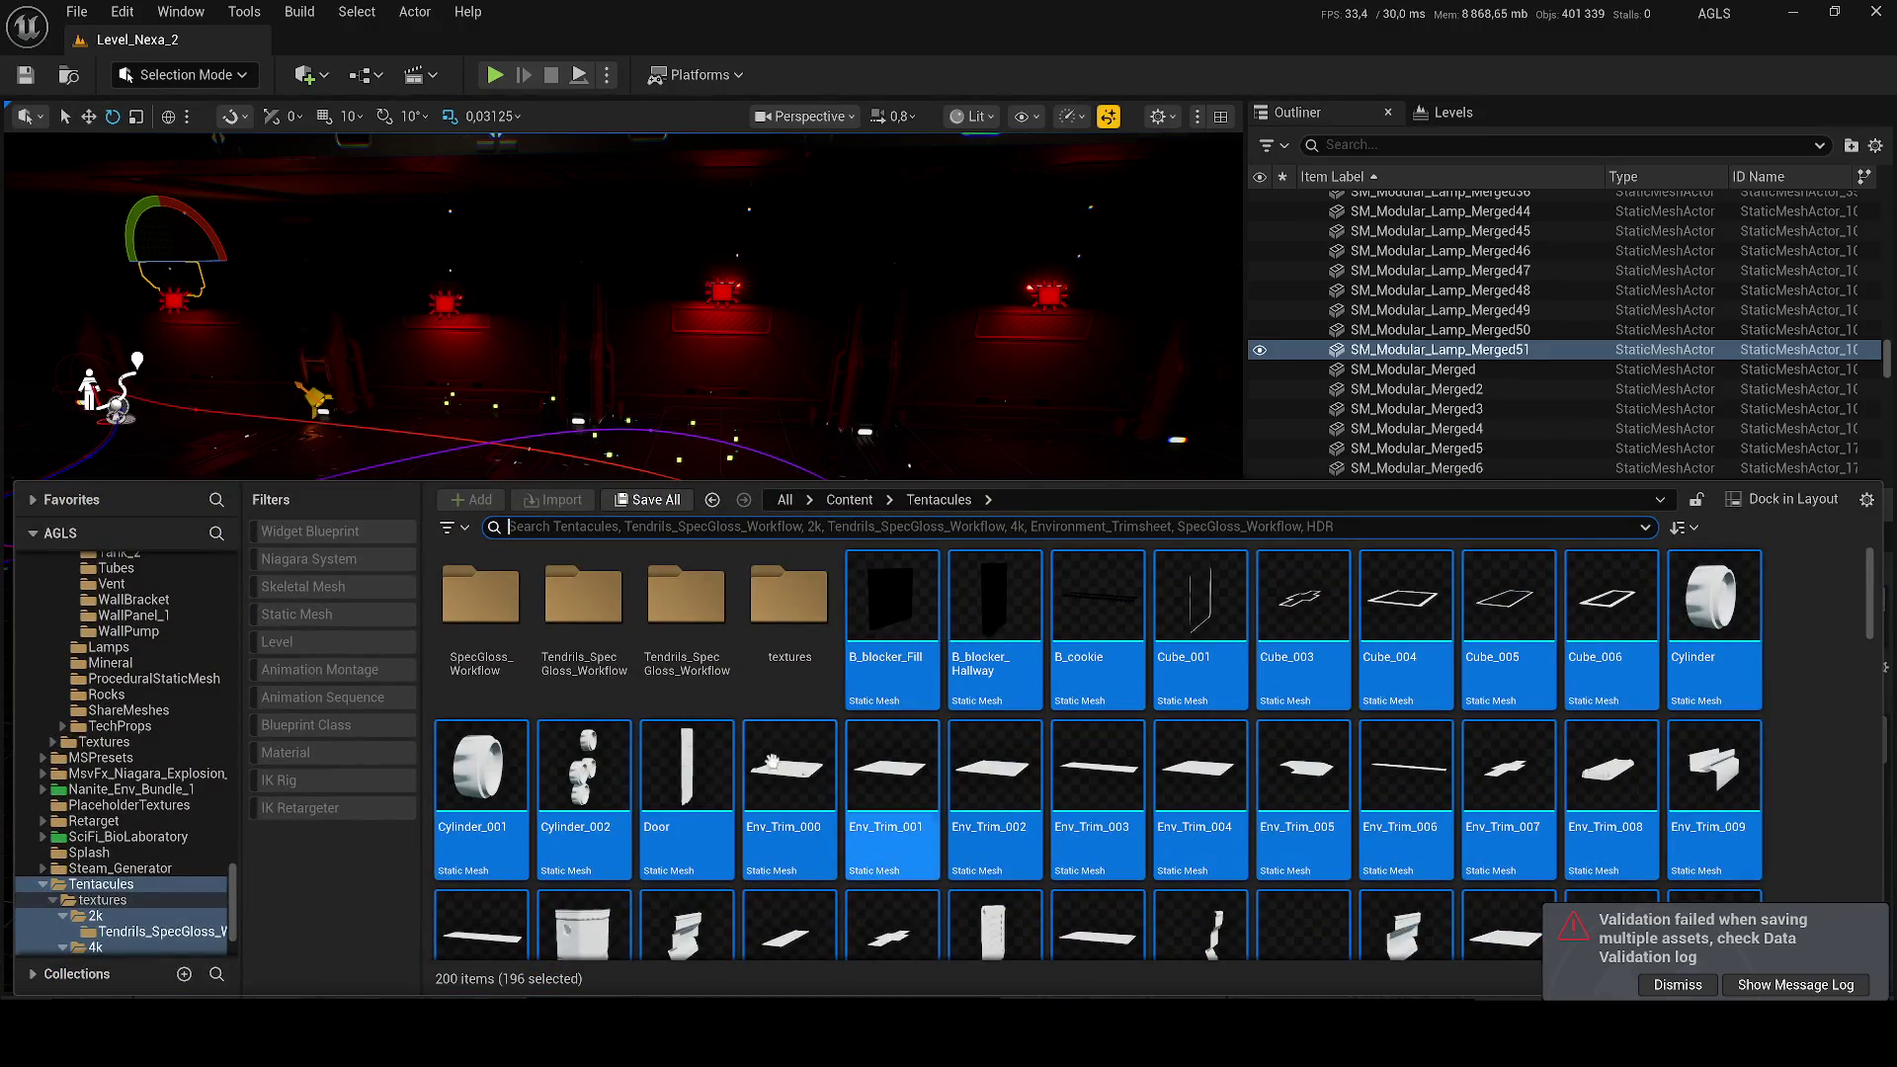
scroll(790, 759, "down", 3)
scroll(989, 819, "down", 10)
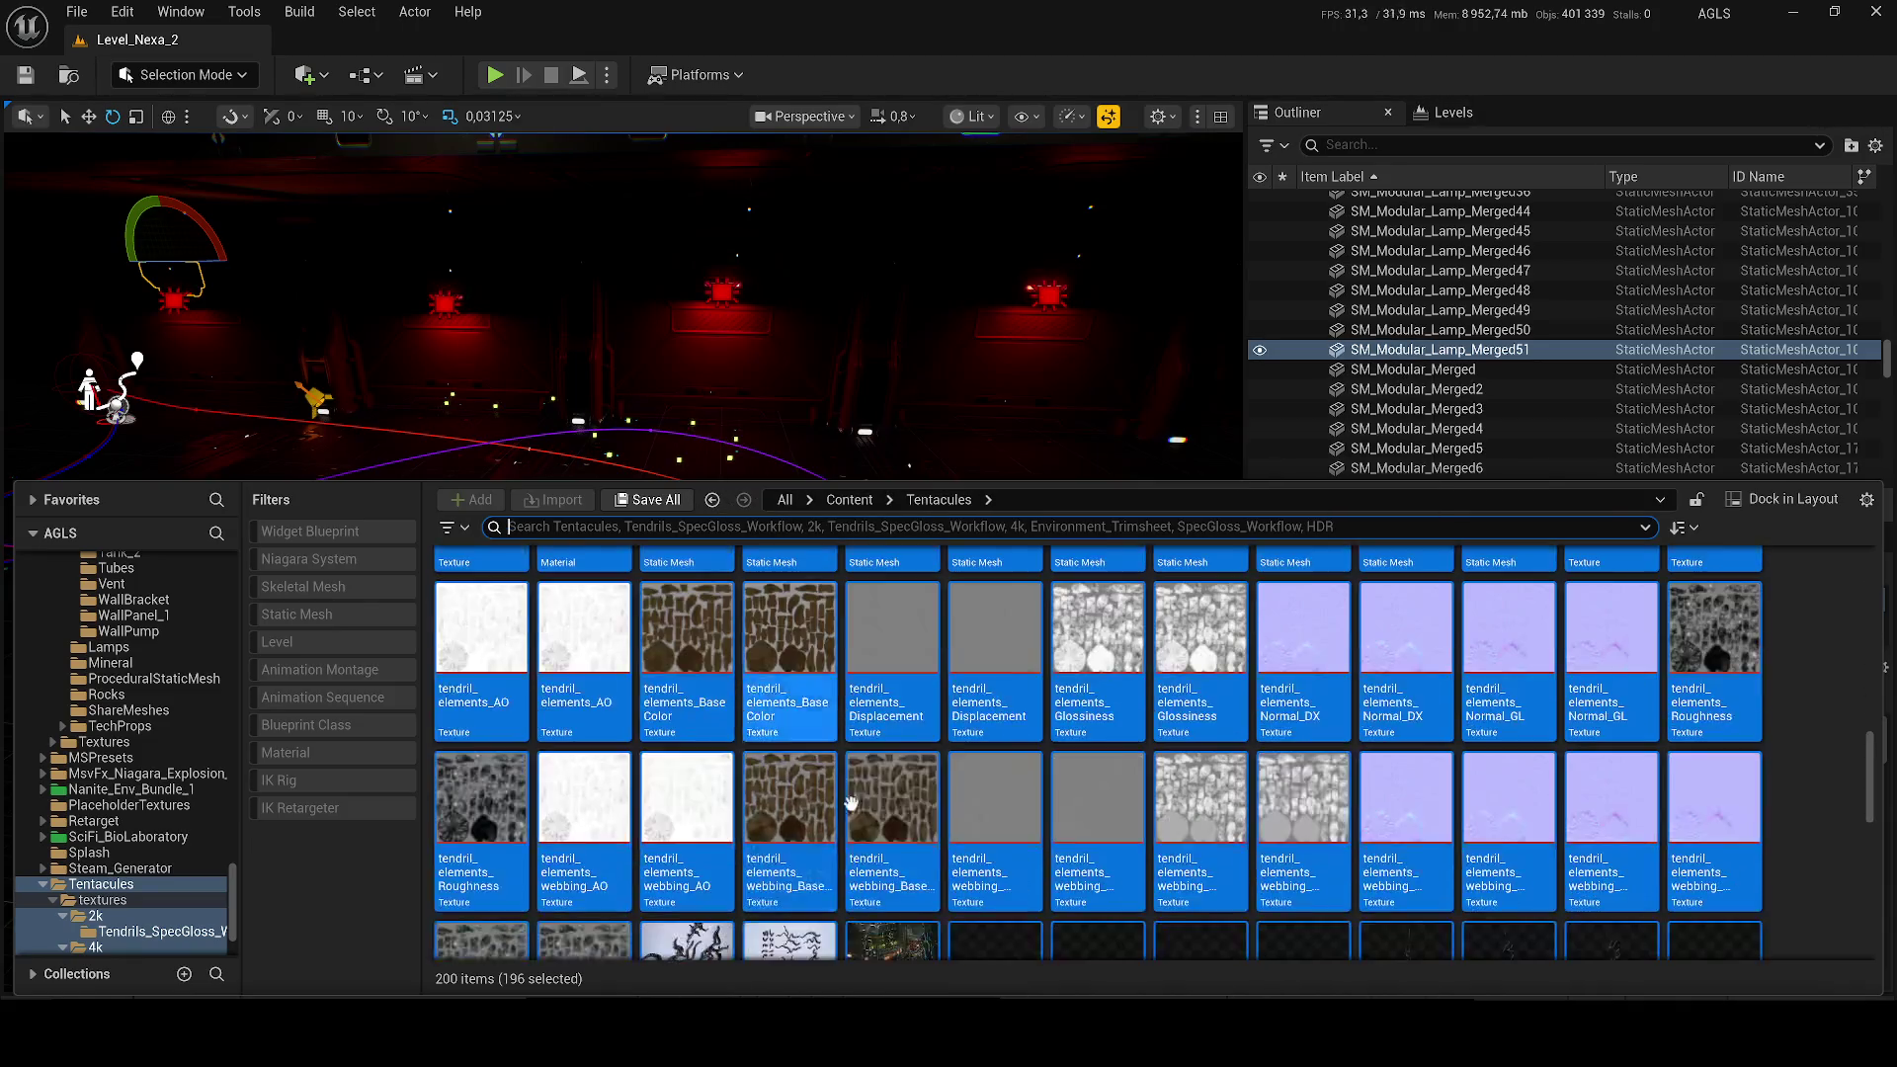
scroll(841, 802, "down", 3)
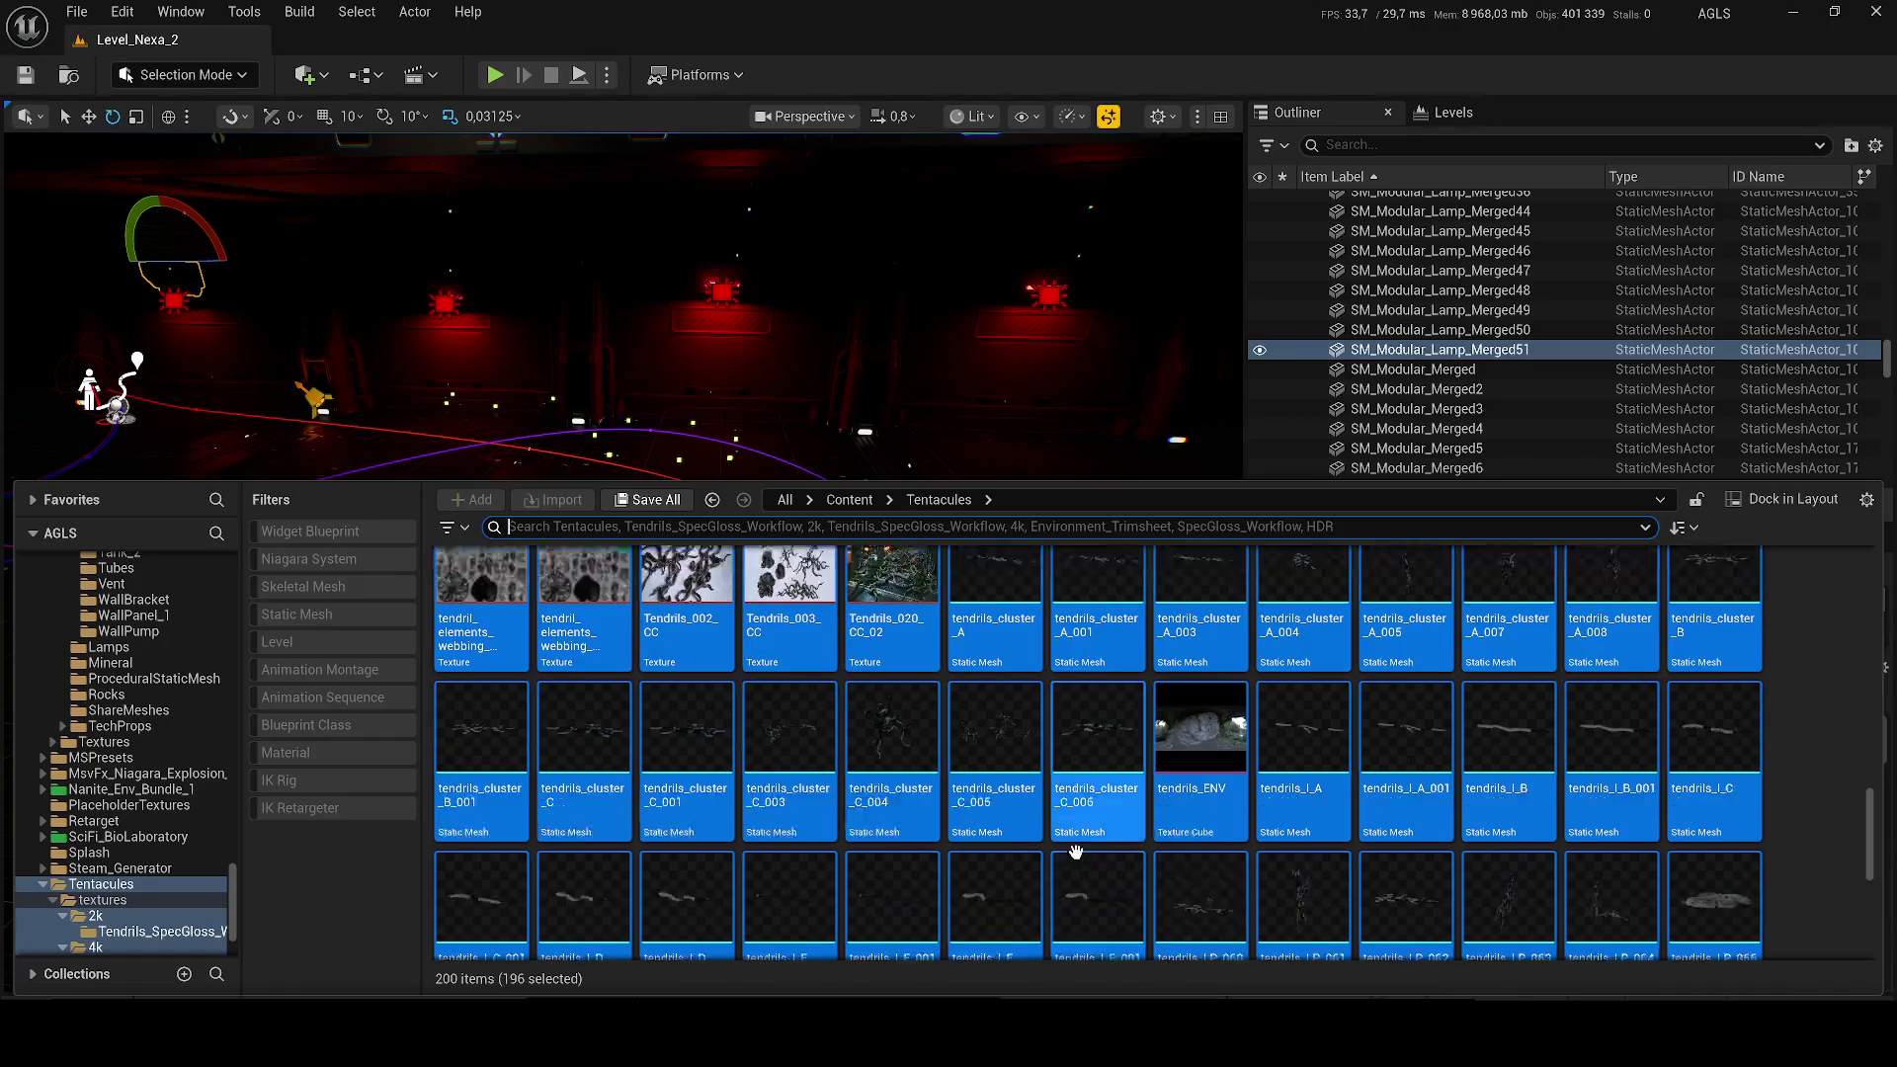
left_click(907, 748)
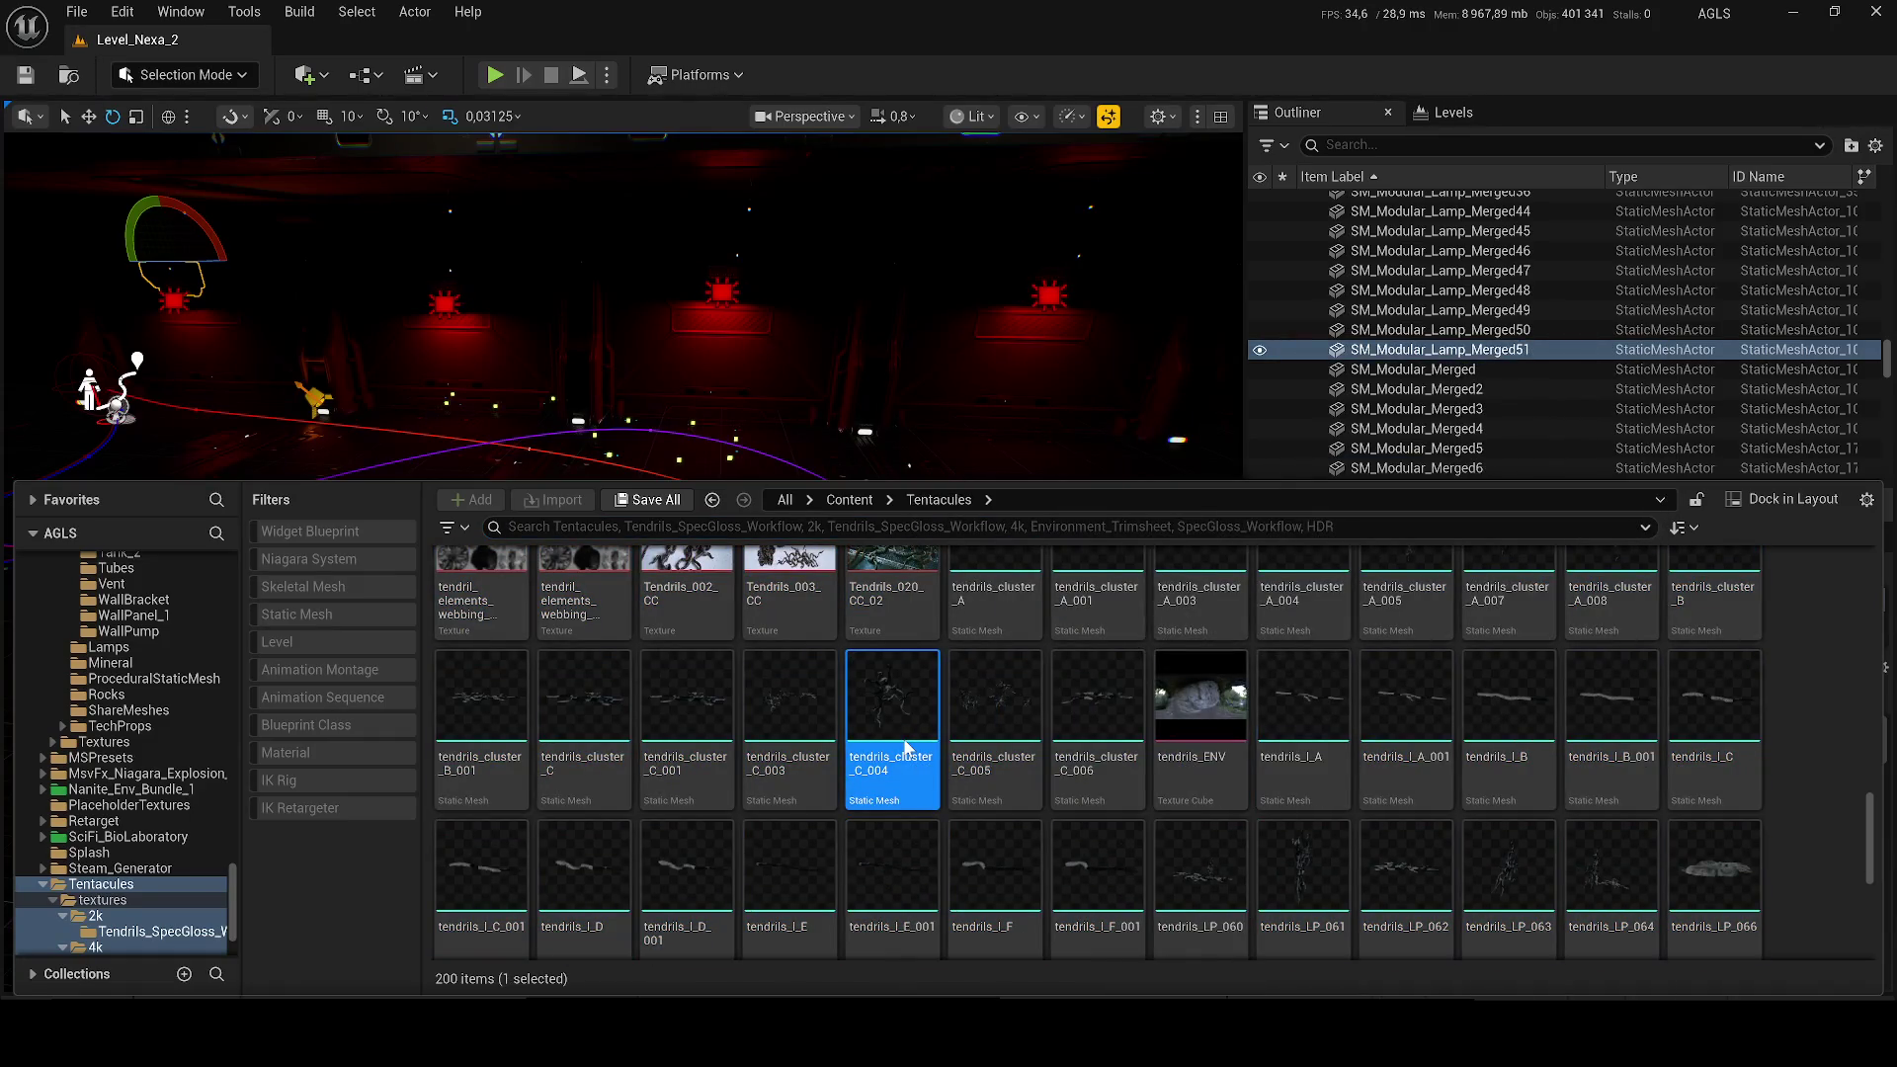
Step: Open tendrils_cluster_C_004, dock its editor beside the level, then open the Tendrils_Webbing_Shd material
double_click(907, 748)
mouse_move(166, 57)
left_mouse_down()
mouse_move(602, 87)
mouse_move(550, 45)
left_mouse_up()
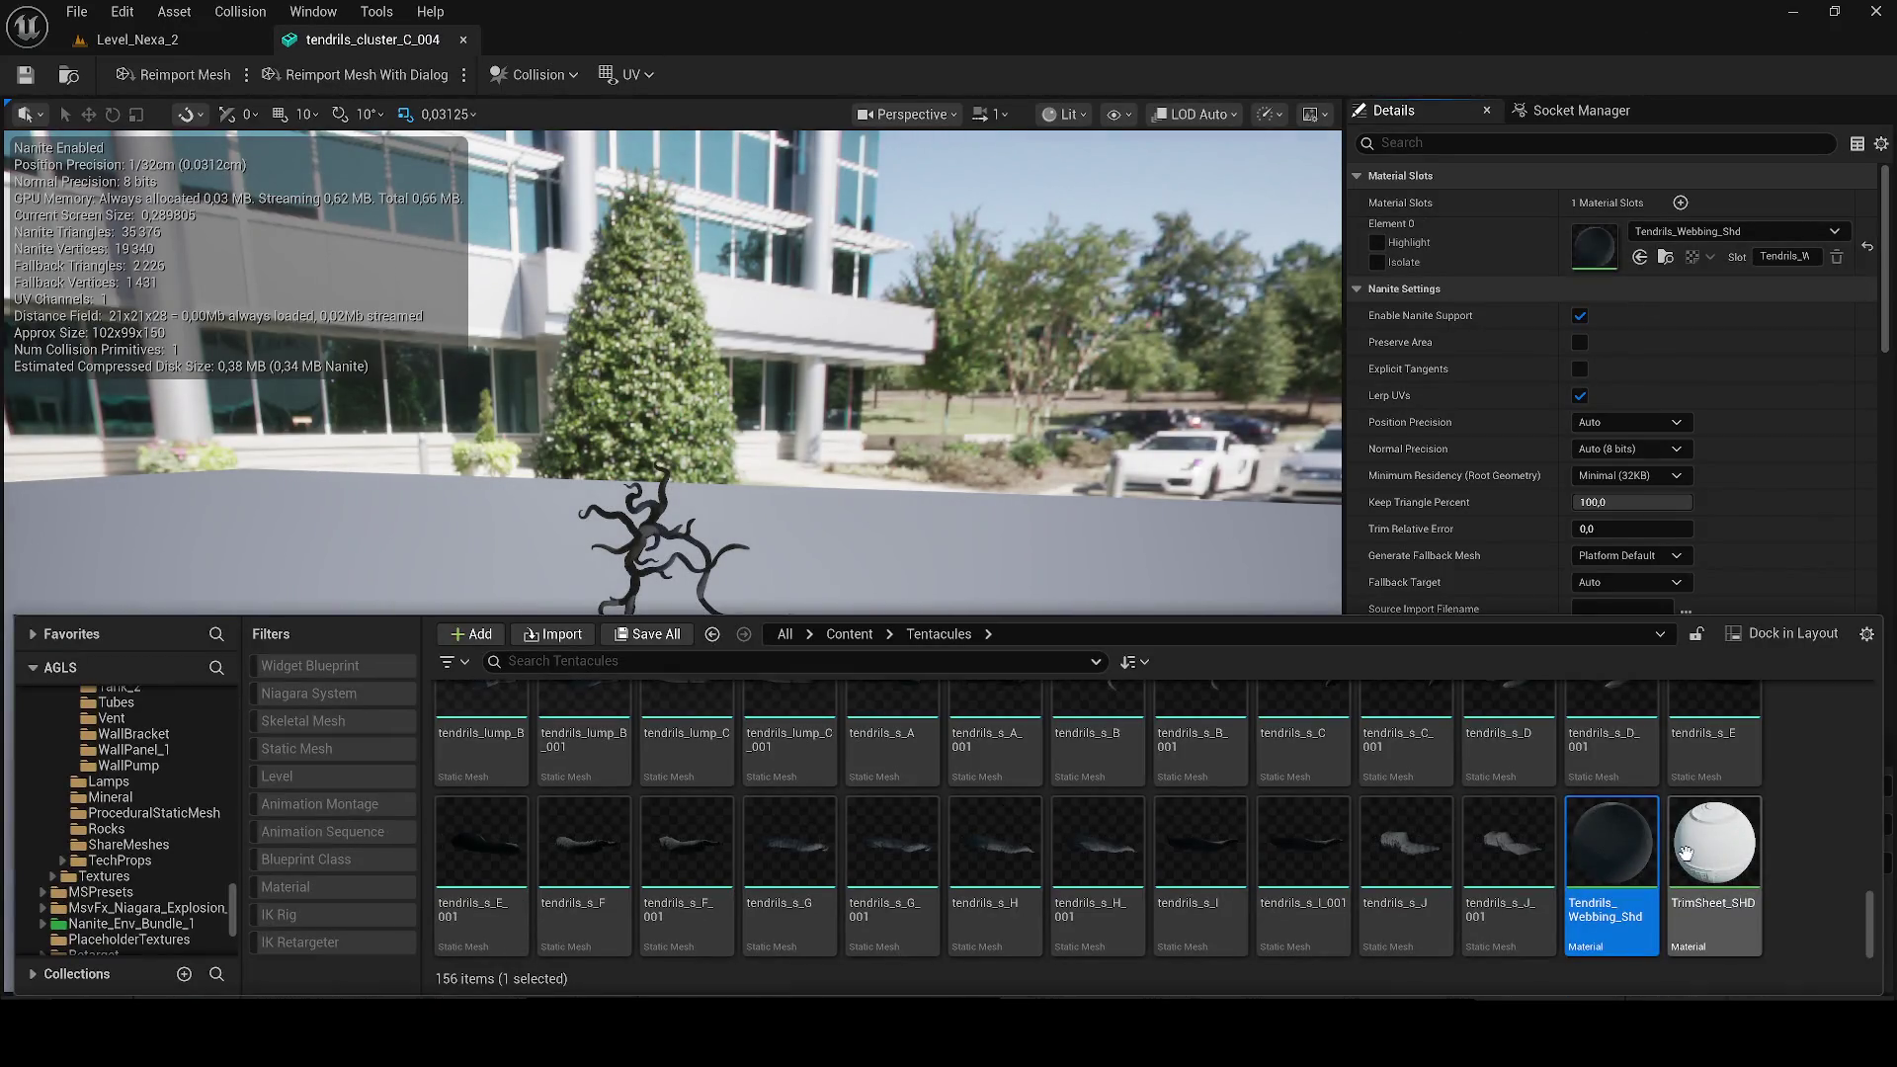
double_click(1629, 862)
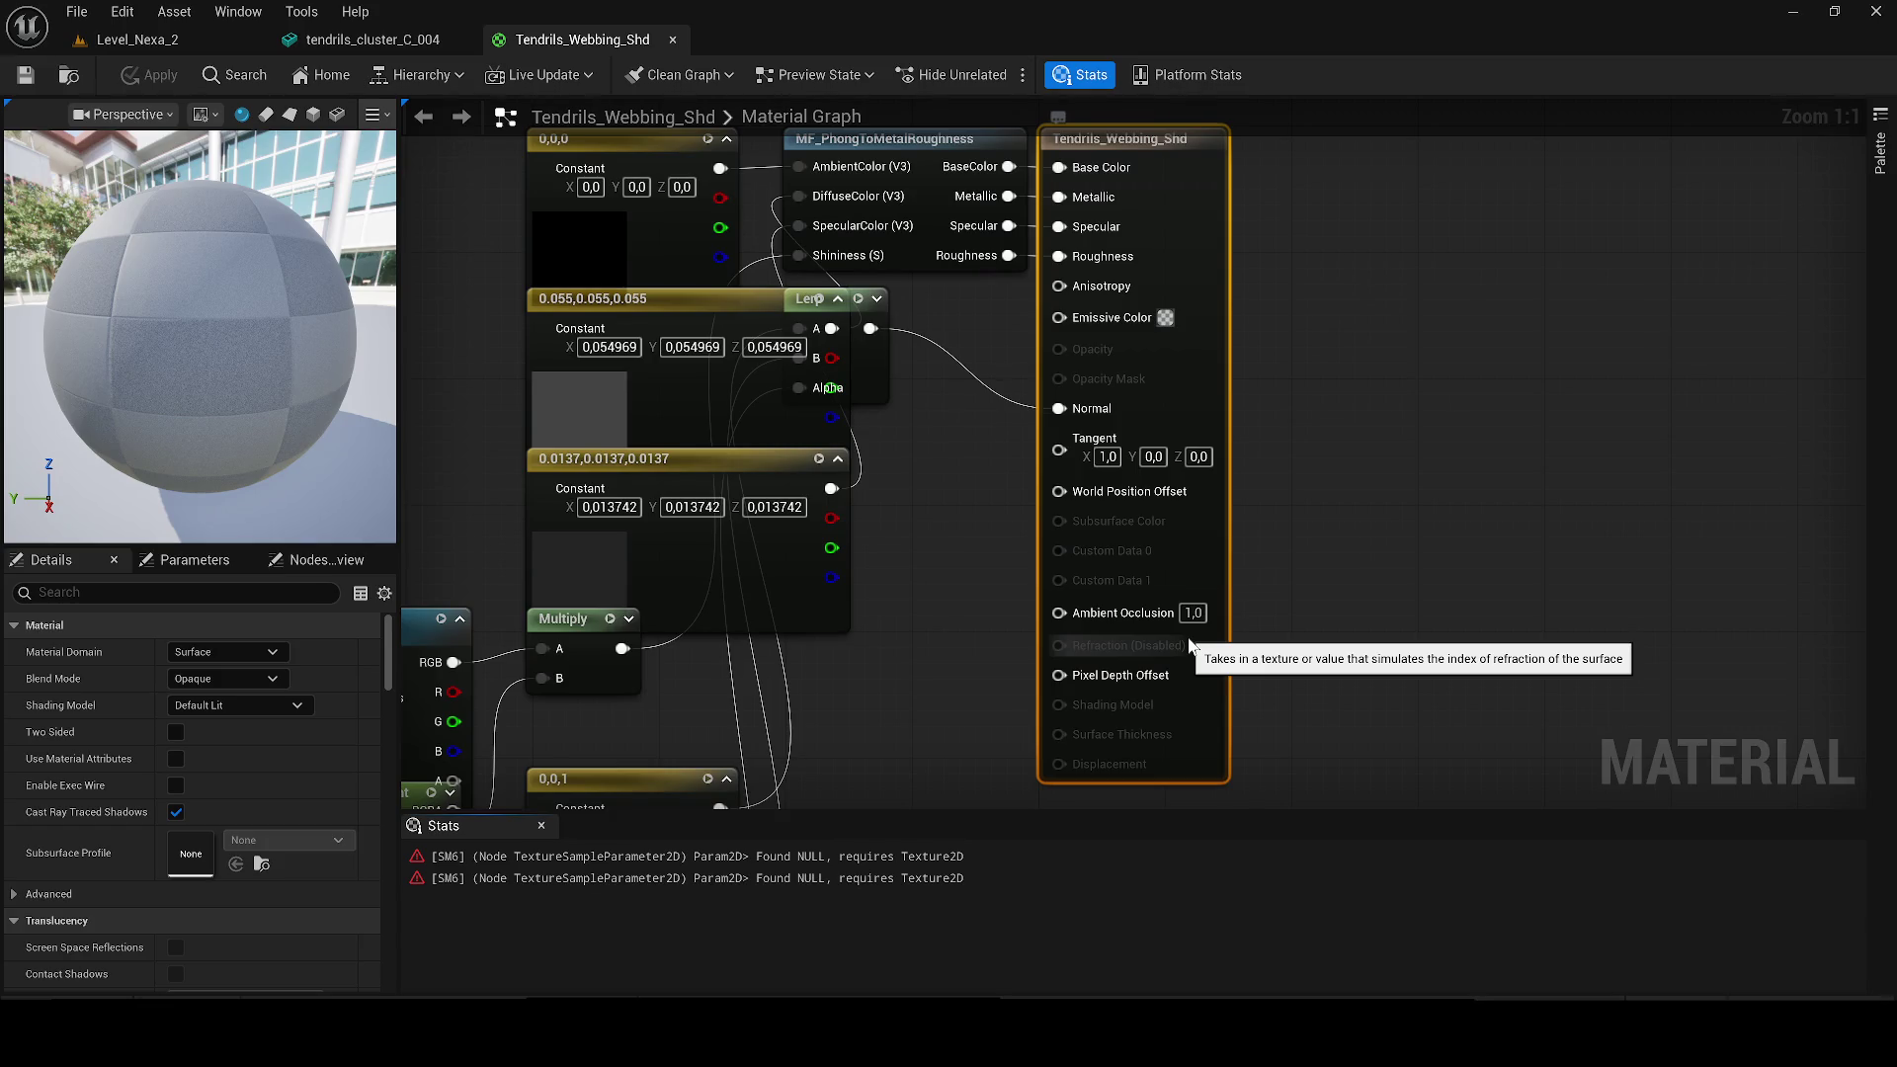
Step: Move the ShininessMap node left and place the NormalMap node below it
scroll(826, 689, "down", 8)
scroll(938, 595, "up", 5)
left_click_drag(852, 392, 650, 370)
left_click_drag(1035, 665, 927, 672)
left_click_drag(1093, 702, 804, 712)
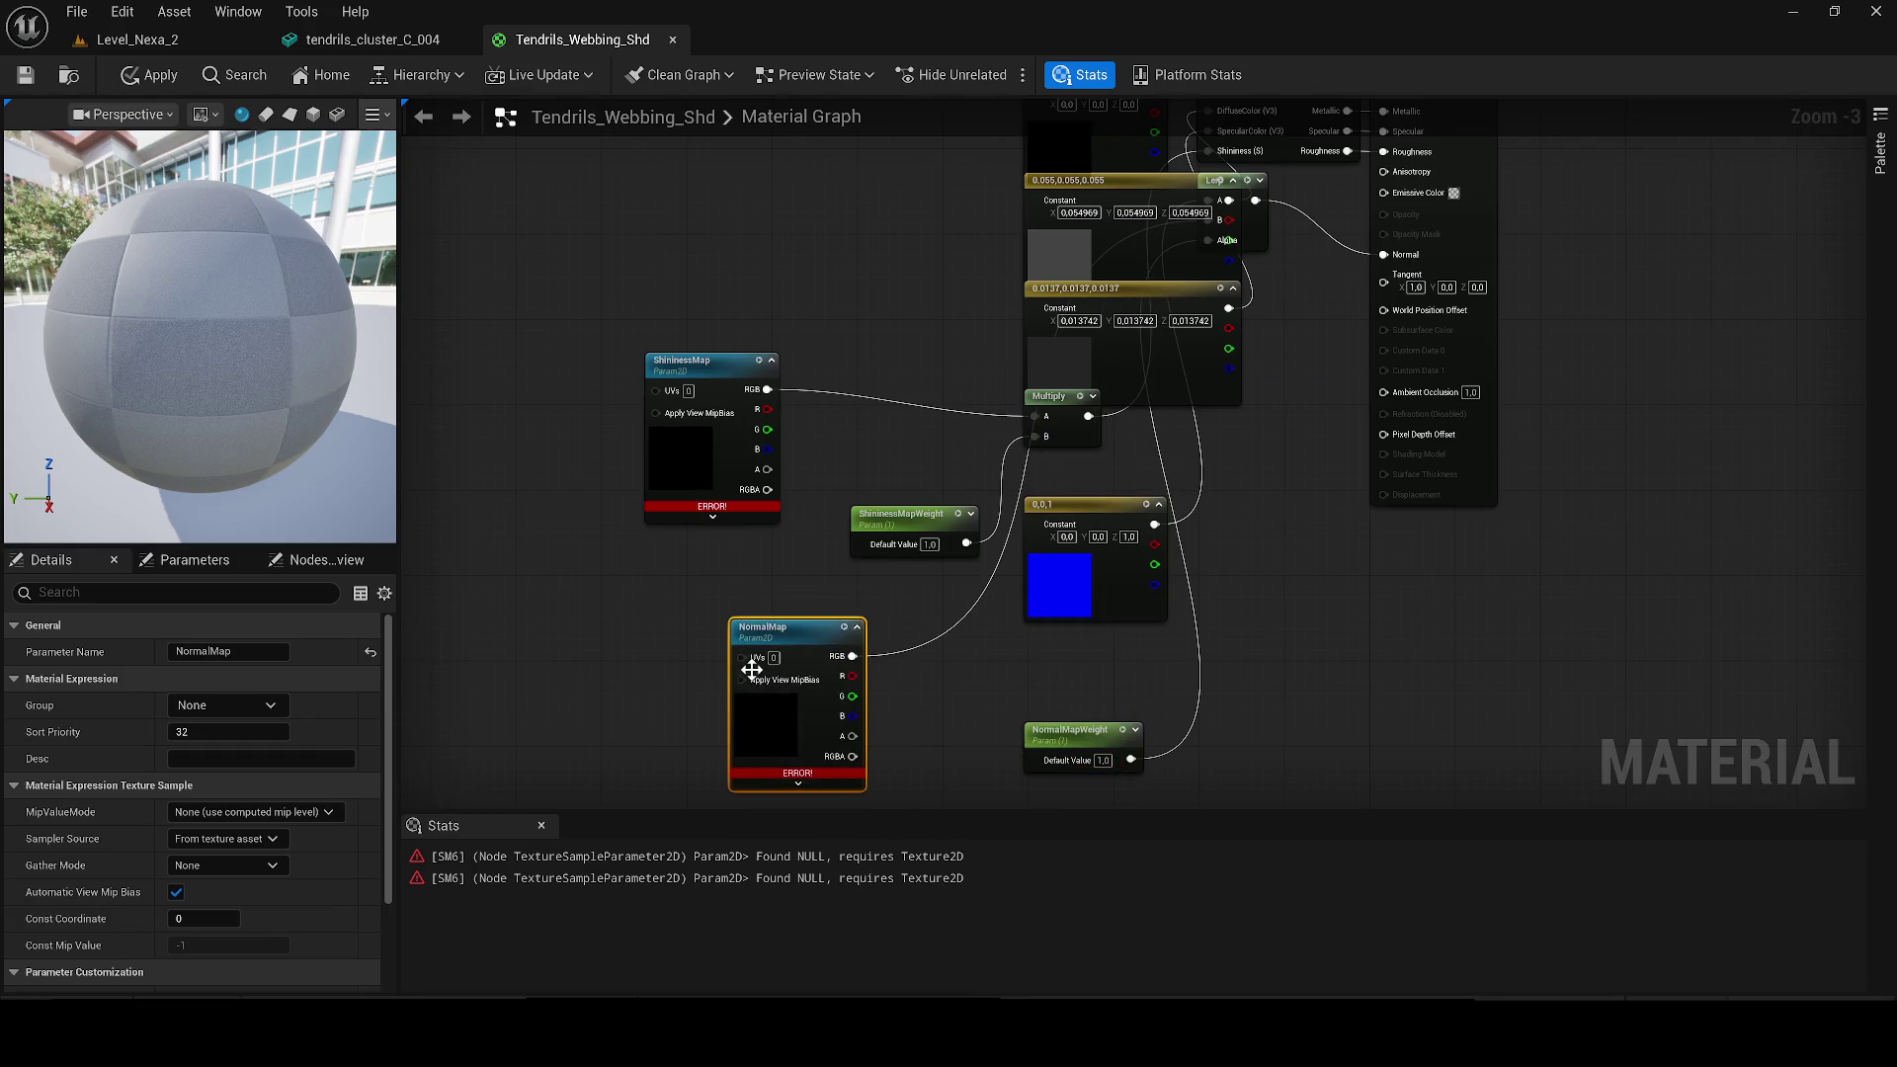
Step: Locate the NormalMap node causing the missing-texture error, then bring up the Tentacules assets
left_click(738, 856)
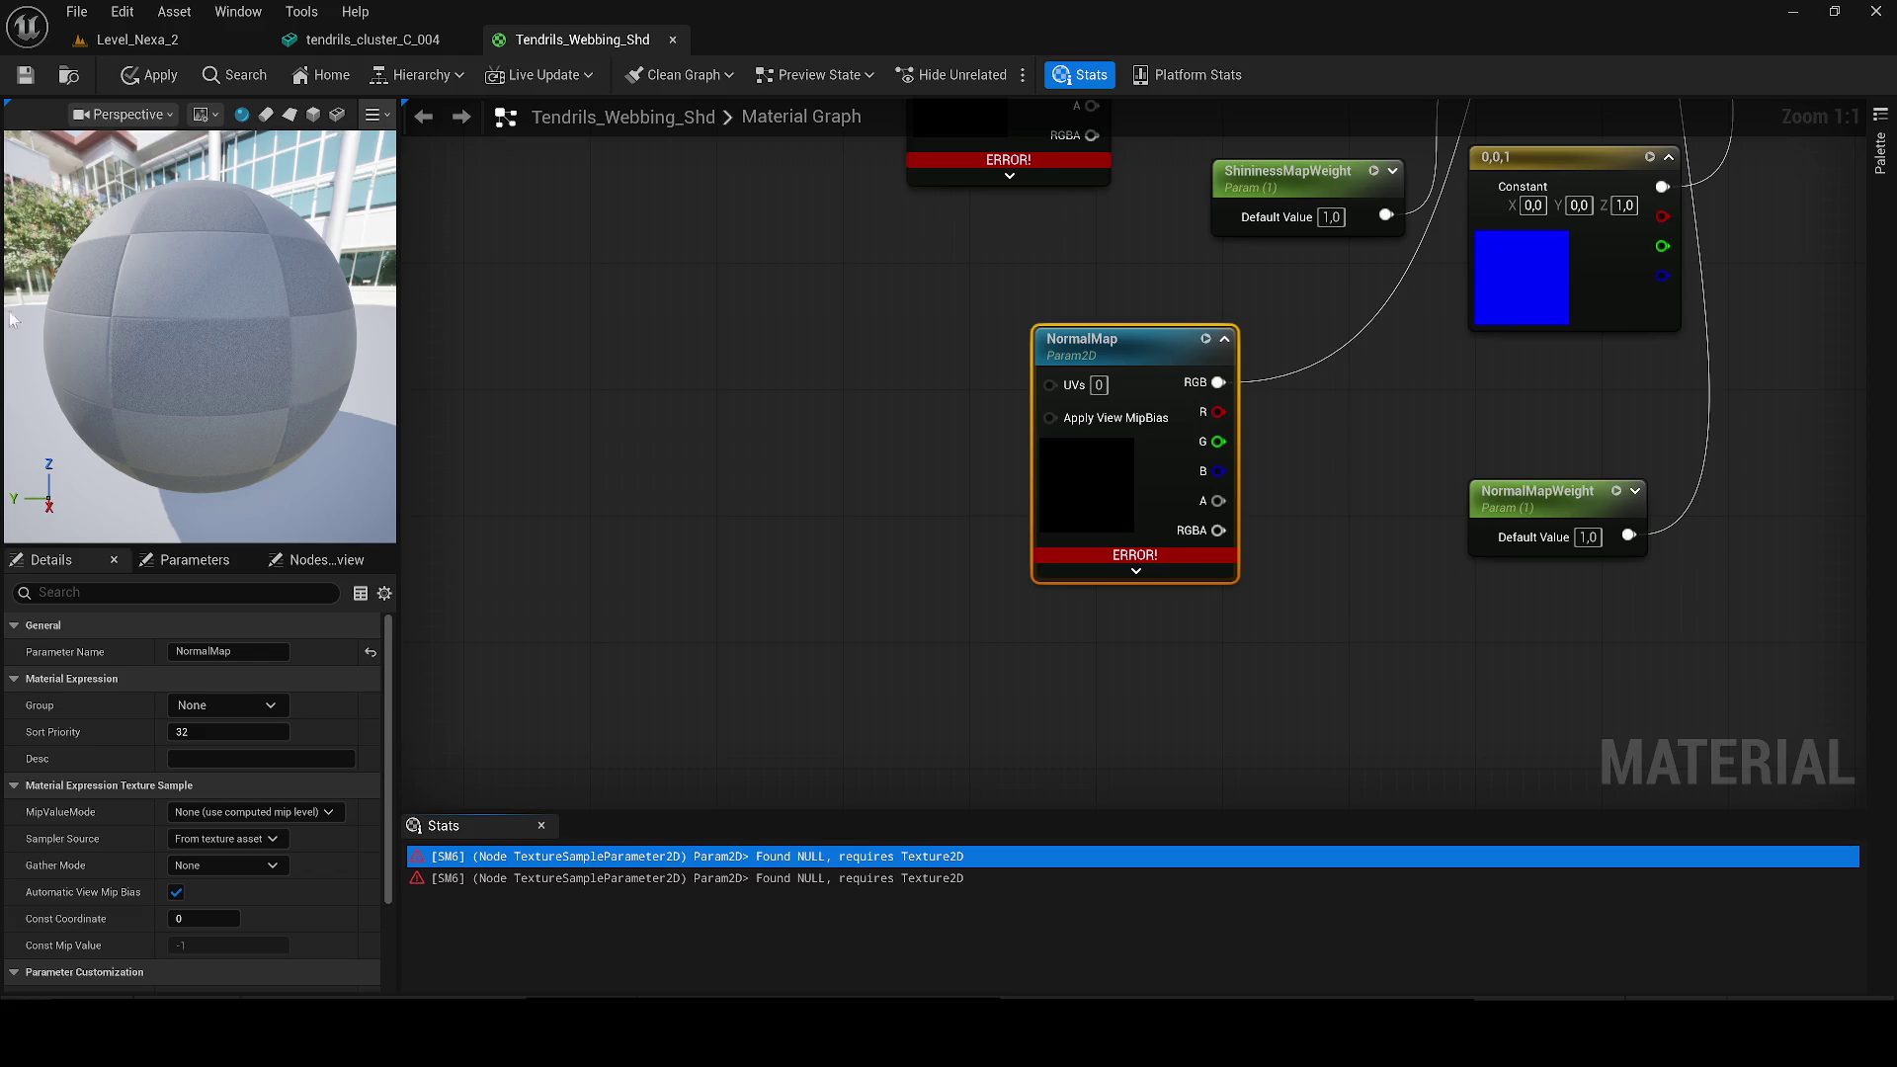
left_click(786, 470)
key("ctrl+space")
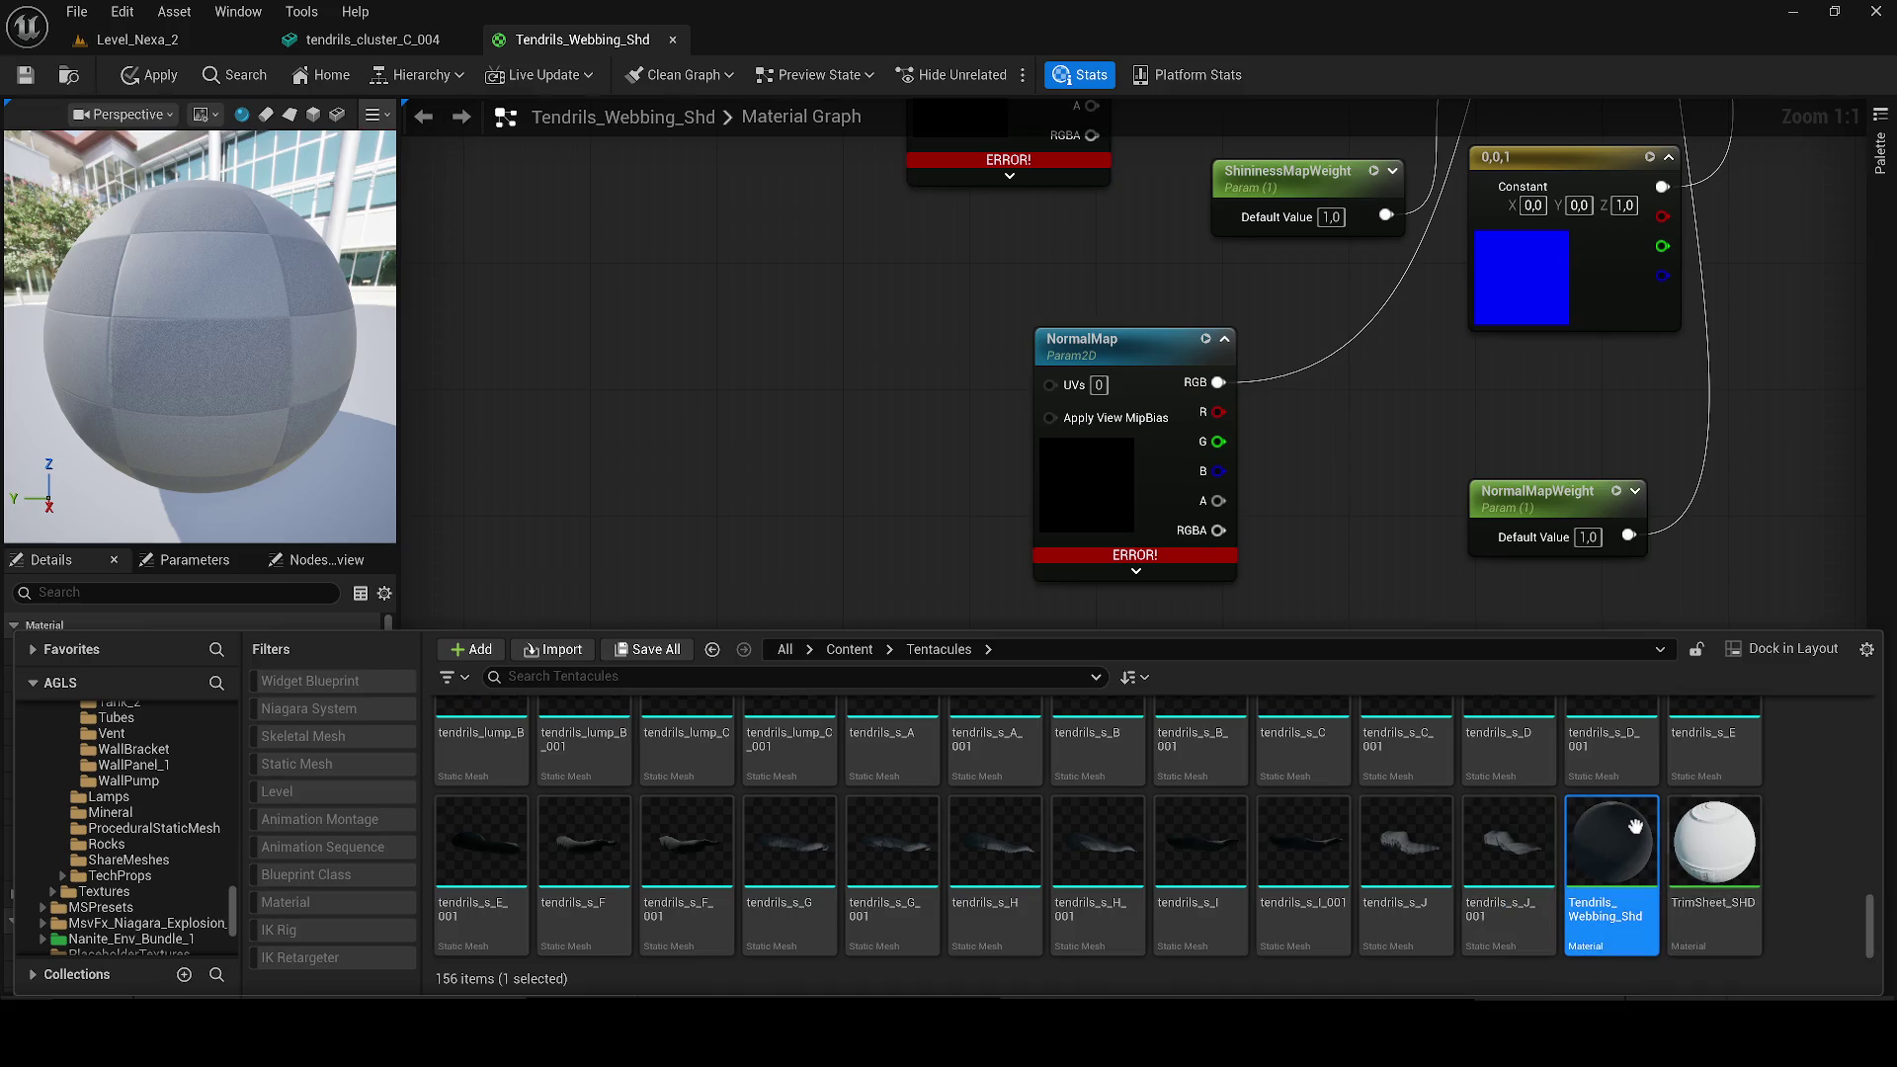
Step: In TrimSheet_SHD, move the ShininessMap node off the weight node, apply, and close the material
double_click(1718, 827)
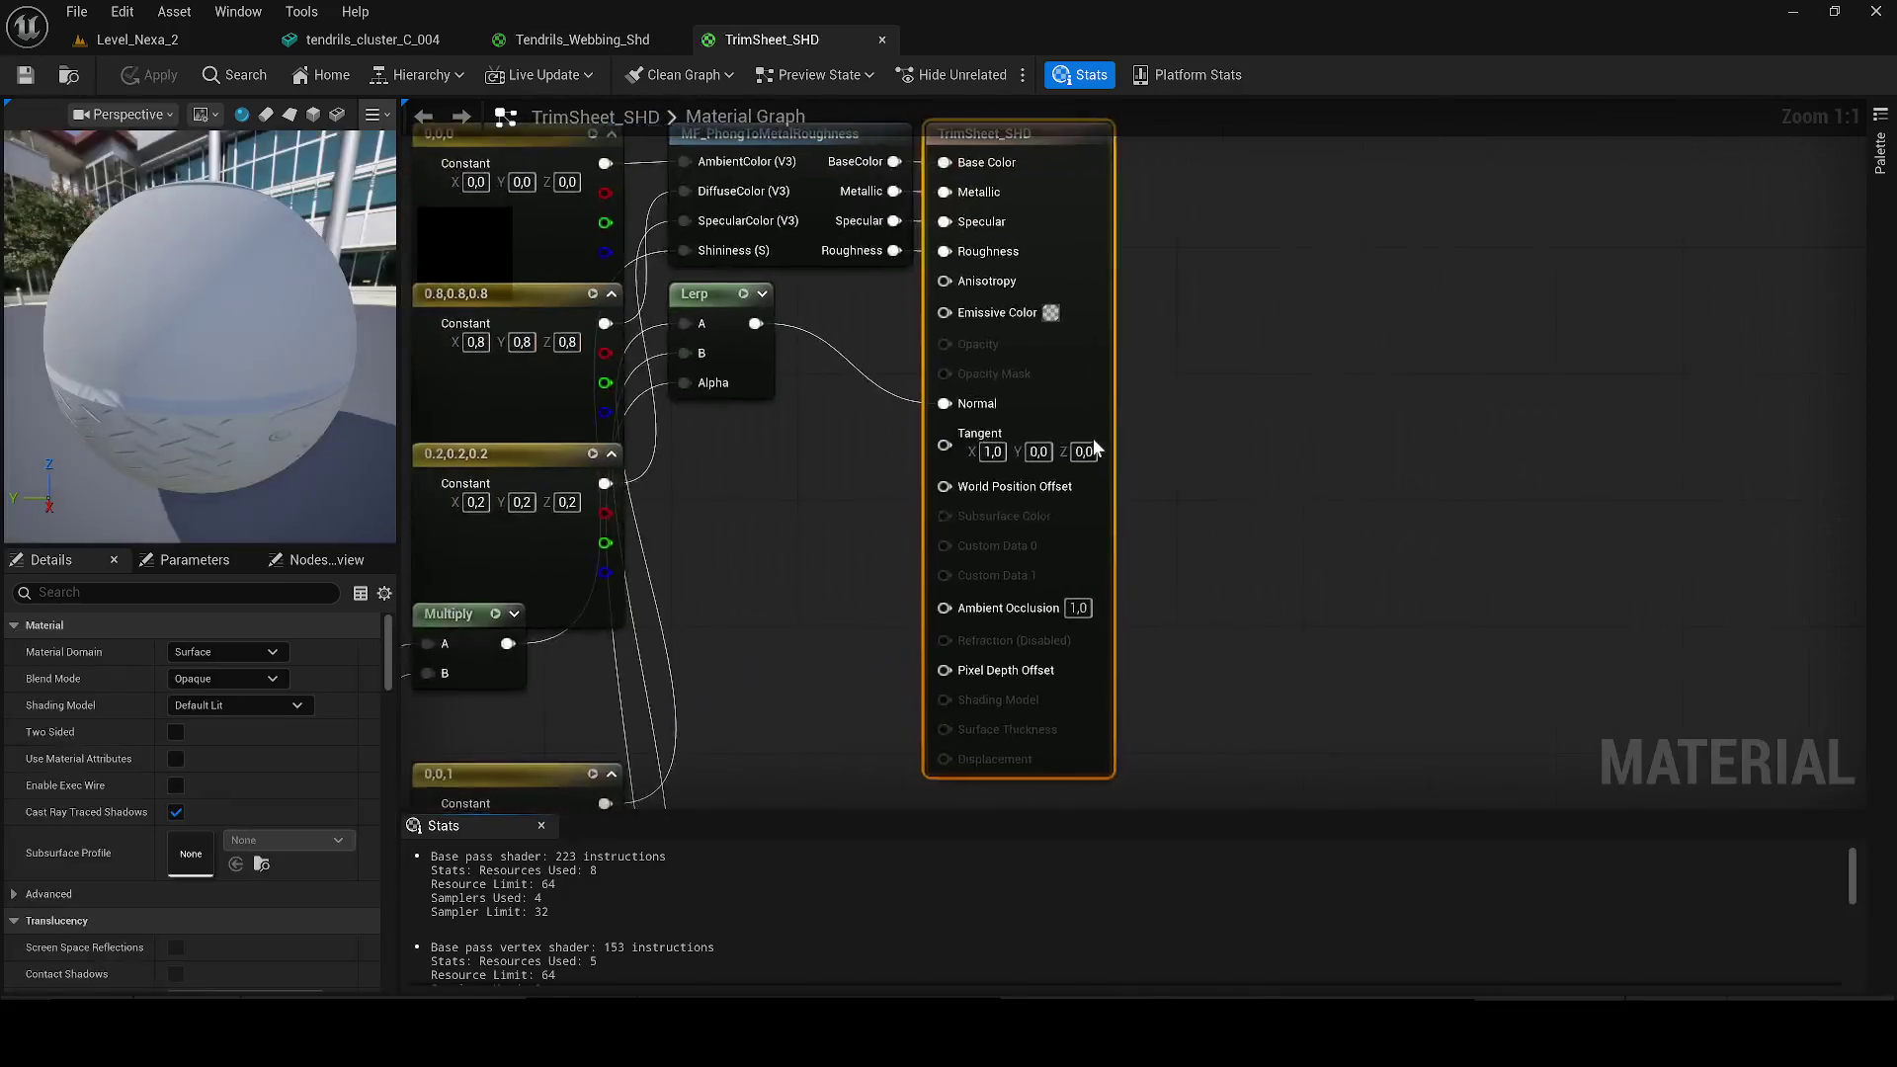
scroll(988, 541, "up", 2)
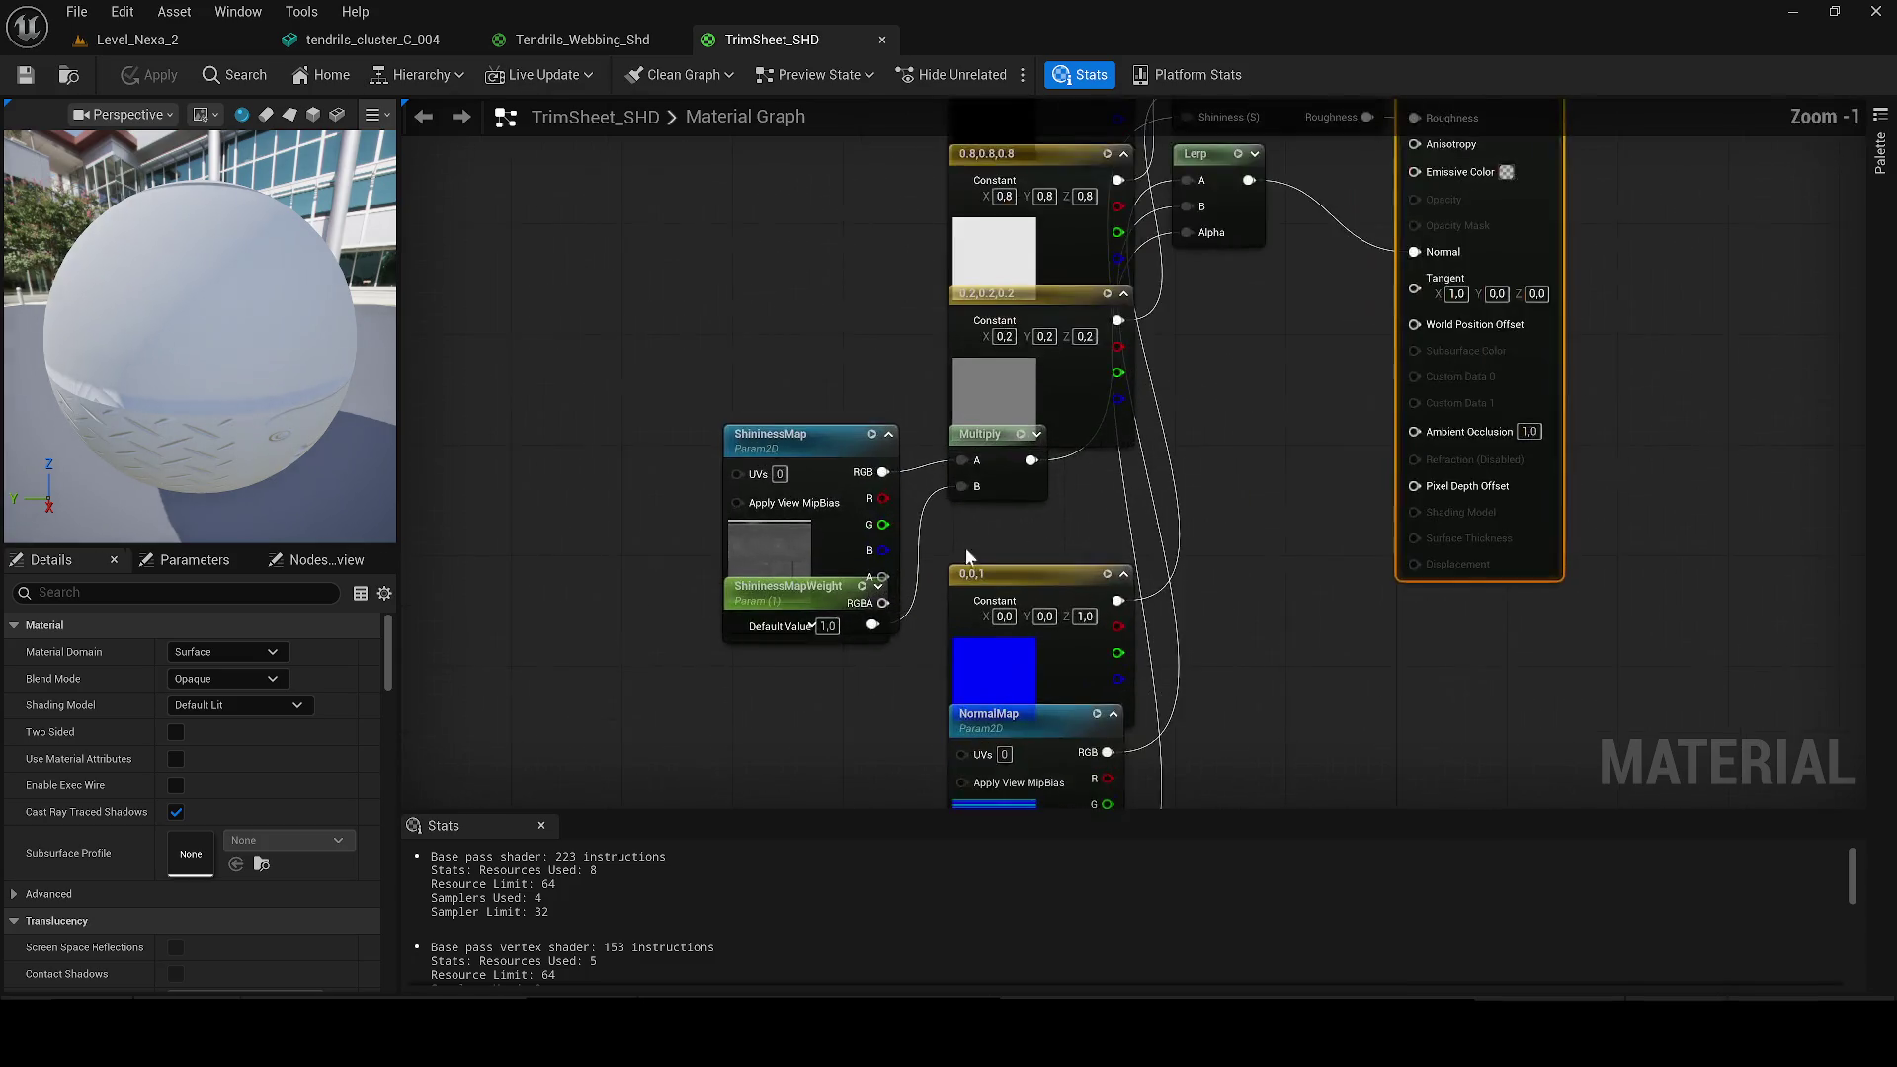
left_click_drag(802, 400, 771, 318)
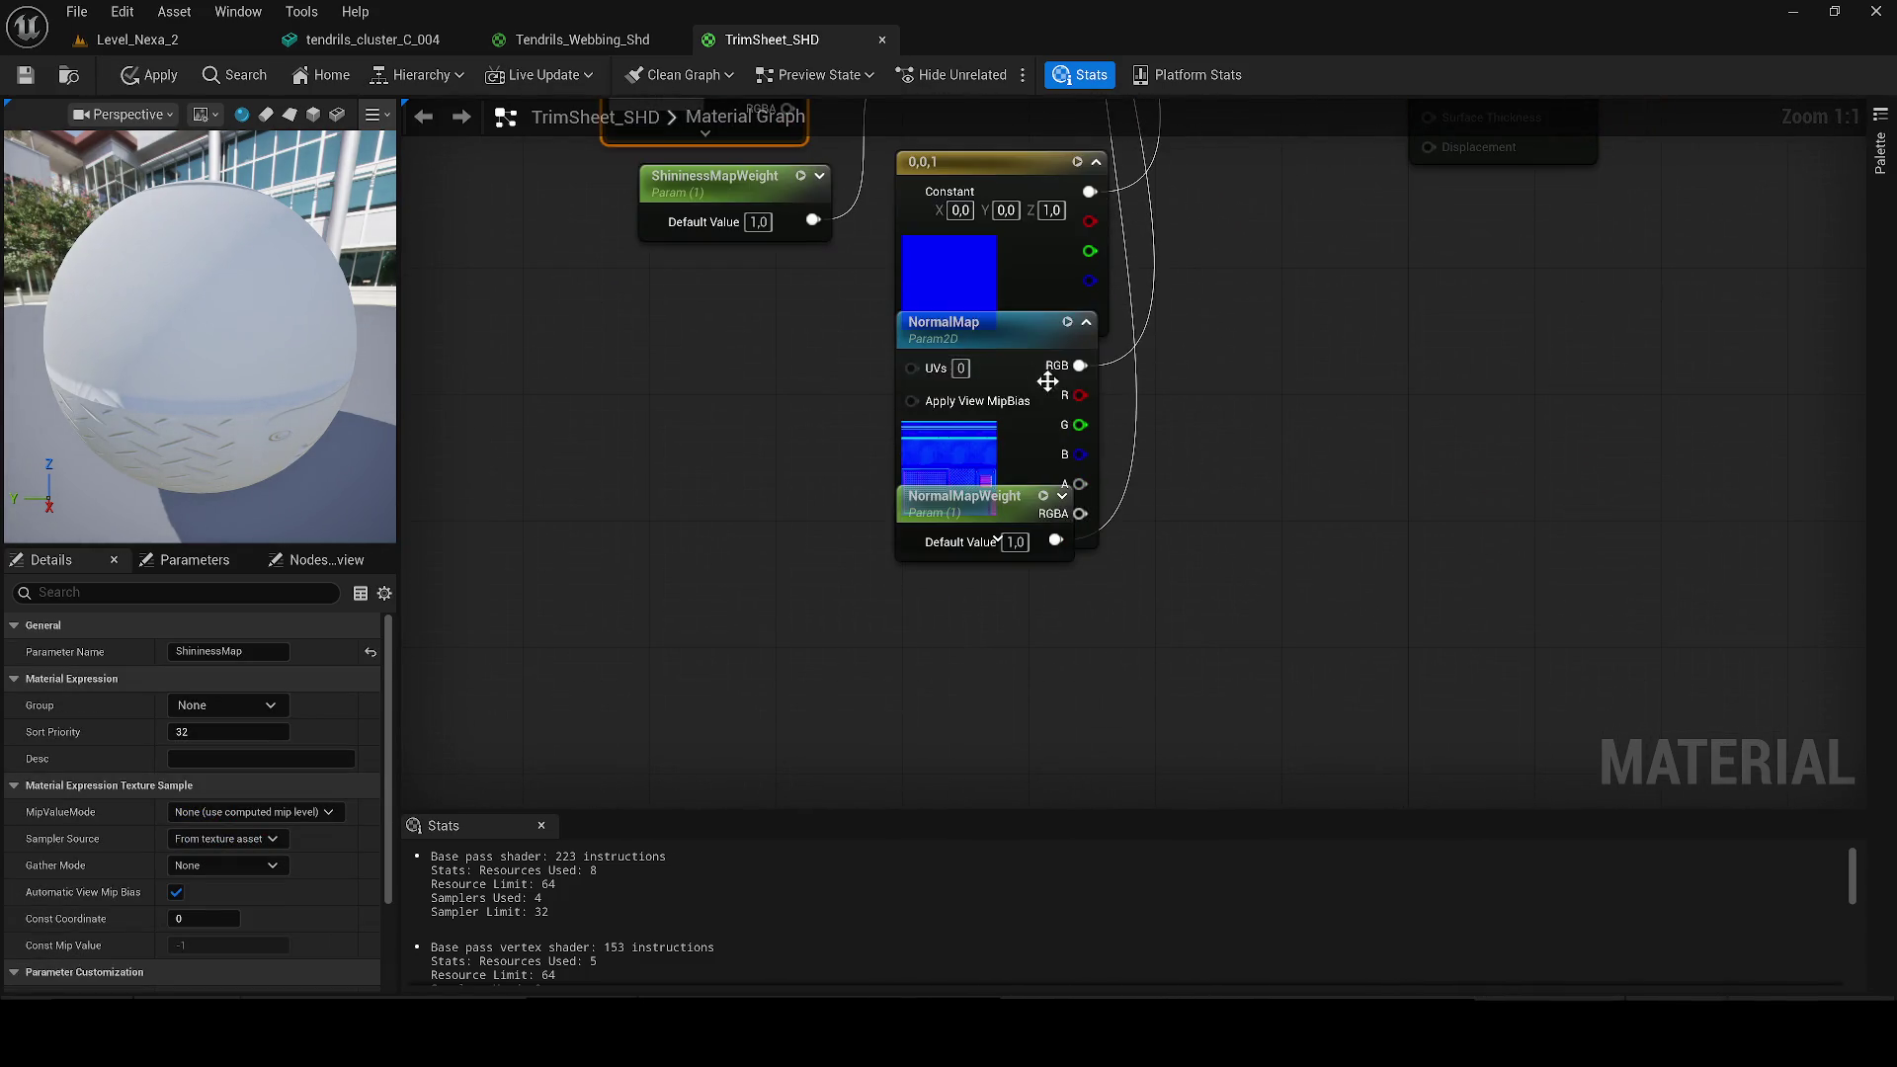
scroll(968, 682, "down", 5)
left_click(152, 87)
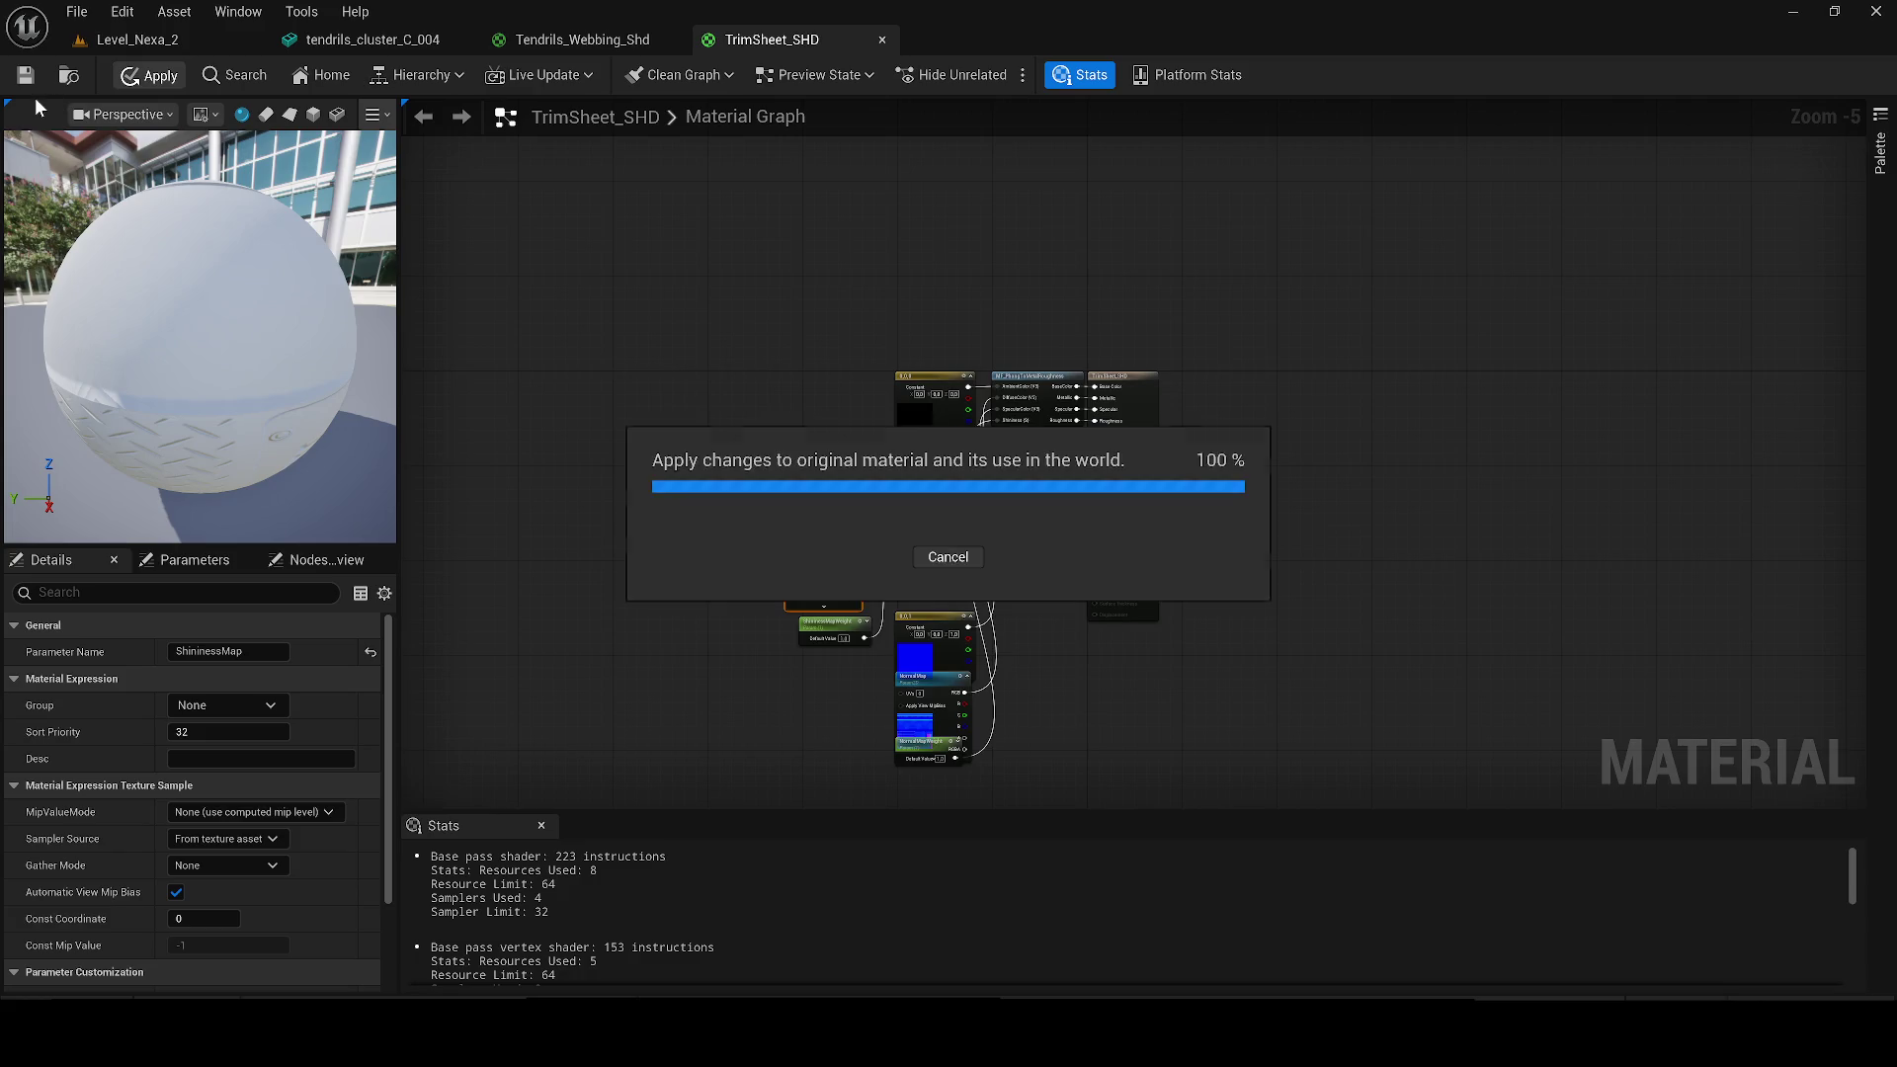
left_click(882, 39)
key("ctrl+space")
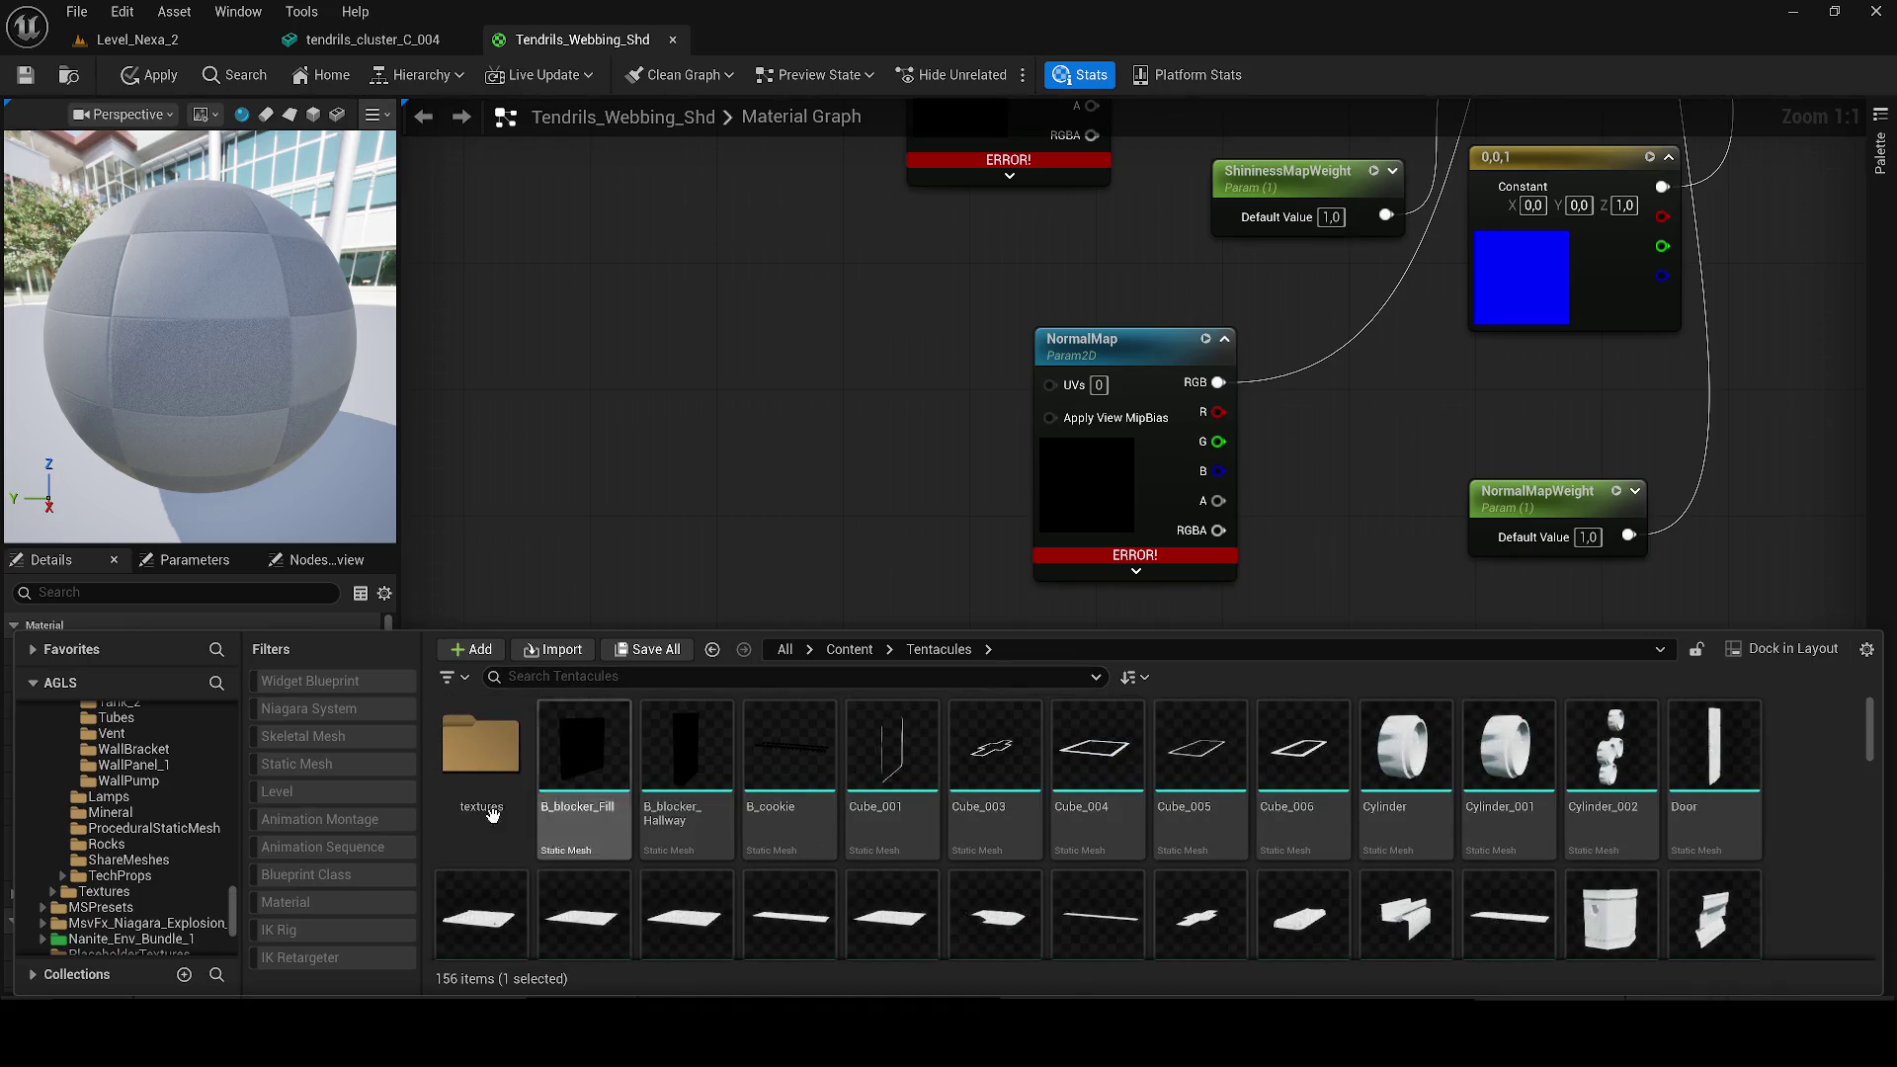
Step: Add the 2k BaseColor texture, wire it to Multiply input A, and delete the ShininessMap node
double_click(481, 751)
double_click(484, 781)
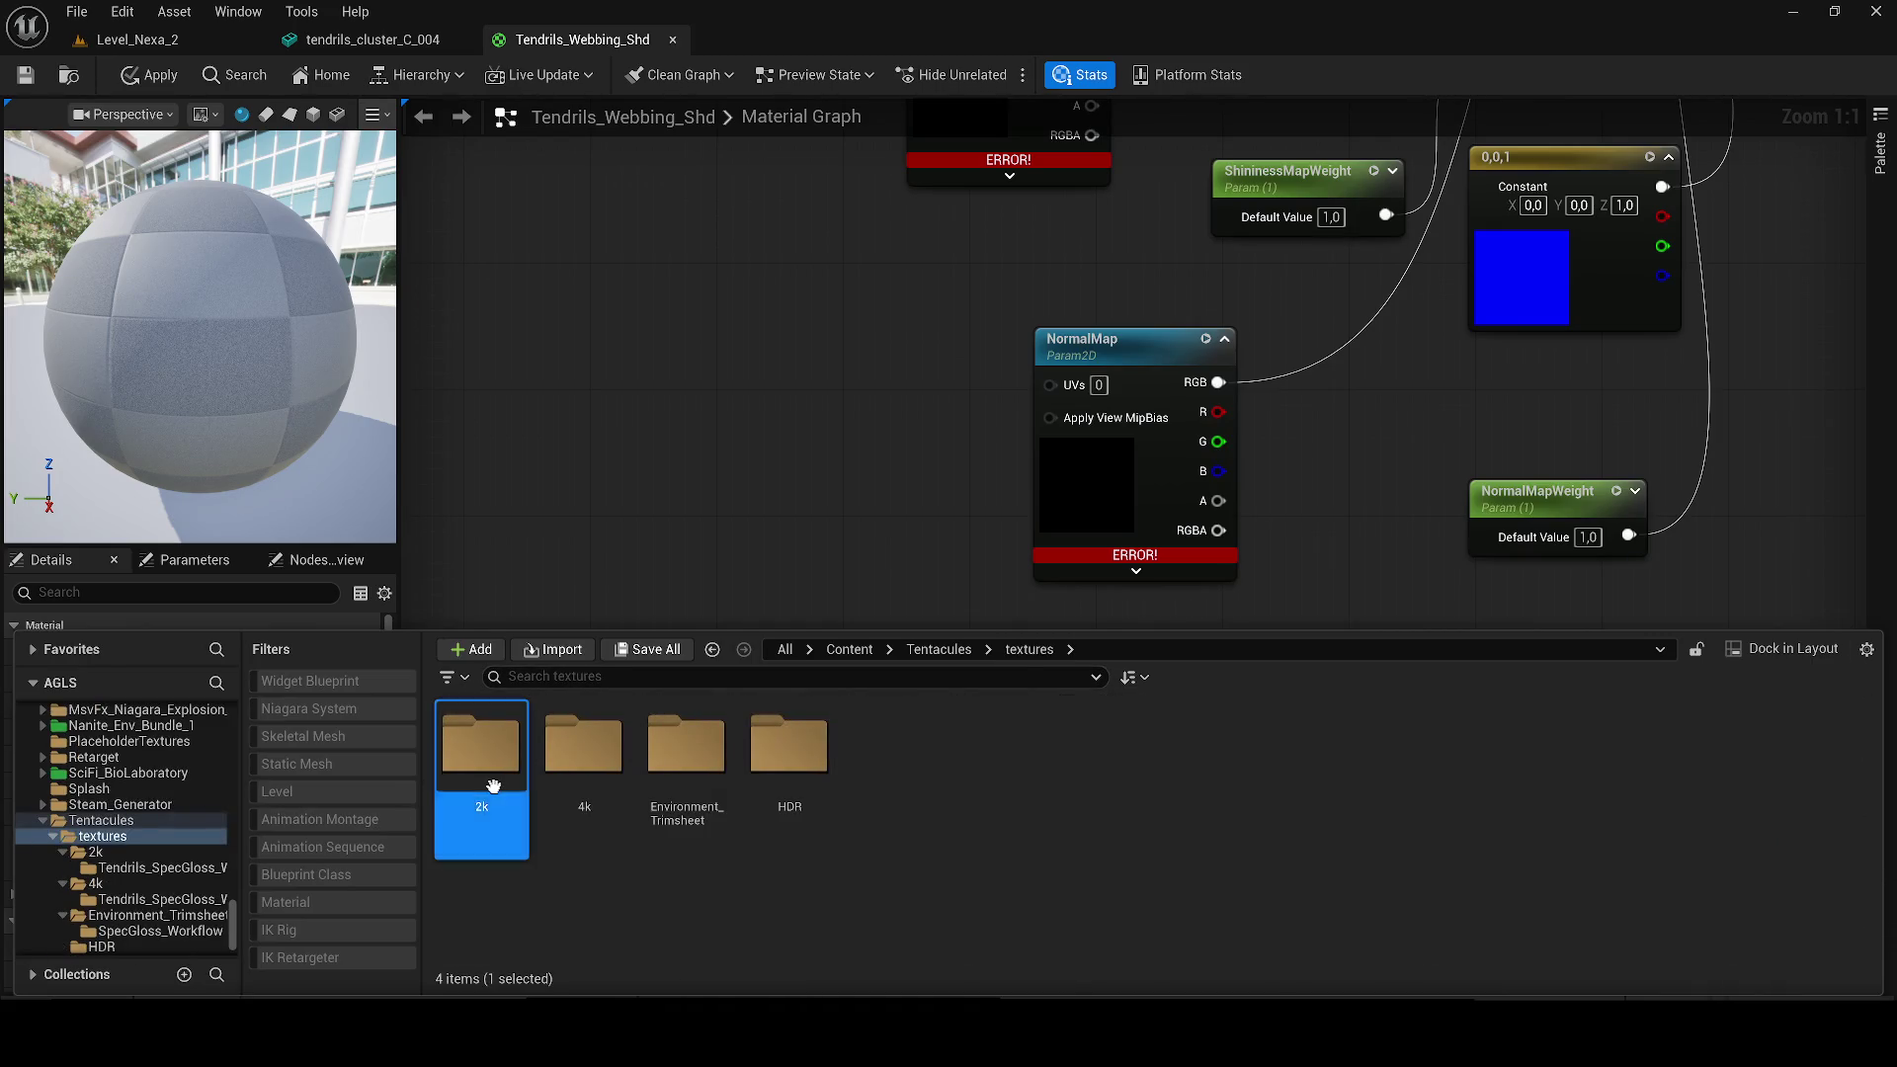
mouse_move(687, 746)
left_mouse_down()
mouse_move(741, 395)
mouse_move(727, 375)
left_mouse_up()
mouse_move(767, 568)
left_mouse_down()
mouse_move(1230, 519)
mouse_move(1373, 253)
mouse_move(1419, 480)
mouse_move(1432, 128)
mouse_move(1286, 354)
mouse_move(1277, 432)
mouse_move(1508, 774)
mouse_move(1312, 231)
mouse_move(1237, 138)
mouse_move(1212, 145)
mouse_move(1402, 617)
mouse_move(1256, 321)
mouse_move(1275, 151)
mouse_move(1755, 302)
mouse_move(1581, 232)
mouse_move(1135, 280)
left_mouse_up()
left_click(1134, 279)
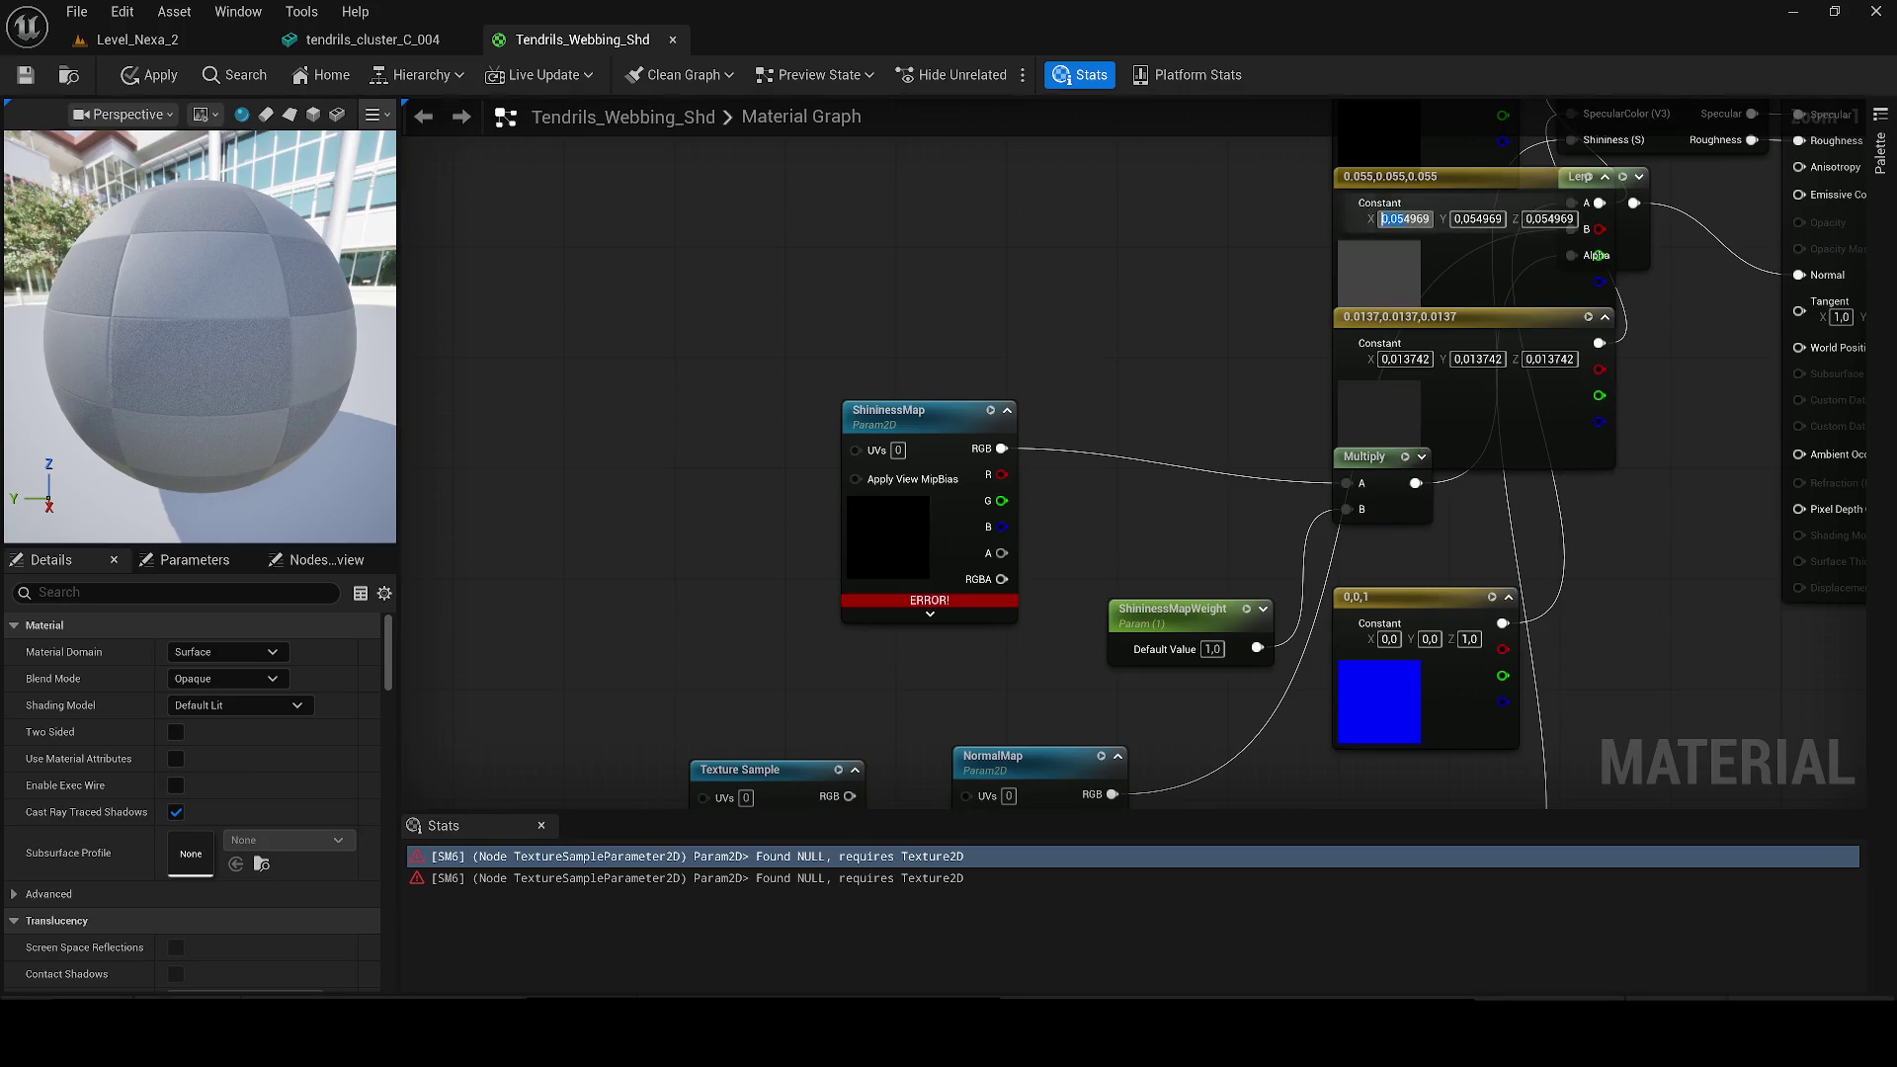
left_click(1395, 186)
left_click_drag(1365, 188, 718, 146)
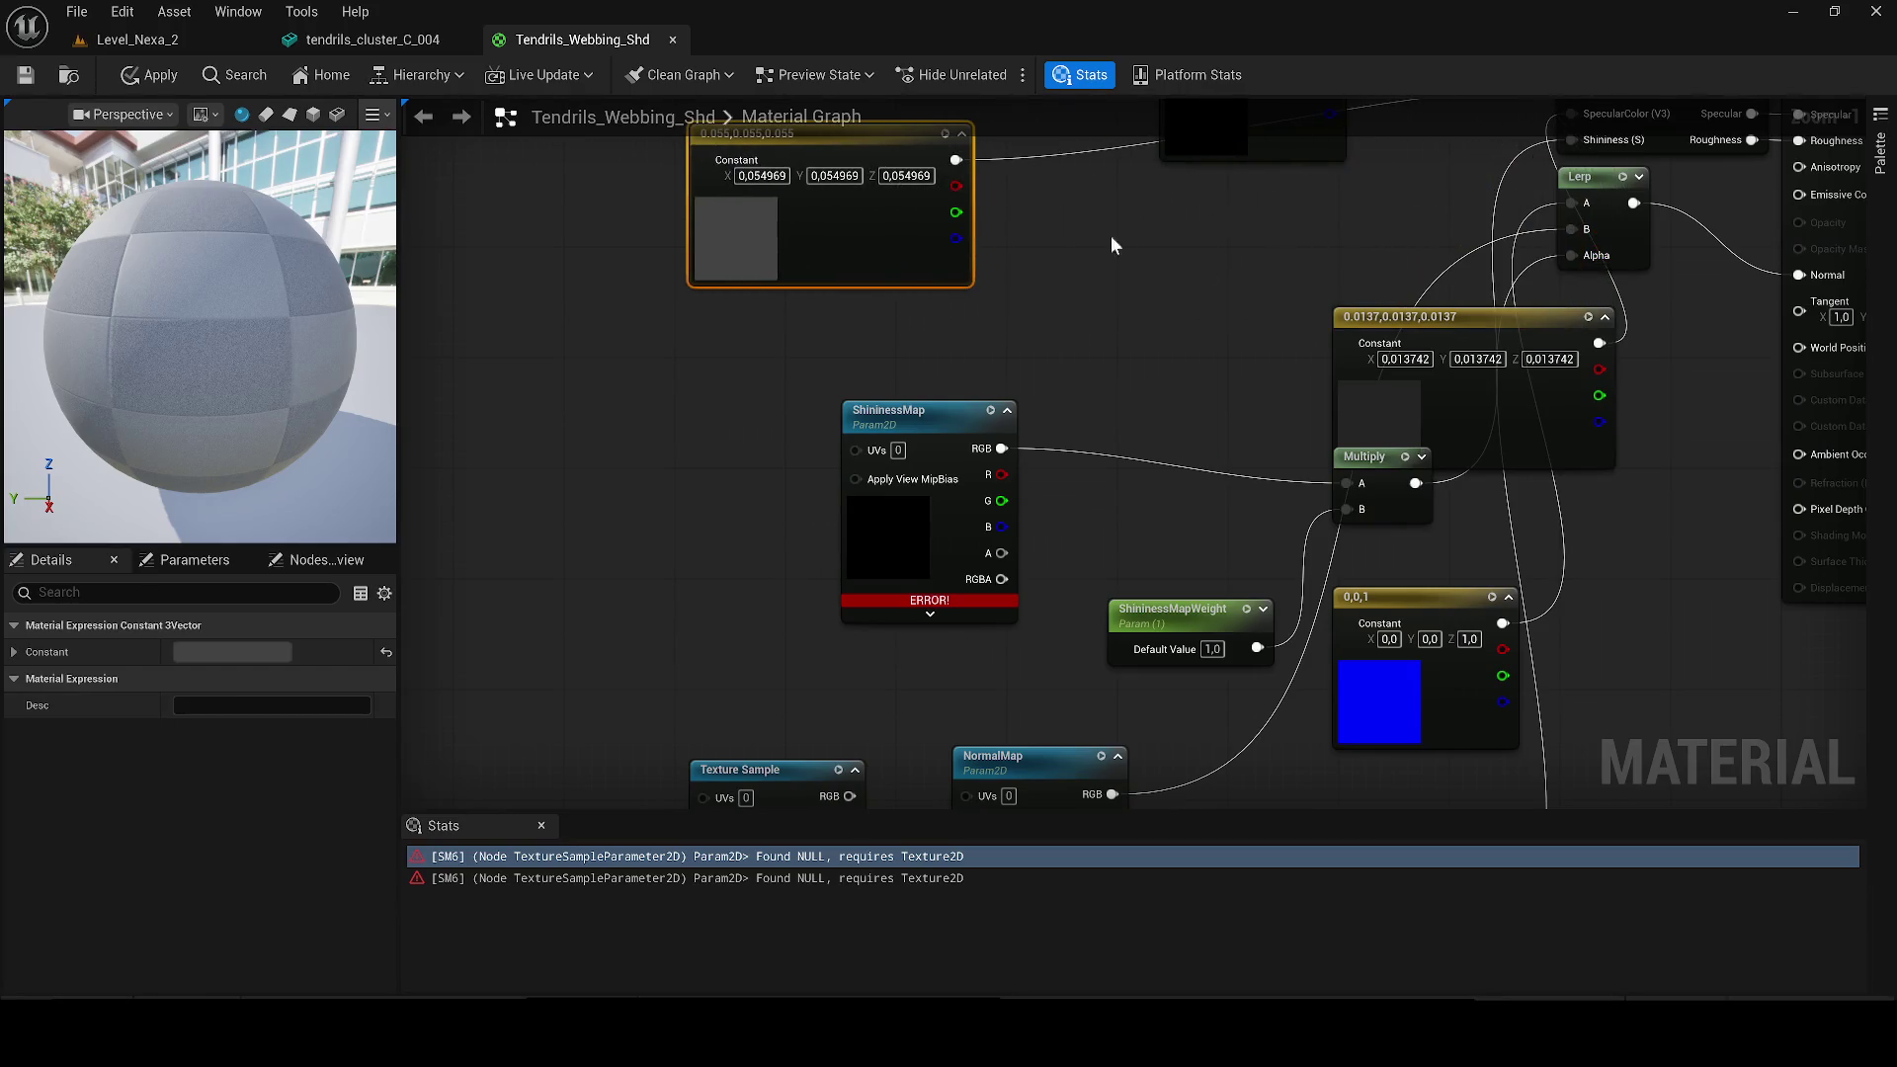
mouse_move(1386, 328)
left_mouse_down()
mouse_move(1344, 257)
mouse_move(1295, 249)
mouse_move(751, 260)
mouse_move(657, 282)
left_mouse_up()
mouse_move(1381, 459)
left_mouse_down()
mouse_move(1393, 384)
mouse_move(1273, 420)
left_mouse_up()
scroll(1272, 420, "down", 1)
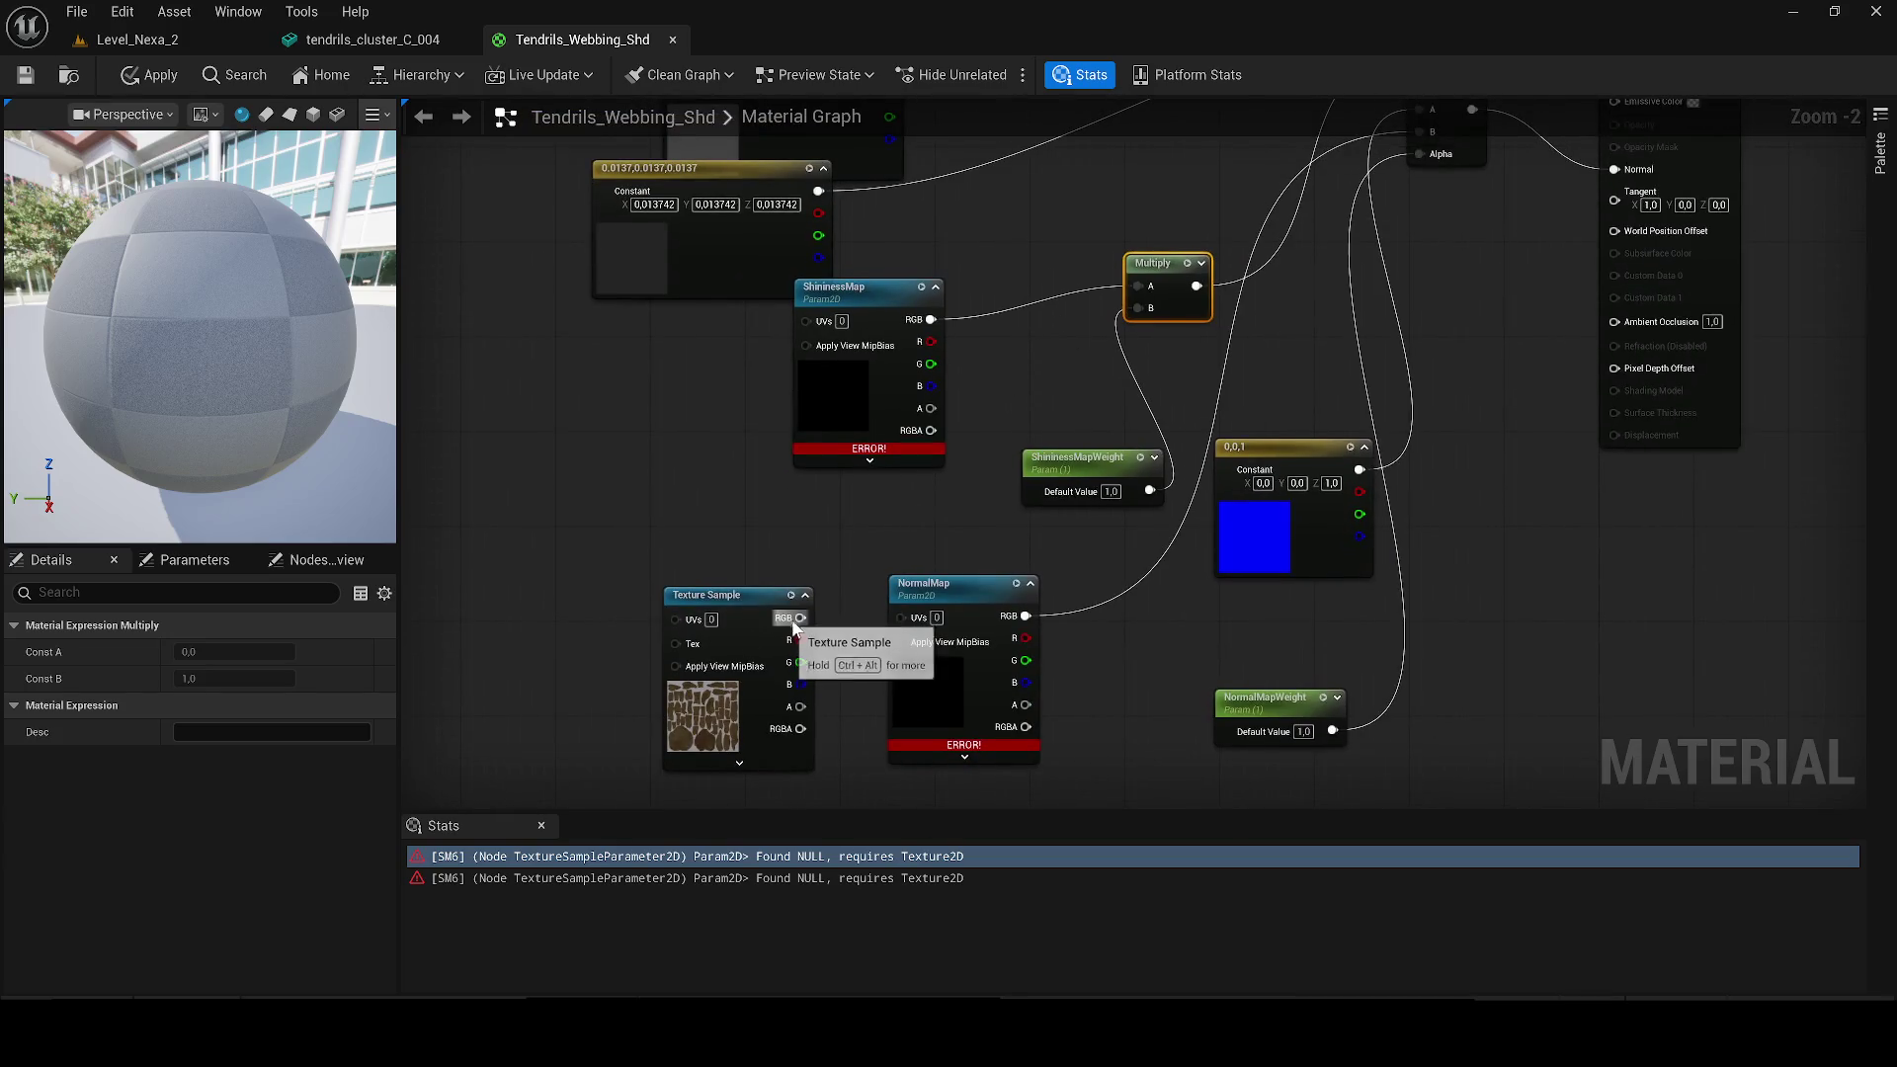
mouse_move(797, 622)
left_mouse_down()
mouse_move(902, 593)
mouse_move(1081, 292)
mouse_move(1139, 287)
left_mouse_up()
left_click_drag(907, 294, 753, 318)
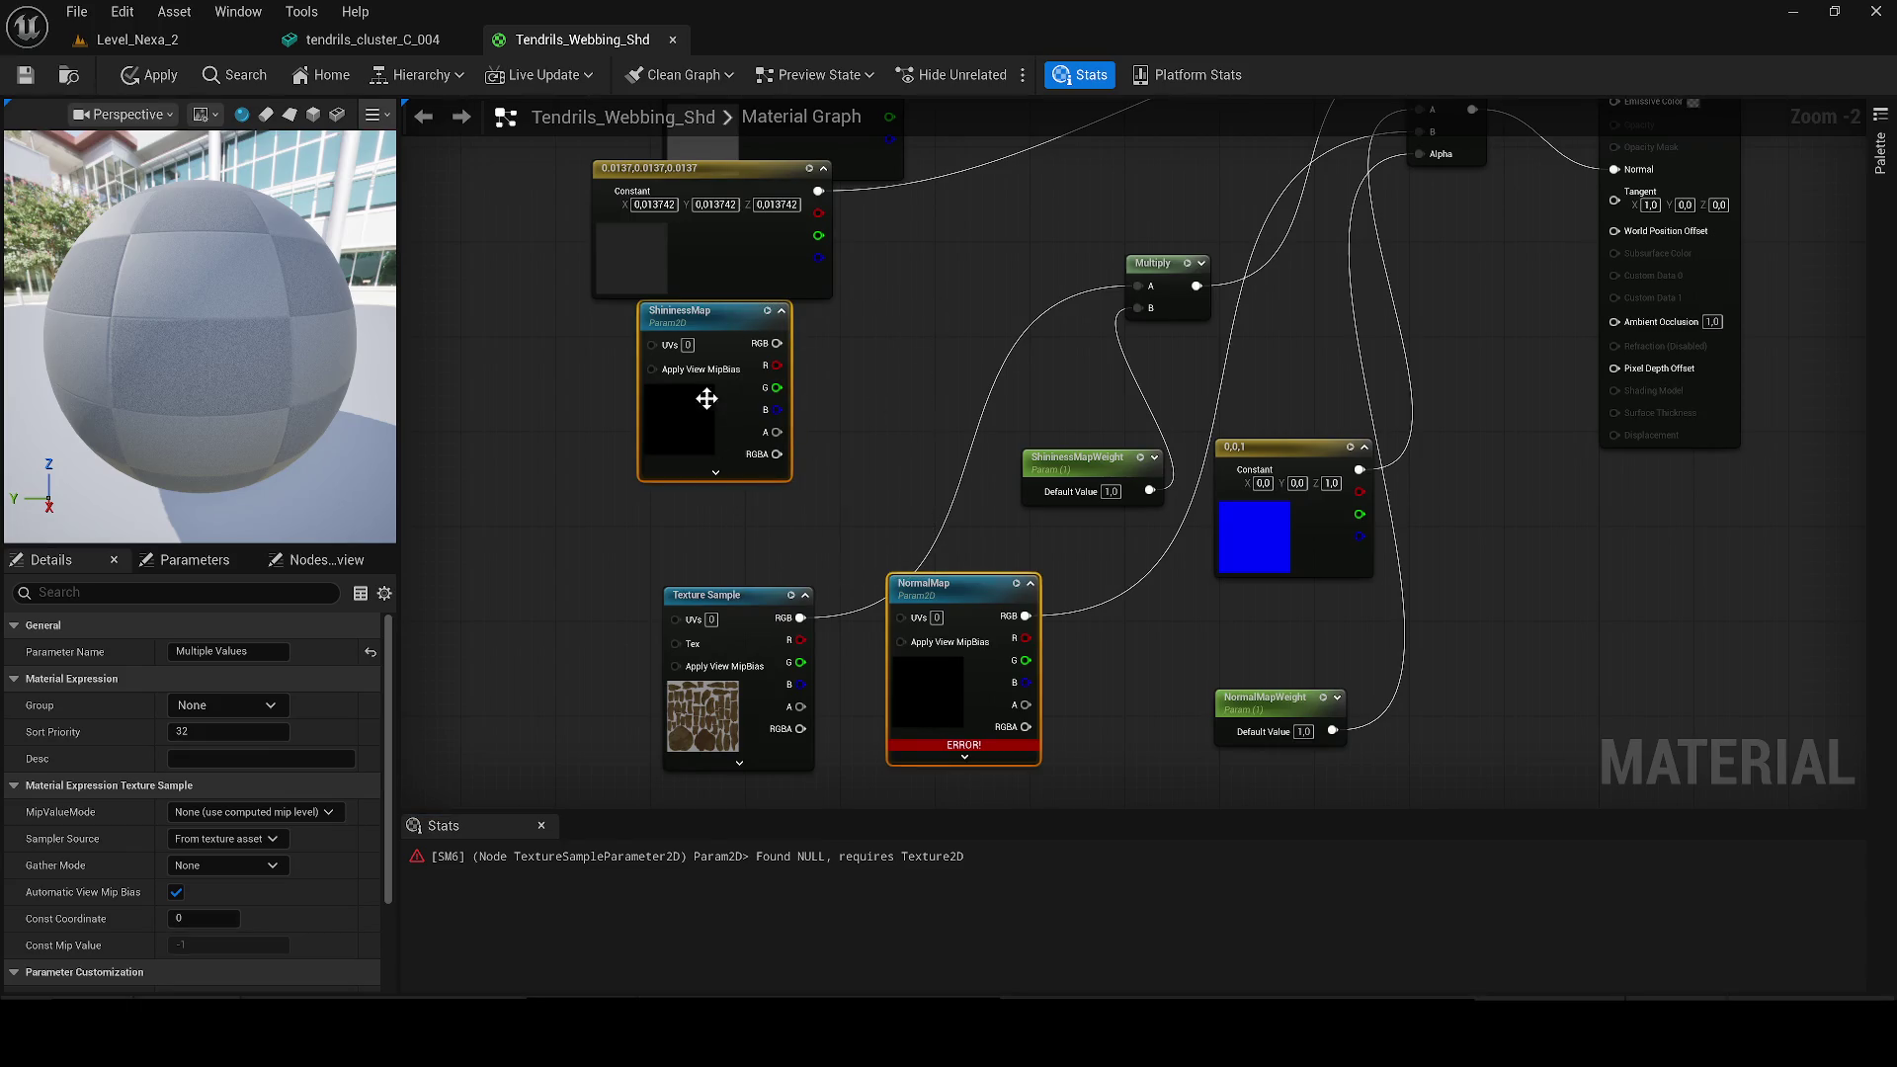
key("Delete")
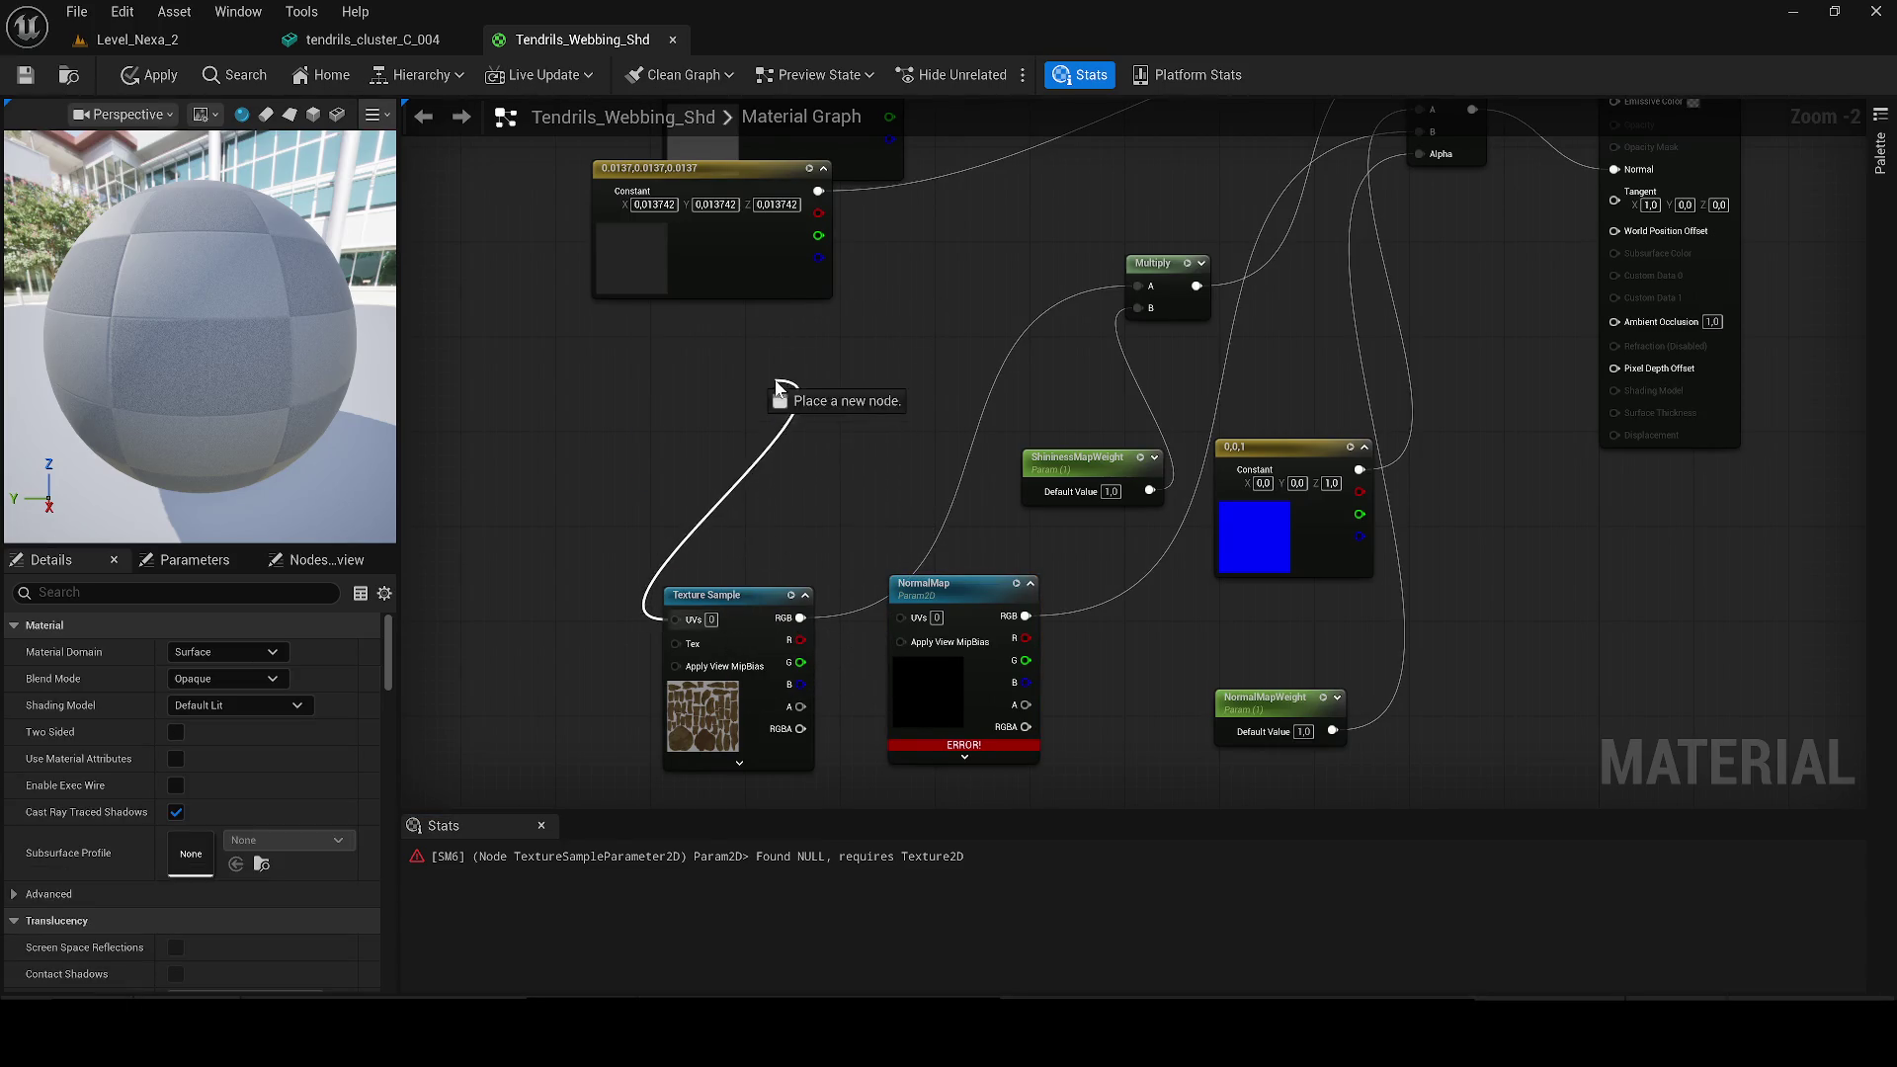
left_click_drag(717, 586, 680, 381)
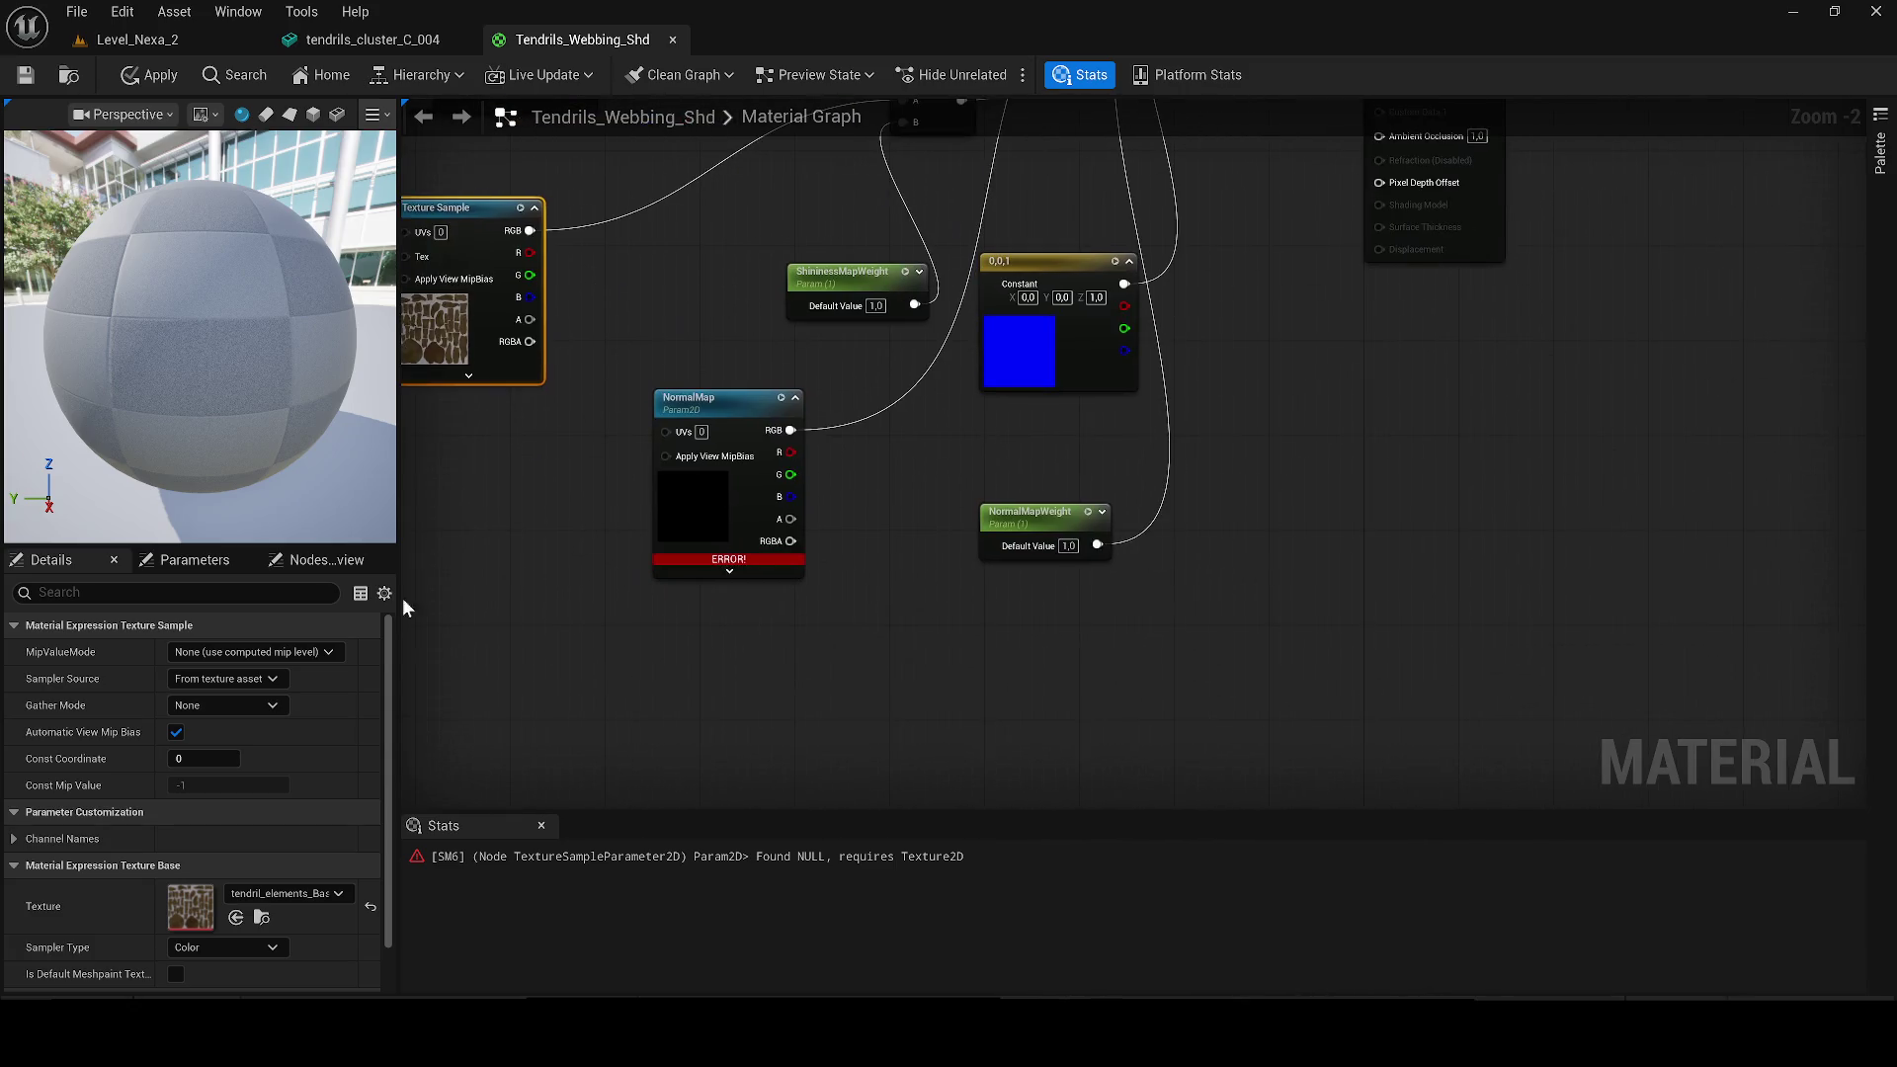
Step: Add the tendril_elements_Normal_DX texture, wire it to Lerp input B, and delete the NormalMap node
key("ctrl+space")
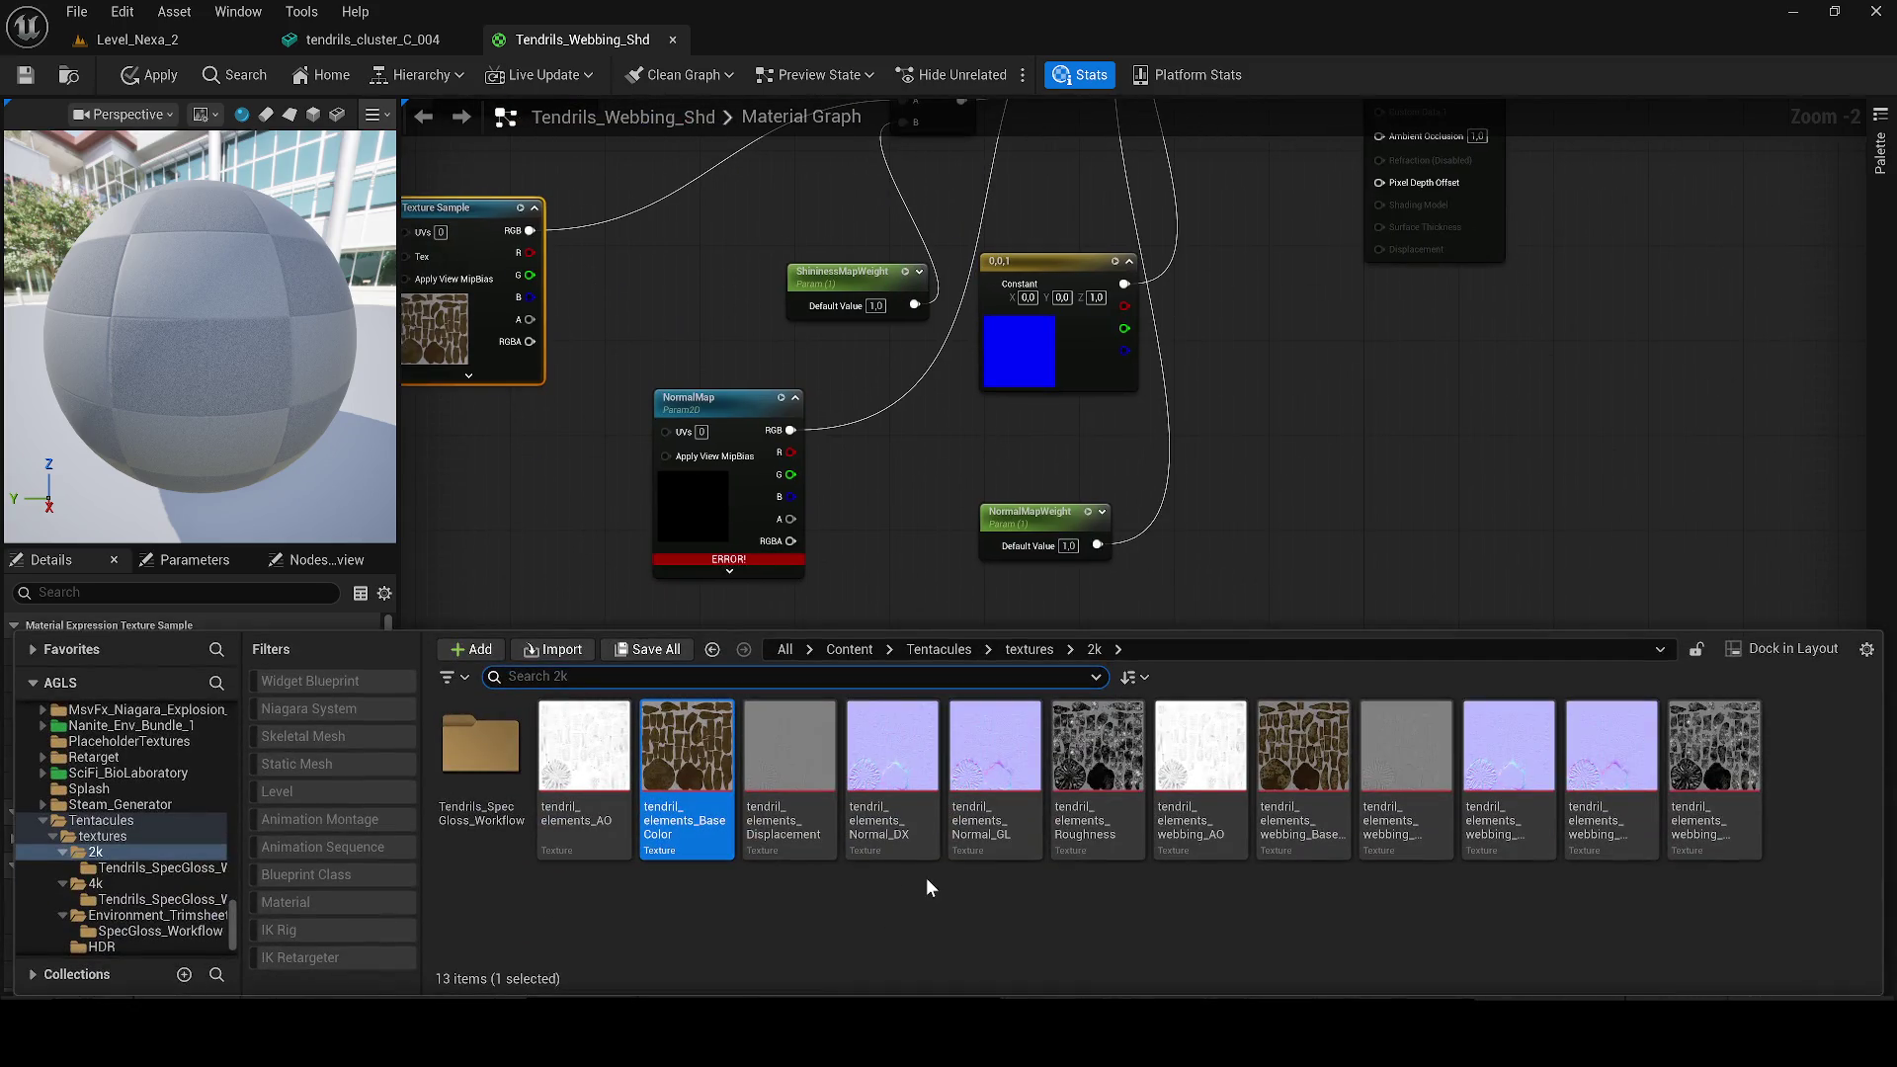
mouse_move(893, 751)
left_mouse_down()
mouse_move(833, 611)
mouse_move(870, 630)
left_mouse_up()
scroll(934, 756, "down", 2)
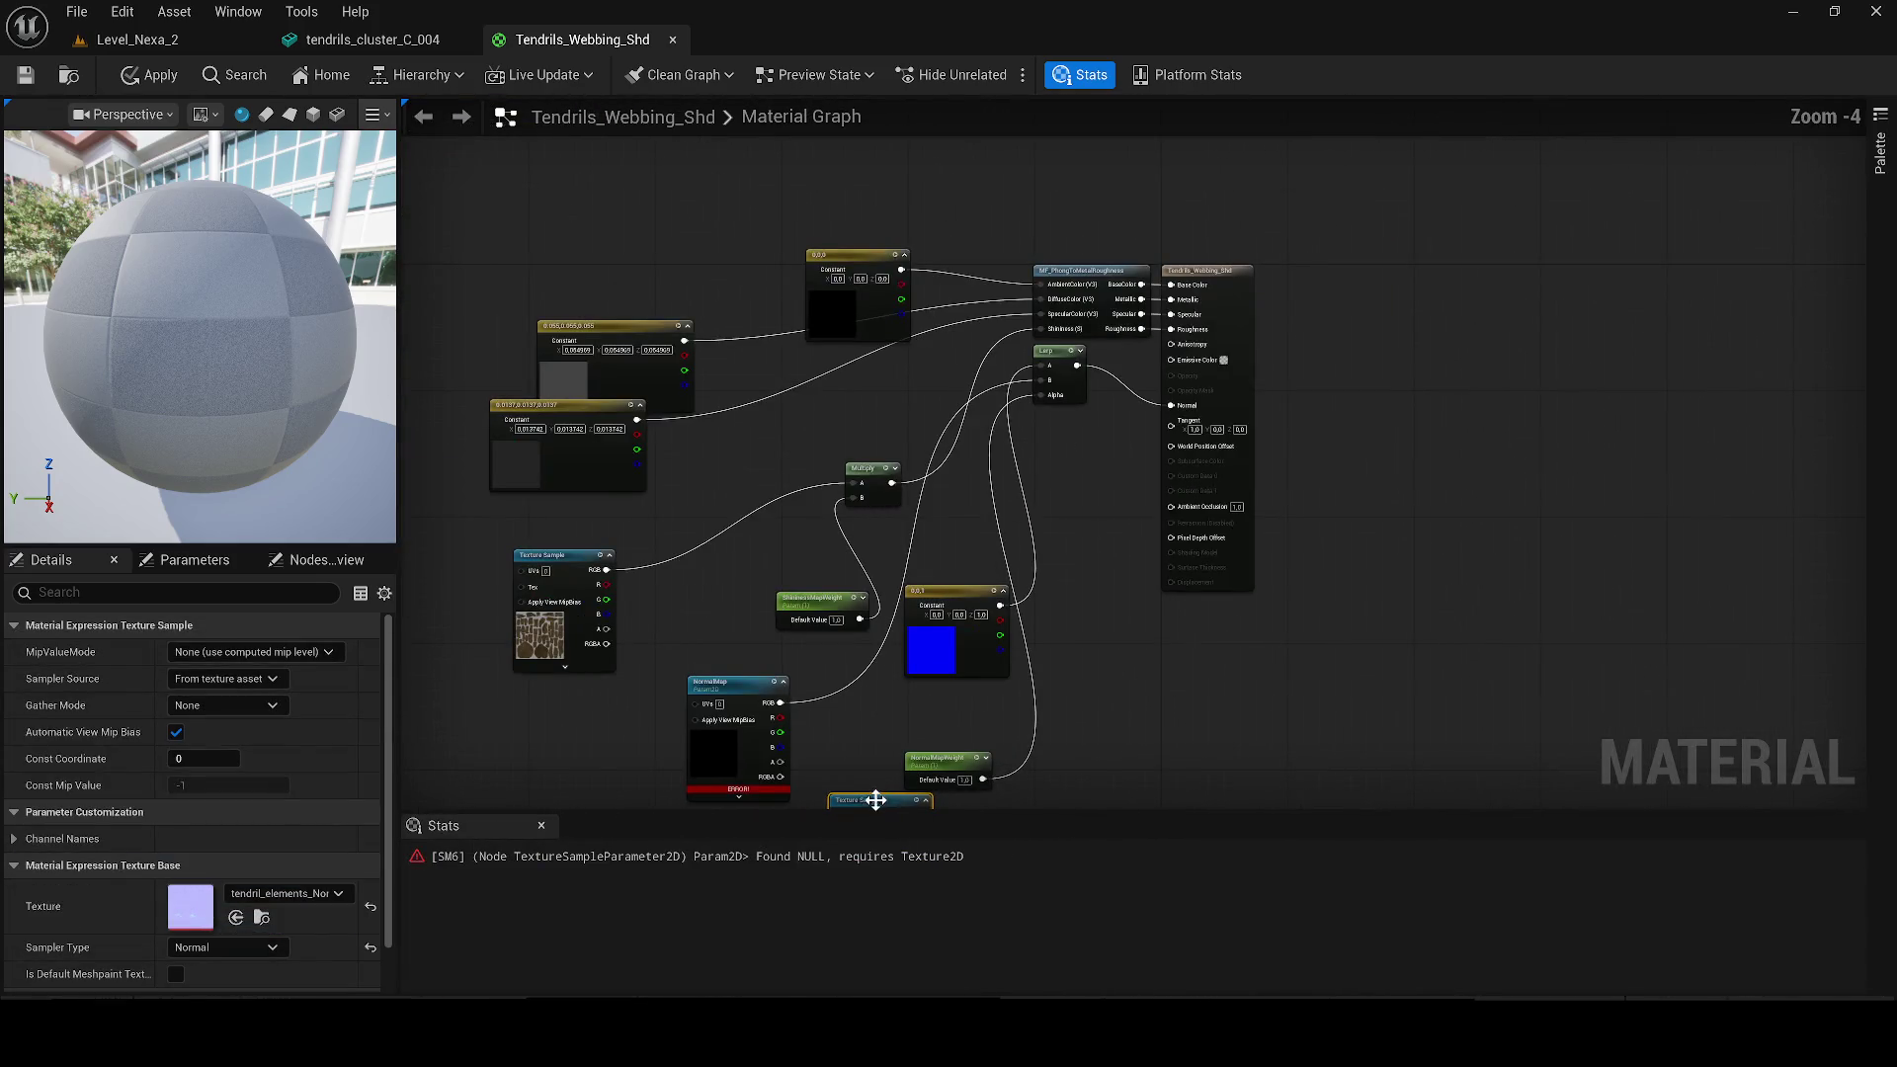
left_click(1000, 650)
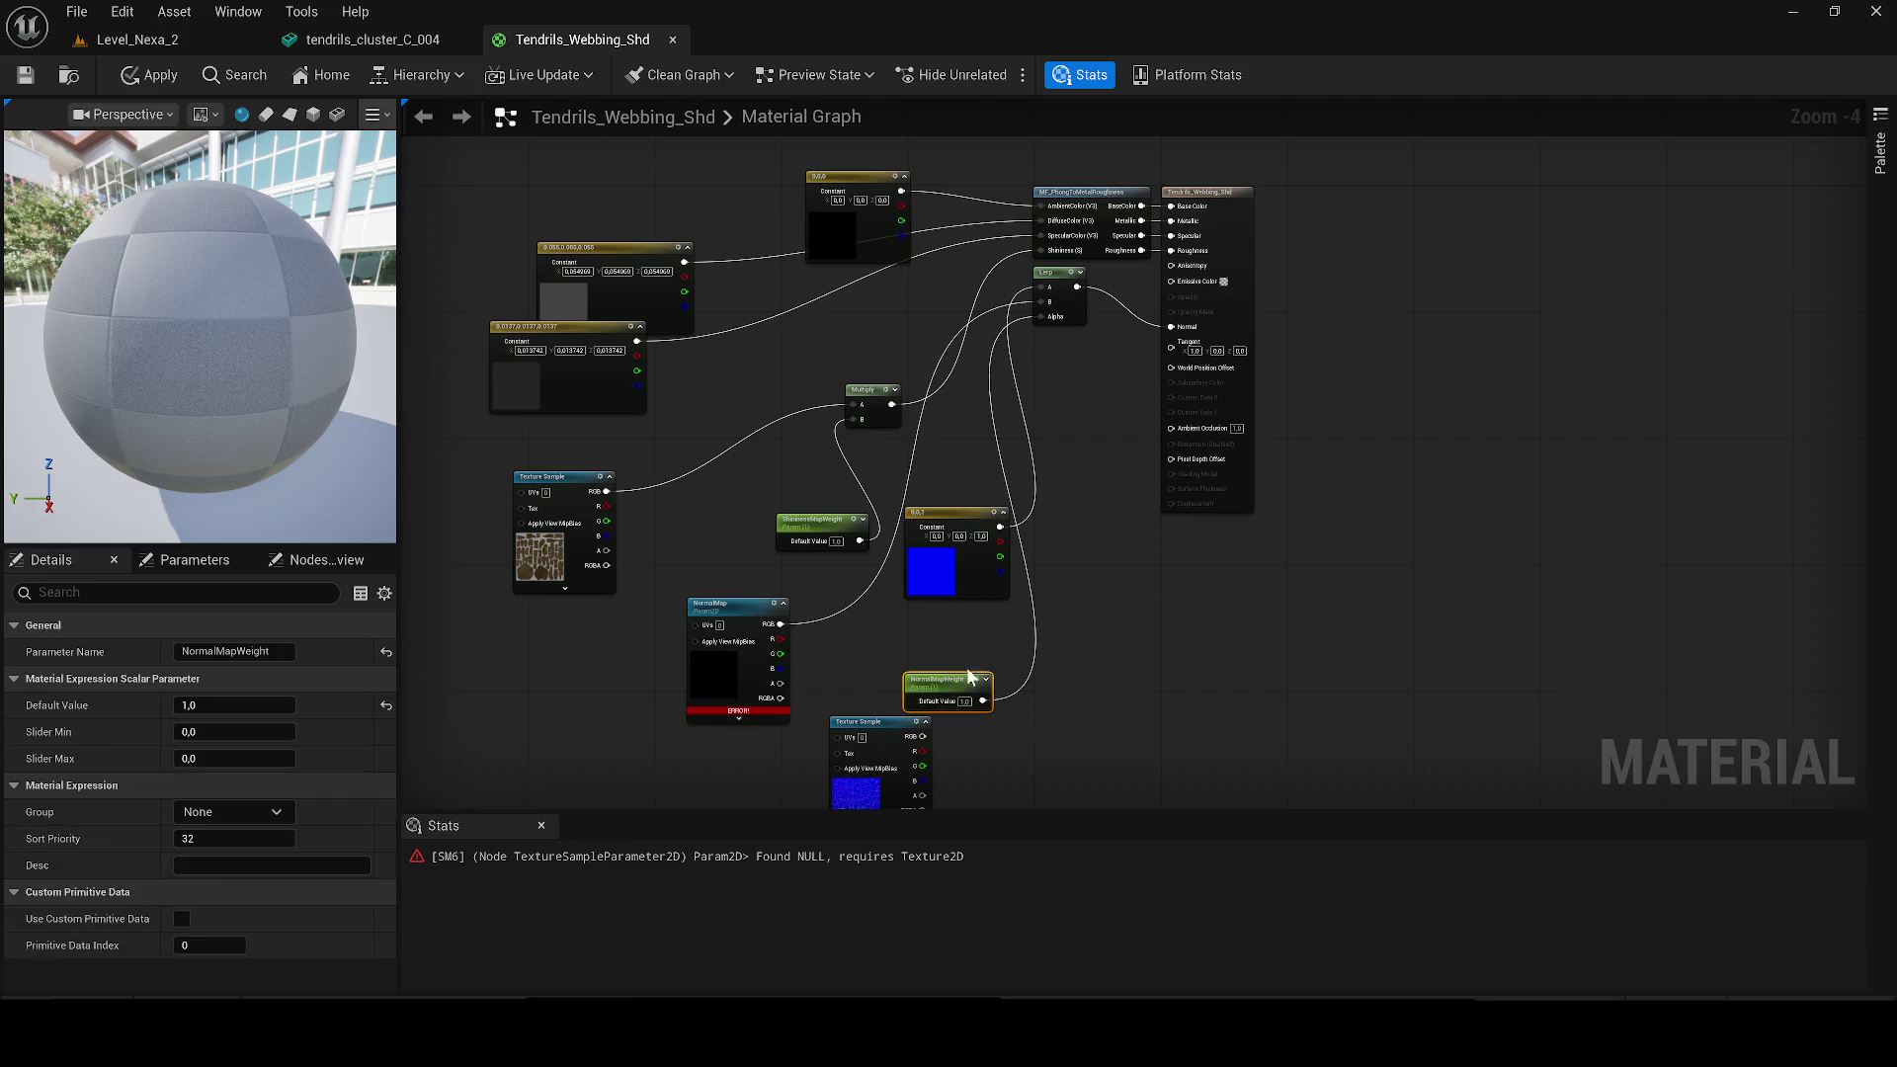
left_click_drag(878, 715, 1105, 567)
scroll(1053, 323, "up", 2)
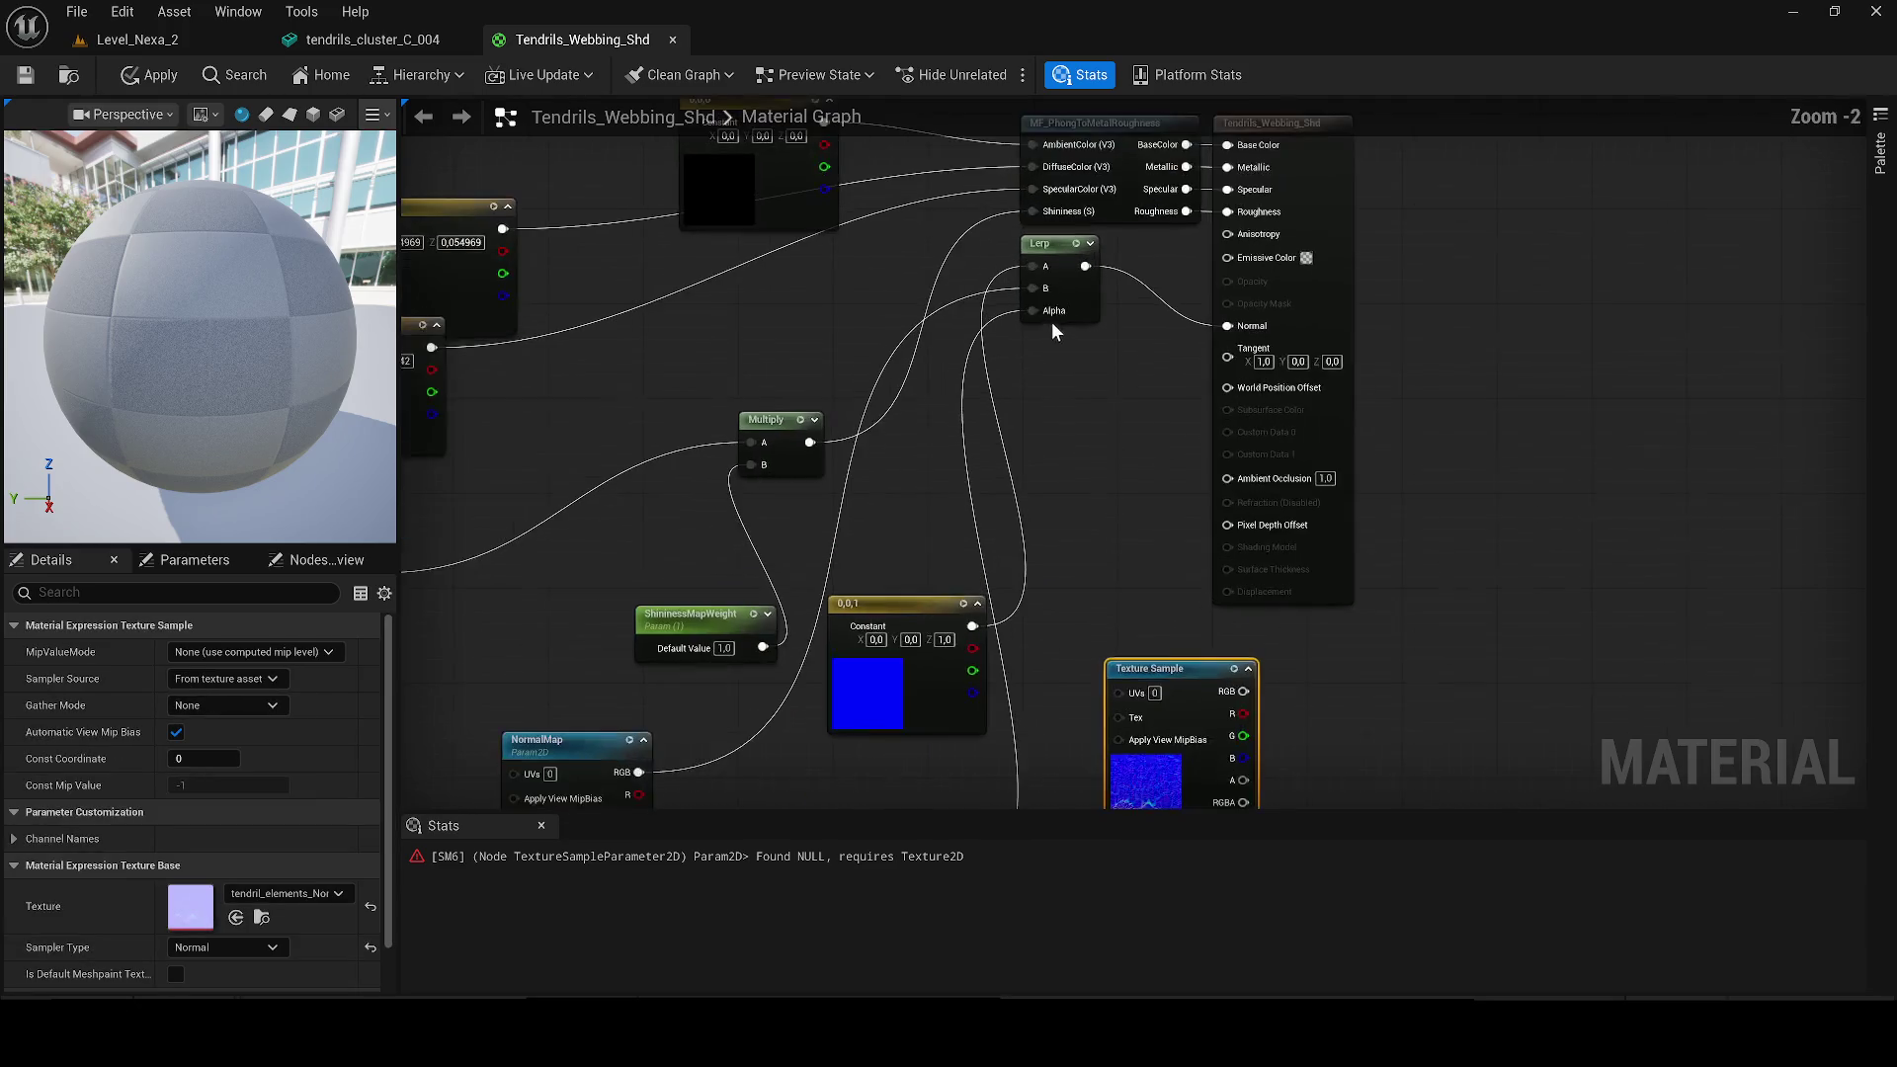
left_click_drag(1033, 288, 1243, 691)
scroll(1247, 599, "down", 1)
left_click(830, 514)
key("Delete")
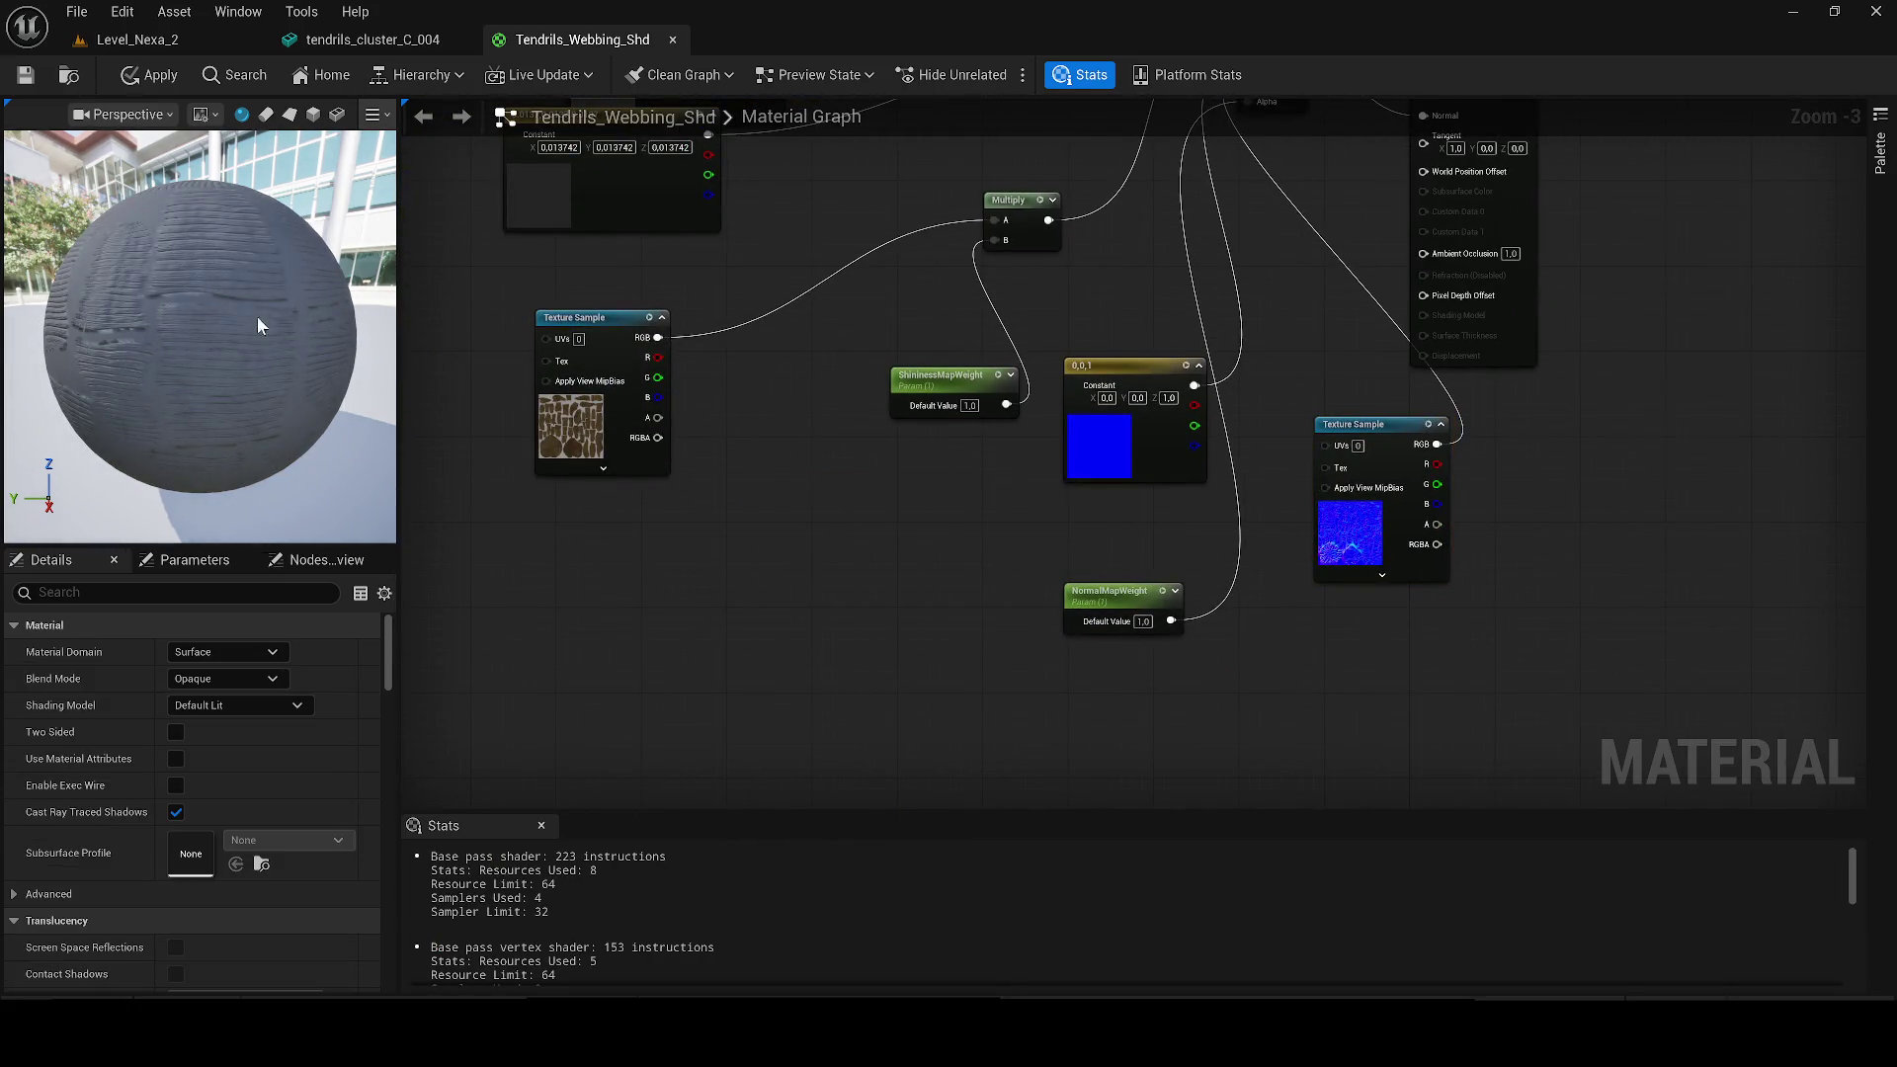
Step: Apply the material and check the result on tendrils_cluster_C_004 and its Tendrils_Webbing_Shd material
left_click_drag(257, 316, 101, 215)
left_click(149, 71)
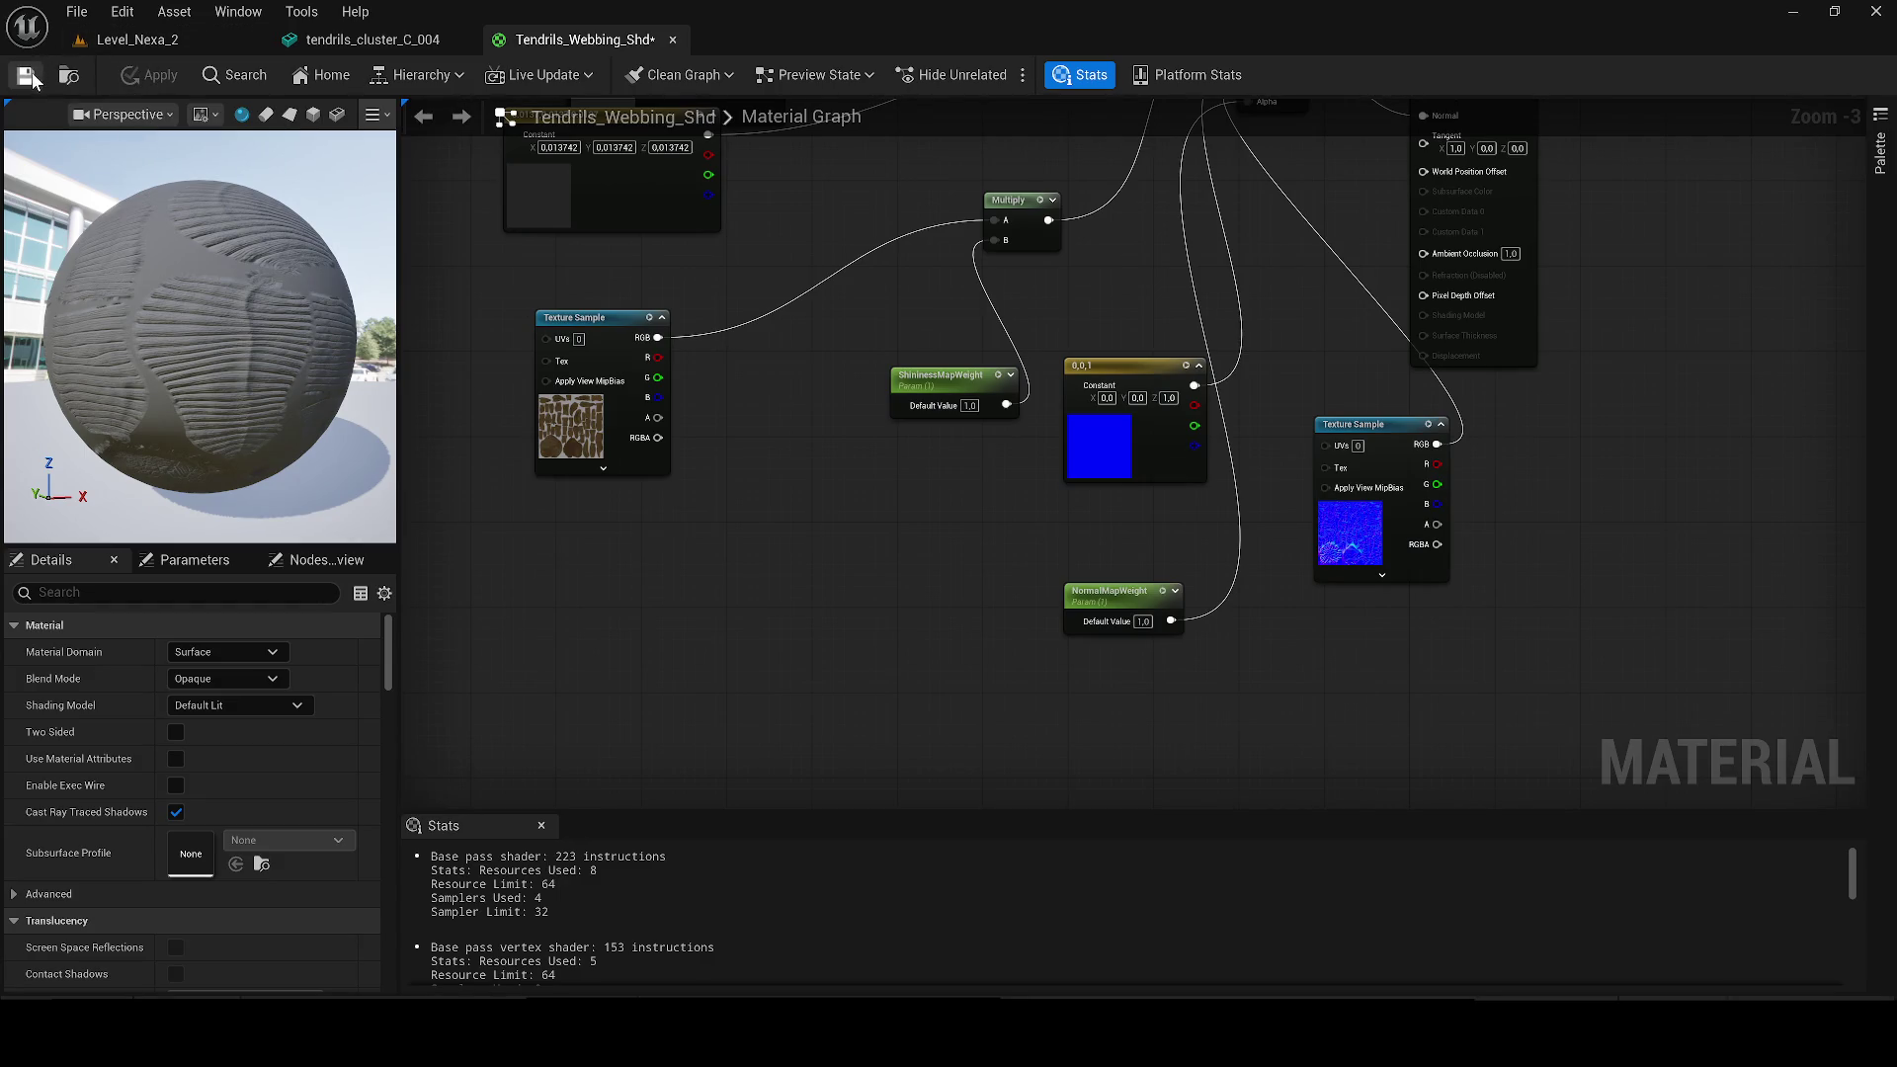
left_click(341, 33)
scroll(719, 411, "up", 5)
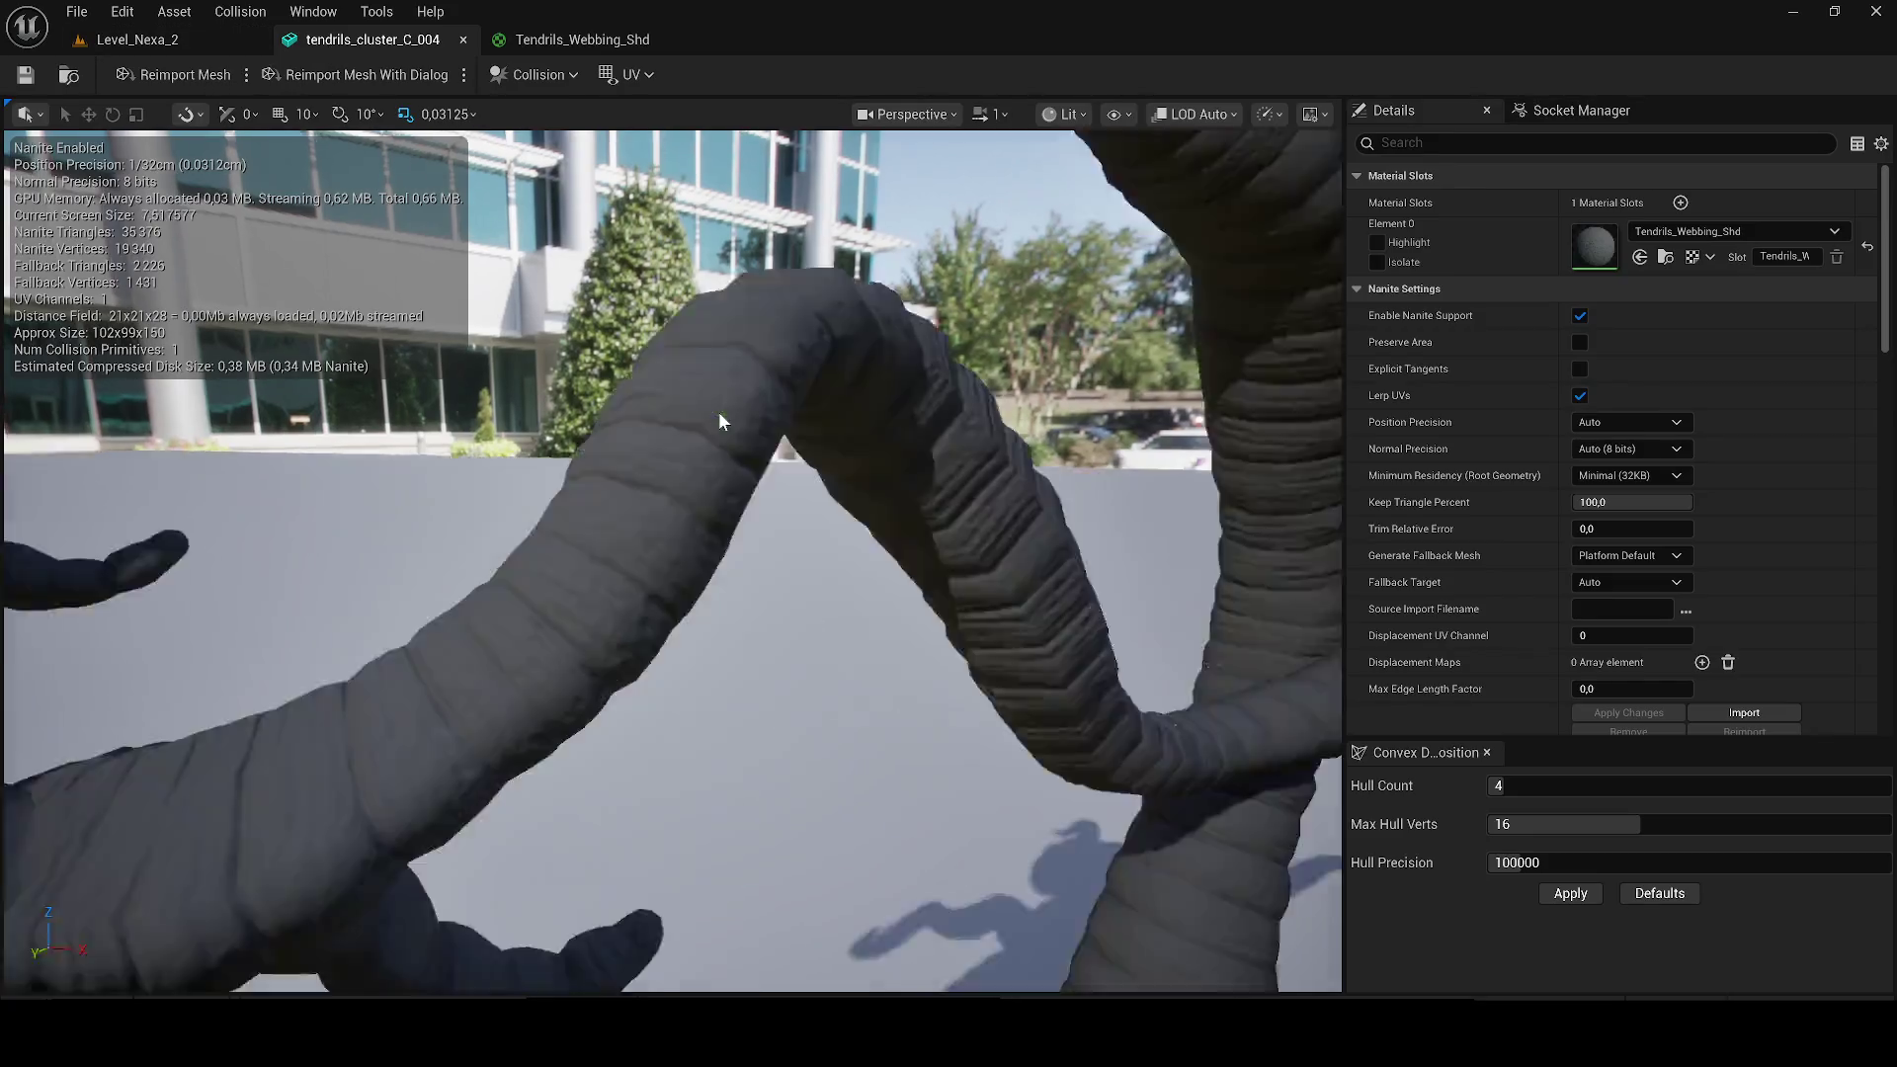
scroll(577, 690, "down", 3)
left_click(1666, 256)
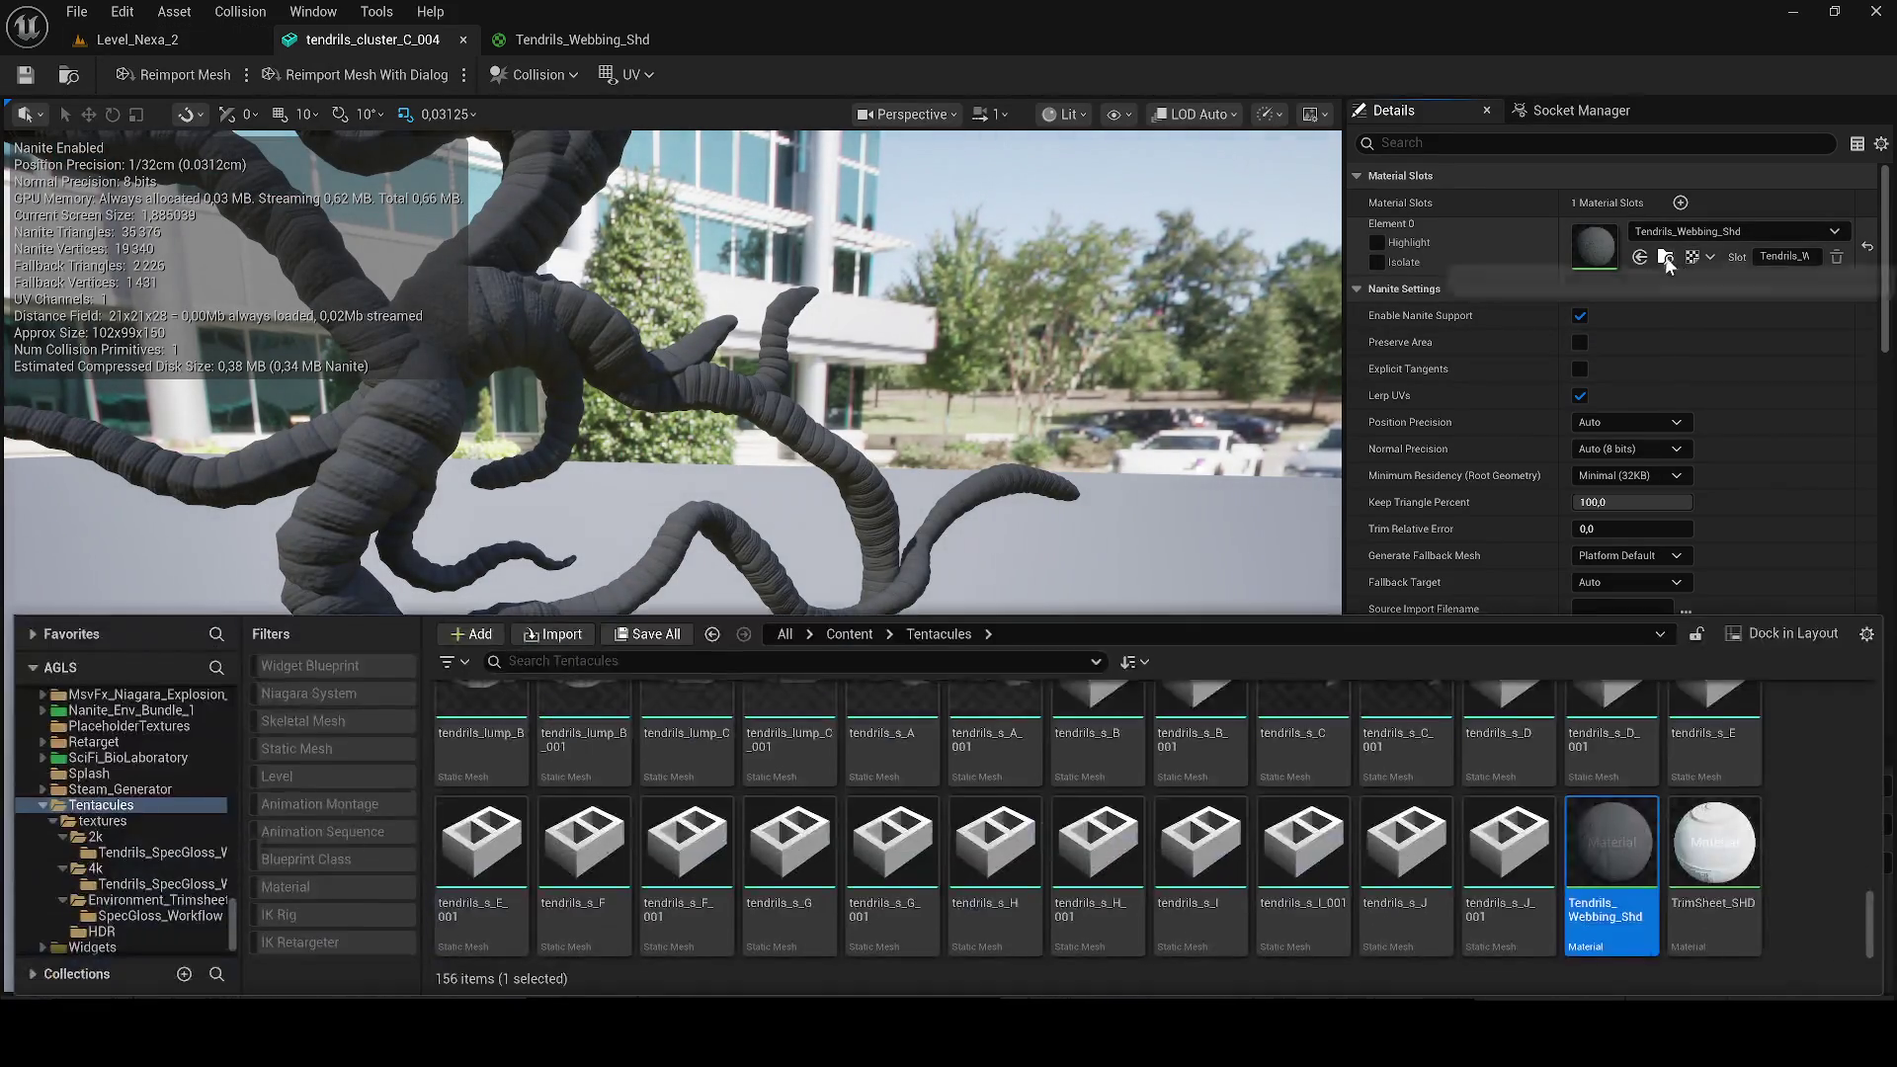
double_click(1612, 849)
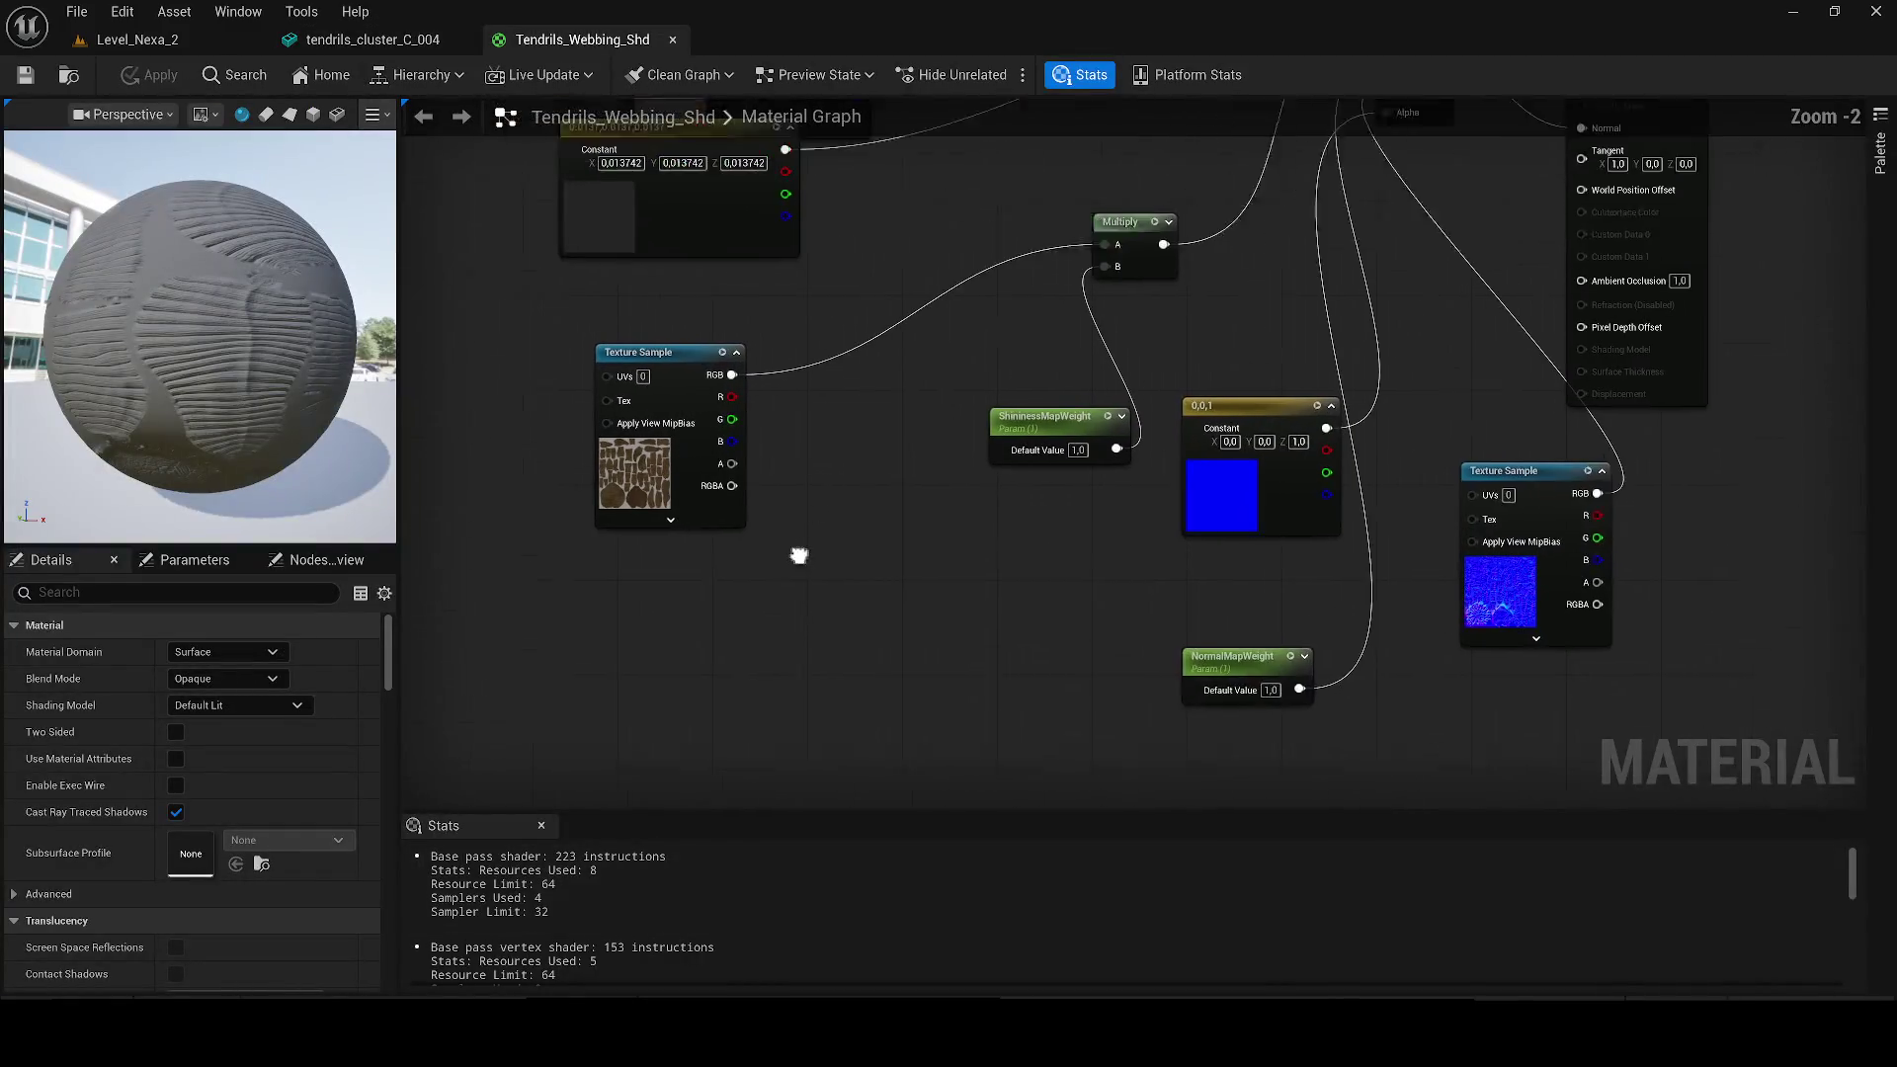
Step: Browse to the textures/2k/Tendrils_SpecGloss_Workflow folder in the Content Drawer
scroll(777, 551, "up", 2)
key("ctrl+space")
scroll(1152, 778, "up", 3)
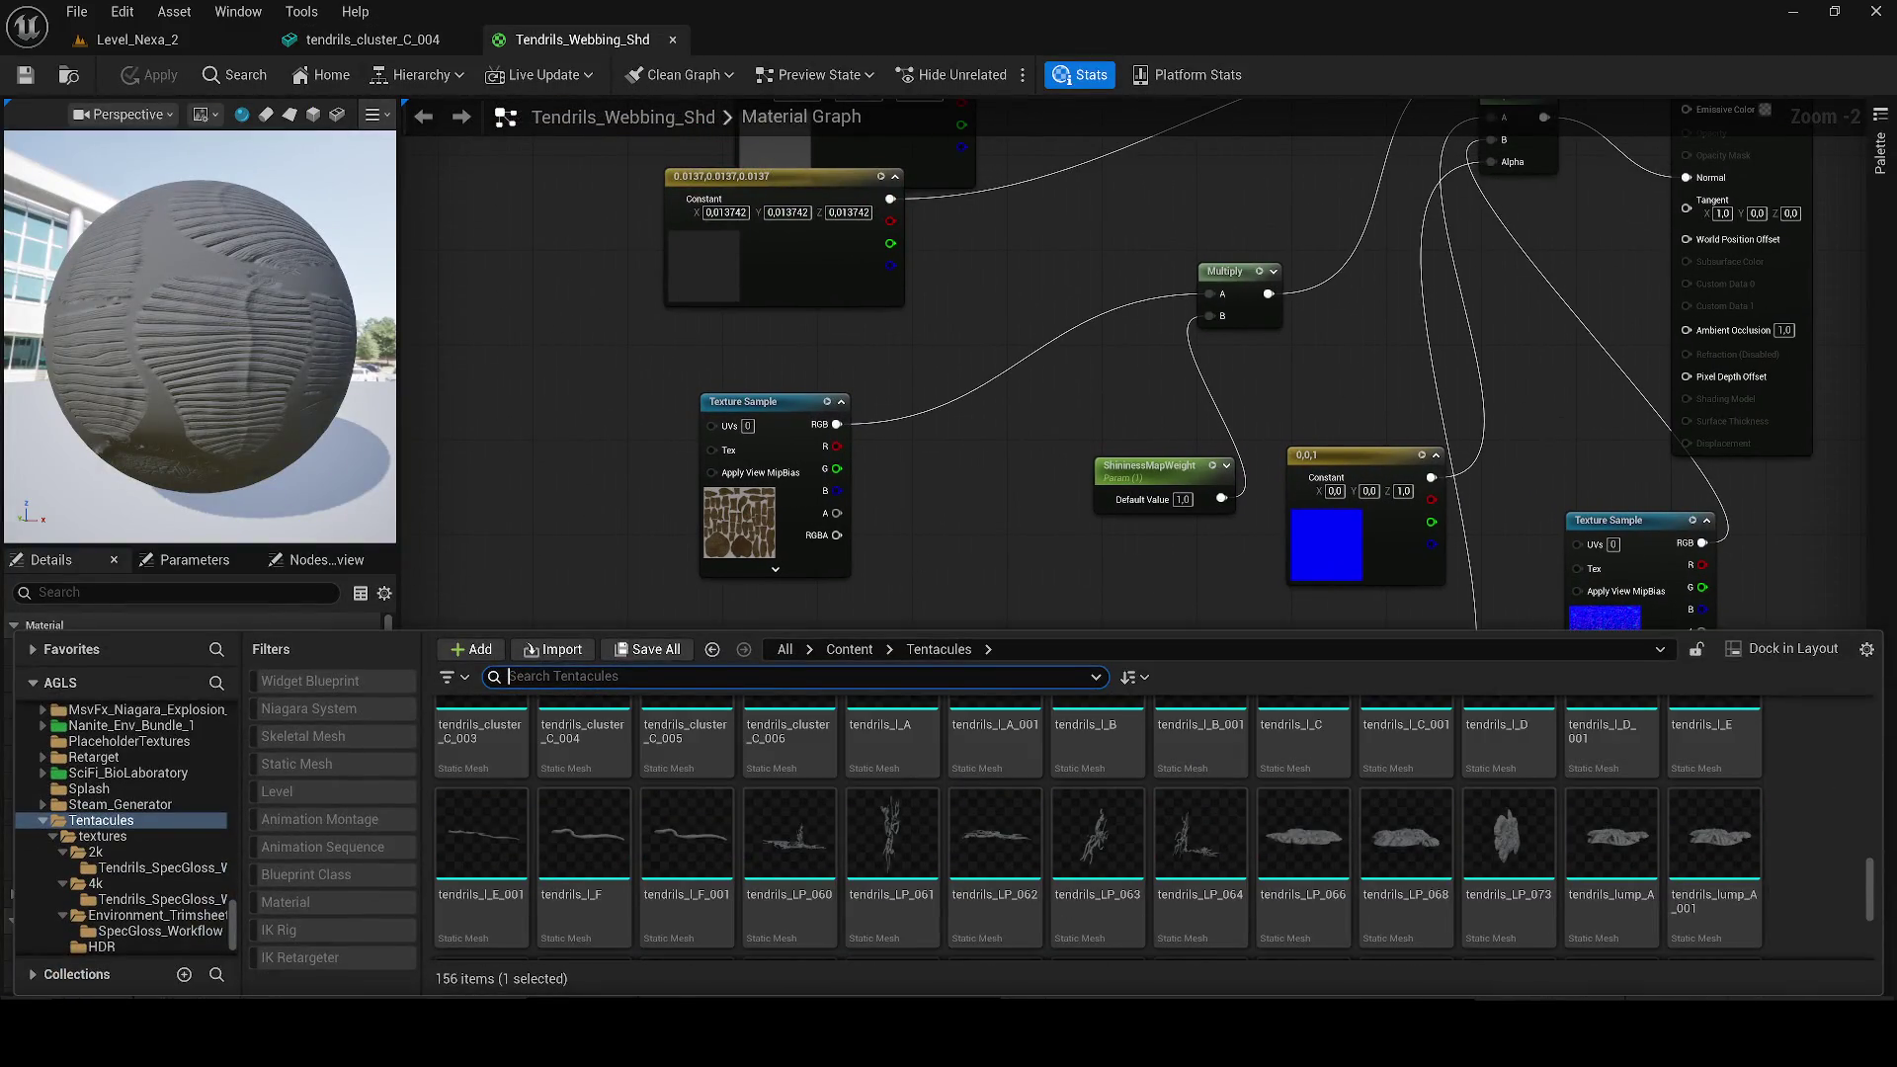
scroll(1565, 791, "up", 10)
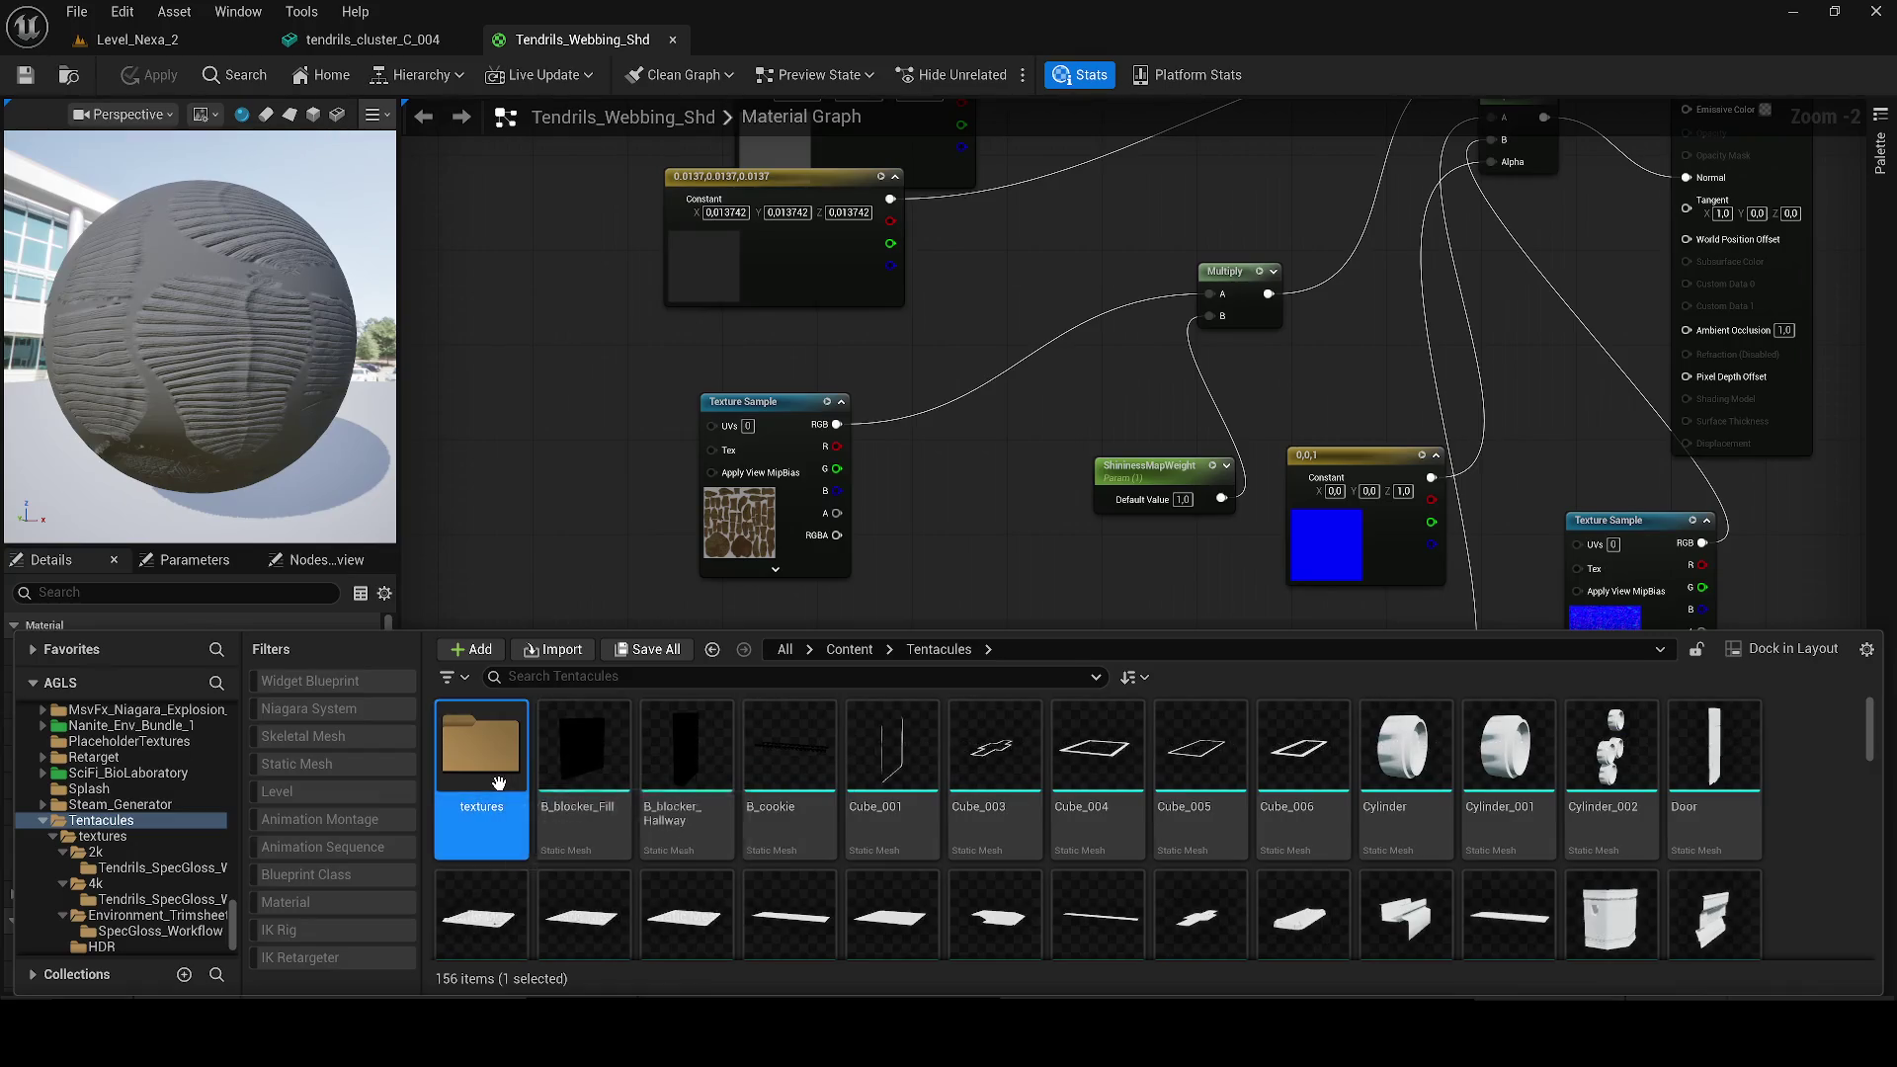
double_click(504, 782)
double_click(504, 782)
left_click(502, 820)
double_click(504, 815)
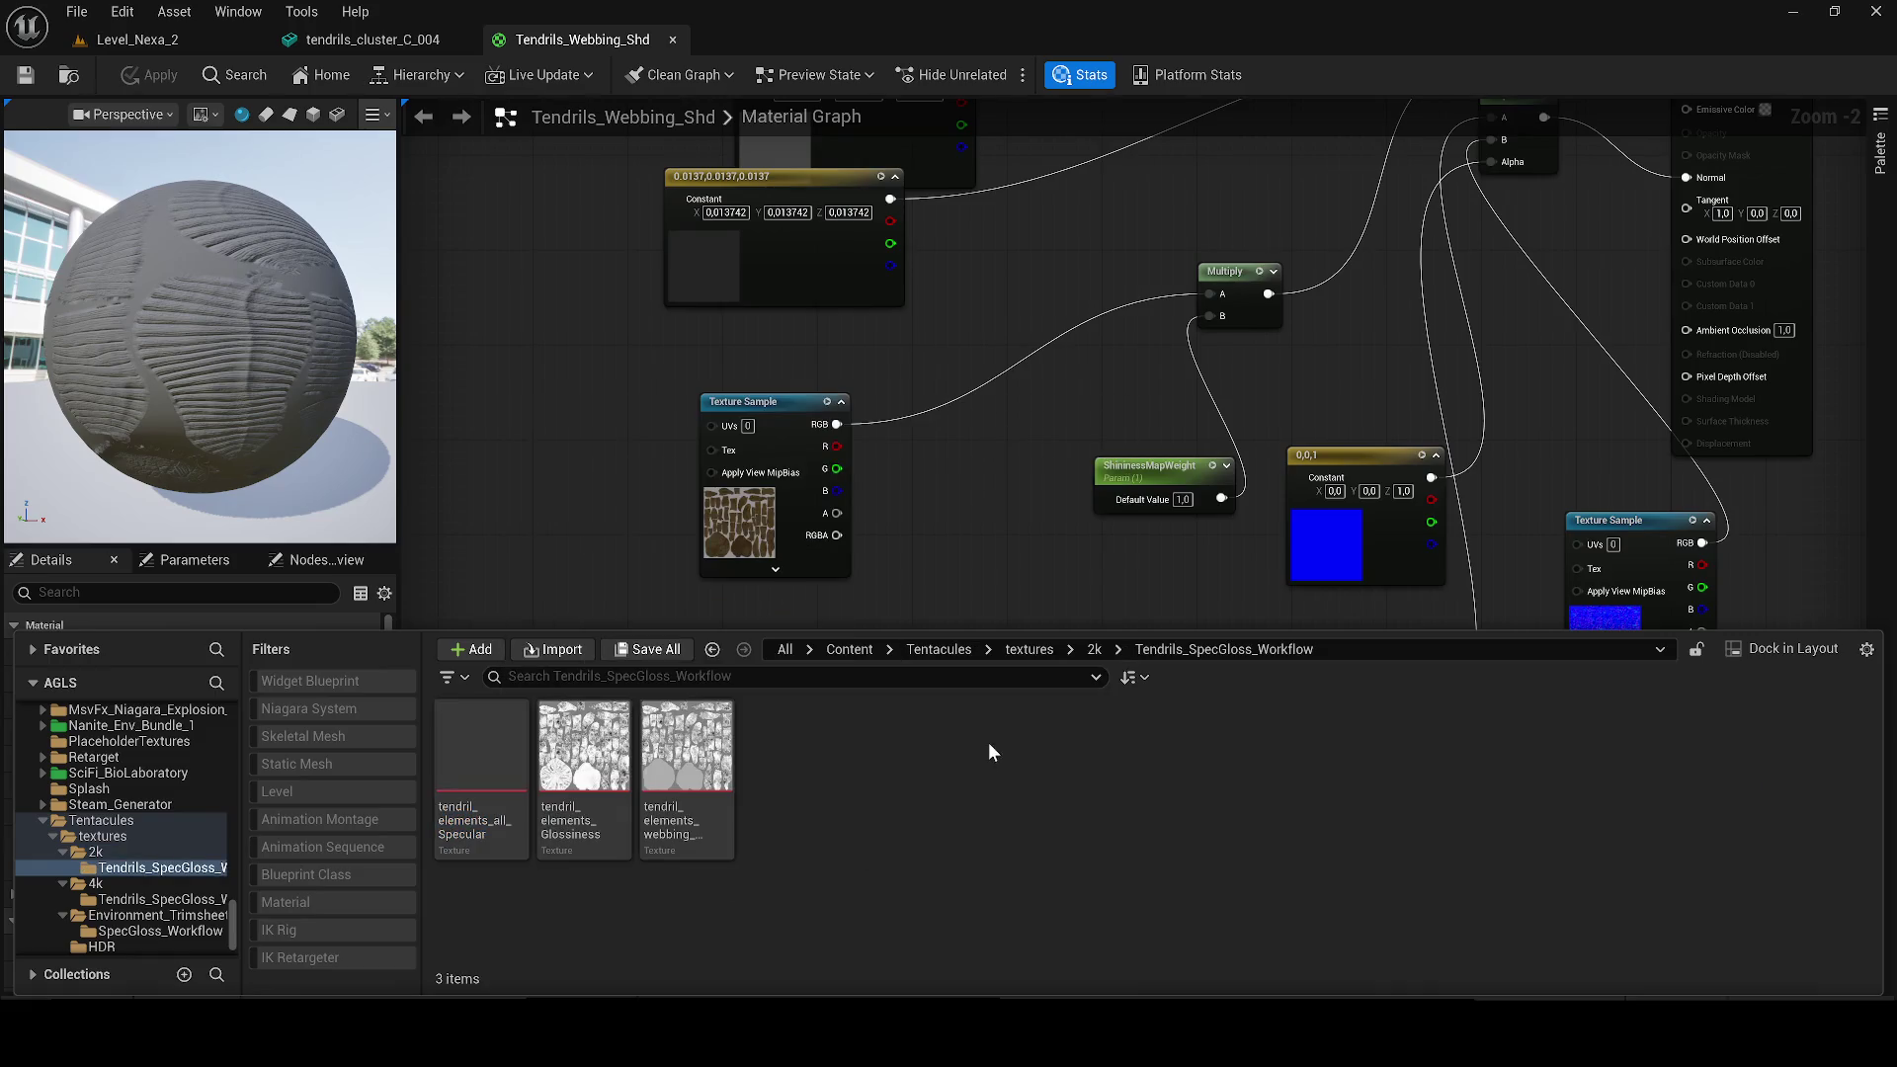
Step: Replace the blue 0,0,1 constant with the wired-in Glossiness texture and apply the material
mouse_move(583, 751)
left_mouse_down()
mouse_move(1195, 514)
mouse_move(1102, 606)
left_mouse_up()
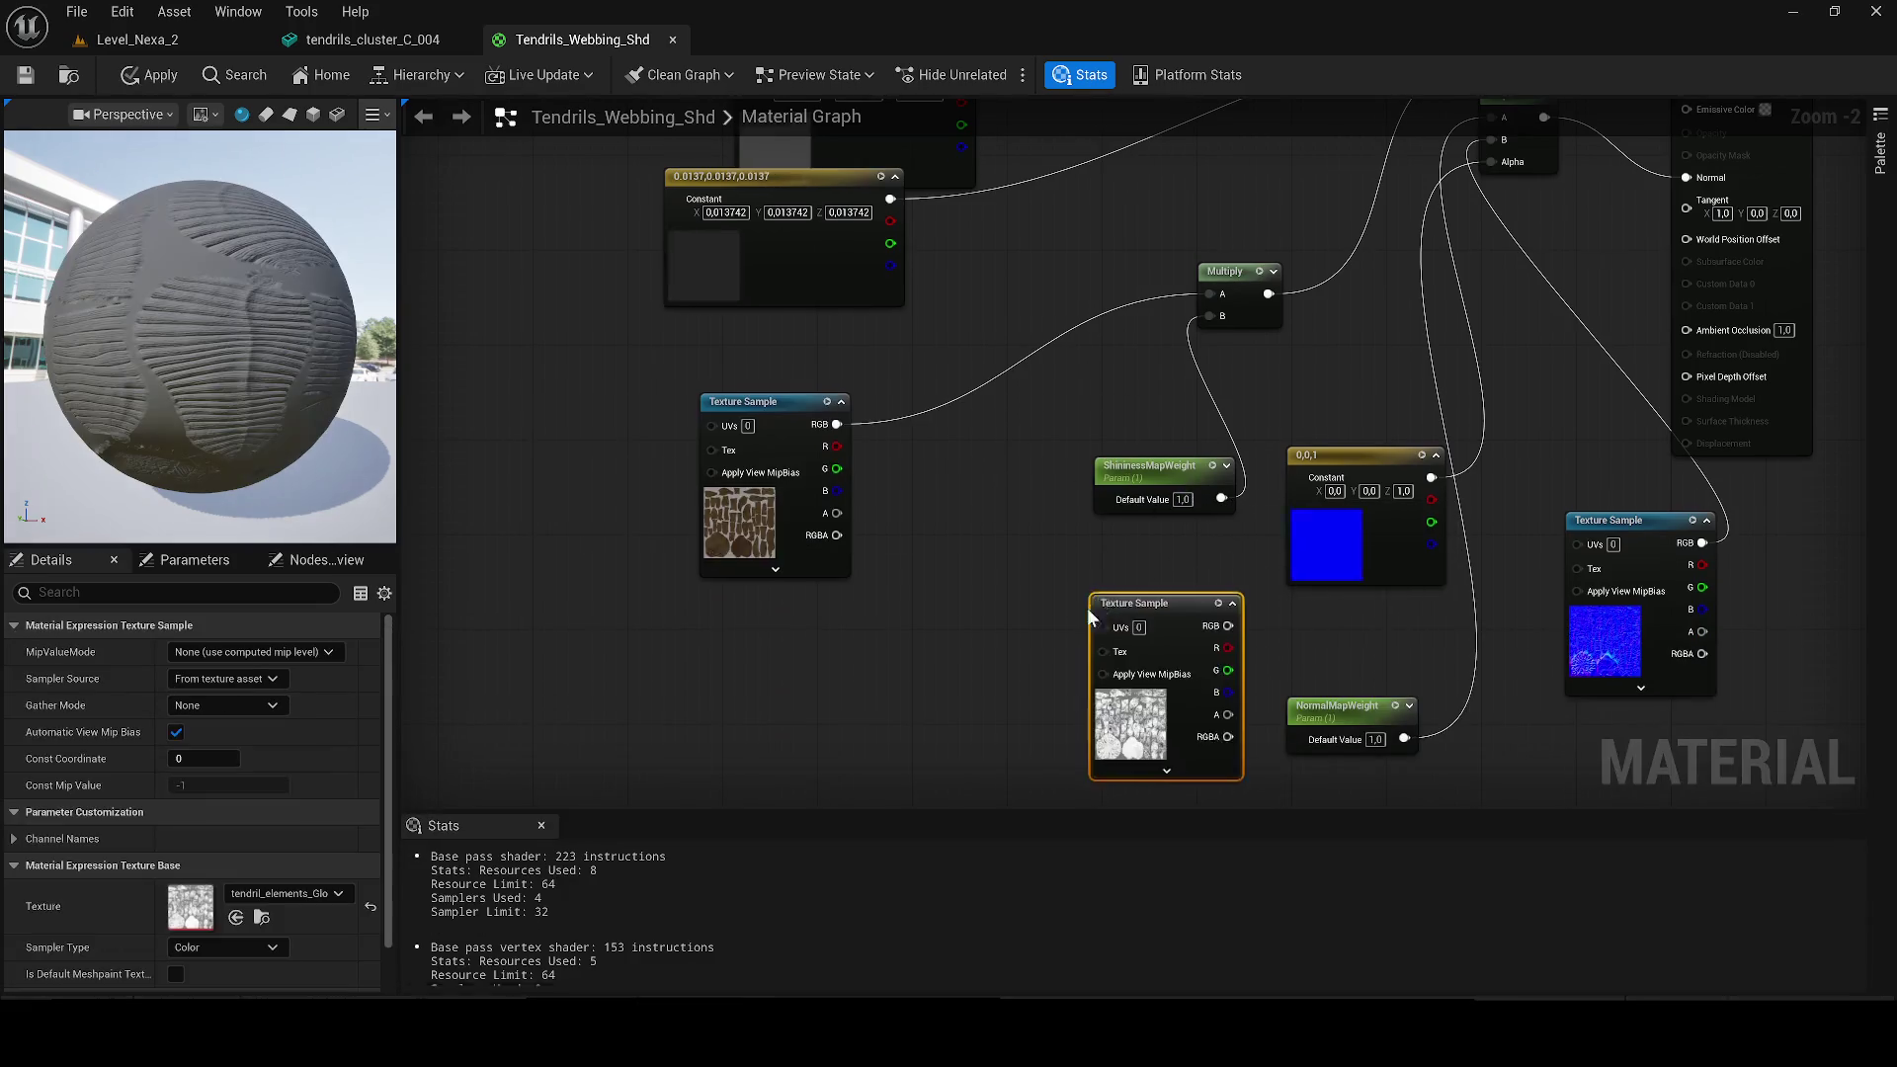
mouse_move(814, 660)
left_mouse_down()
mouse_move(1022, 616)
mouse_move(1097, 152)
mouse_move(1089, 170)
left_mouse_up()
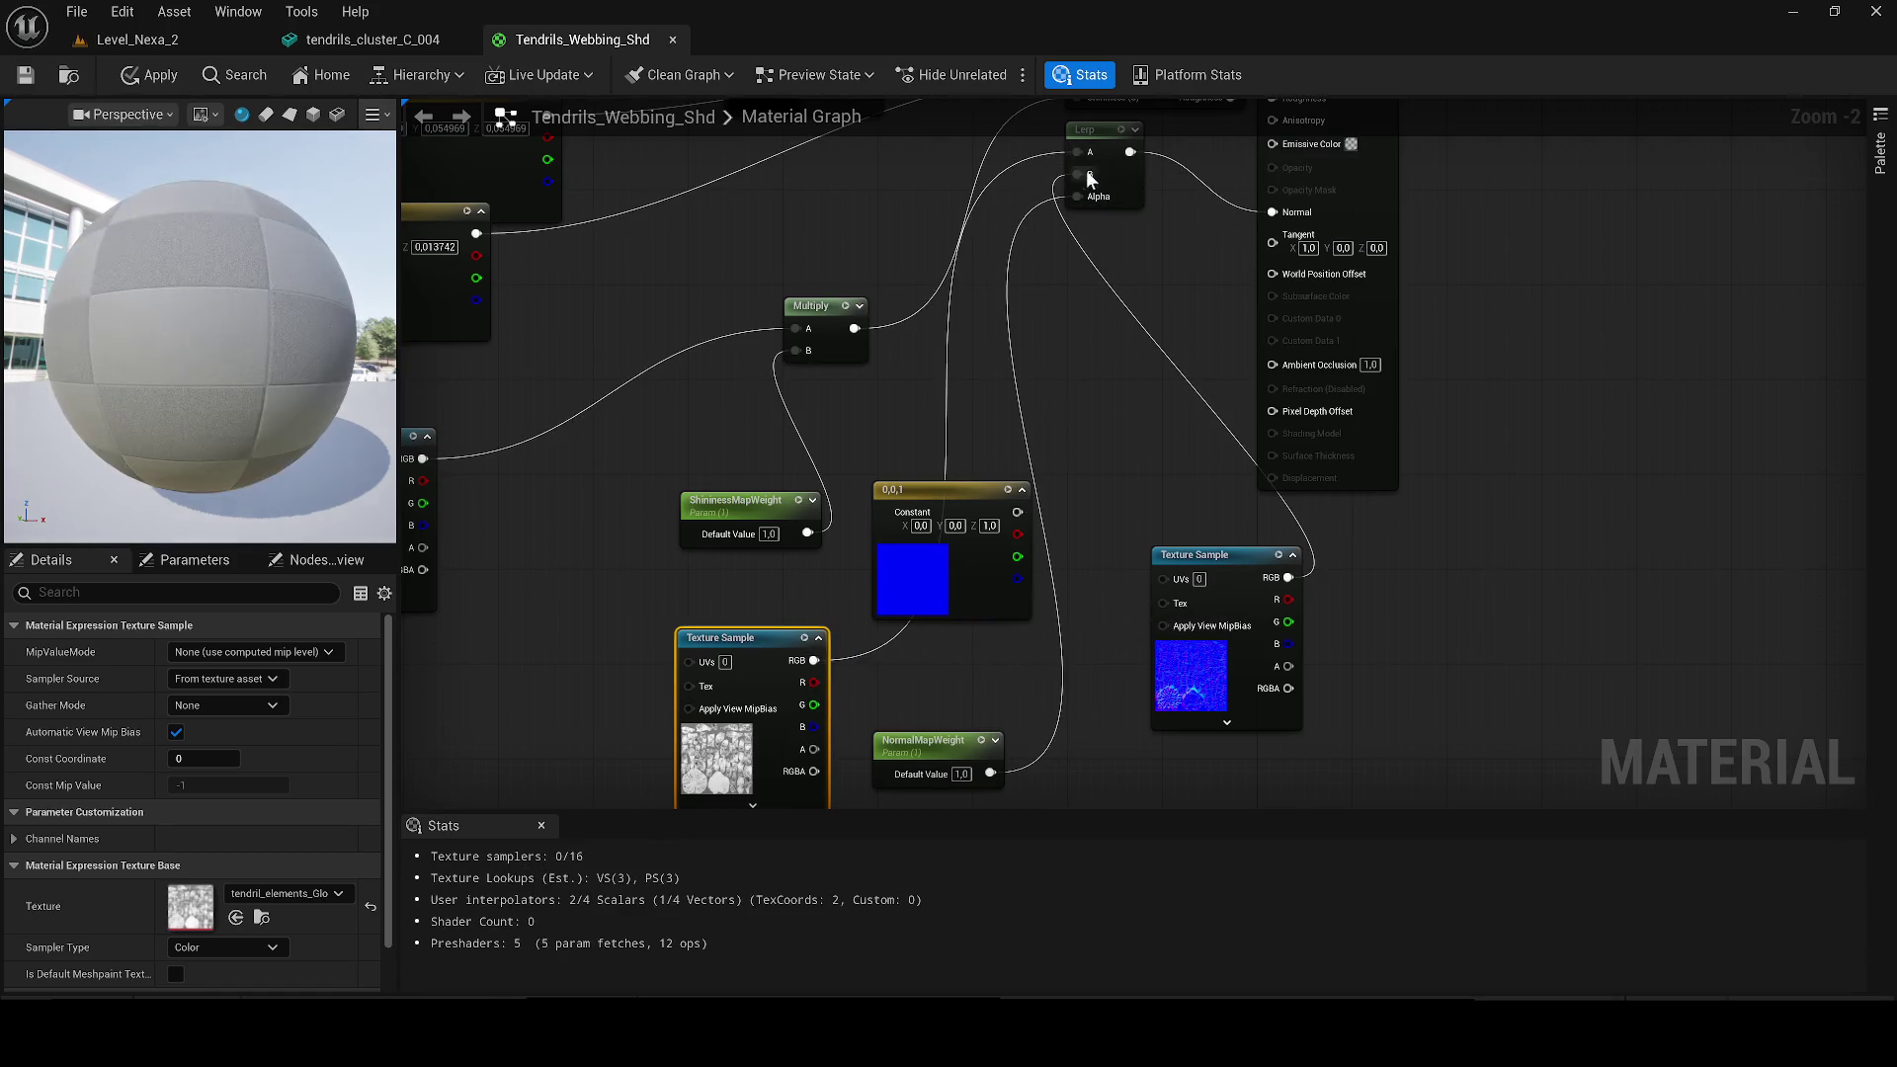
left_click(936, 567)
key("Delete")
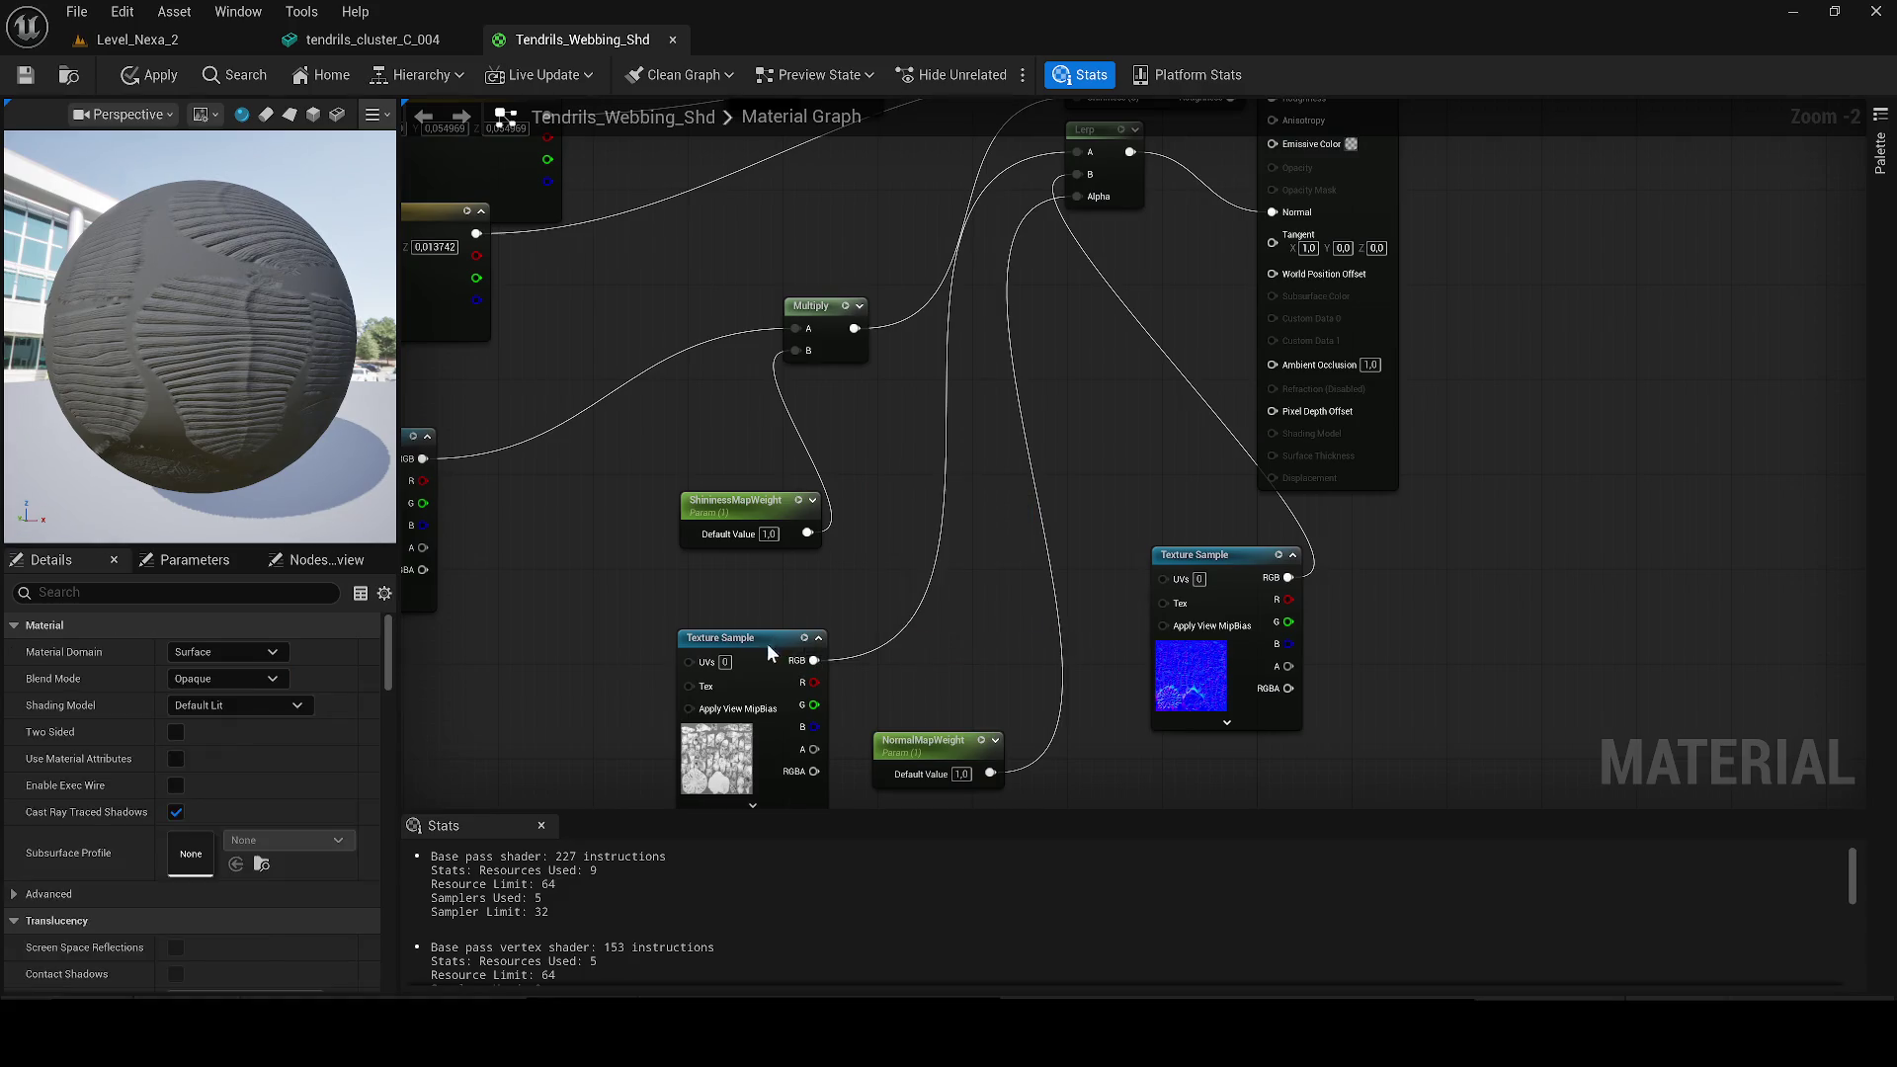
left_click_drag(736, 638, 914, 449)
left_click(139, 75)
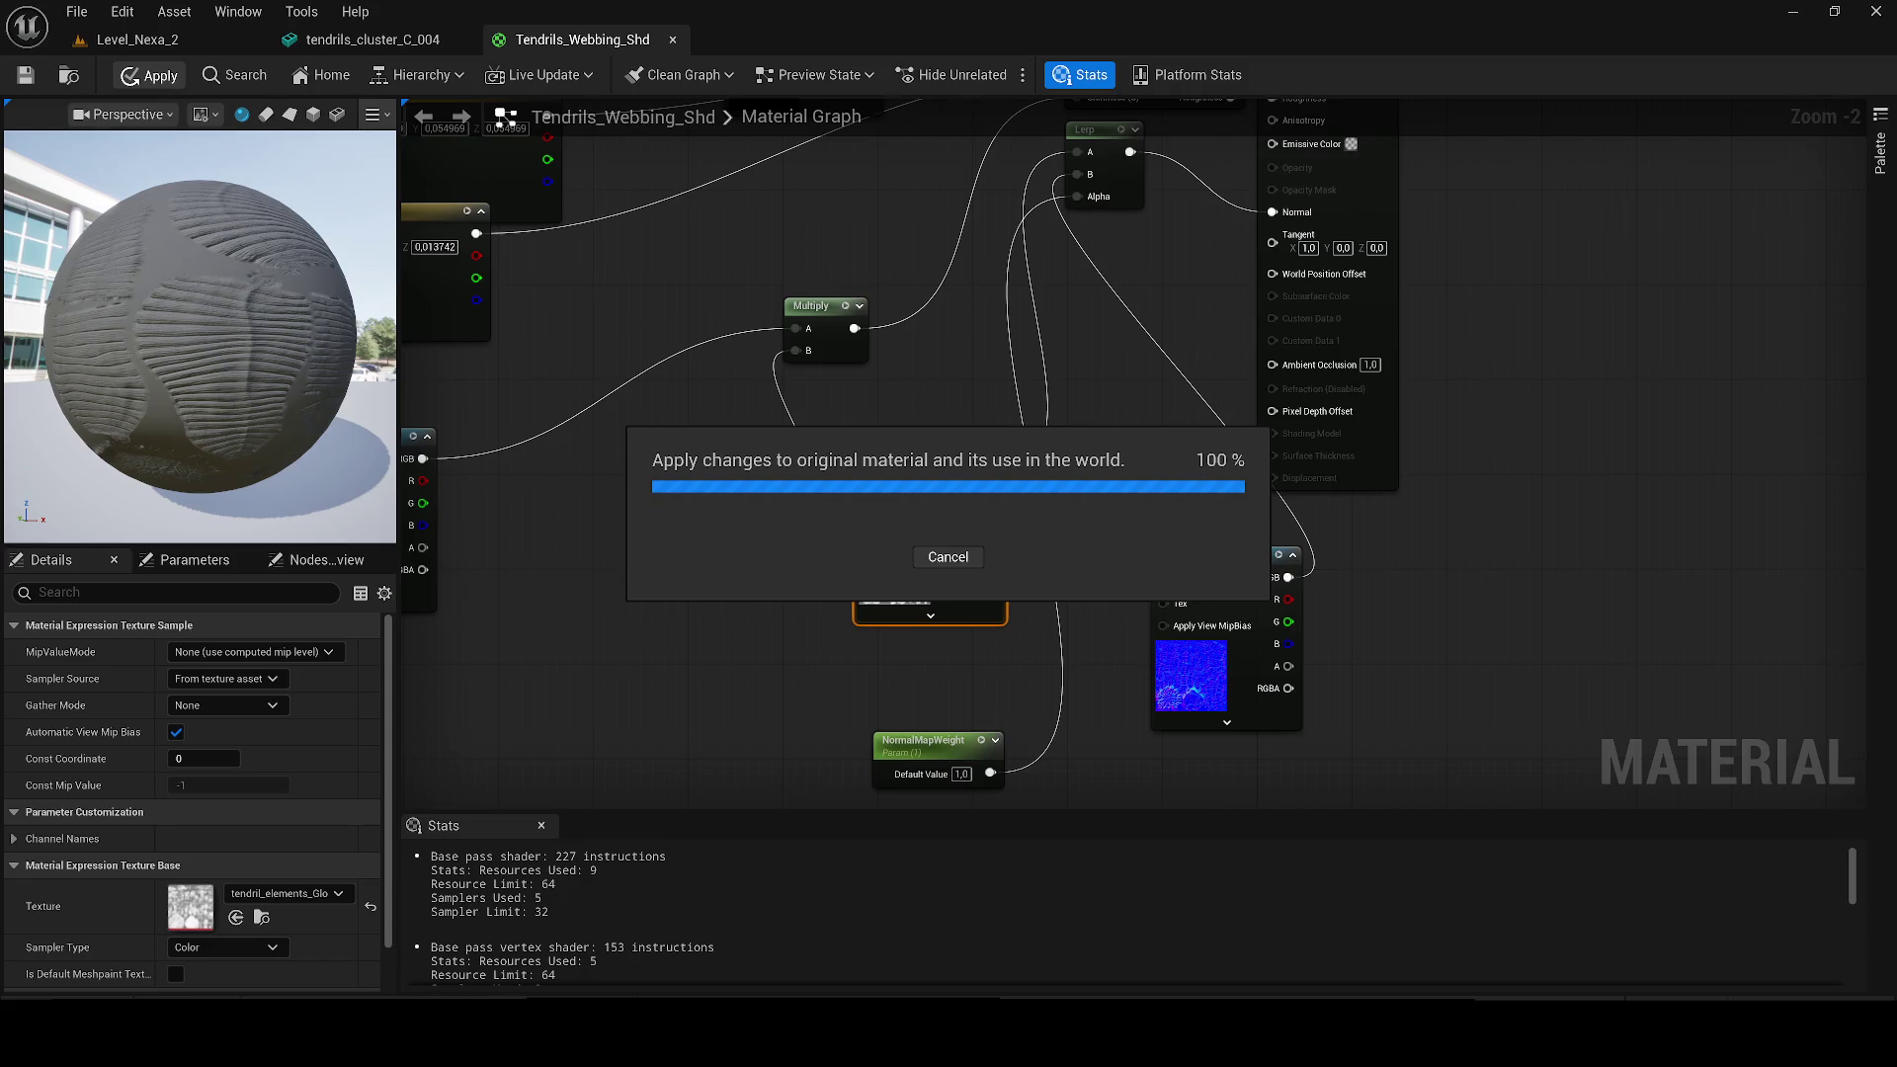
Step: Return to Level_Nexa_2 and browse to the Tentacules asset folder
left_click(139, 40)
scroll(562, 238, "down", 3)
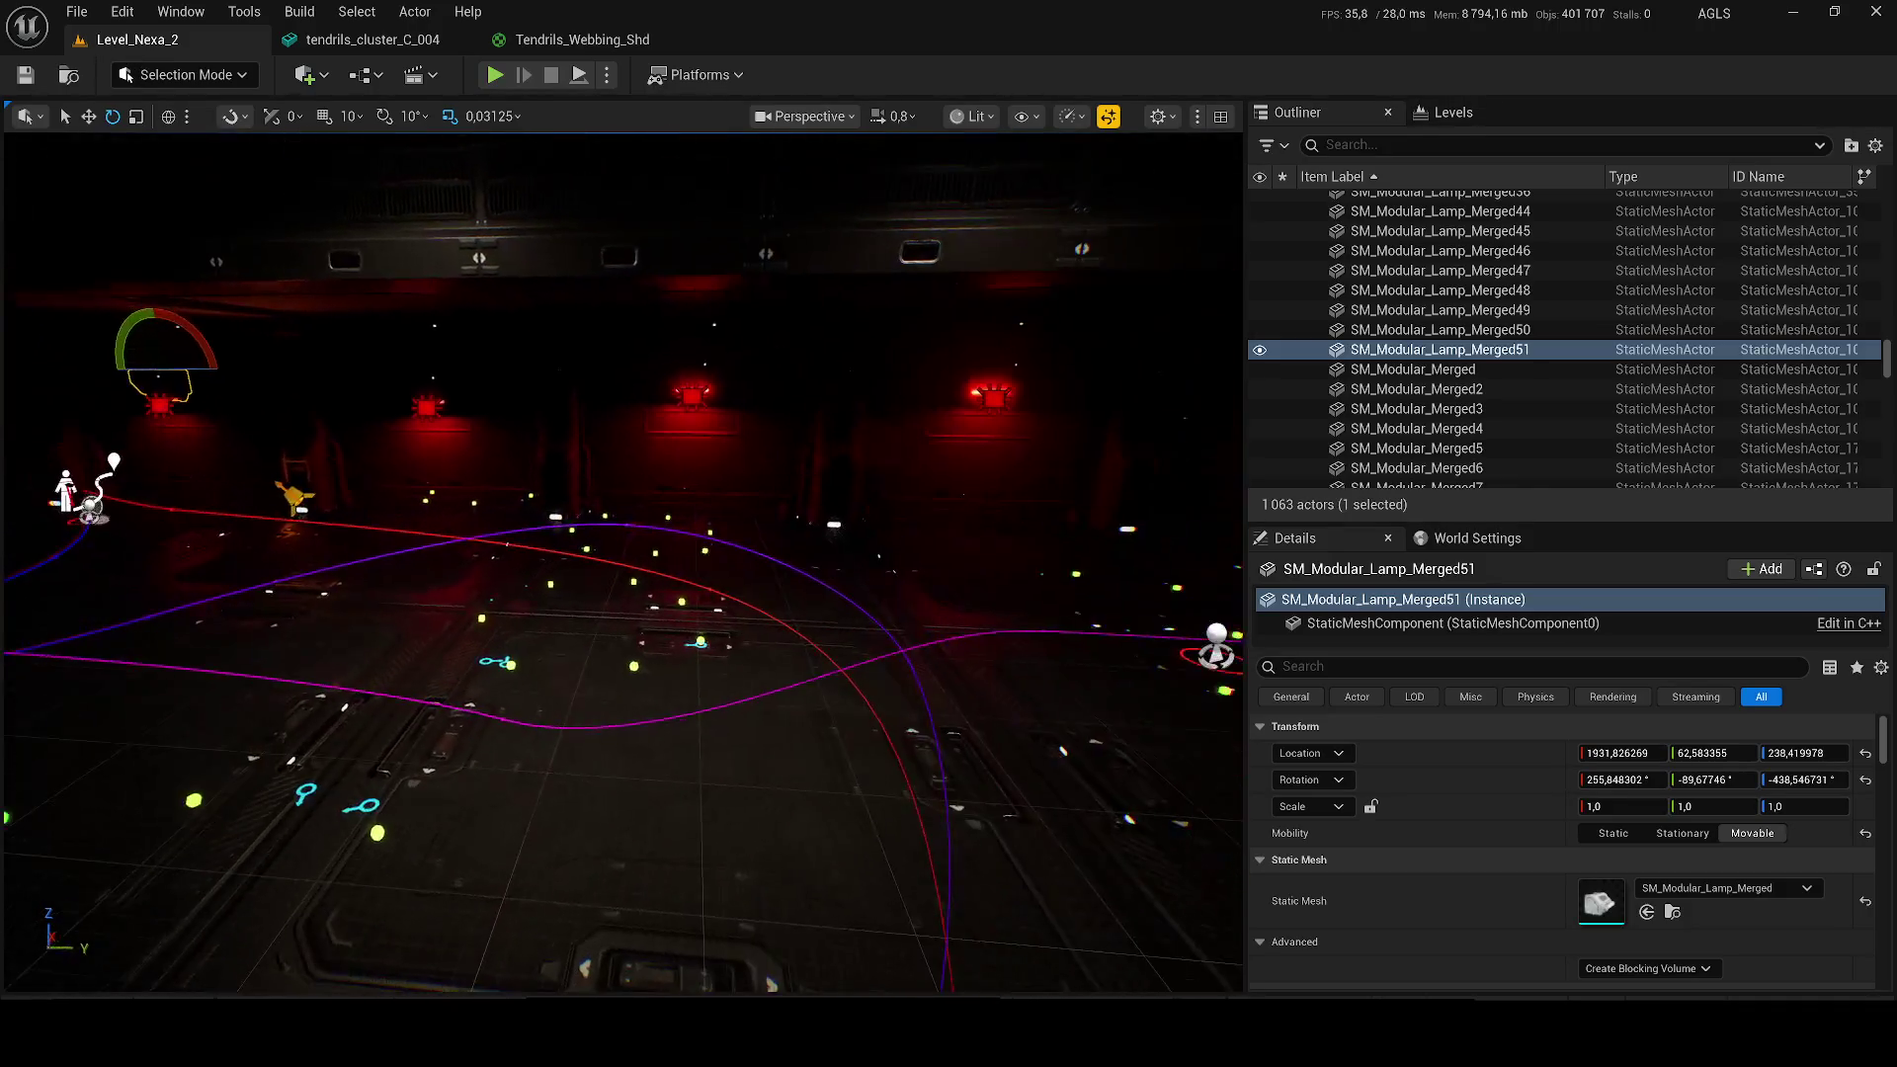
key("ctrl+space")
left_click(1028, 500)
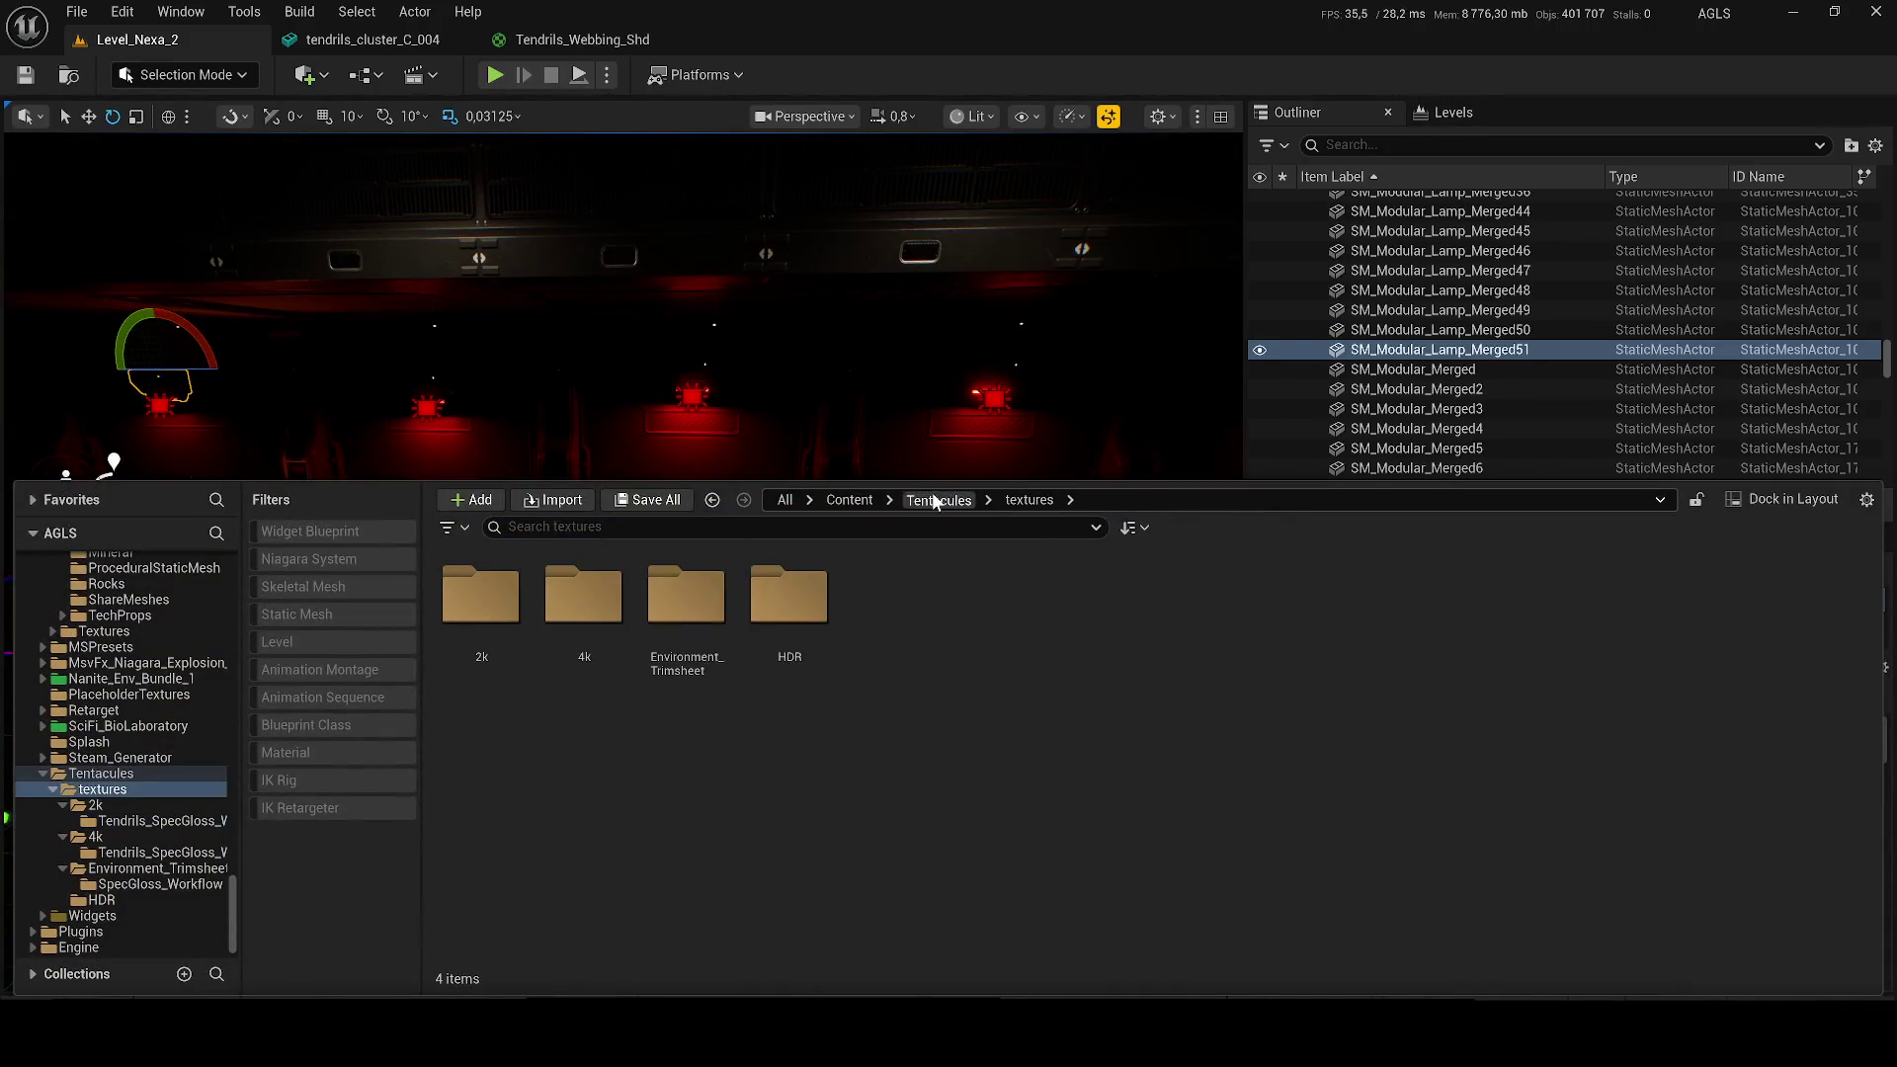
left_click(935, 498)
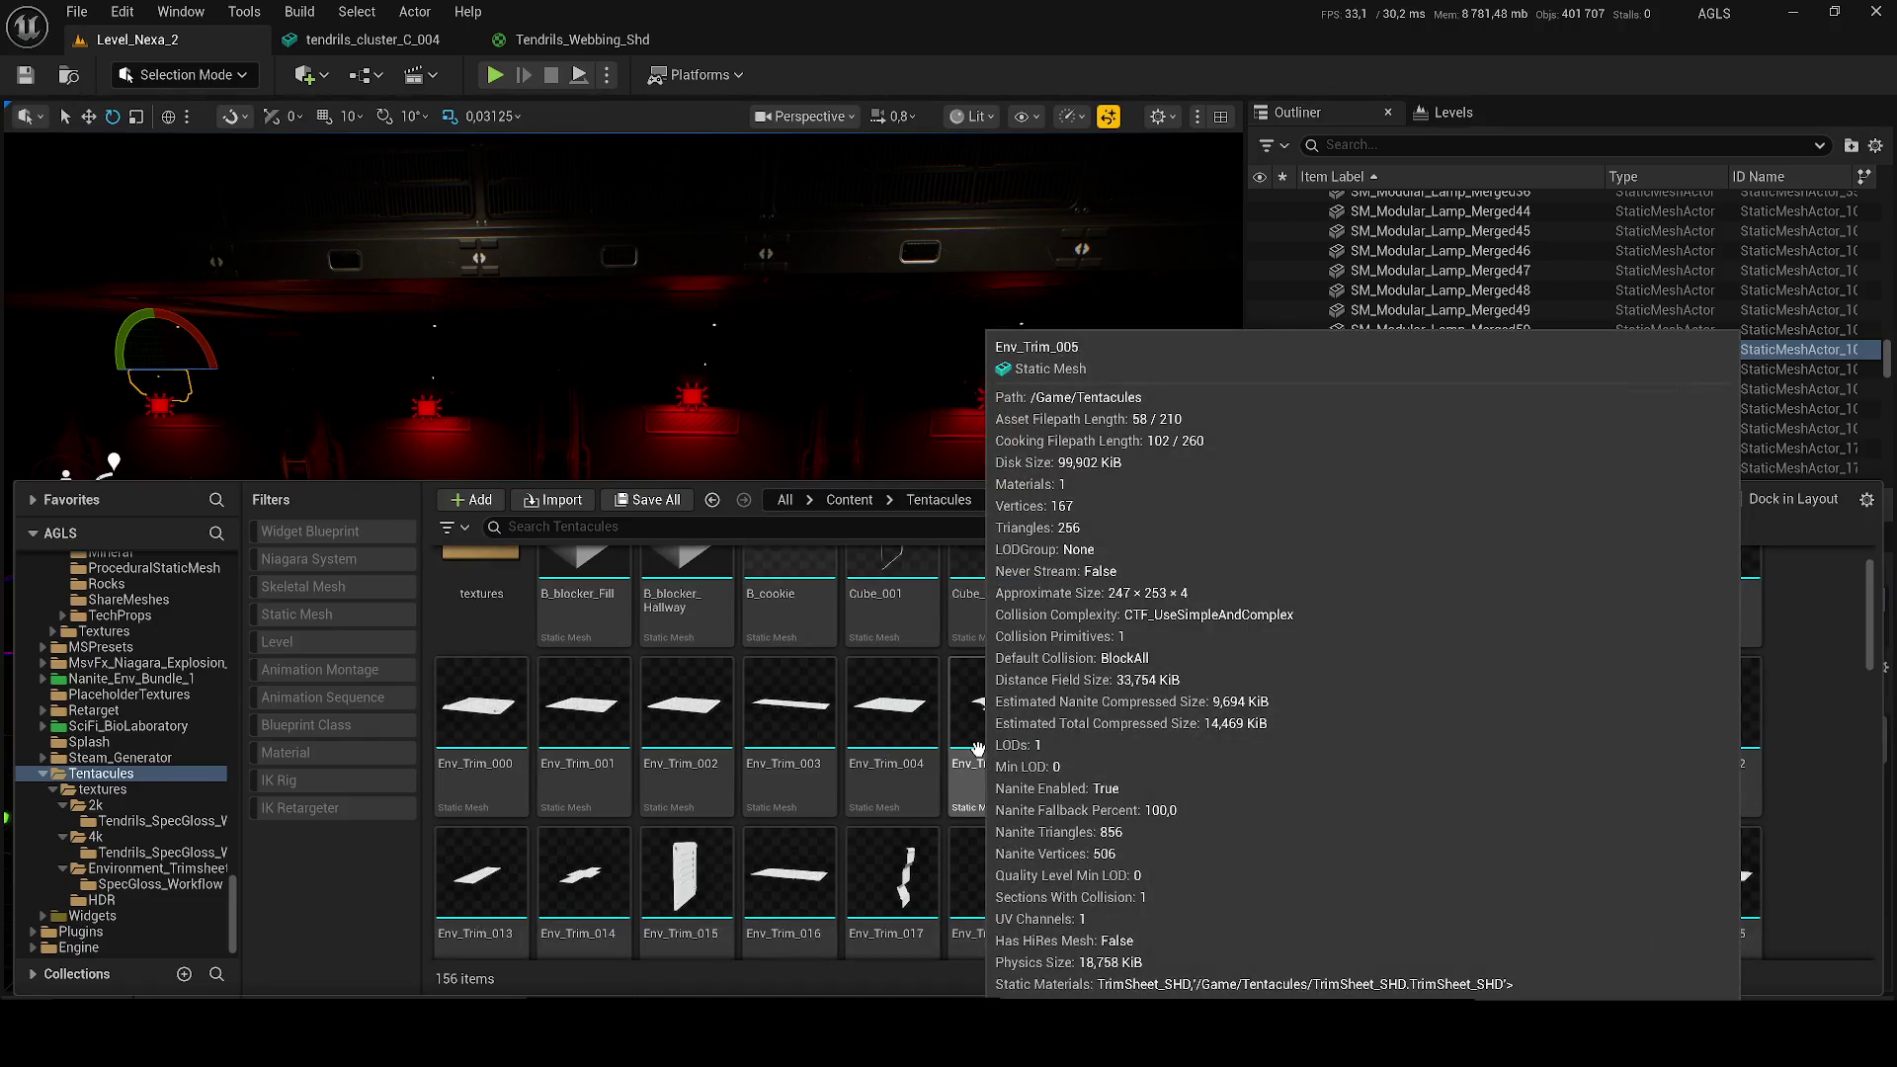
scroll(1050, 764, "down", 1)
scroll(1050, 764, "down", 8)
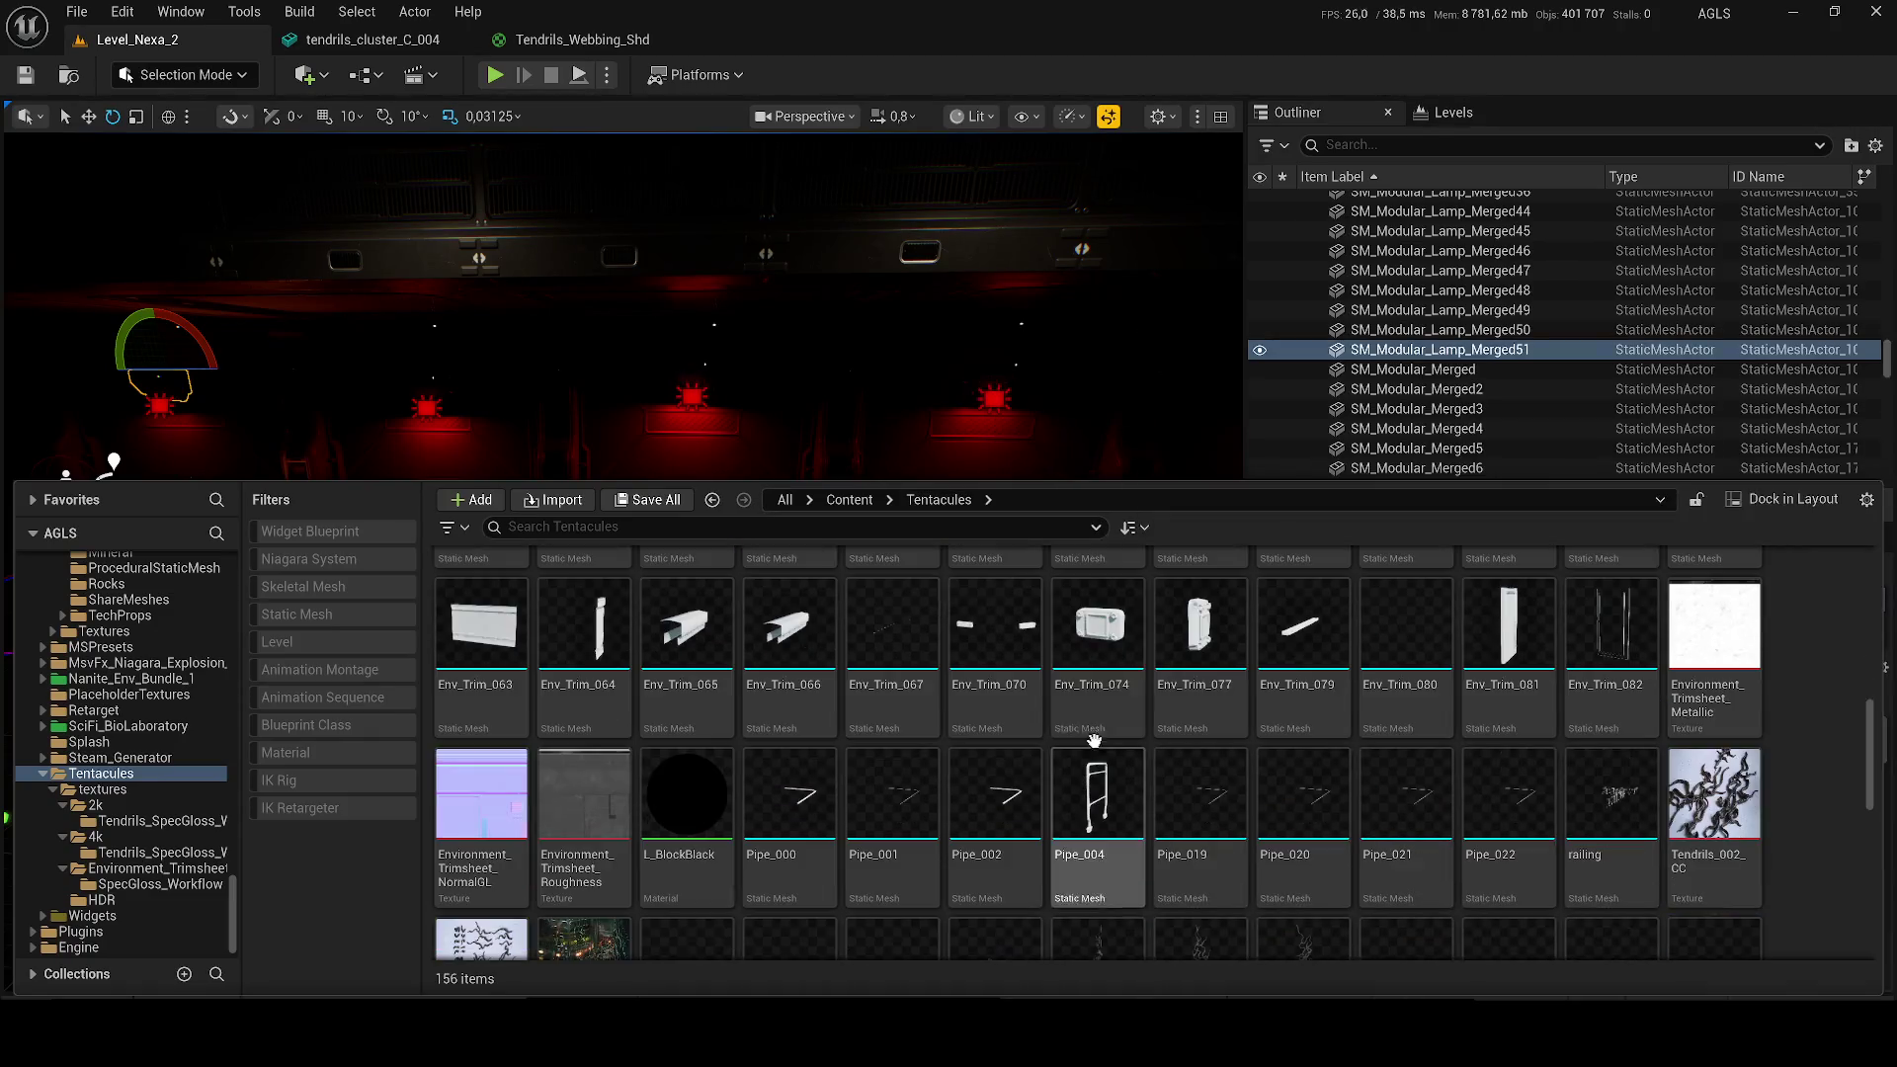
scroll(939, 771, "down", 2)
scroll(839, 794, "down", 2)
Step: Place tendrils_cluster_C_005 in the corridor, focus on it, and return to Tendrils_Webbing_Shd
left_click(789, 791)
left_click(688, 833)
mouse_move(658, 832)
left_mouse_down()
mouse_move(720, 496)
mouse_move(692, 632)
mouse_move(671, 636)
left_mouse_up()
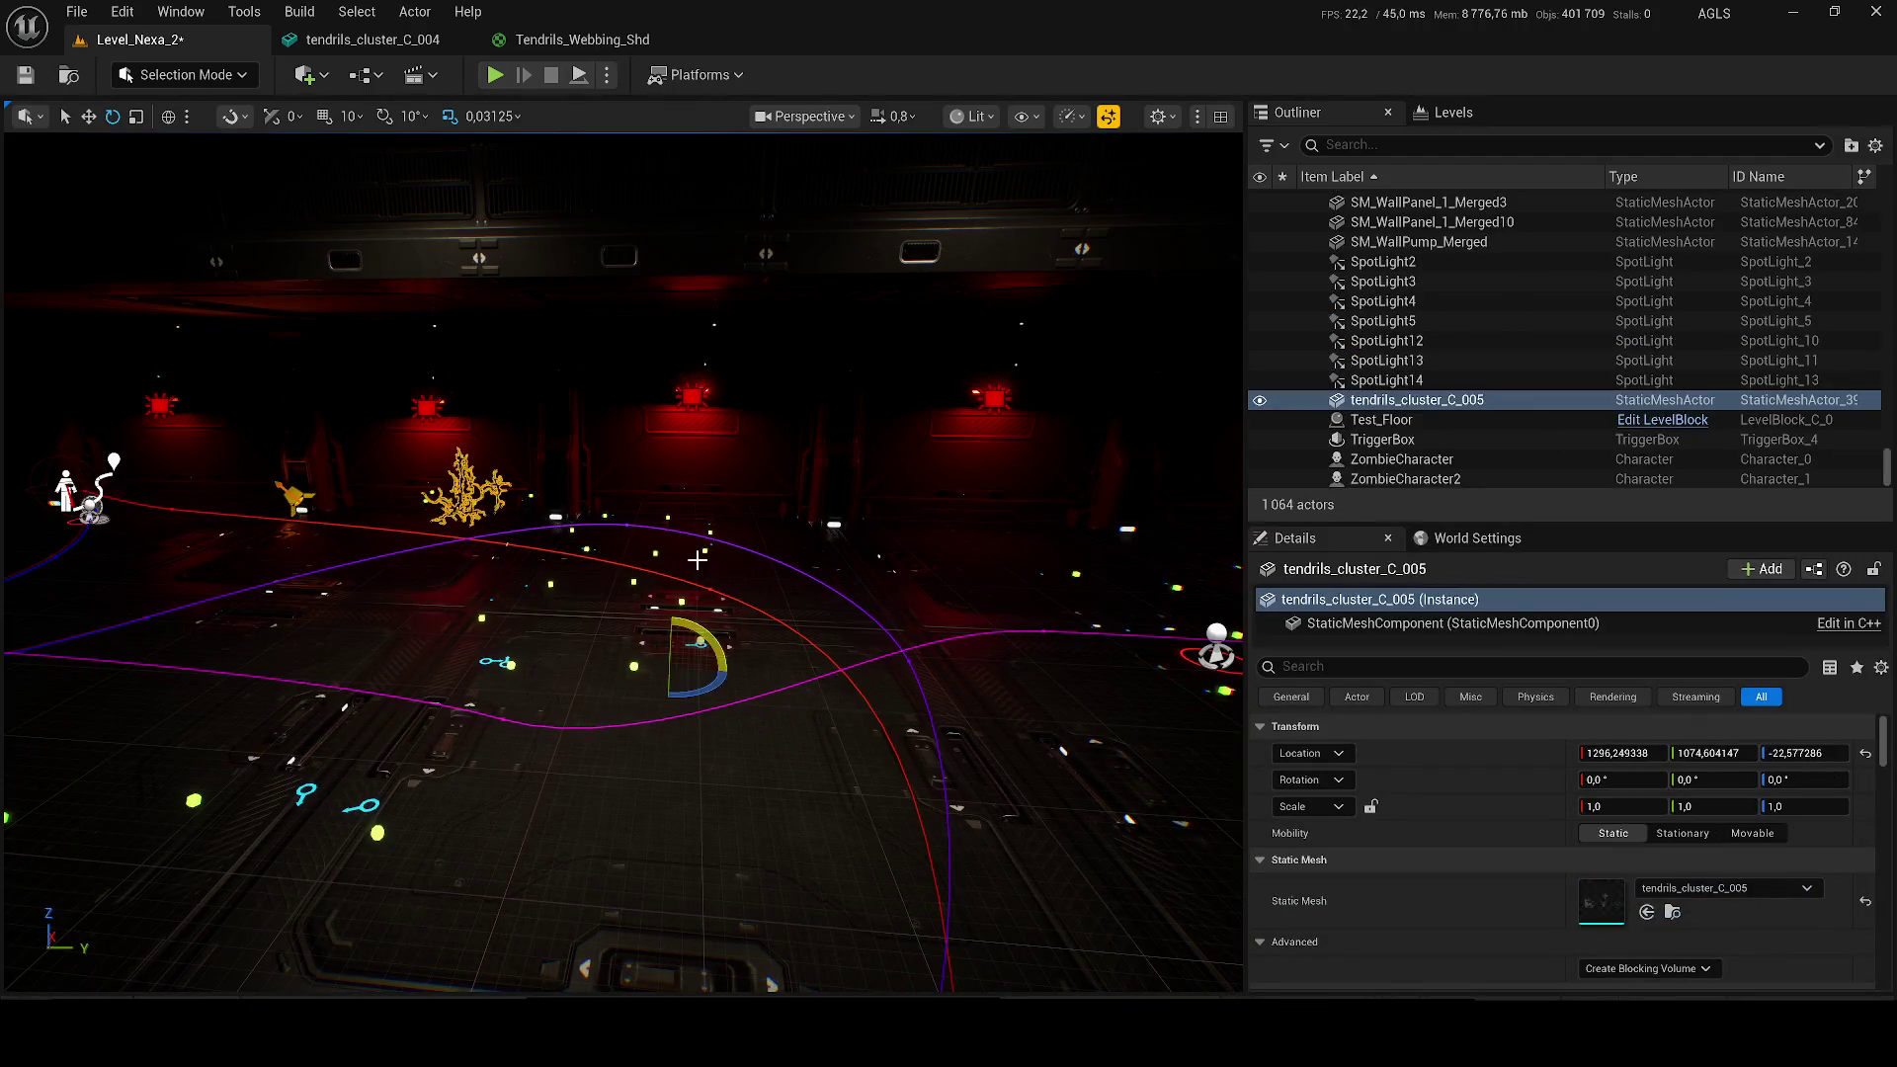
key("f")
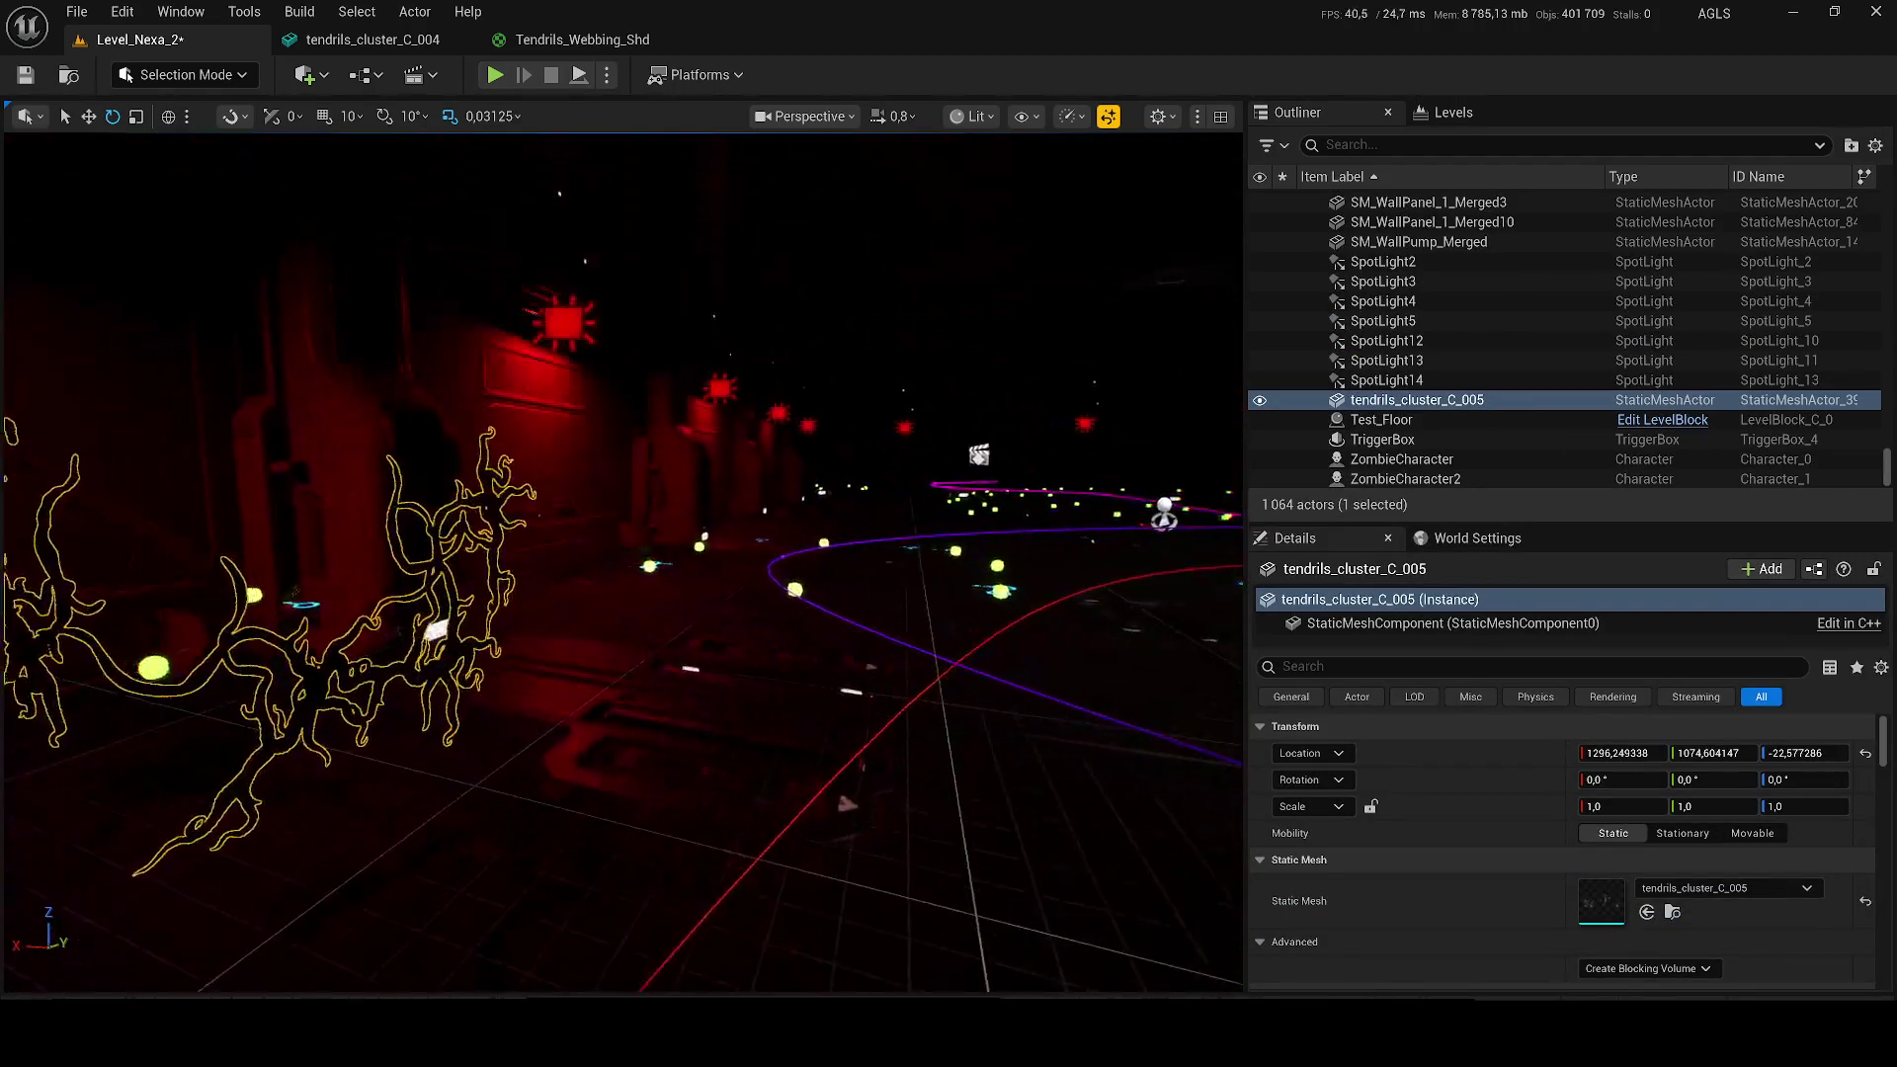
left_click(539, 692)
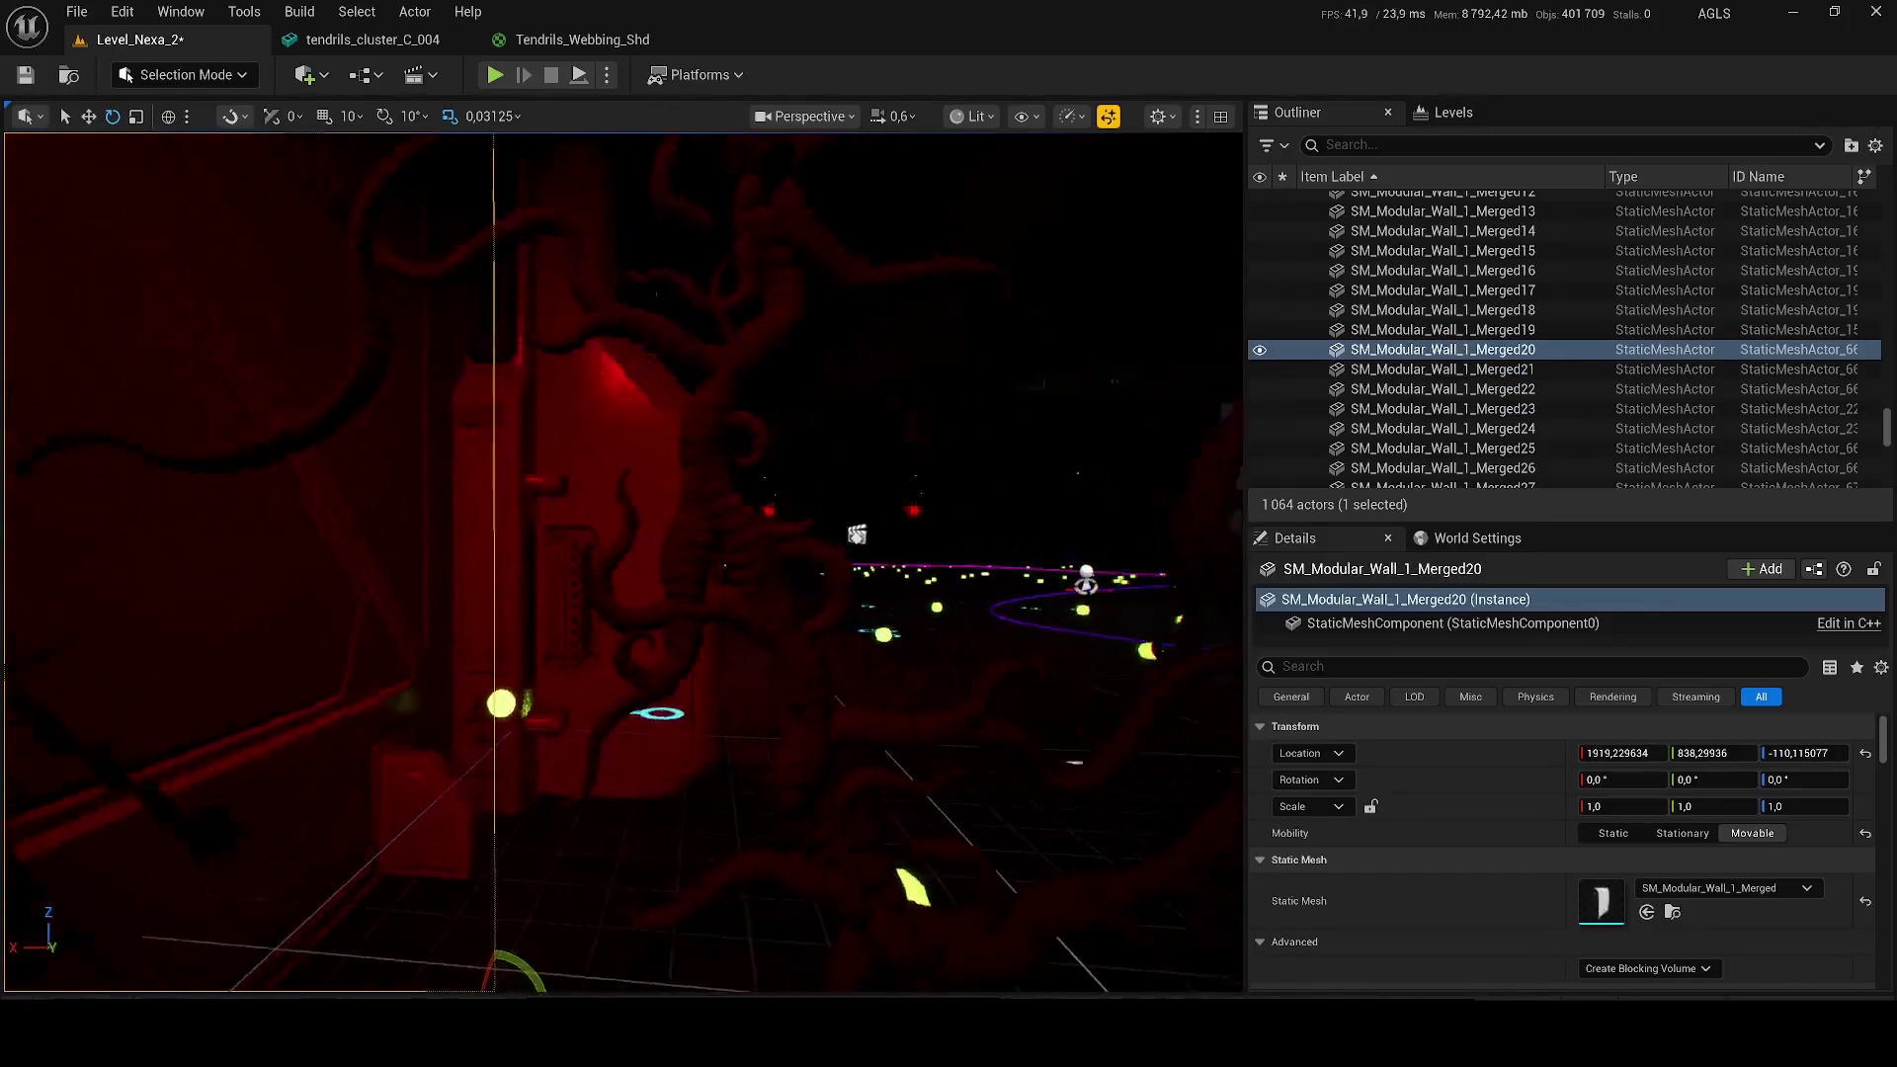
left_click(1065, 469)
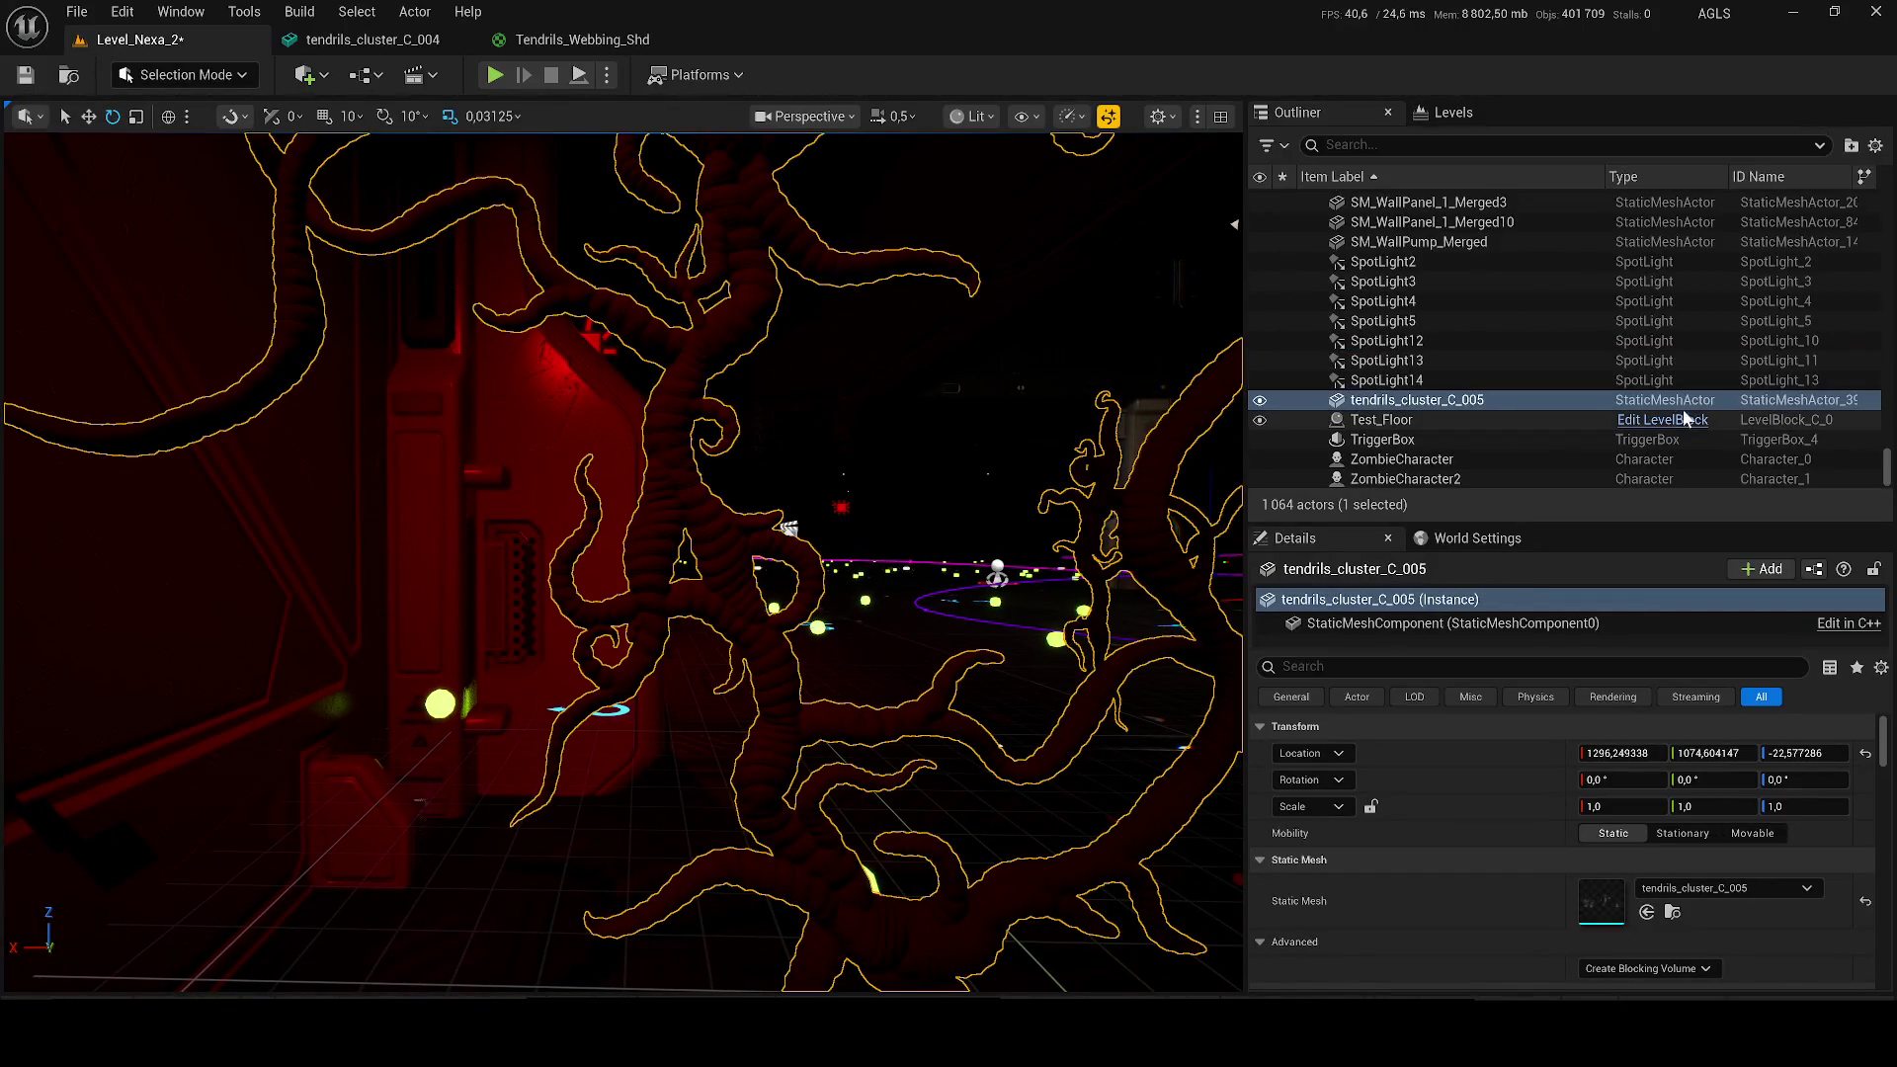
left_click(572, 41)
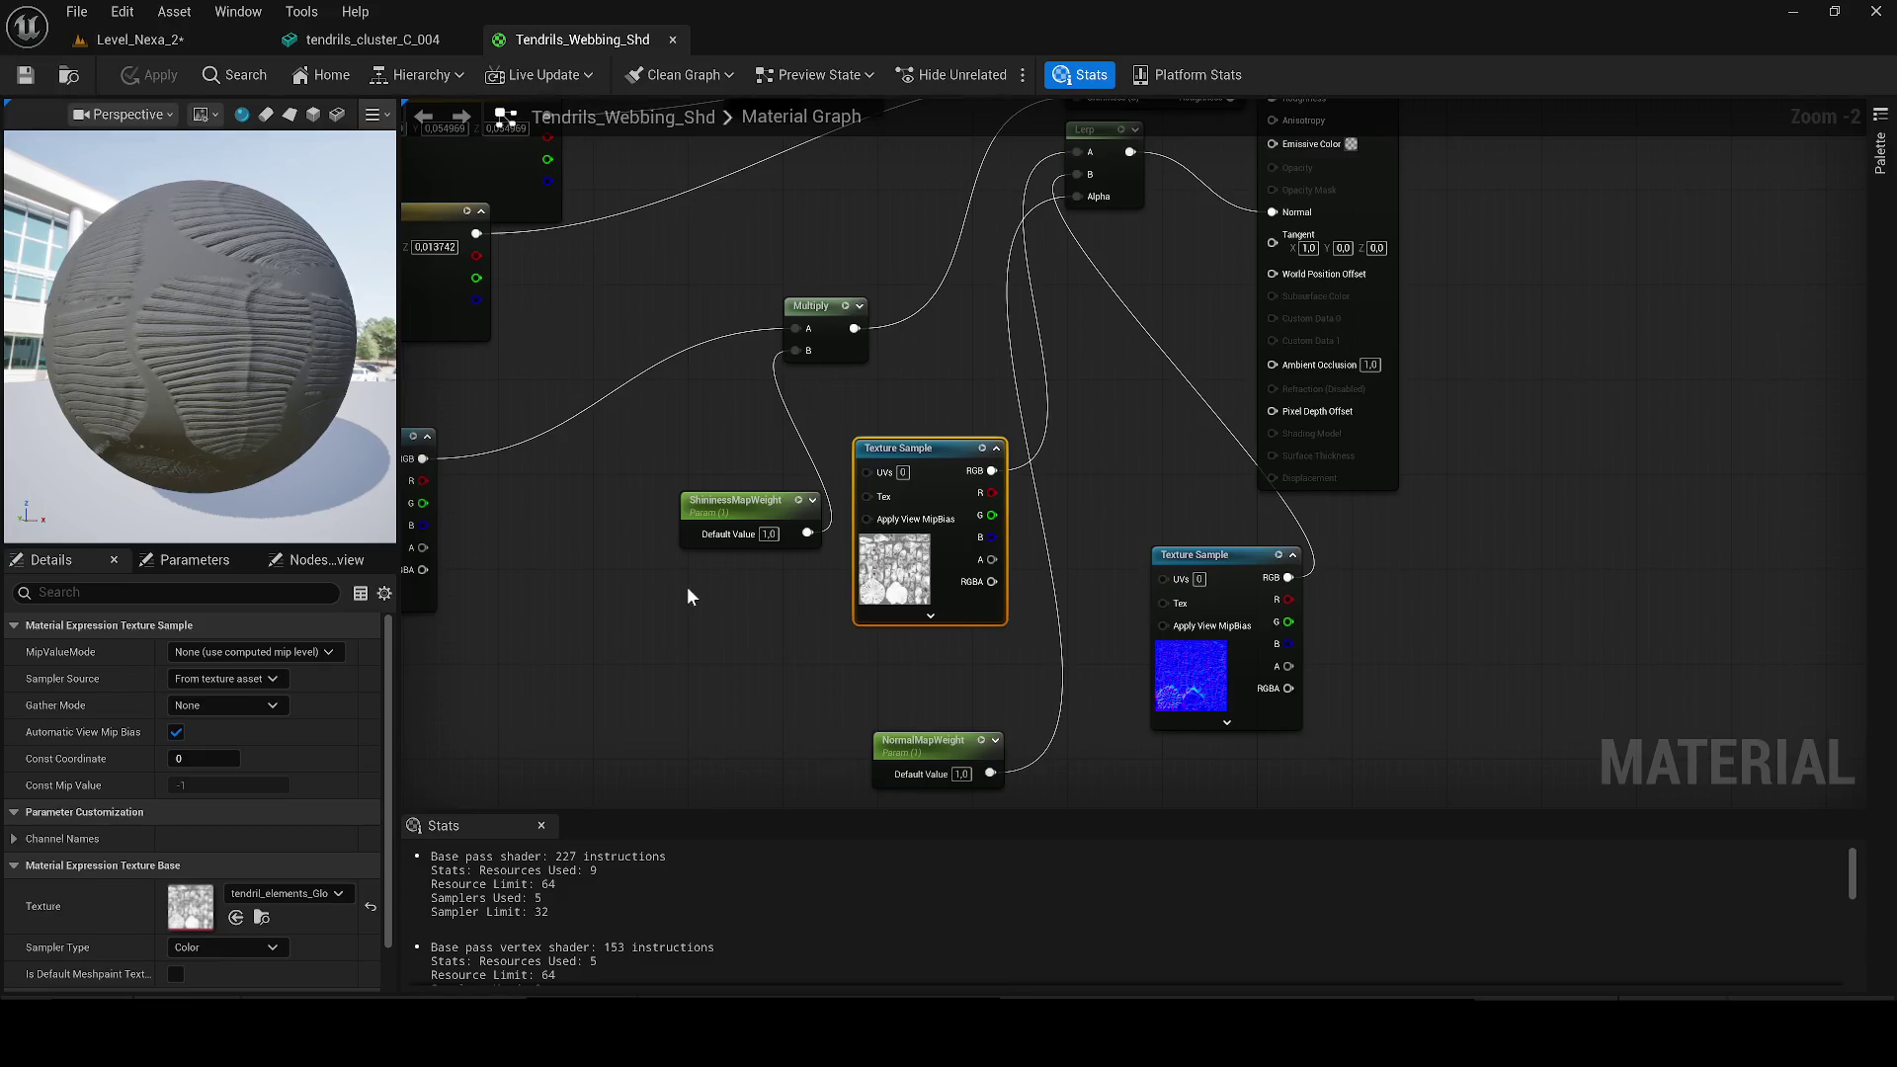
Step: Enlarge the asset browser and navigate from Content into the Tentacules folder
left_click(689, 596)
key("ctrl+space")
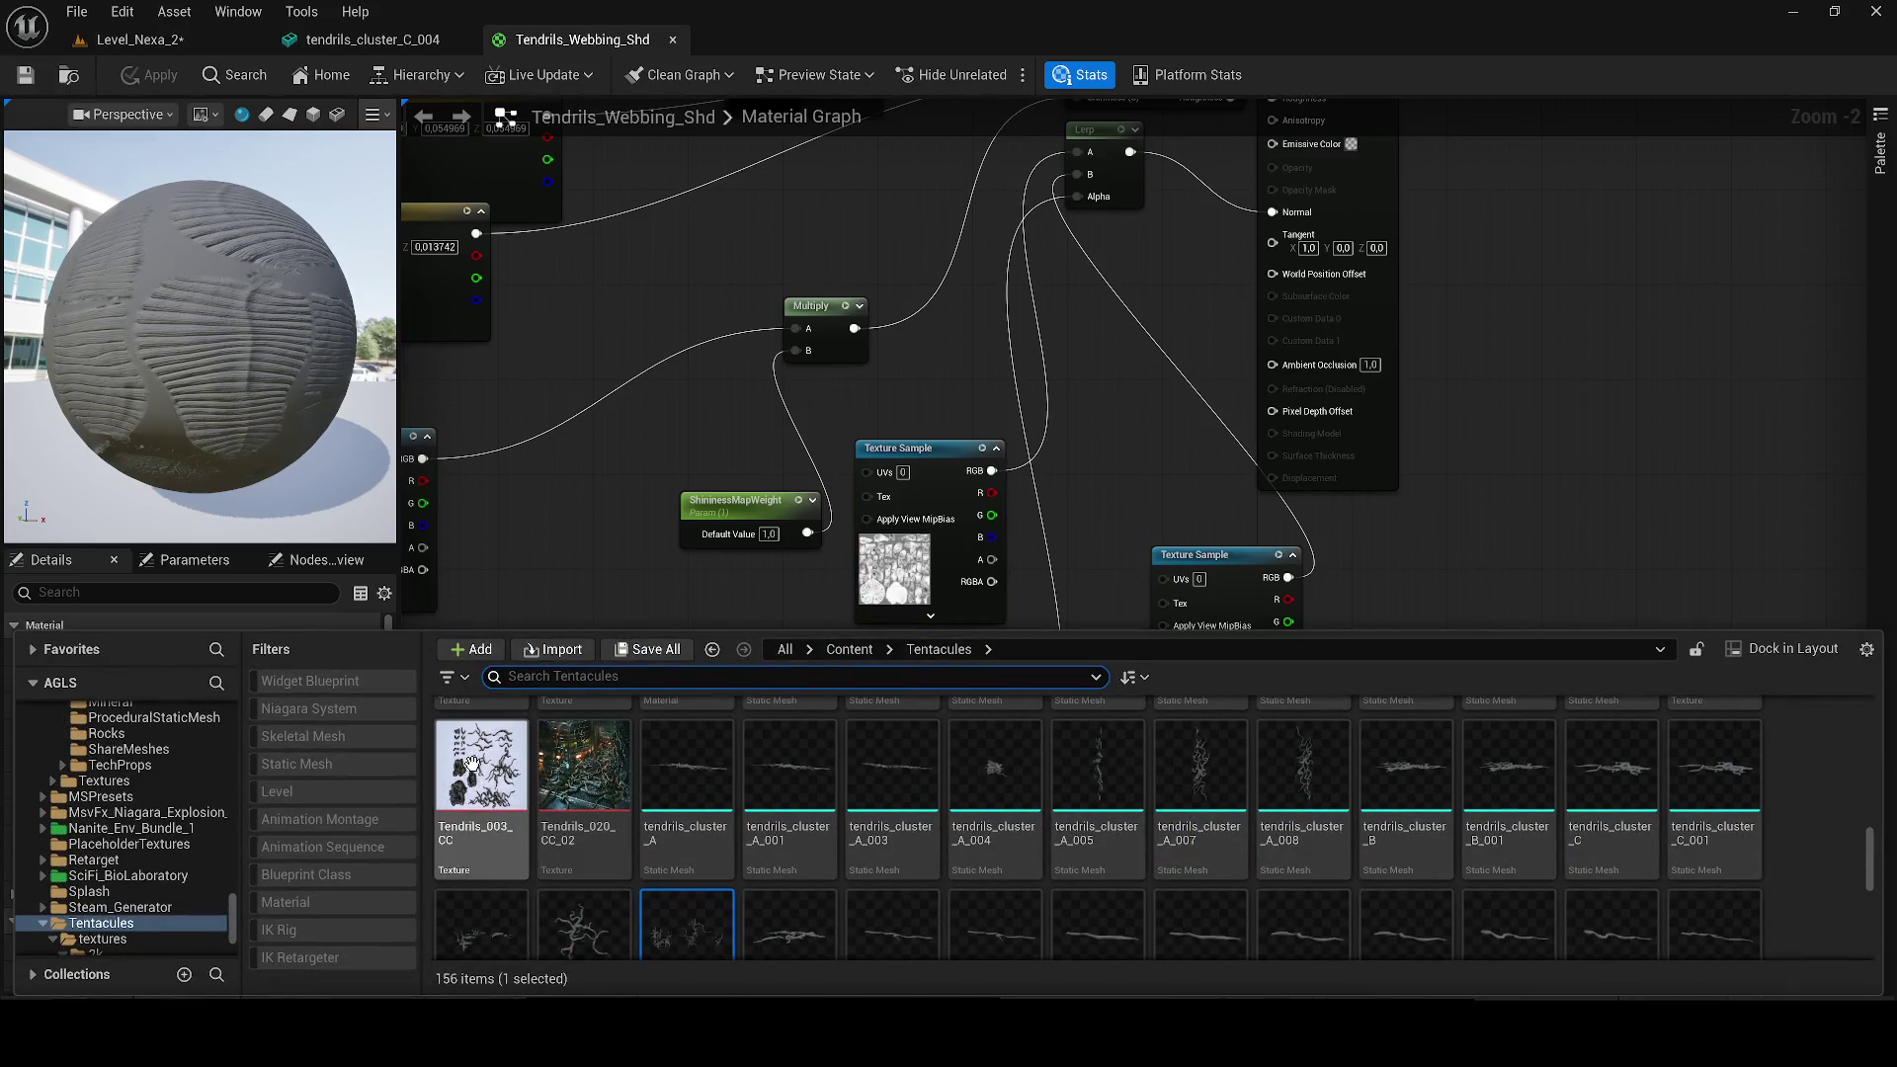
scroll(996, 790, "up", 2)
left_click(855, 644)
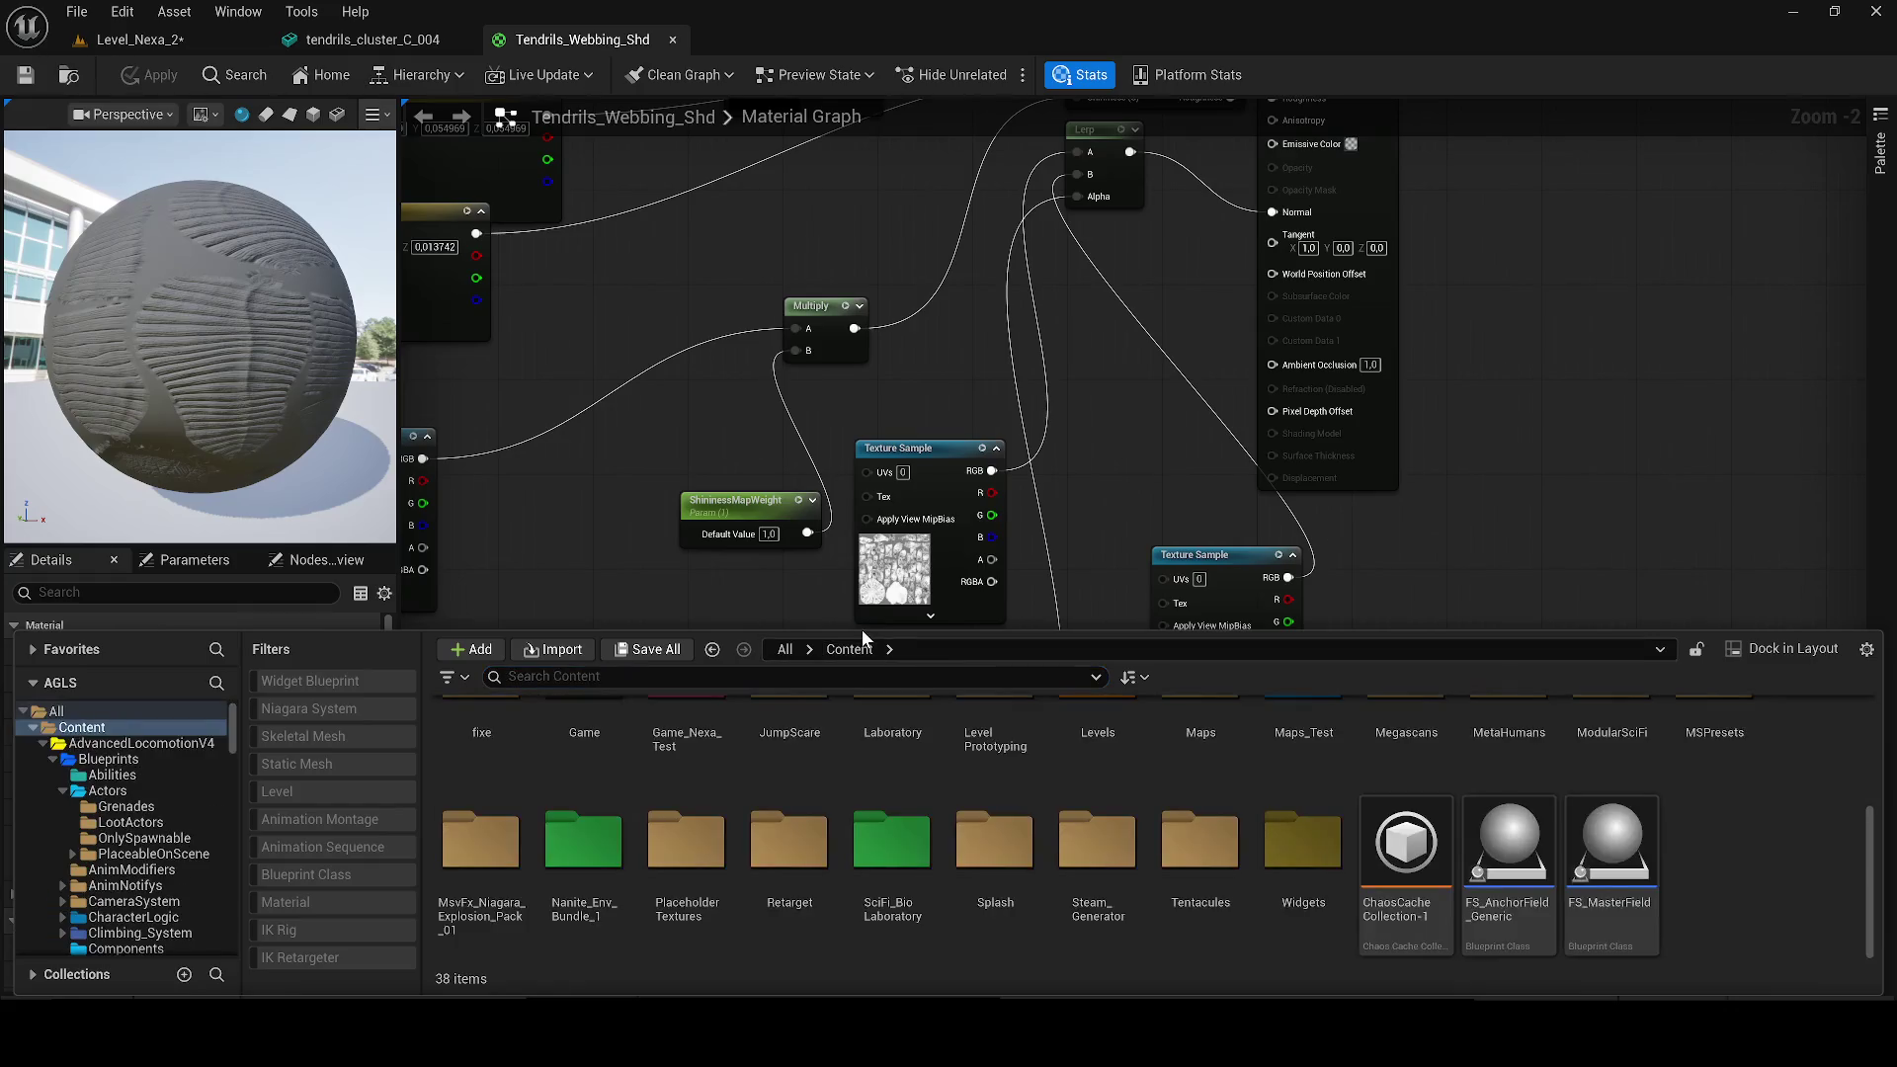
left_click_drag(862, 632, 861, 549)
left_click(852, 795)
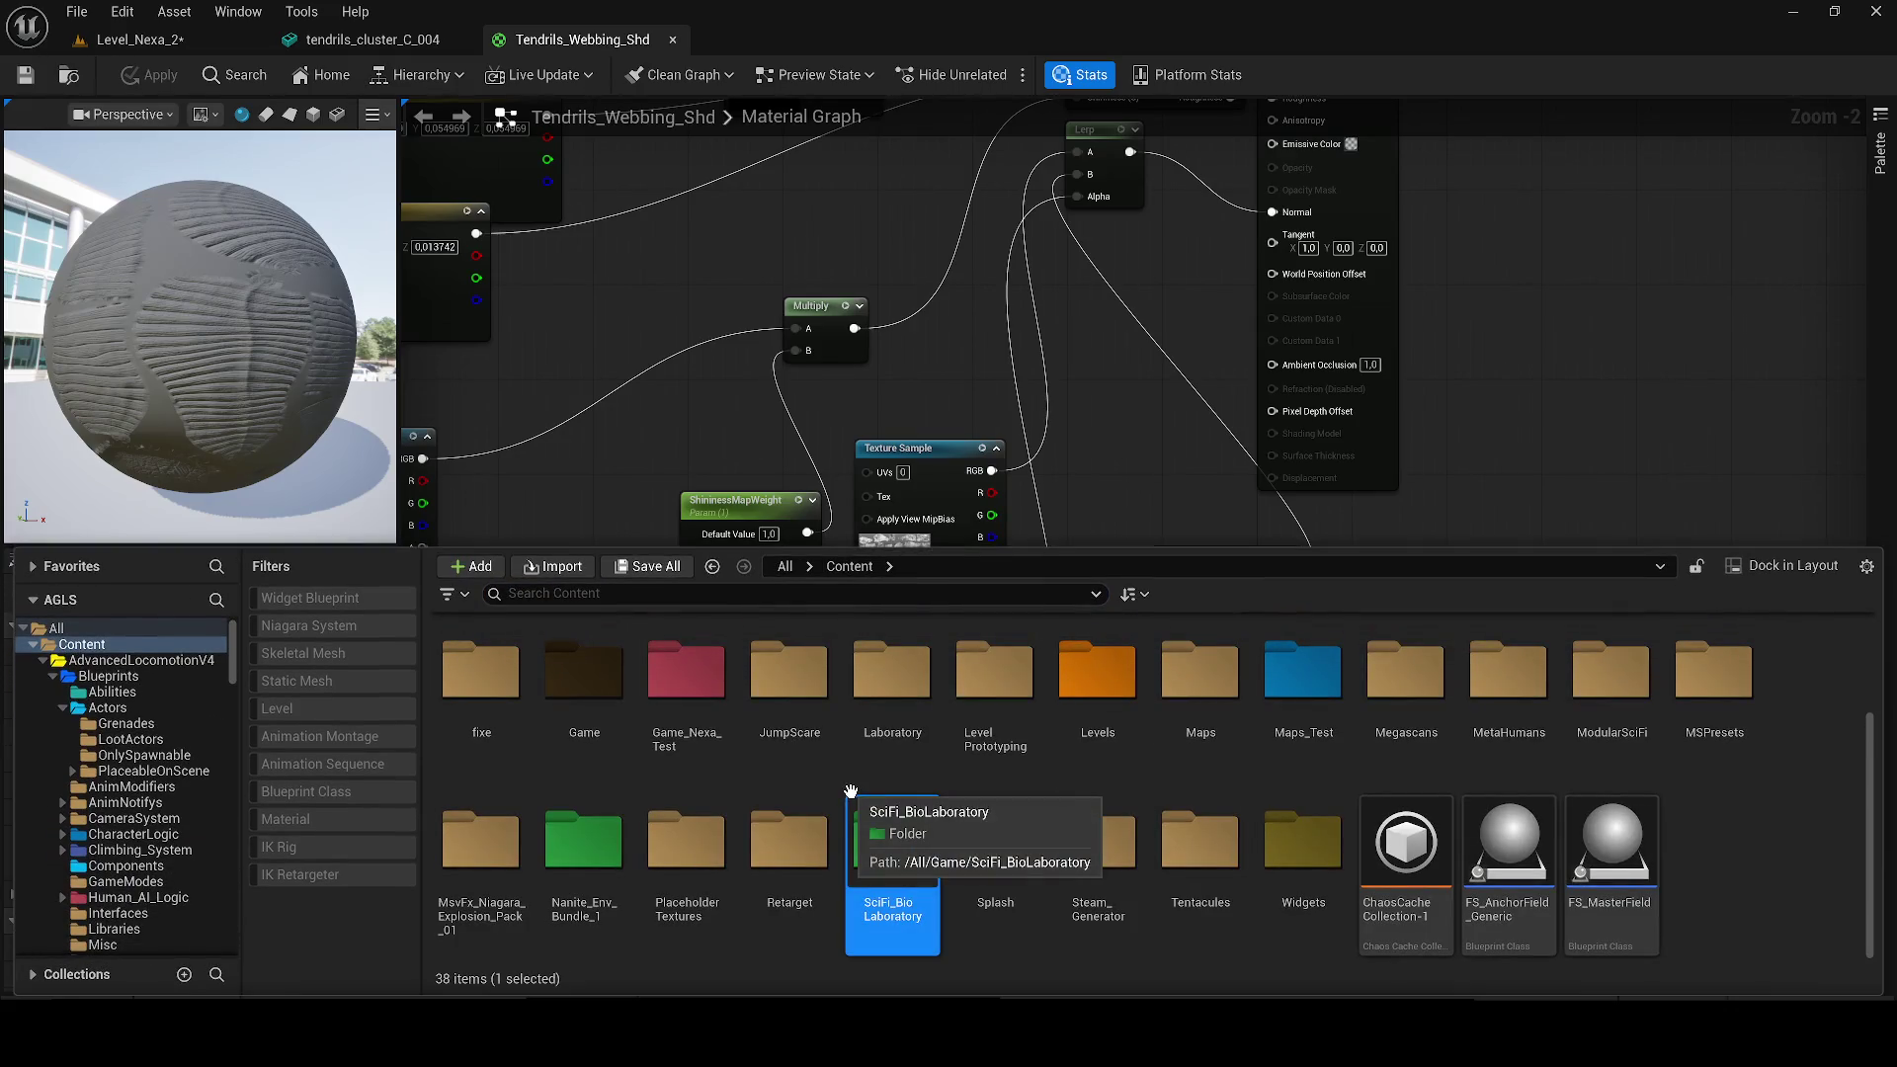
double_click(1200, 839)
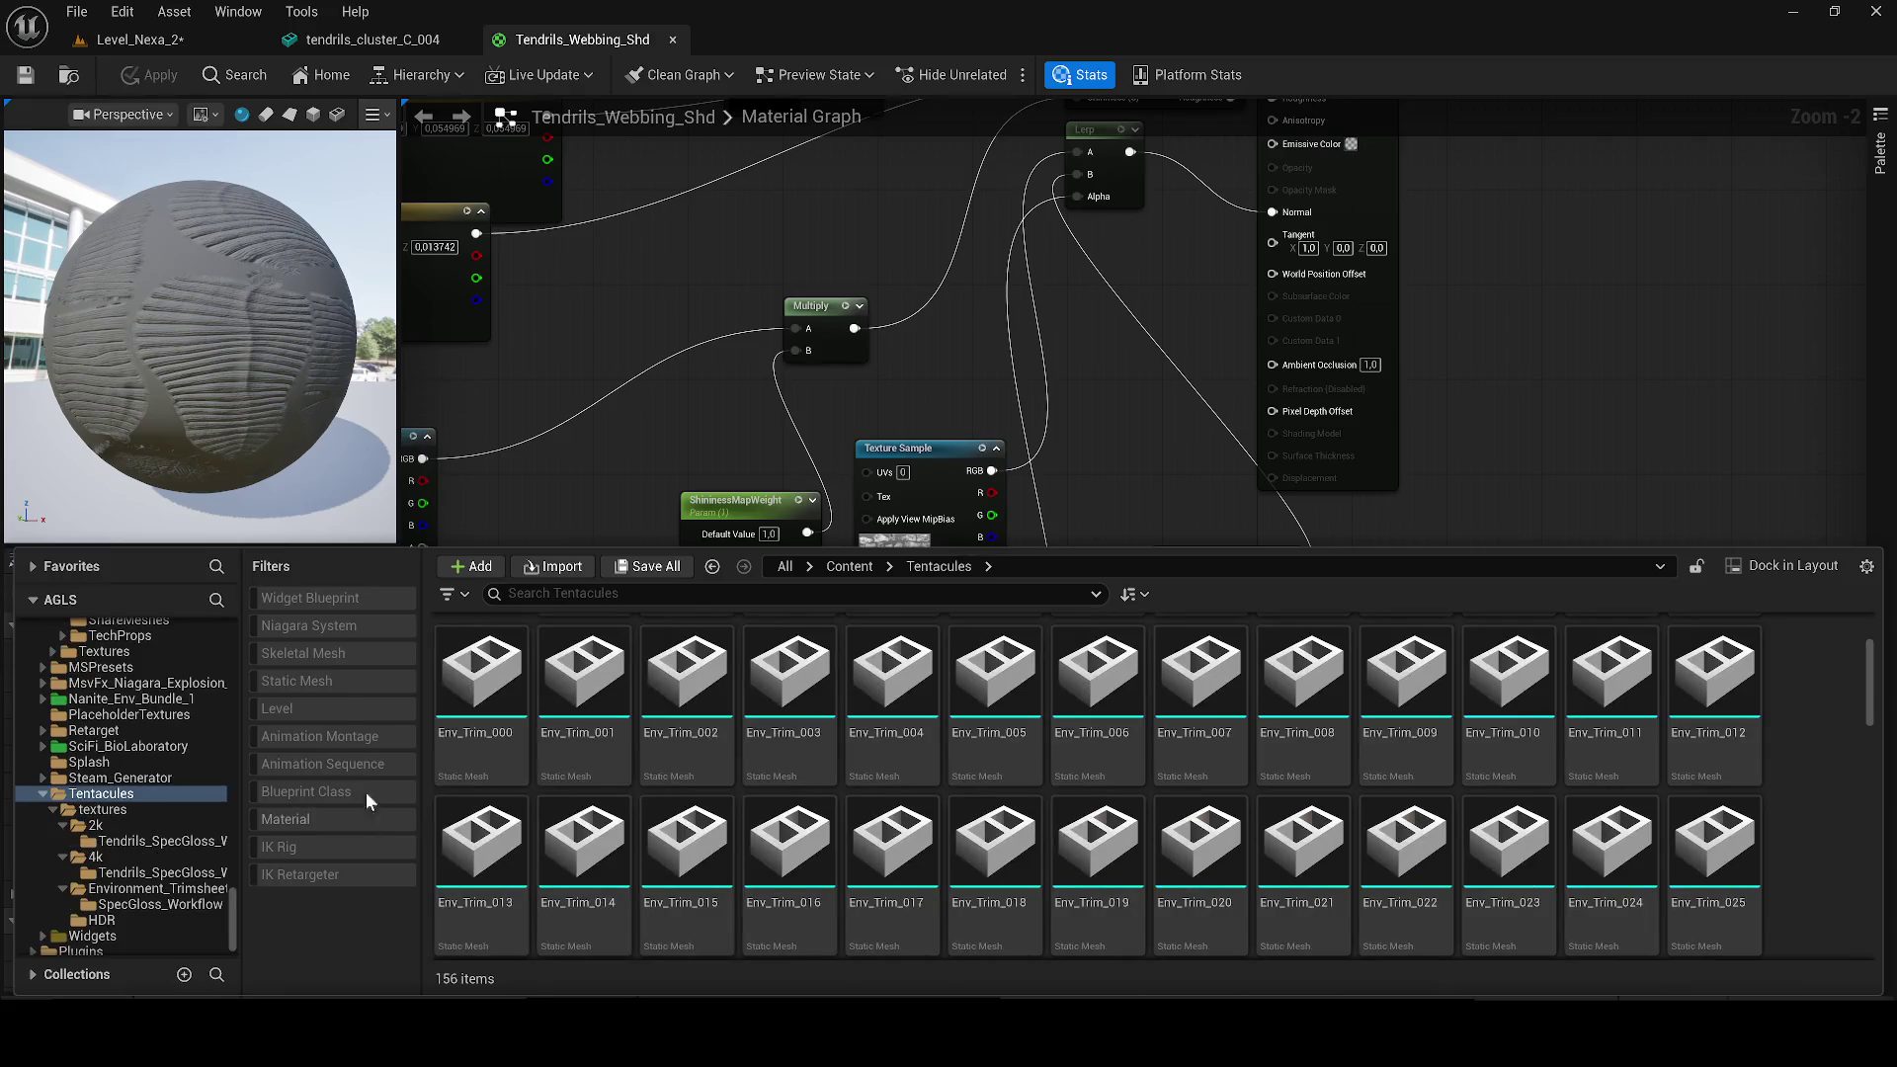
left_click(335, 699)
left_click(335, 699)
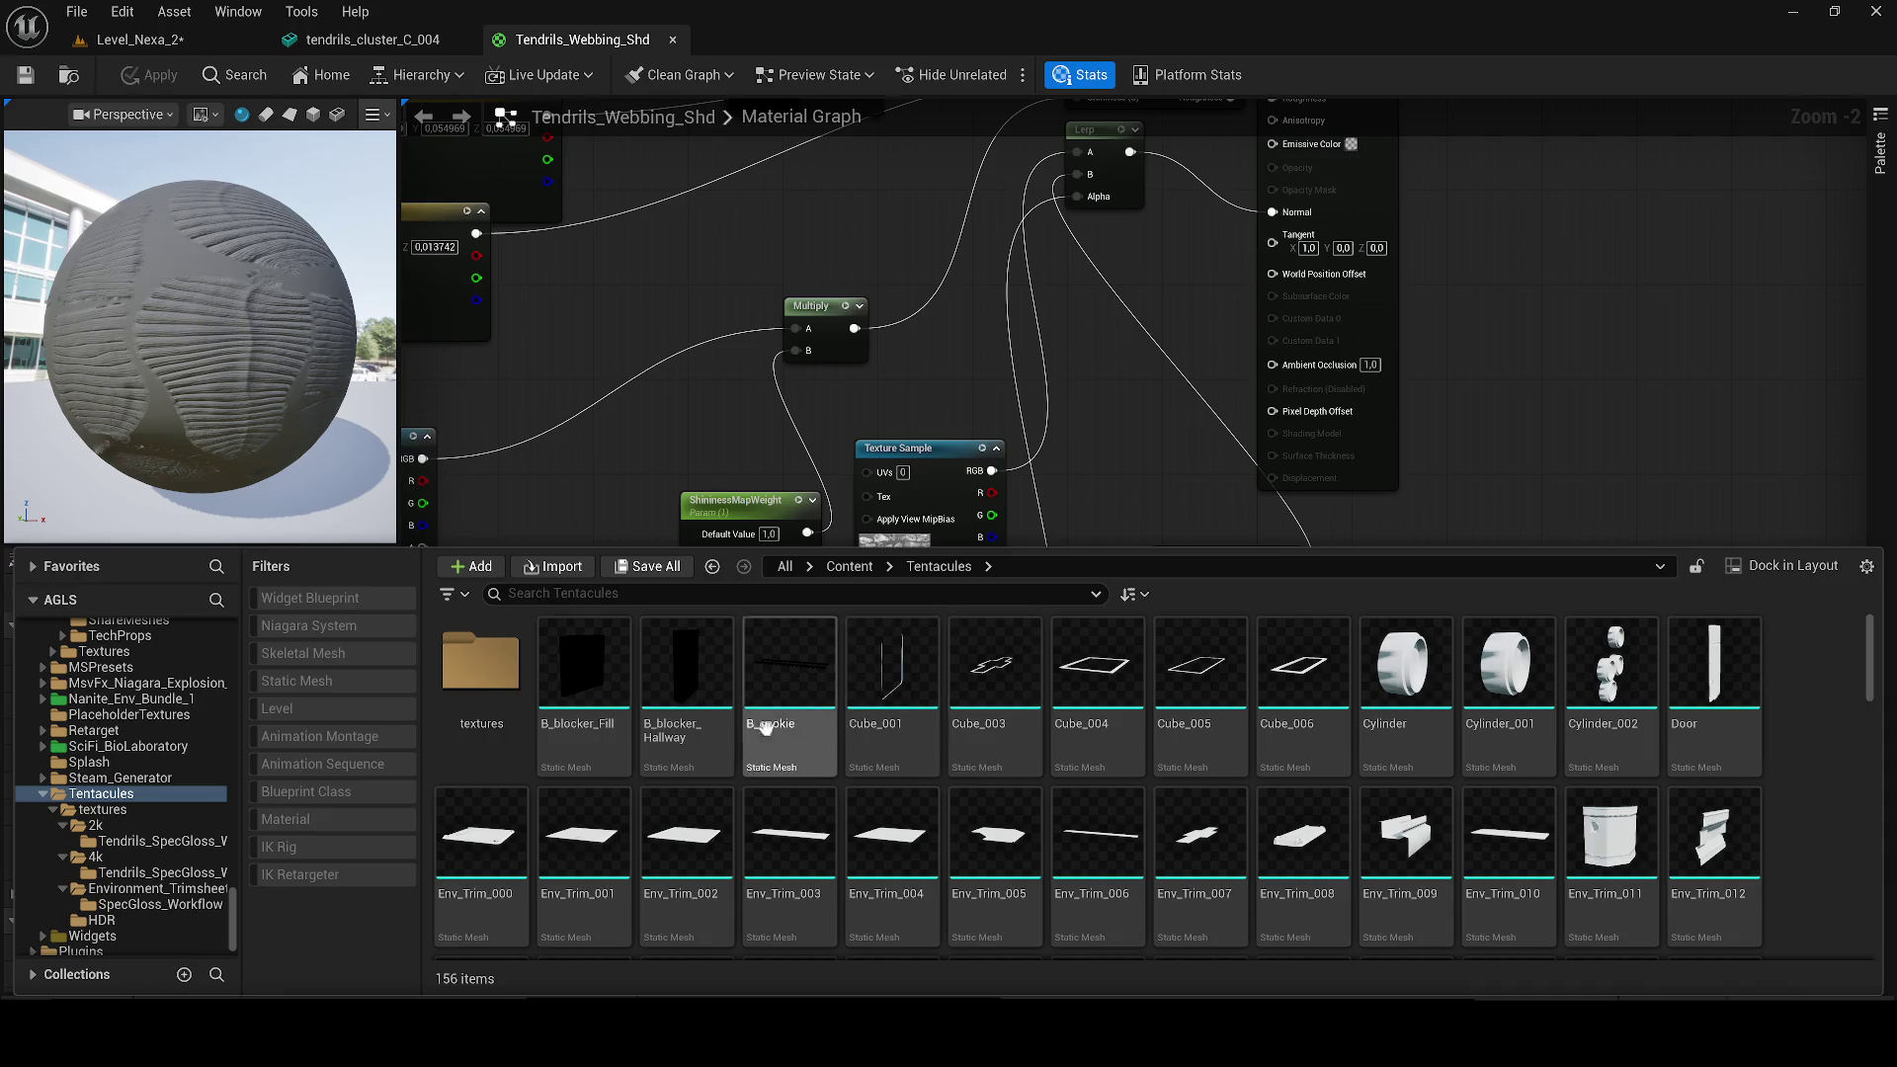
Step: Scroll through the Tentacules assets and minimize the Unreal editor
scroll(613, 701, "down", 2)
scroll(613, 701, "up", 2)
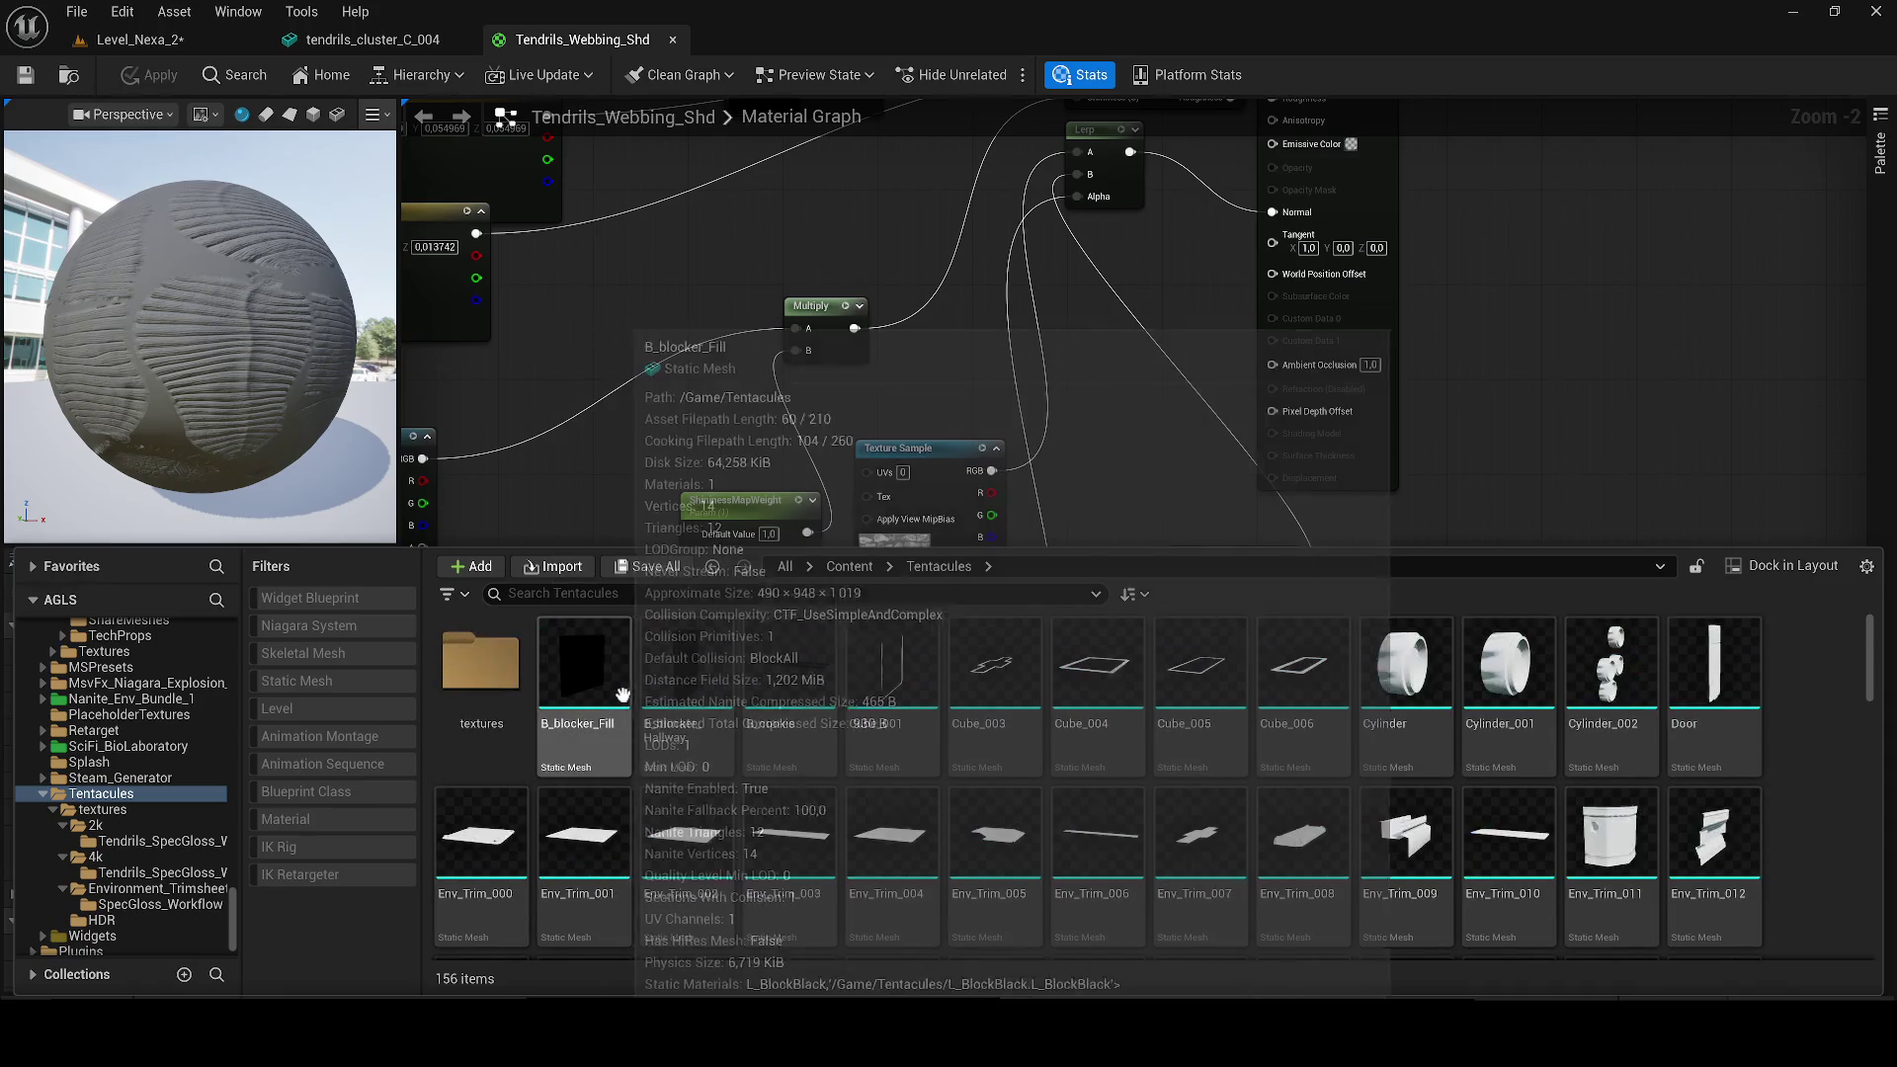
scroll(1491, 760, "down", 2)
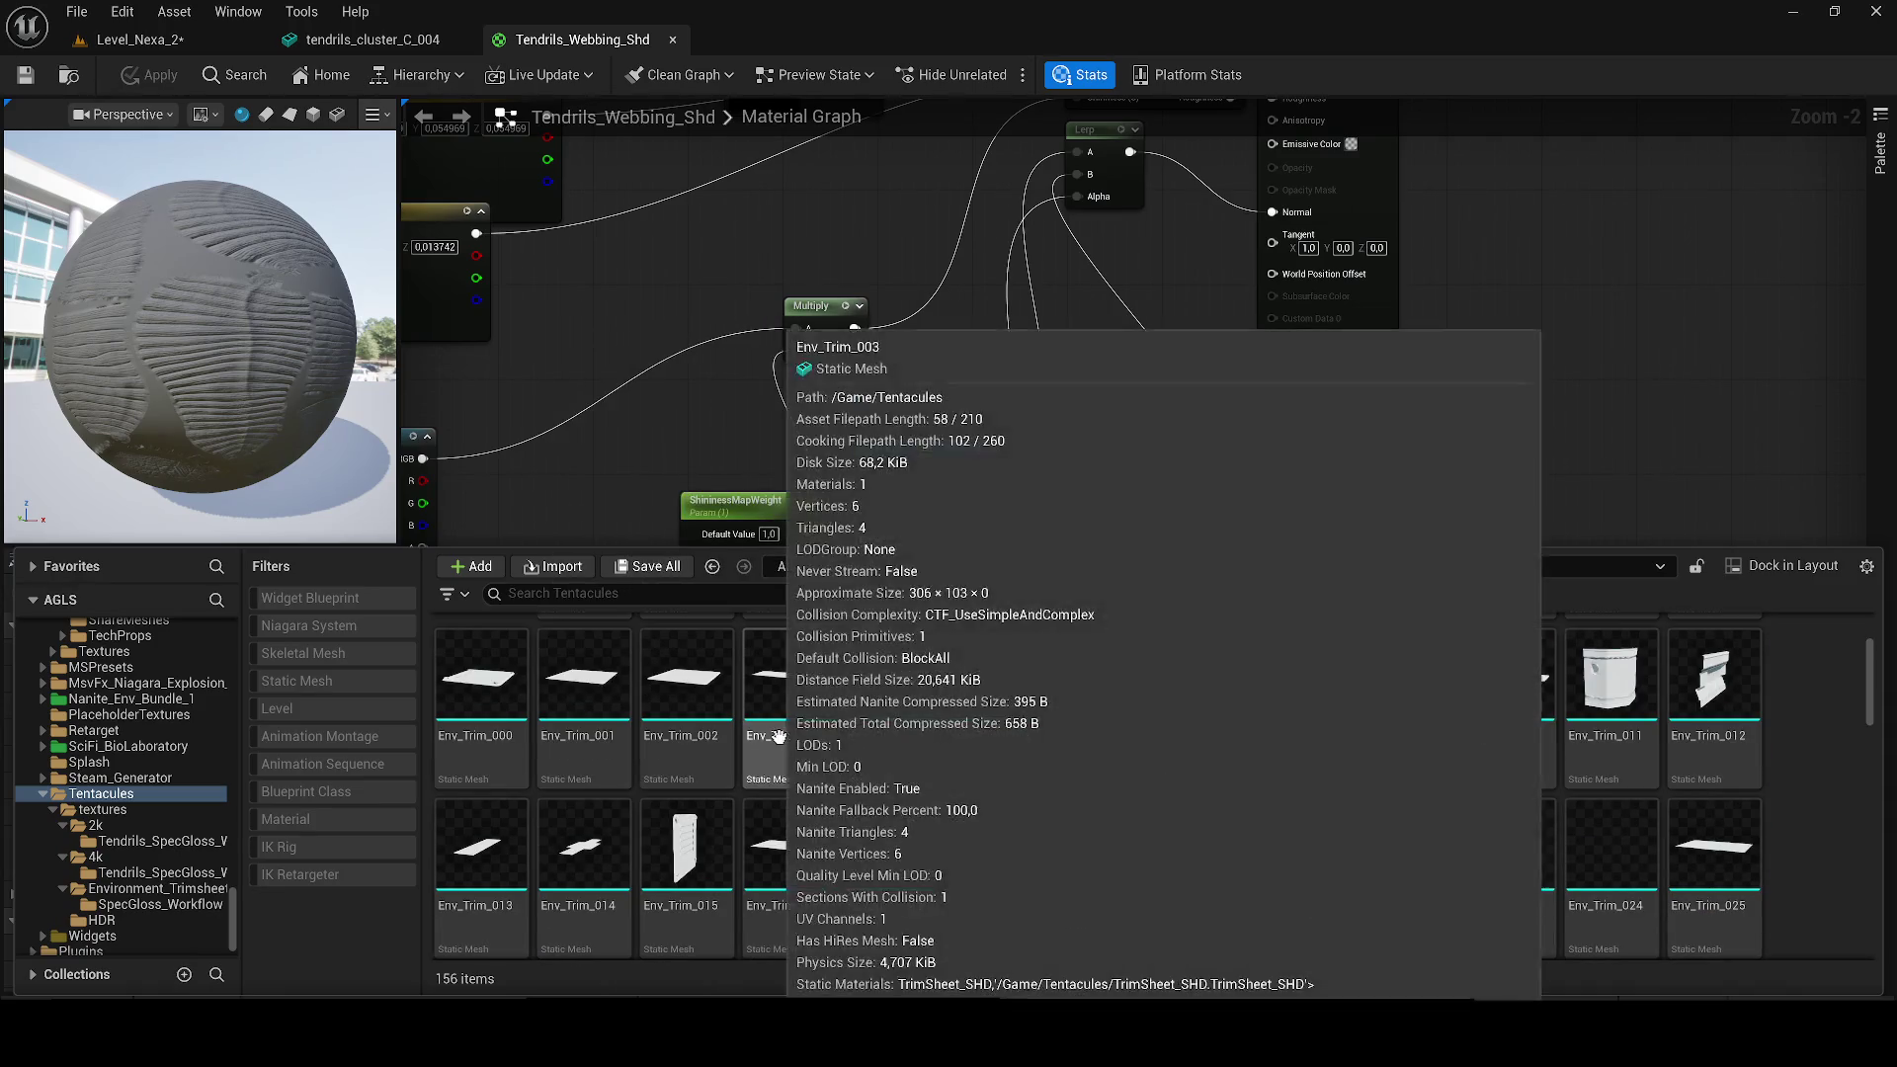
scroll(777, 736, "down", 3)
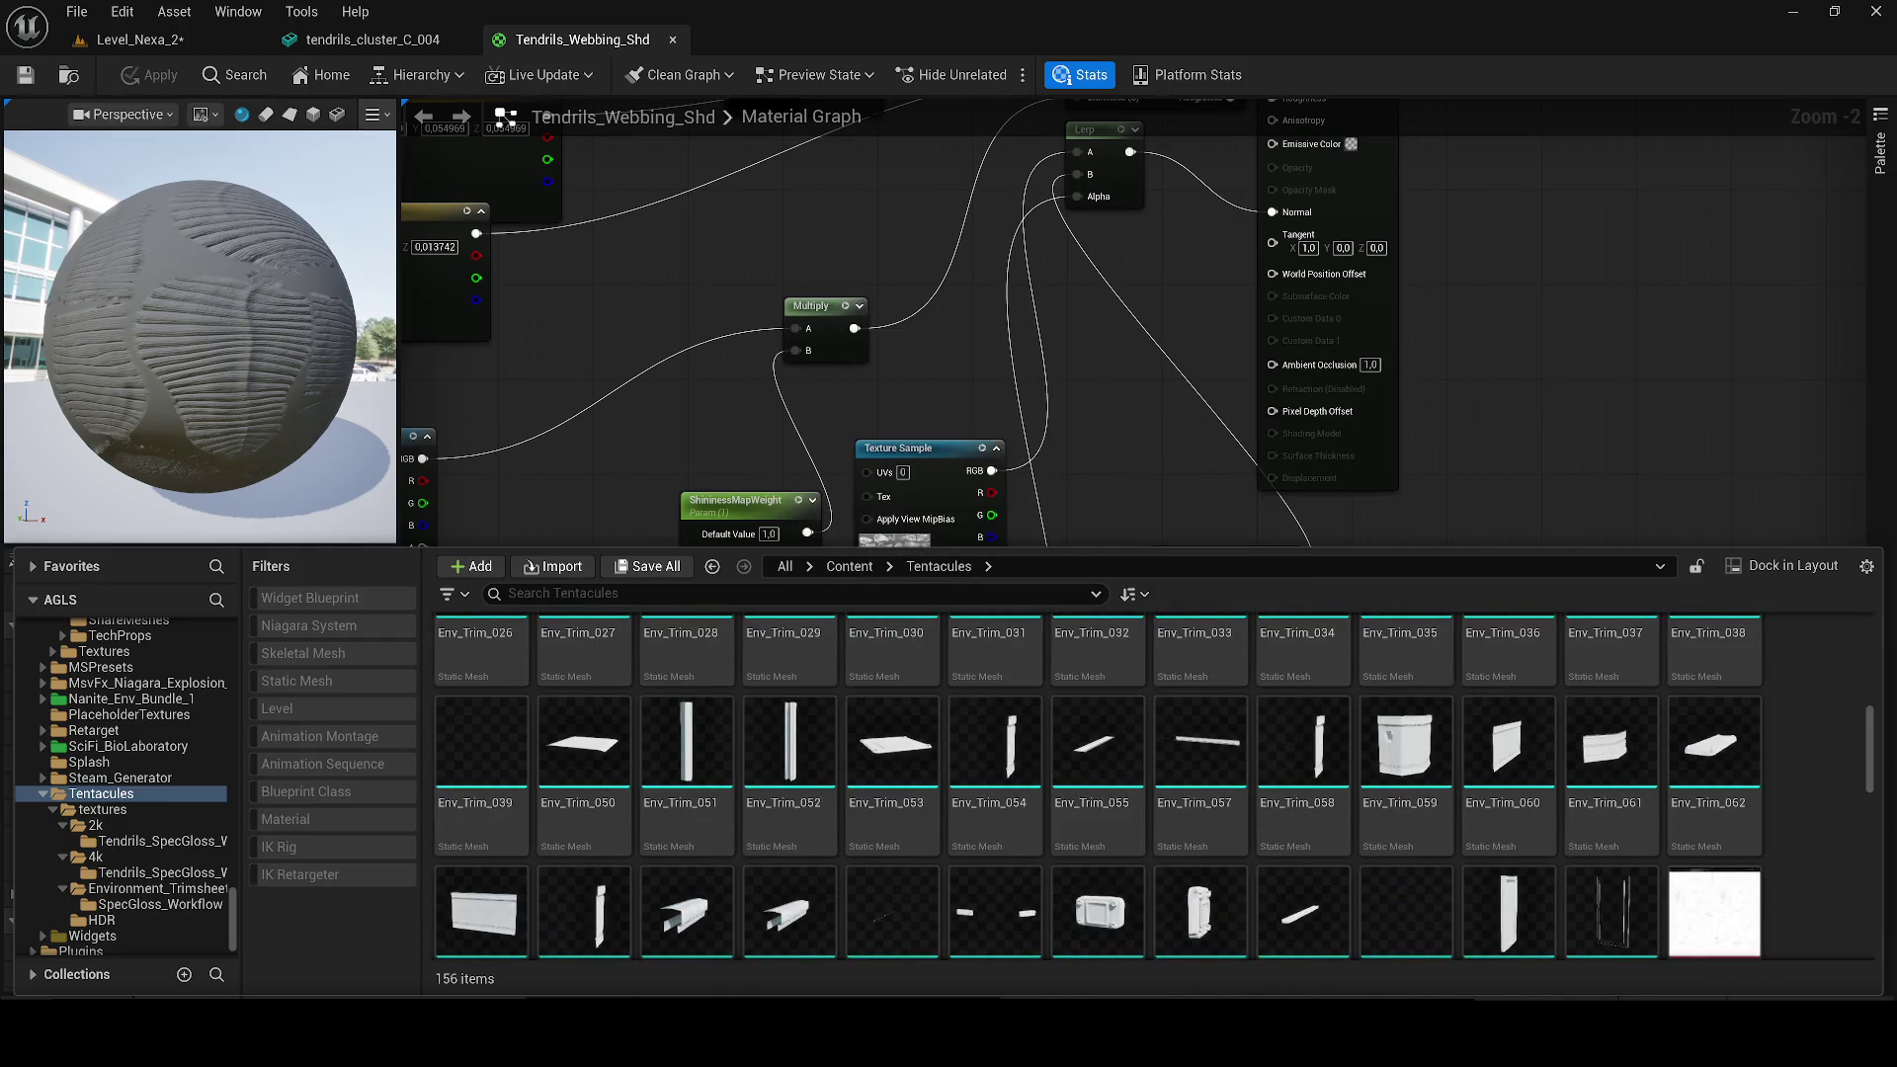
left_click(1792, 11)
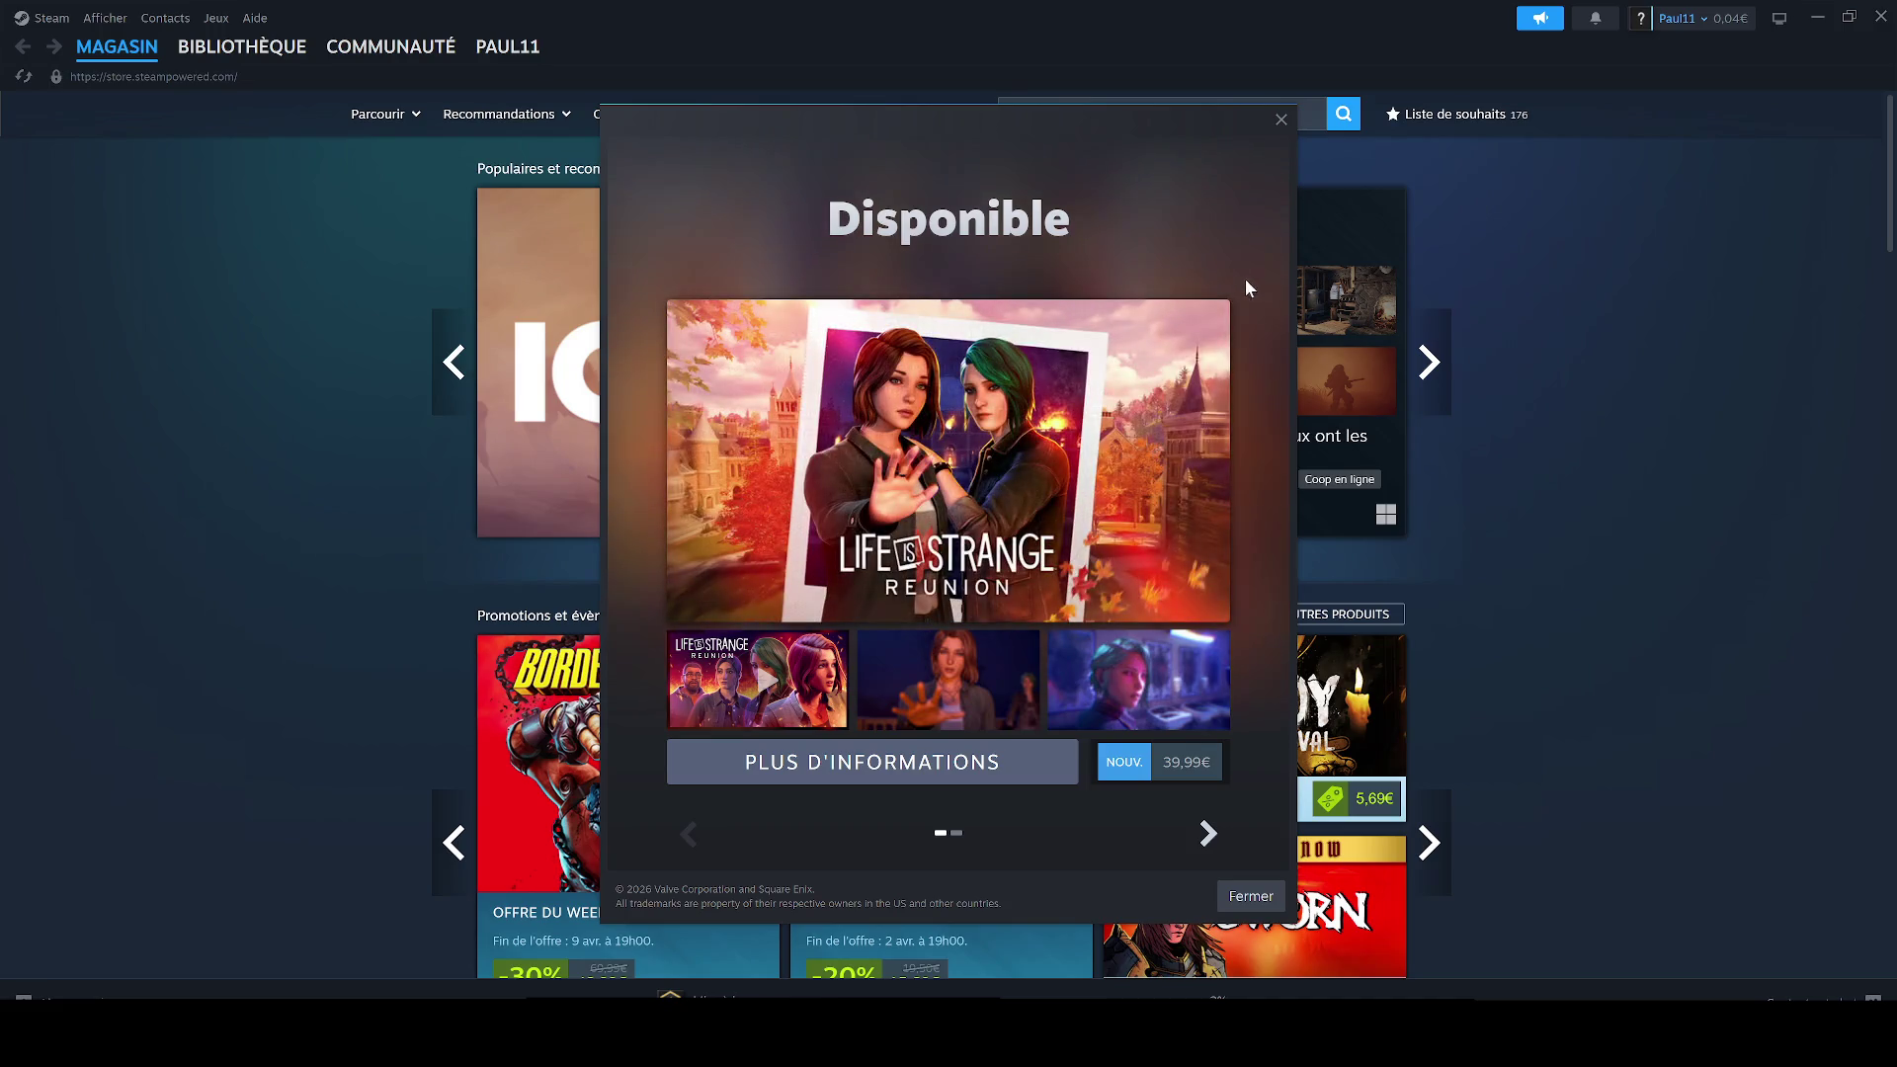
Step: Dismiss the Life is Strange promotion and open Blender's page in the Steam library
left_click(1280, 120)
left_click(229, 77)
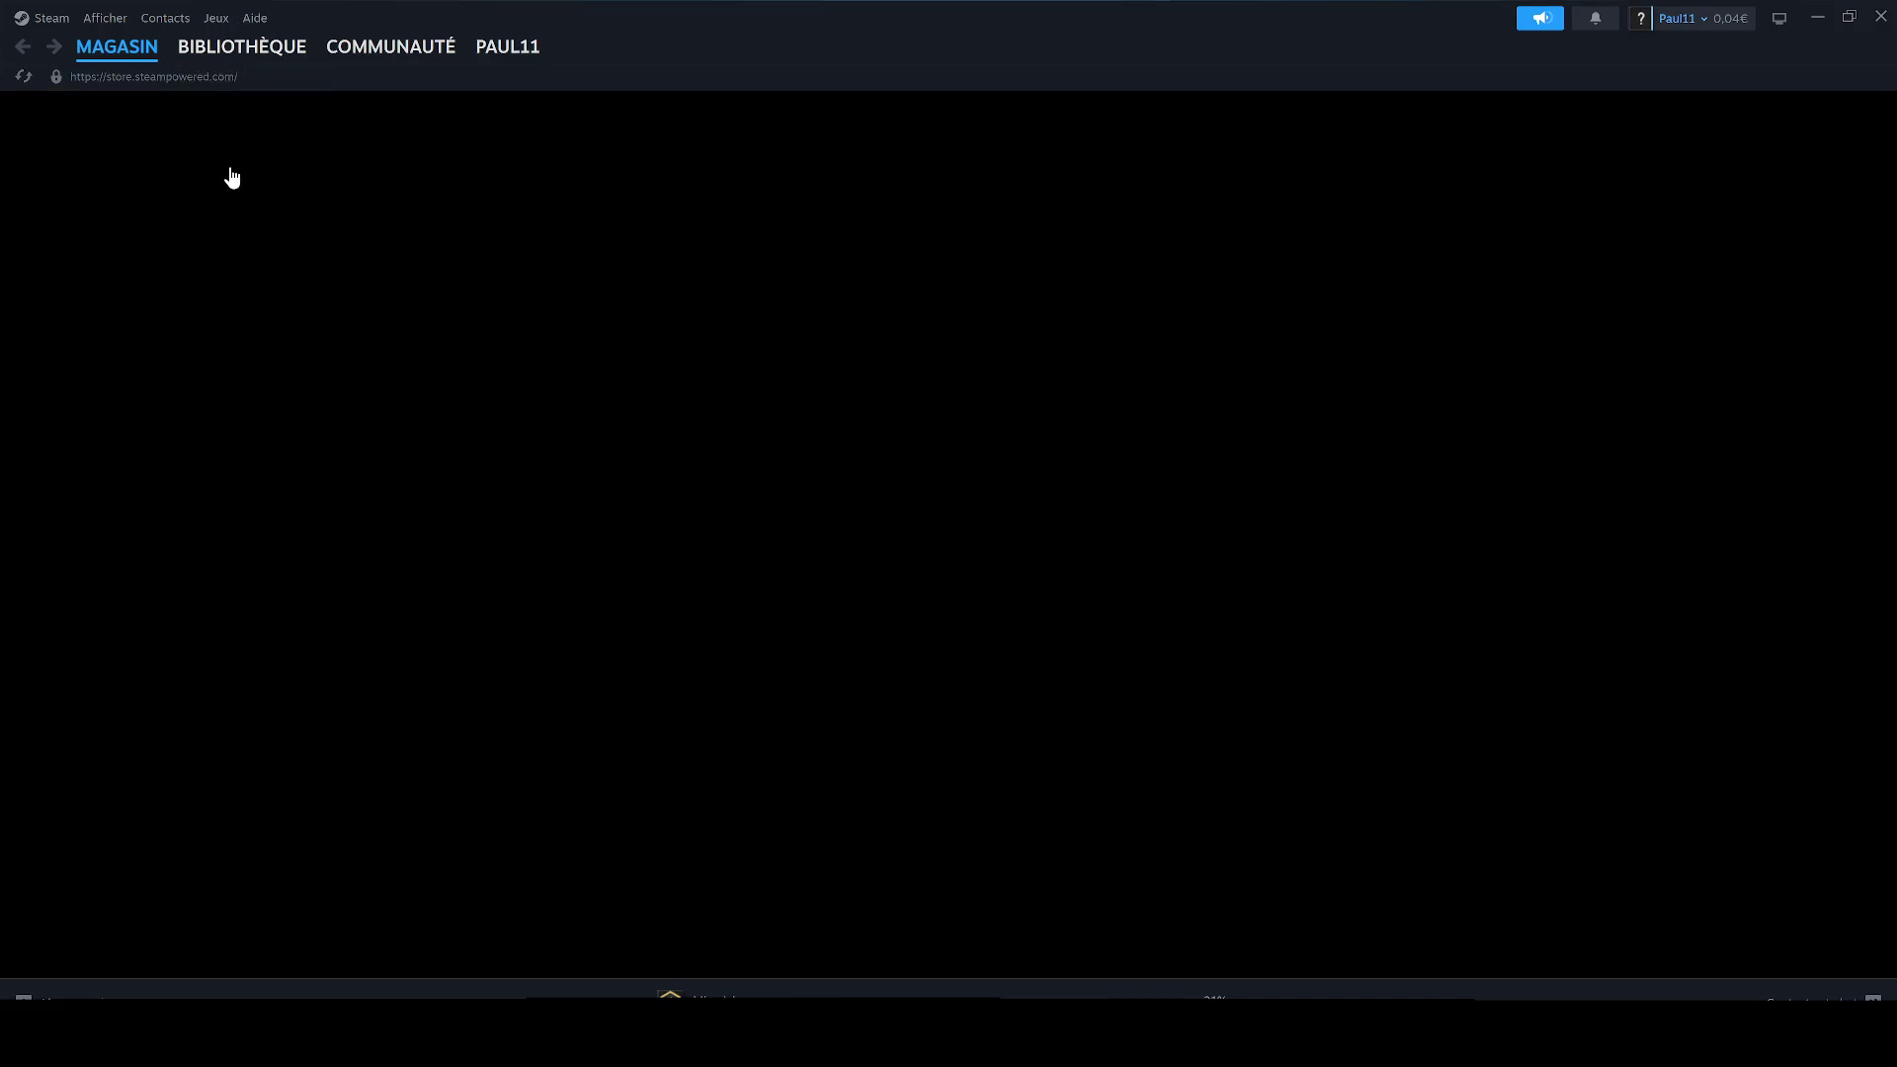
left_click(107, 296)
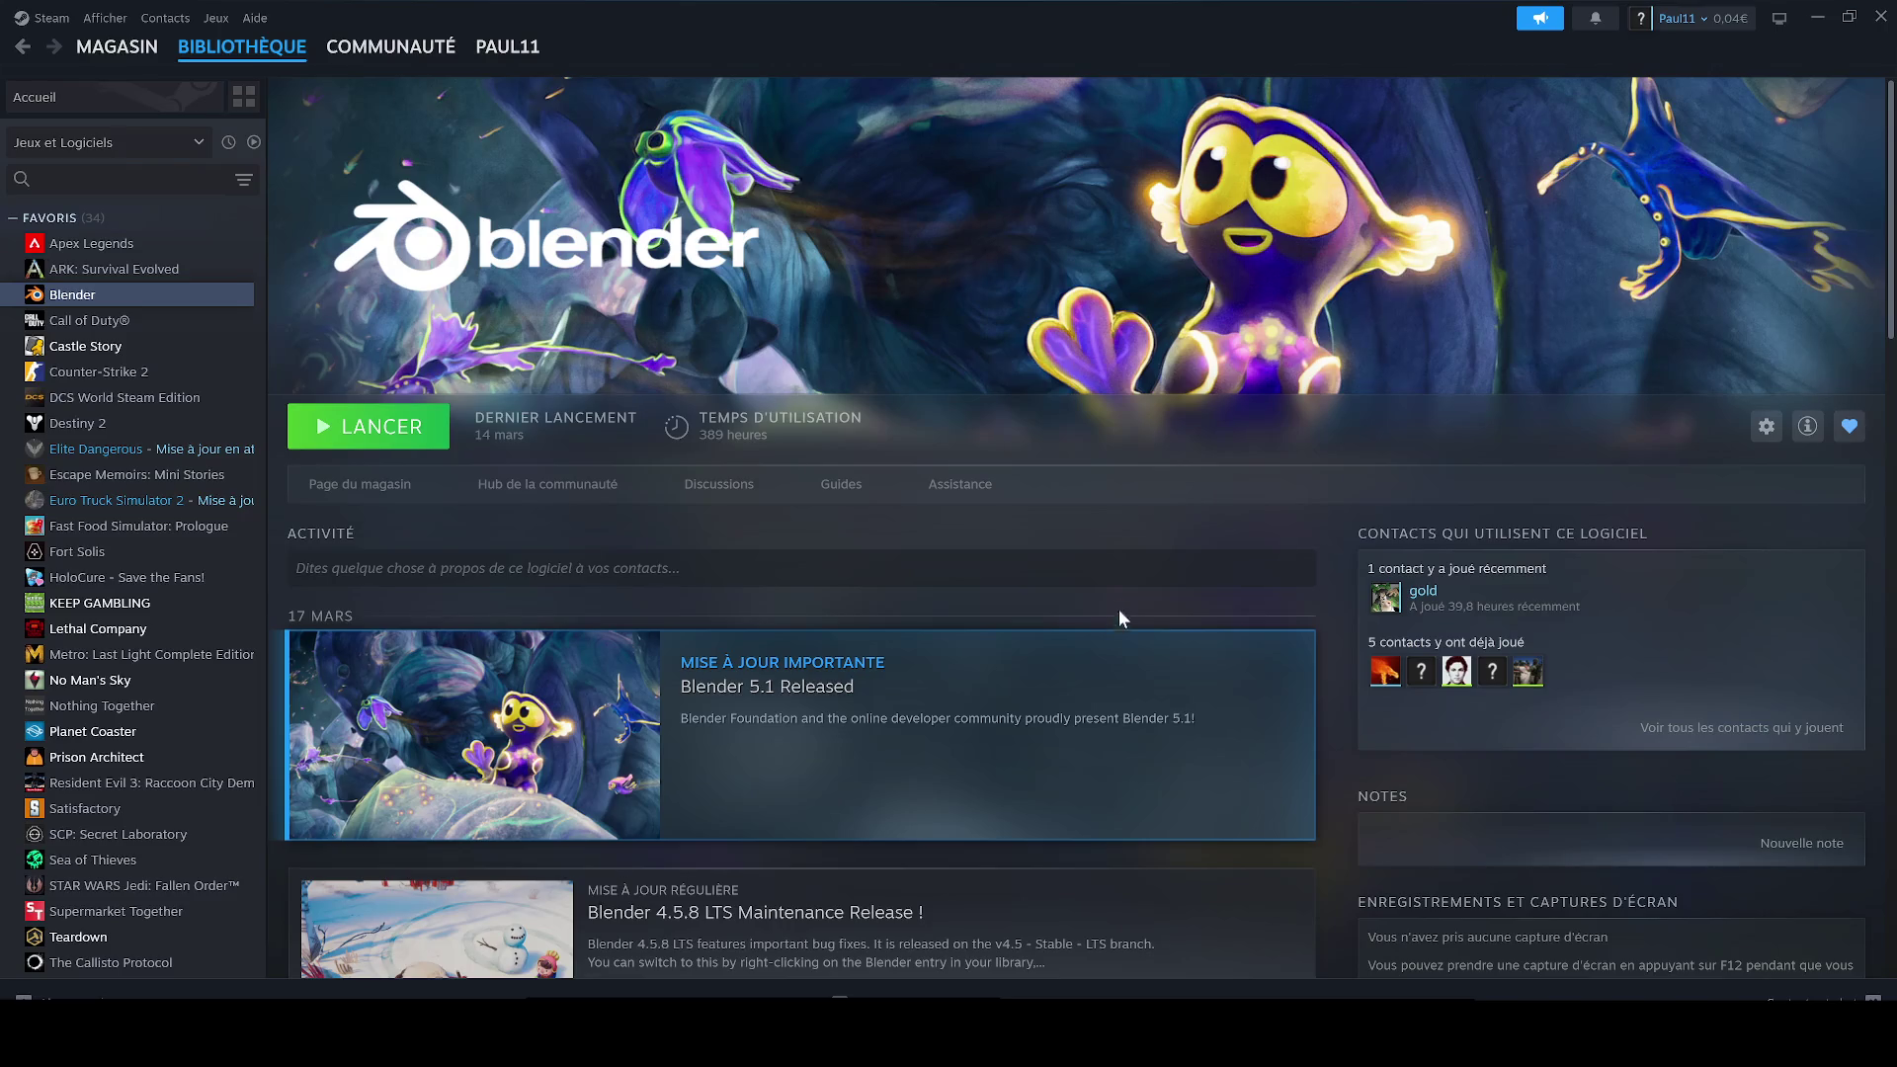
Step: Launch Blender with the LANCER button on its Steam library page
left_click(368, 426)
left_click(1817, 17)
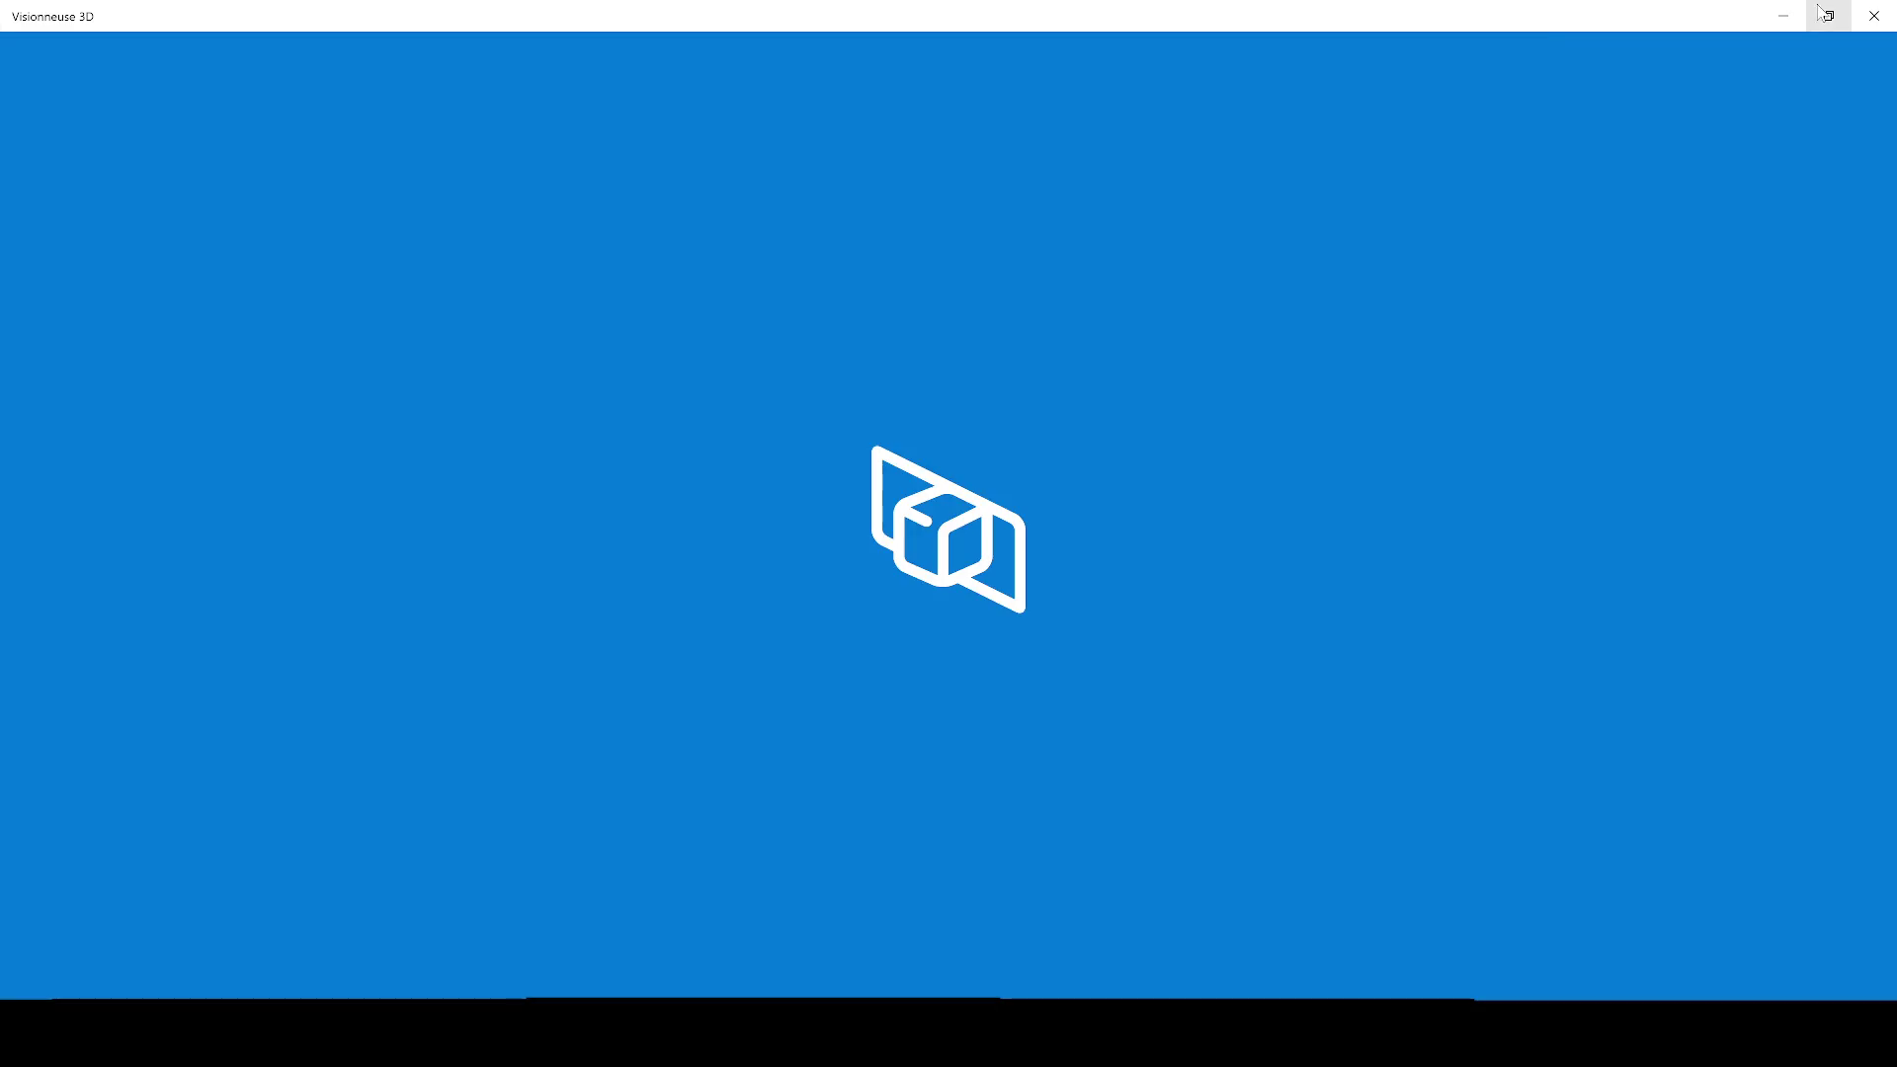
Step: Dismiss the 3D Viewer loading error, close the viewer, and clear Blender's splash screen
left_click(1829, 16)
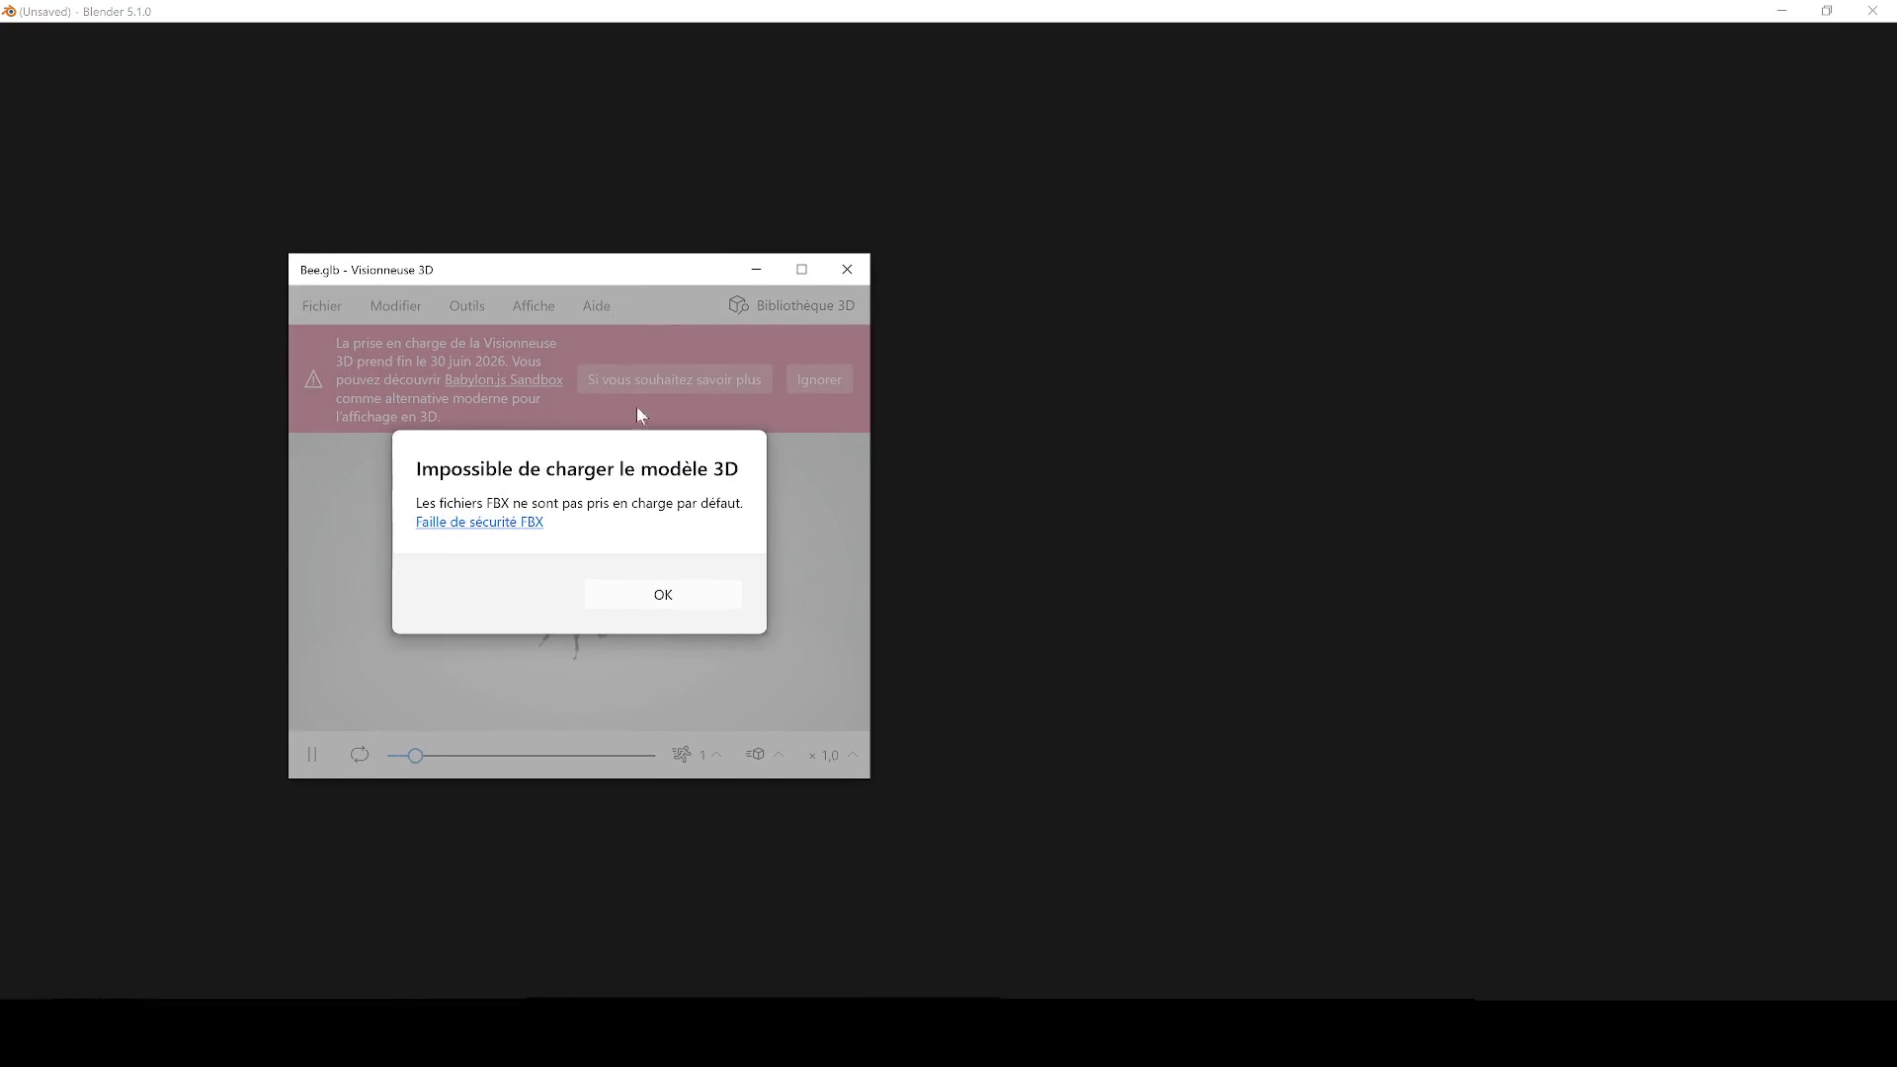
left_click(656, 593)
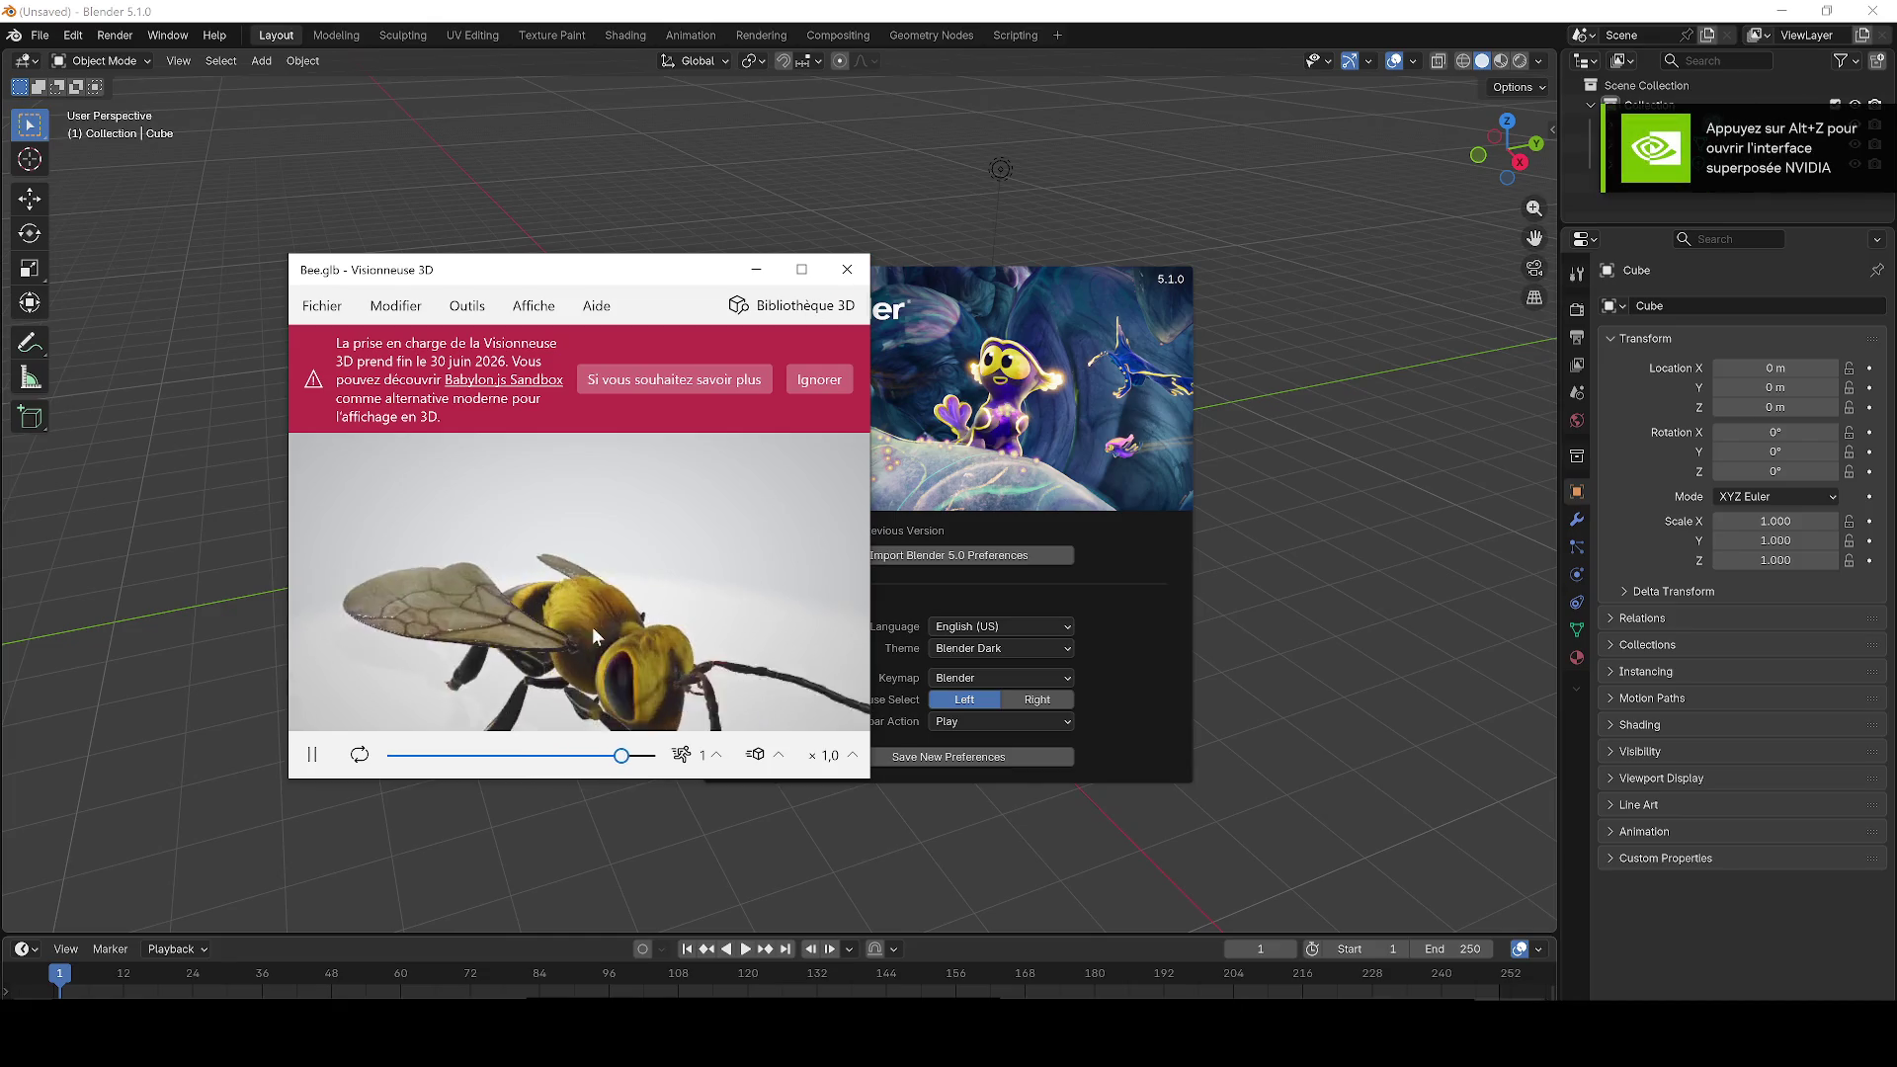
left_click(847, 272)
left_click(1065, 211)
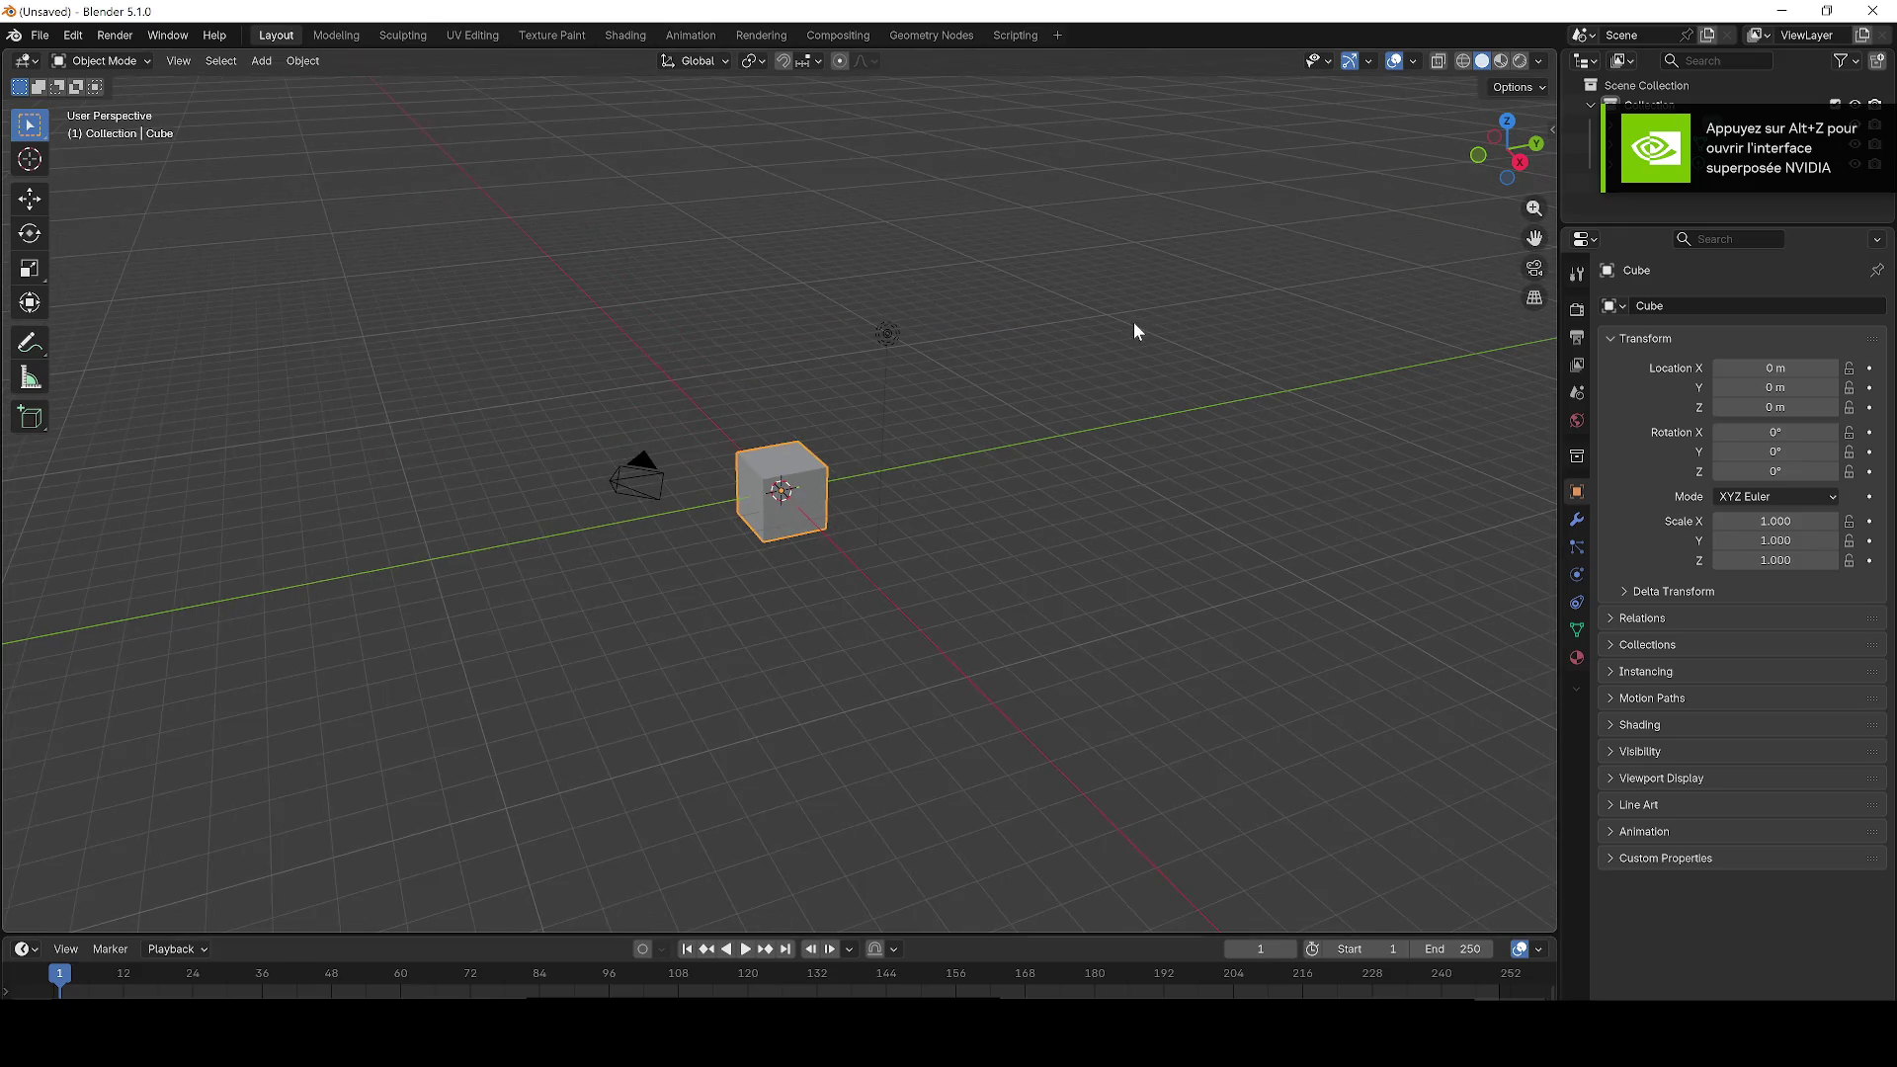
Step: Delete the default camera, cube and light, then import and frame the tendrils FBX
key("a")
key("Delete")
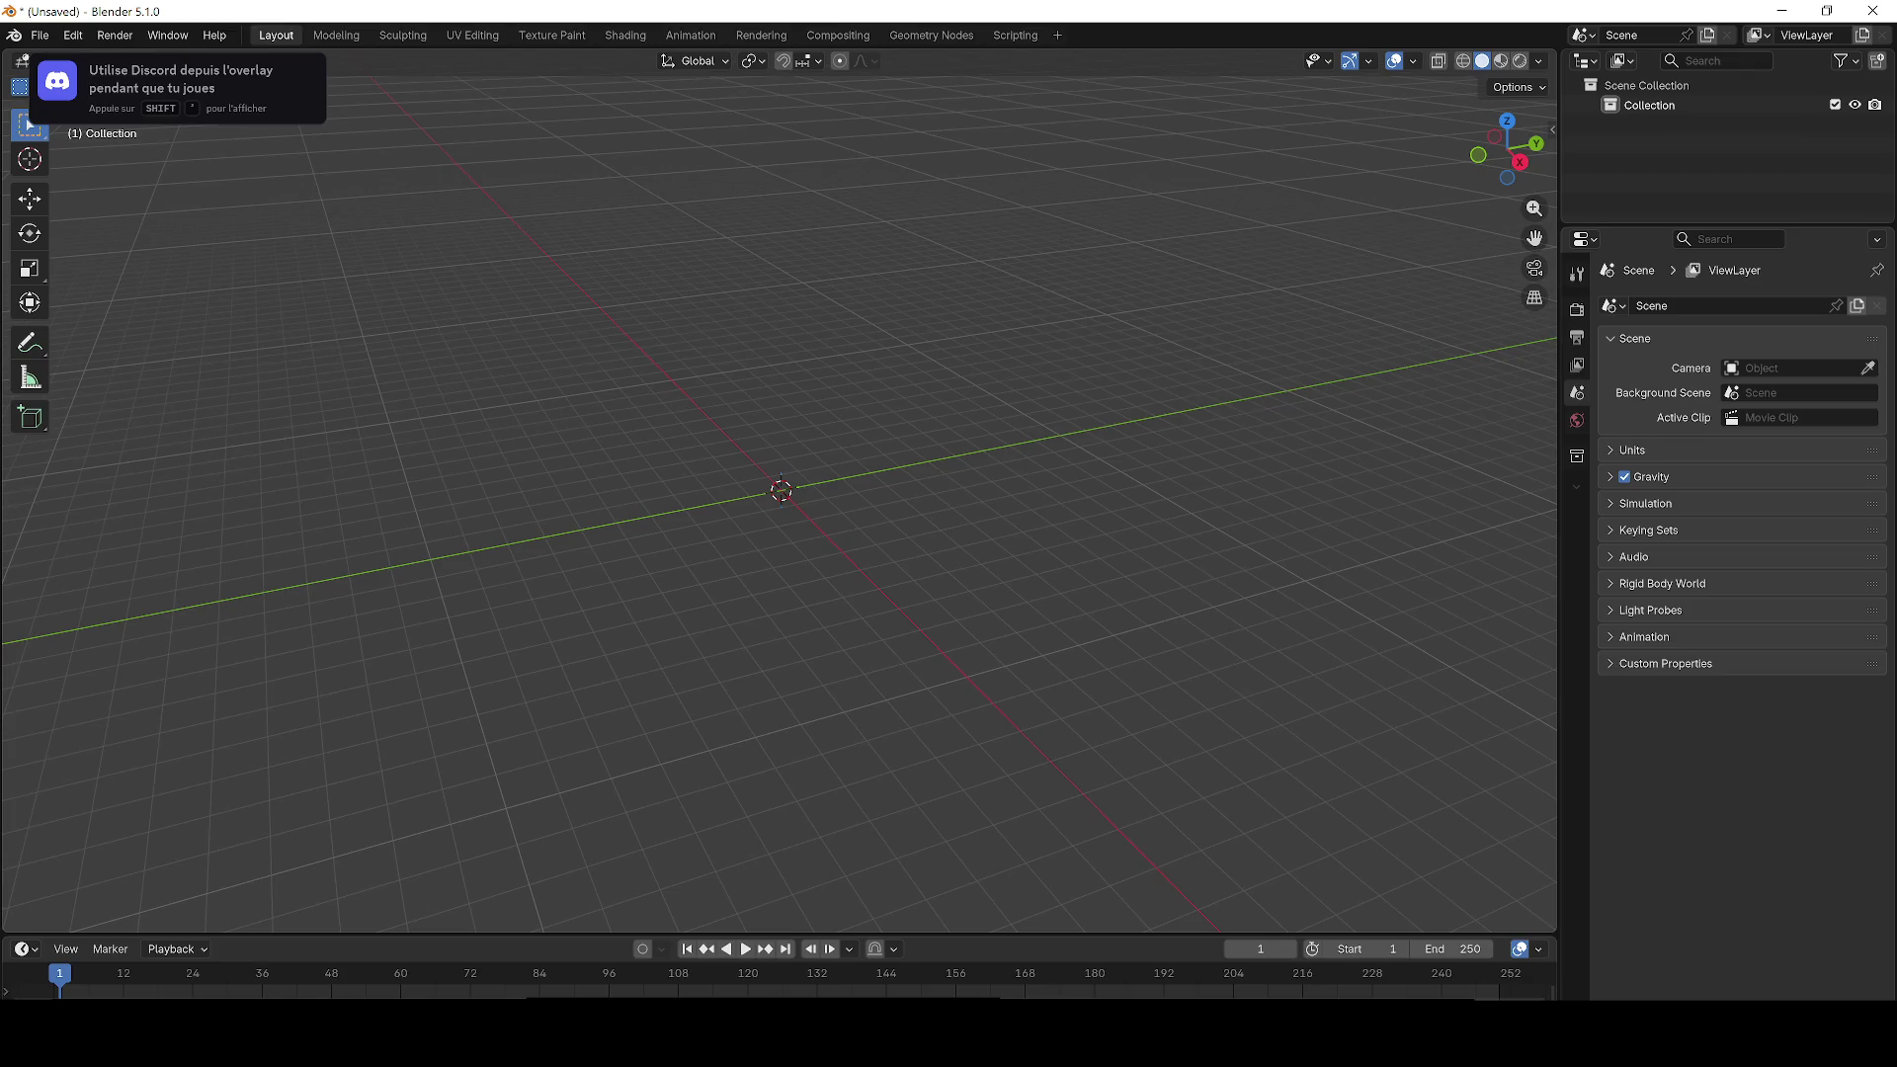
left_click_drag(431, 490, 490, 525)
left_click(403, 861)
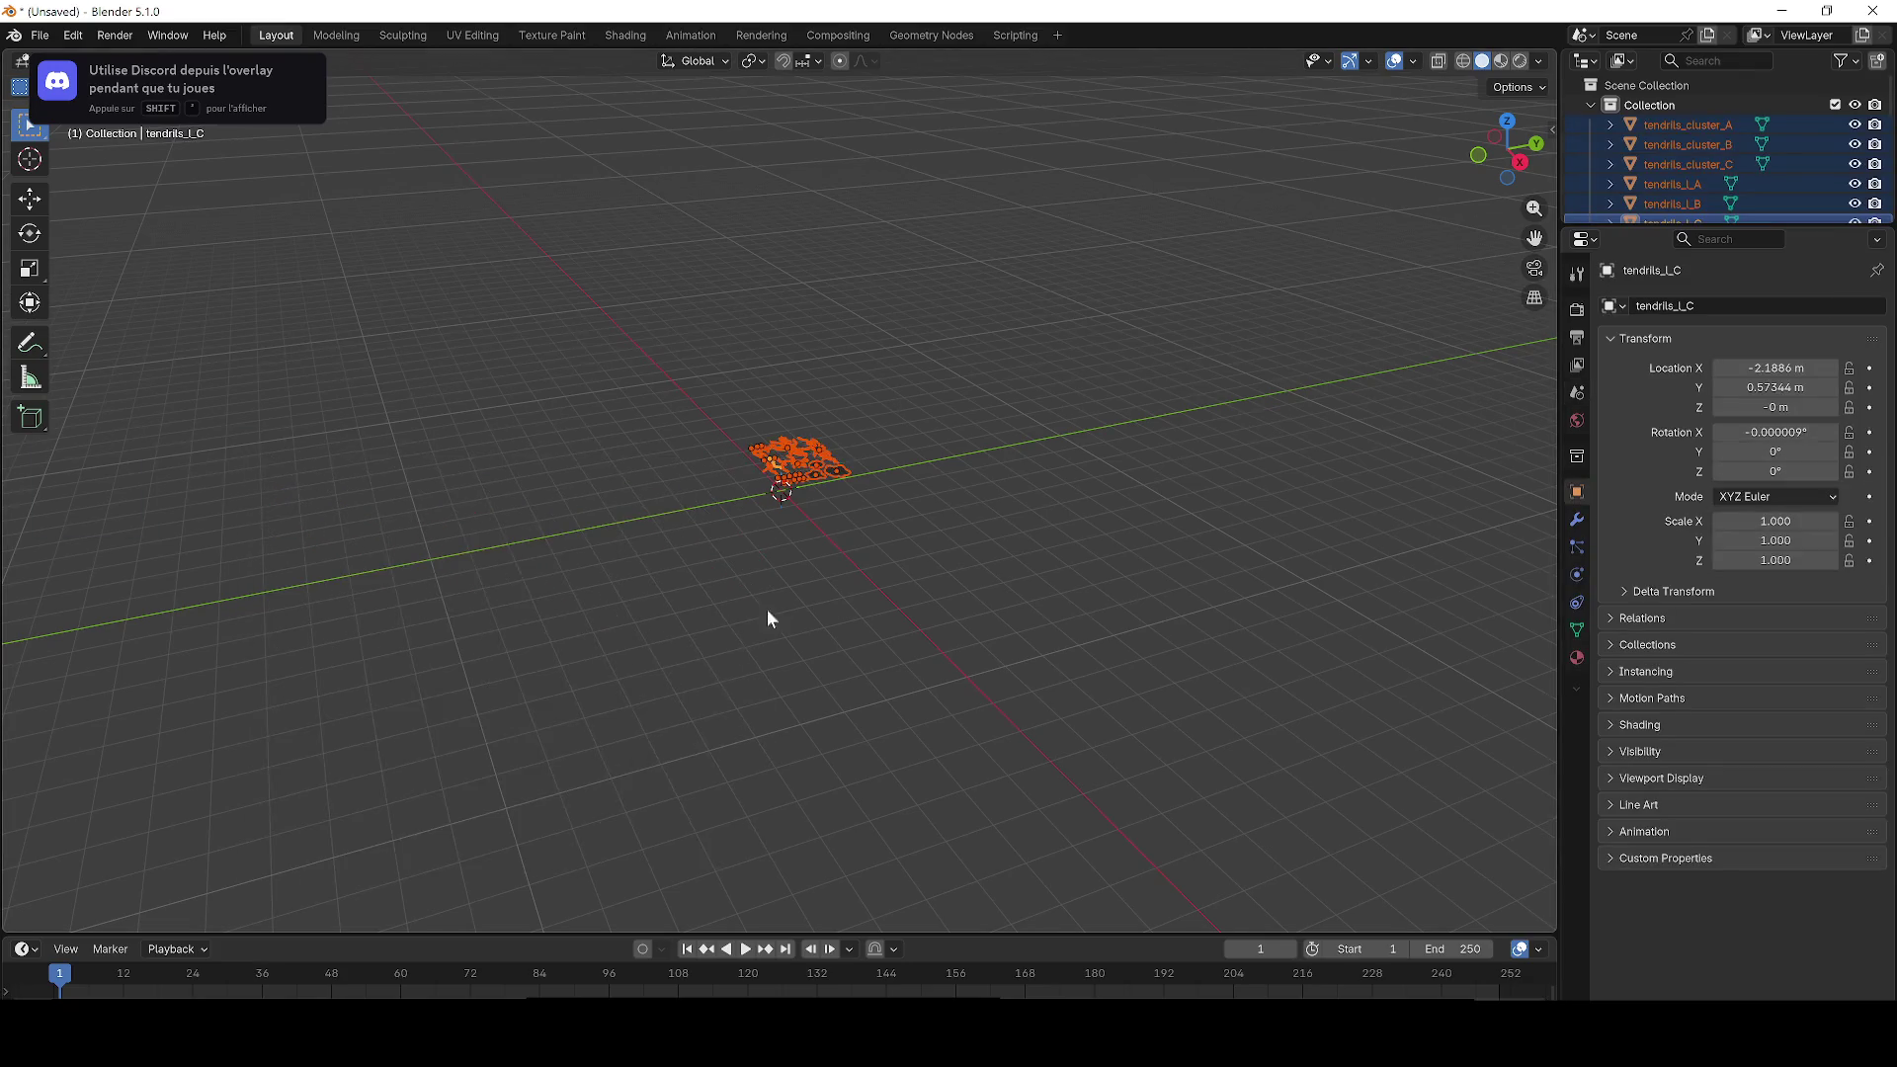
key("KP_Decimal")
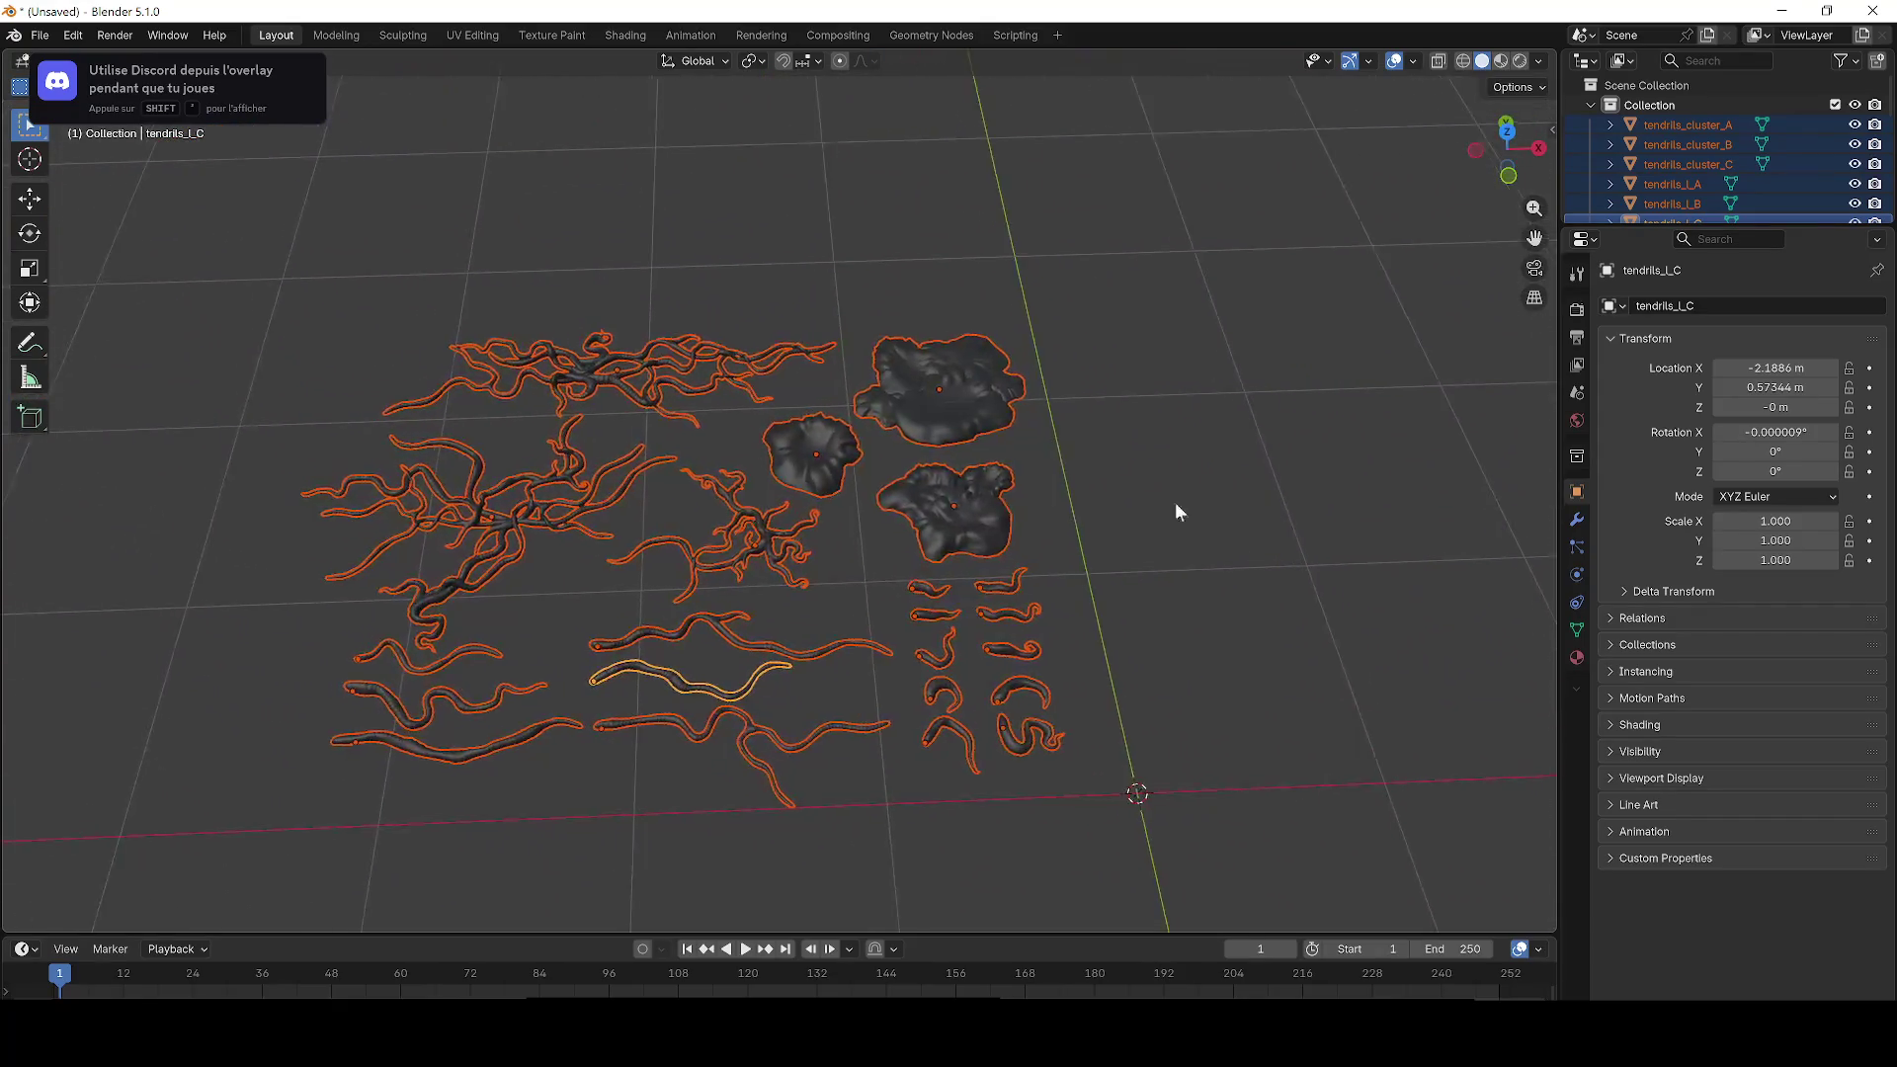
scroll(934, 466, "up", 6)
Step: Try rendered and then wireframe viewport shading on the imported tendrils
key("z")
left_click(935, 288)
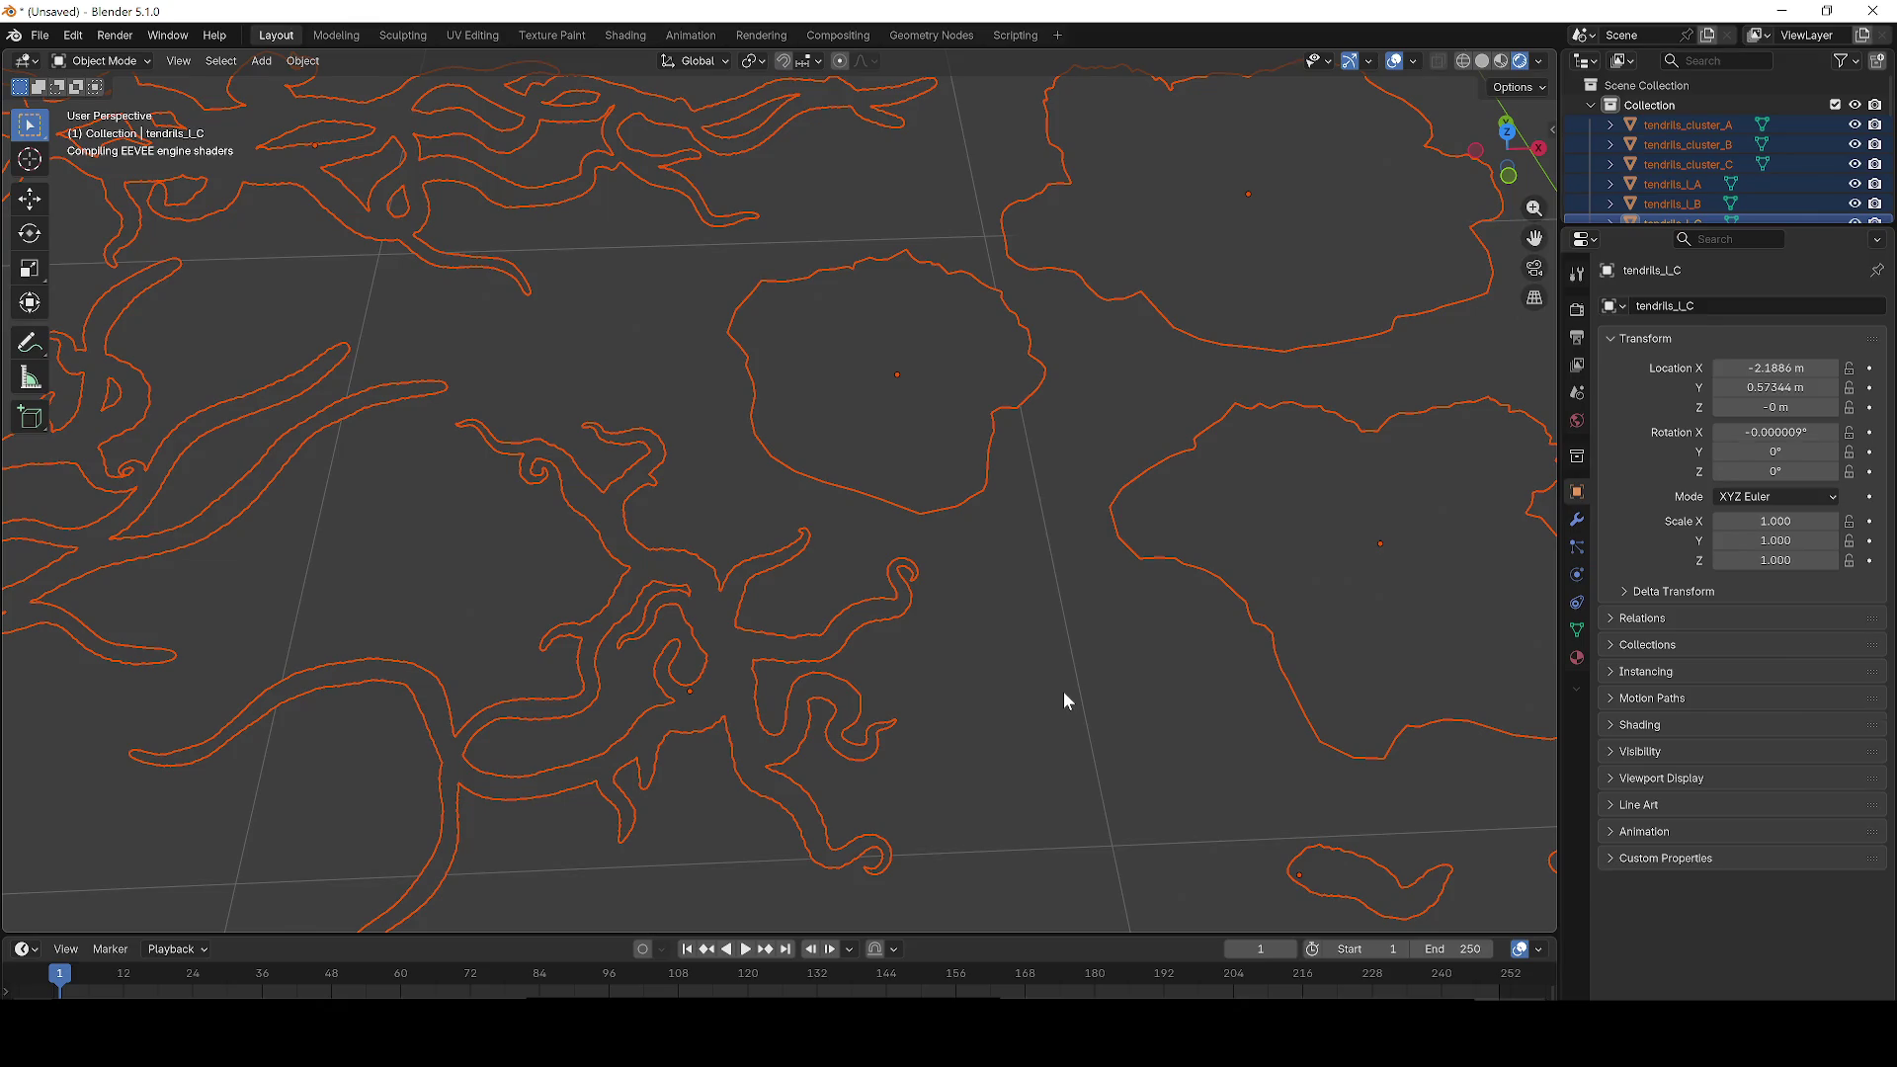
key("alt+a")
scroll(1065, 698, "down", 6)
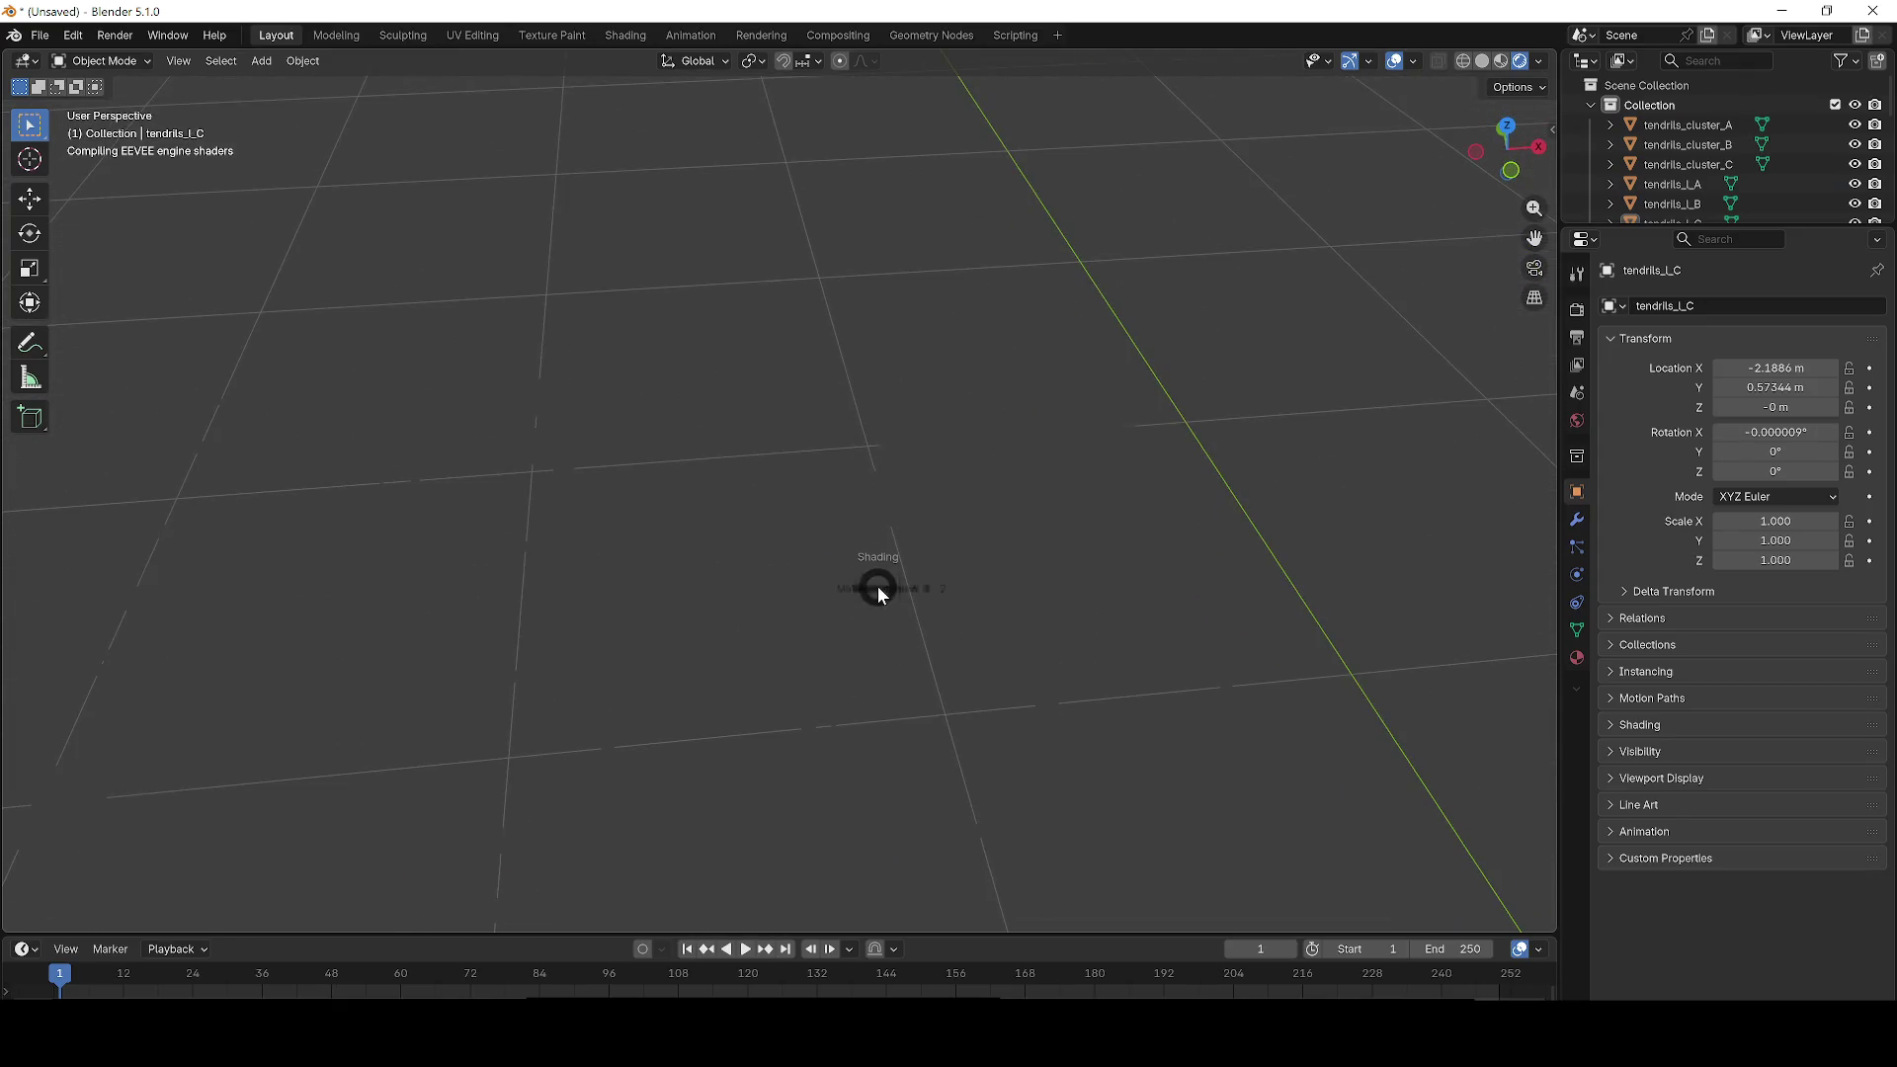
key("z")
left_click(691, 592)
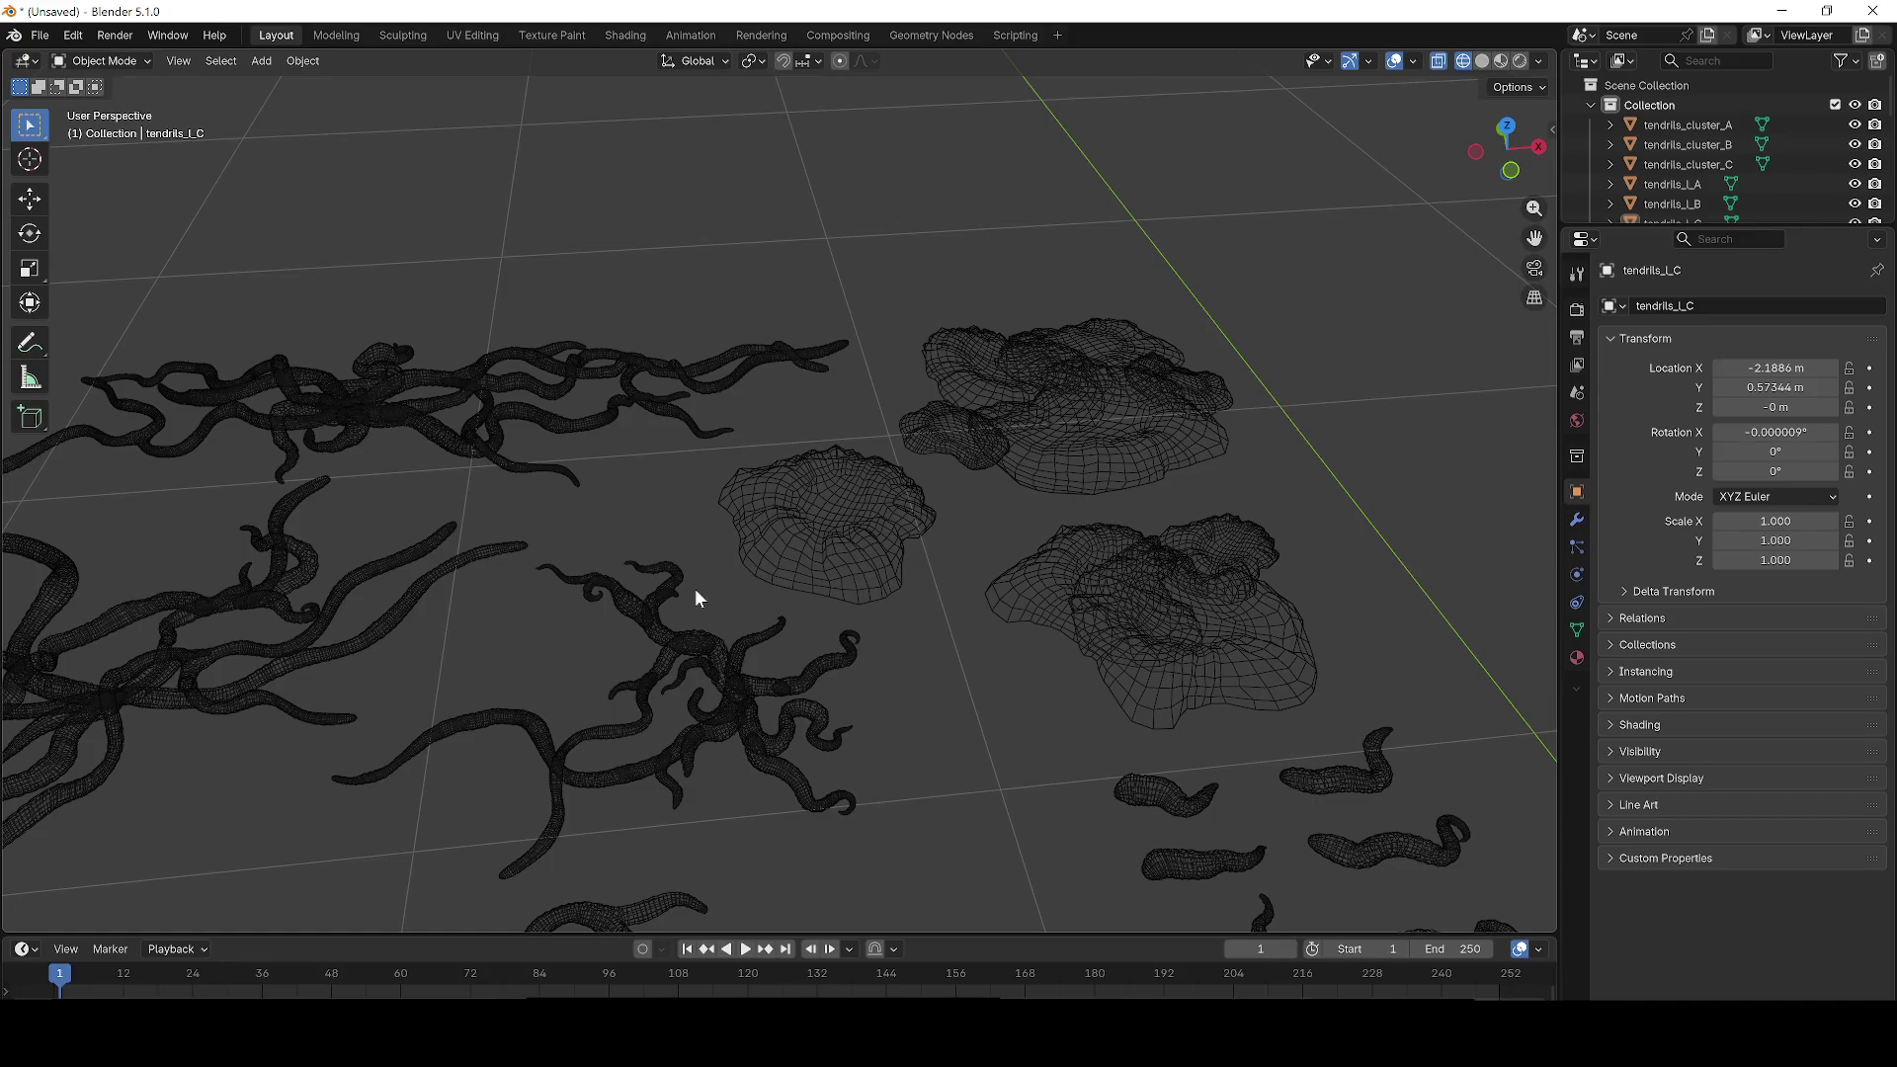
Step: Switch to Material Preview shading and inspect the tendrils_lump_B rock
key("z")
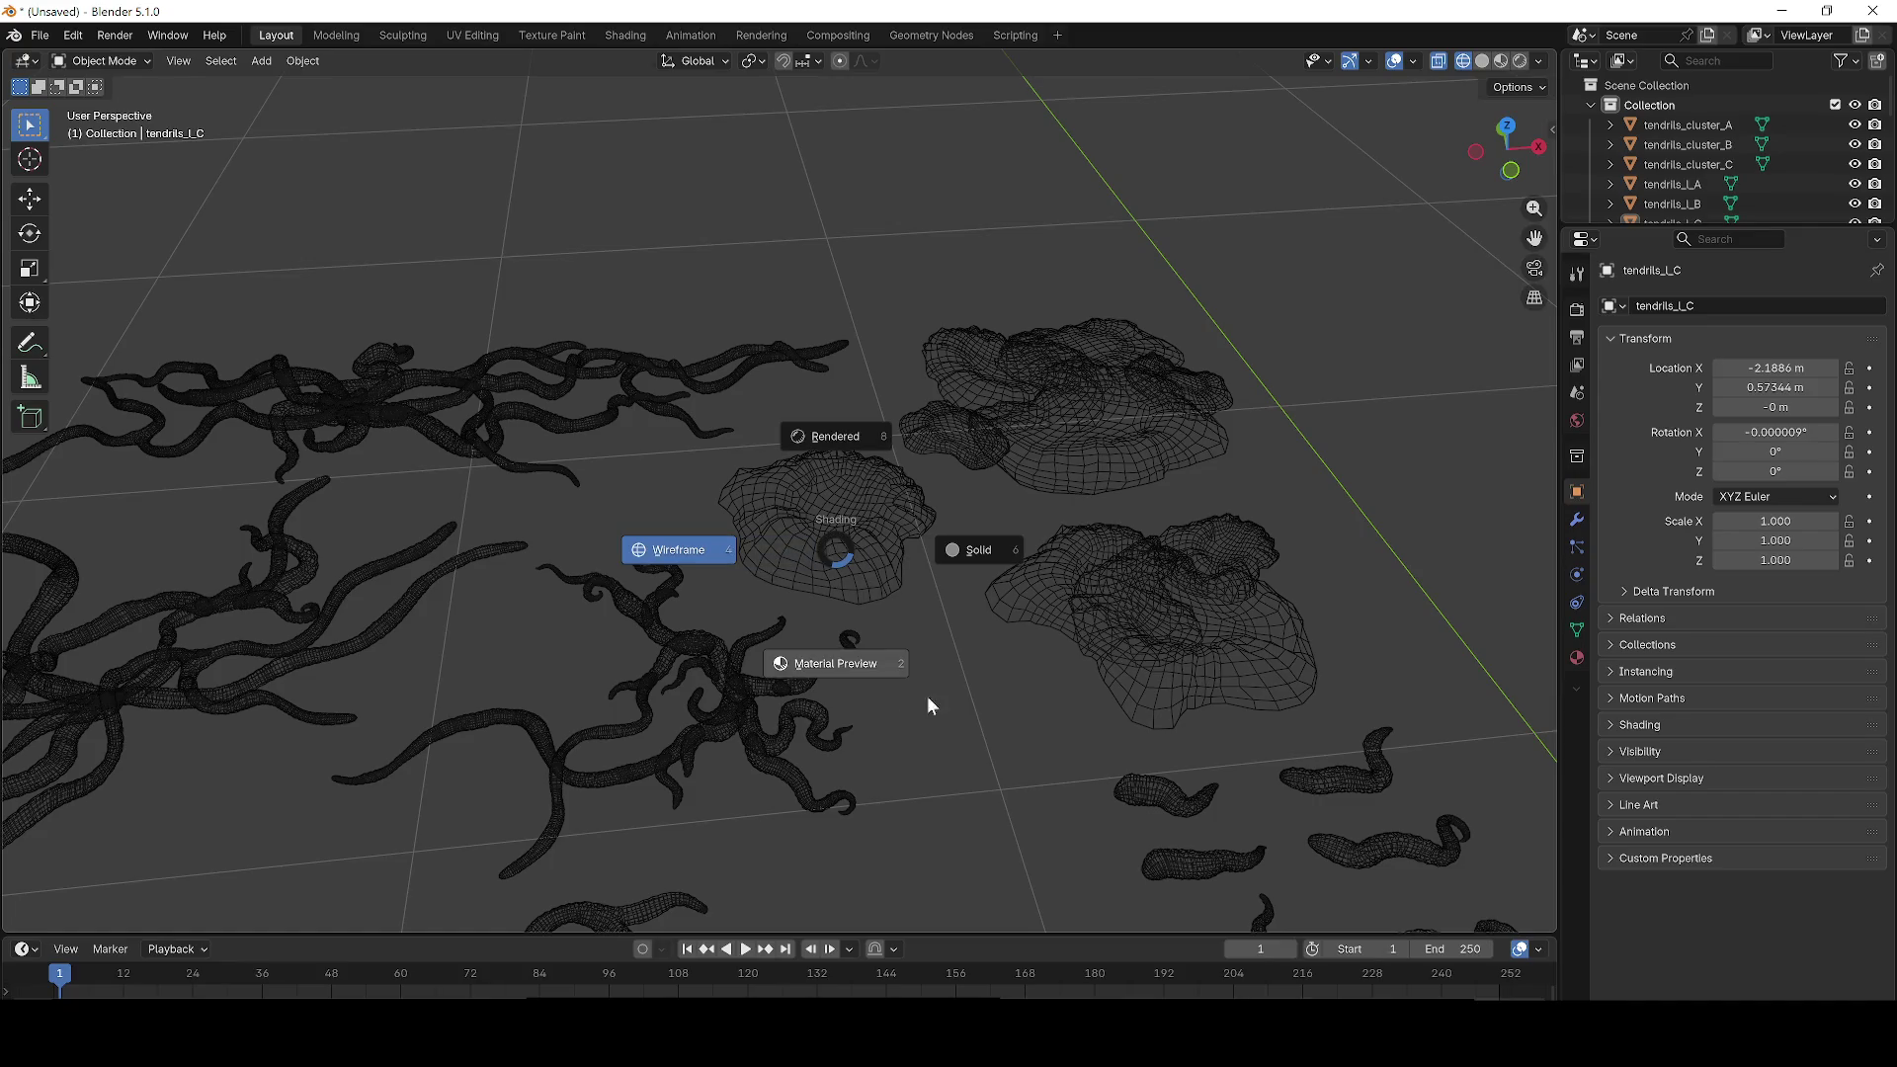
left_click(921, 710)
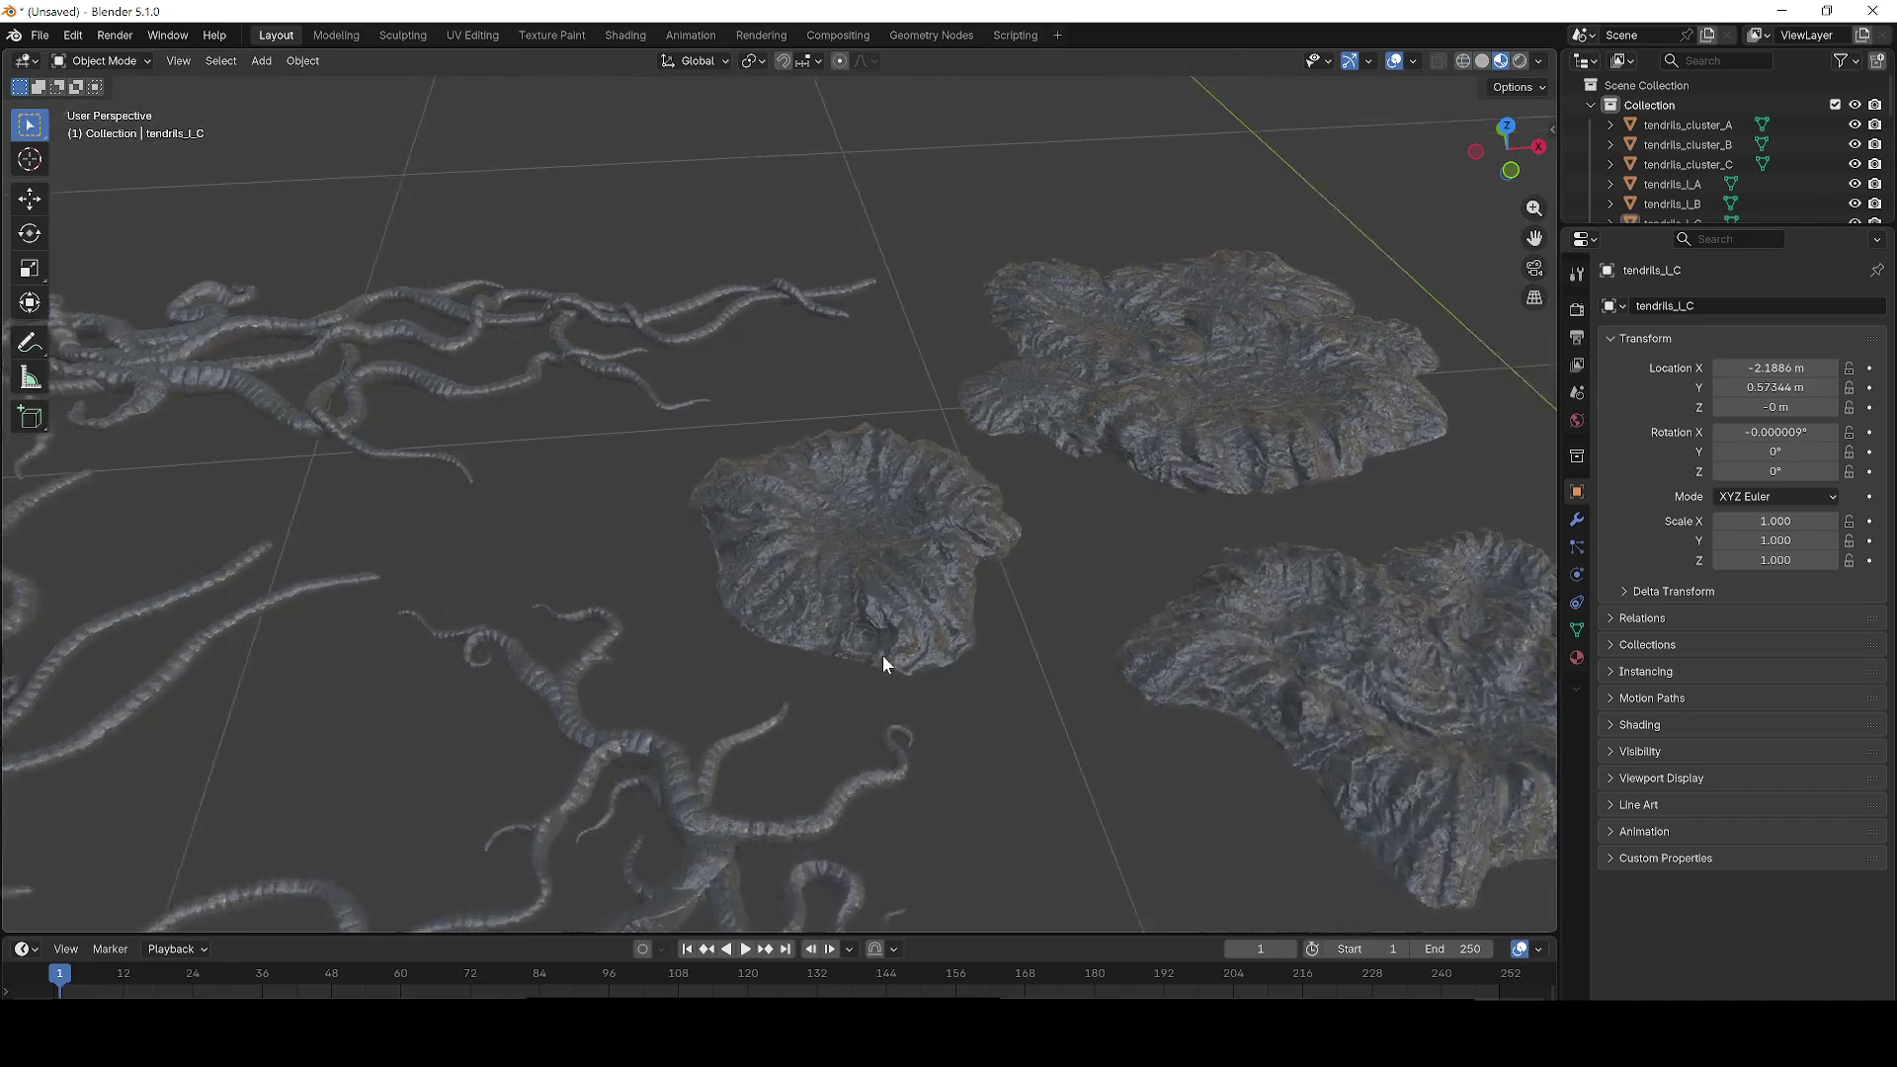
scroll(921, 638, "up", 3)
left_click(832, 538)
scroll(803, 608, "down", 4)
scroll(799, 607, "down", 6)
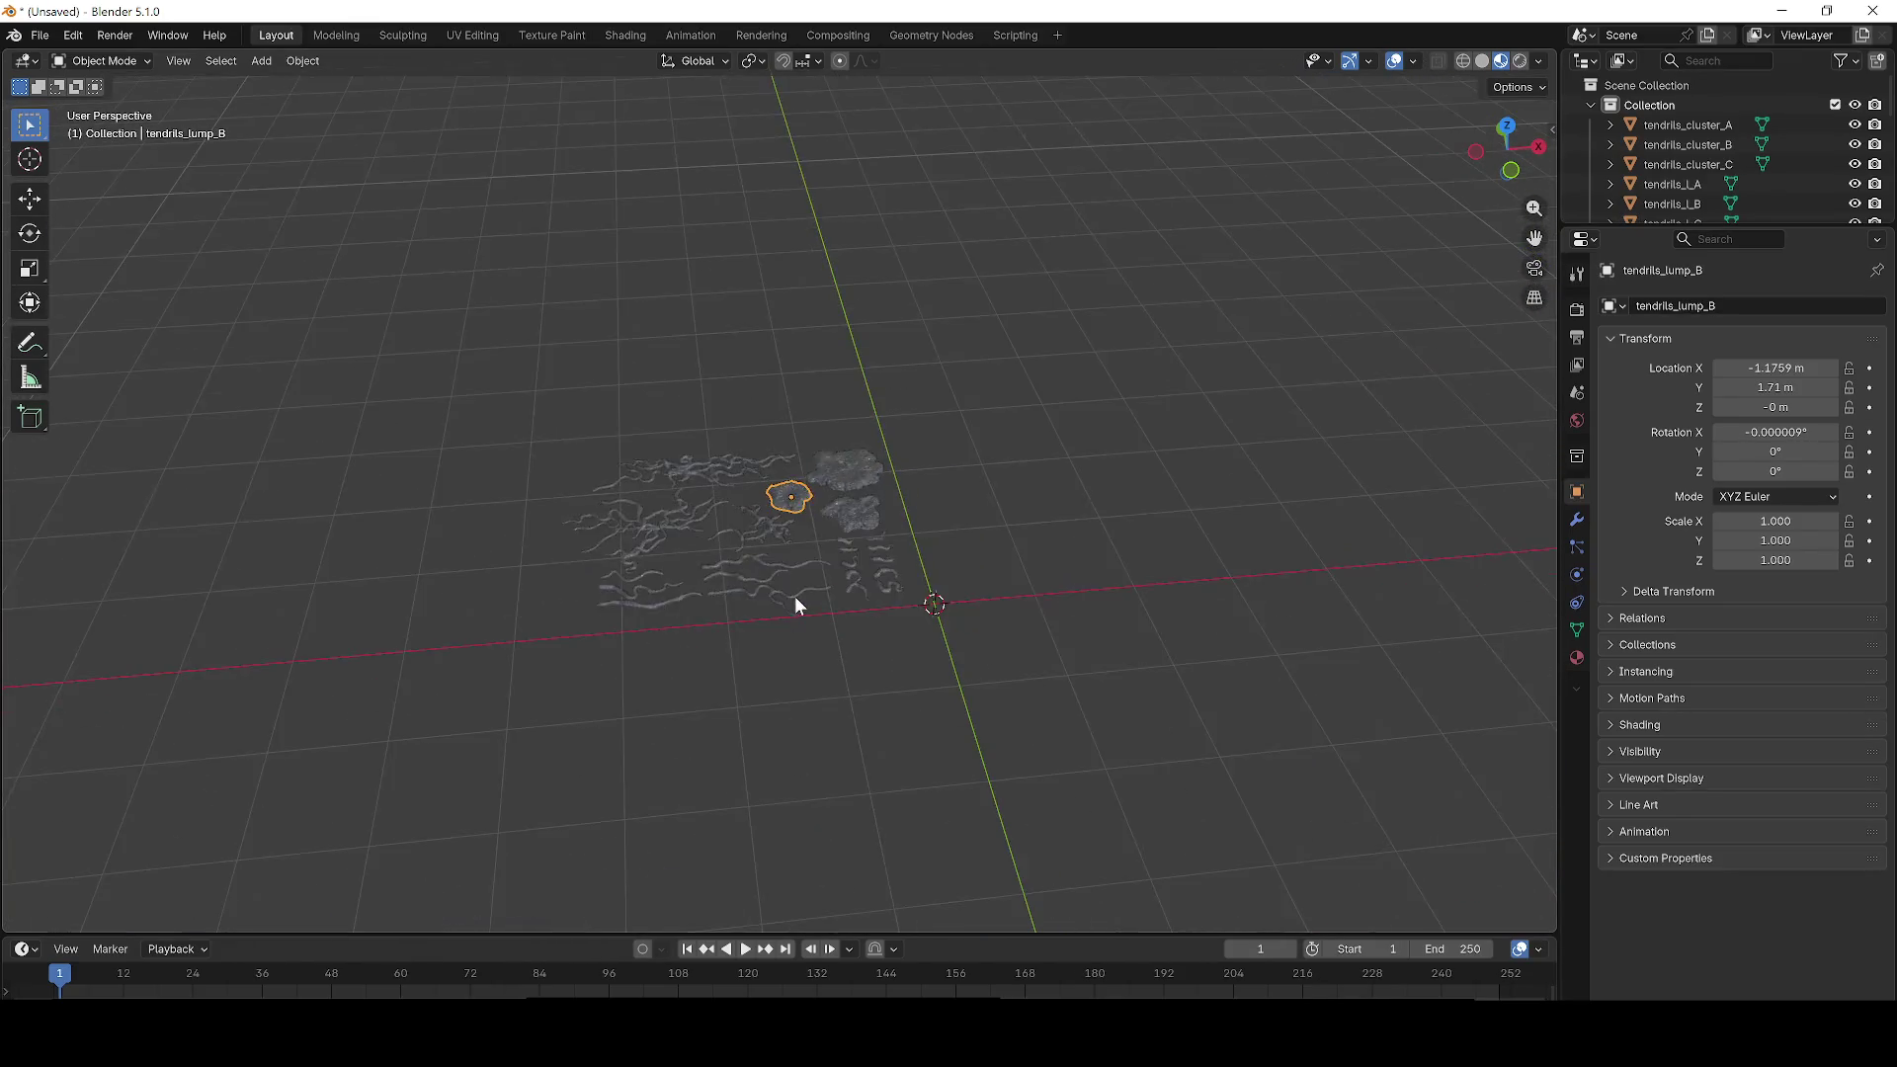
scroll(775, 589, "up", 5)
left_click(525, 335)
Step: Delete all objects, import the LowPolyTriangulated tendril kit FBX, then delete it again
key("a")
key("Delete")
left_click_drag(5, 481, 404, 466)
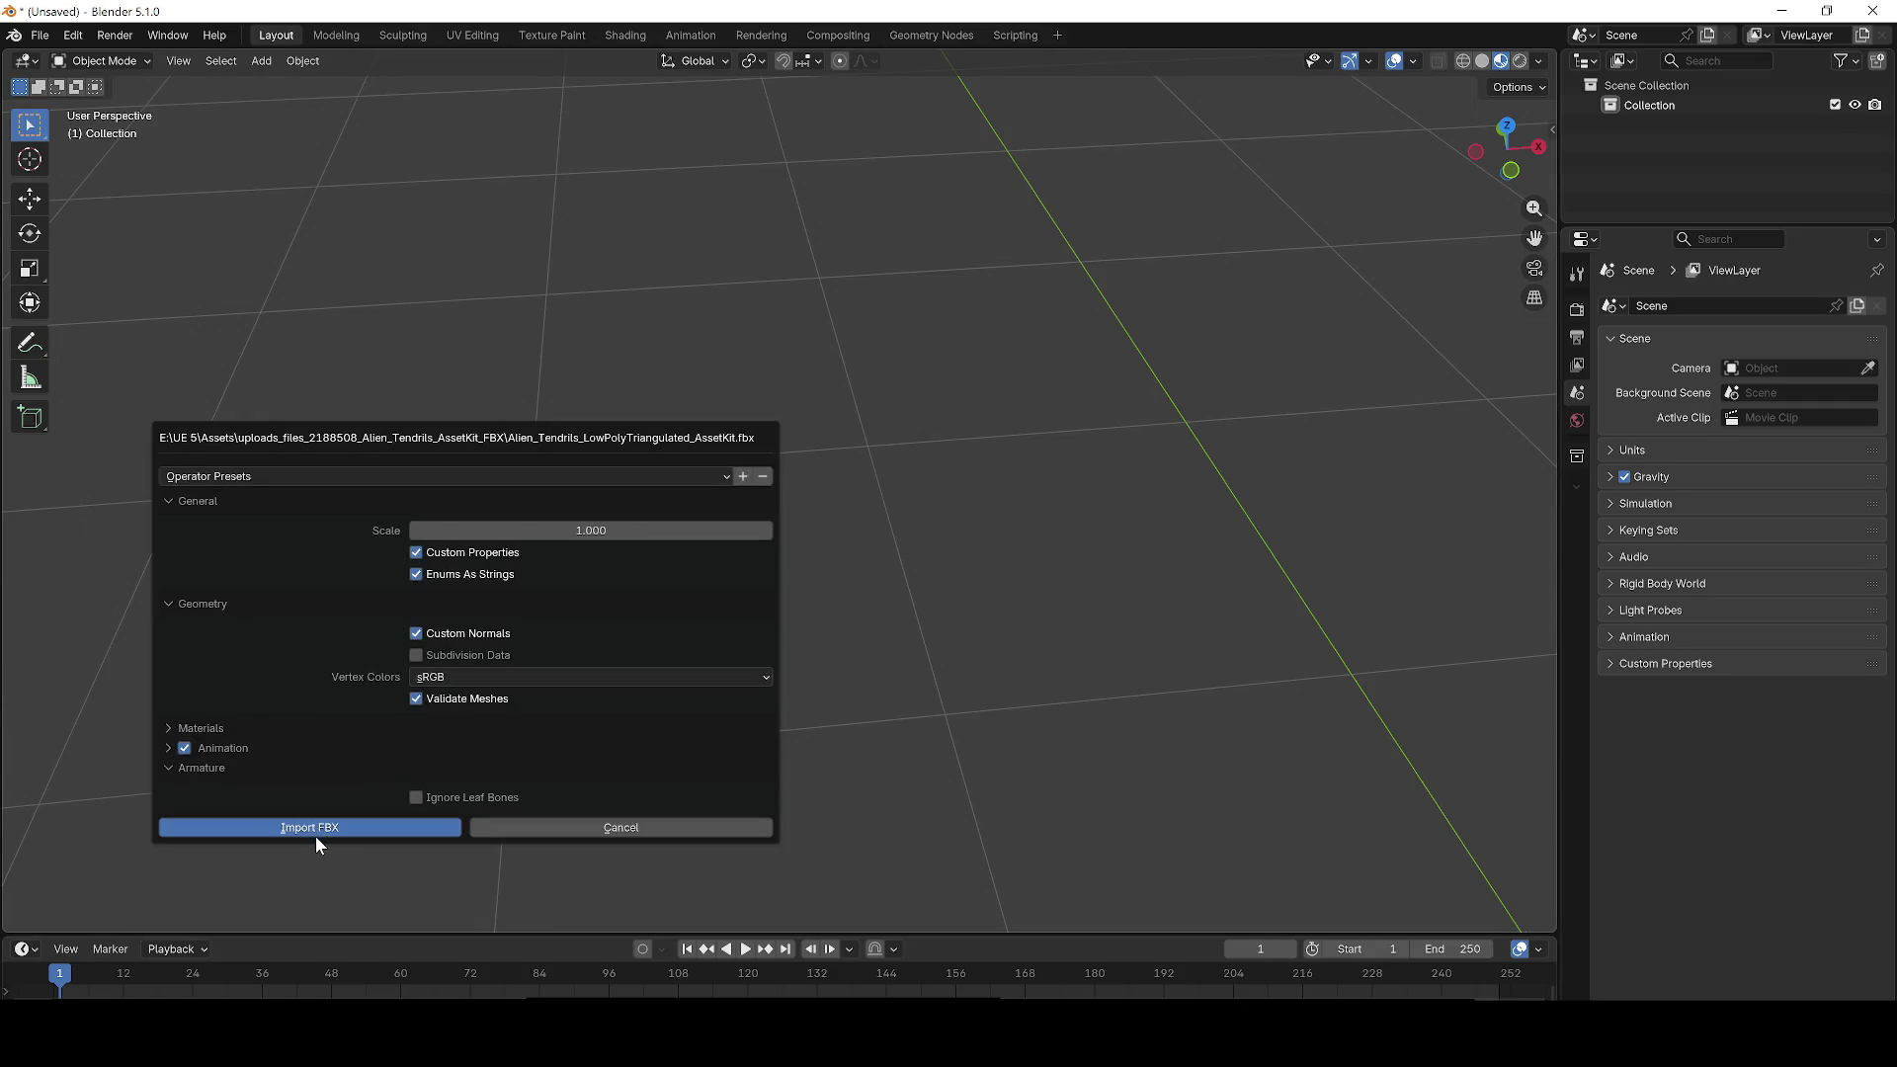
left_click(265, 828)
scroll(405, 735, "down", 5)
scroll(723, 629, "up", 5)
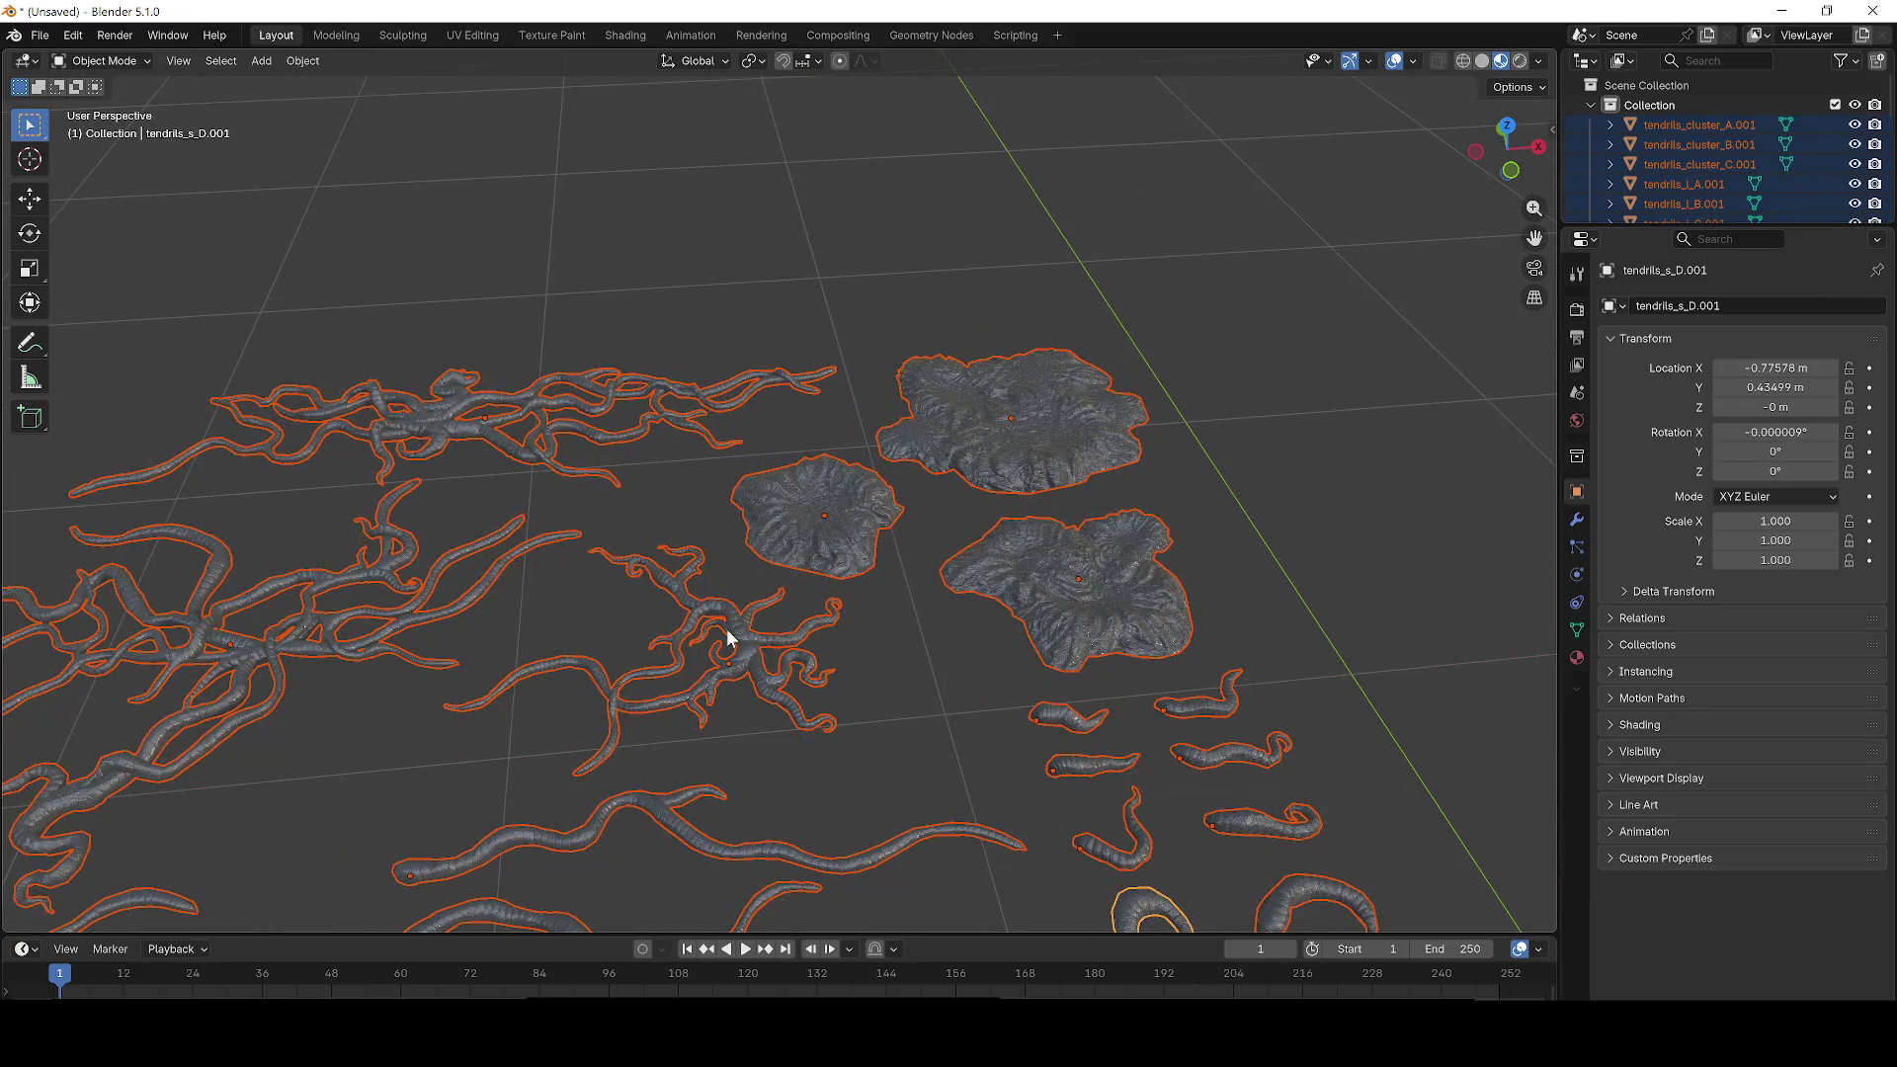
key("Delete")
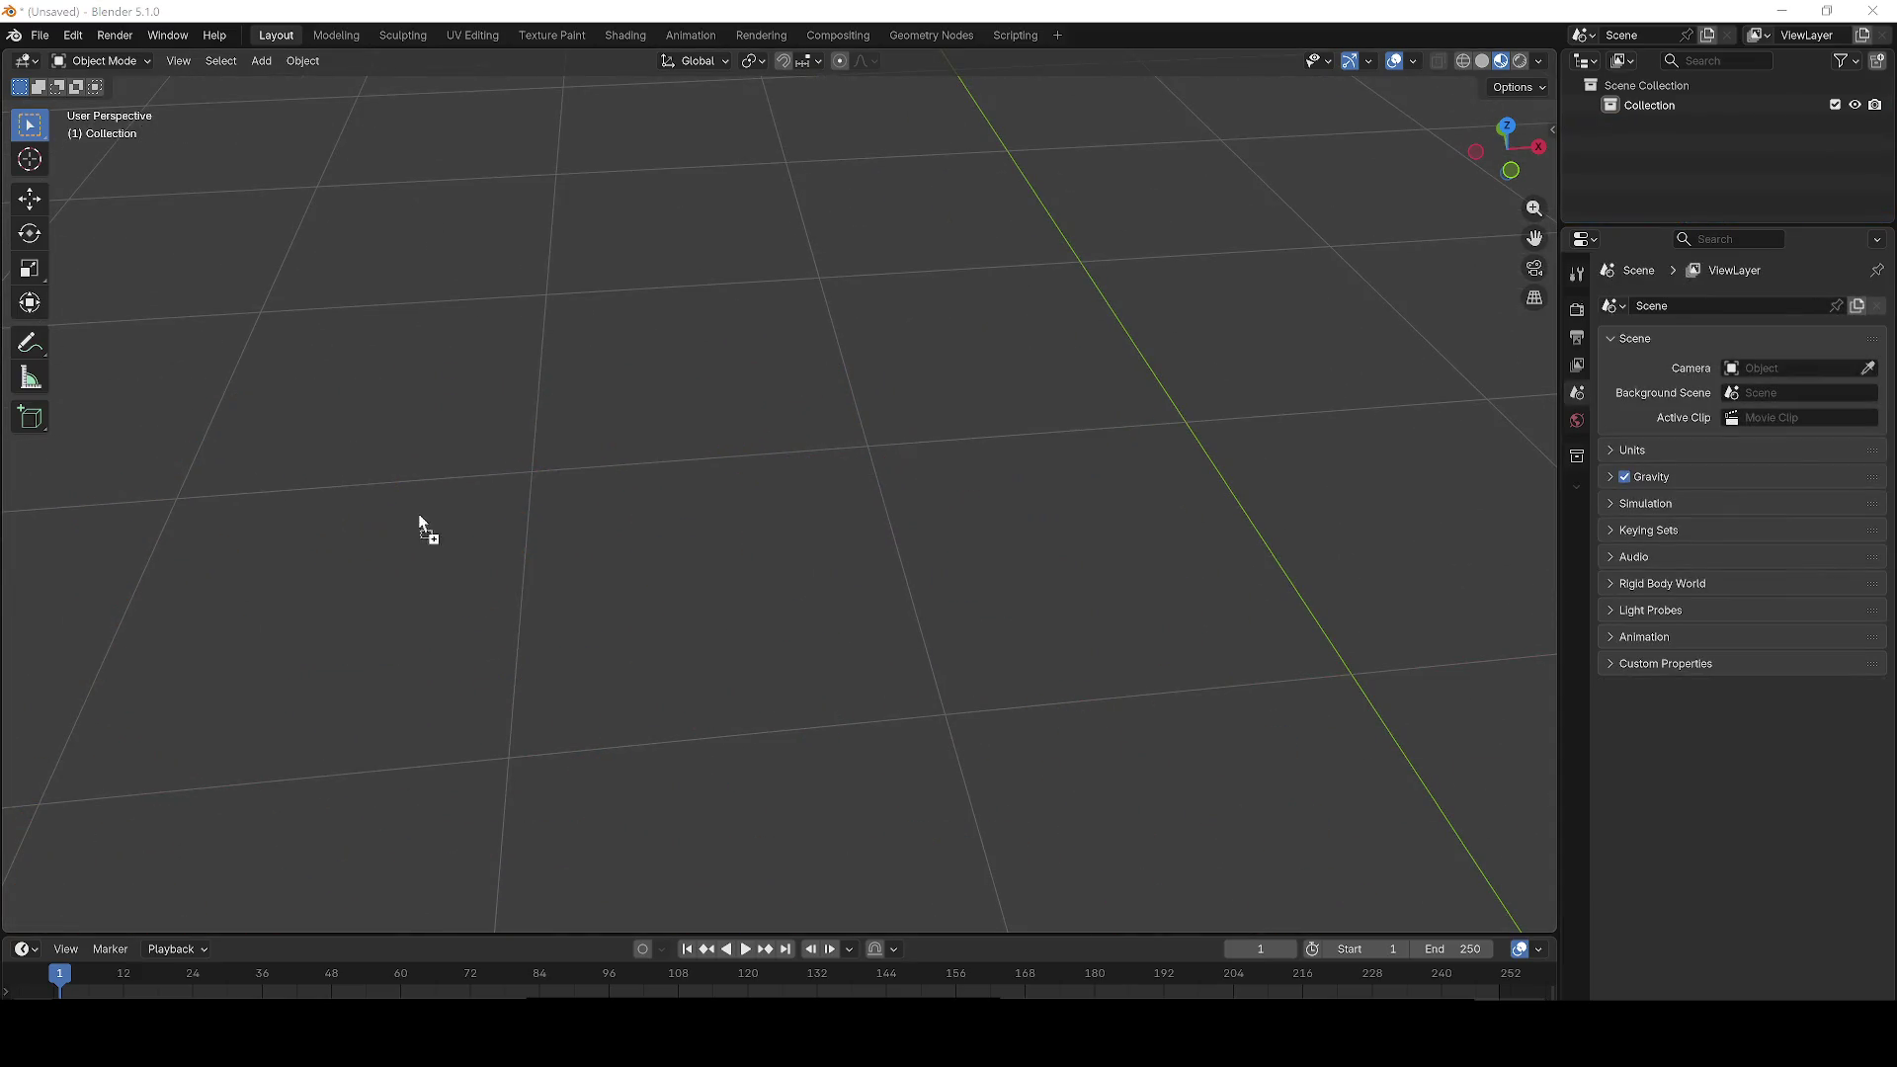
Step: Import Alien_Tendrils_Scene_AssetKit.fbx into Blender and zoom around to inspect it
left_click_drag(419, 529, 423, 533)
left_click(368, 877)
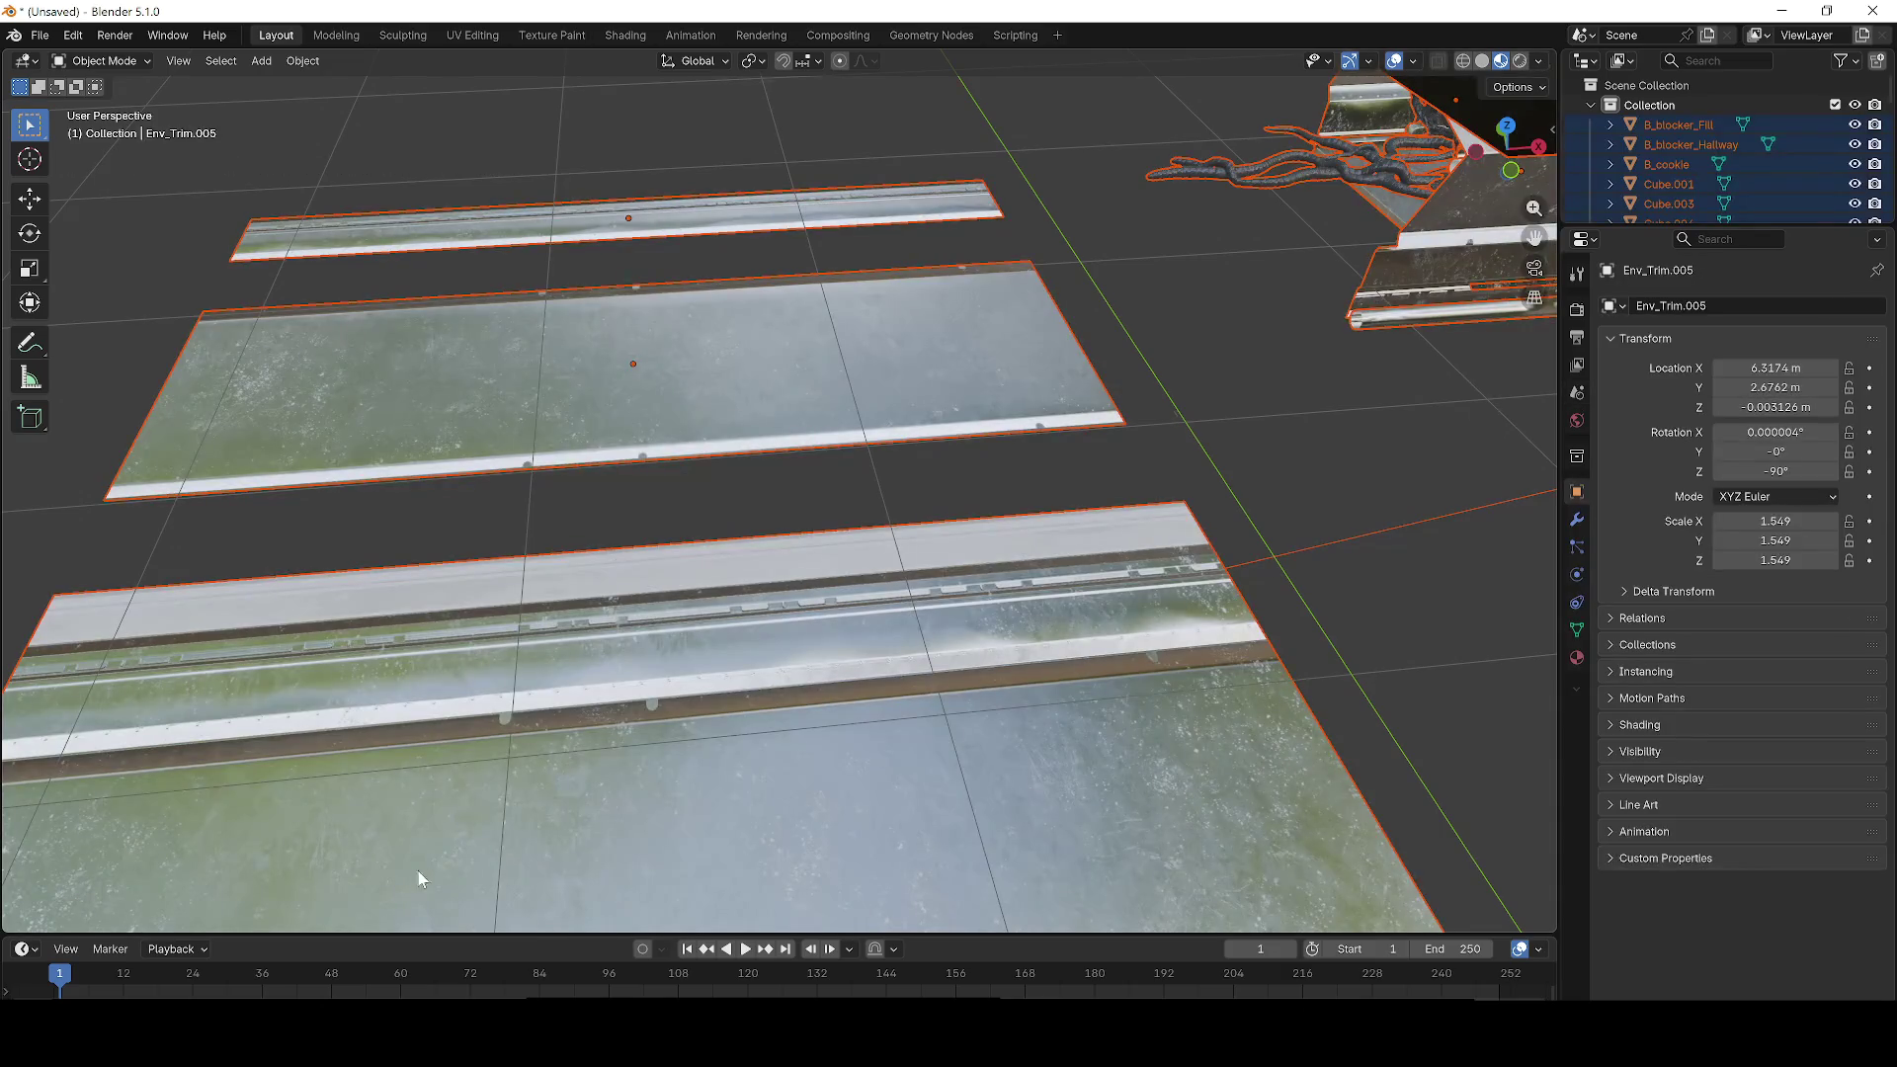
scroll(988, 691, "down", 3)
scroll(1247, 647, "down", 8)
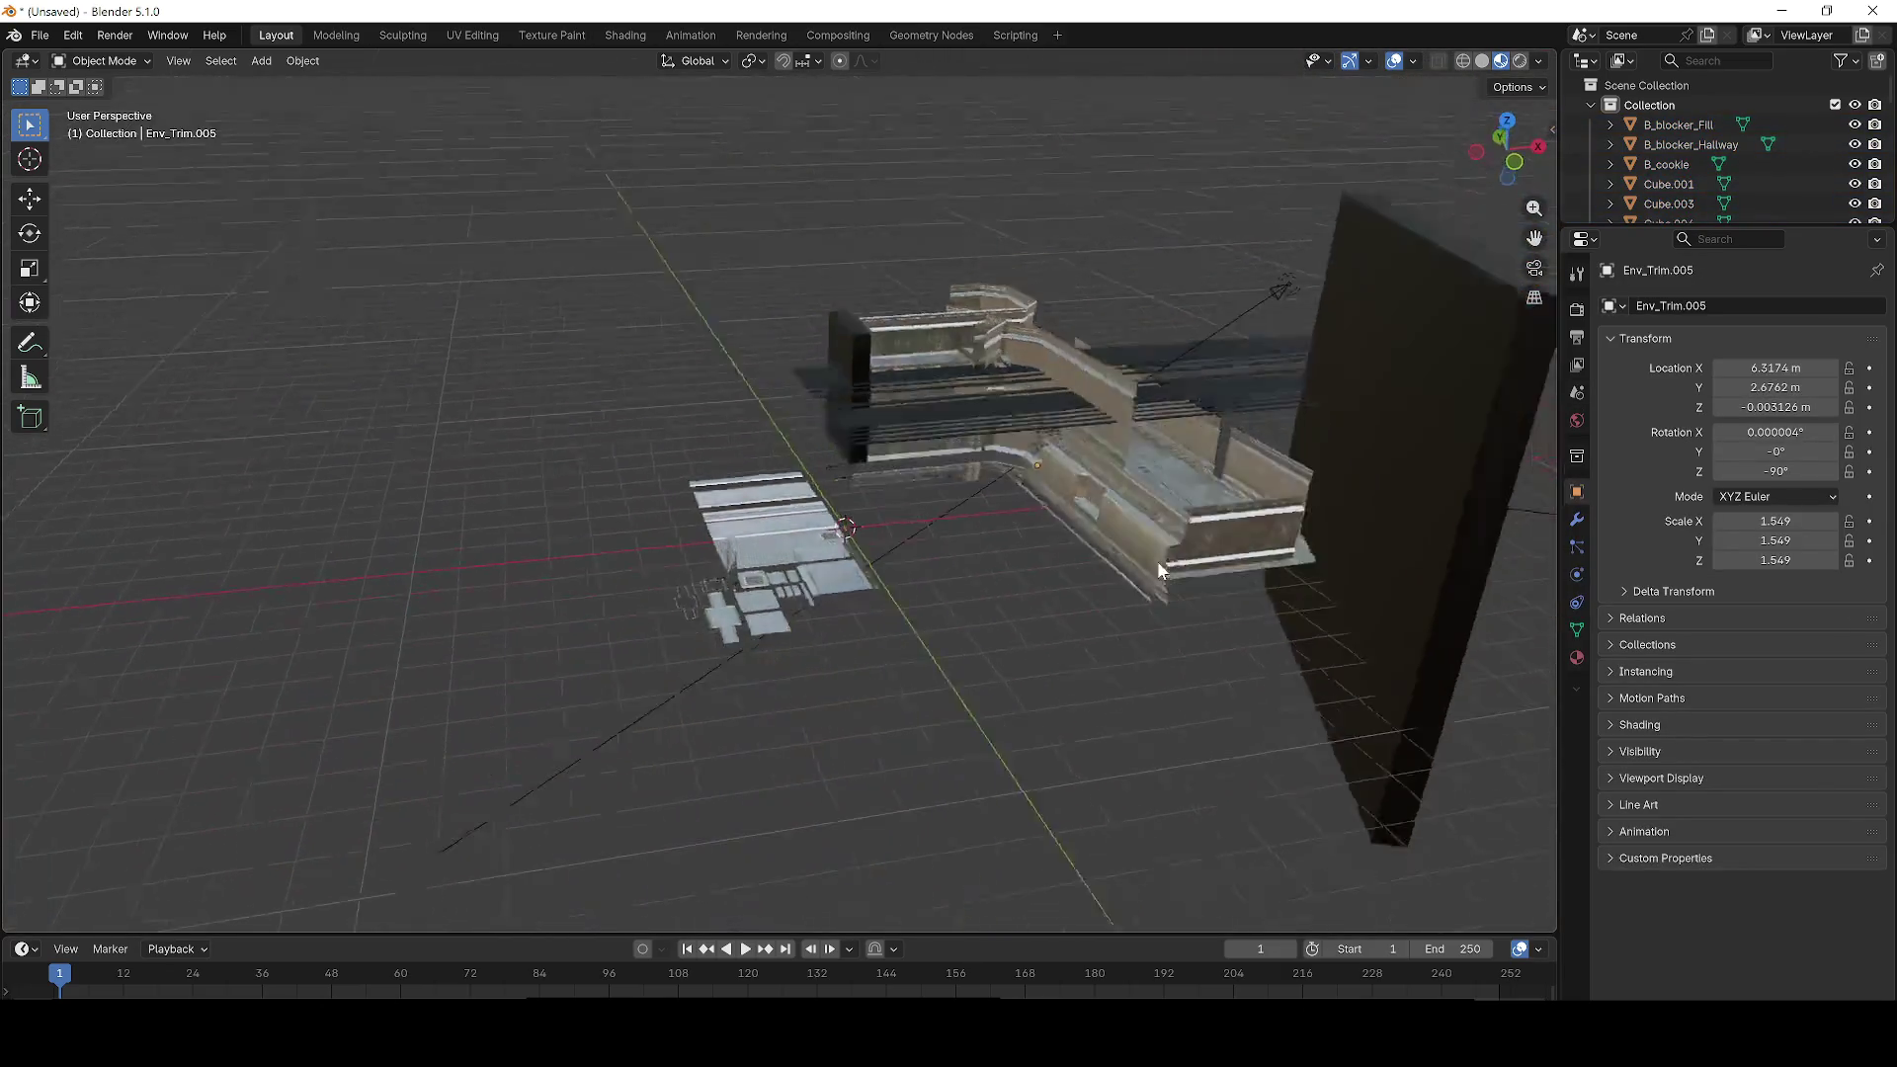
scroll(927, 500, "up", 6)
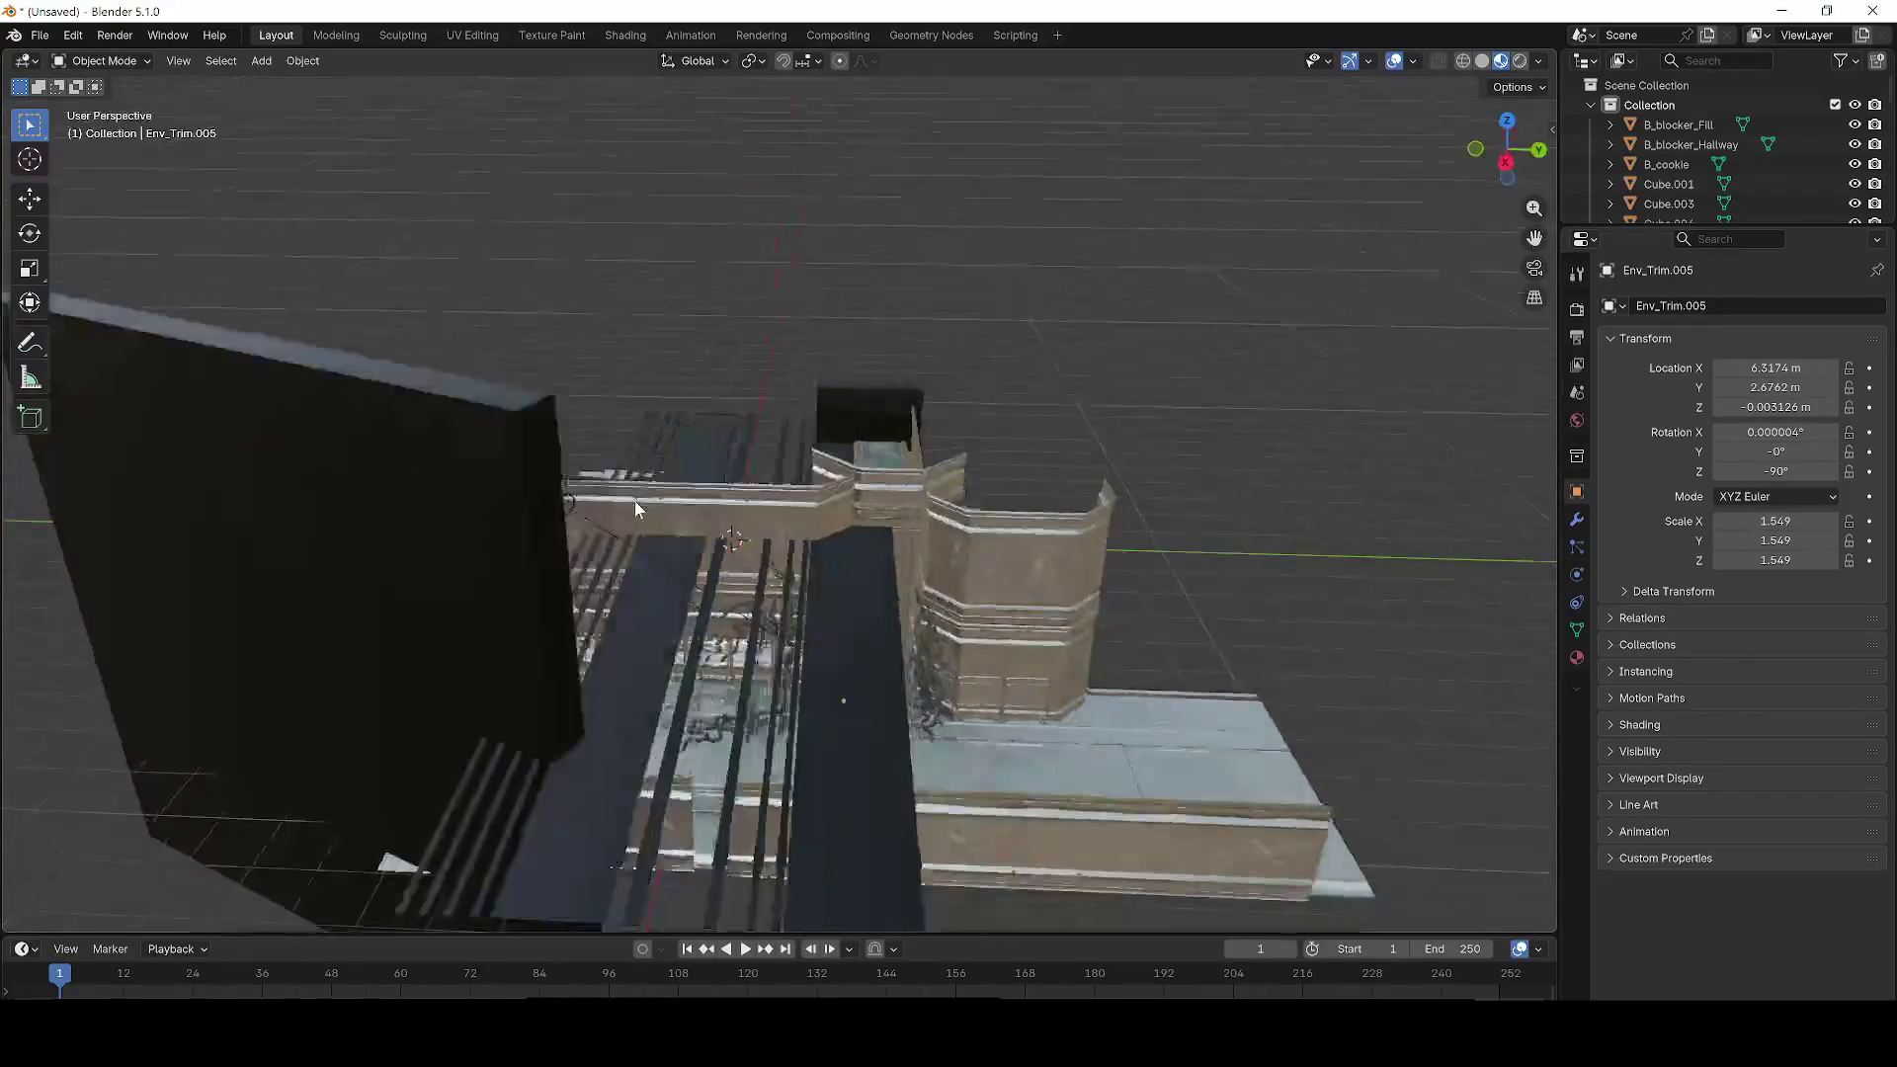
scroll(692, 459, "up", 5)
scroll(1038, 342, "down", 5)
scroll(1037, 343, "up", 6)
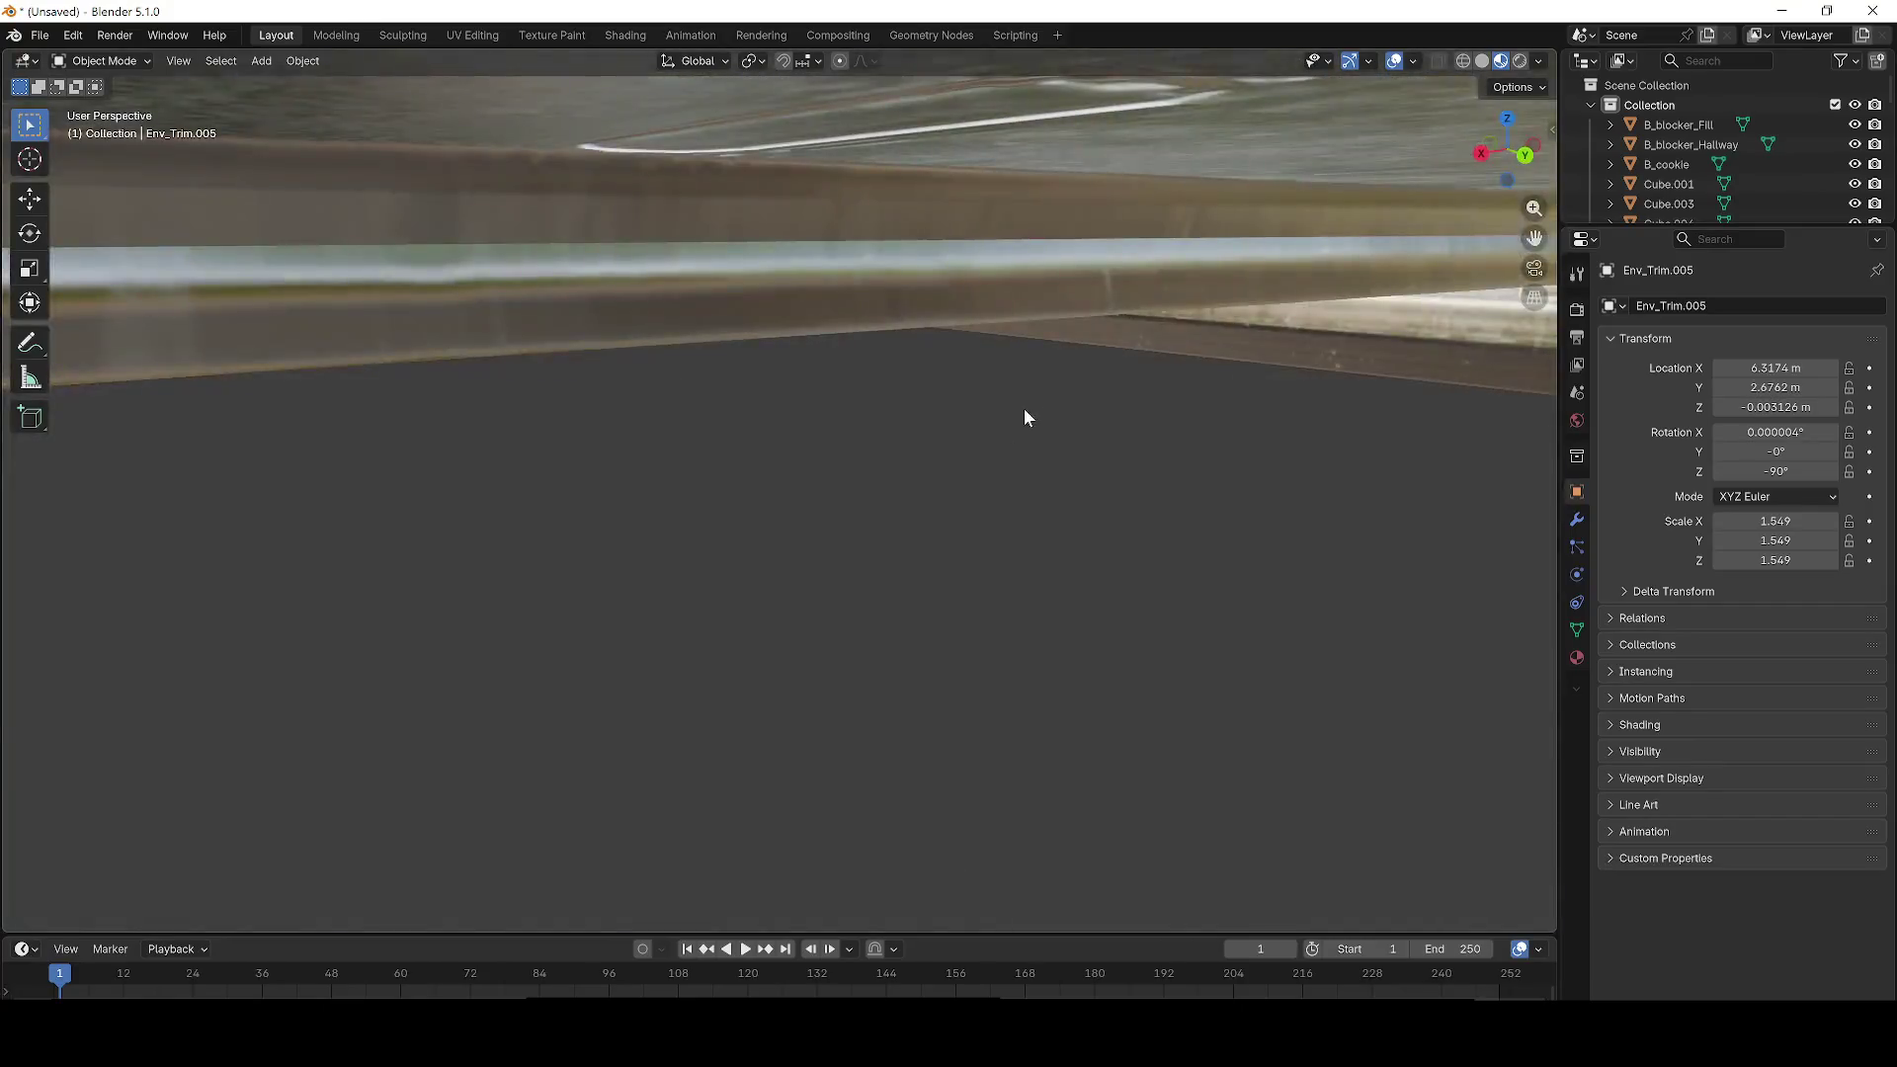
scroll(1025, 415, "down", 3)
scroll(932, 447, "down", 3)
scroll(989, 494, "up", 5)
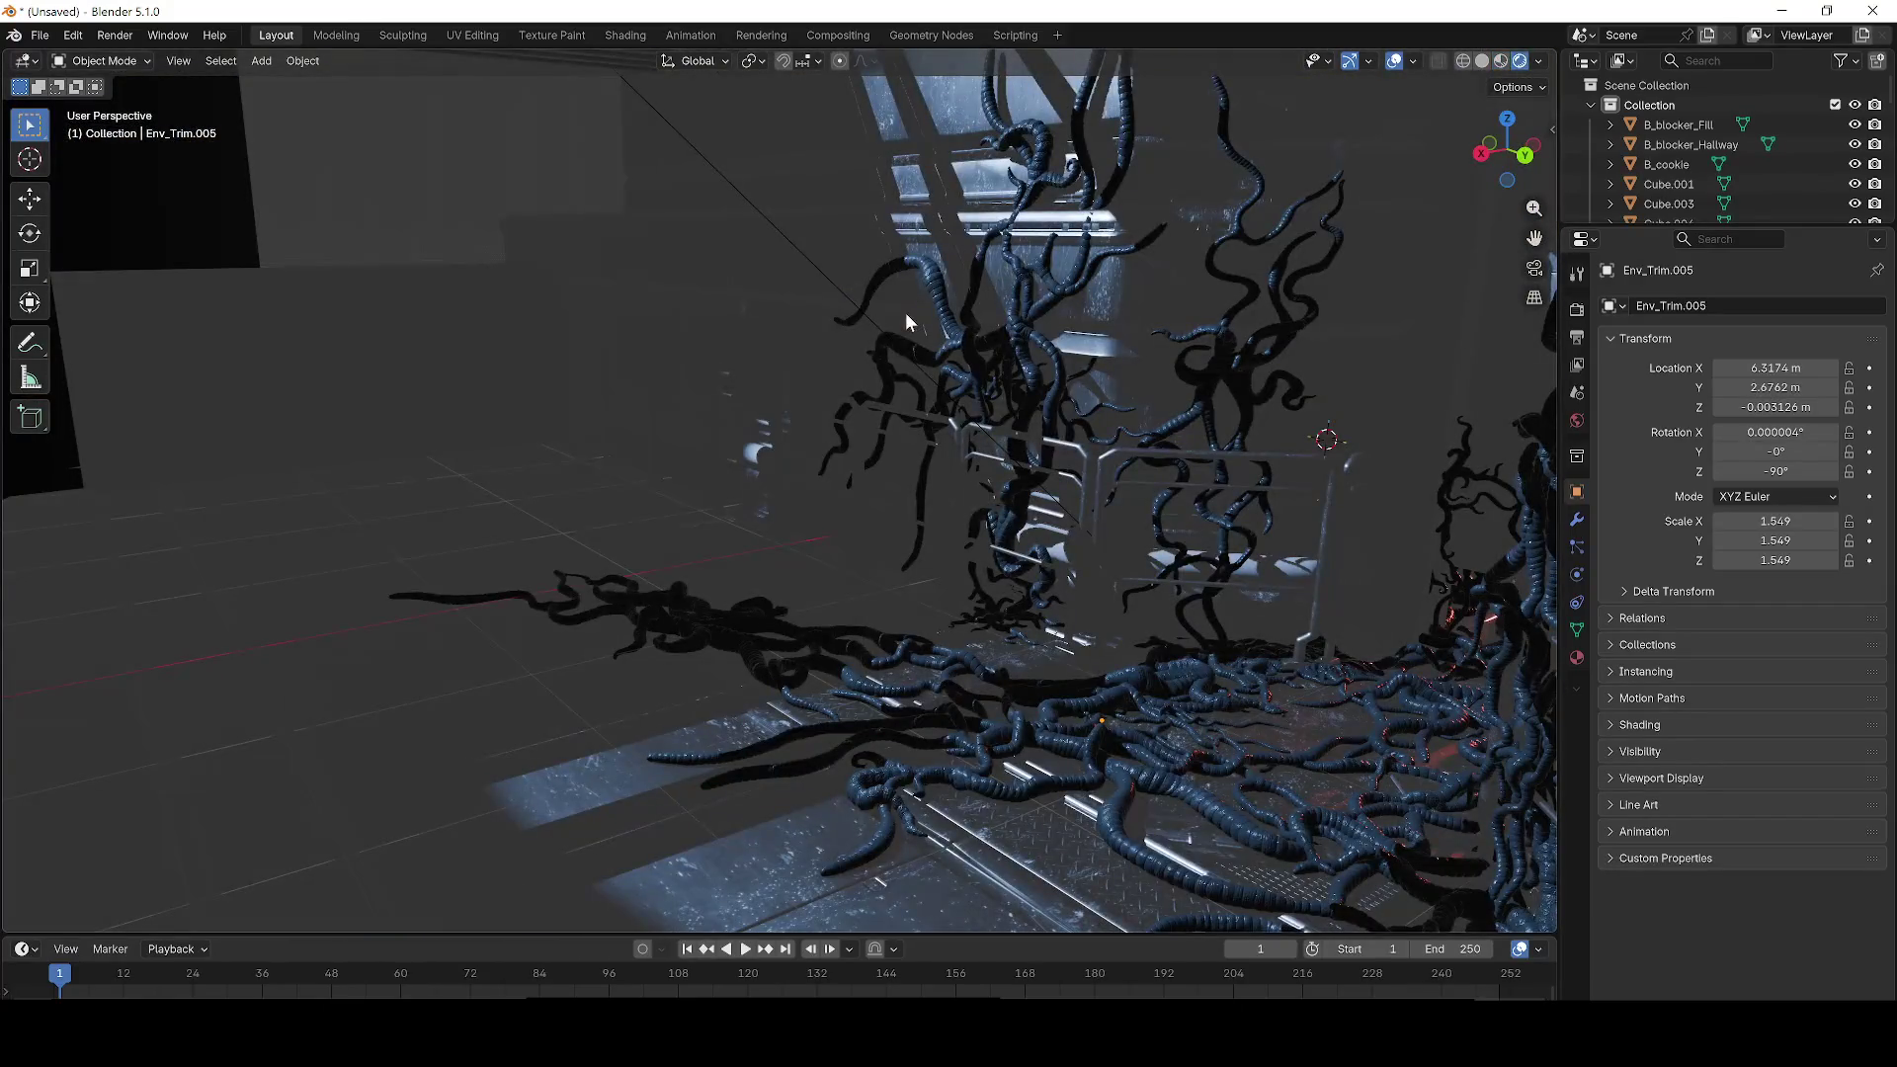
scroll(1067, 509, "up", 1)
scroll(1067, 509, "up", 8)
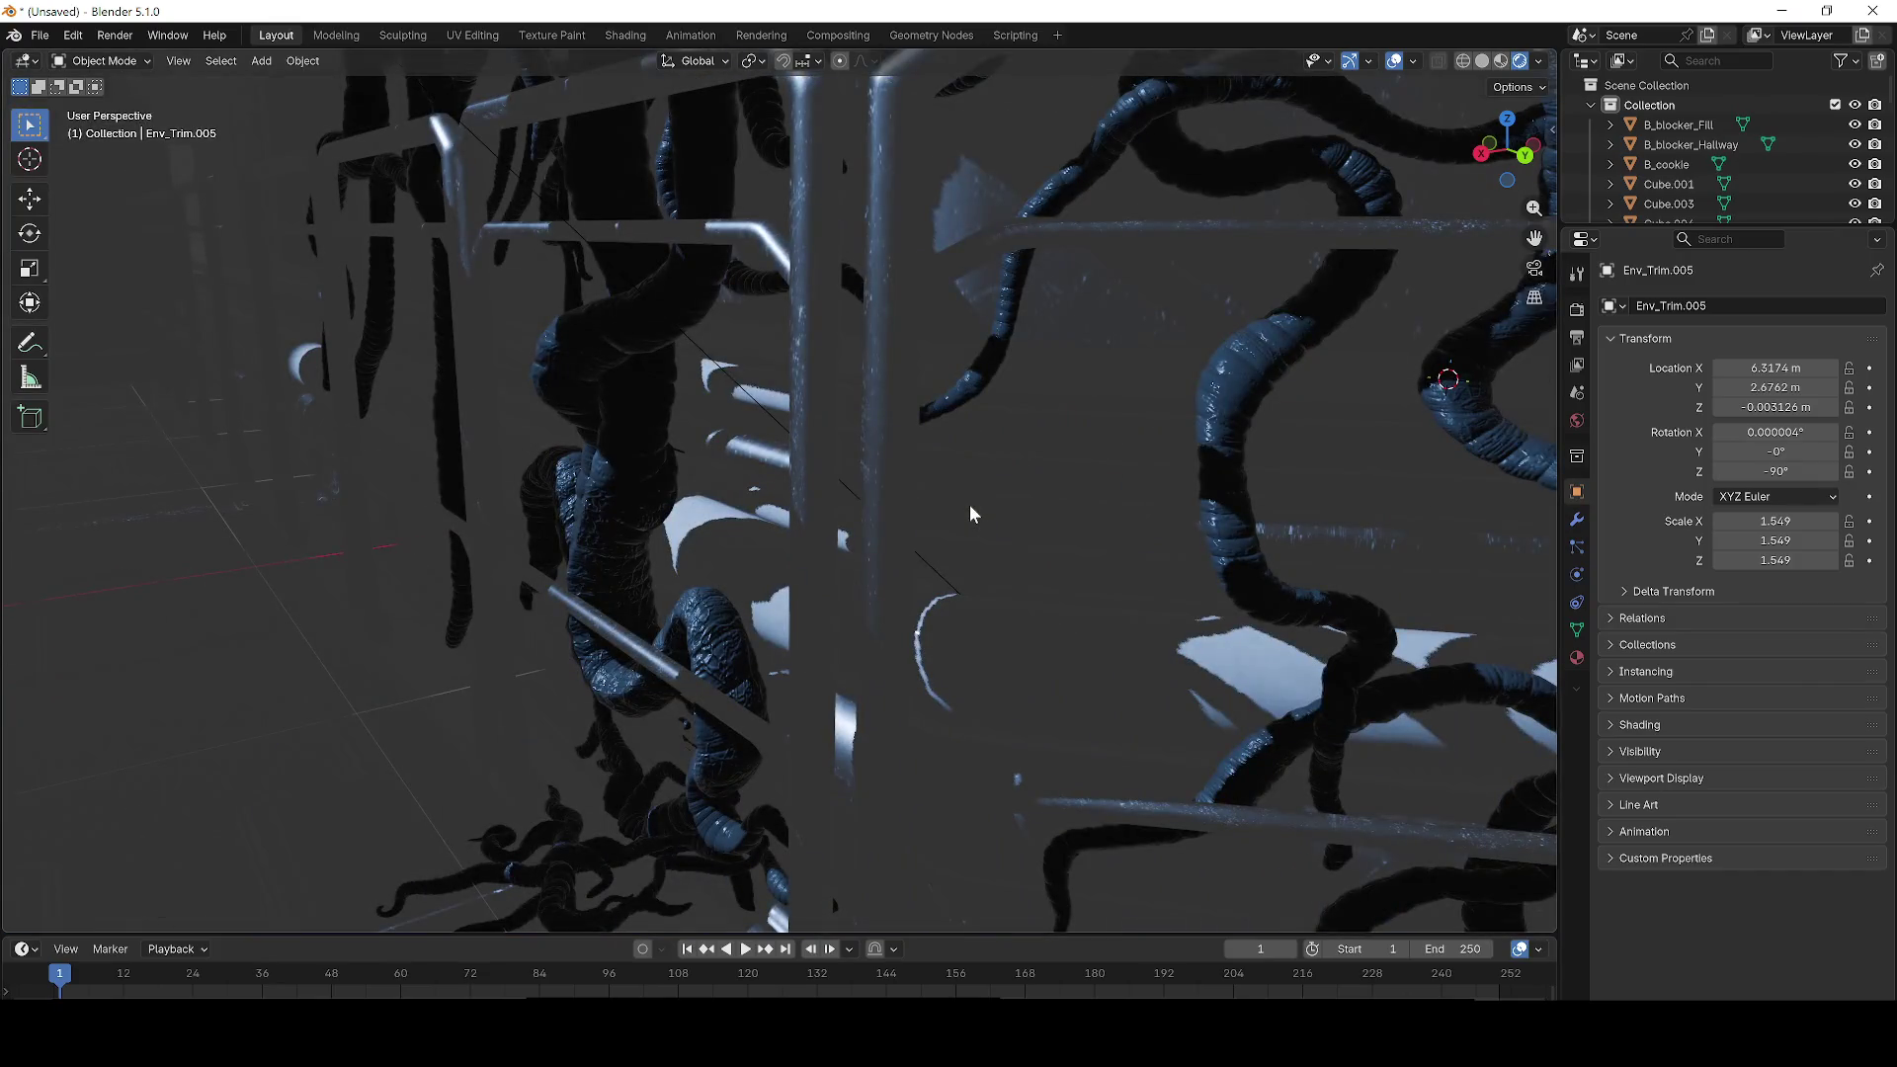
scroll(998, 501, "down", 8)
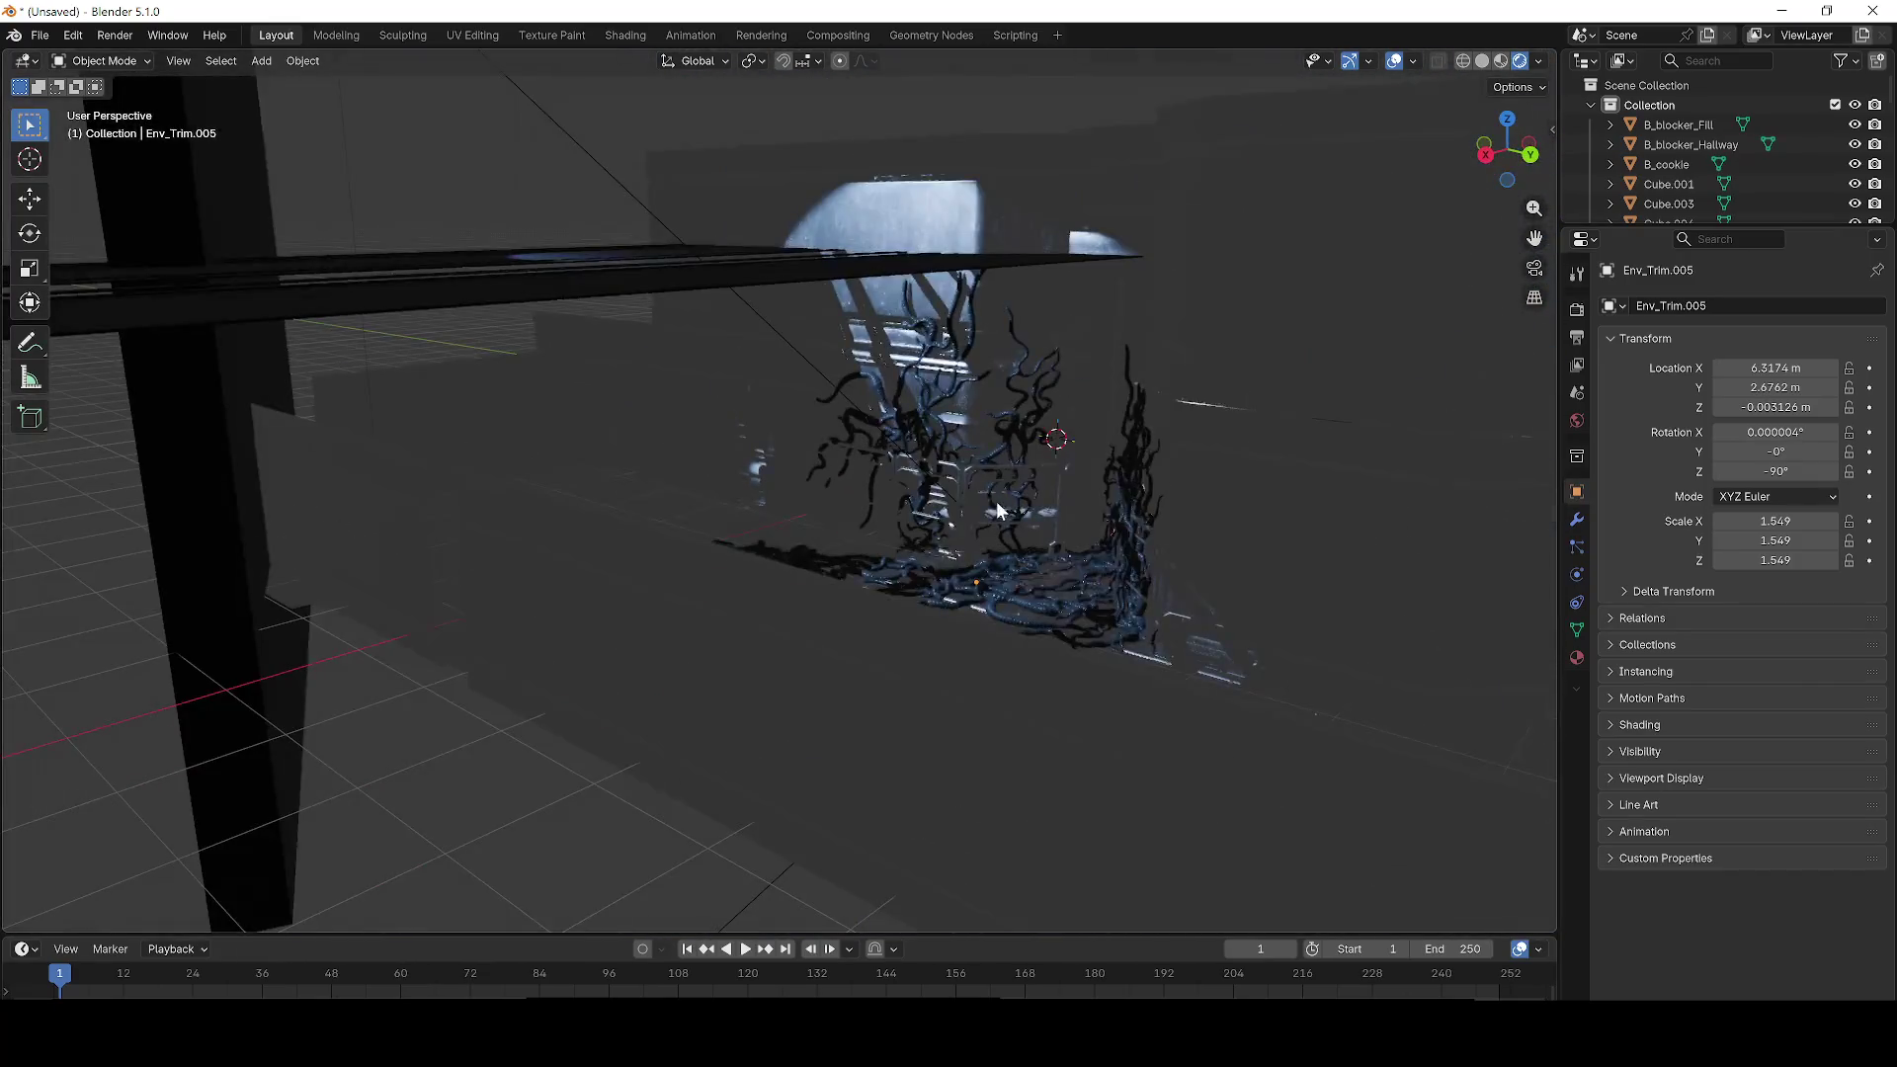
scroll(988, 494, "up", 4)
scroll(968, 489, "down", 4)
scroll(922, 468, "up", 4)
scroll(919, 485, "down", 4)
Step: Cycle shading through Wireframe, Material Preview and Solid to Rendered, then minimize Blender
key("z")
left_click(624, 596)
key("z")
left_click(750, 732)
key("z")
left_click(894, 736)
key("z")
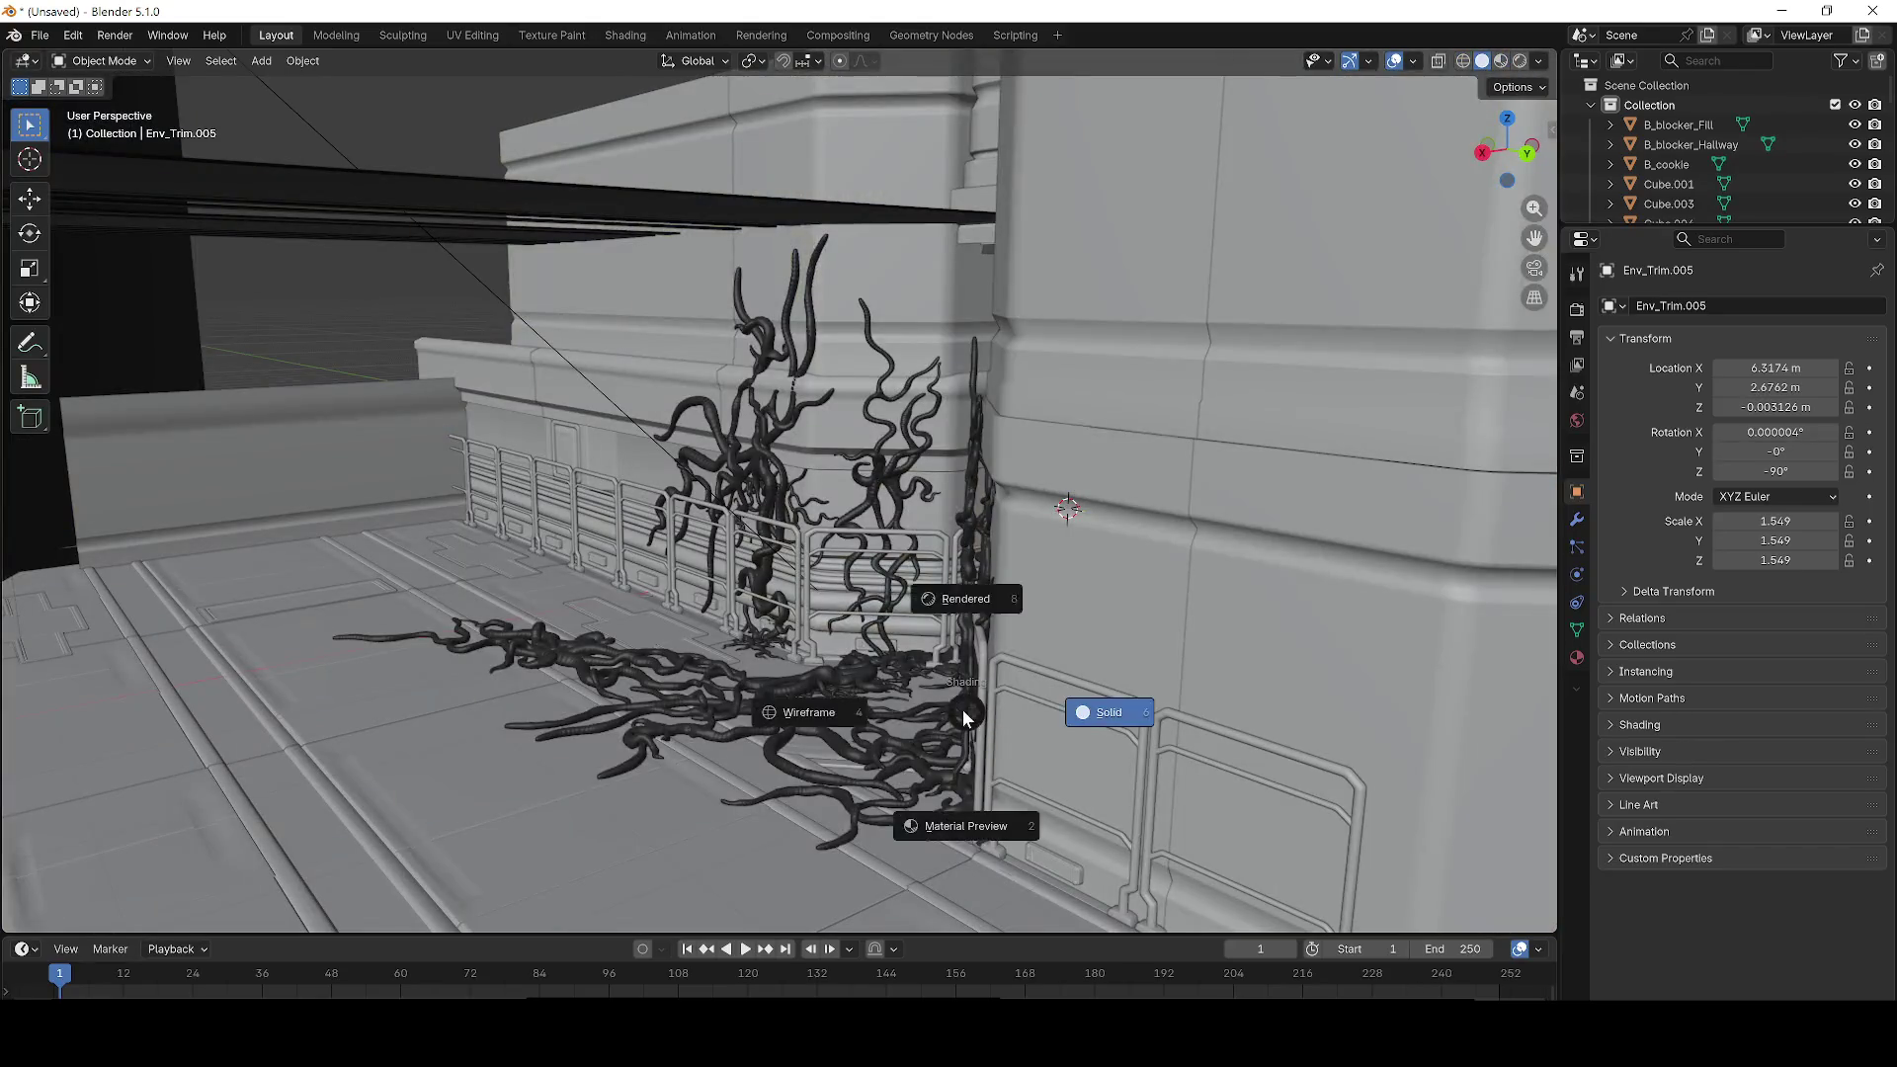
left_click(948, 607)
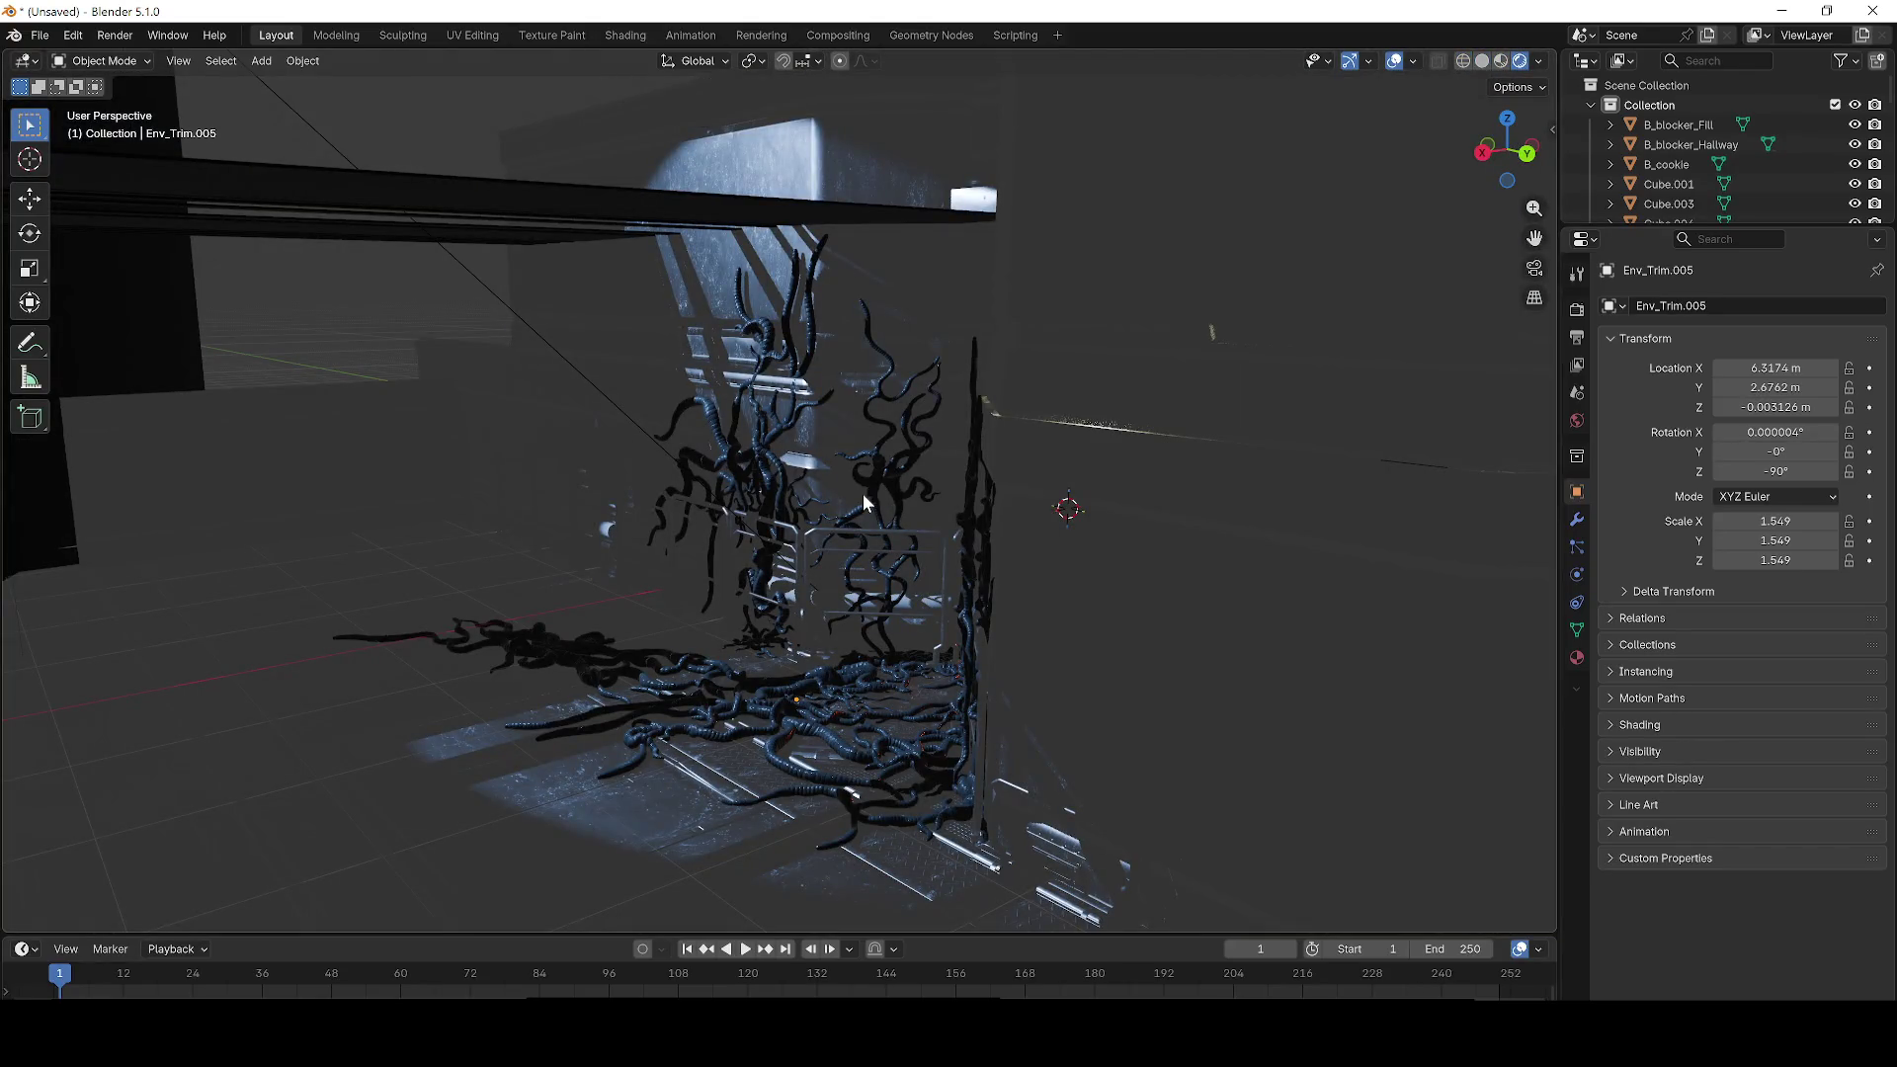
left_click(1781, 11)
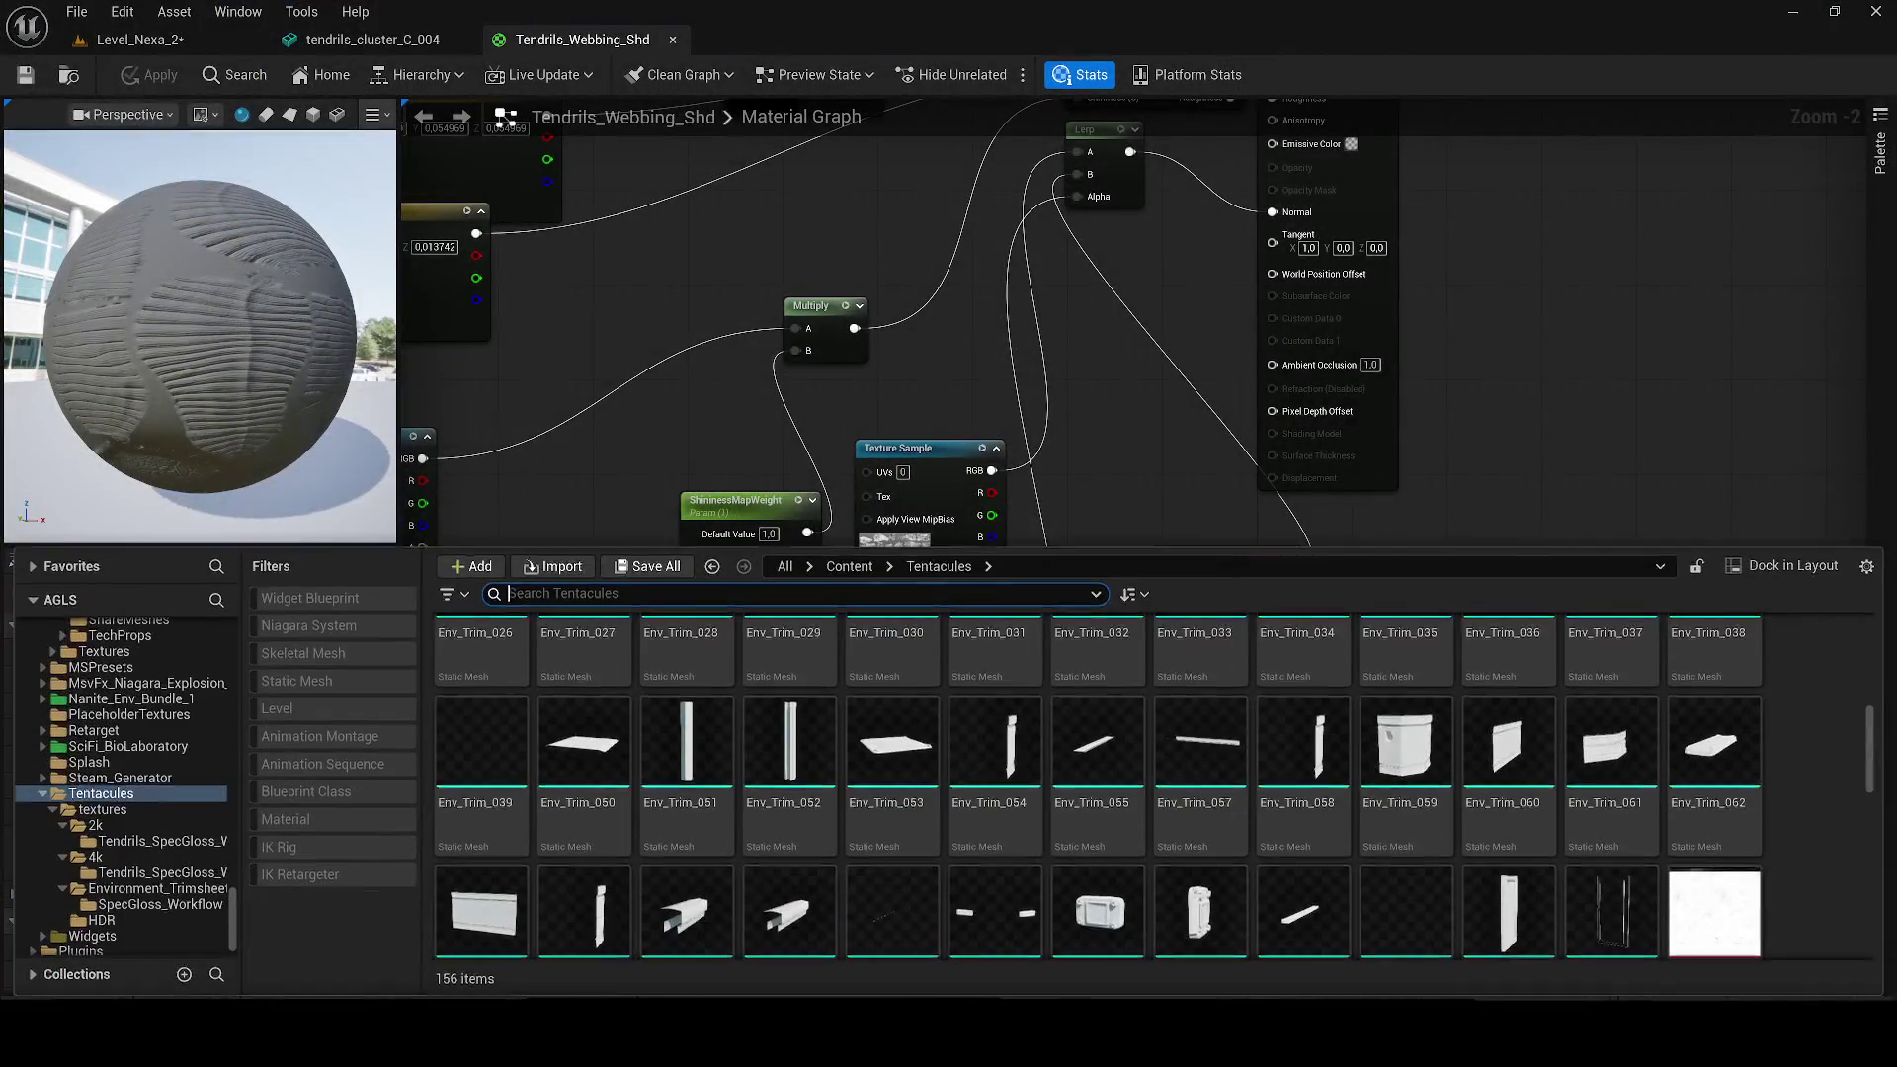
Step: Create a new folder named 'bluid' in Tentacules from the Content Browser and open it
right_click(1823, 737)
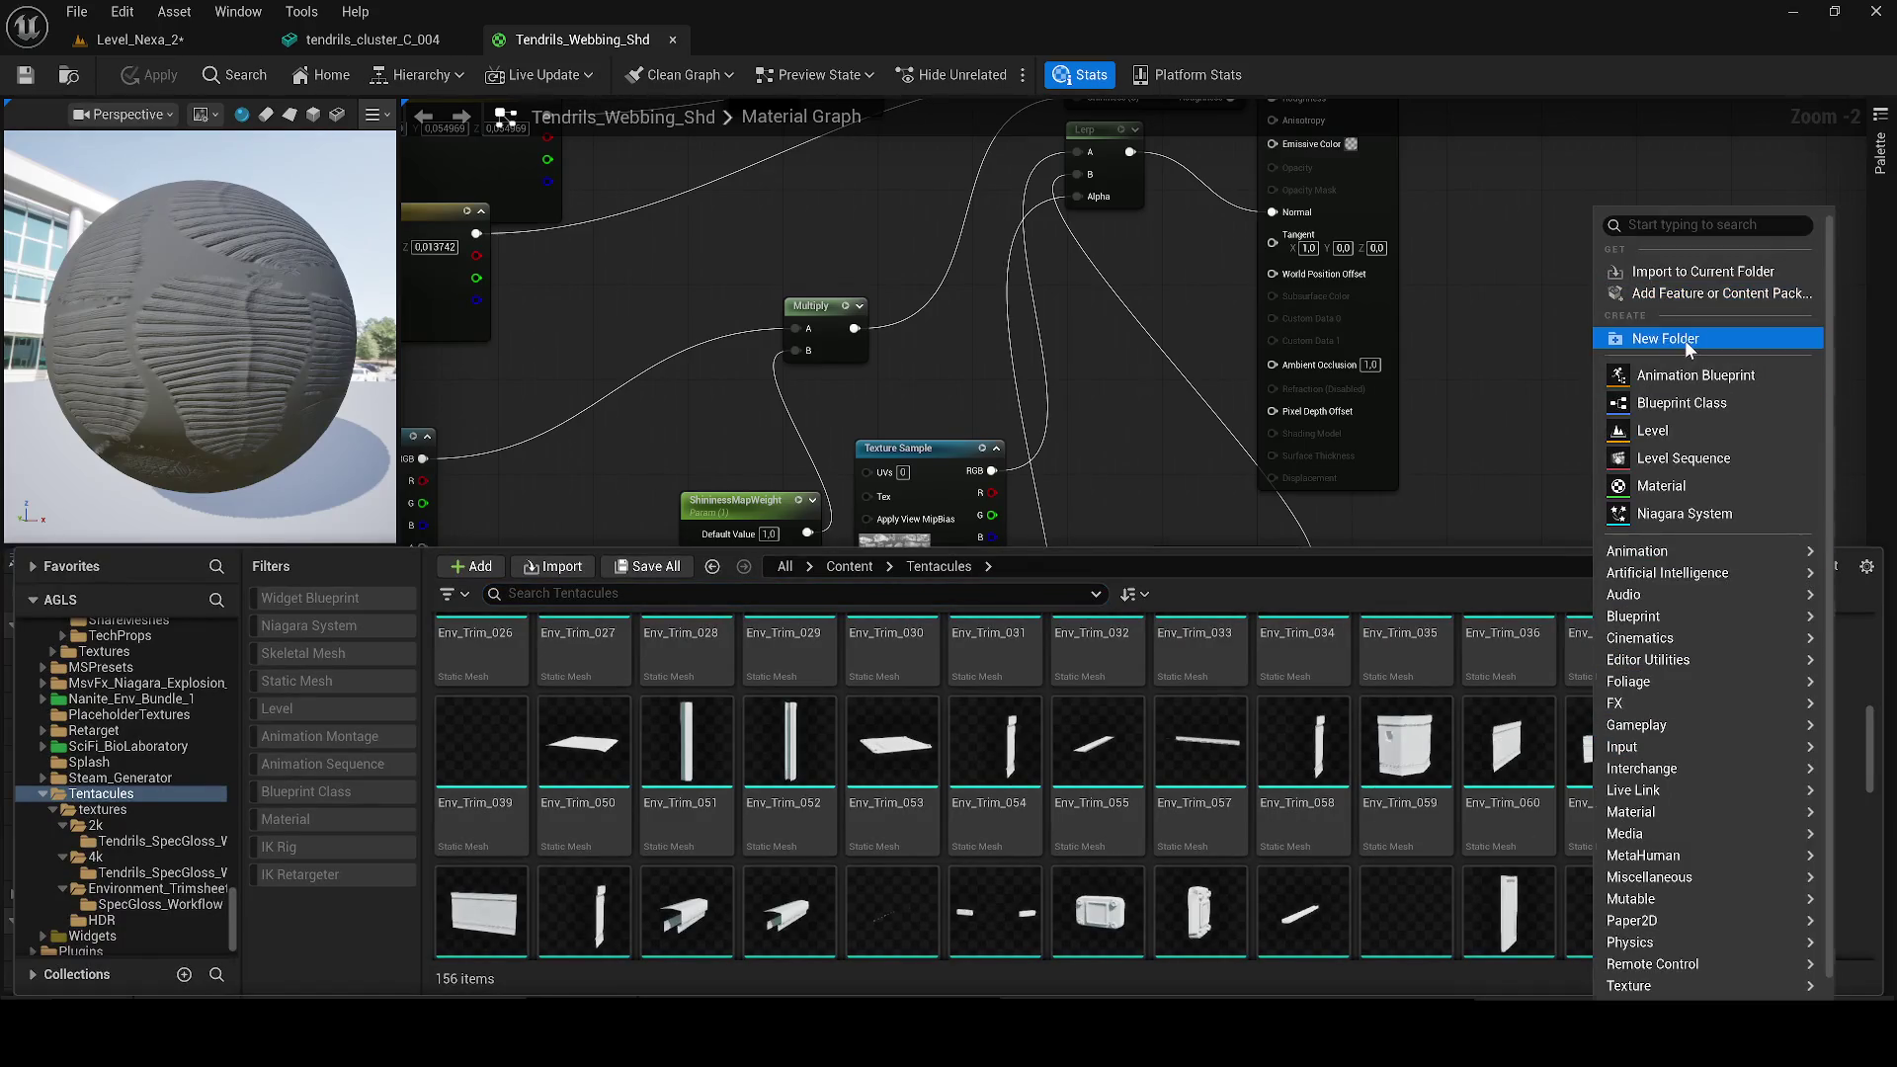
left_click(1685, 340)
type("bluid")
key("Return")
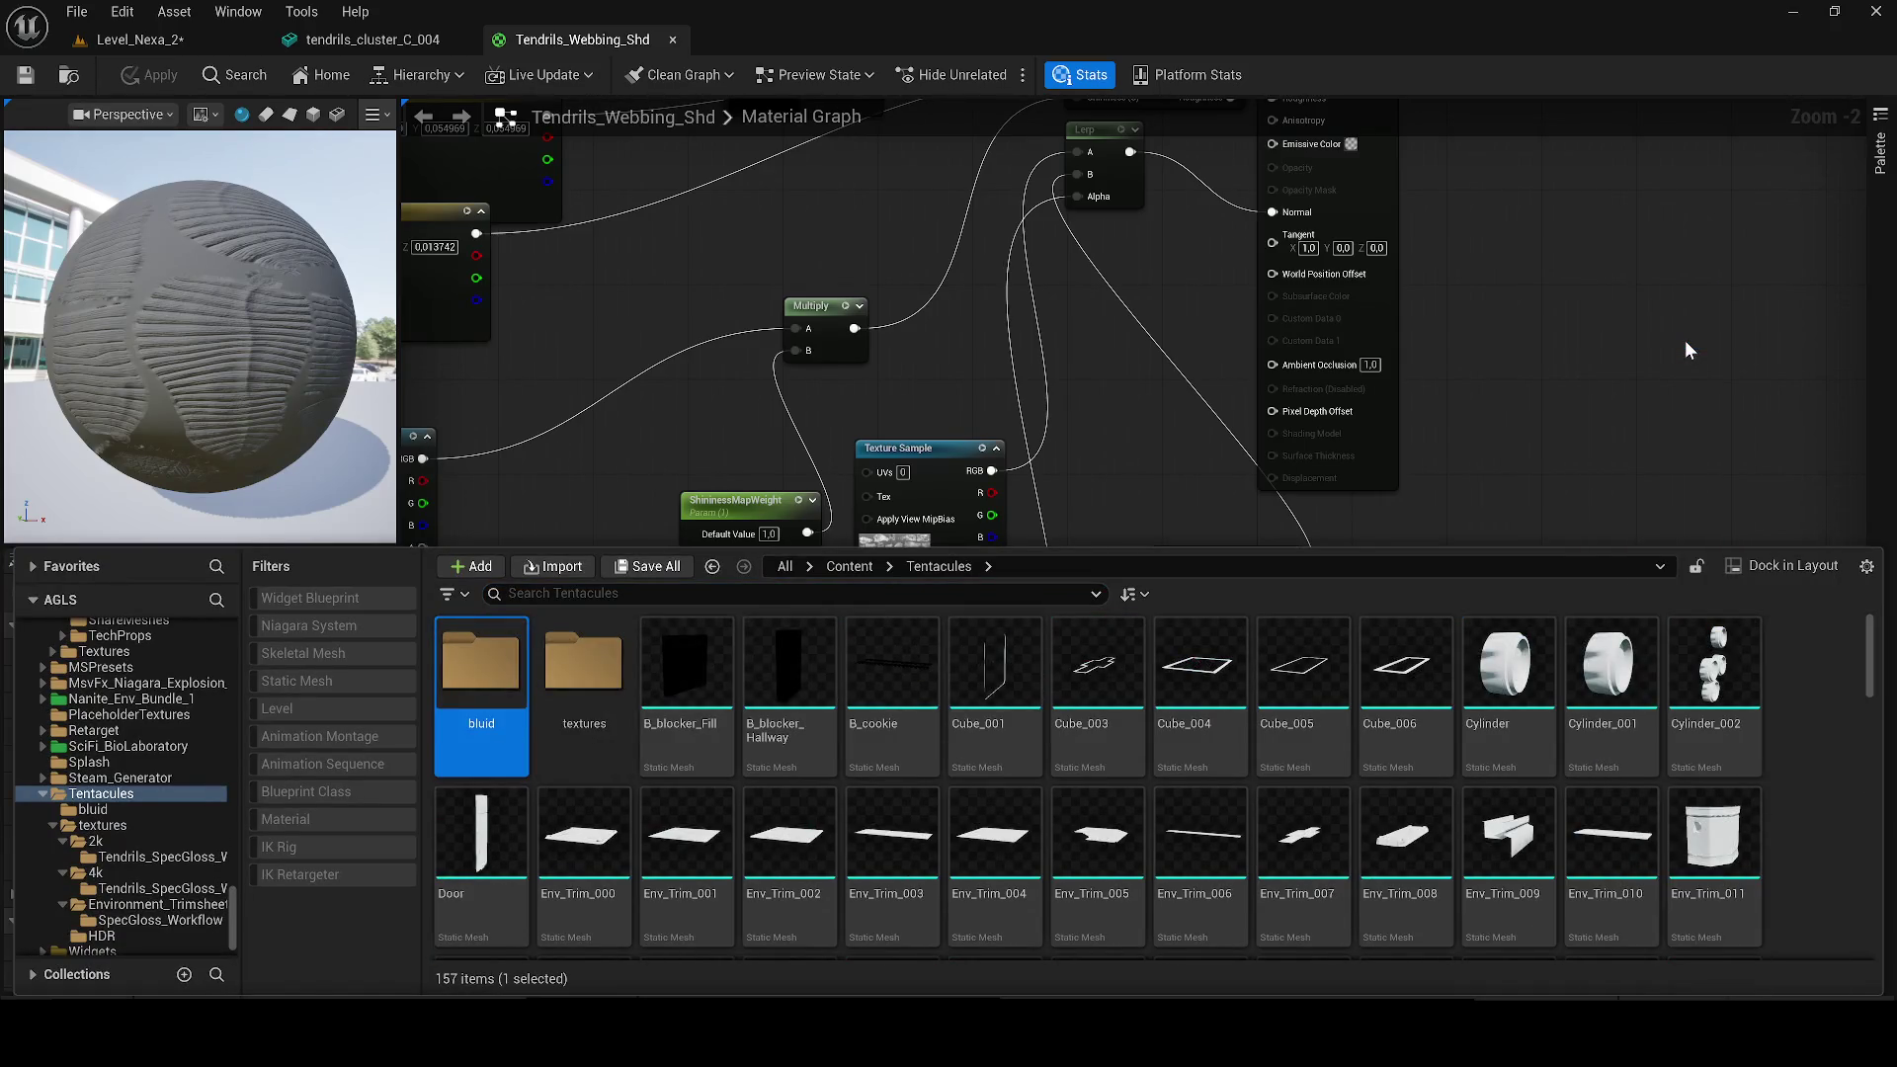
double_click(482, 672)
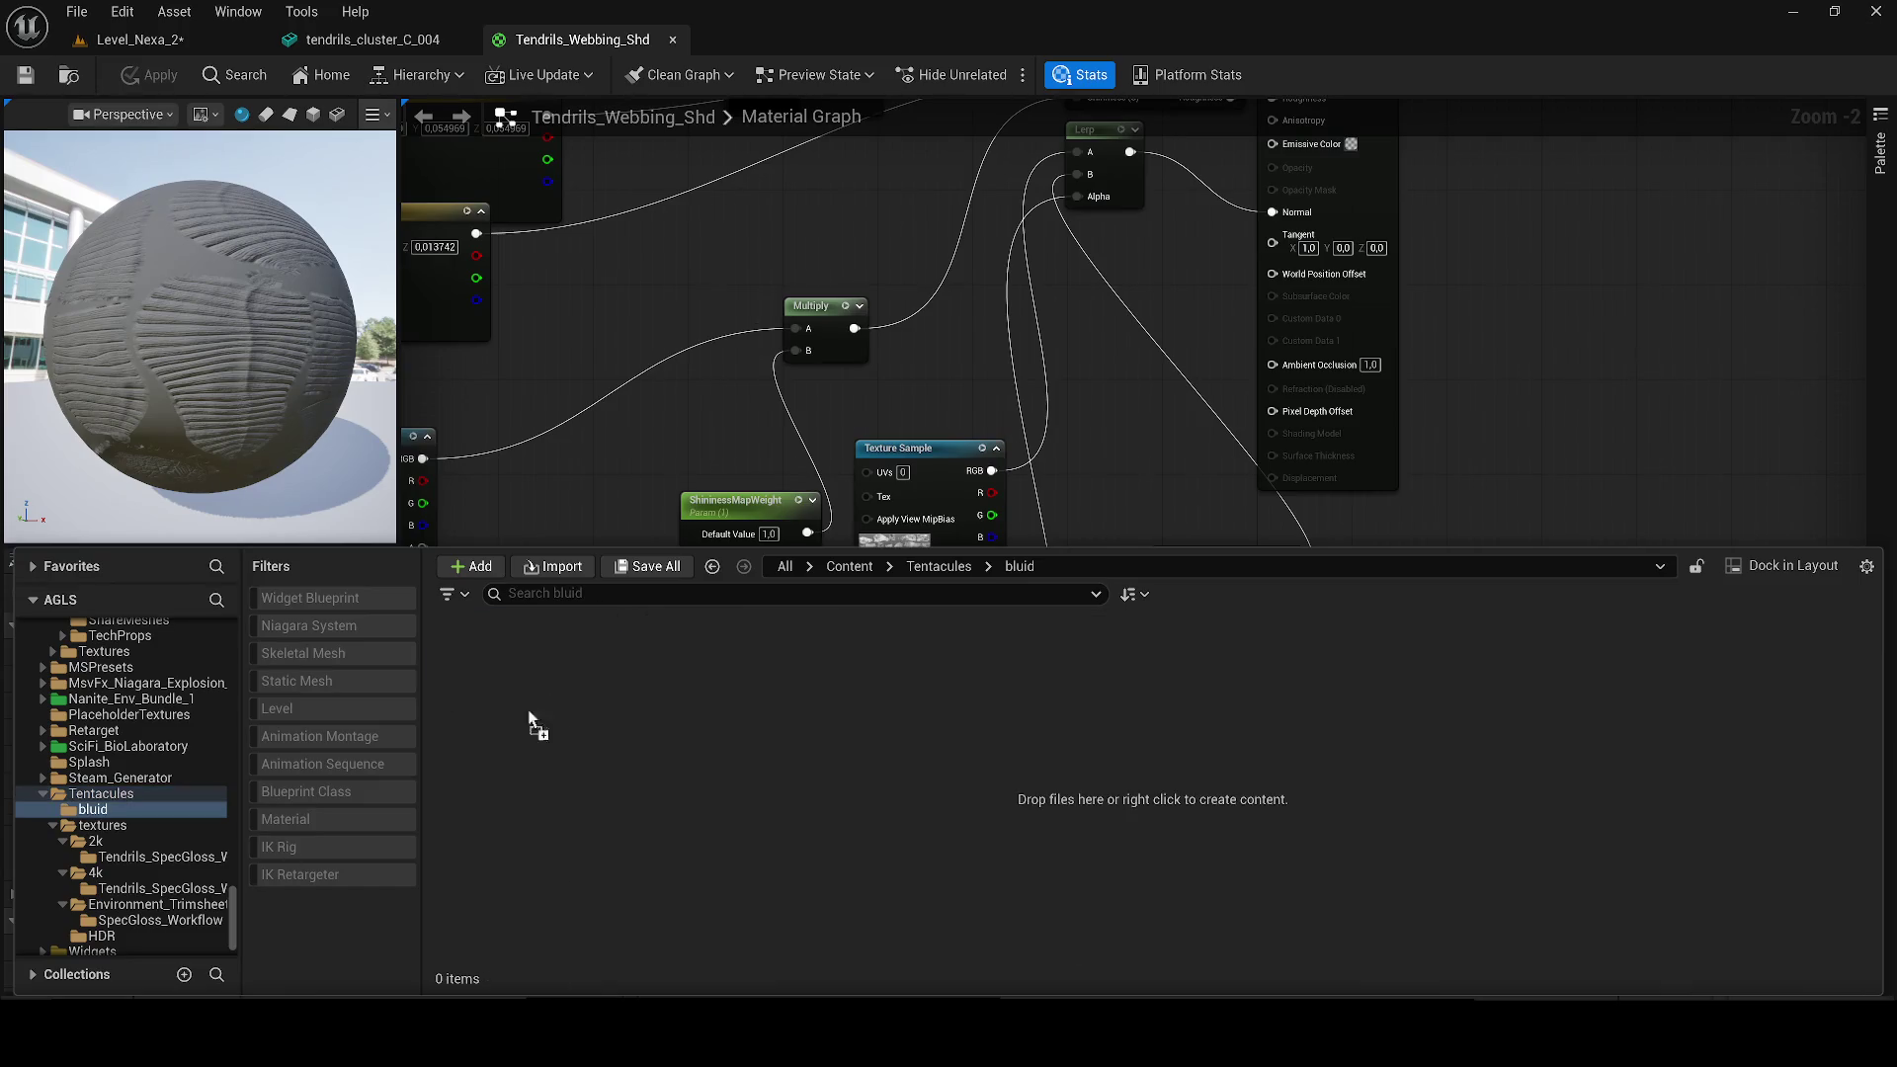
Step: Import Alien_Tendrils_Scene_AssetKit.fbx into bluid with Combine Static Meshes enabled, then select the mesh
left_click_drag(514, 720, 644, 745)
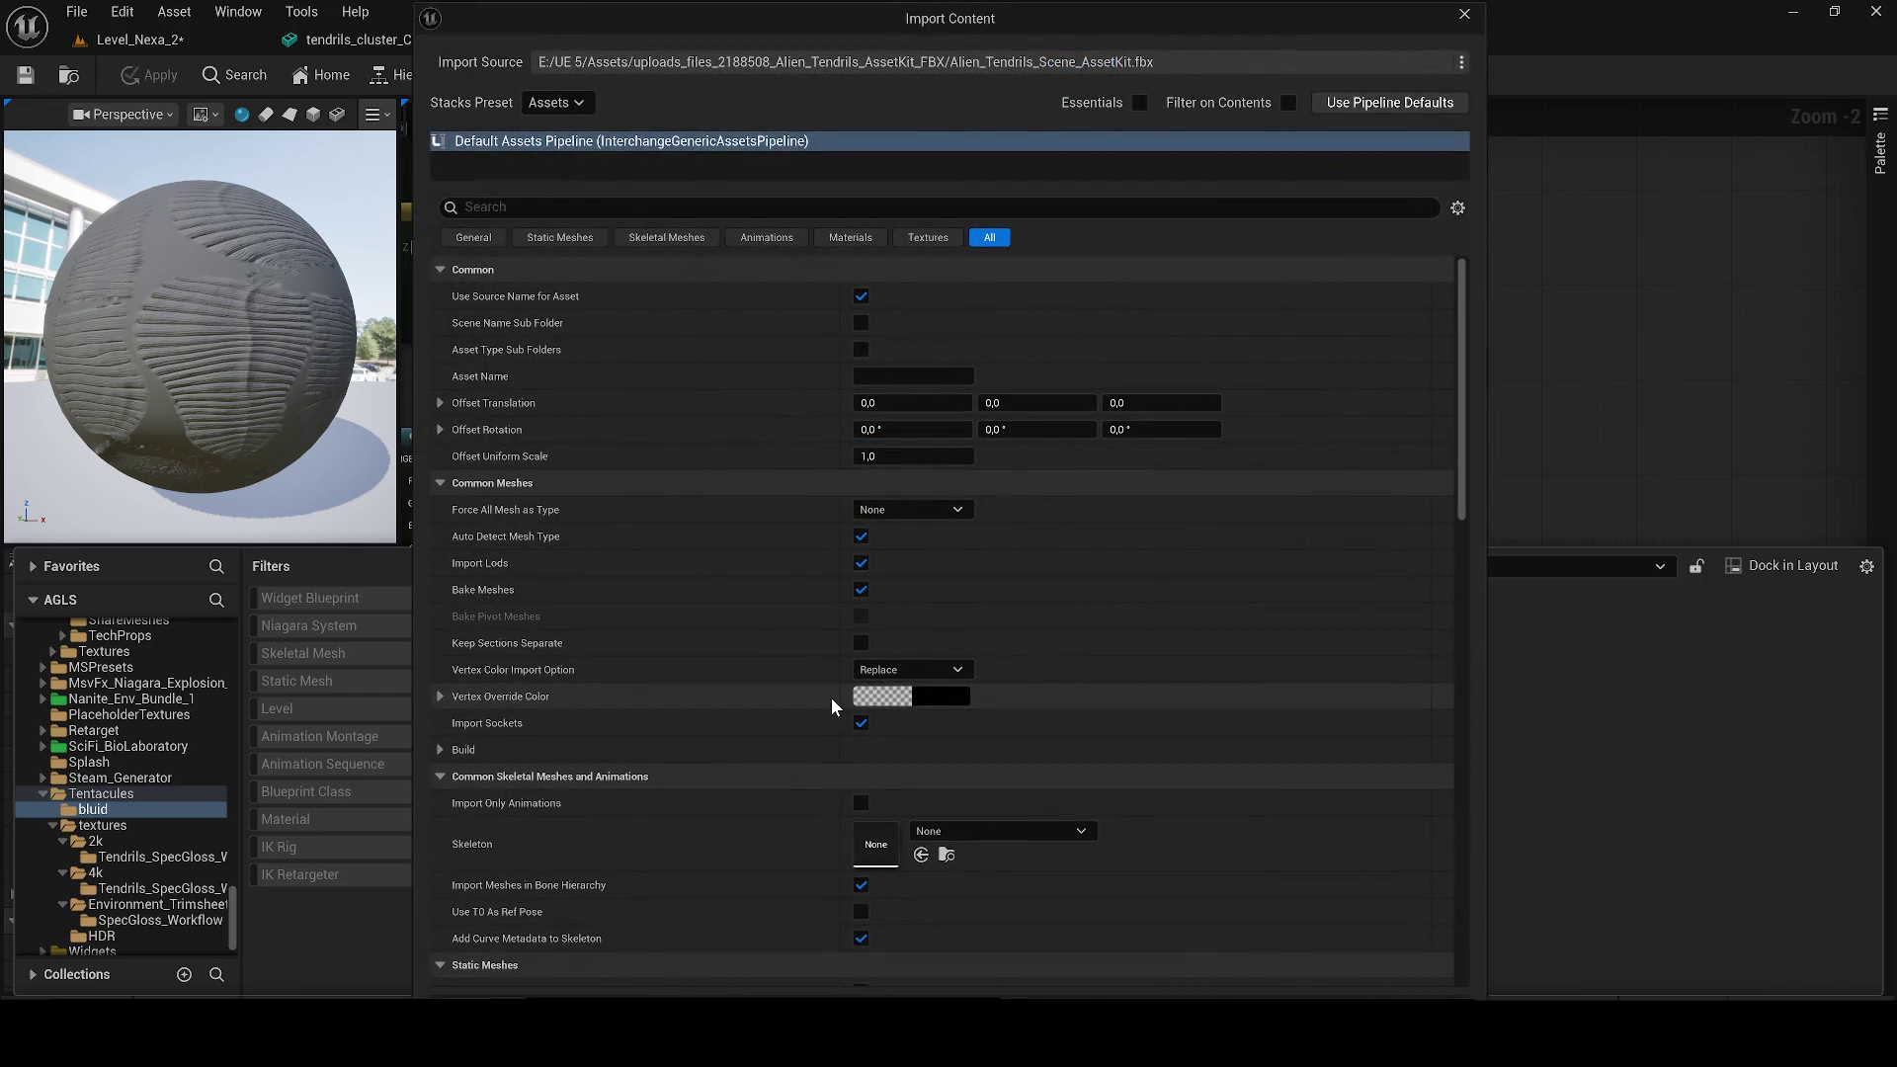
left_click(593, 207)
type("c")
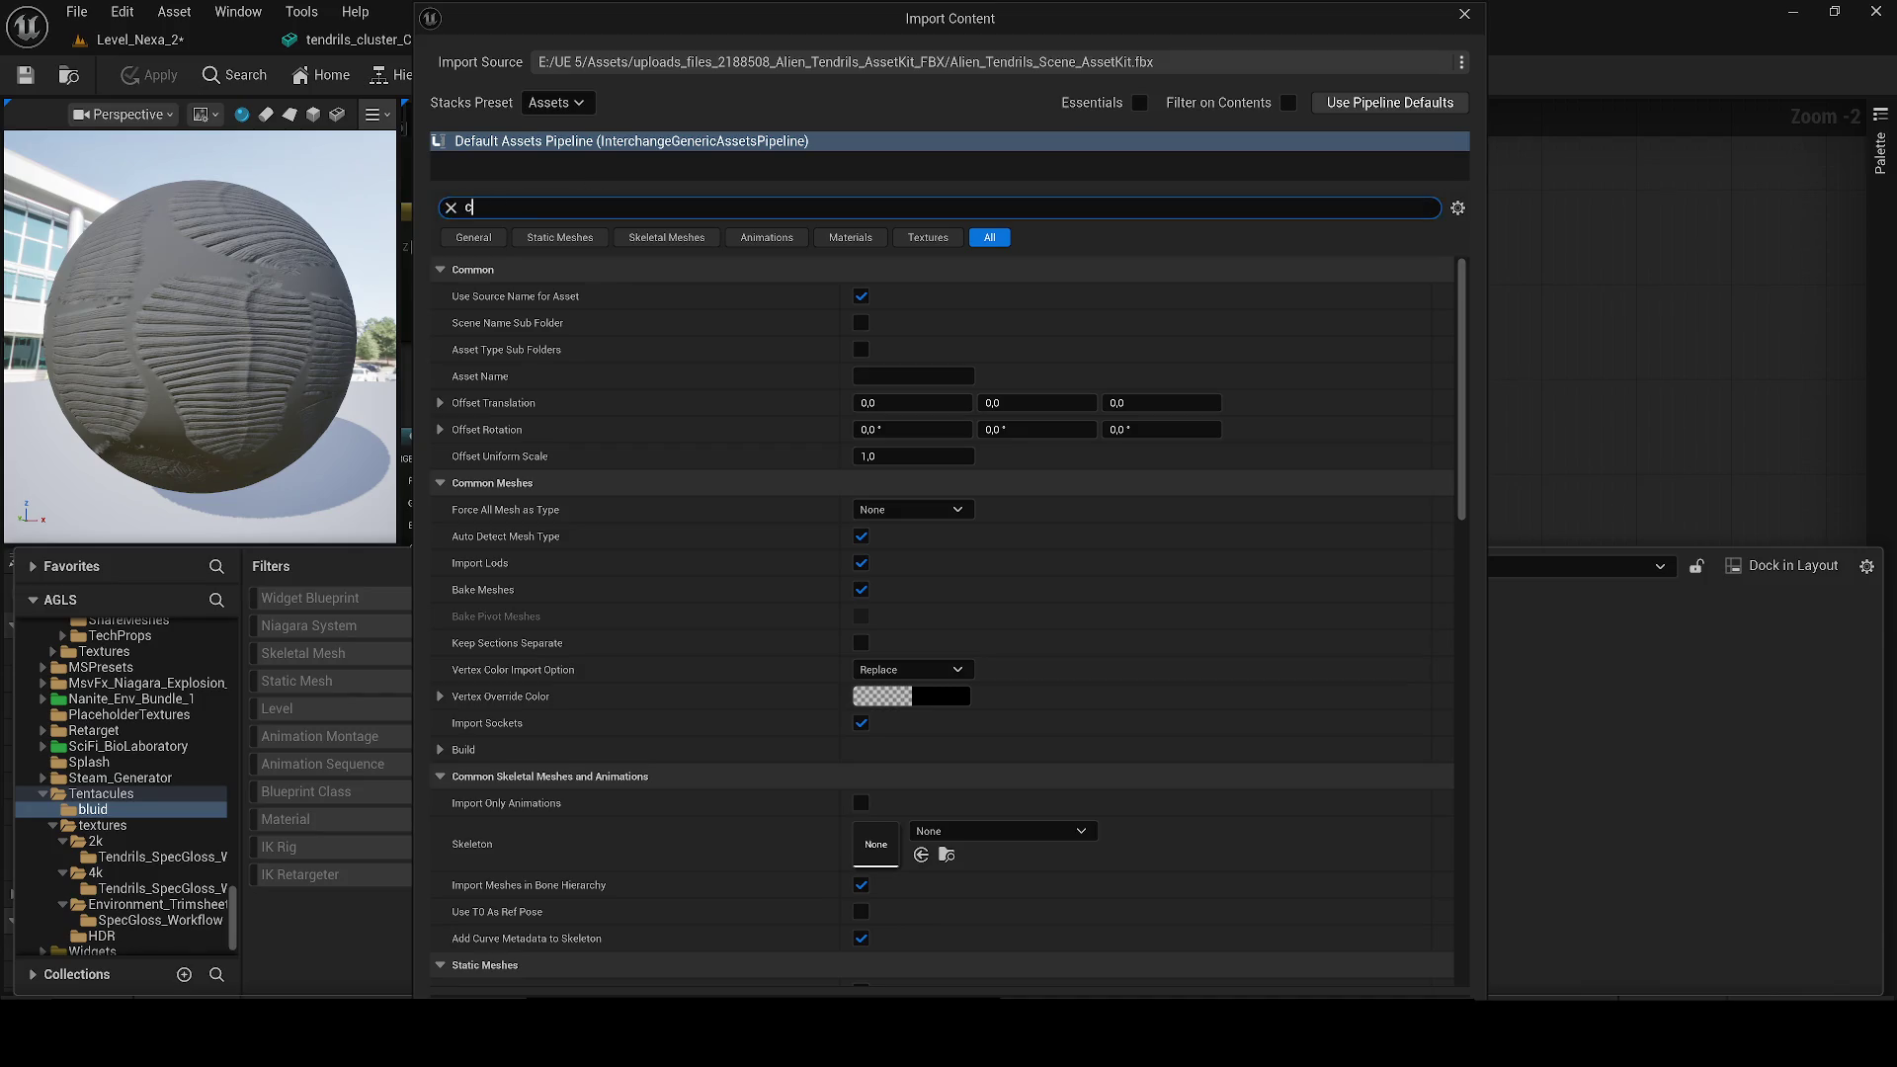
type("omb")
left_click(868, 296)
left_click(1384, 1022)
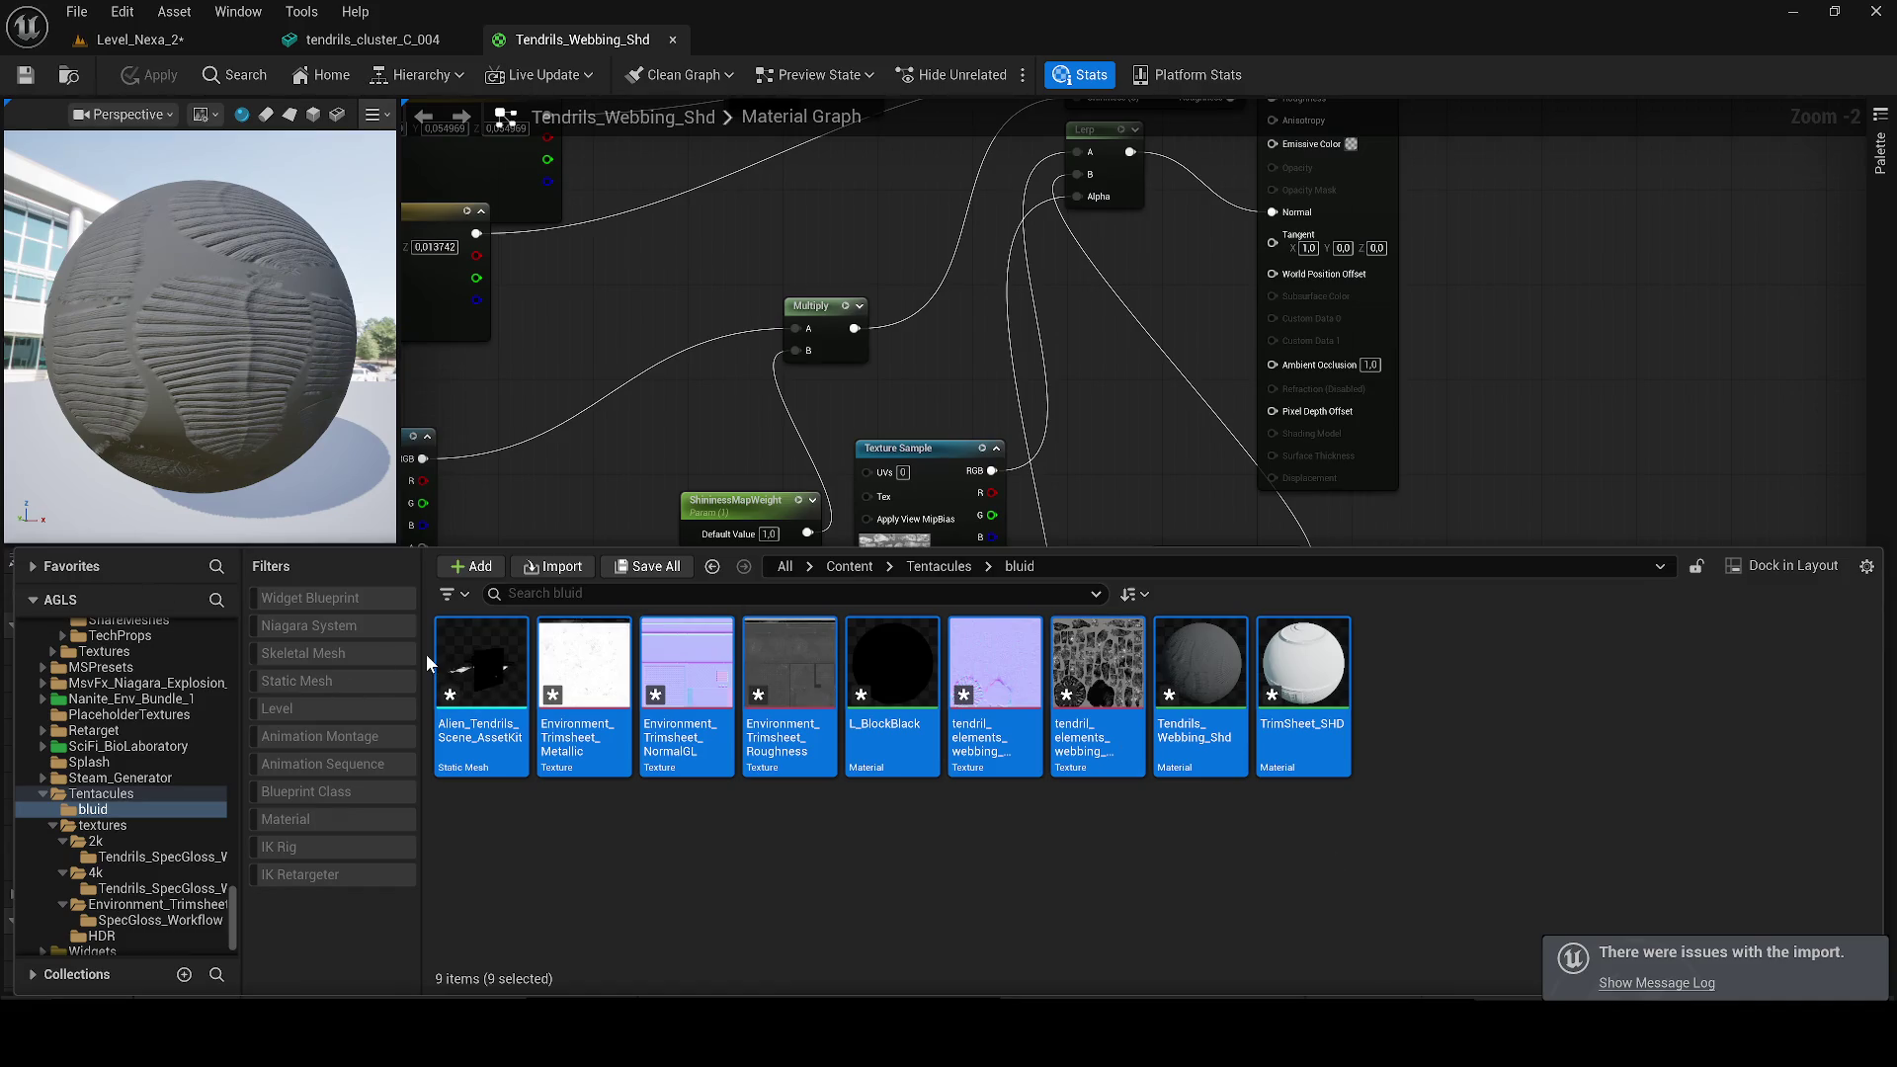
left_click(503, 675)
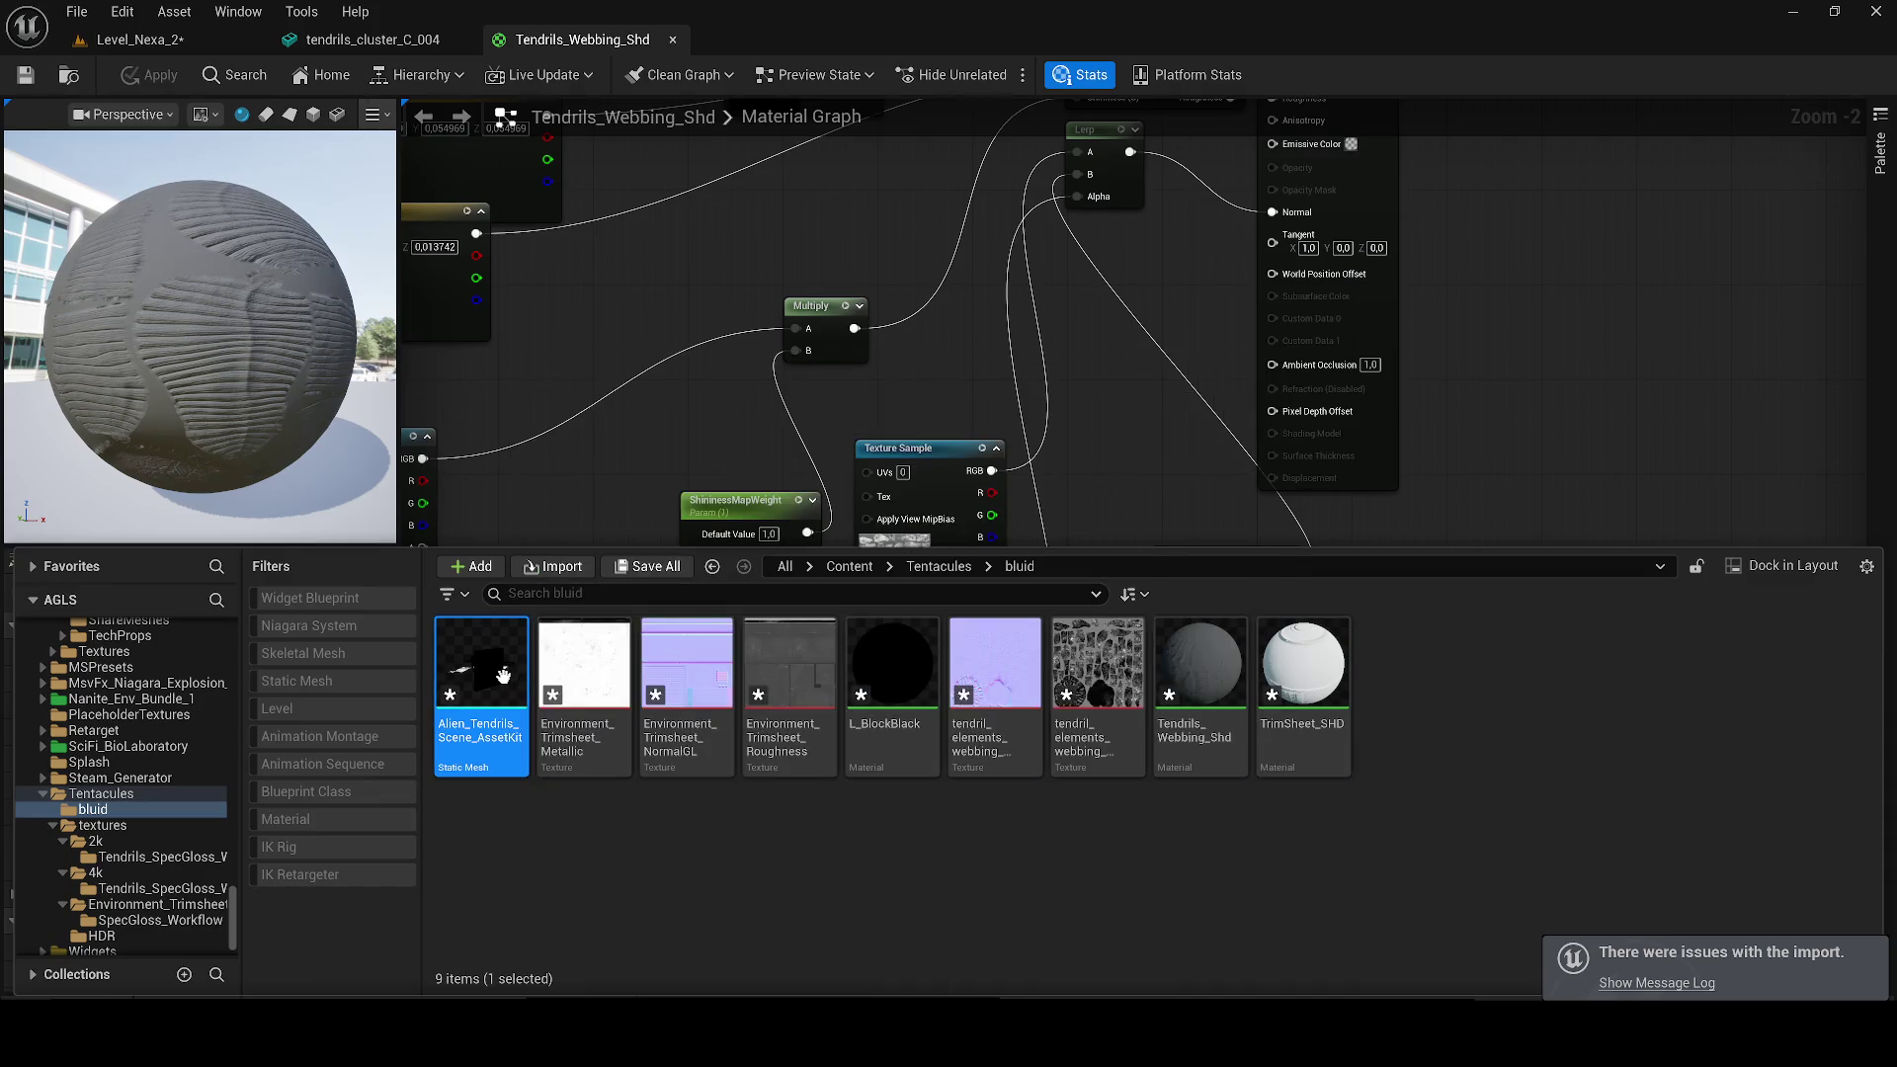
Step: Inspect the Alien_Tendrils_Scene_AssetKit mesh, then save all imported assets in bluid
double_click(503, 676)
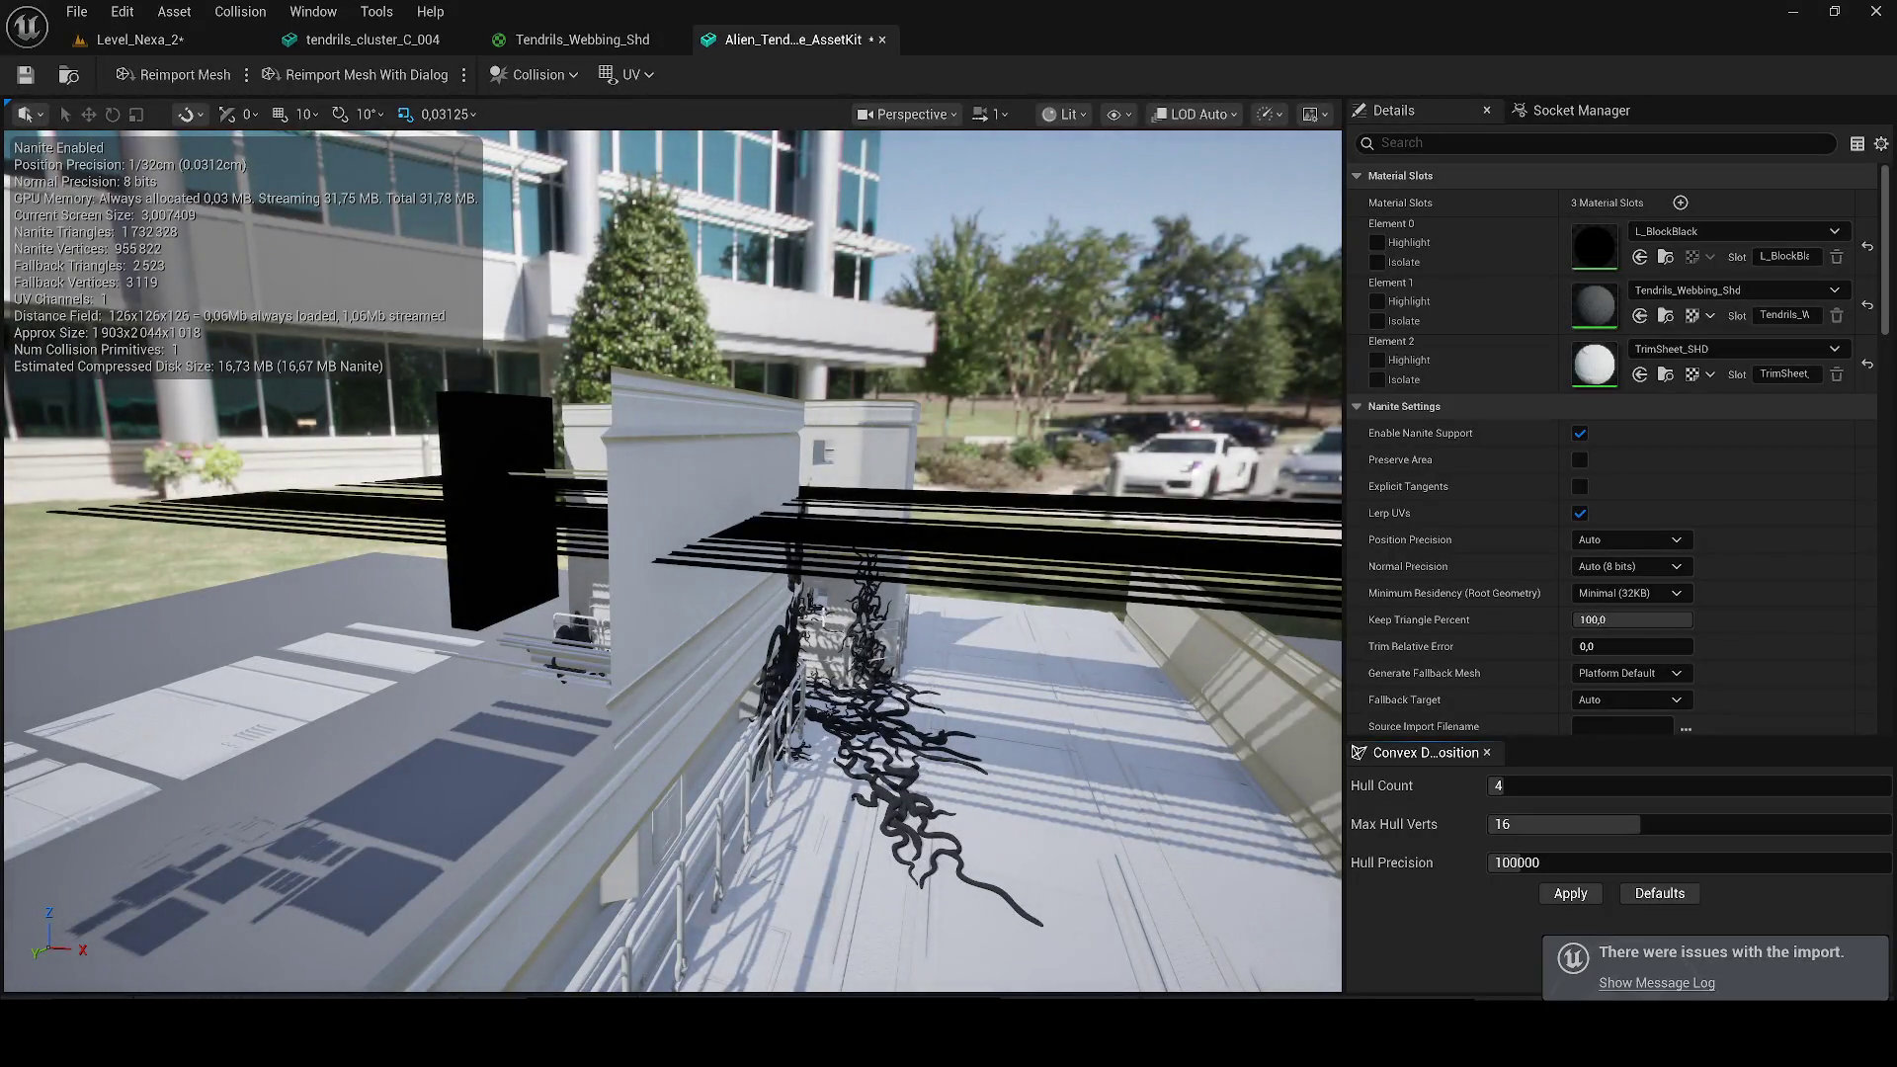
scroll(836, 617, "up", 3)
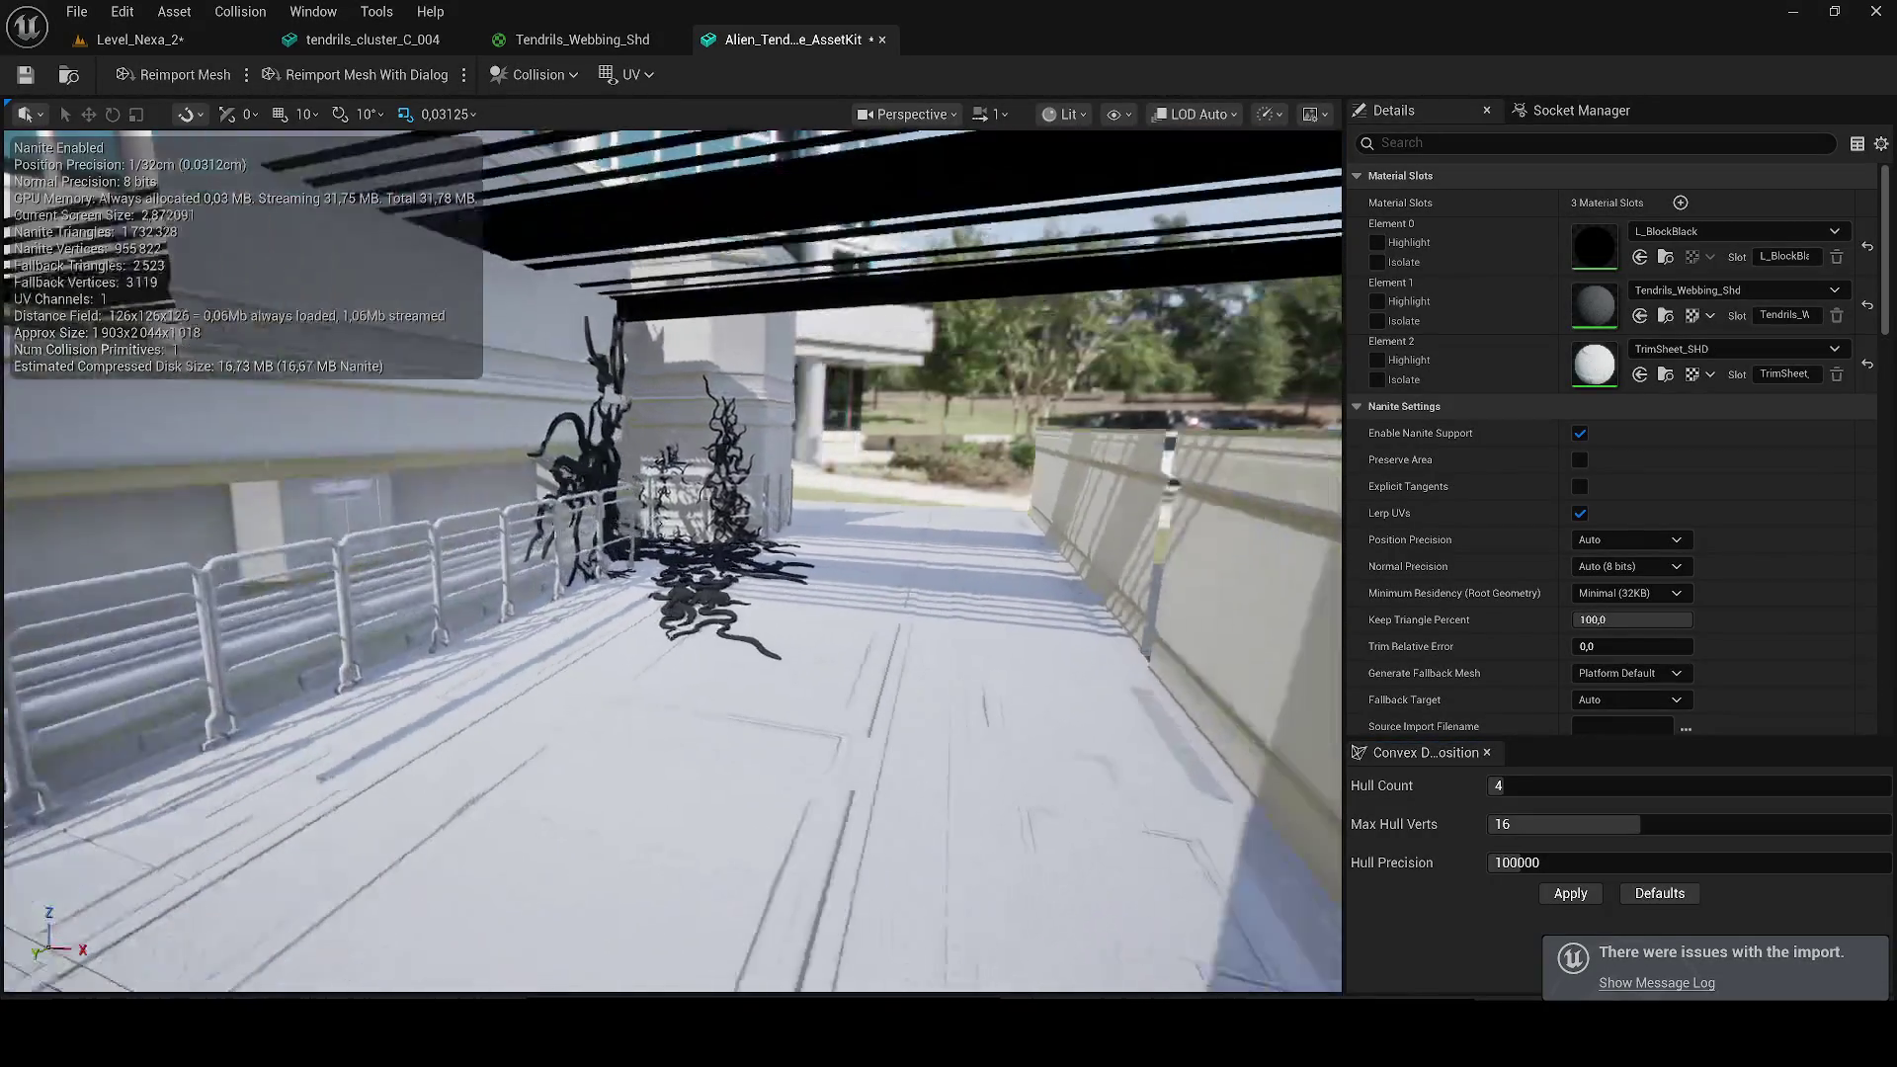
left_click(883, 40)
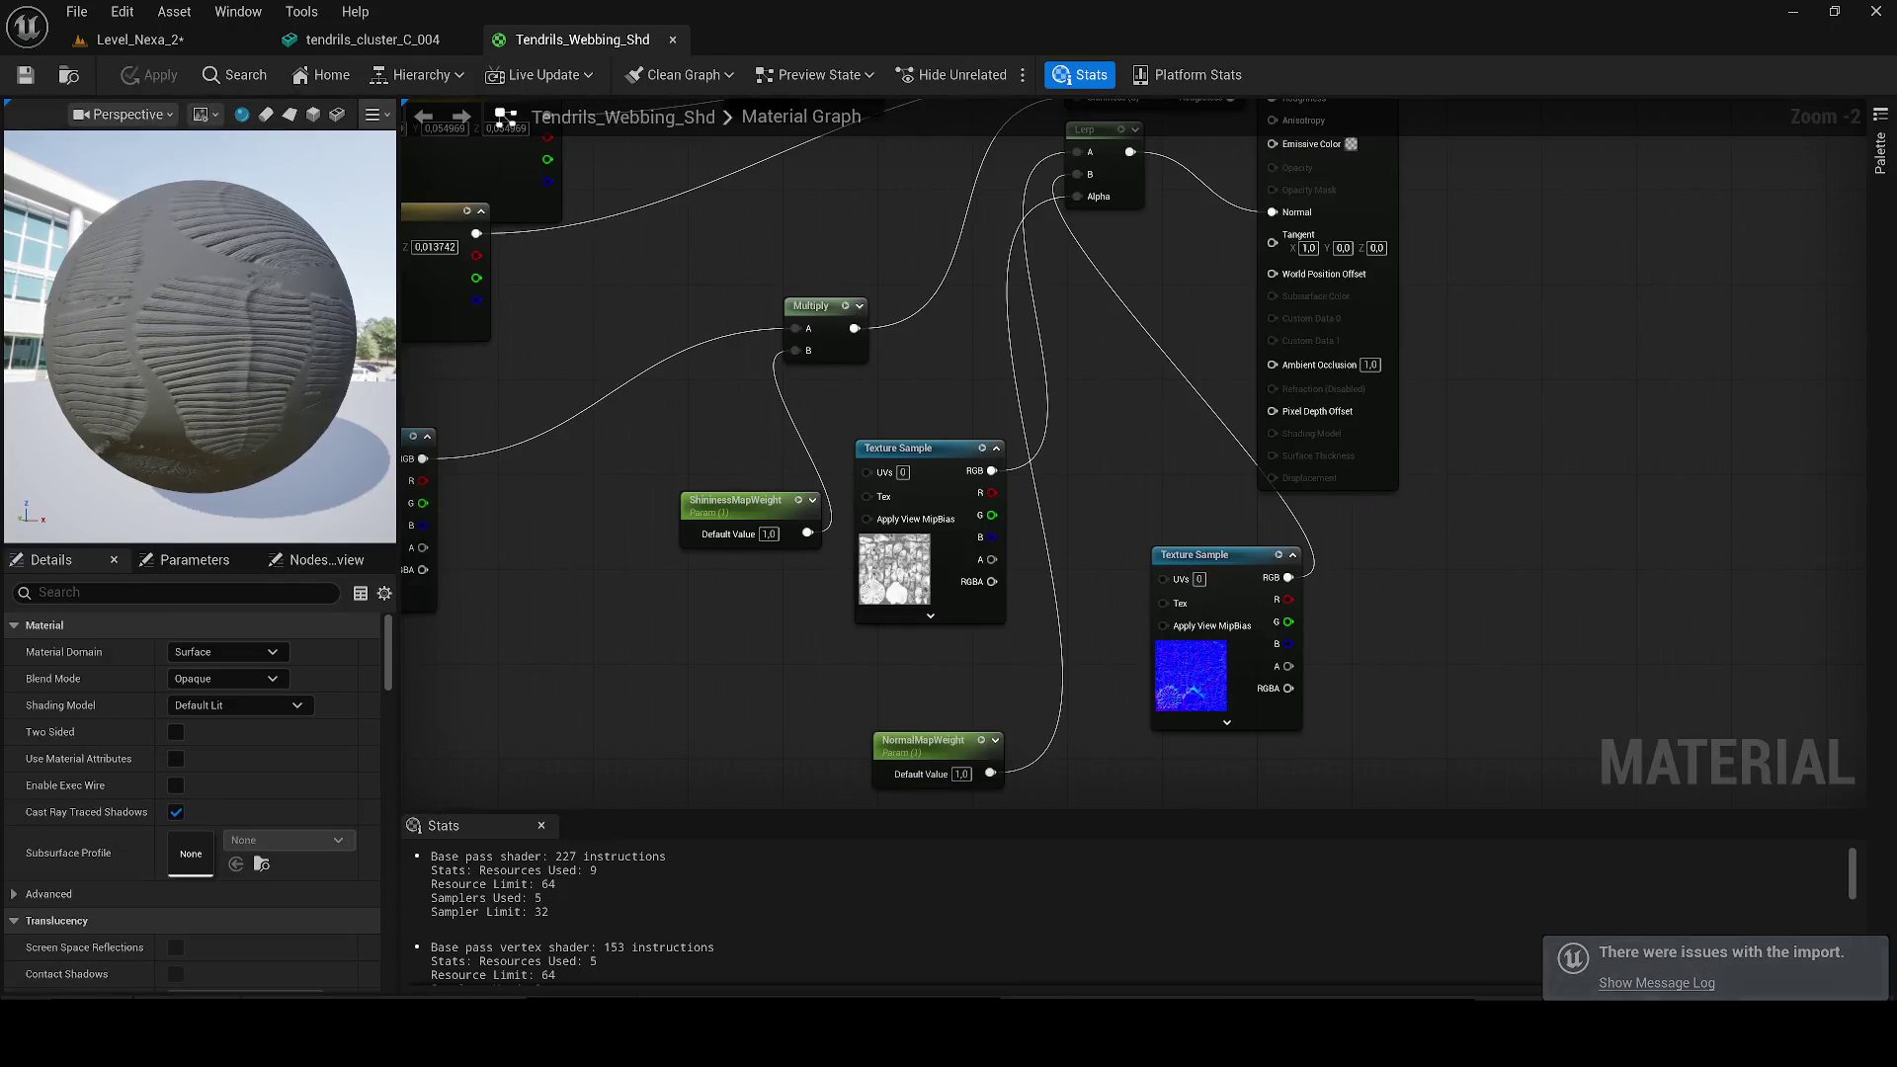
key("ctrl+space")
left_click(979, 770)
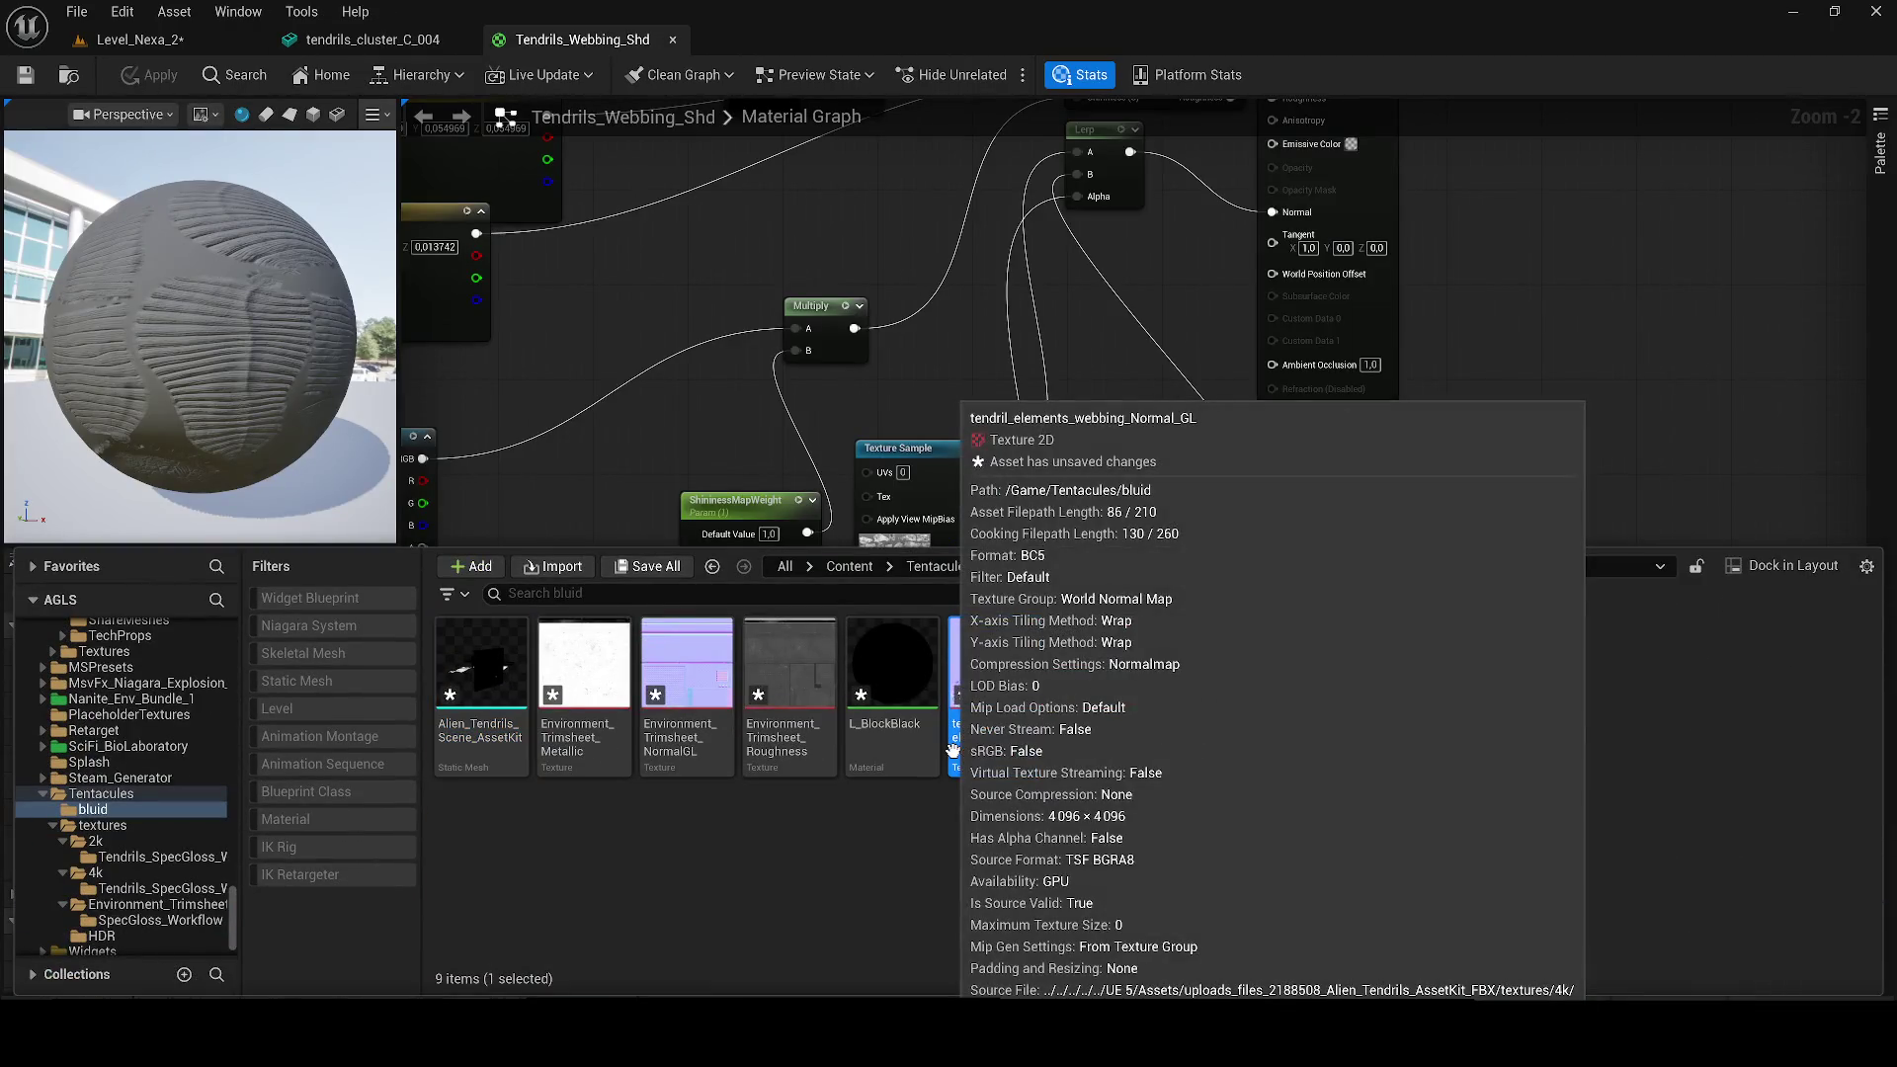
key("ctrl+a")
key("ctrl+s")
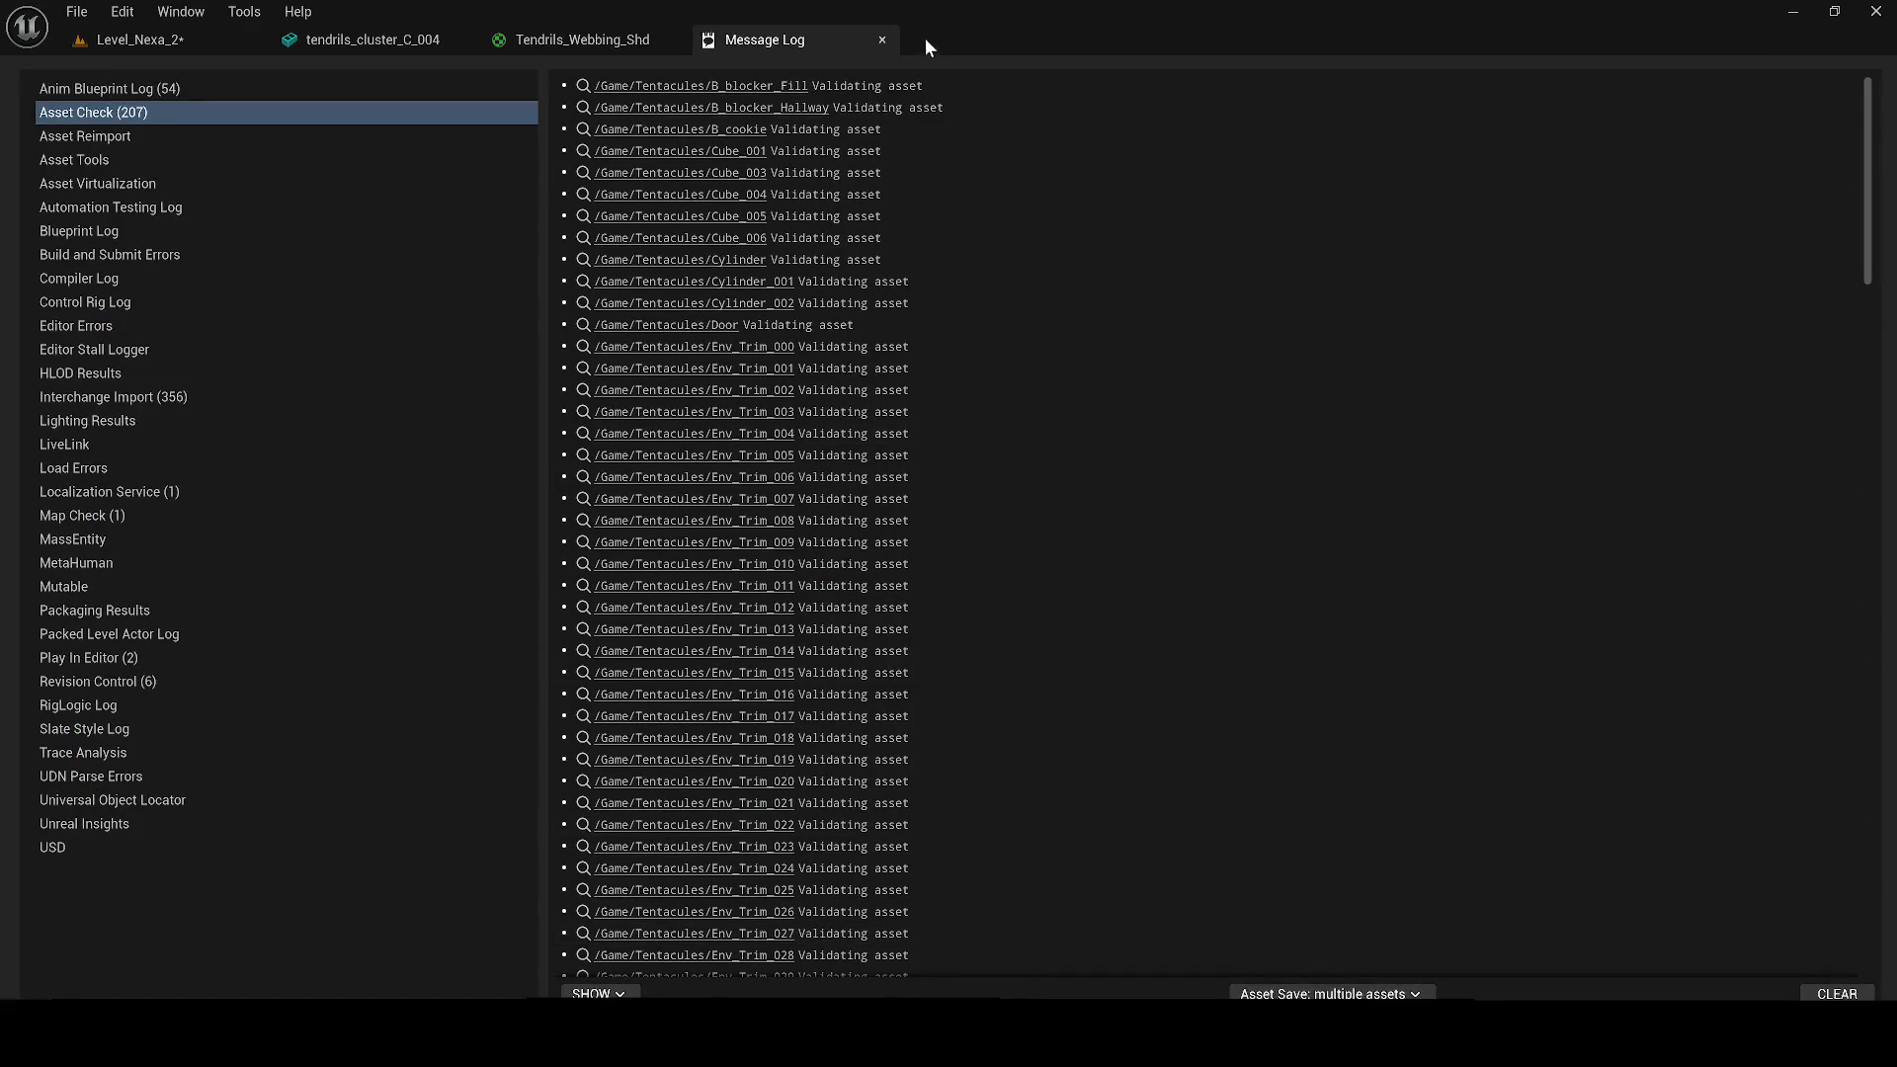
left_click(882, 39)
Step: Save Level_Nexa_2 and delete the tendrils_cluster_C_005 actor
left_click(139, 39)
left_click(27, 83)
left_click(1393, 440)
left_click(1388, 401)
key("Delete")
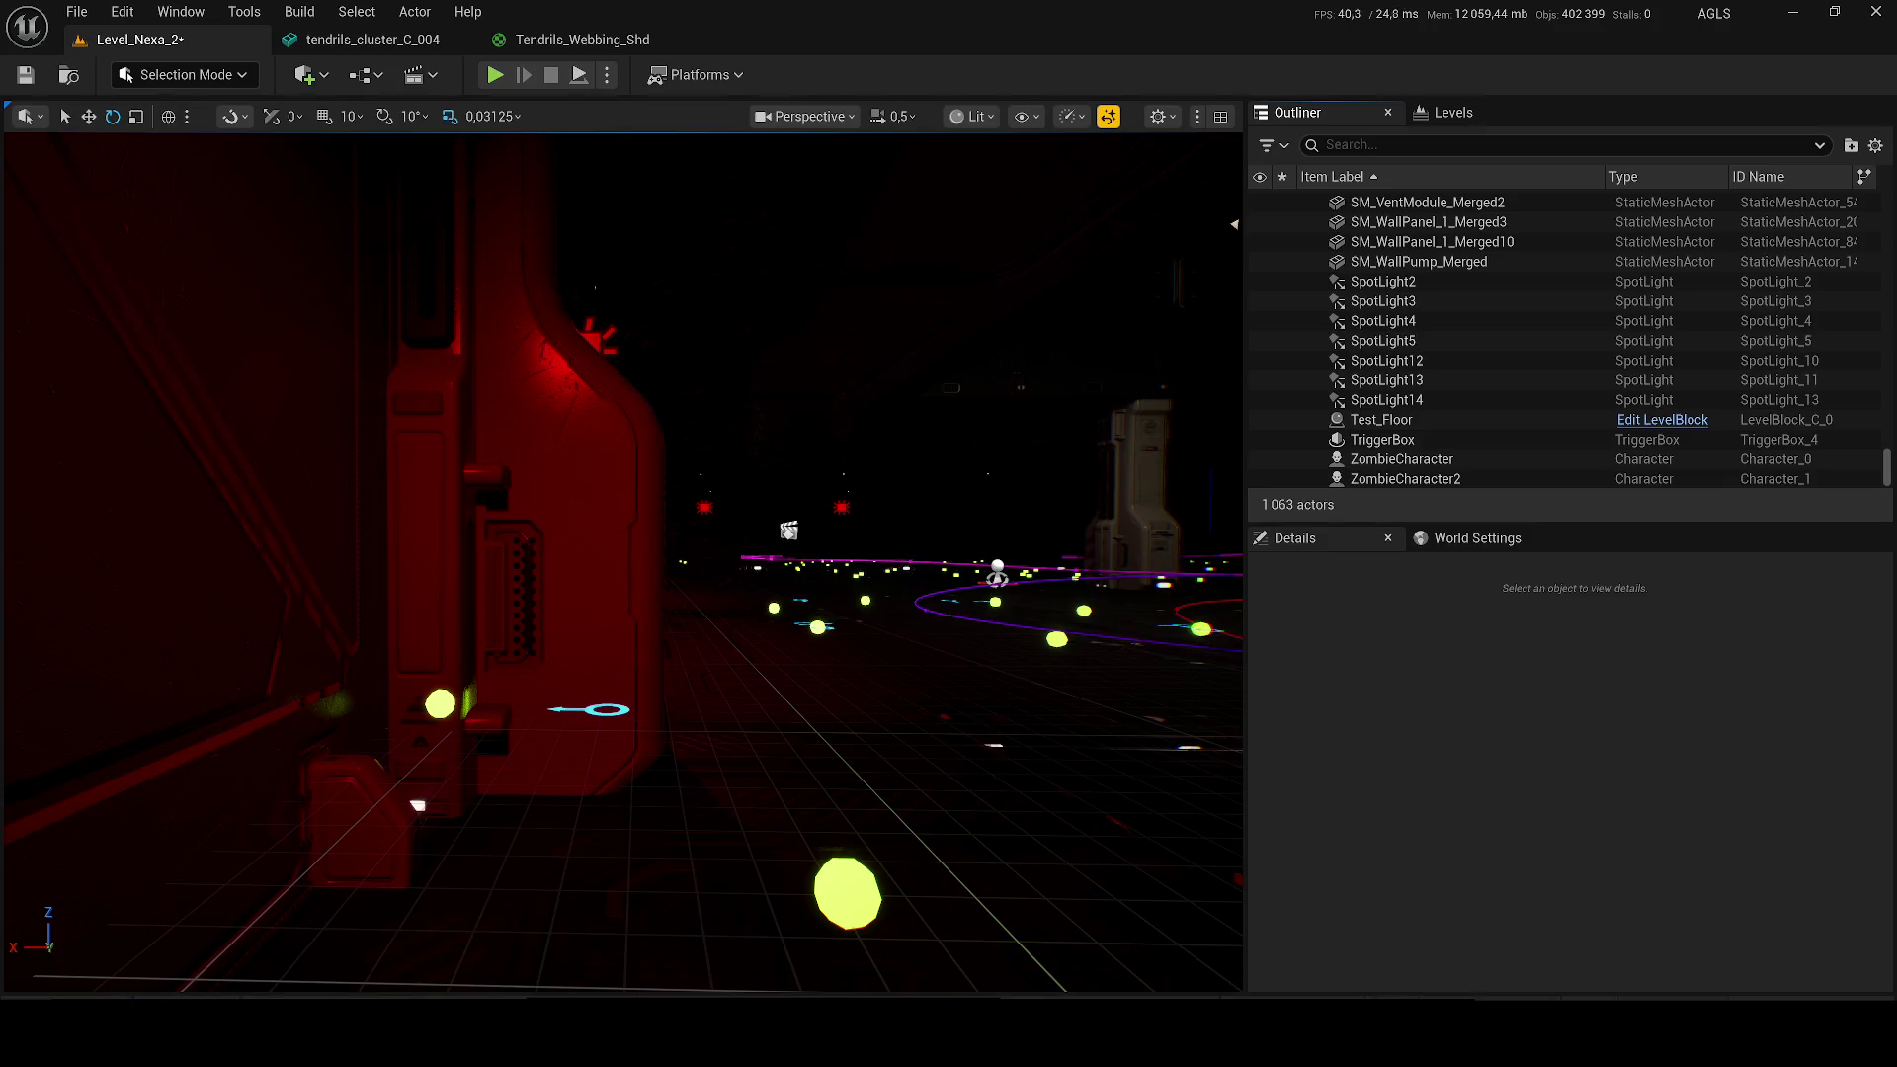
Step: Place the Alien_Tendrils_Scene_AssetKit mesh from bluid into Level_Nexa_2
left_click(238, 996)
left_click(481, 681)
left_click_drag(509, 477, 509, 665)
scroll(900, 669, "up", 5)
mouse_move(901, 669)
left_mouse_down()
mouse_move(794, 625)
mouse_move(817, 630)
left_mouse_up()
scroll(817, 629, "up", 2)
Step: Switch the viewport to Unlit and move the tendril kit along X to 2484.31
left_click(971, 117)
left_click(996, 210)
key("w")
left_click_drag(296, 526, 1072, 539)
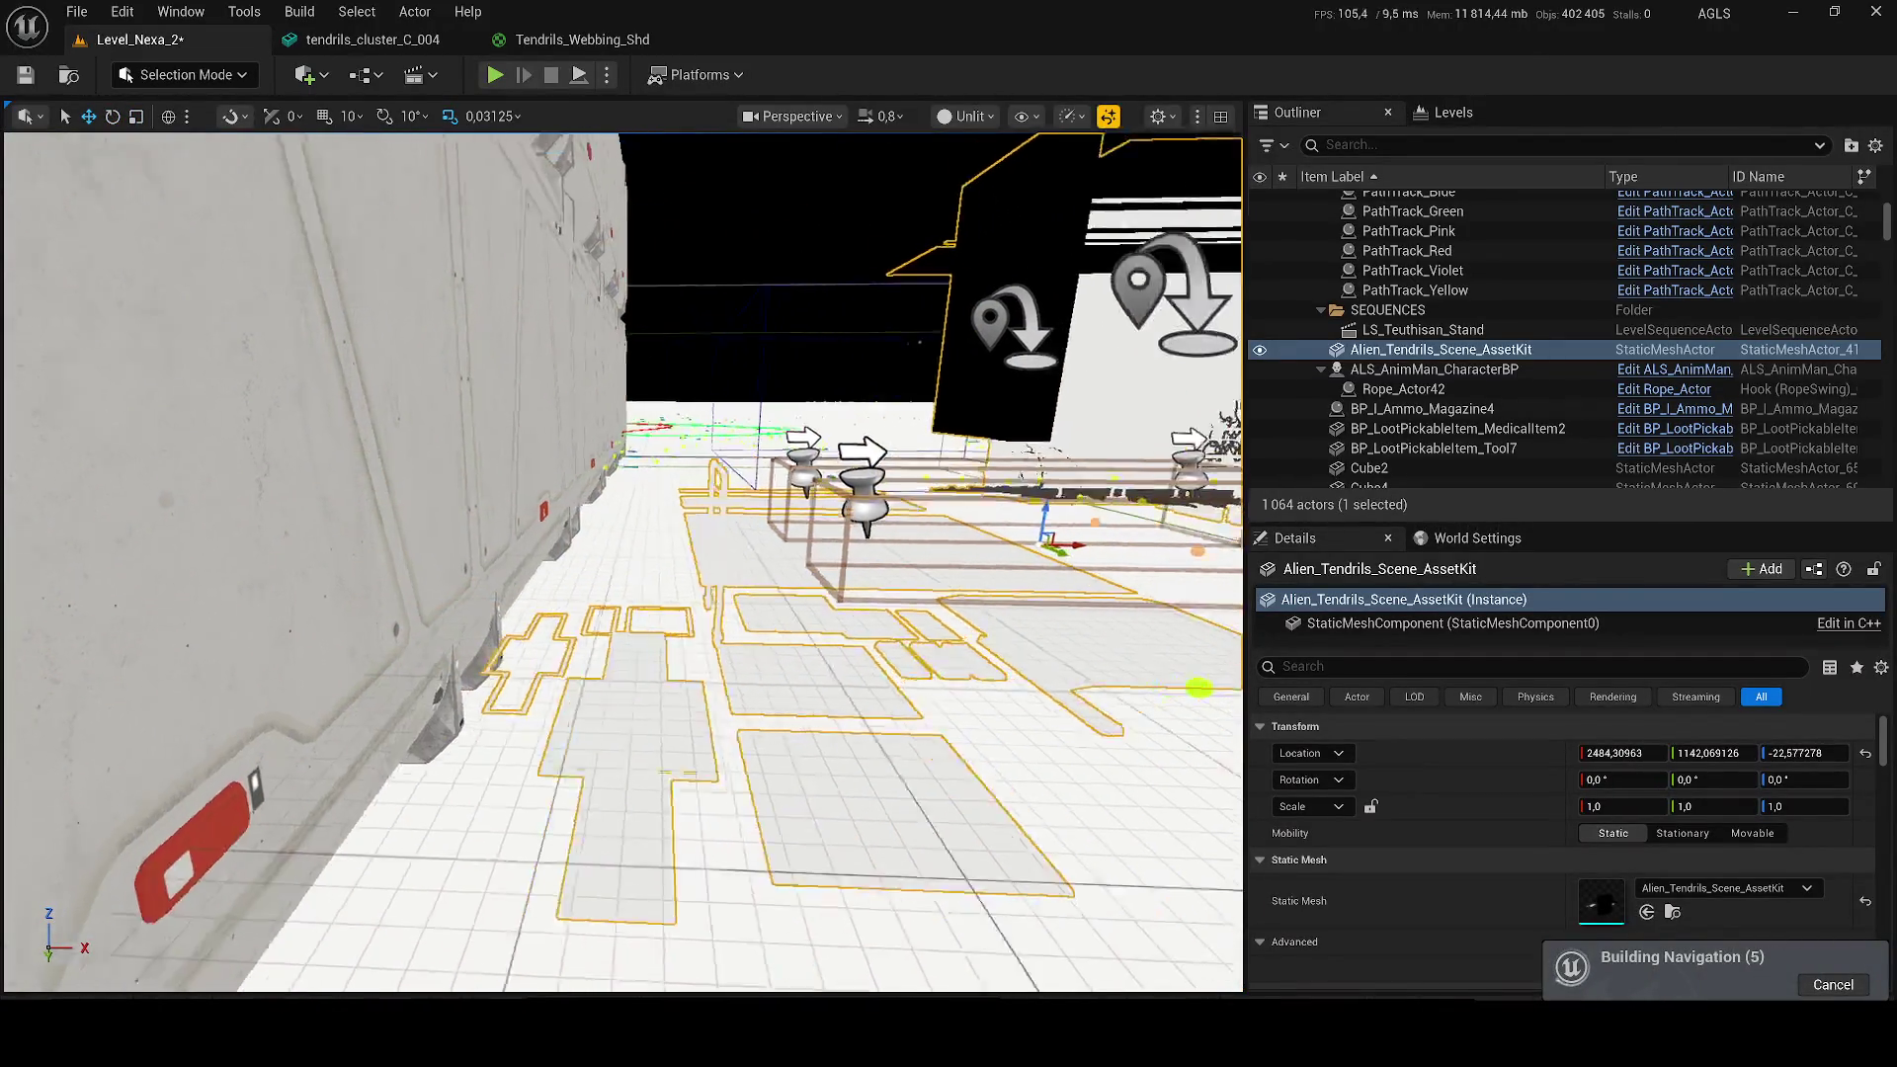
Step: Toggle the viewport to Lit and back to Unlit, then open the Quick Add actor menu
left_click(966, 116)
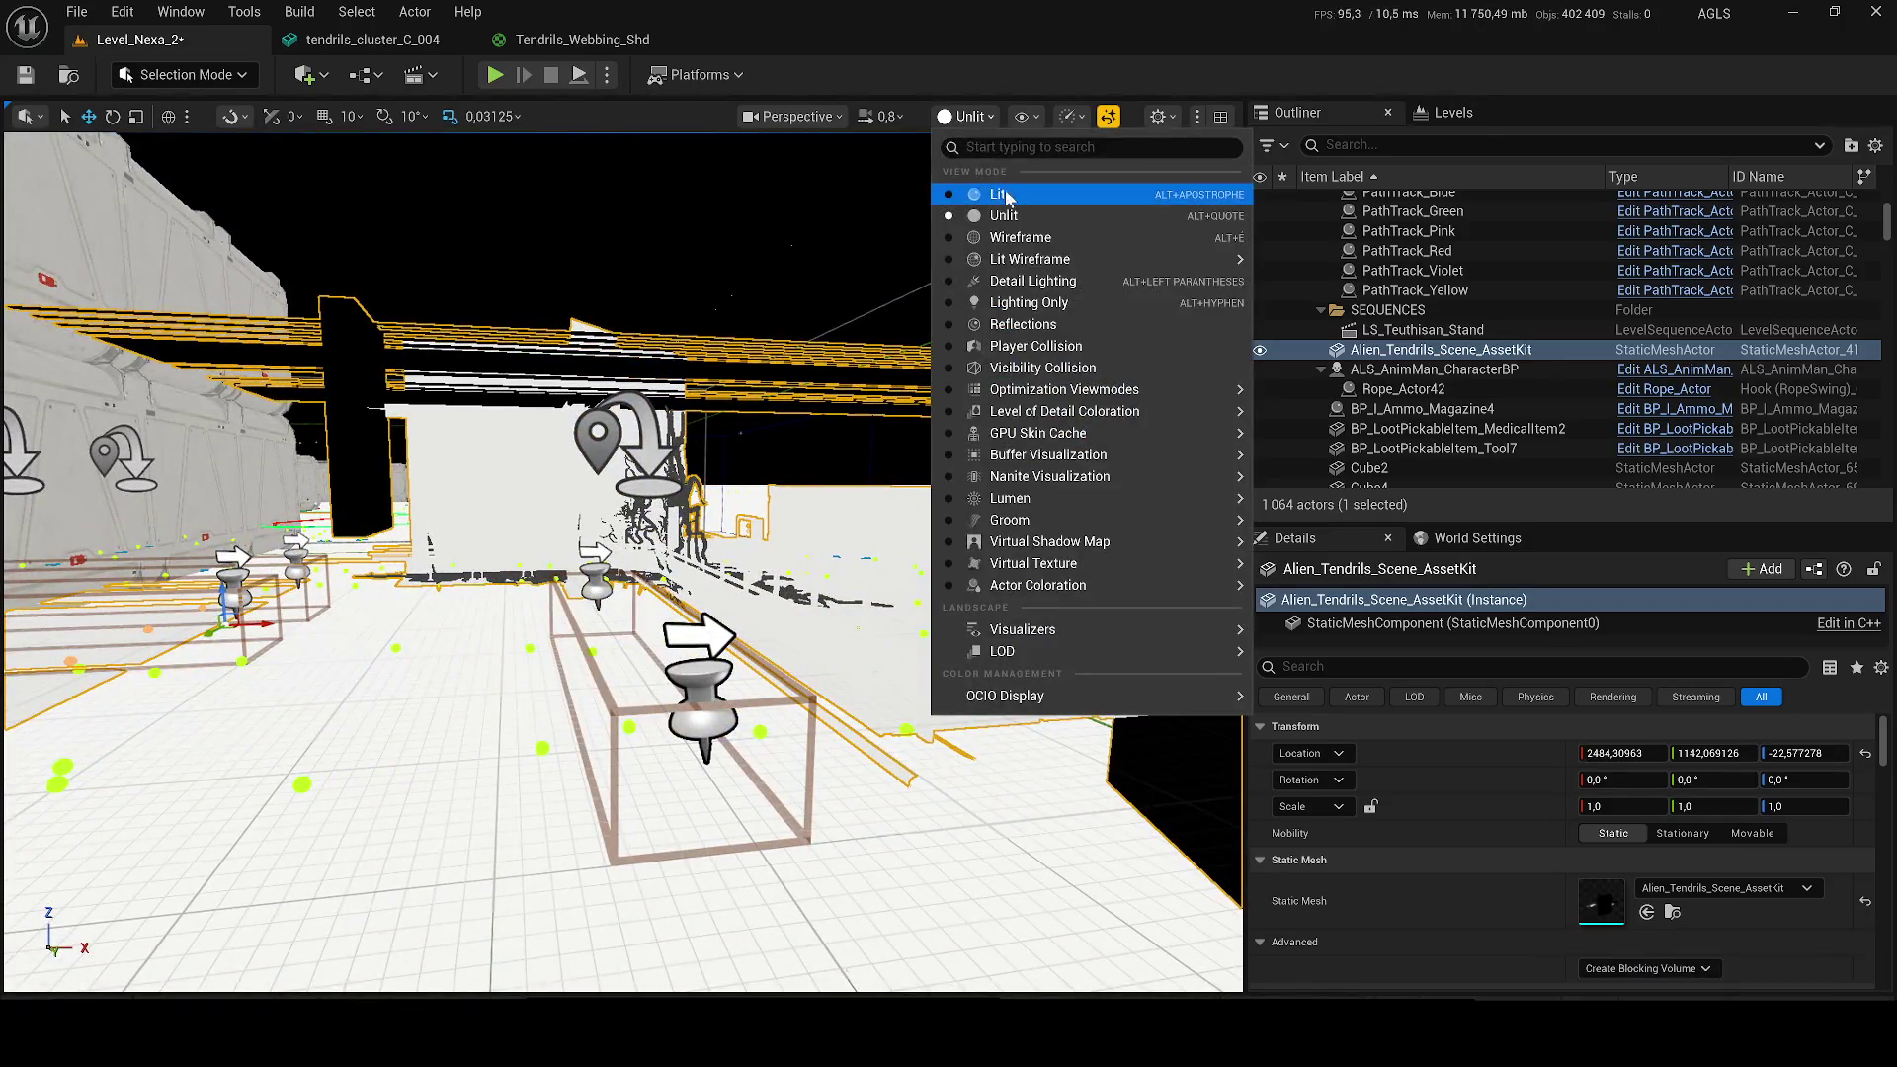
left_click(1002, 194)
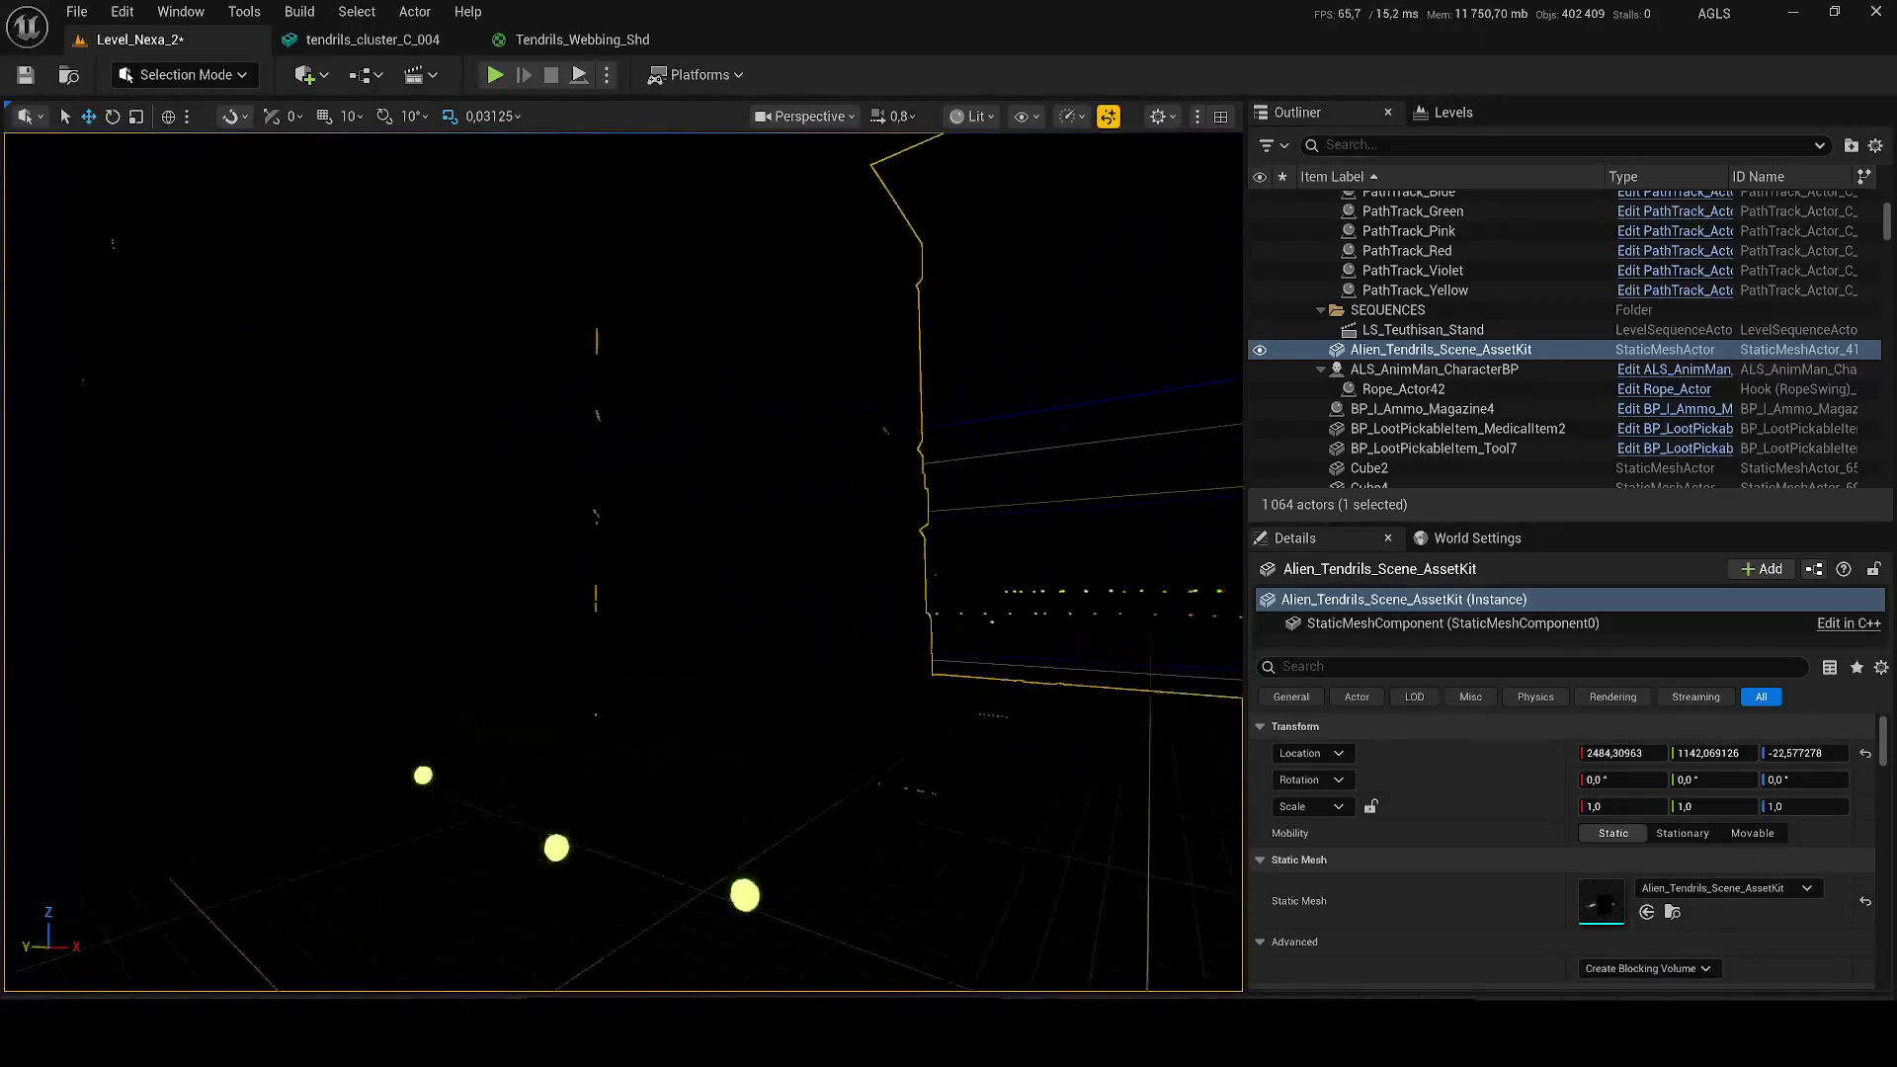
left_click(971, 116)
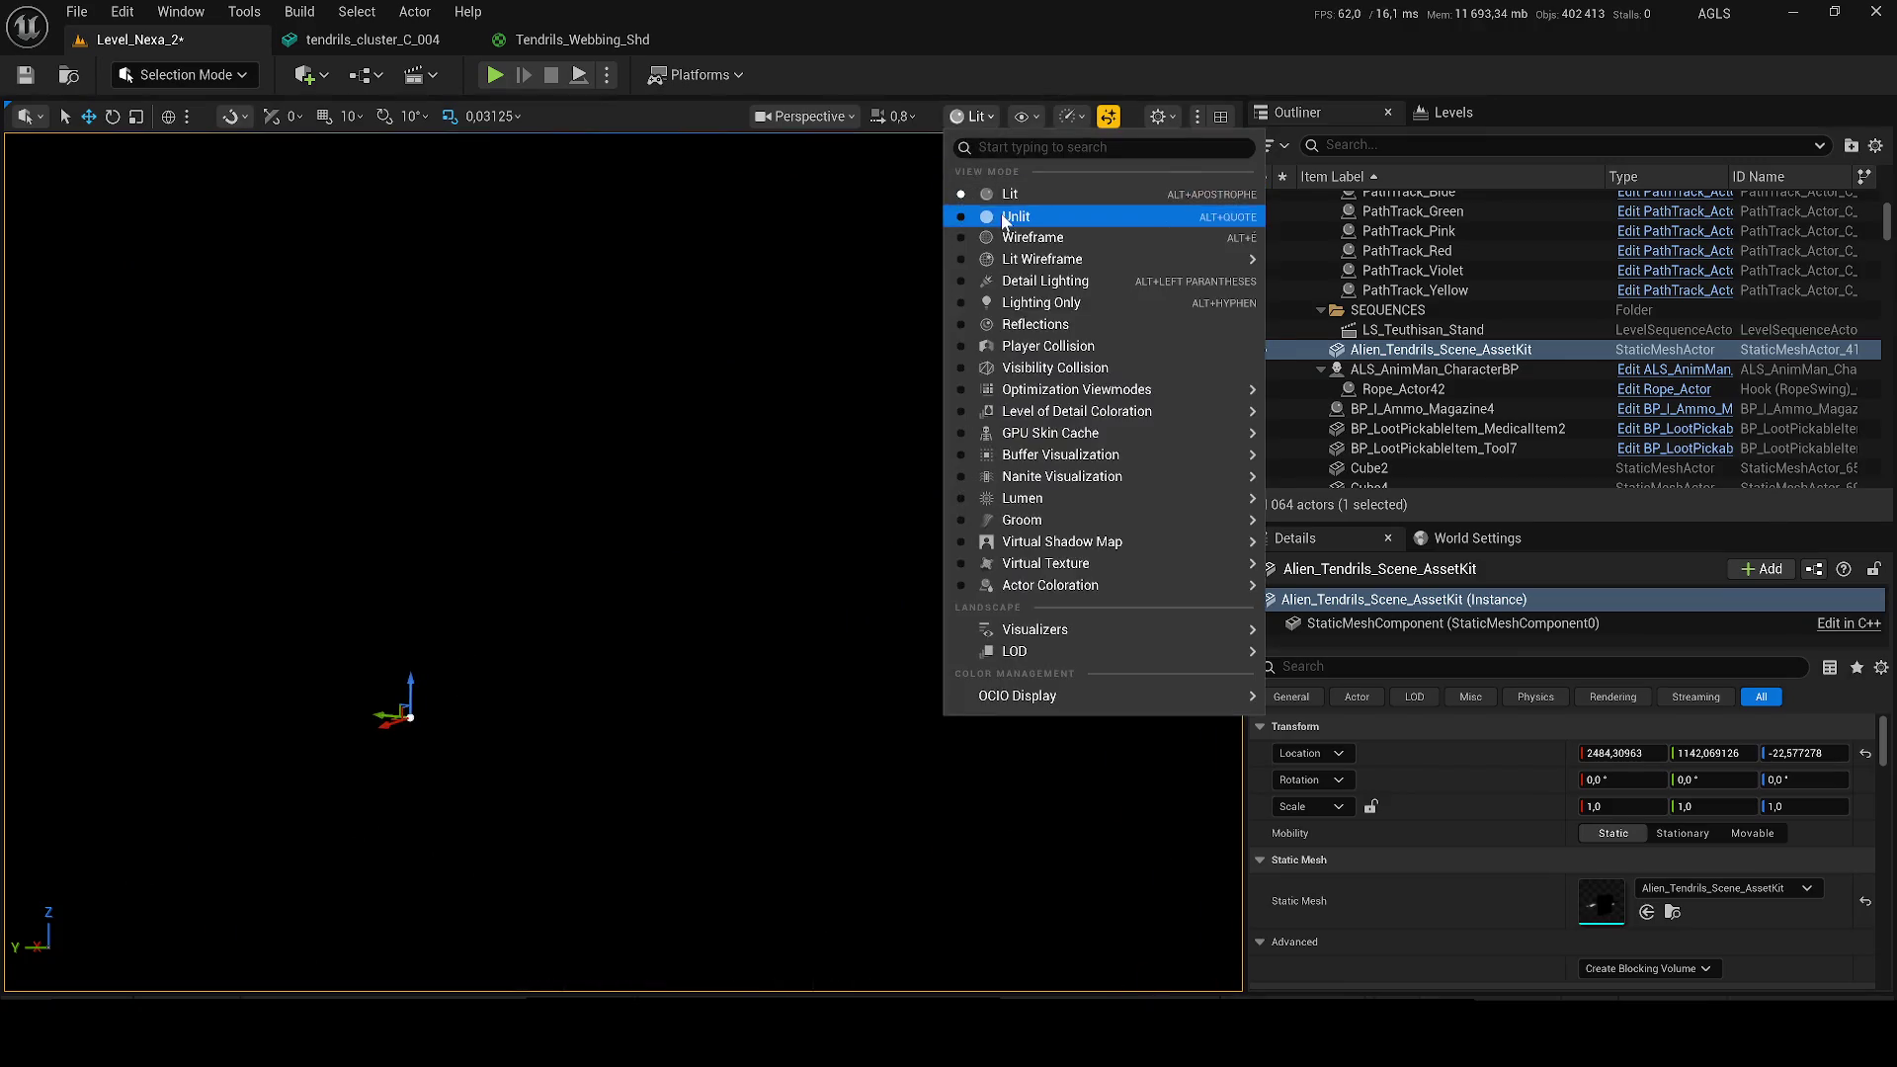
left_click(1004, 217)
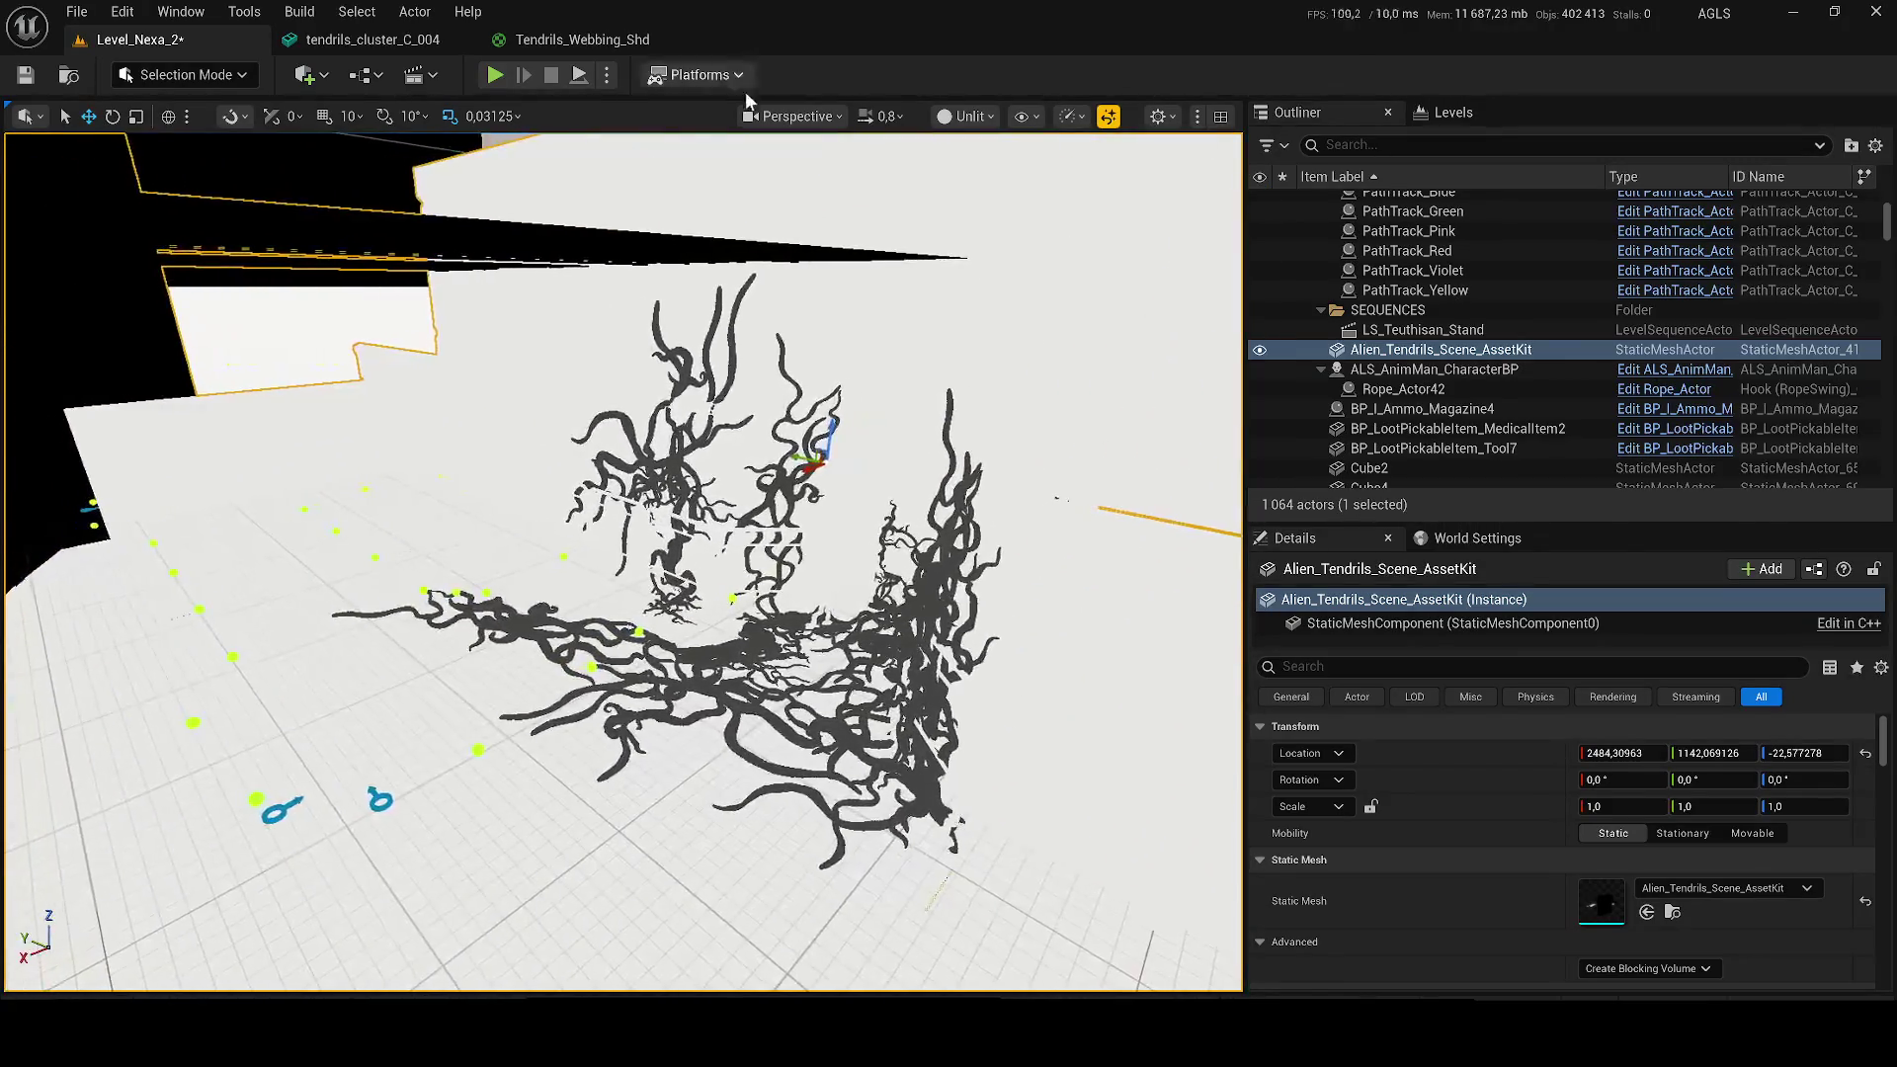
left_click(361, 74)
left_click(304, 74)
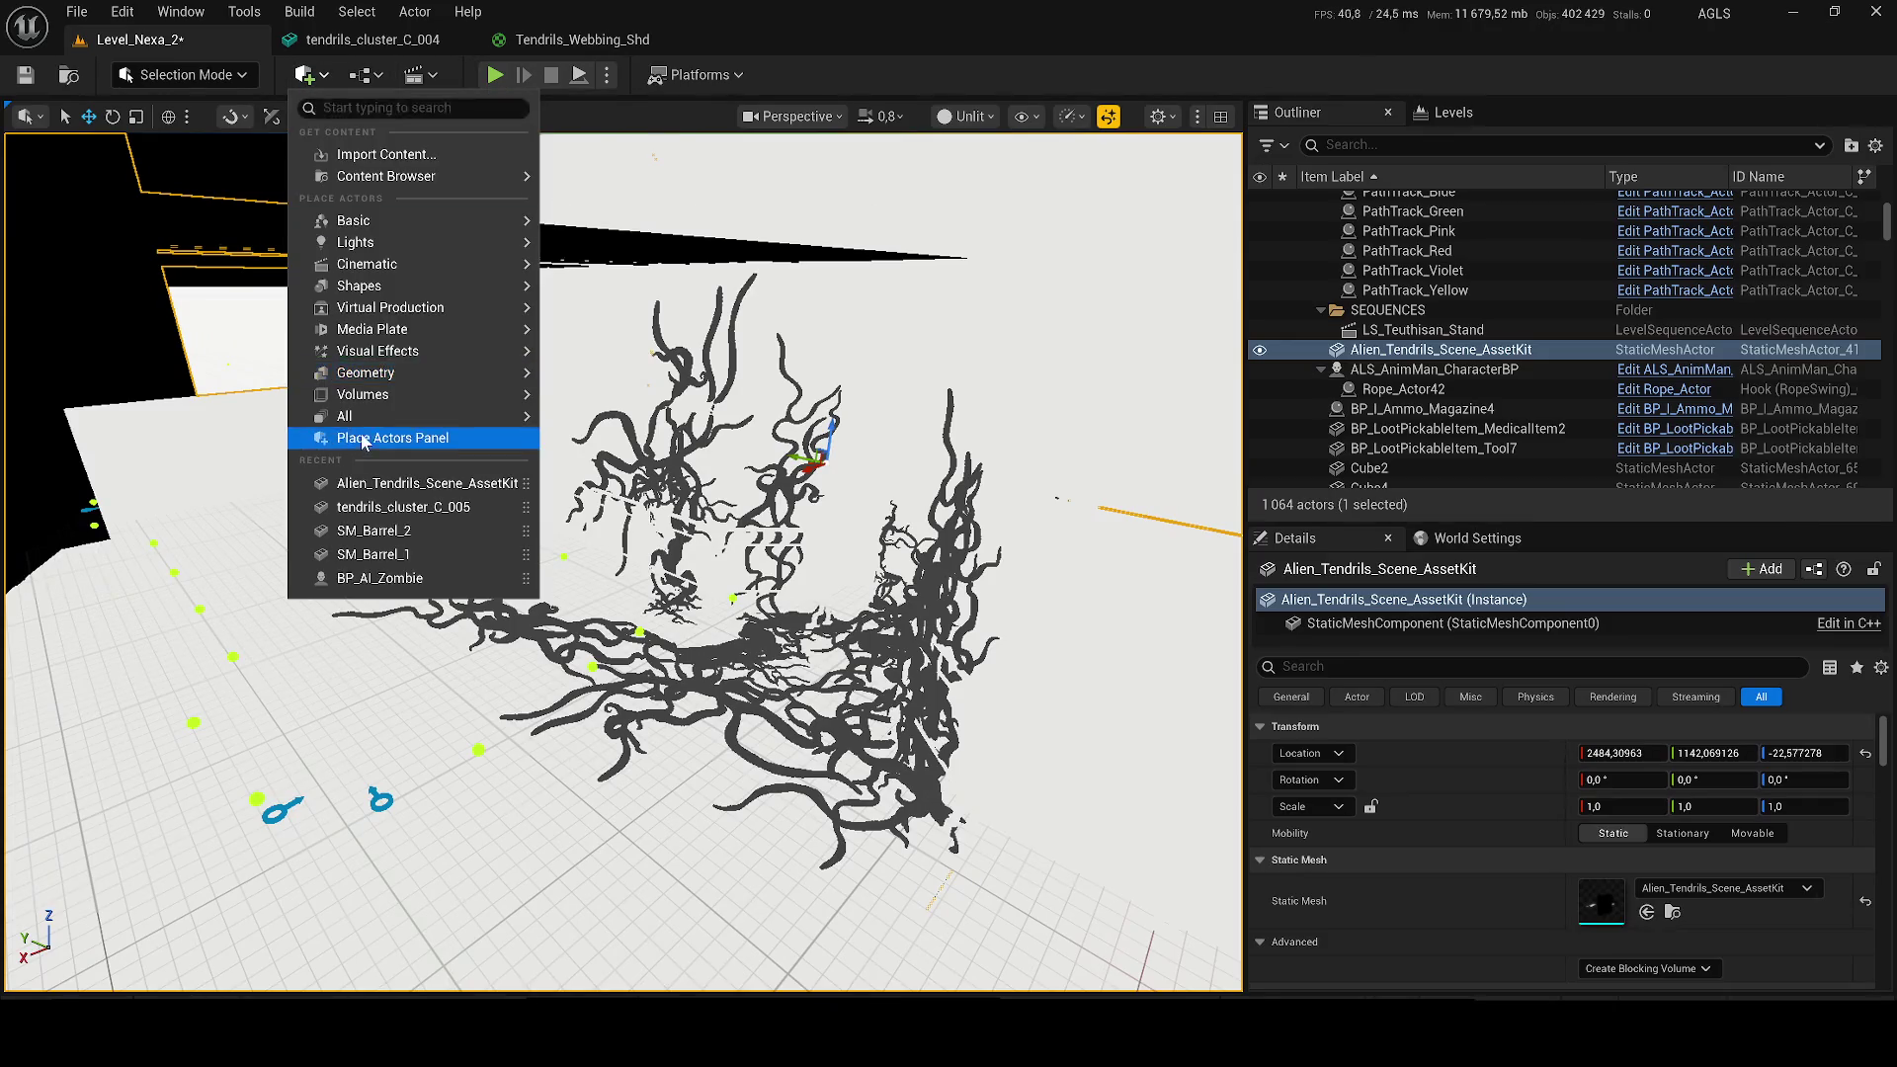
Step: Place a Point Light among the tendrils and switch the viewport to Lit
left_click(364, 440)
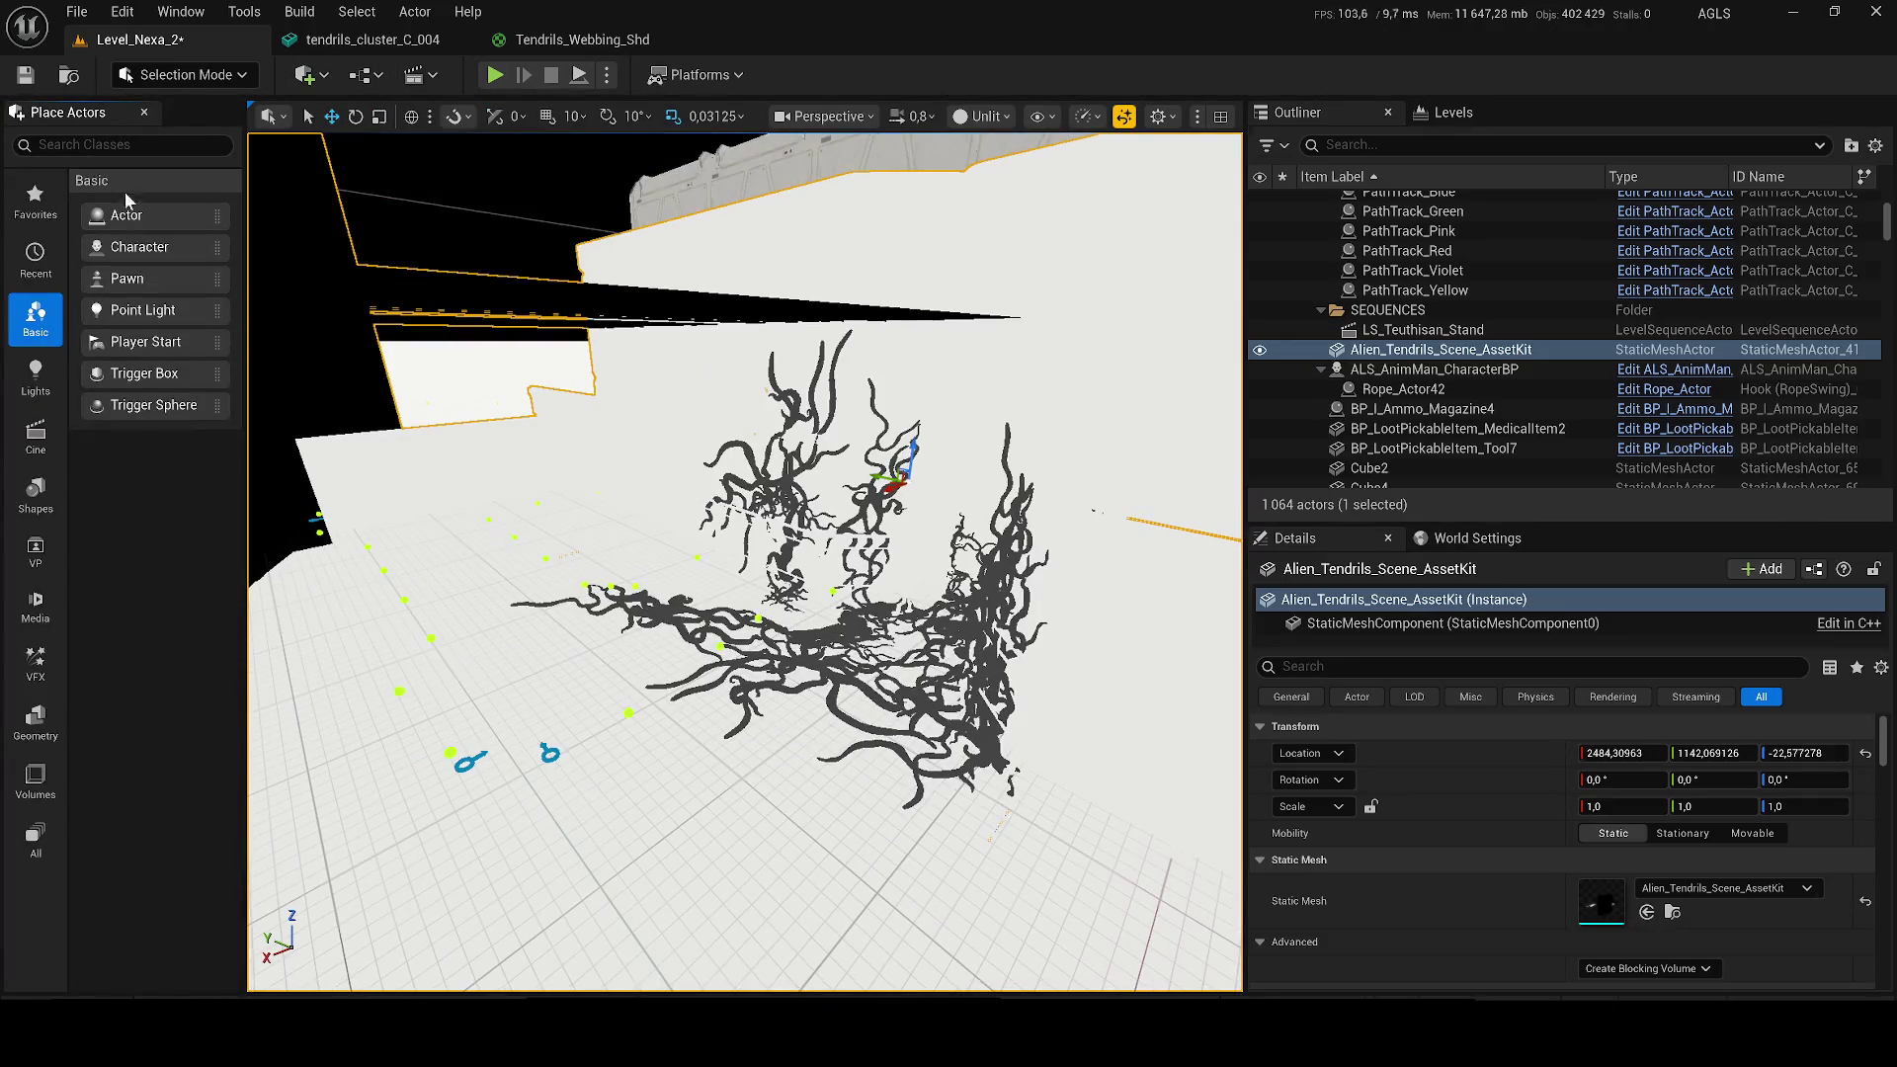
left_click_drag(138, 309, 706, 587)
left_click(981, 116)
left_click(1012, 158)
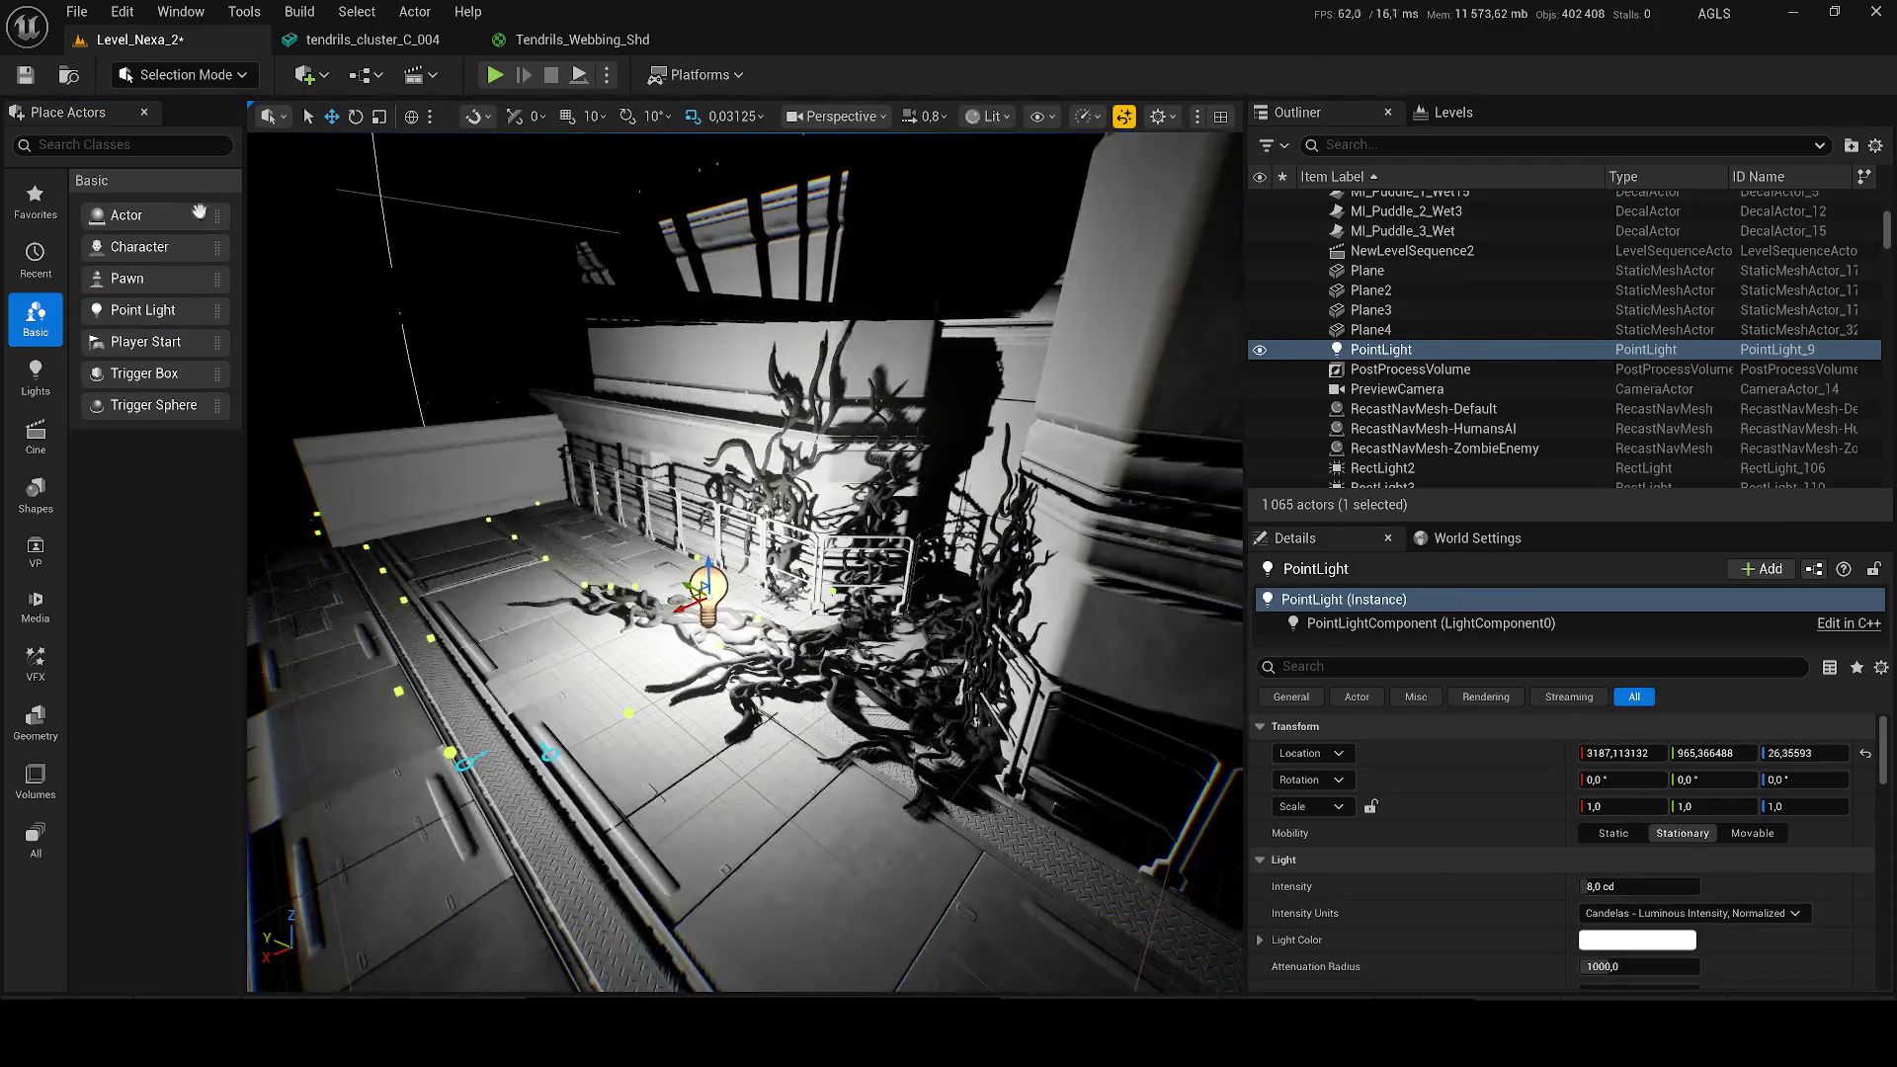
left_click(144, 112)
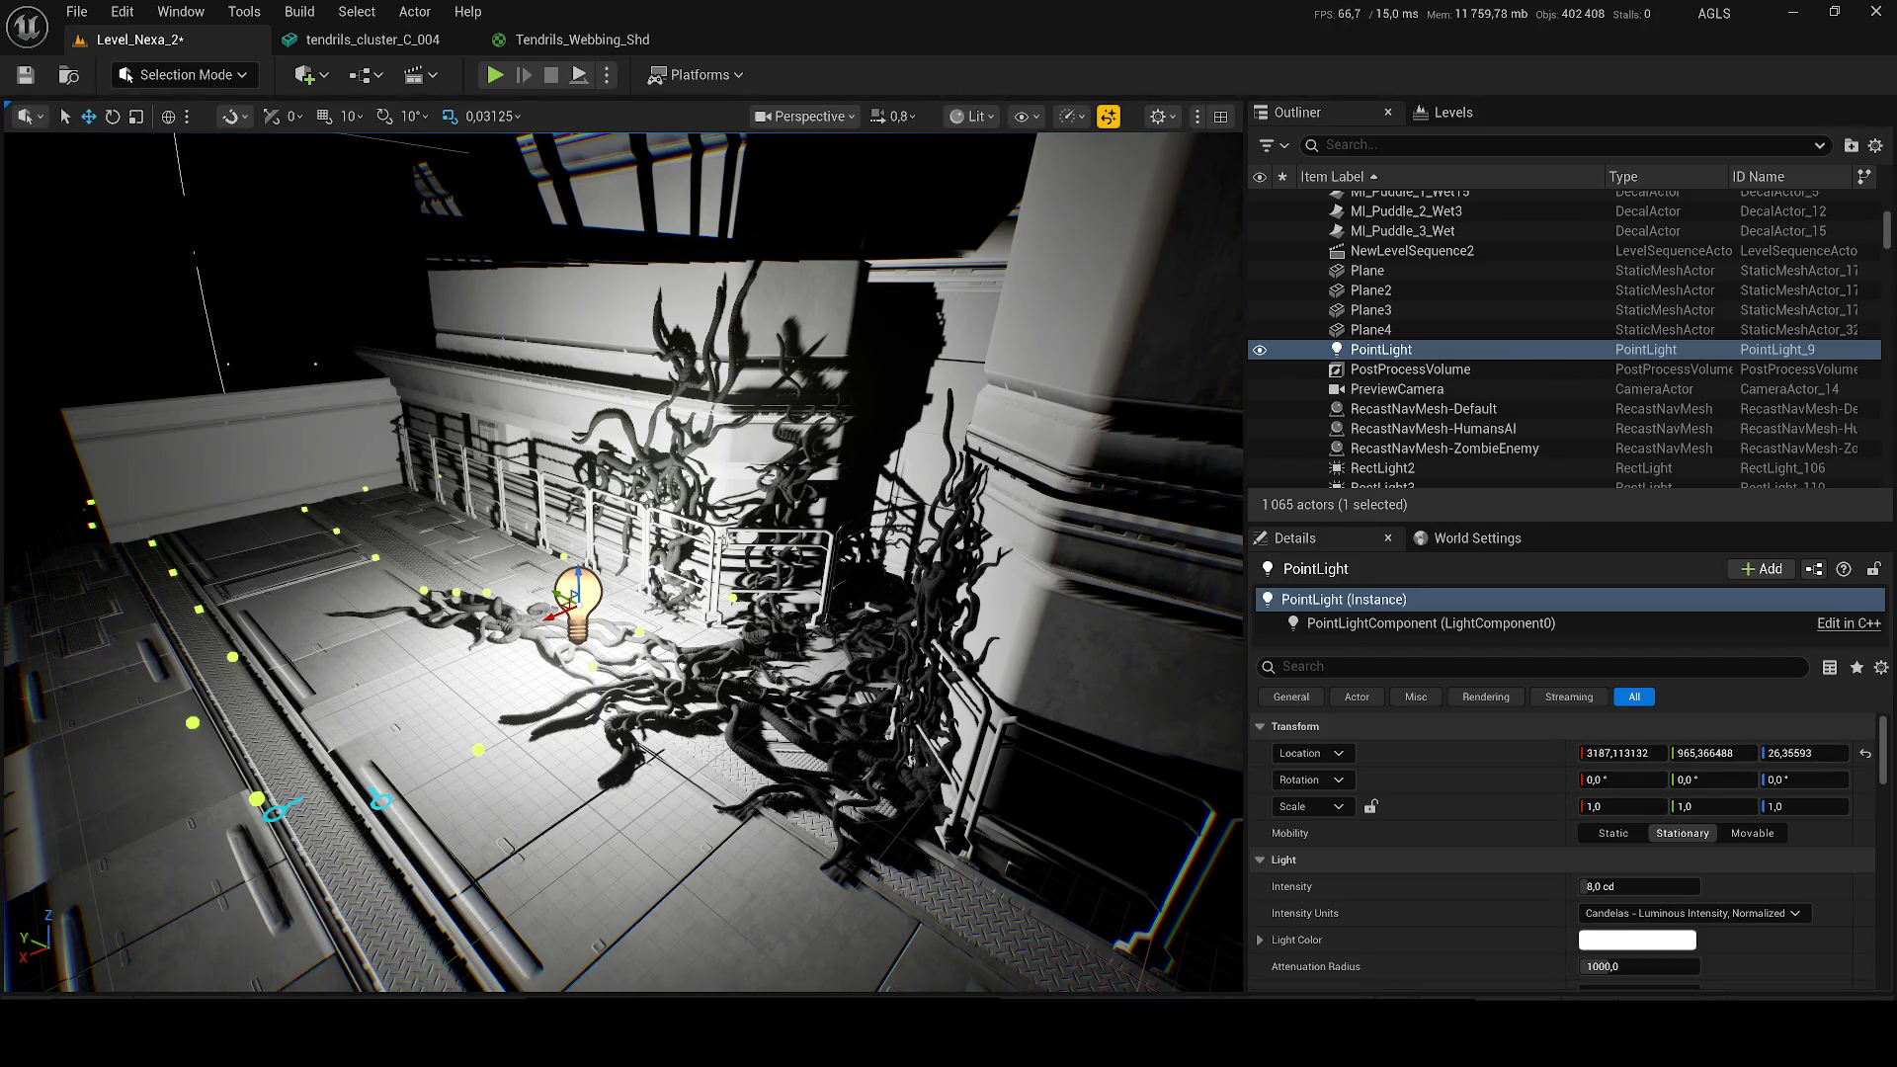
Step: Set the point light colour to red, reposition it, and save Level_Nexa_2
left_click(1637, 940)
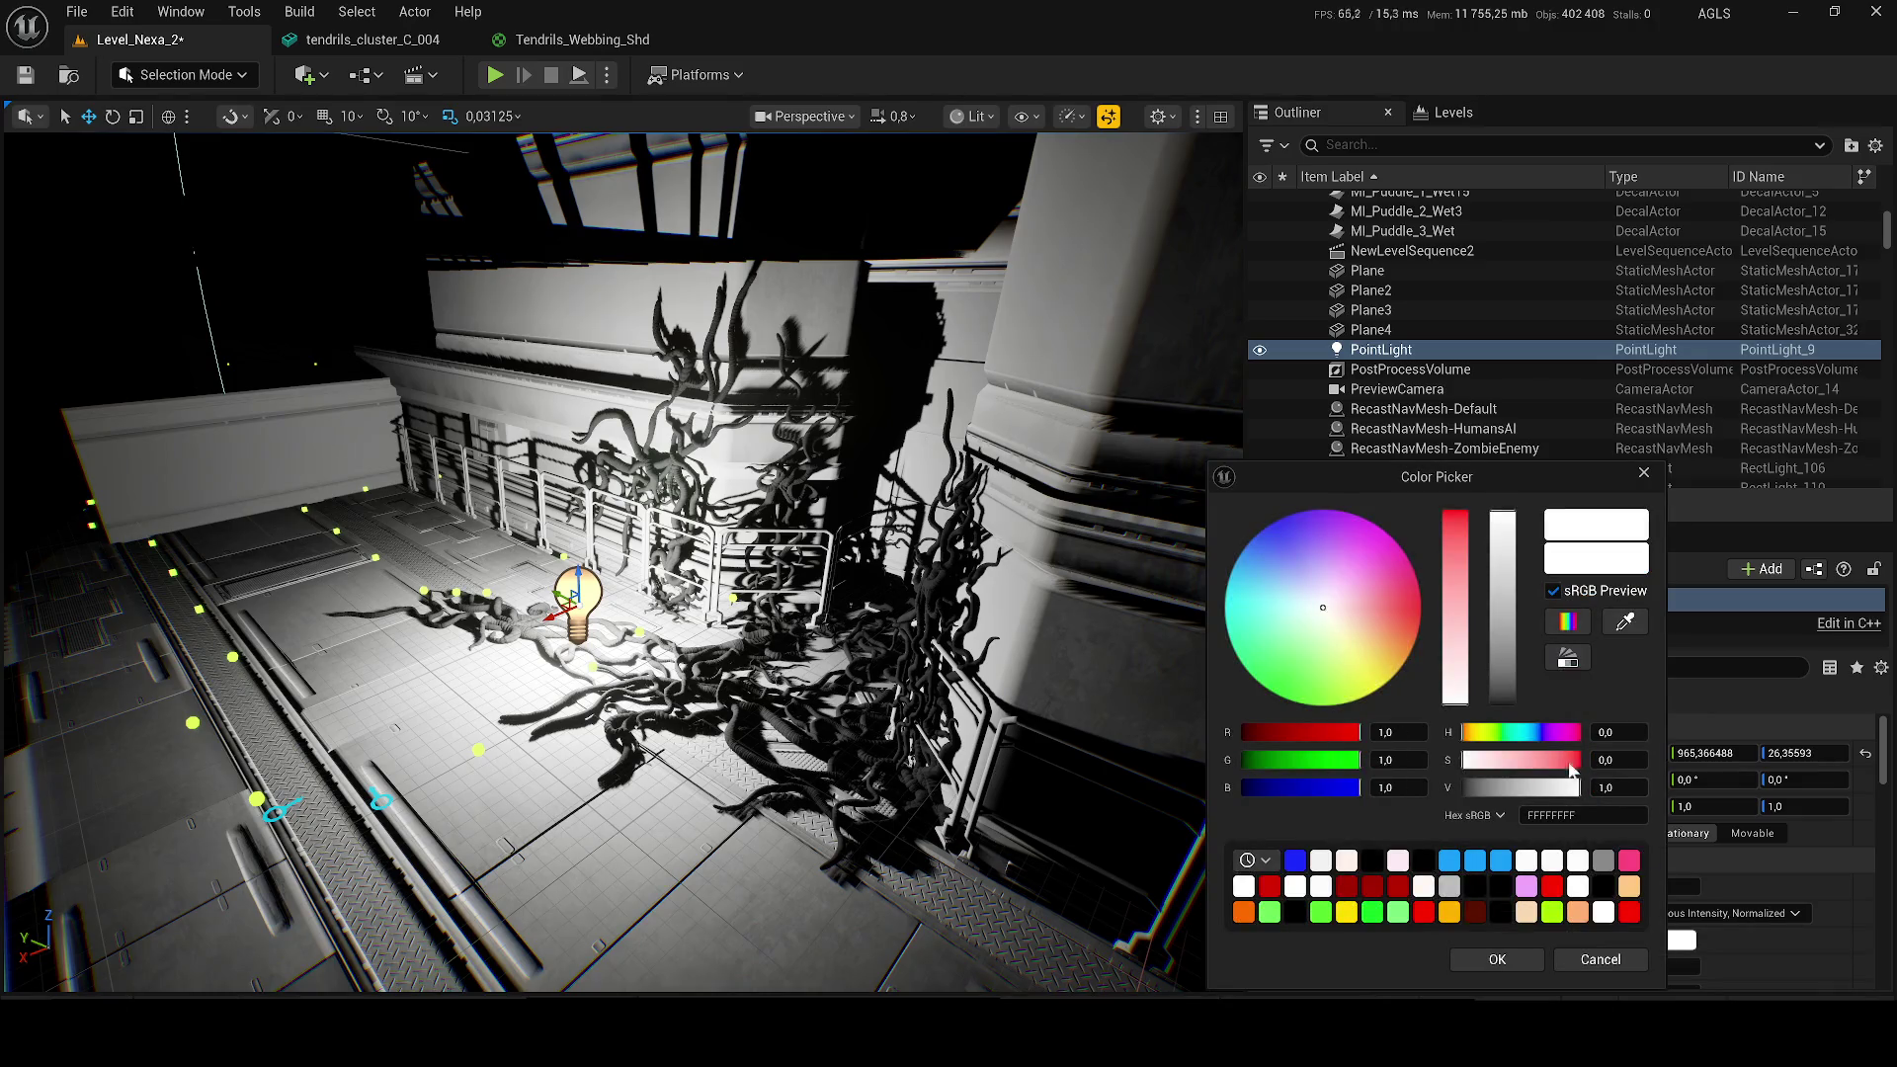
left_click_drag(1460, 642, 1477, 448)
left_click(1494, 961)
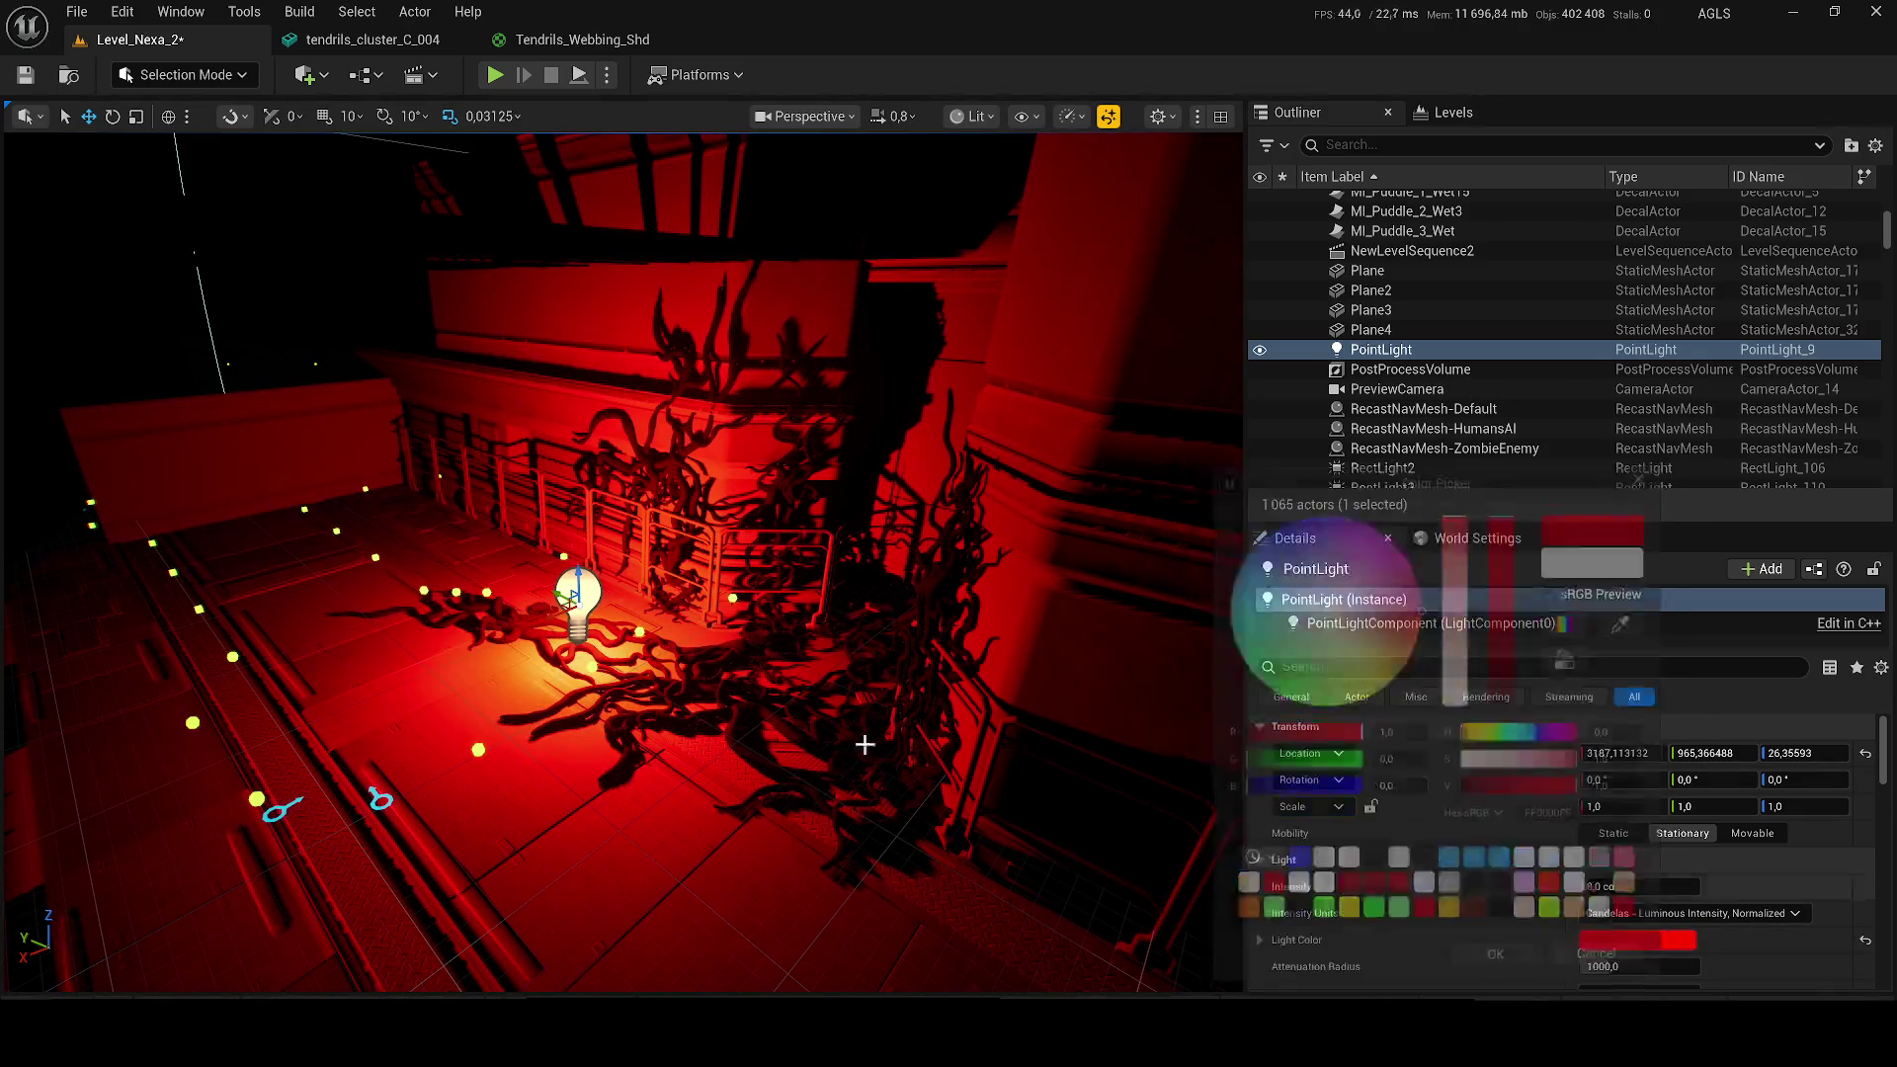
mouse_move(571, 596)
left_mouse_down()
mouse_move(424, 296)
mouse_move(317, 237)
mouse_move(306, 279)
mouse_move(169, 288)
left_mouse_up()
scroll(169, 288, "up", 5)
scroll(523, 635, "up", 5)
key("ctrl+s")
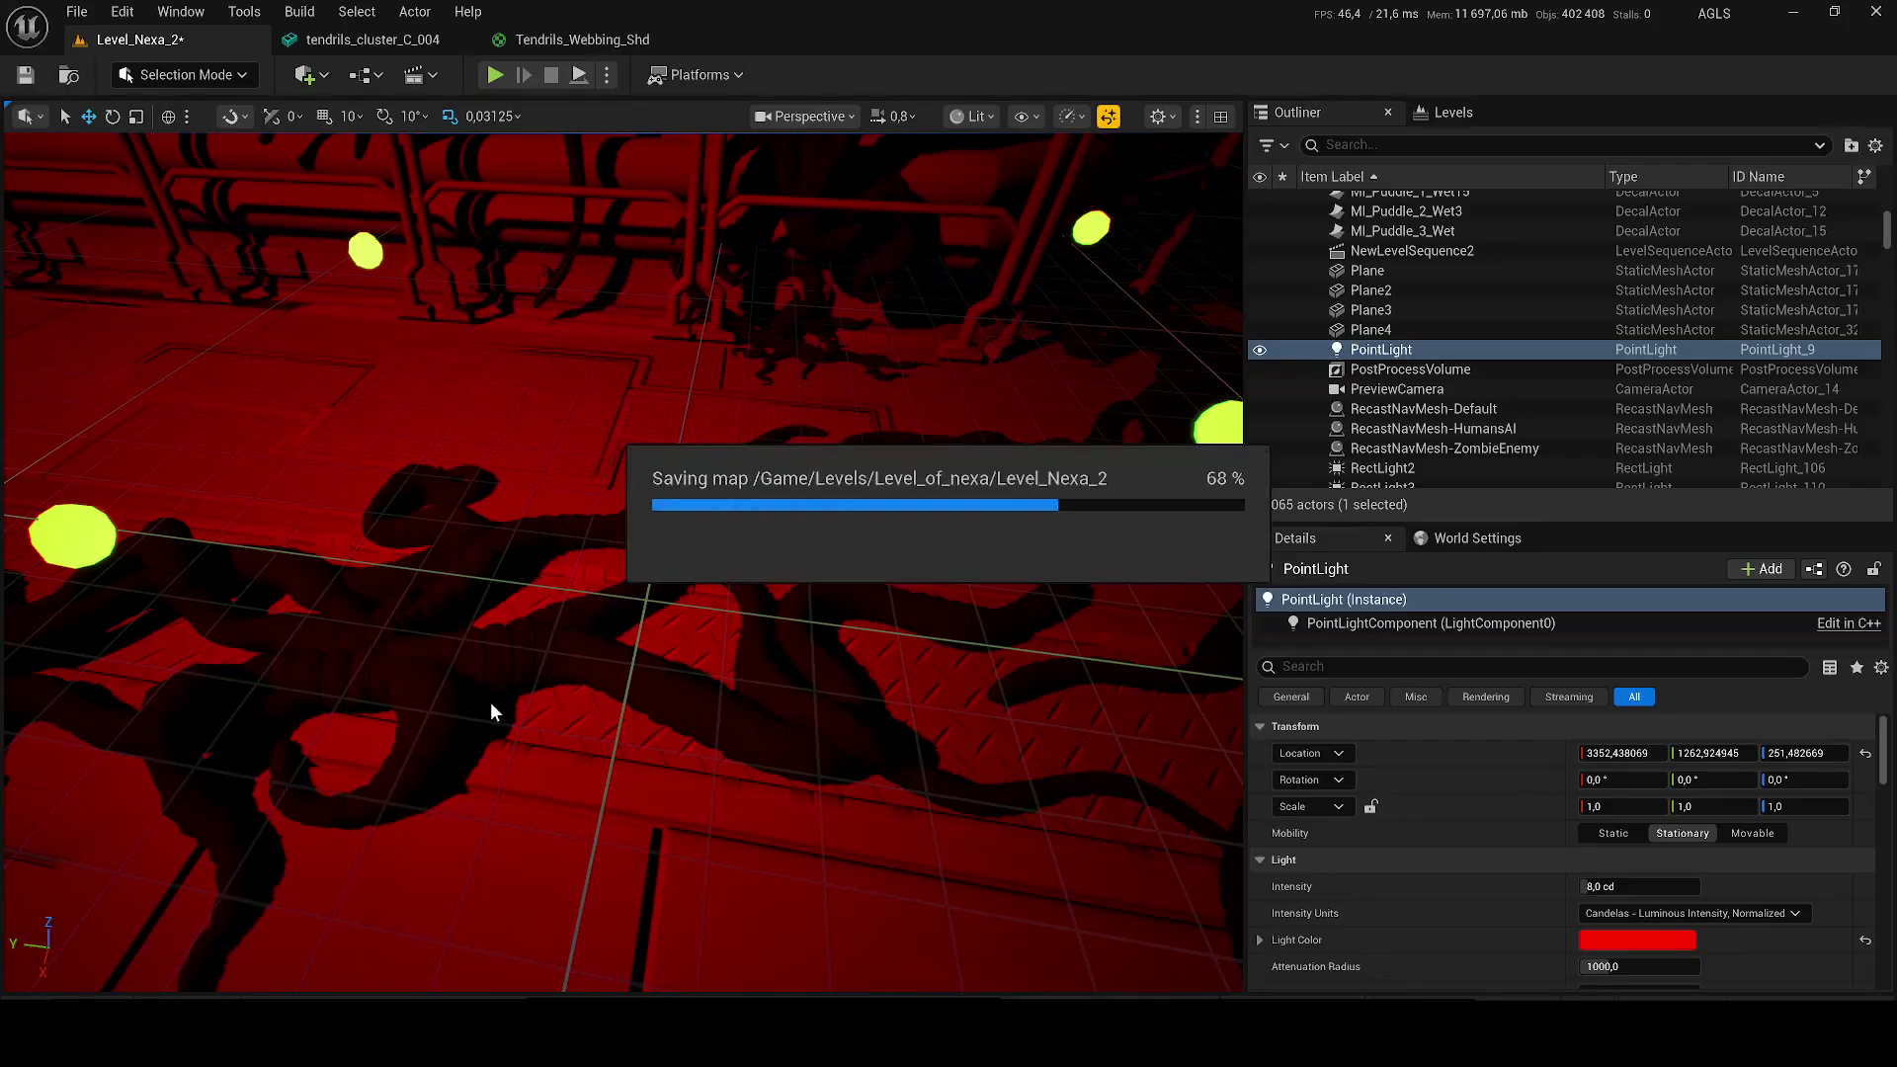
left_click(523, 635)
key("ctrl+b")
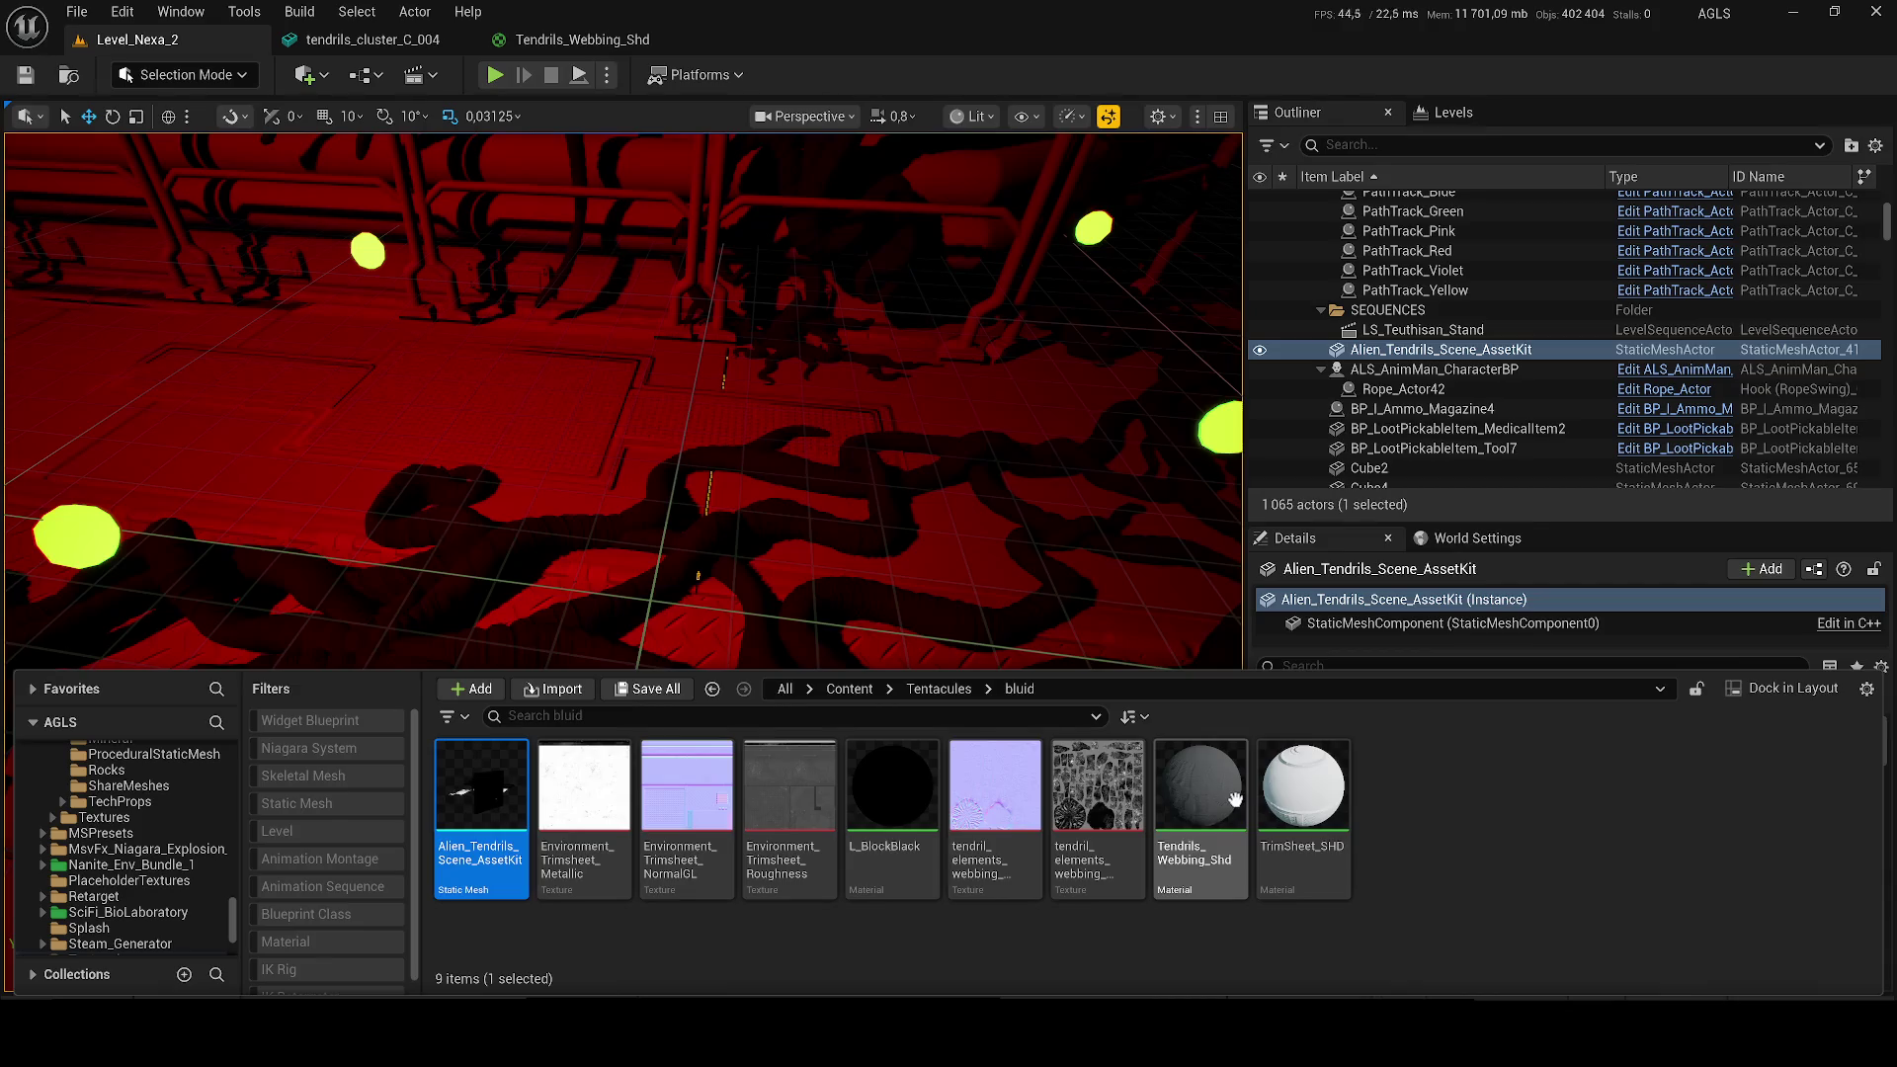
Step: Open the TrimSheet_SHD and Tendrils_Webbing_Shd materials and inspect the ShininessMap node
double_click(1302, 800)
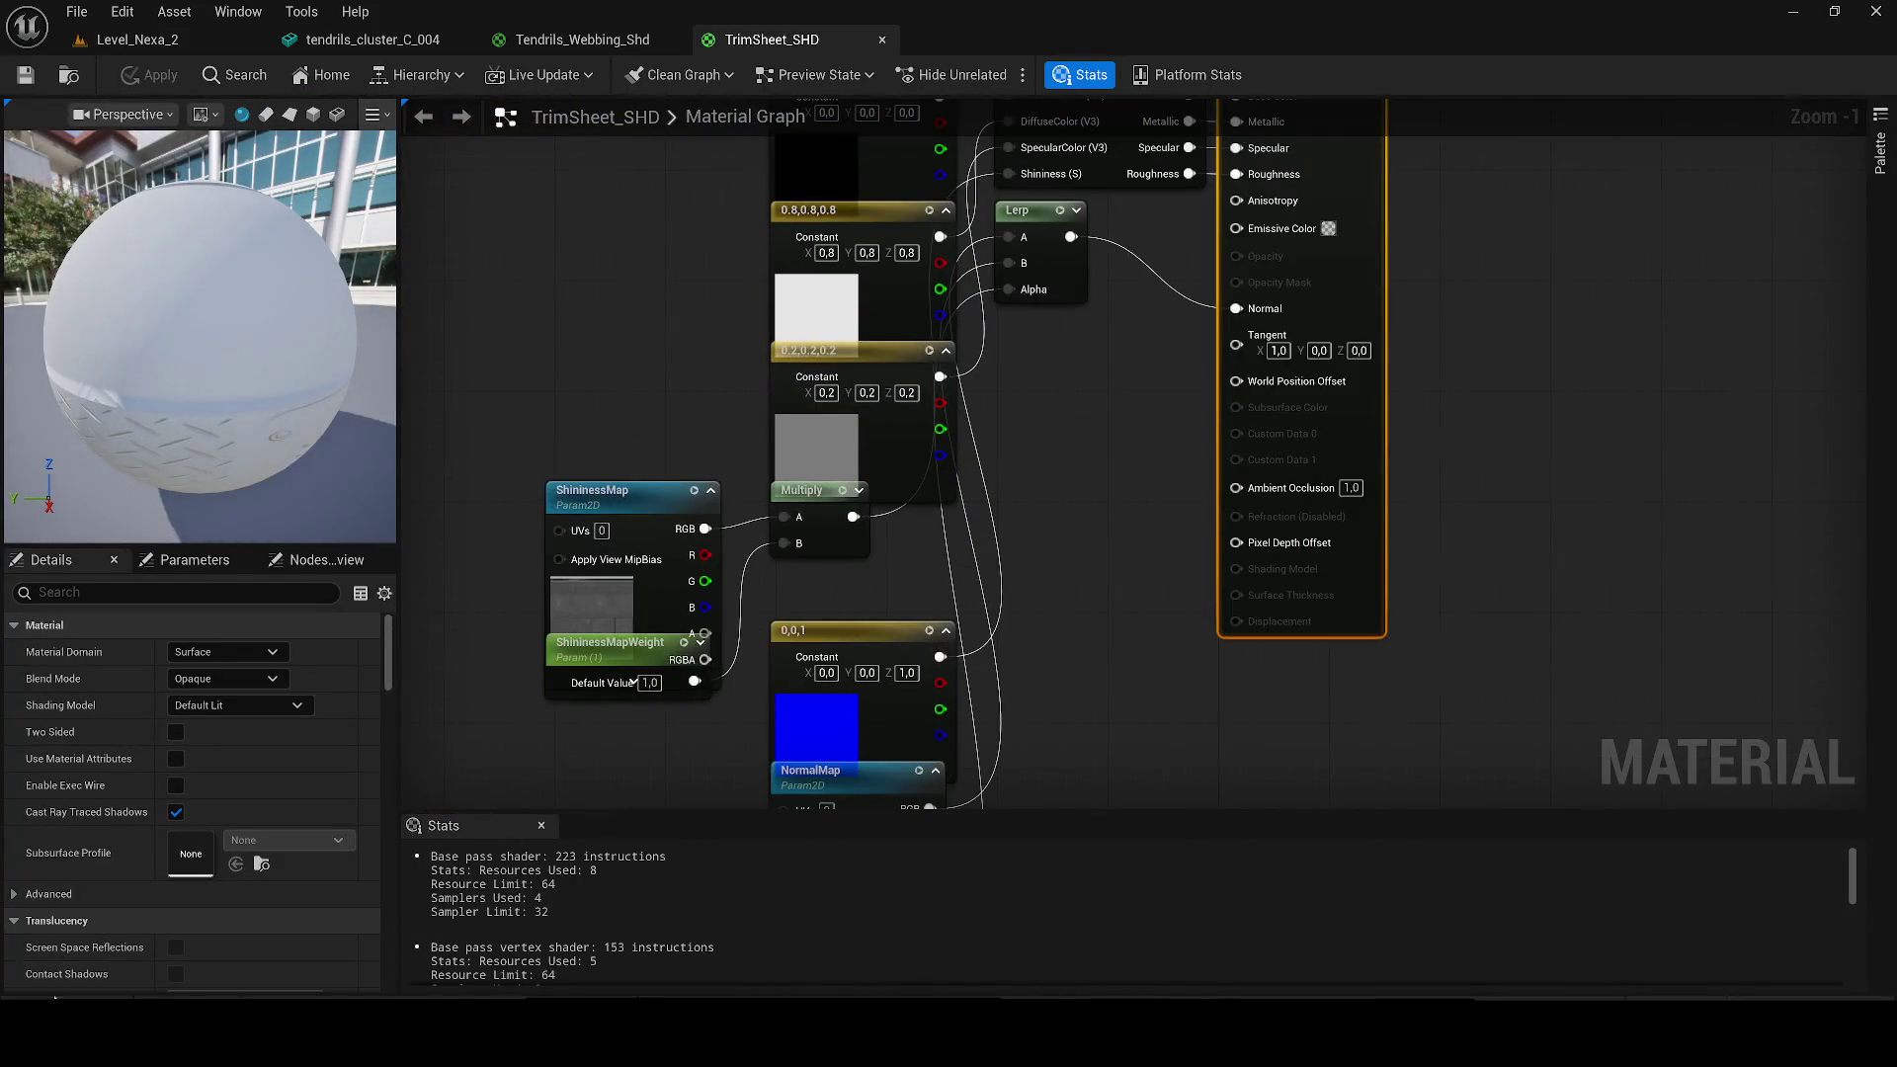
key("ctrl+space")
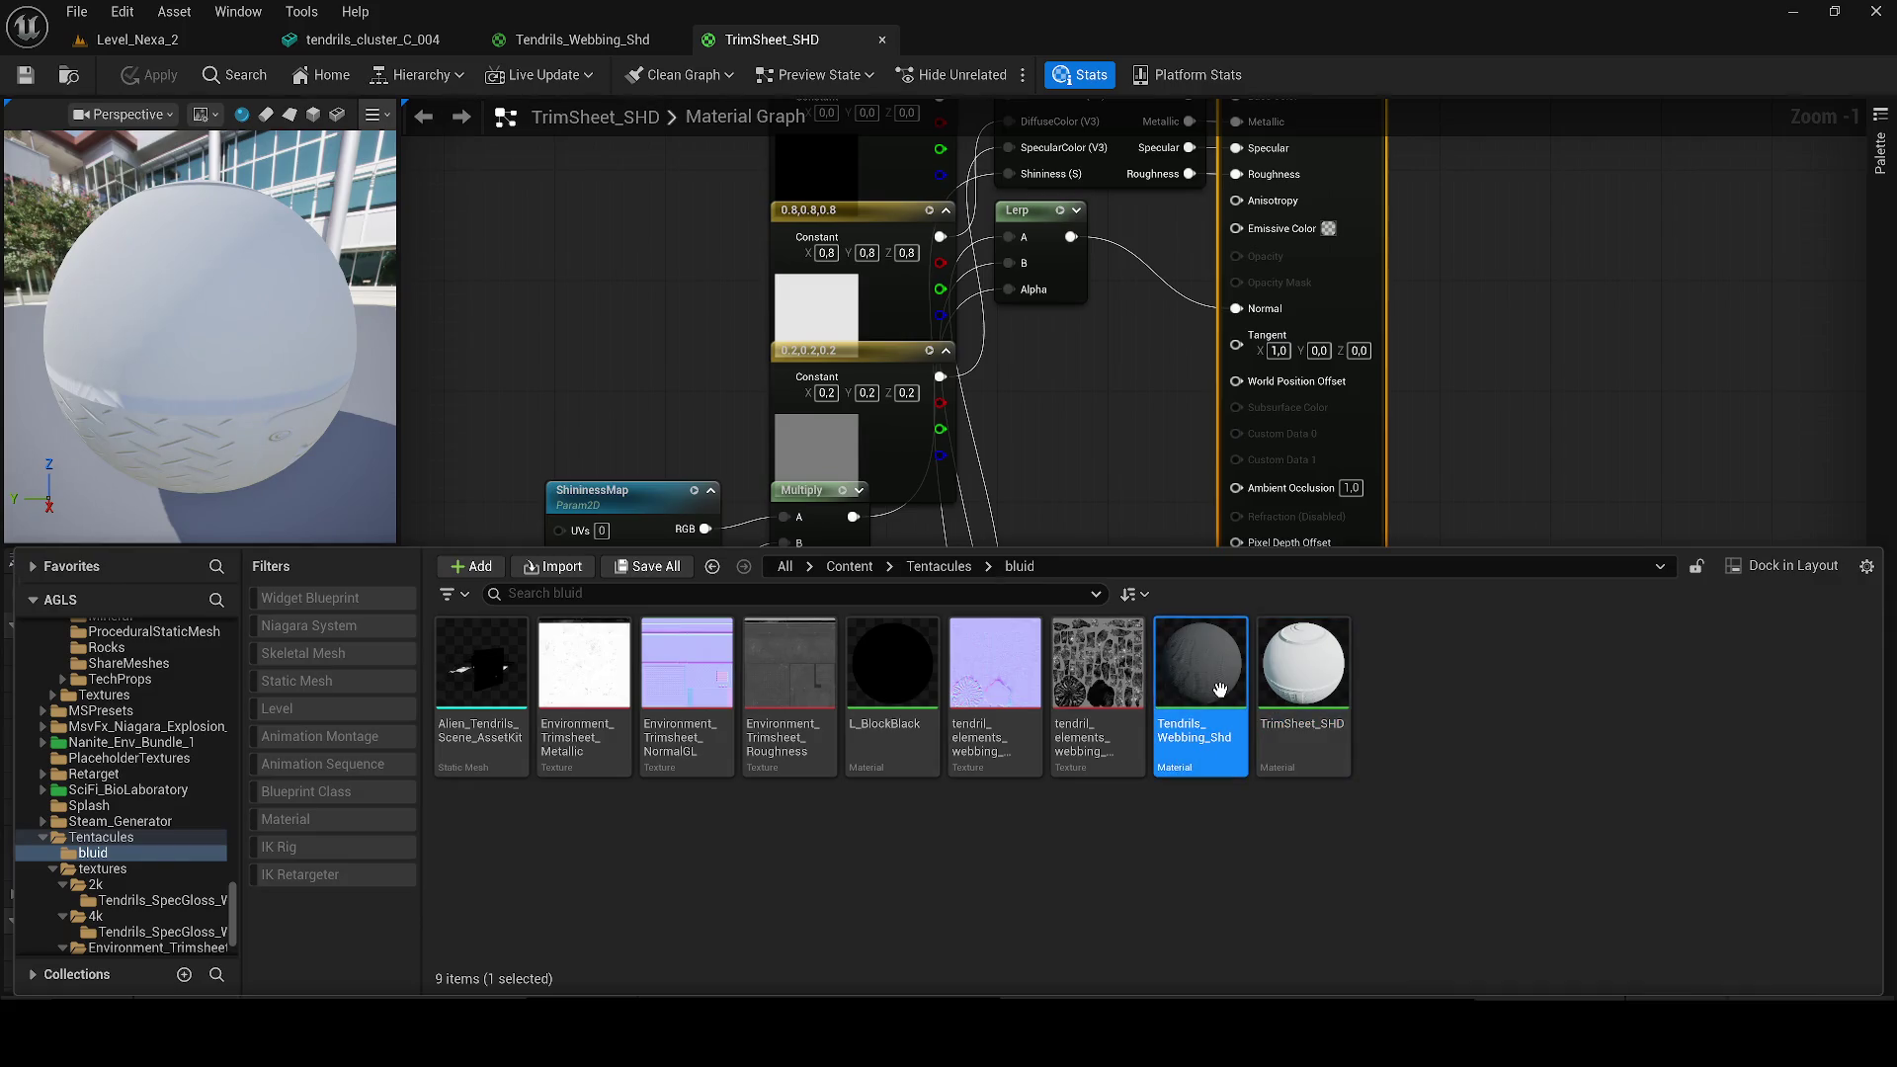
double_click(1219, 690)
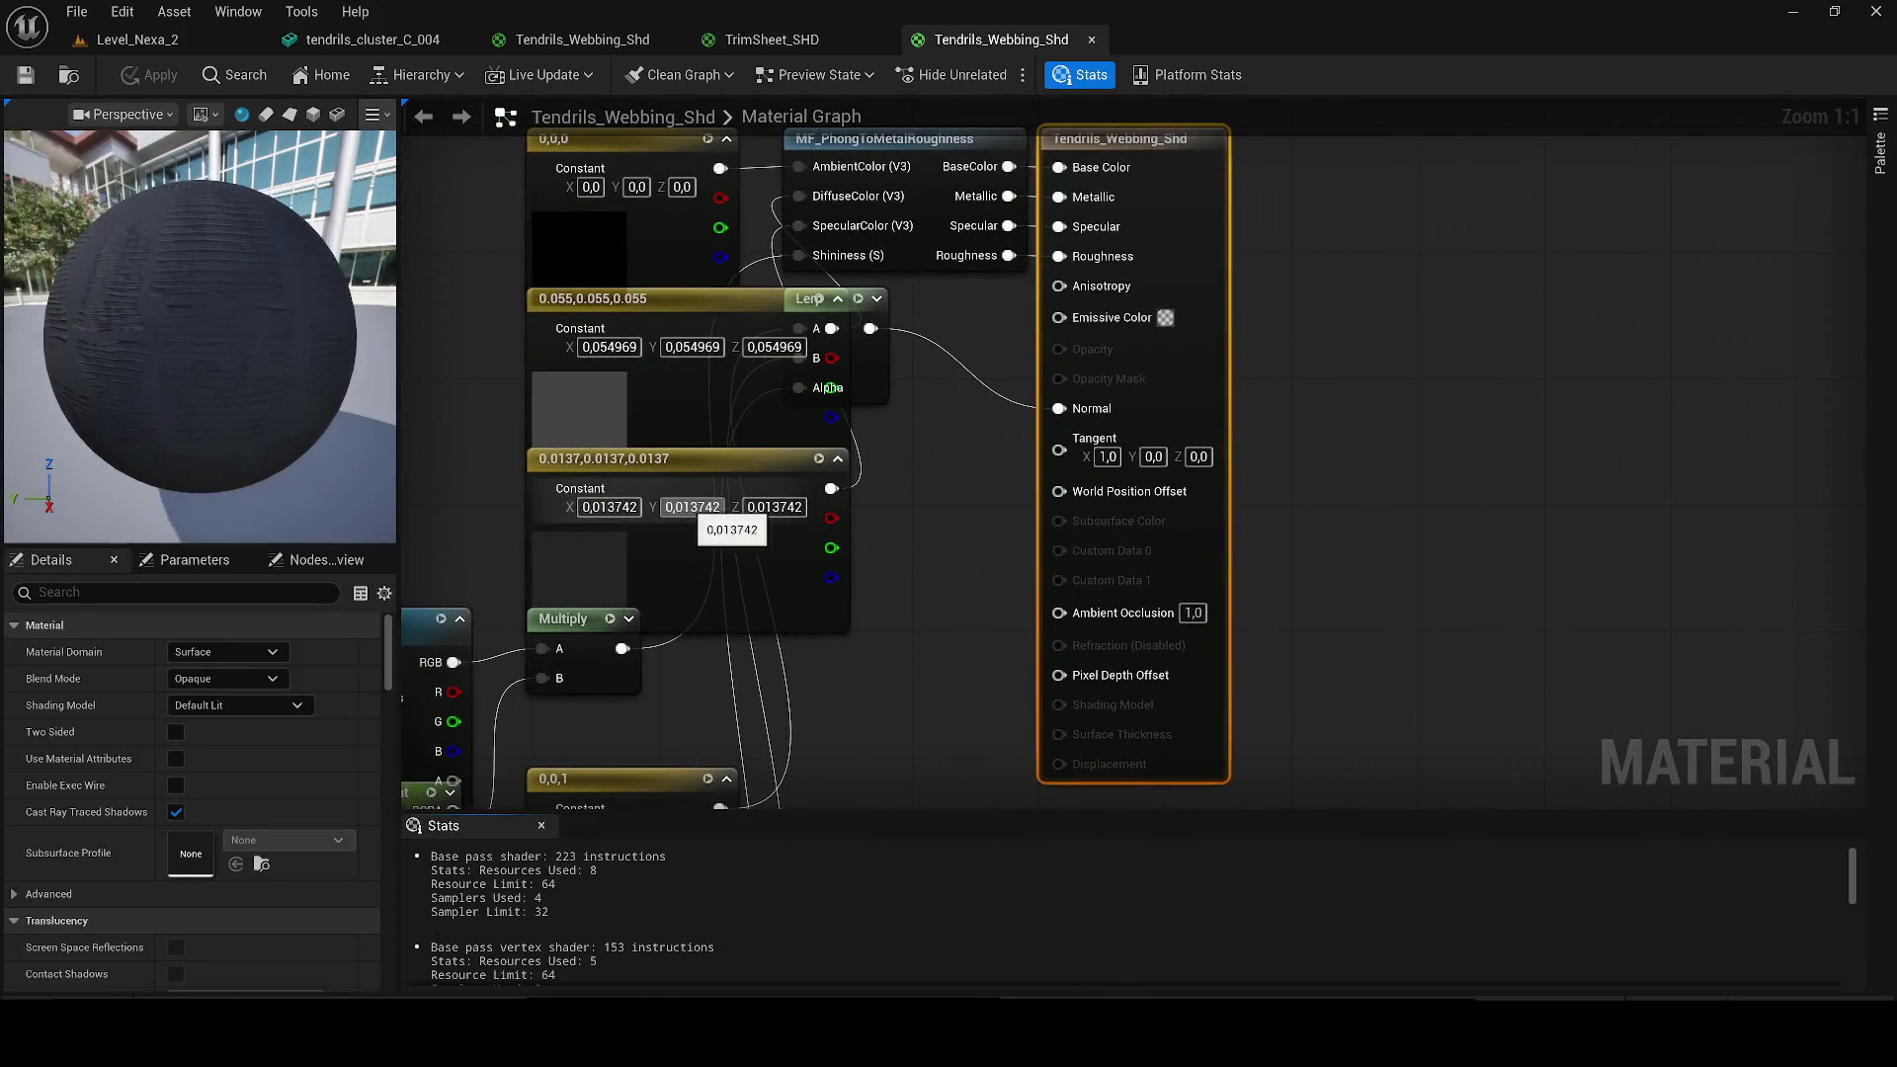
scroll(695, 525, "down", 2)
right_click(687, 421)
scroll(688, 445, "up", 2)
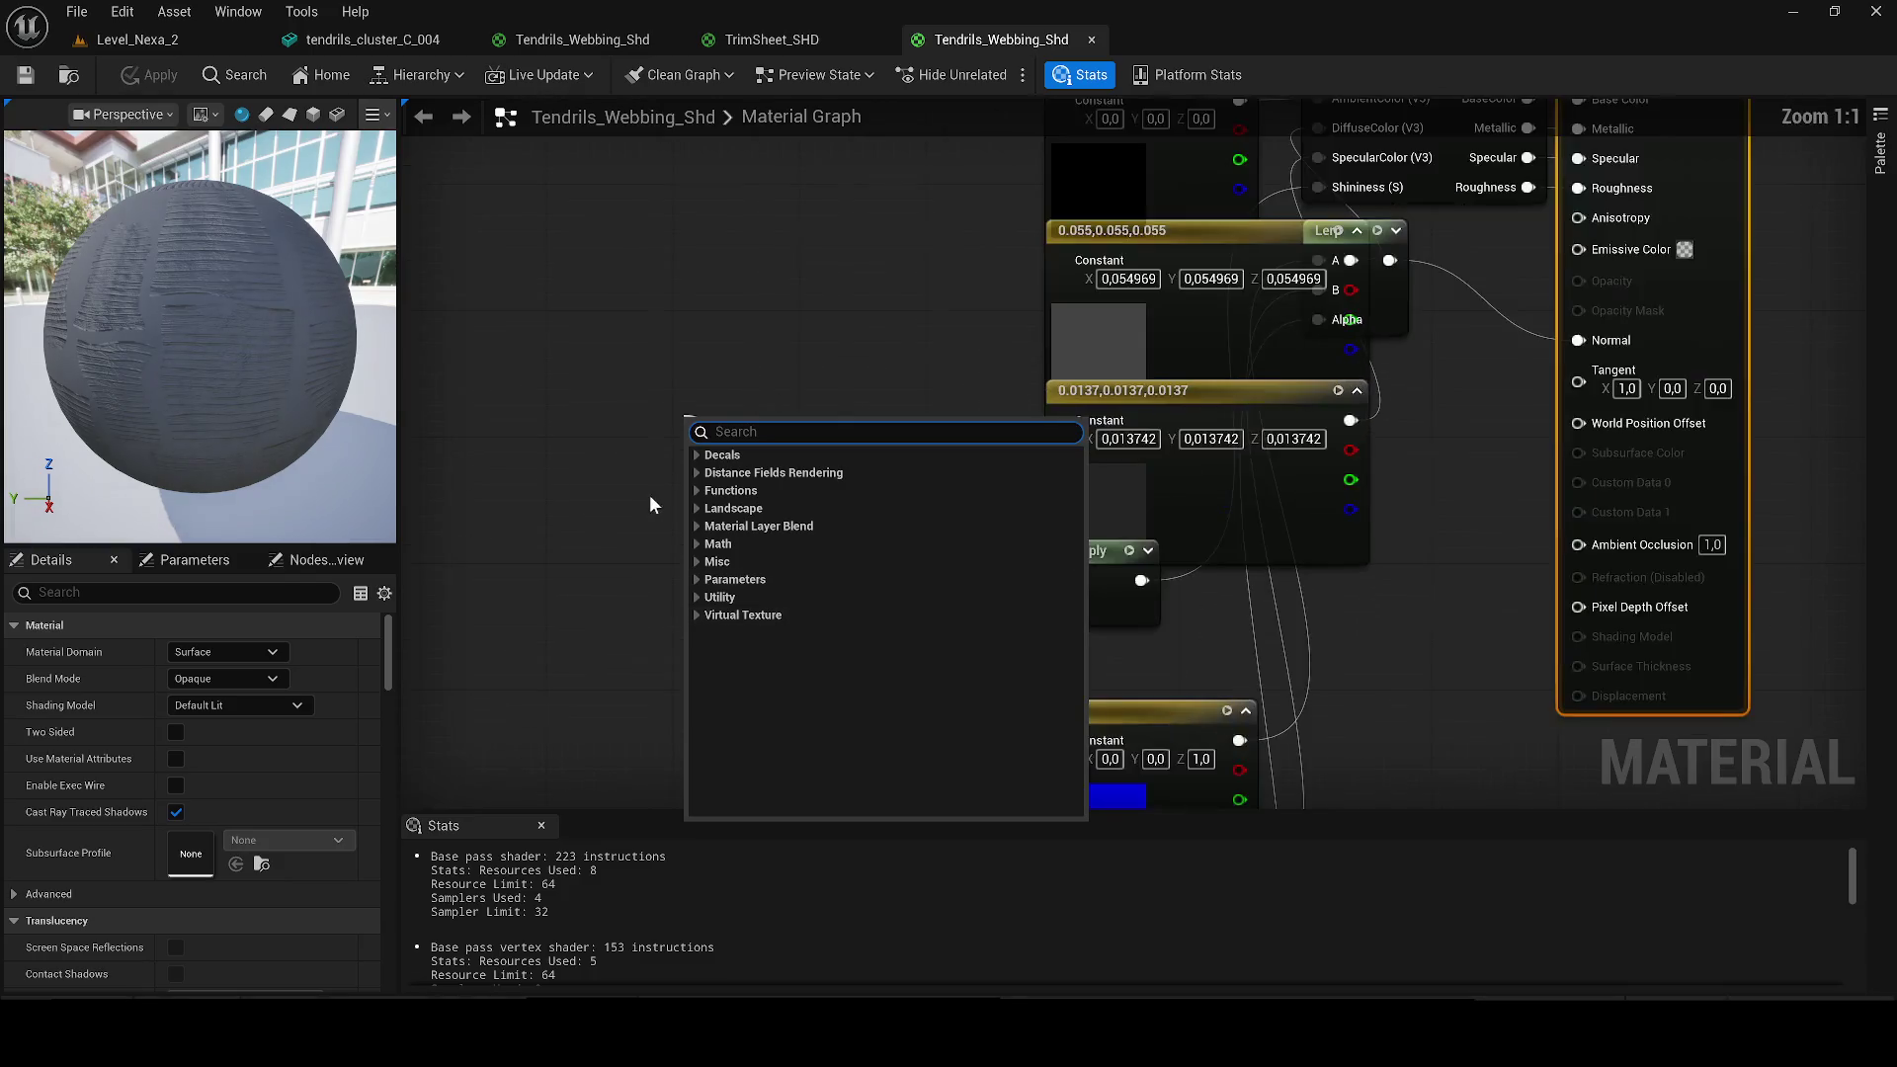
left_click(627, 466)
mouse_move(824, 785)
left_mouse_down()
mouse_move(676, 660)
mouse_move(566, 528)
left_mouse_up()
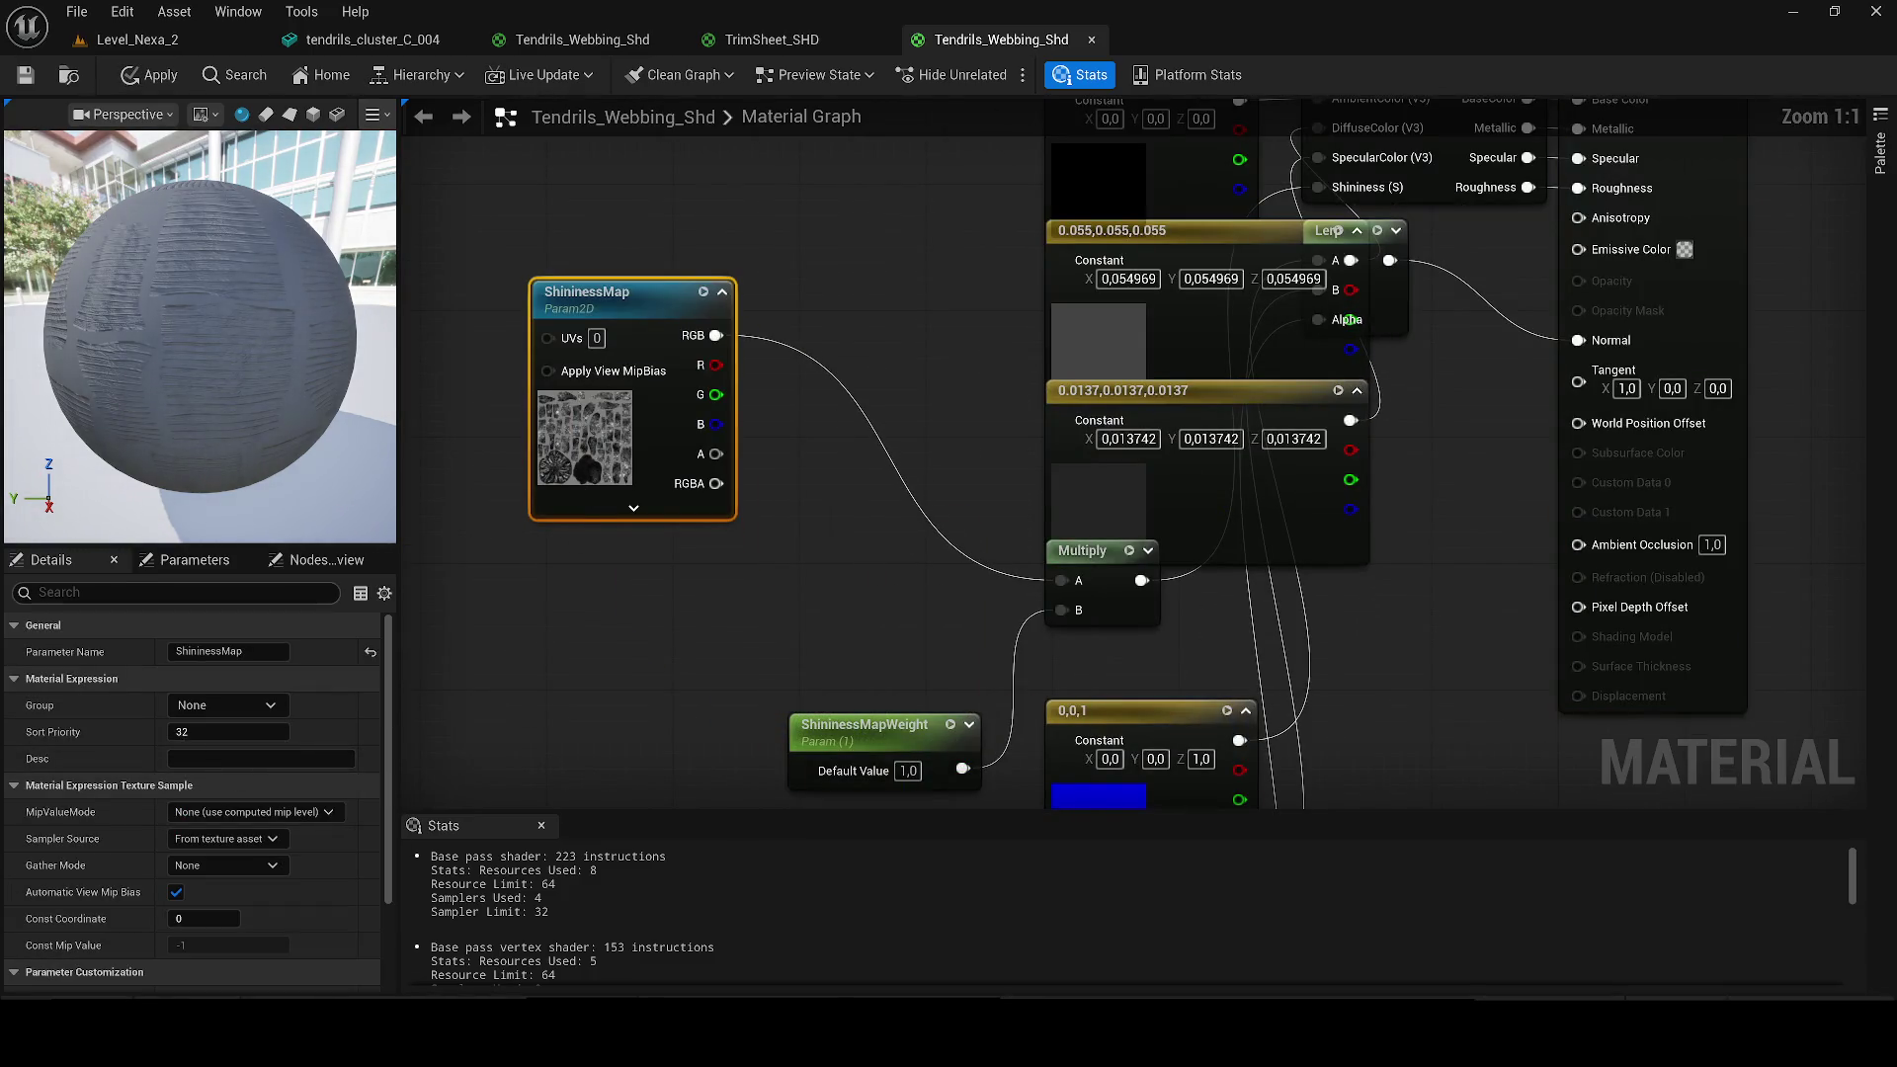
scroll(233, 717, "down", 3)
Step: Locate the ShininessMap texture in the assets, then close TrimSheet_SHD without saving changes
left_click(261, 921)
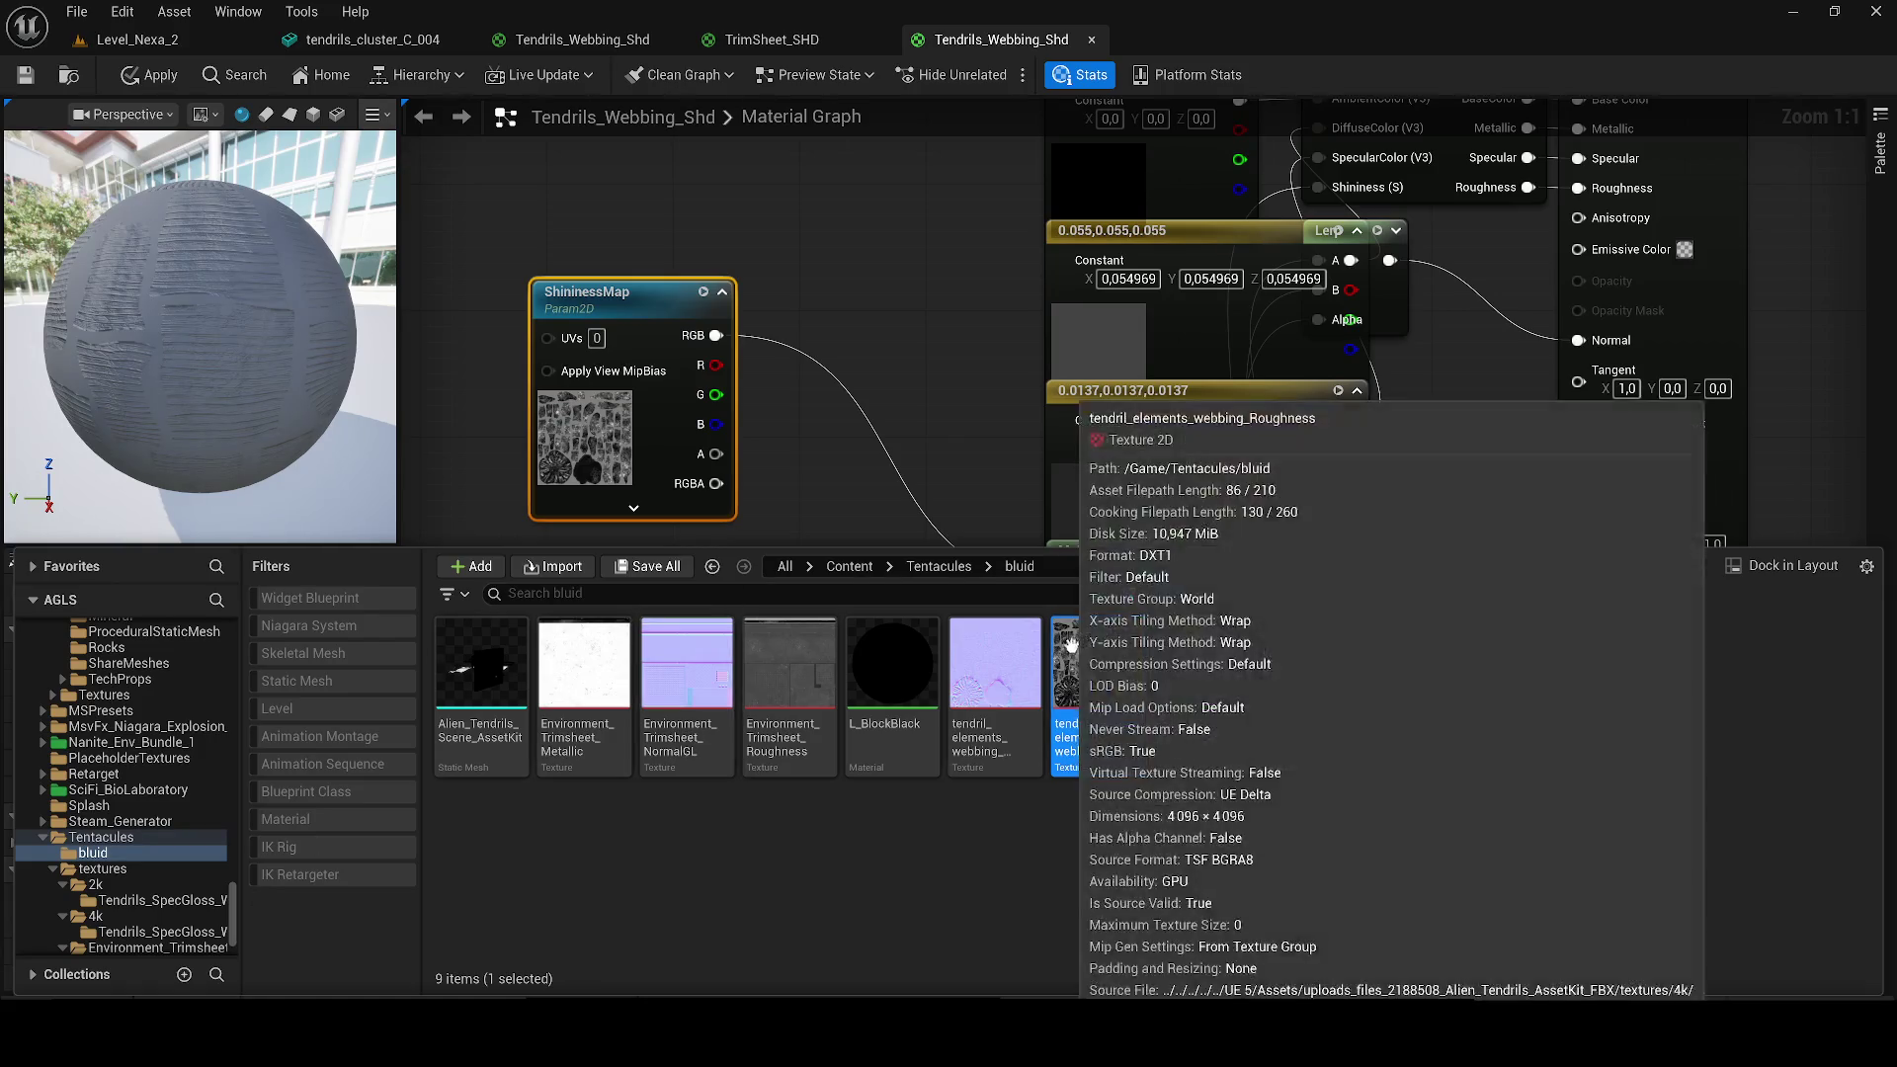
left_click(1037, 852)
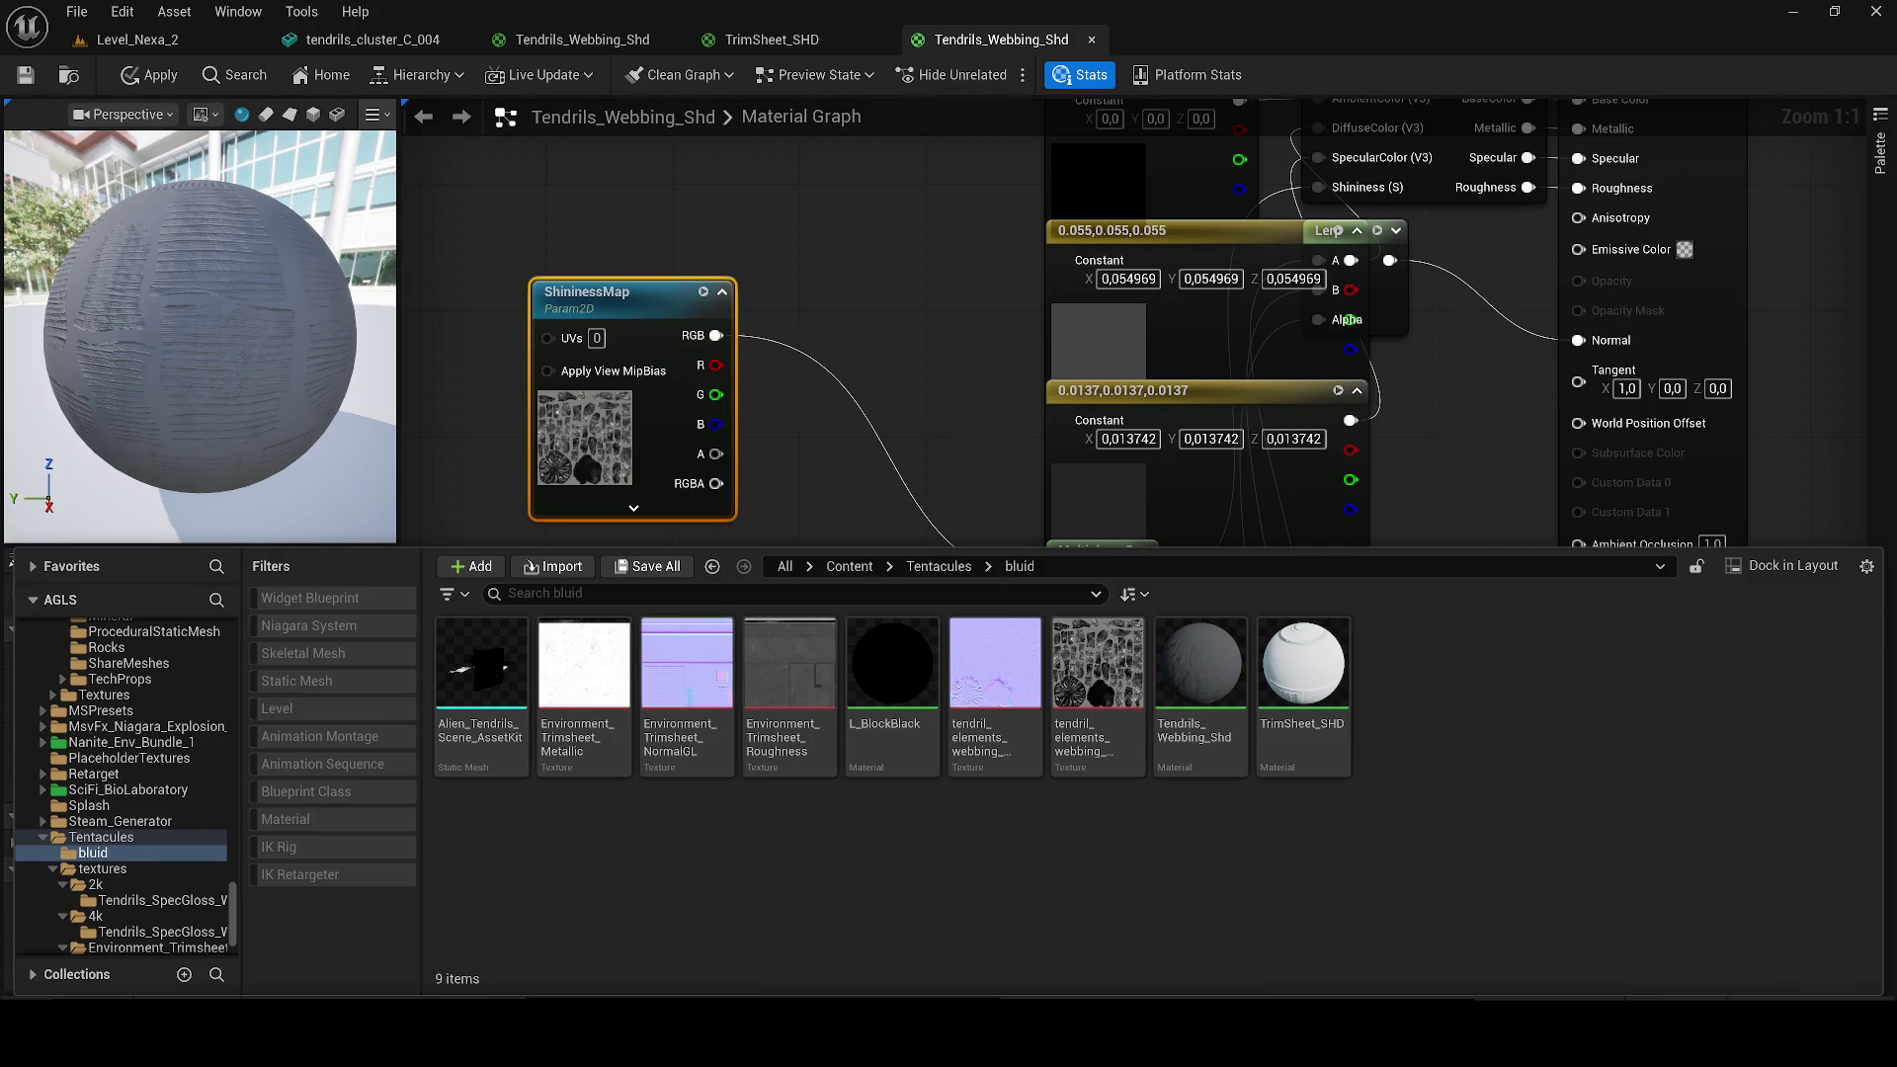
left_click(1087, 44)
left_click(881, 45)
left_click(882, 44)
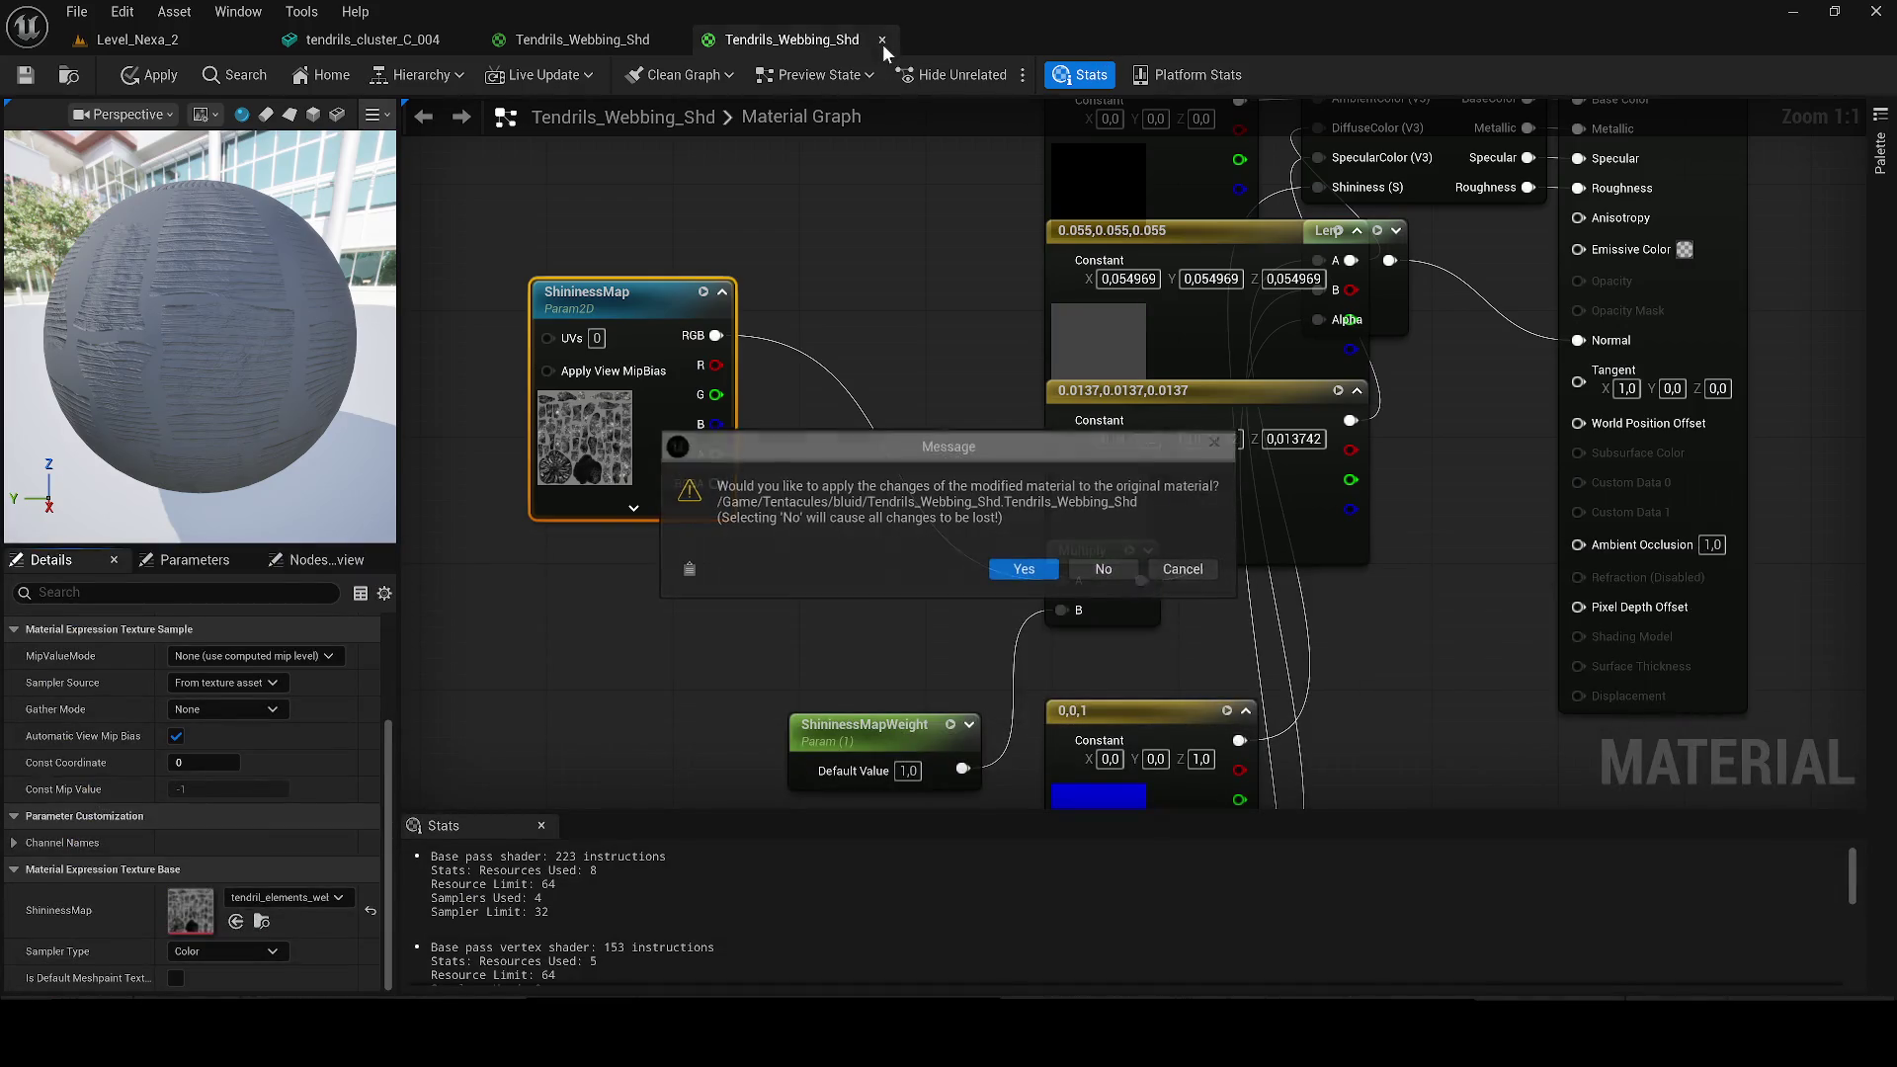
left_click(1100, 569)
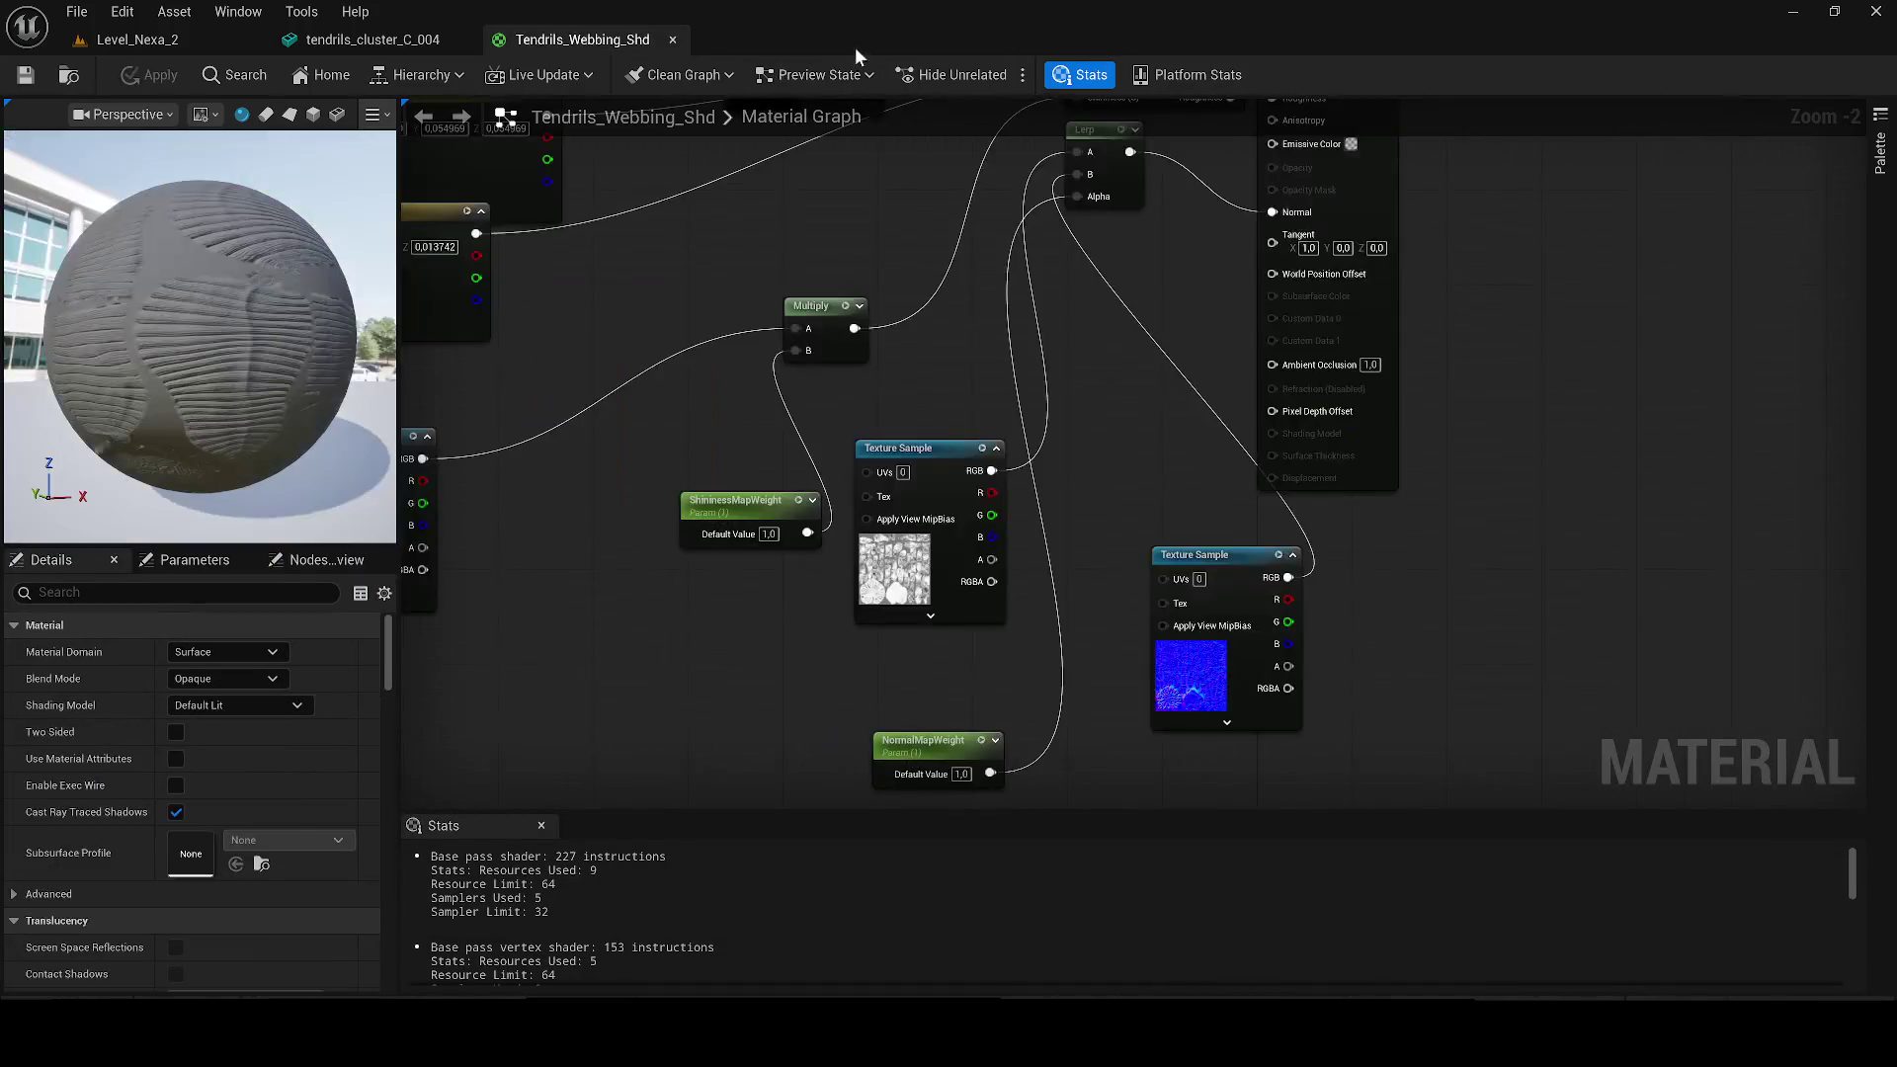
Step: Delete the tendril kit and red light from Level_Nexa_2 and save the level
left_click(673, 40)
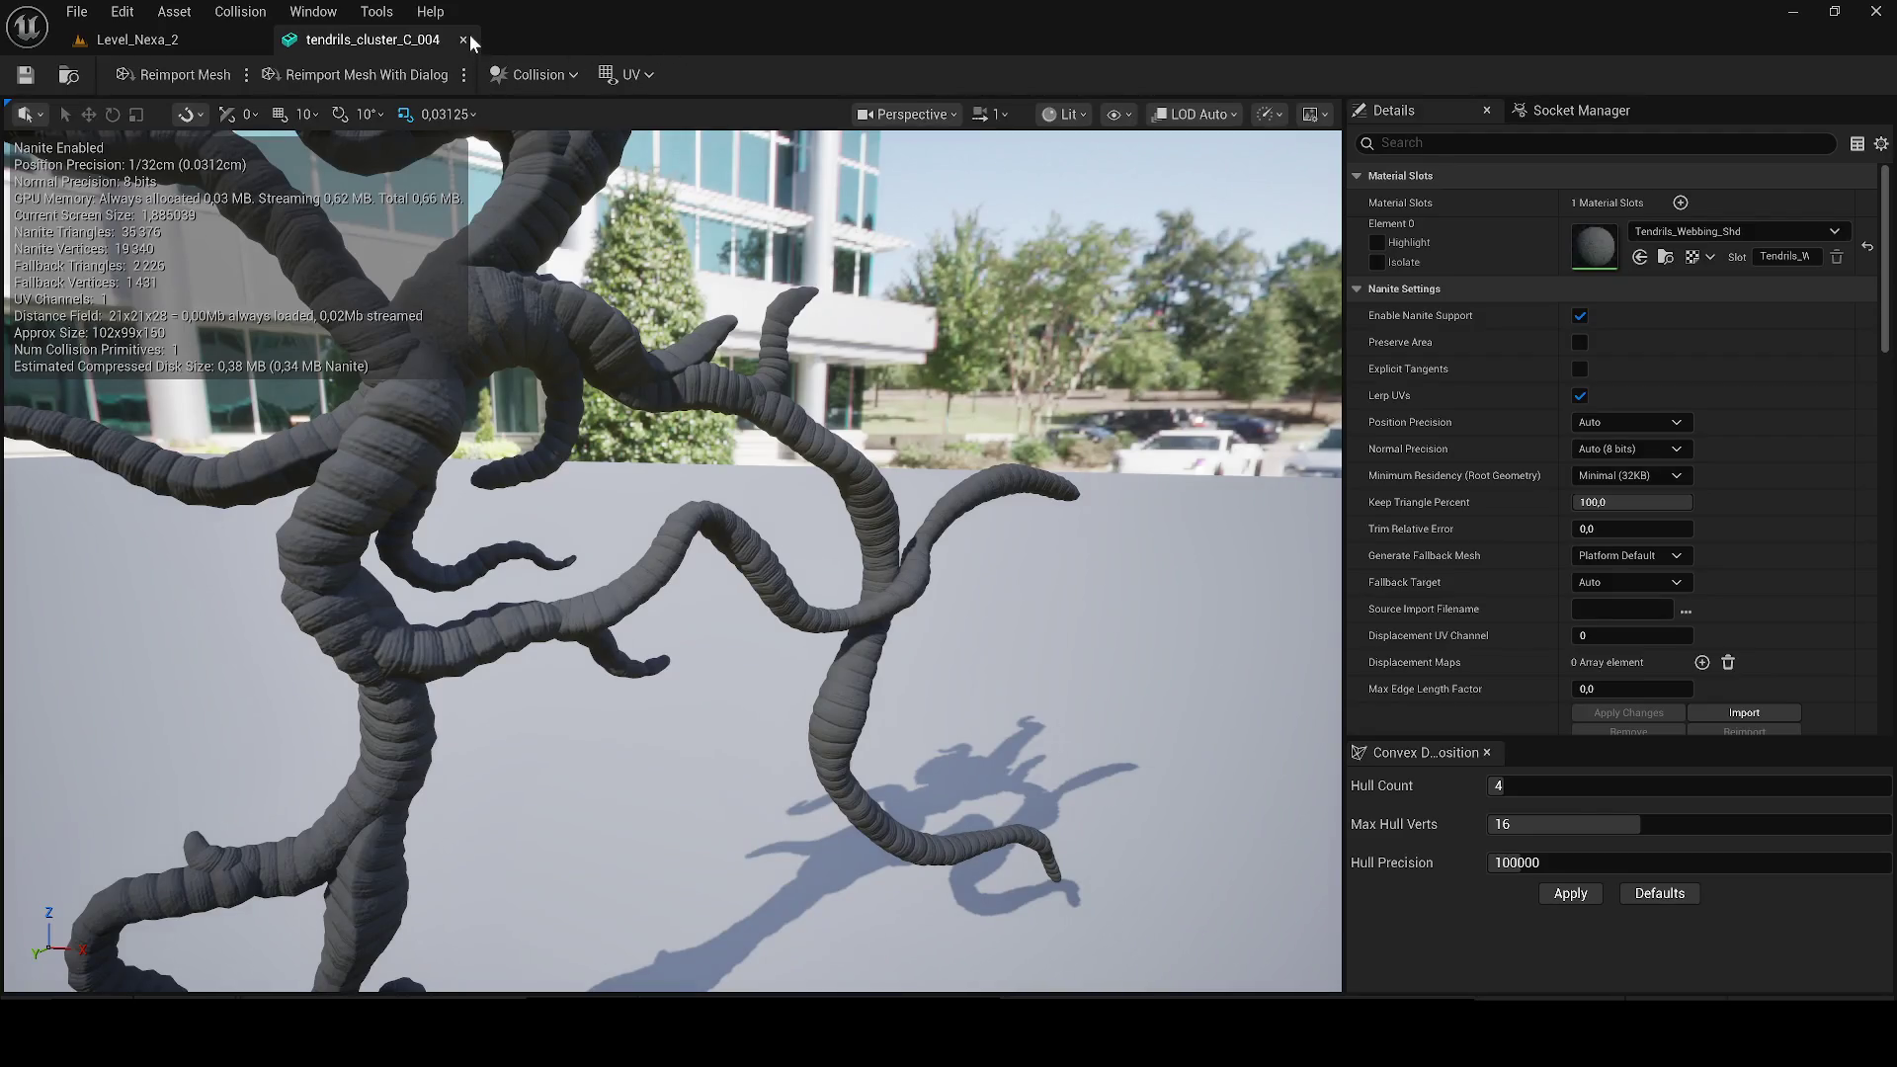
left_click(468, 40)
left_click_drag(931, 489, 909, 712)
key("Delete")
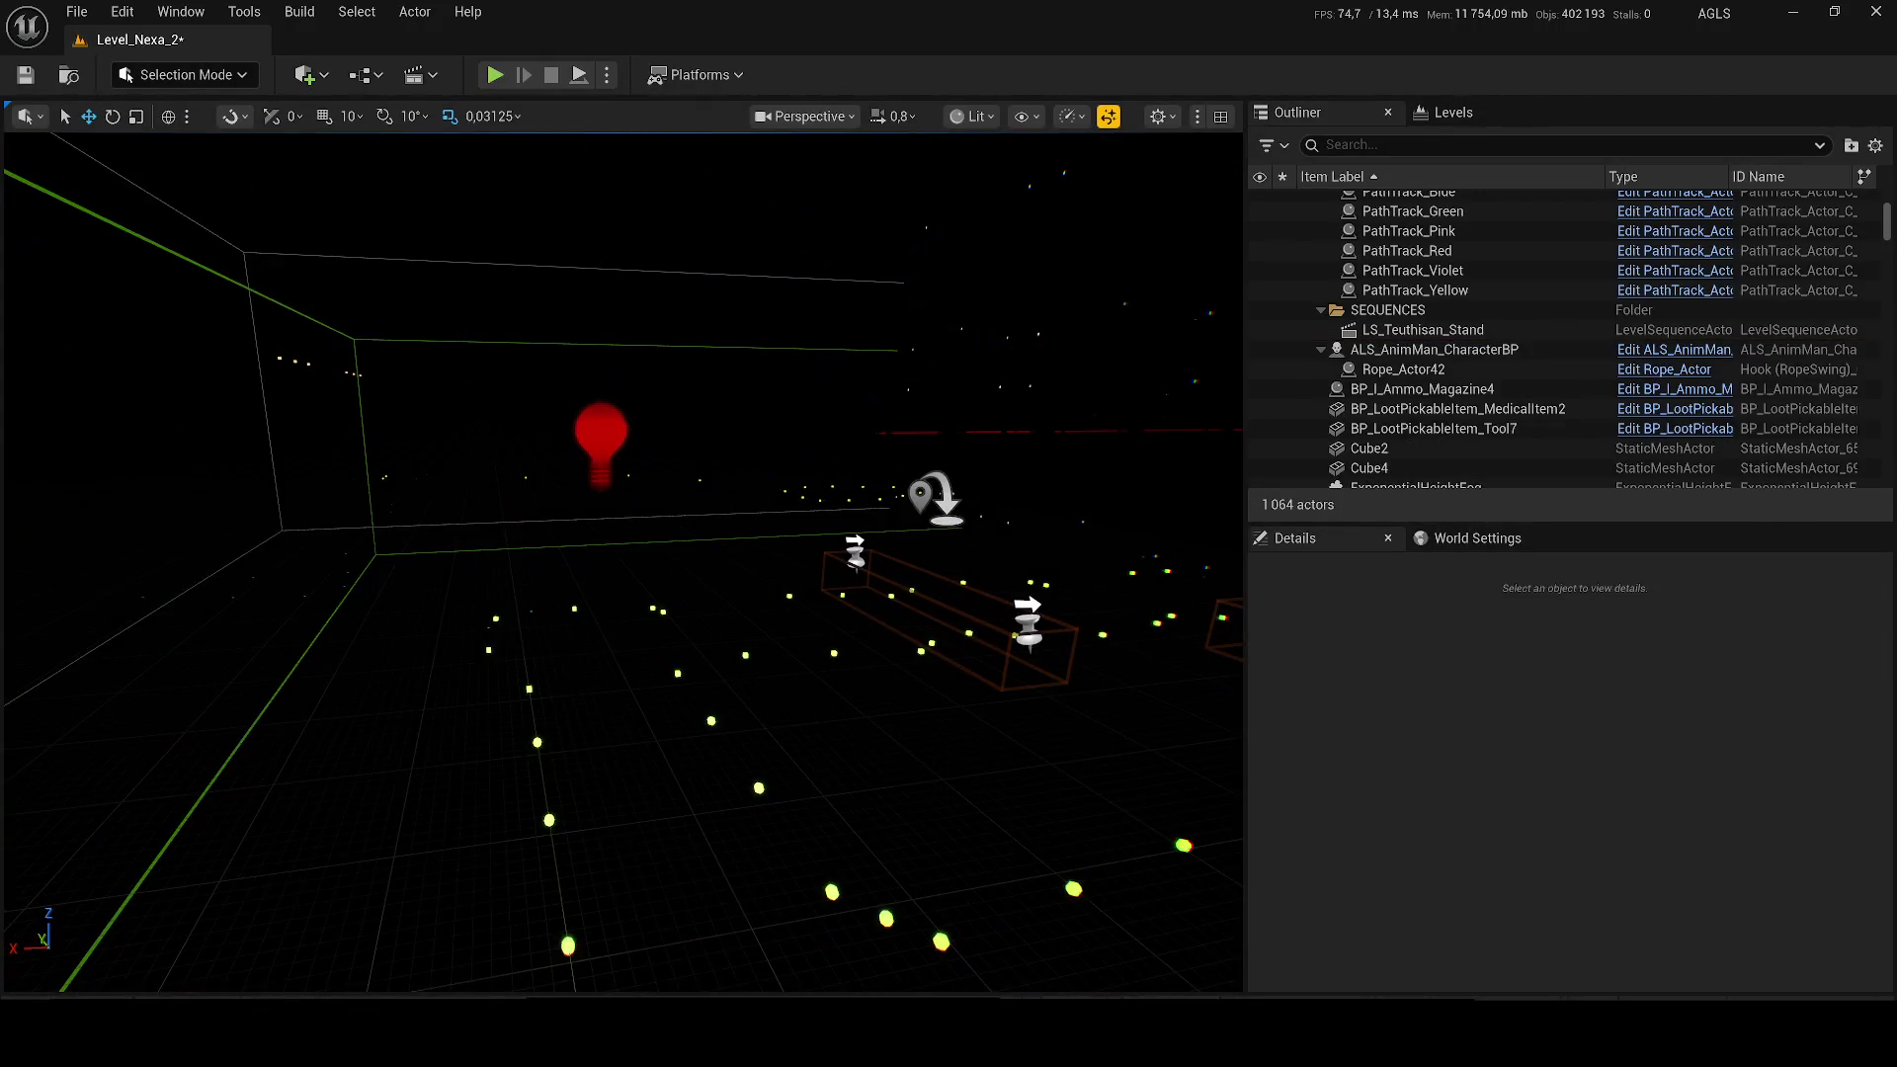
left_click(599, 431)
key("Delete")
key("ctrl+s")
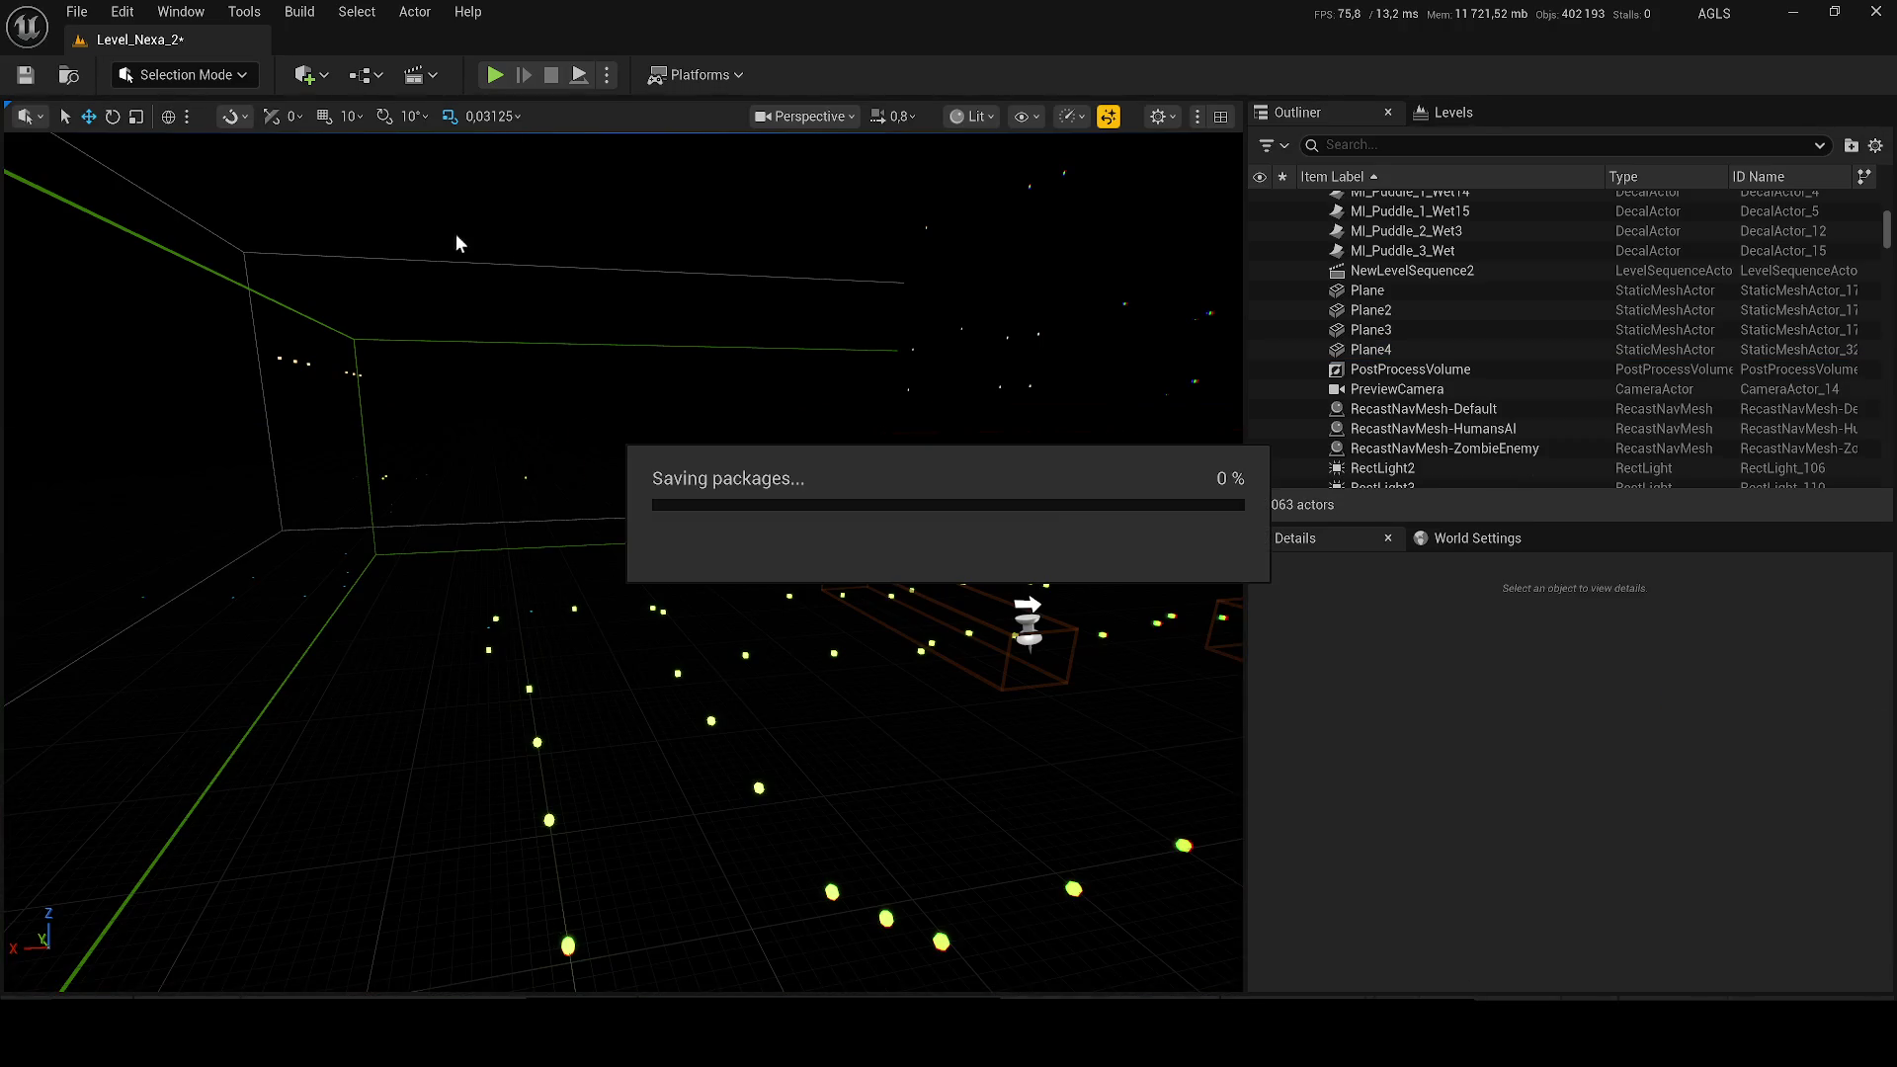
Step: Playtest the level in CSG Wireframe view, running the character forward
key("alt+p")
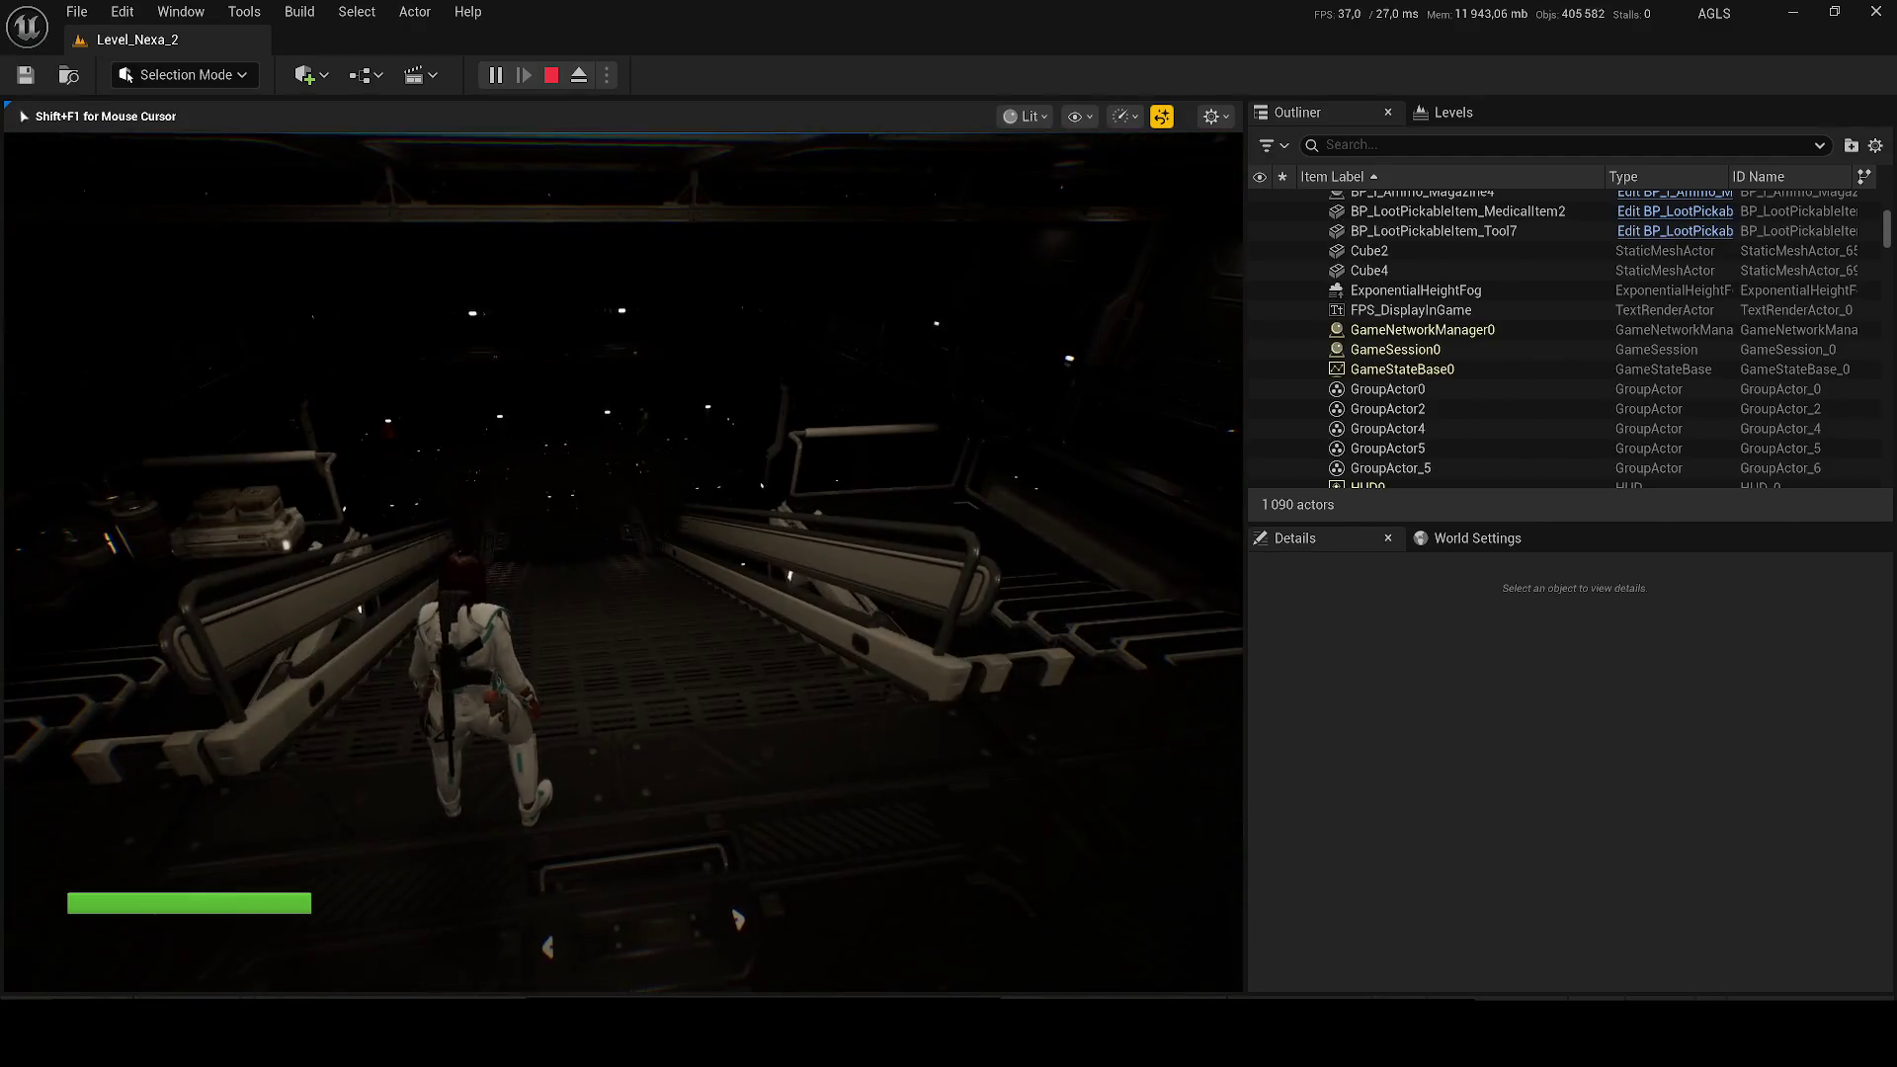
key("F1")
key("w")
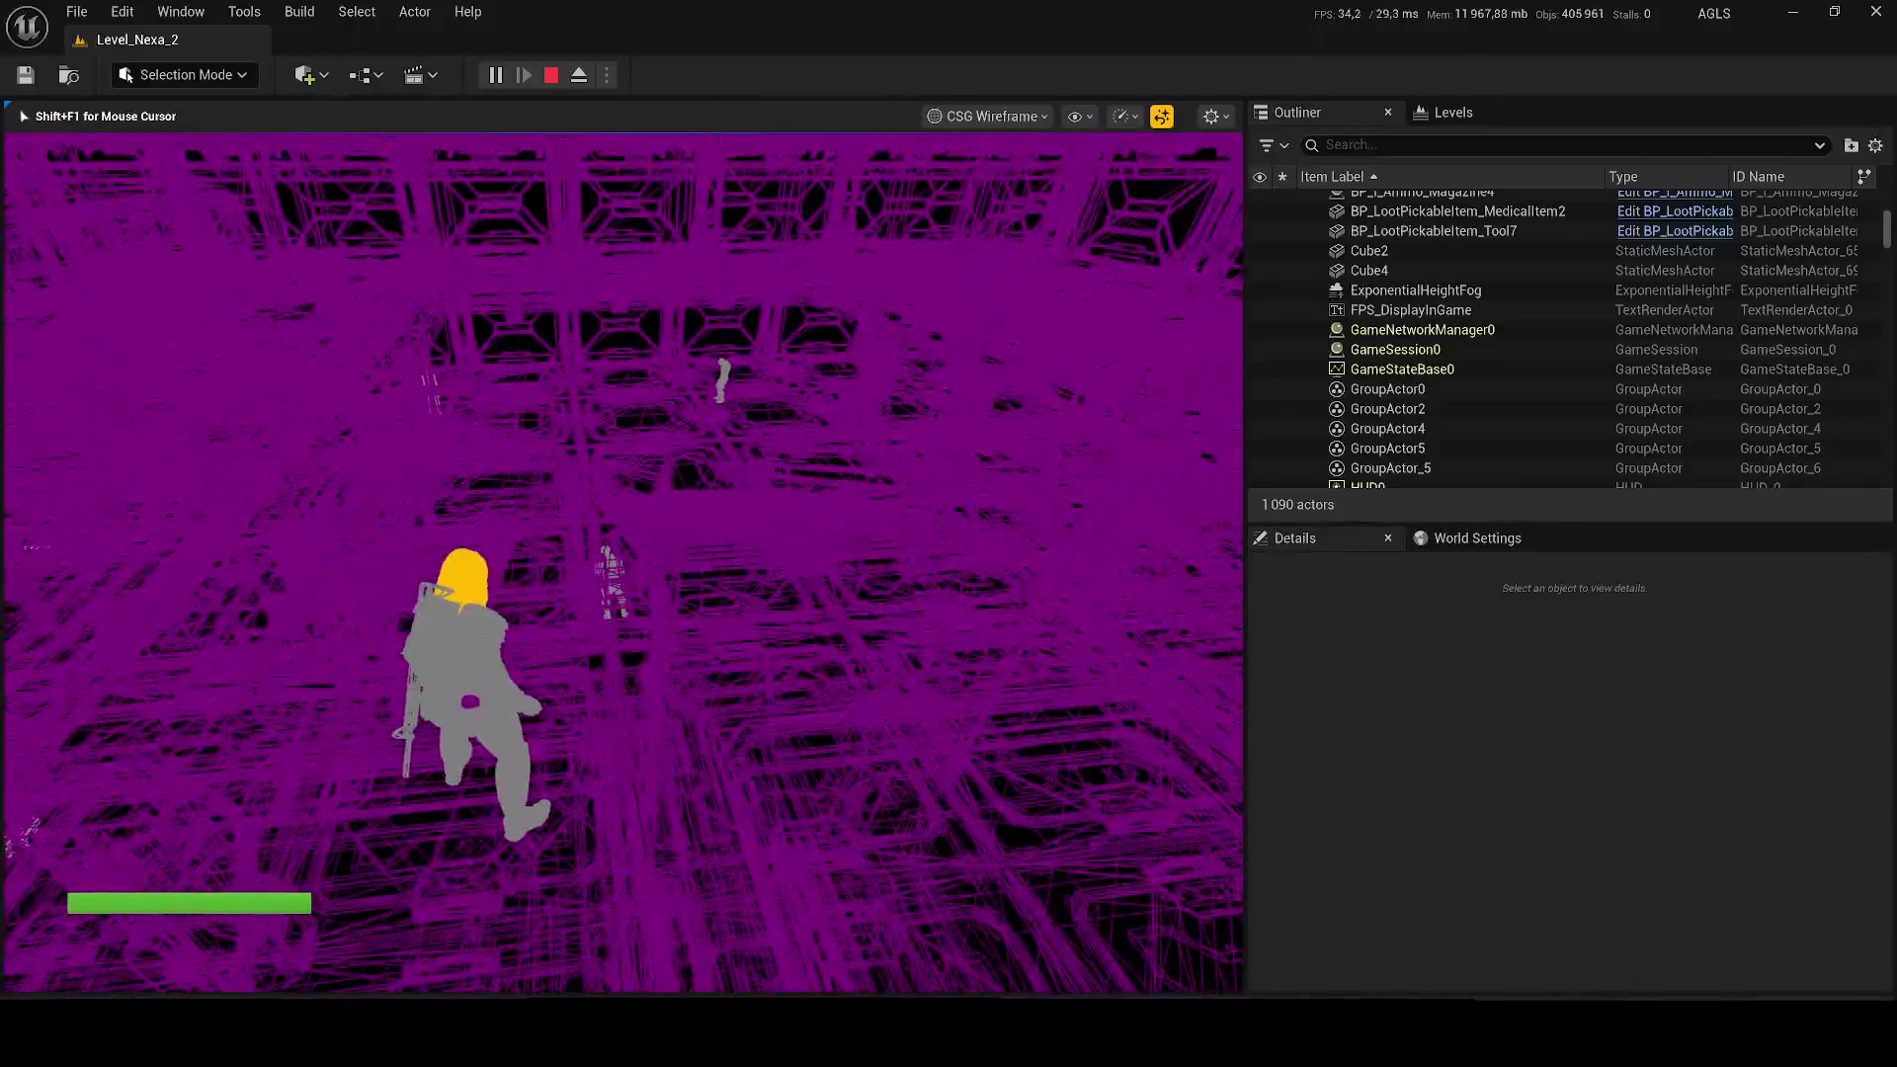
key("w")
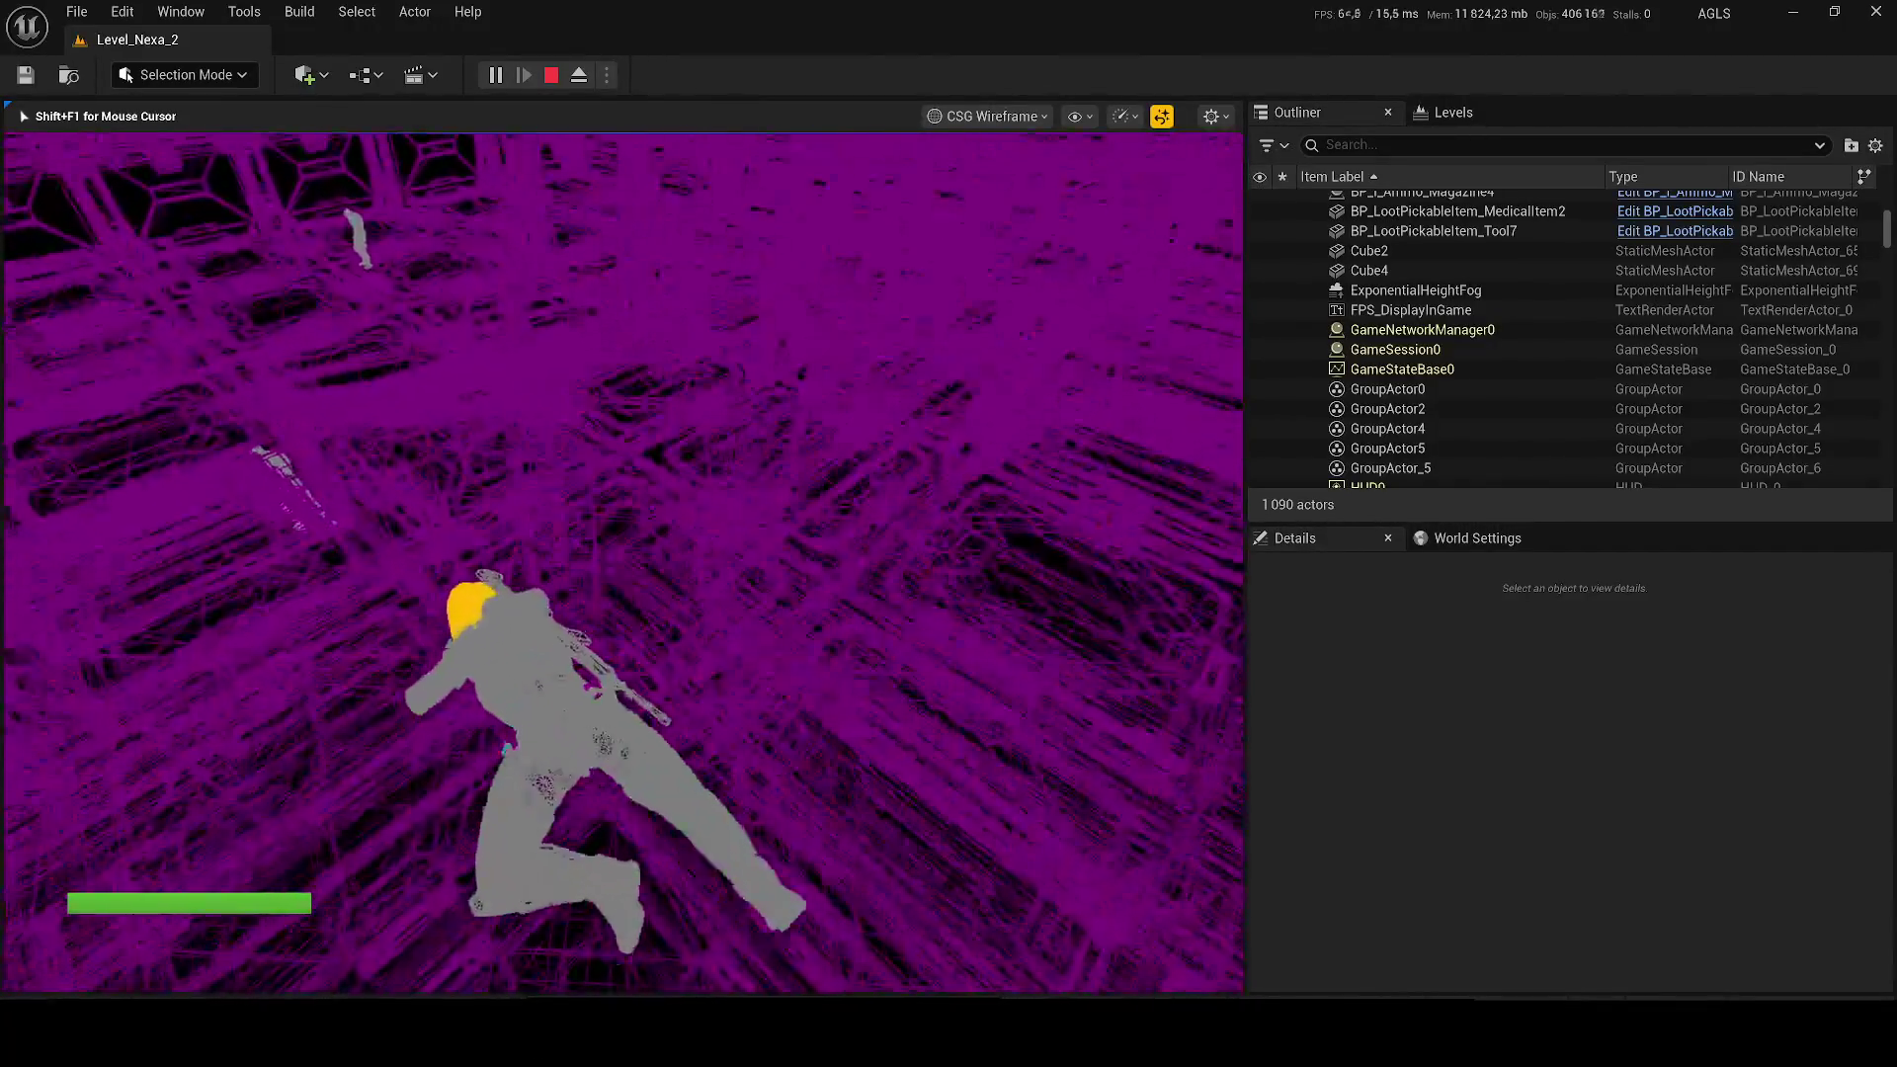